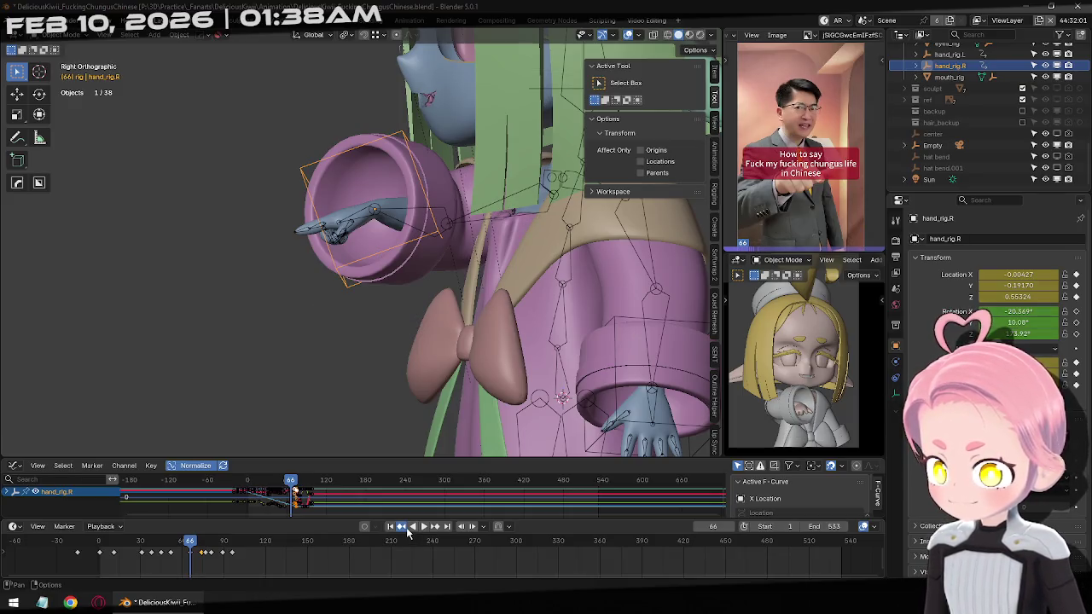
Step back and forth through the hand's keyframes, comparing each pose with the reference video.
click(408, 528)
click(407, 529)
click(408, 529)
click(407, 528)
click(407, 529)
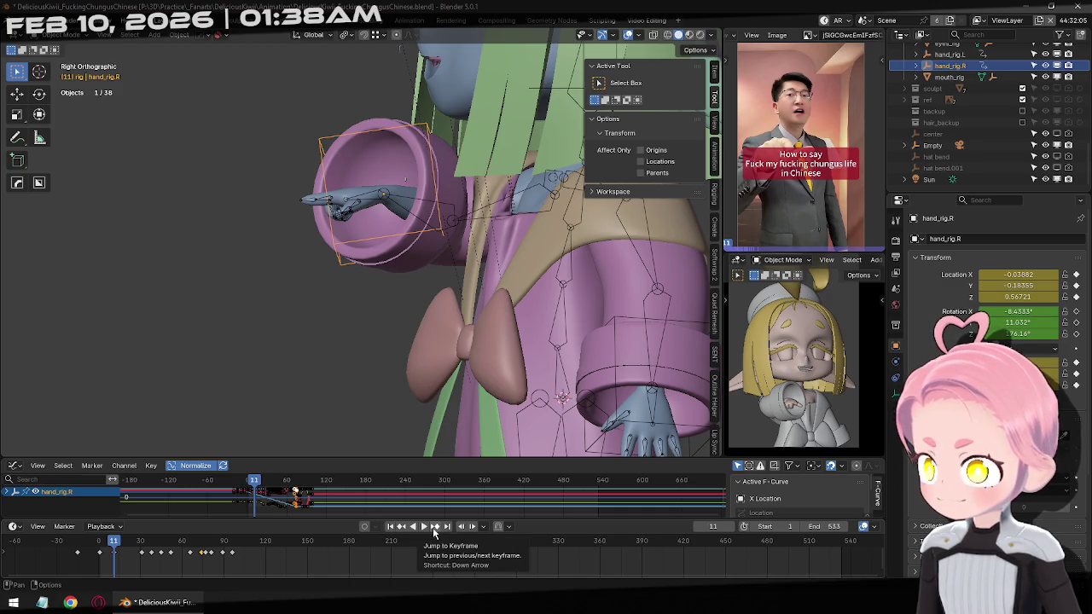
click(400, 529)
click(399, 528)
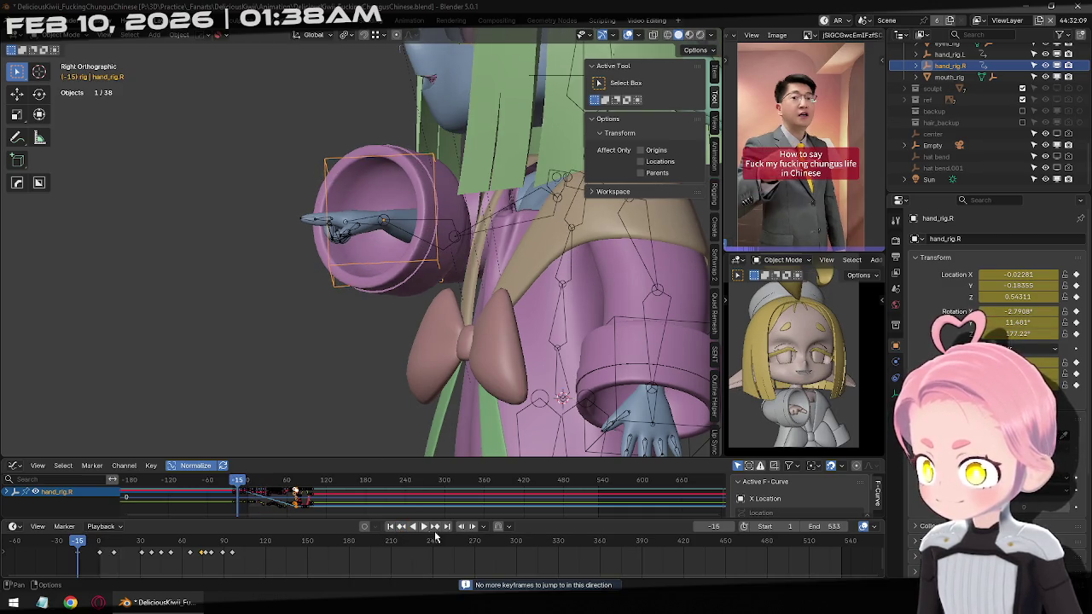
click(439, 532)
click(439, 532)
click(439, 532)
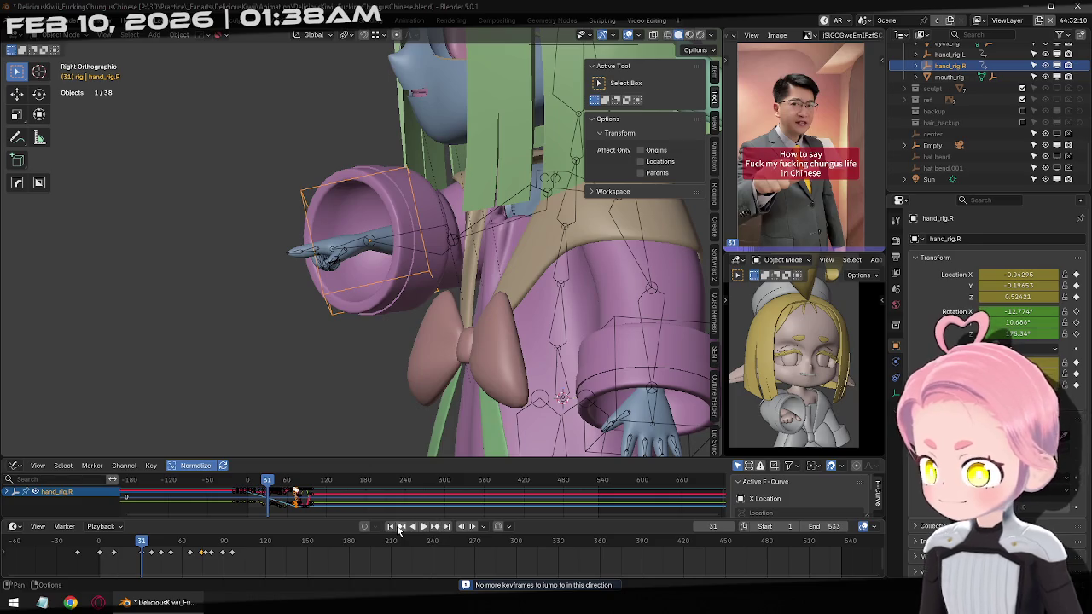
click(400, 529)
click(400, 528)
click(400, 528)
Step forward to the keyframe at frame 38, then return to the first key at frame -15.
click(433, 530)
click(433, 529)
click(434, 529)
click(433, 530)
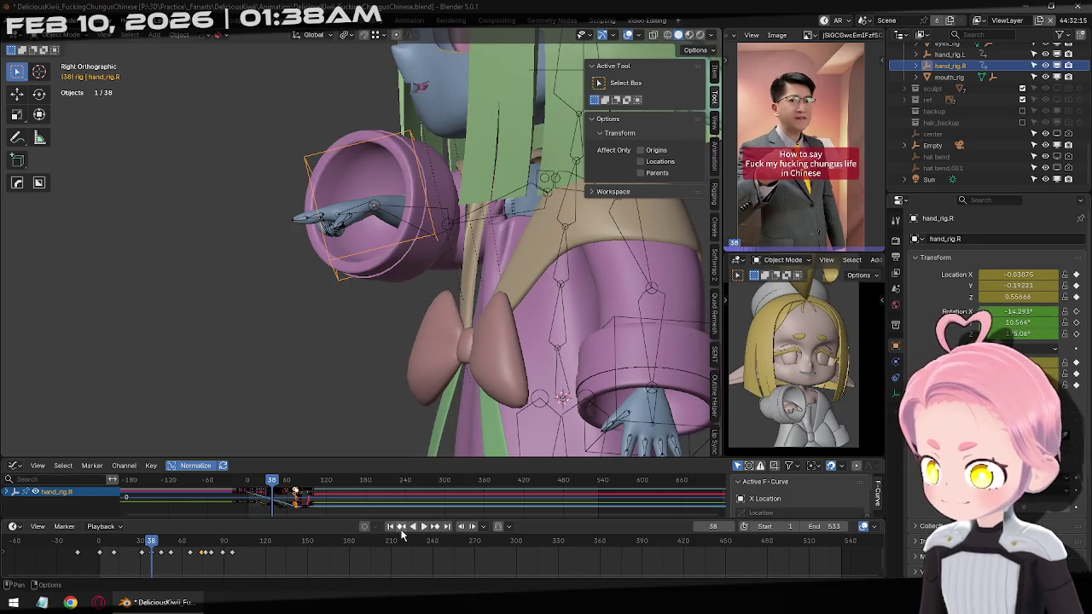
click(401, 529)
click(401, 528)
click(400, 528)
click(400, 529)
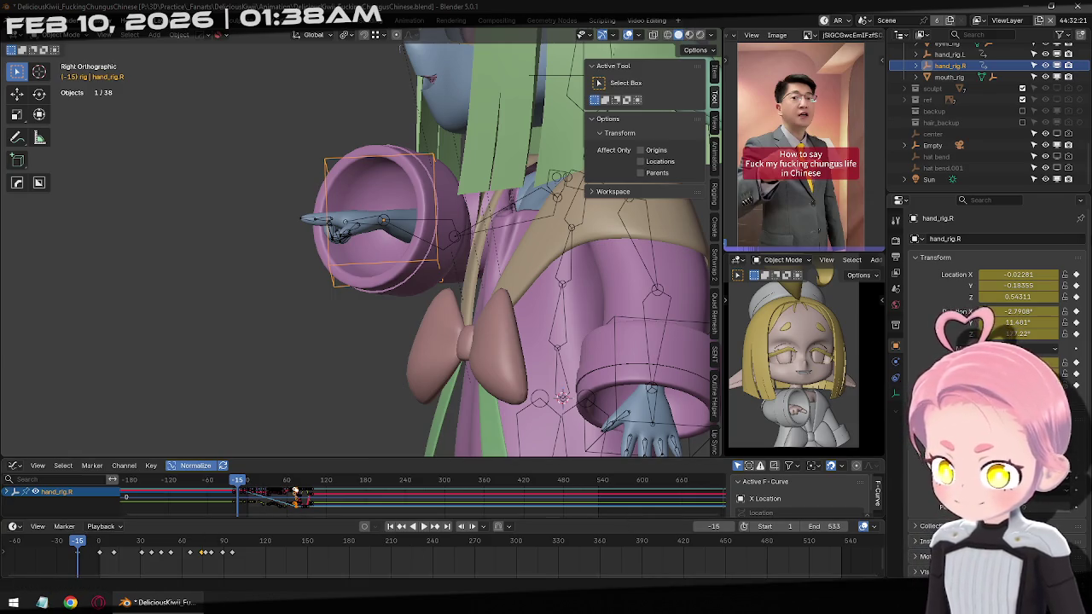
Set the hand's X rotation to -2.7908° at frame -15, then drag the graph editor taller.
click(1013, 312)
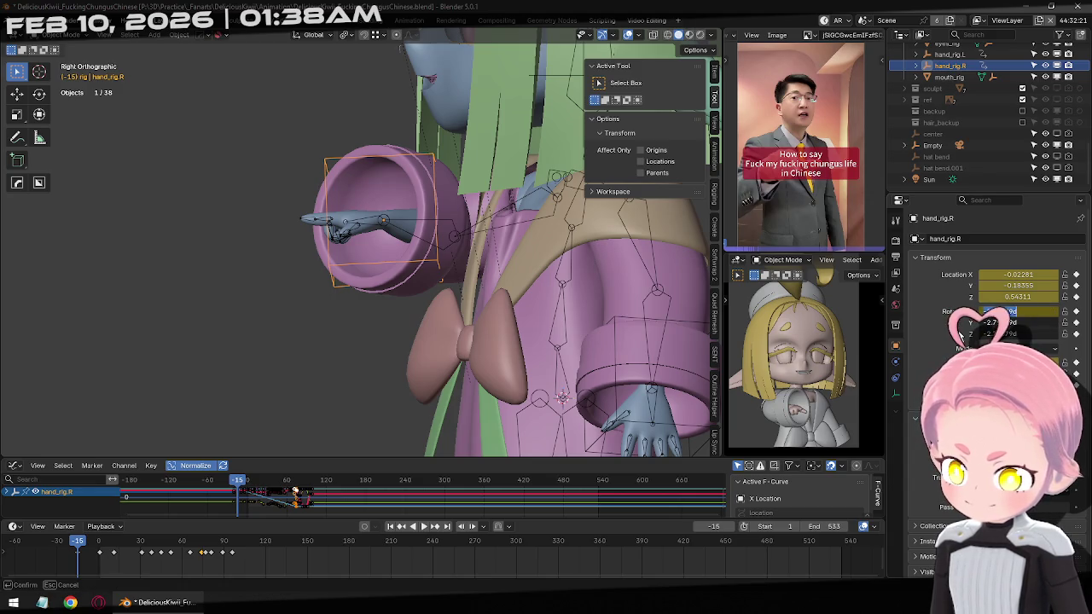
key(Return)
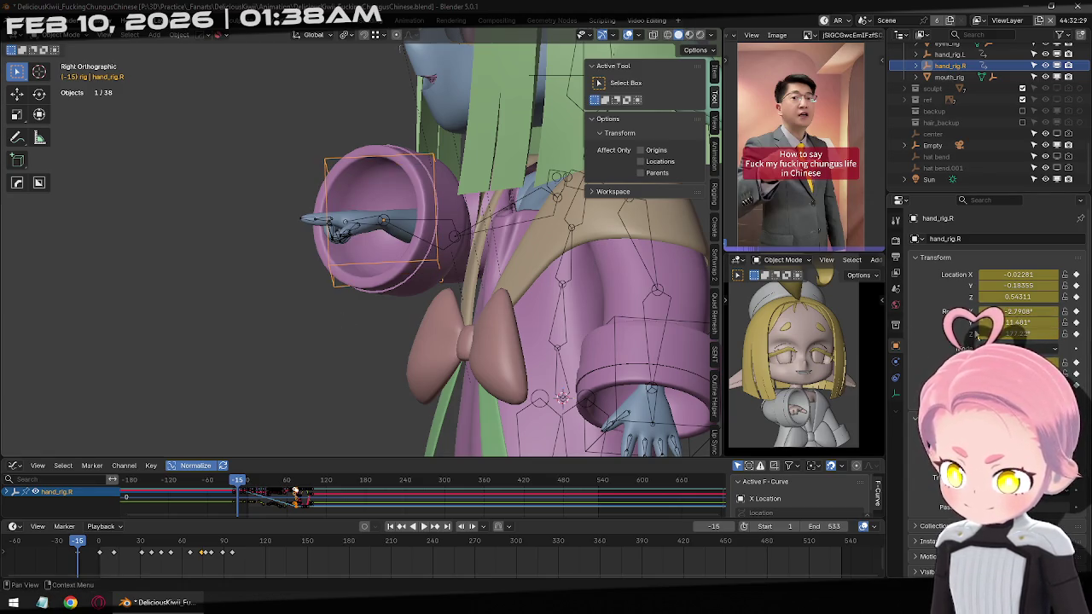
right_click(1019, 320)
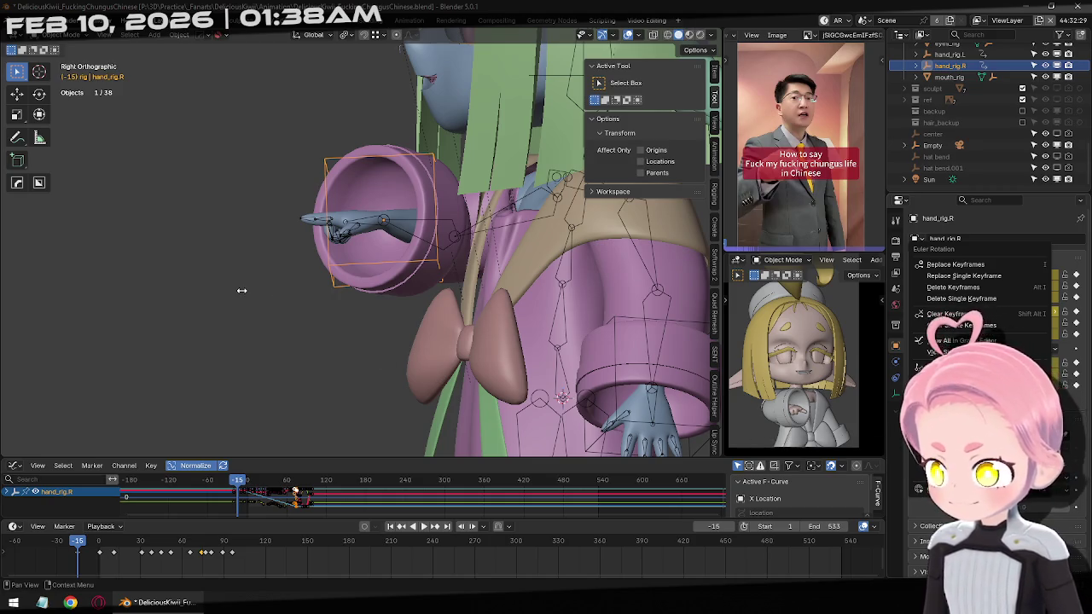
key(Escape)
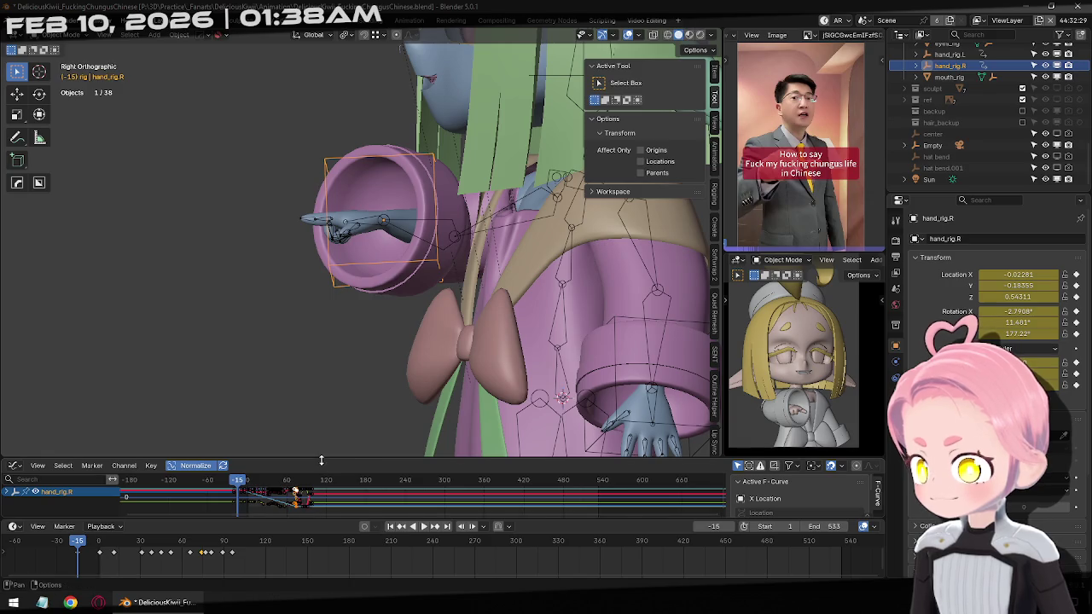
drag(321, 459, 320, 356)
Expand hand_rig.R down to Object Transforms and show only its X, Y and Z Euler Rotation curves.
click(8, 390)
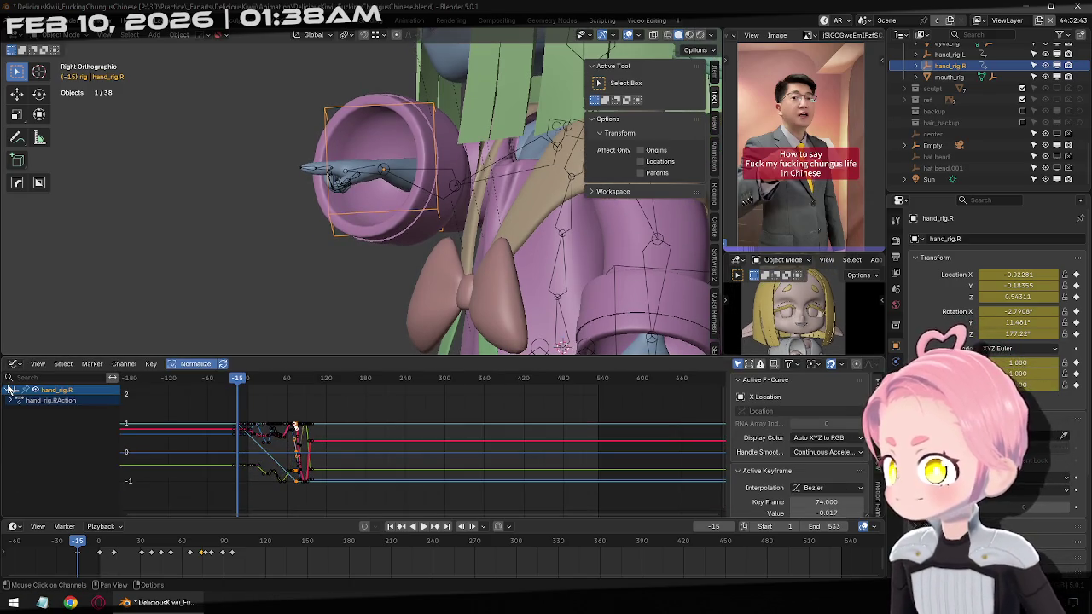
click(10, 399)
click(19, 411)
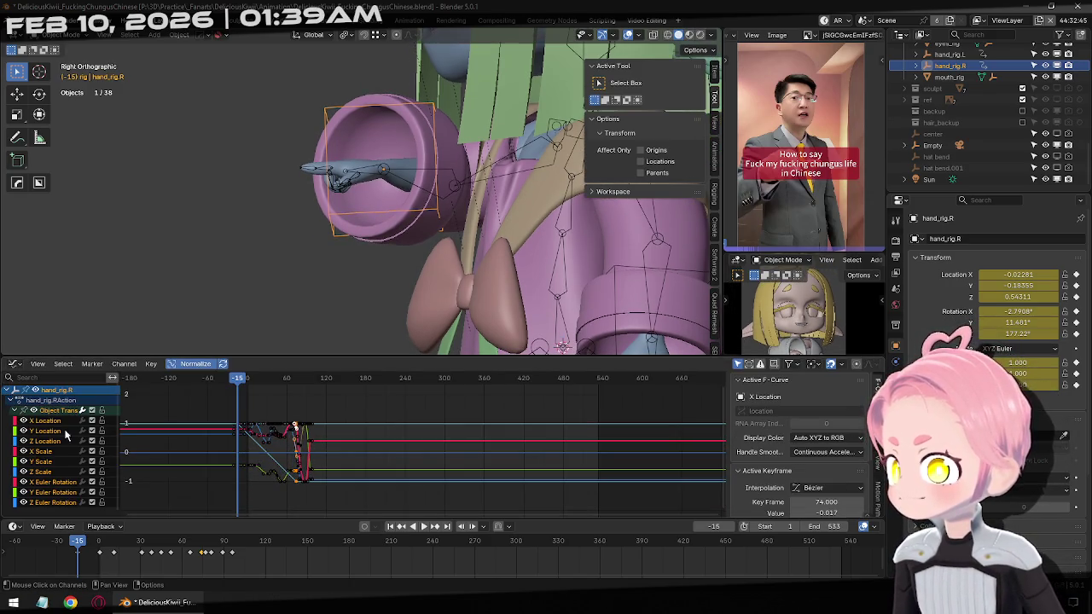
drag(59, 489, 55, 492)
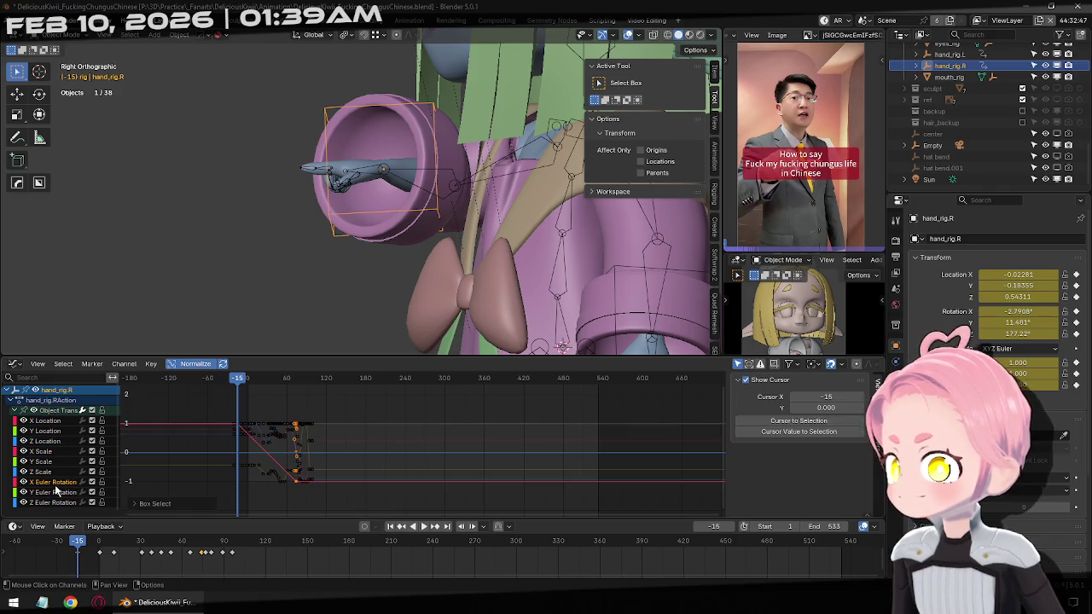
click(54, 503)
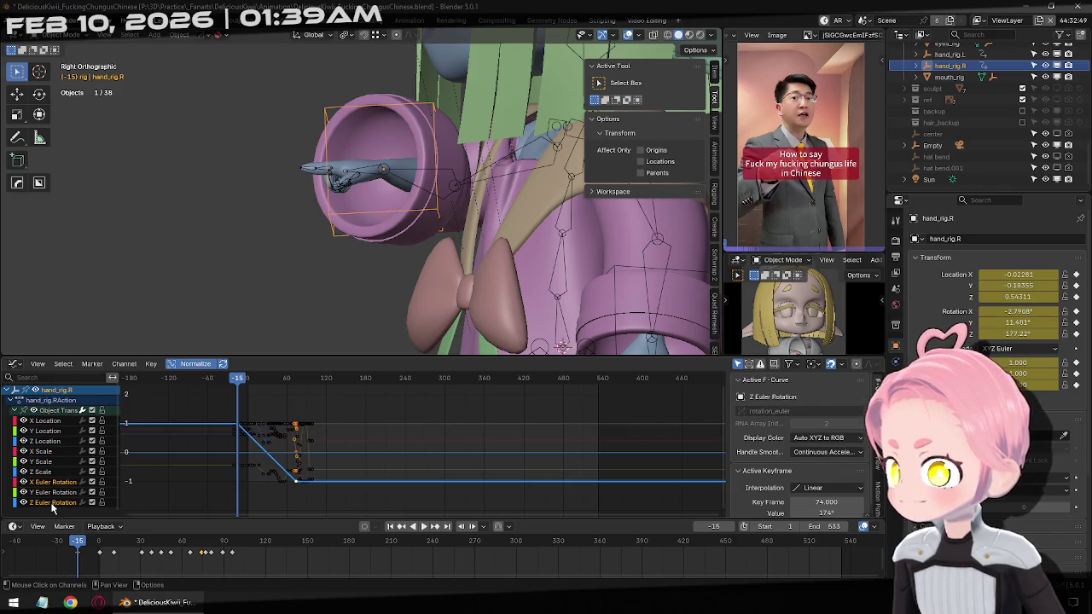
shift+click(53, 482)
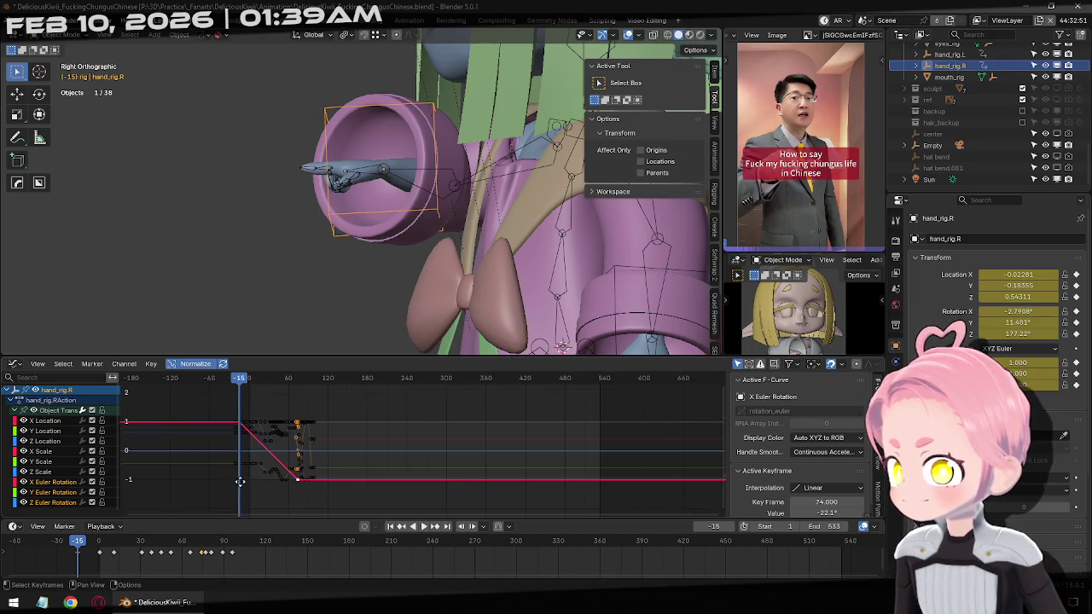
Zoom the graph view and clear the curve and keyframe selection.
scroll(256, 490, up, 1)
scroll(341, 486, up, 1)
scroll(419, 480, up, 1)
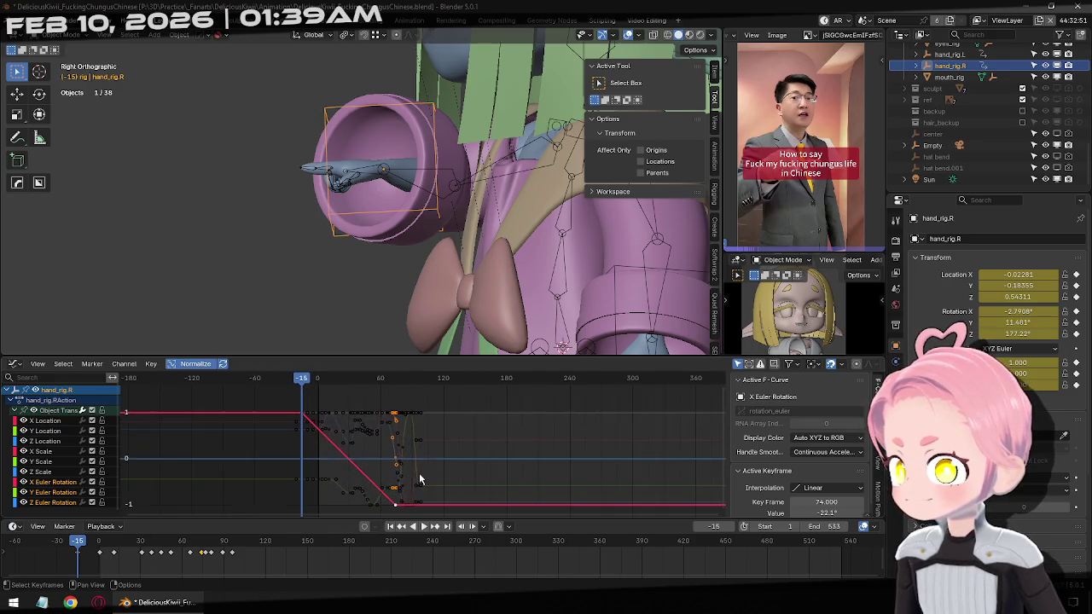
click(478, 487)
drag(488, 476, 277, 396)
click(520, 457)
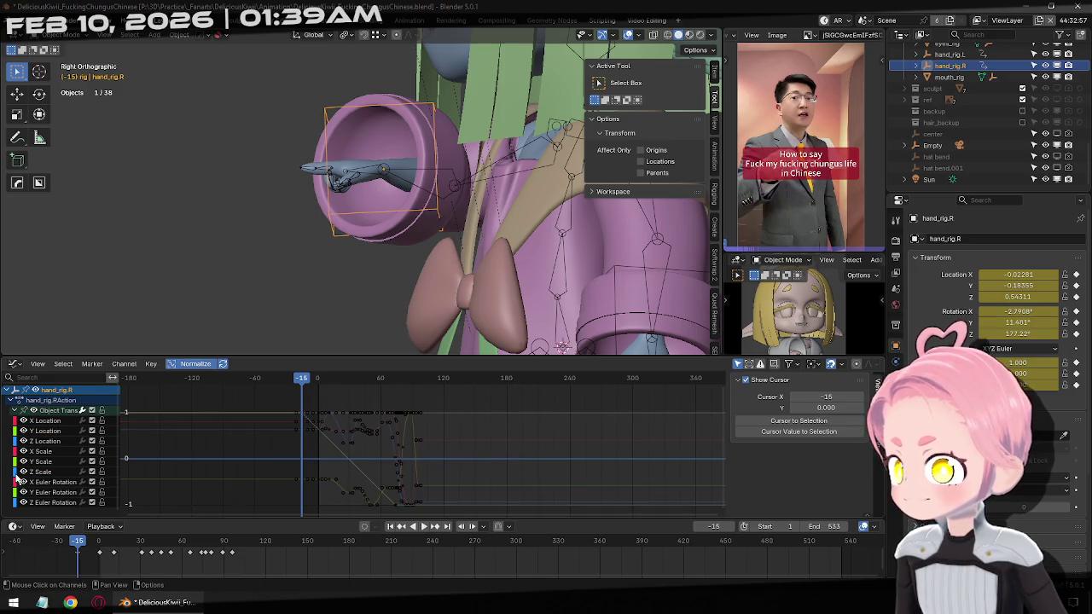
Switch between the X, Y and Z Euler Rotation curves and attempt to paste keyframes.
click(50, 482)
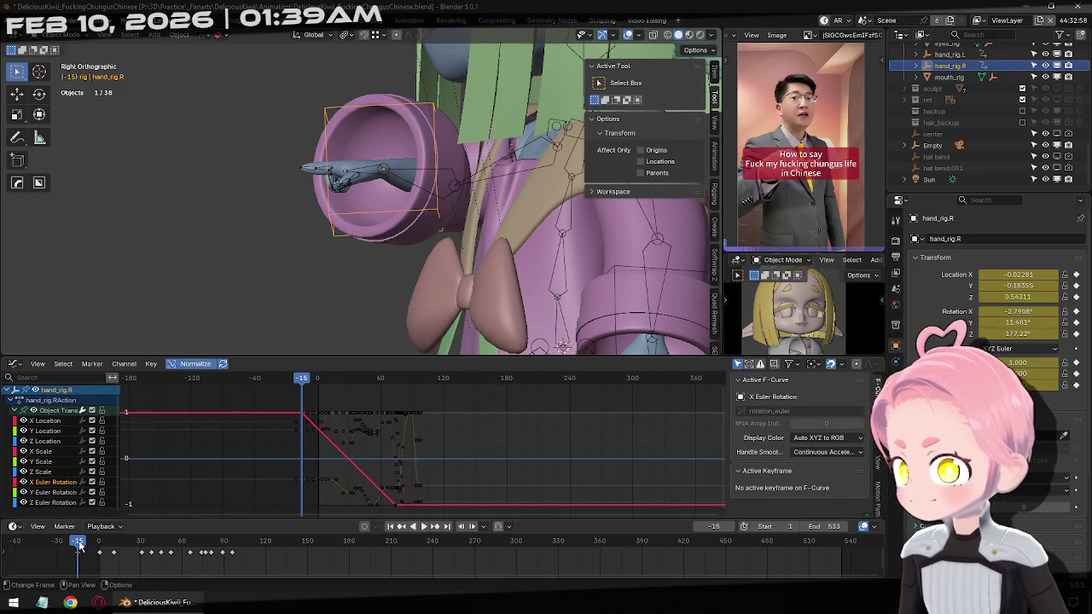
right_click(39, 489)
mouse_move(56, 481)
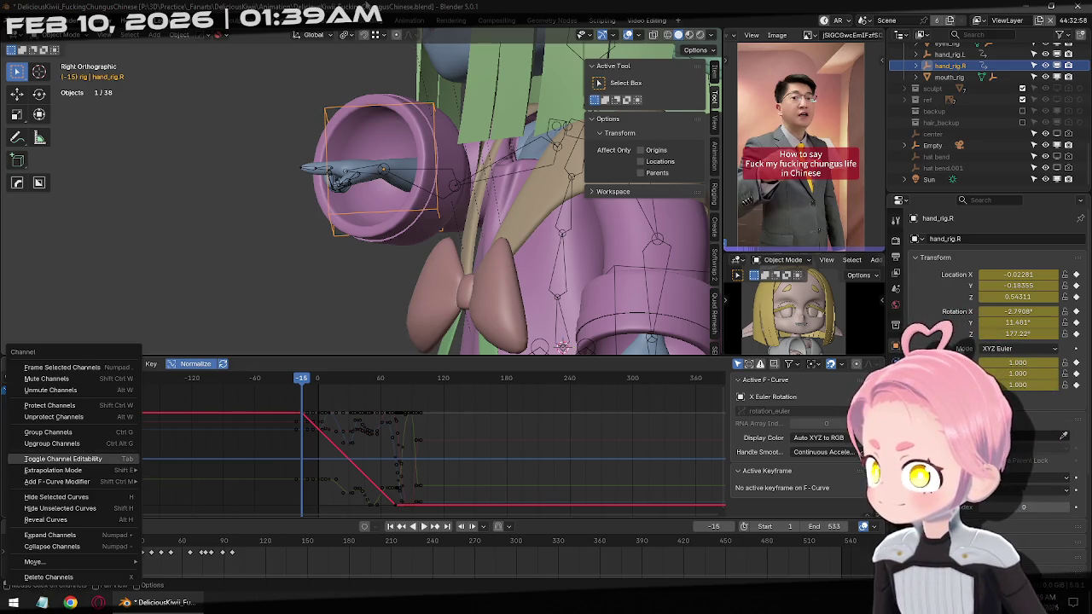
key(Escape)
click(39, 493)
click(60, 503)
key(ctrl+v)
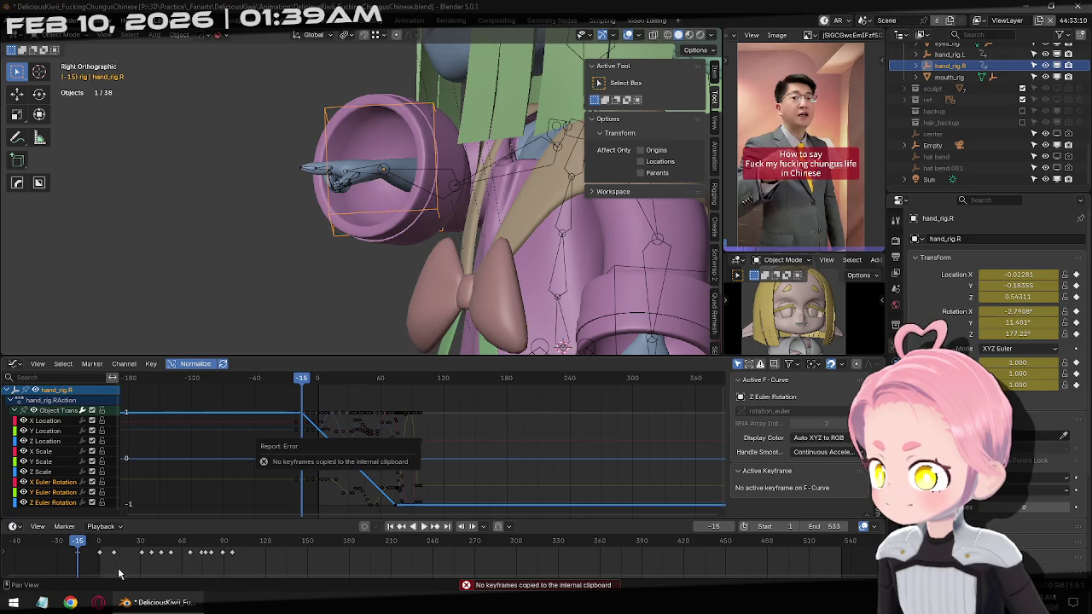
key(ctrl+v)
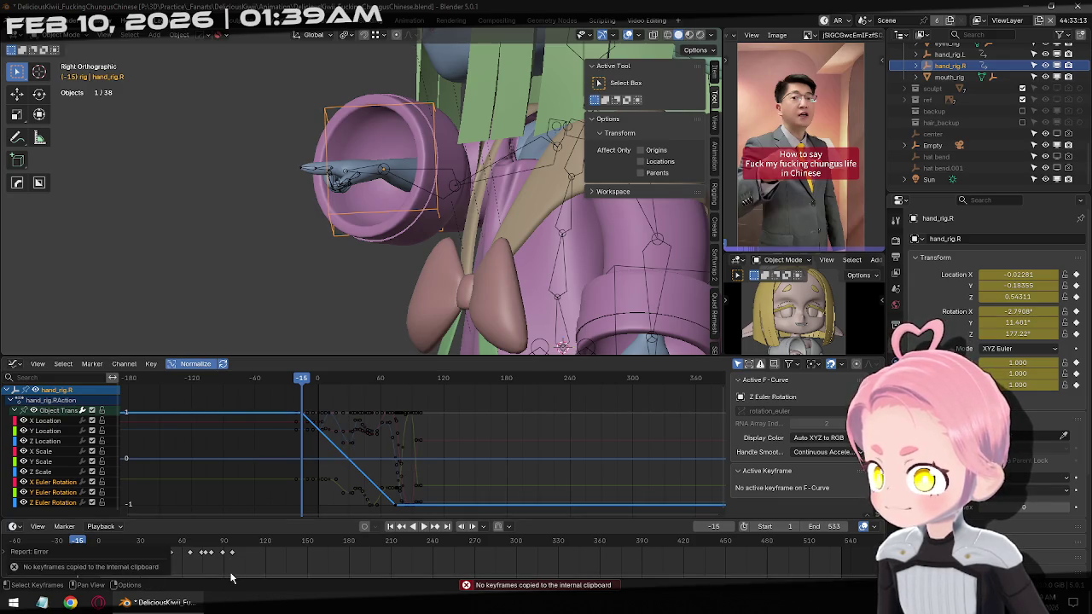
Clear all keyframe selection in the graph editor.
click(252, 403)
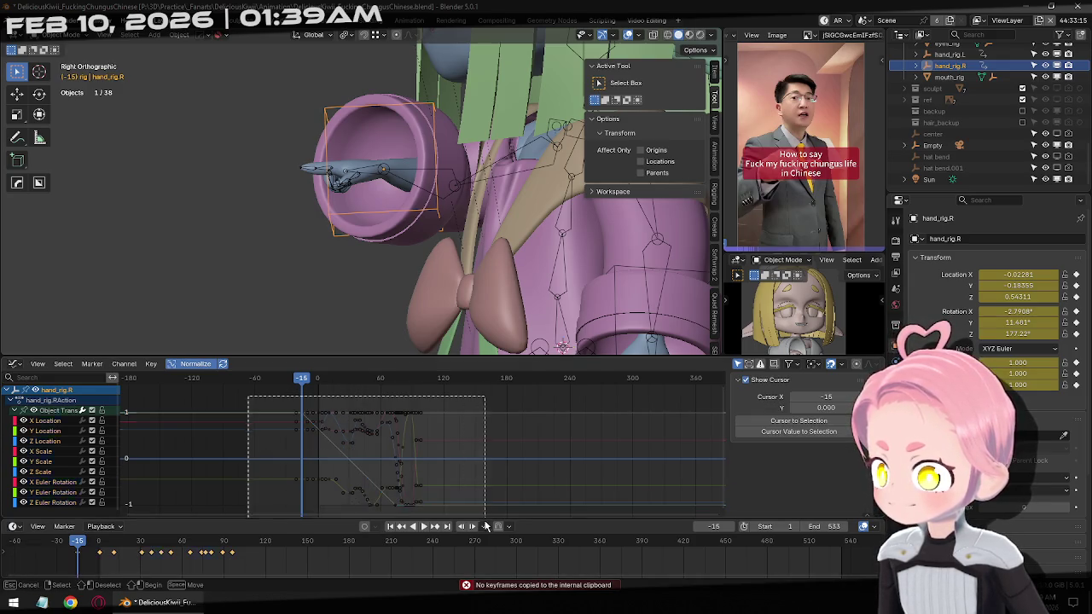
key(a)
click(612, 448)
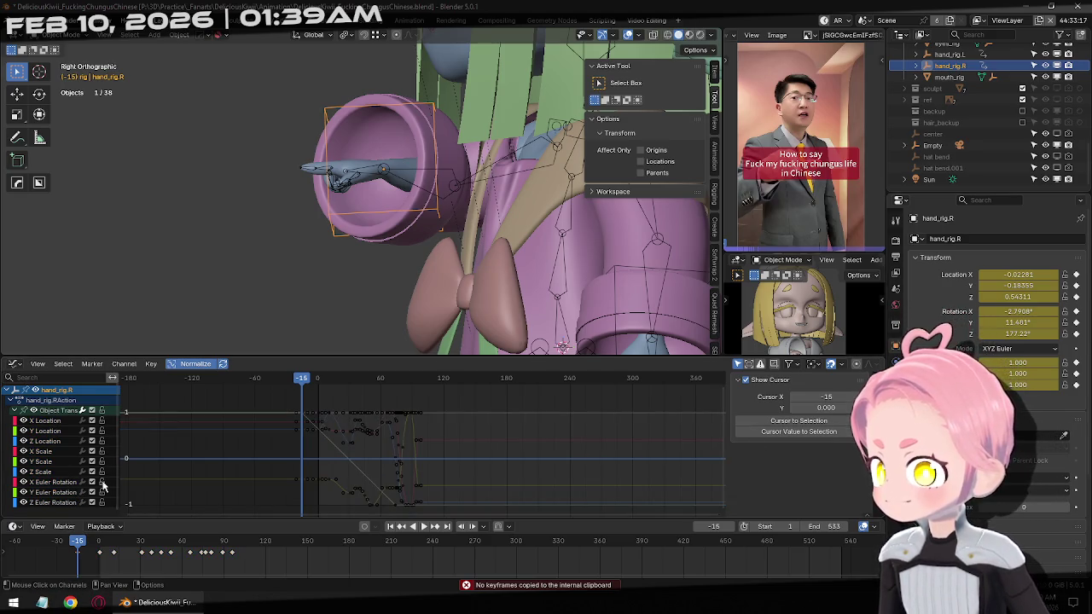
Play the hand animation to frame 67, select the X Euler Rotation curve, and return to frame 1.
key(space)
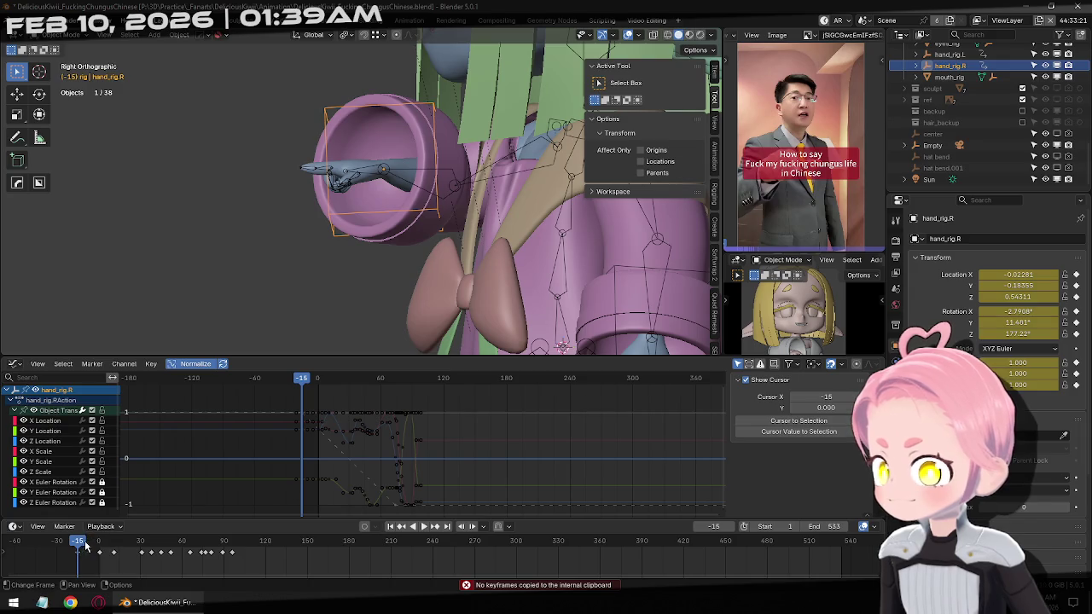
click(191, 546)
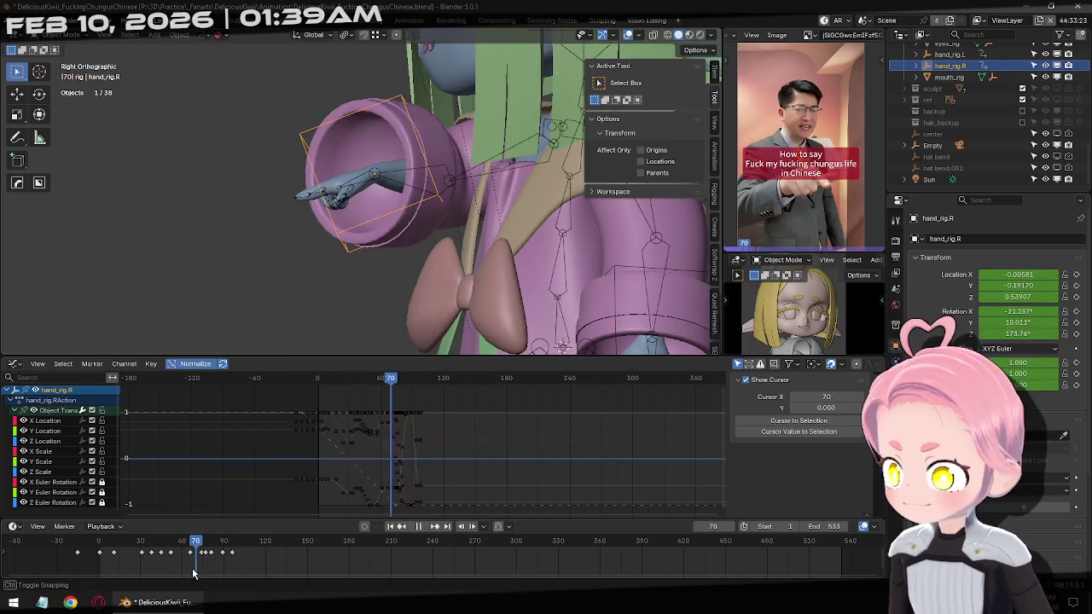
click(50, 482)
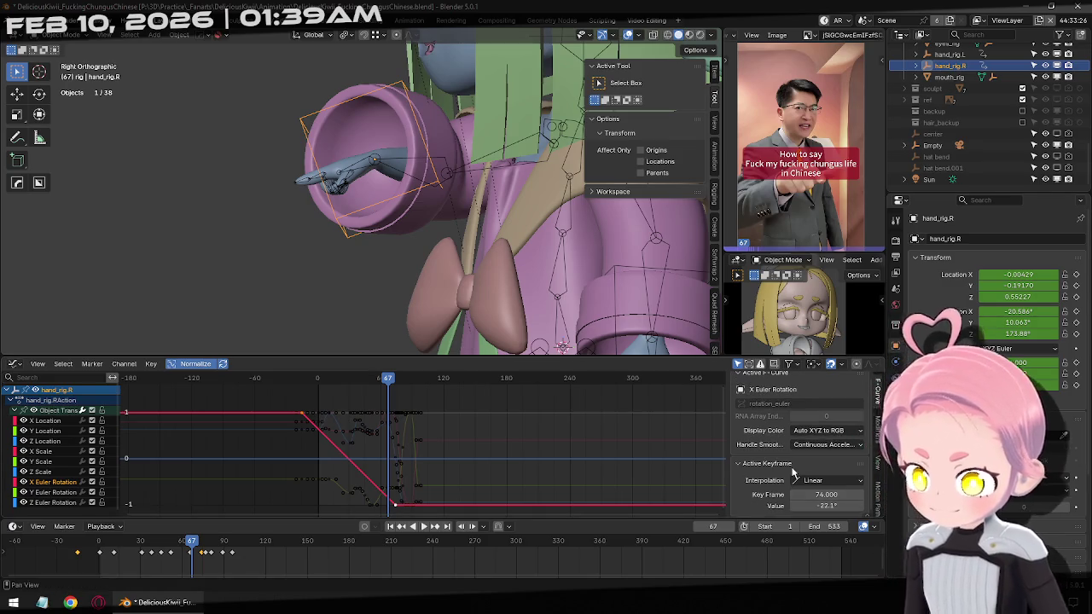
click(390, 527)
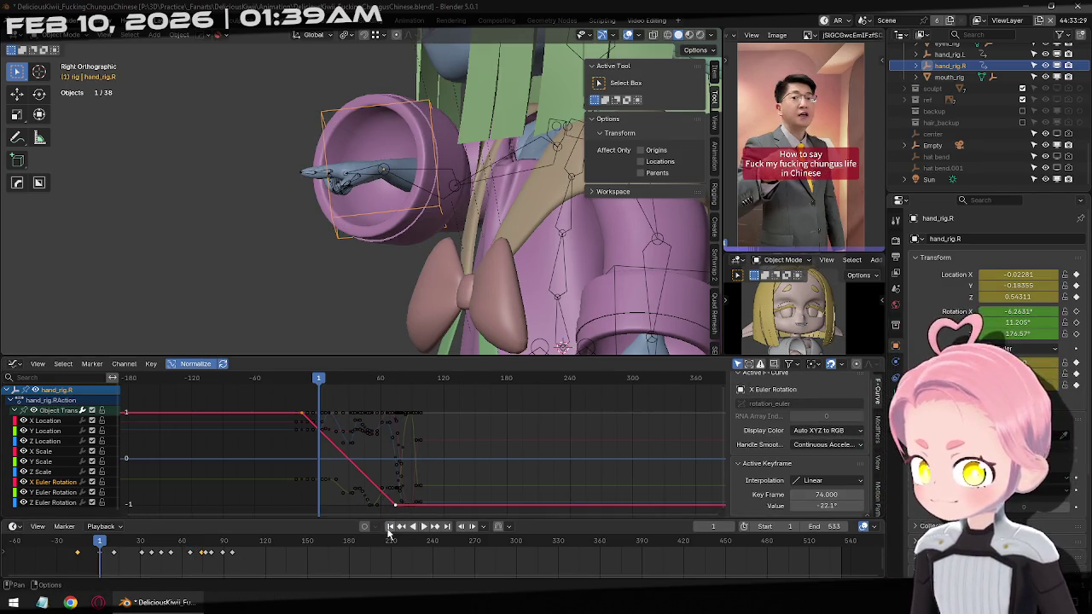
Give all the hand's keyframes Bézier interpolation and an easing type.
key(a)
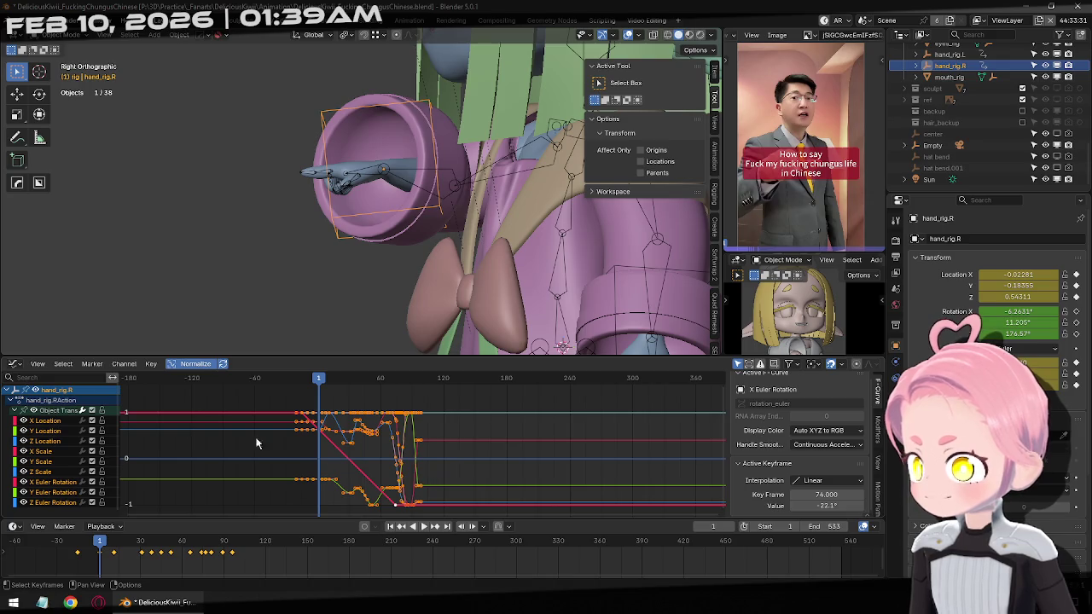
right_click(477, 452)
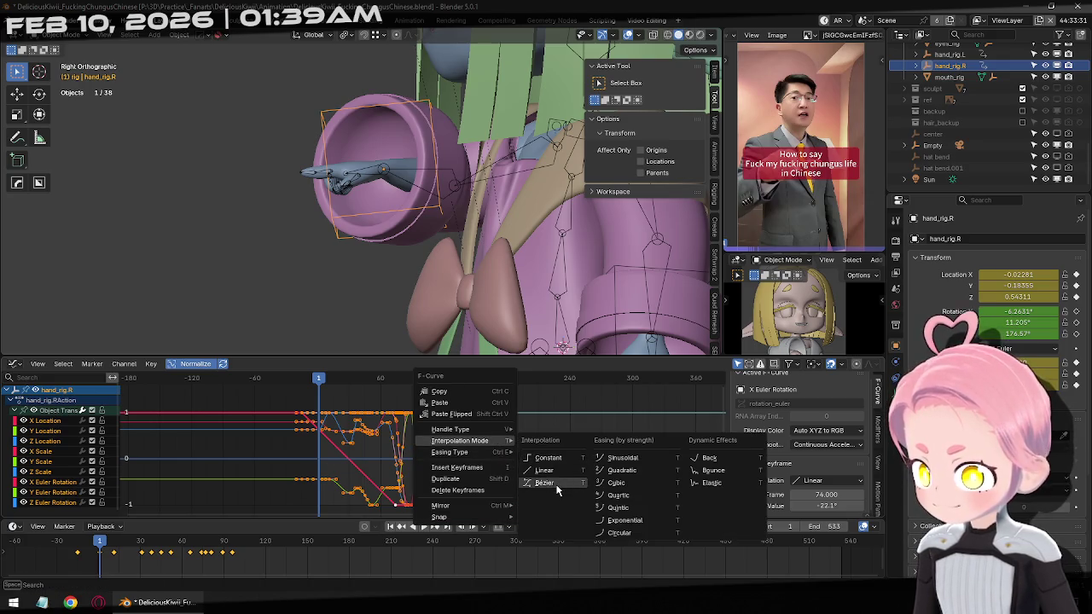
click(557, 485)
right_click(486, 444)
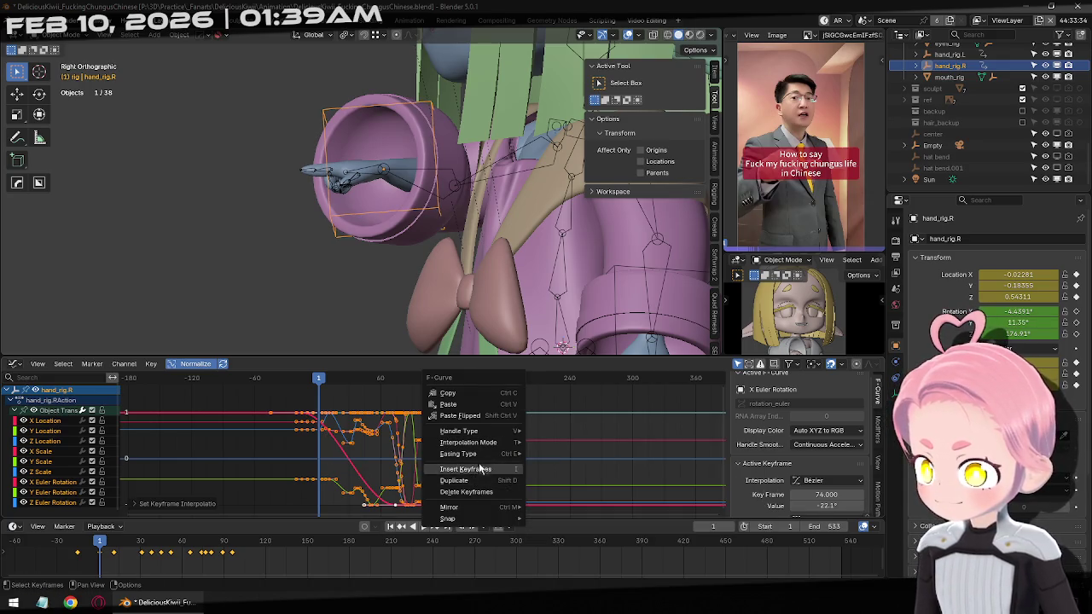
mouse_move(458, 454)
click(562, 453)
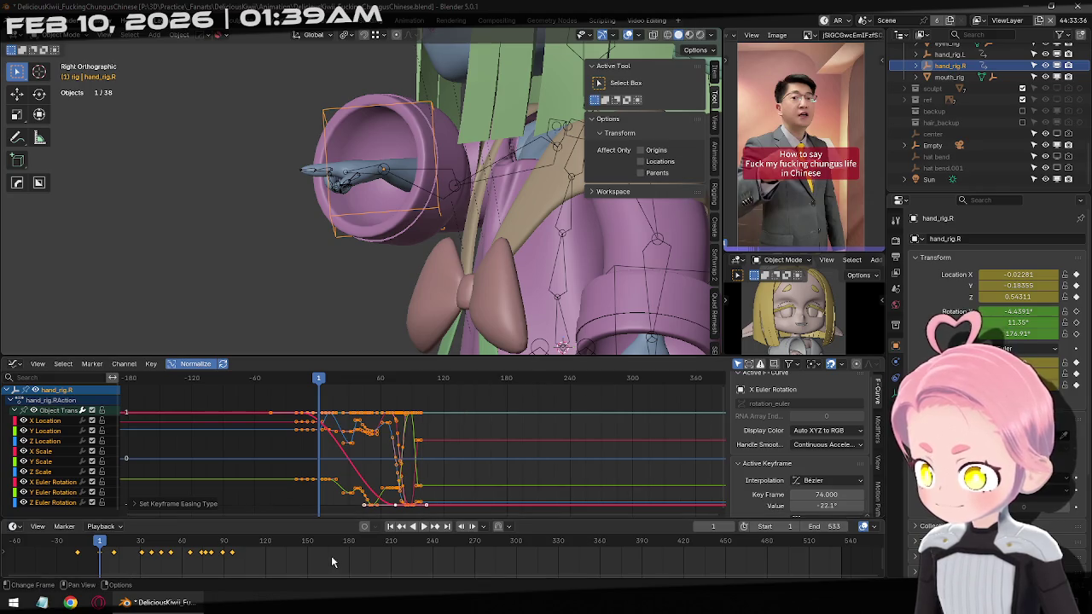
Play the pointing motion against the reference, then return to the first frame.
click(424, 526)
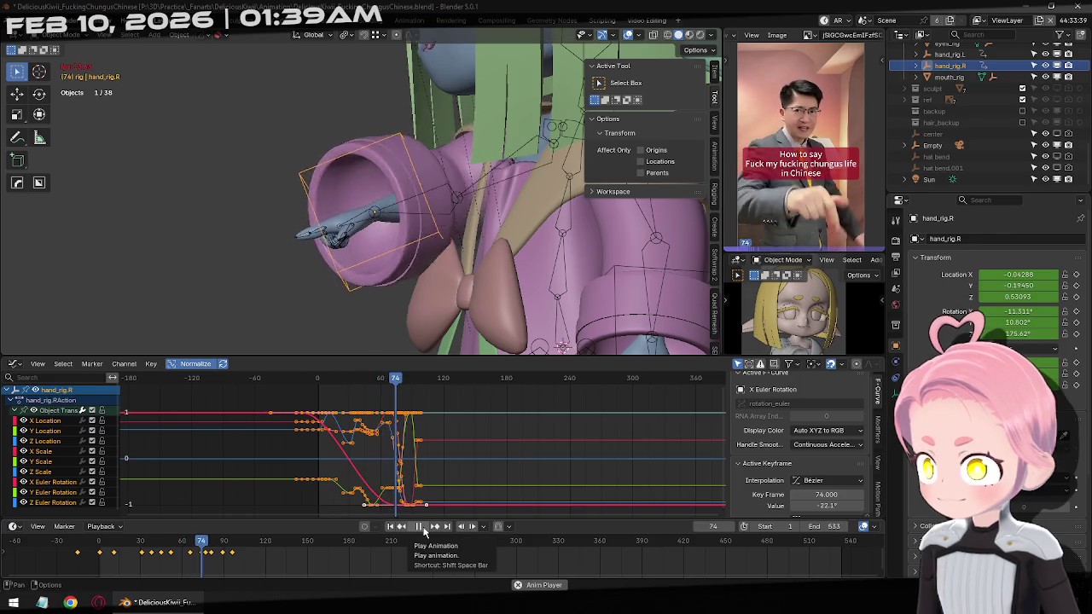
click(420, 527)
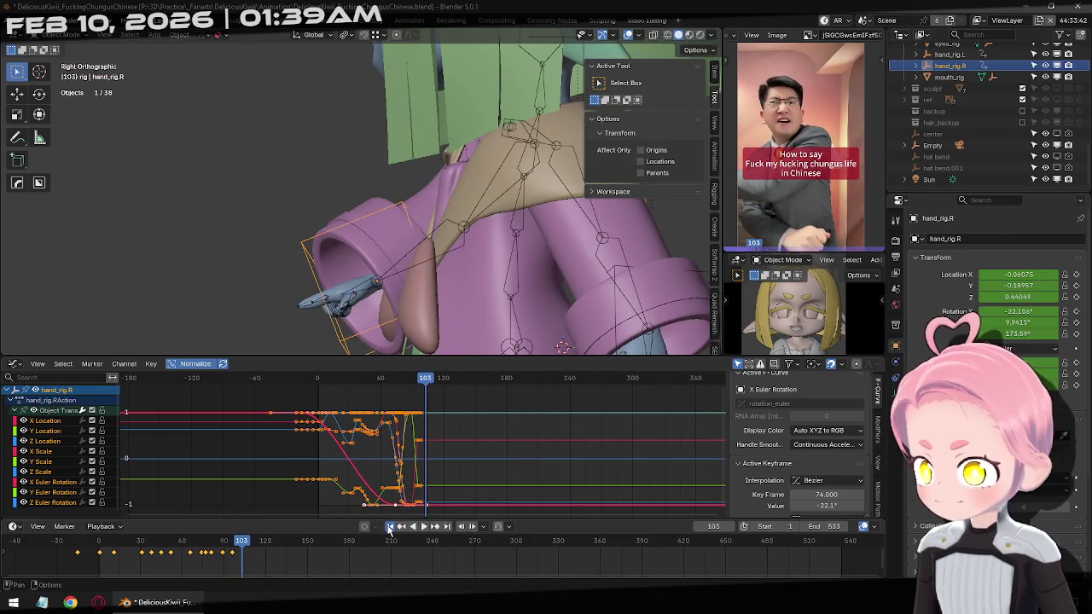
click(388, 527)
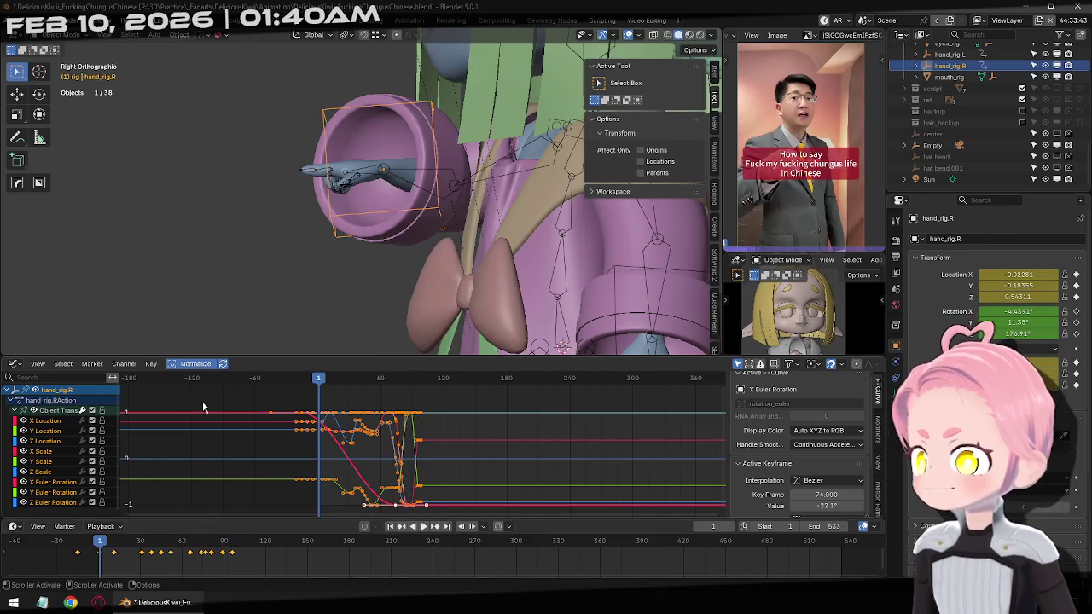
middle_drag(457, 230, 467, 328)
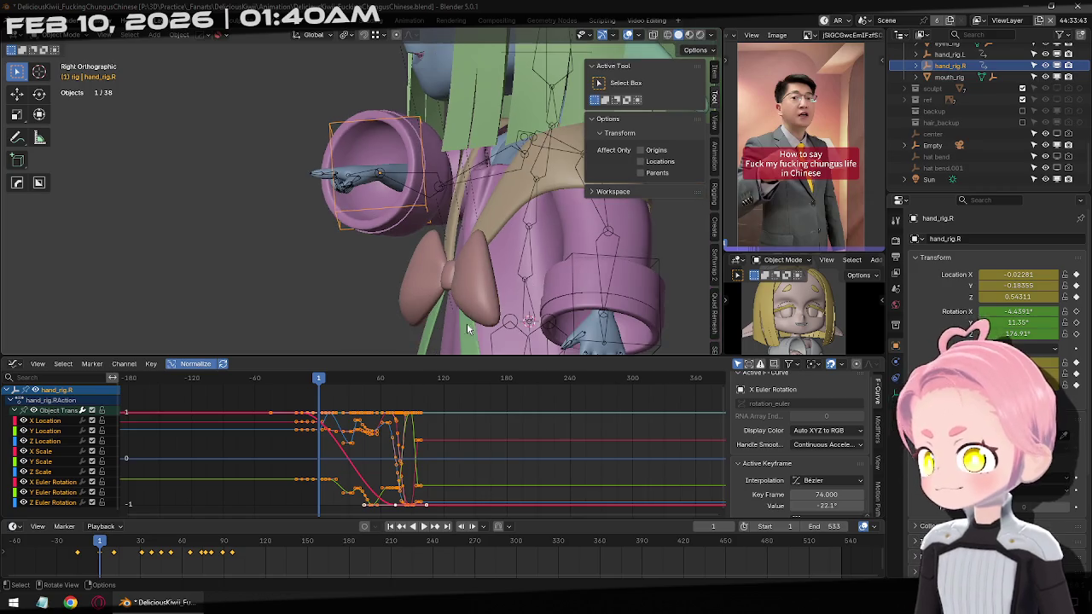
Collapse the channels, enlarge the 3D view, and select the hand's keys at frame -15.
click(8, 391)
drag(255, 354, 256, 418)
click(233, 462)
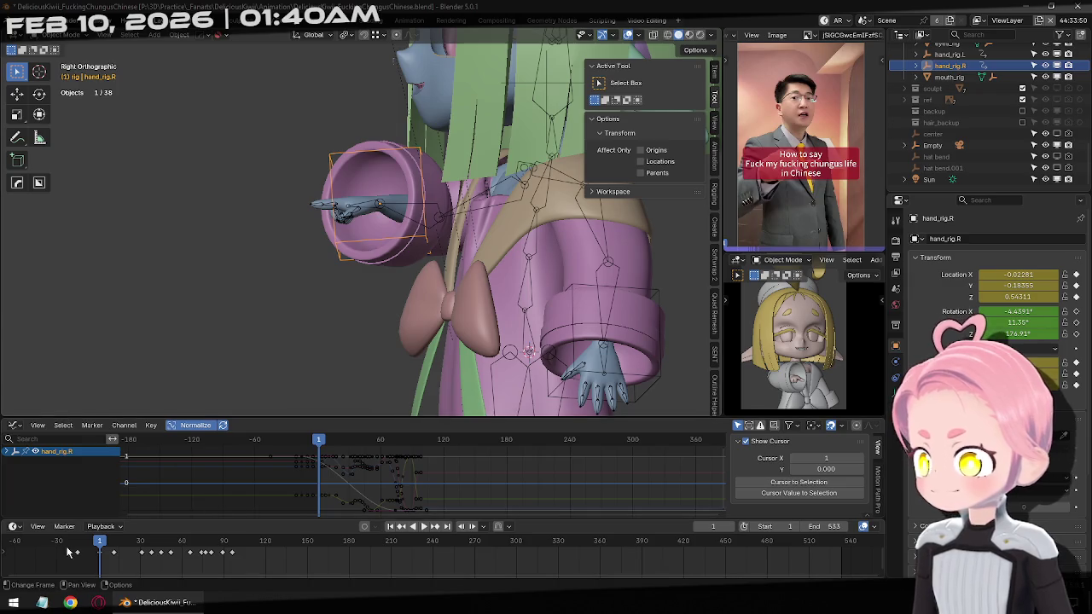
click(403, 527)
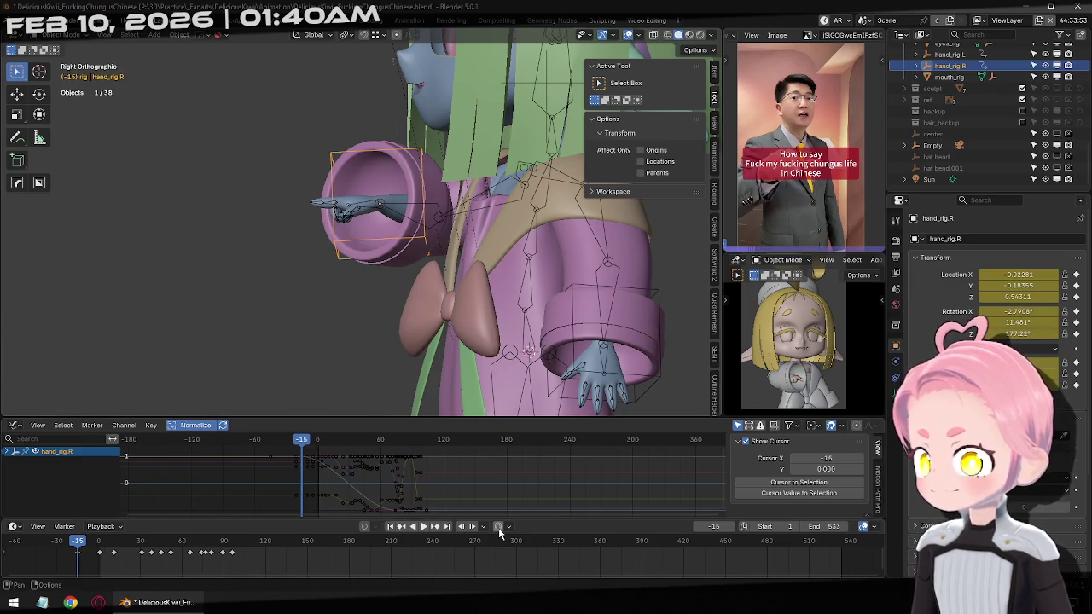
click(86, 552)
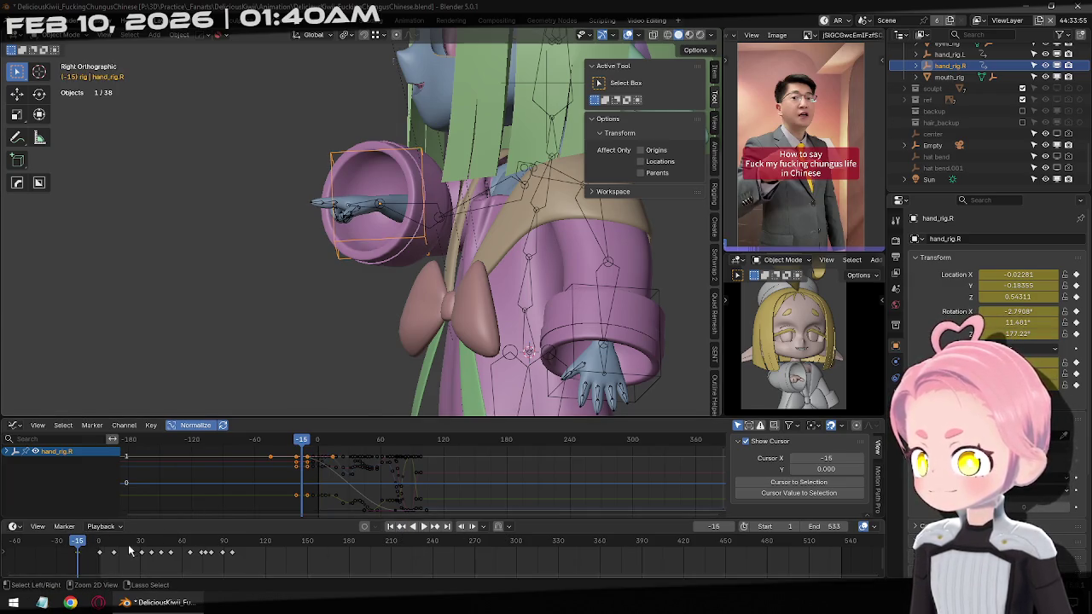
Paste the copied keys at frame 1, undoing a stray paste at frame 11.
click(435, 529)
key(ctrl+v)
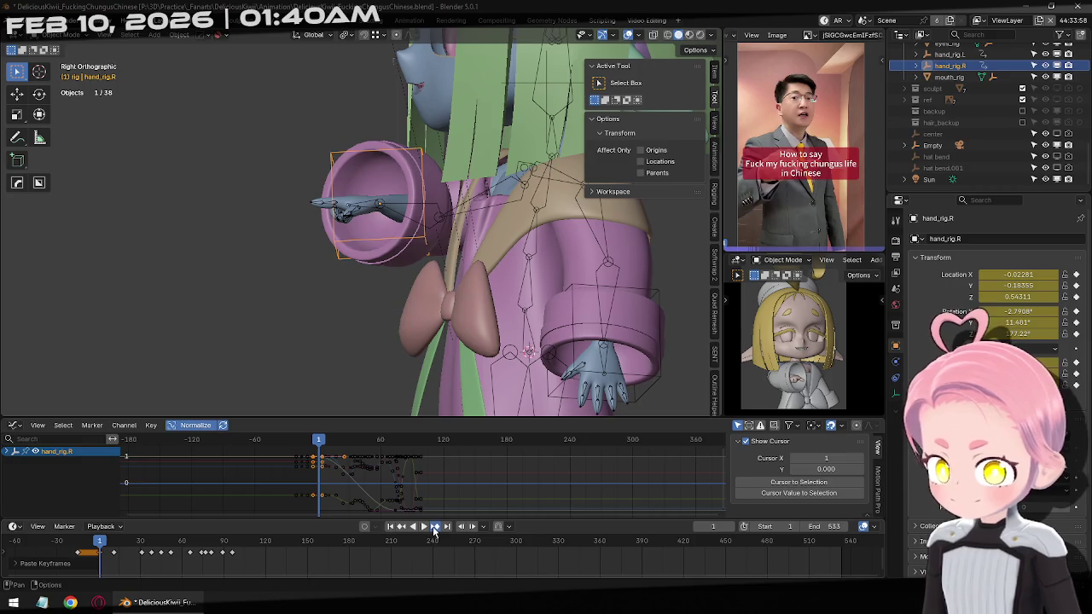
click(435, 529)
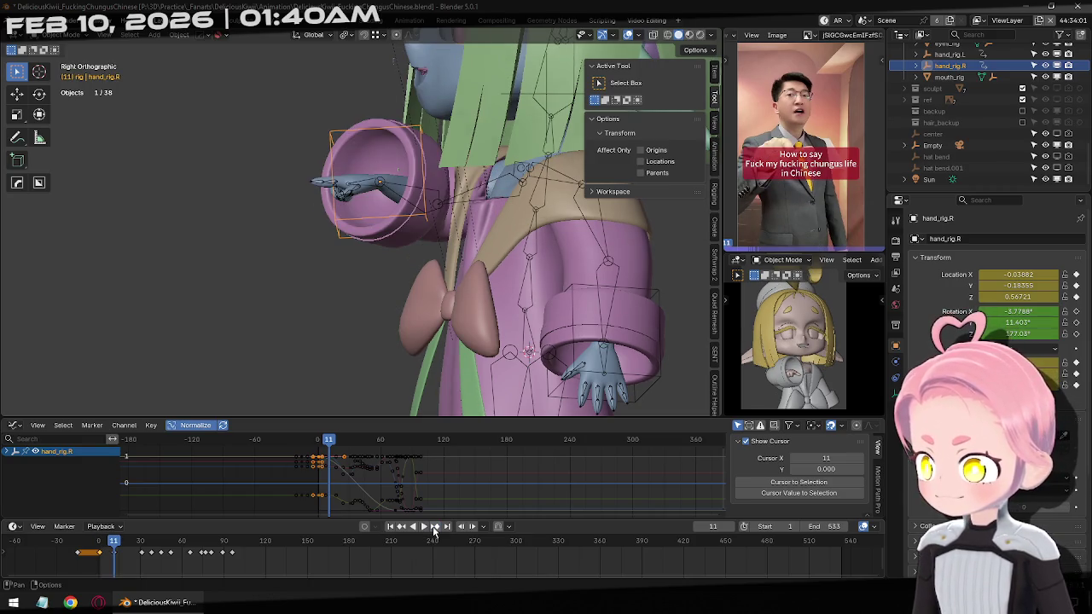
key(ctrl+v)
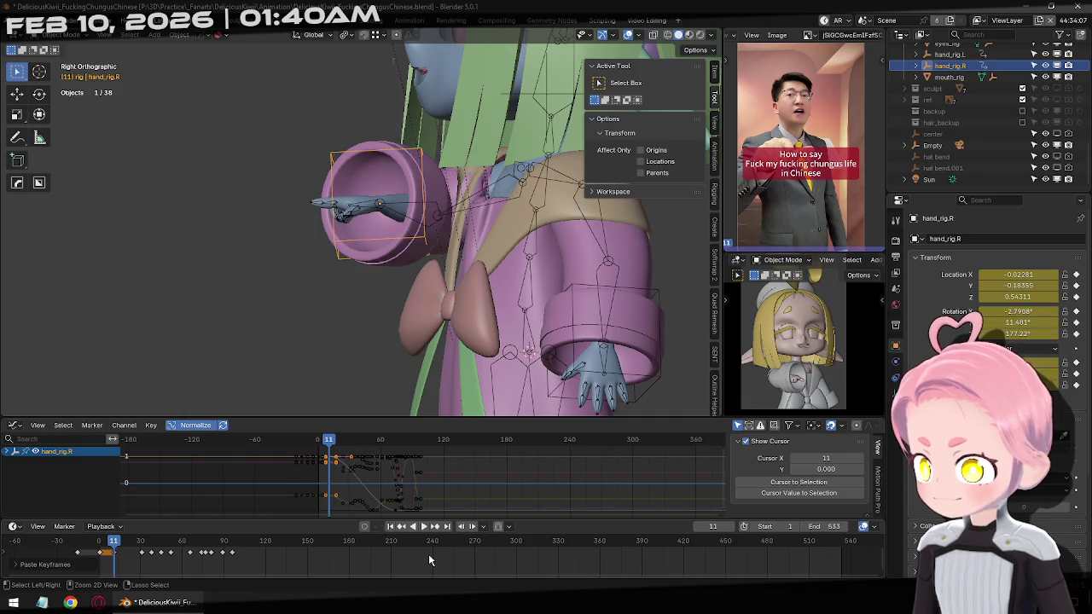
key(ctrl+z)
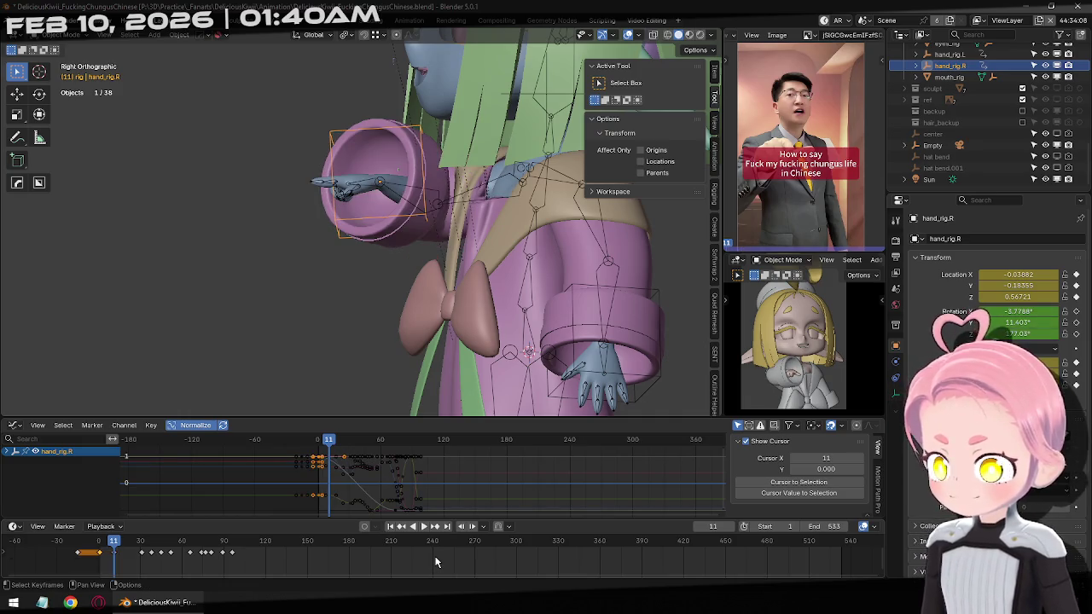
Re-expand hand_rig.R's channels and show only the X Euler Rotation curve.
mouse_move(172, 519)
mouse_down()
mouse_move(172, 463)
mouse_move(172, 516)
mouse_up()
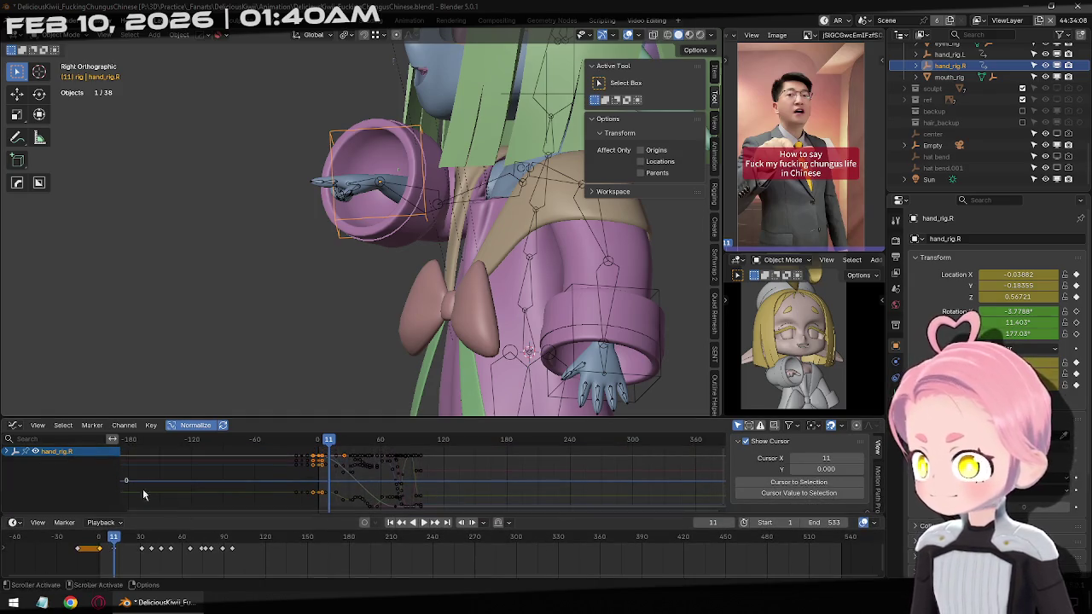
click(7, 451)
scroll(66, 478, down, 3)
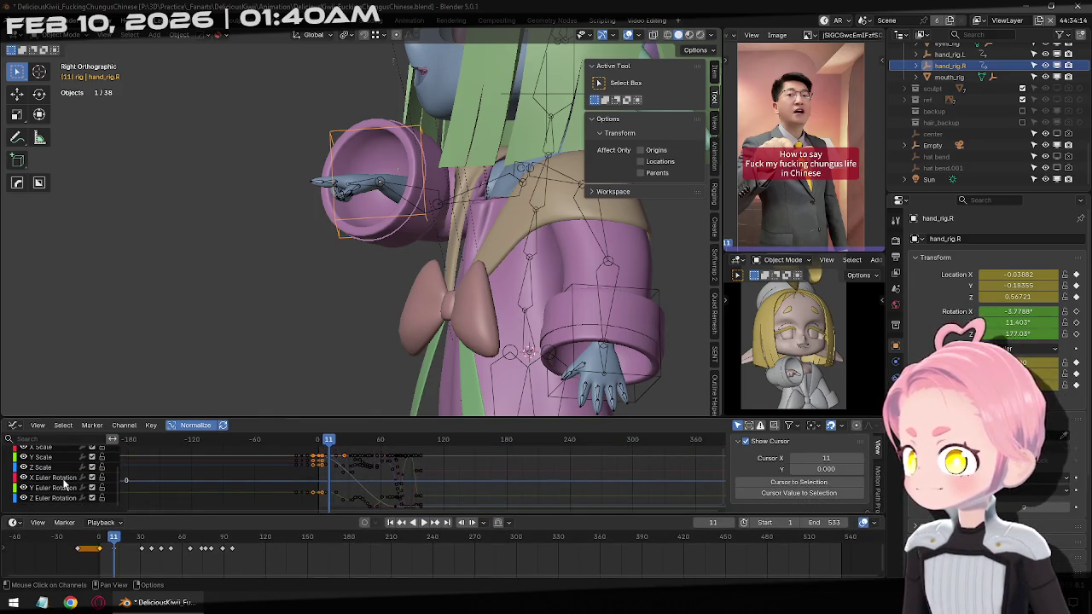
click(53, 477)
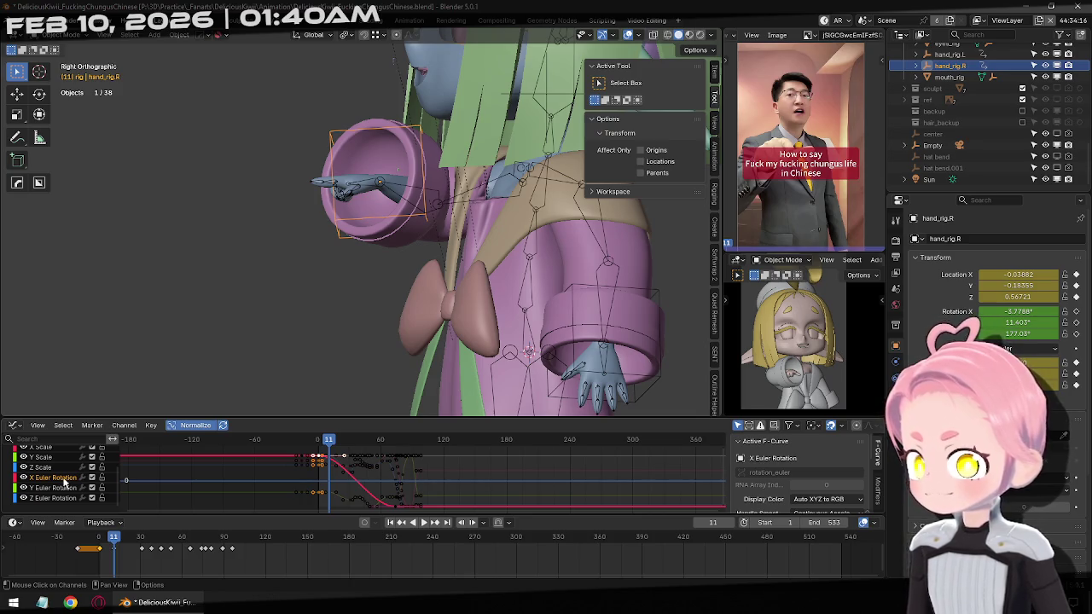
right_click(64, 481)
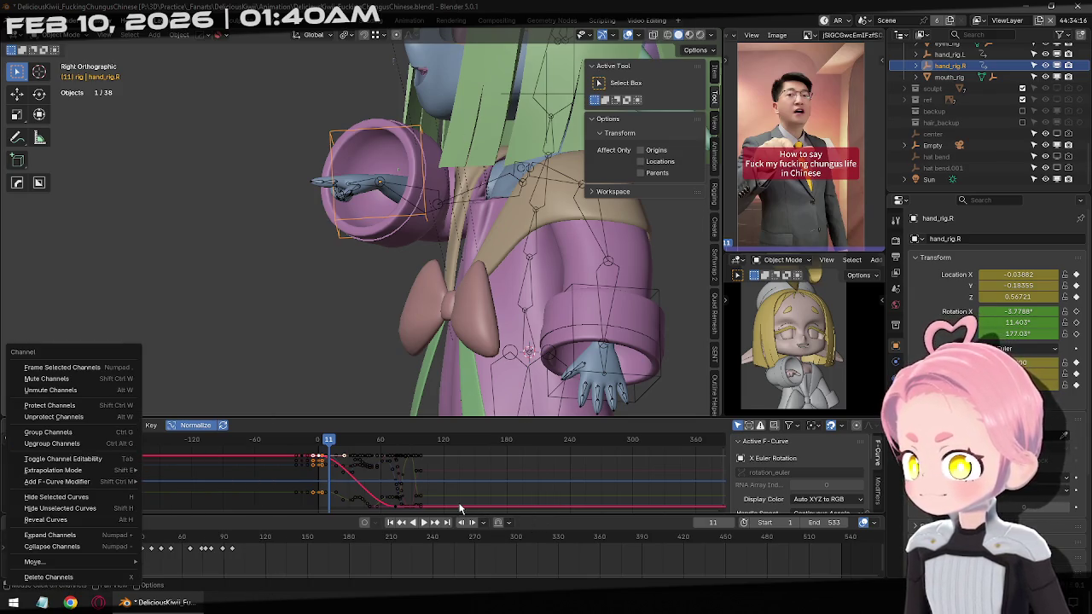
Dismiss the channel menu and pan the graph to frame the rotation curve.
click(568, 555)
middle_drag(393, 511, 404, 500)
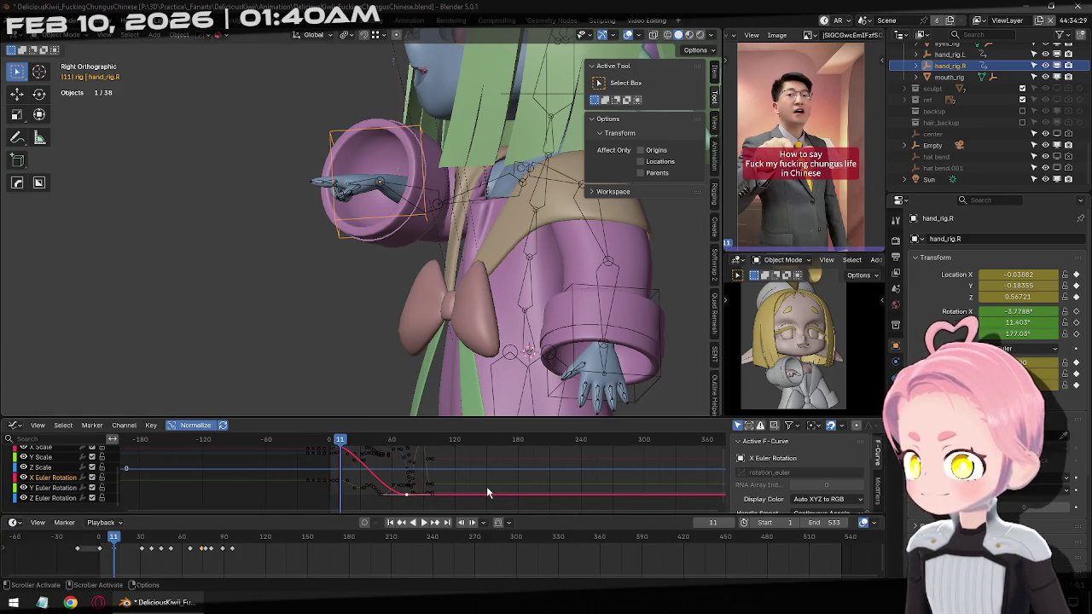
mouse_move(508, 484)
middle_down()
mouse_move(509, 502)
mouse_move(499, 480)
mouse_move(408, 472)
middle_up()
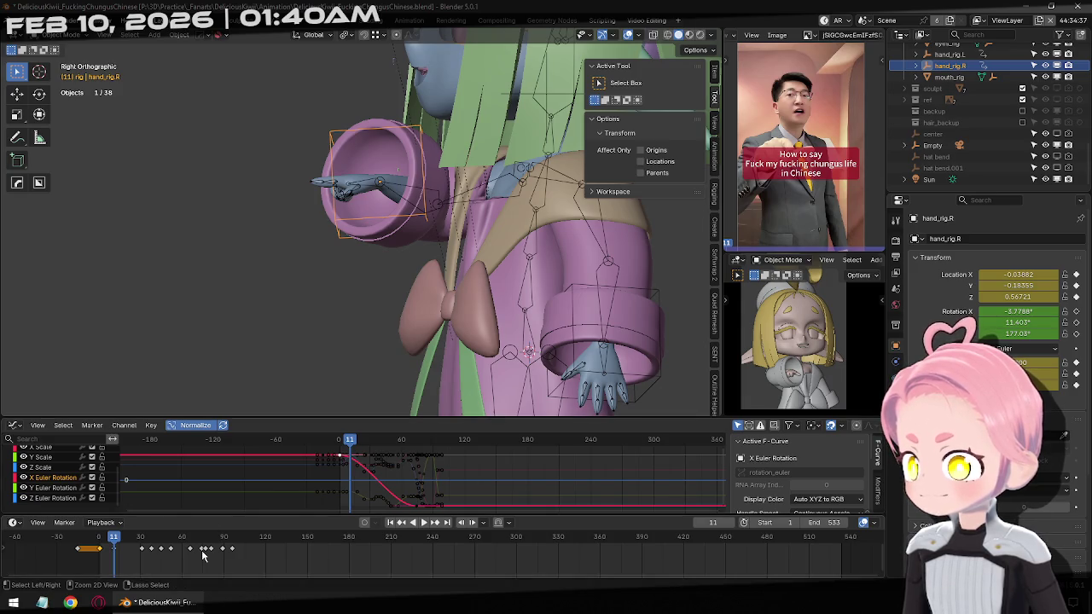
Play to frame 81, step back to frame 66, and paste the copied rotation key there.
key(space)
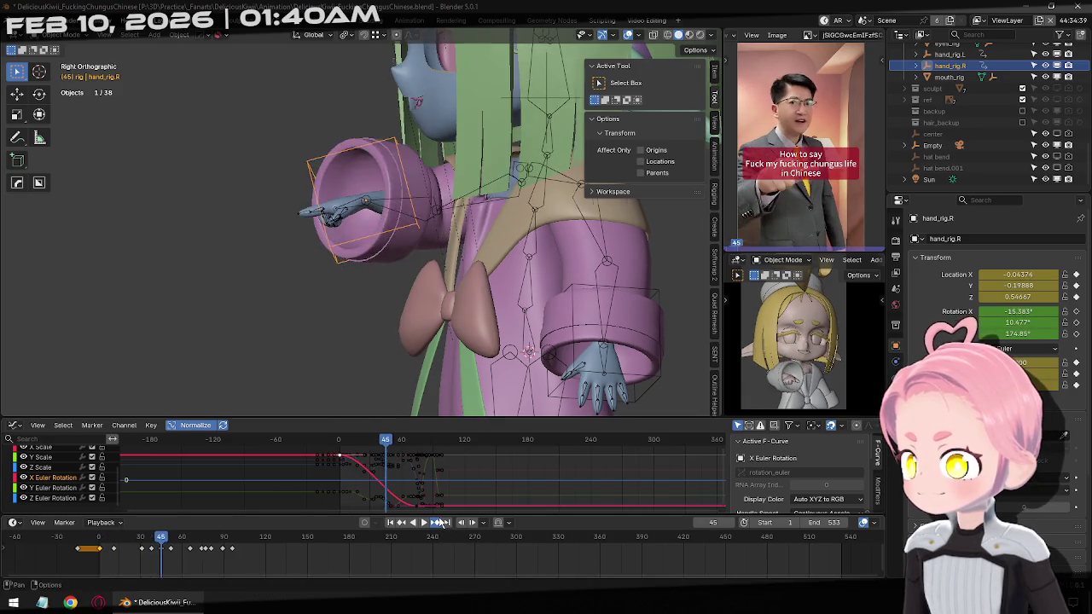
key(space)
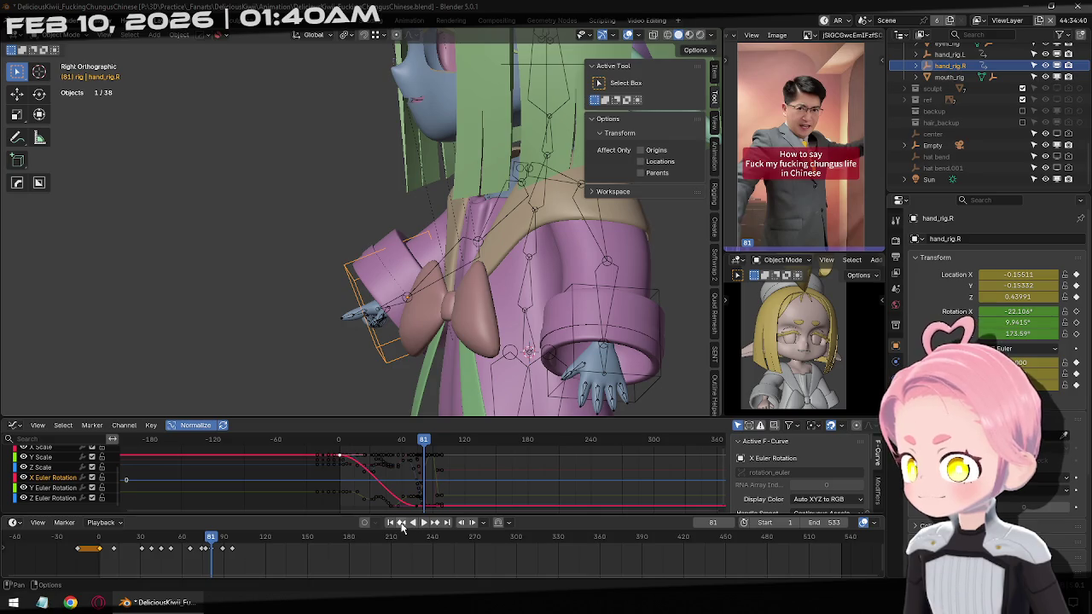
click(401, 523)
click(403, 523)
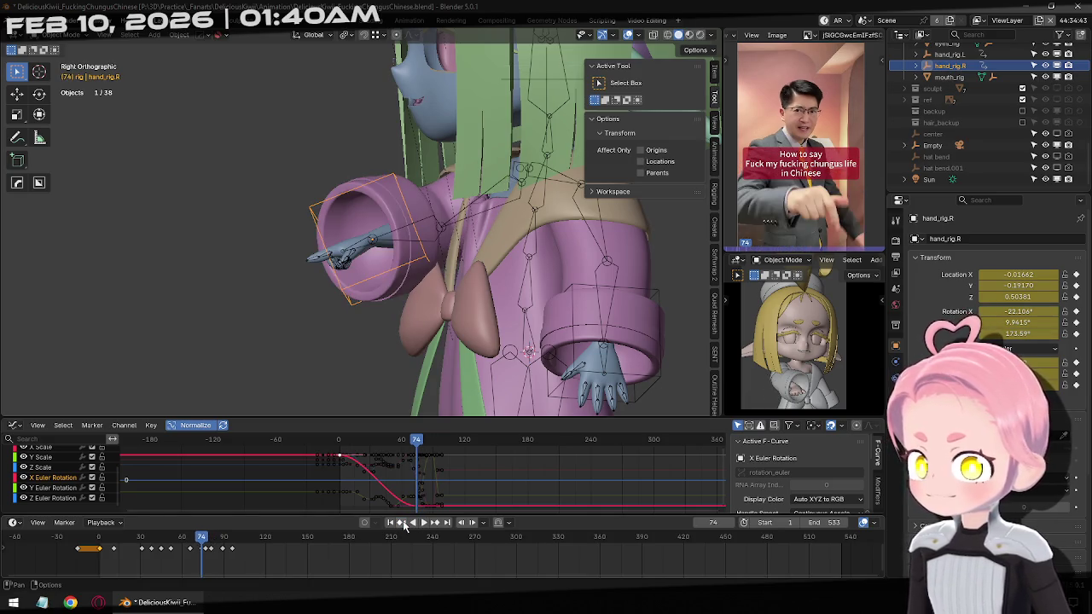
click(404, 525)
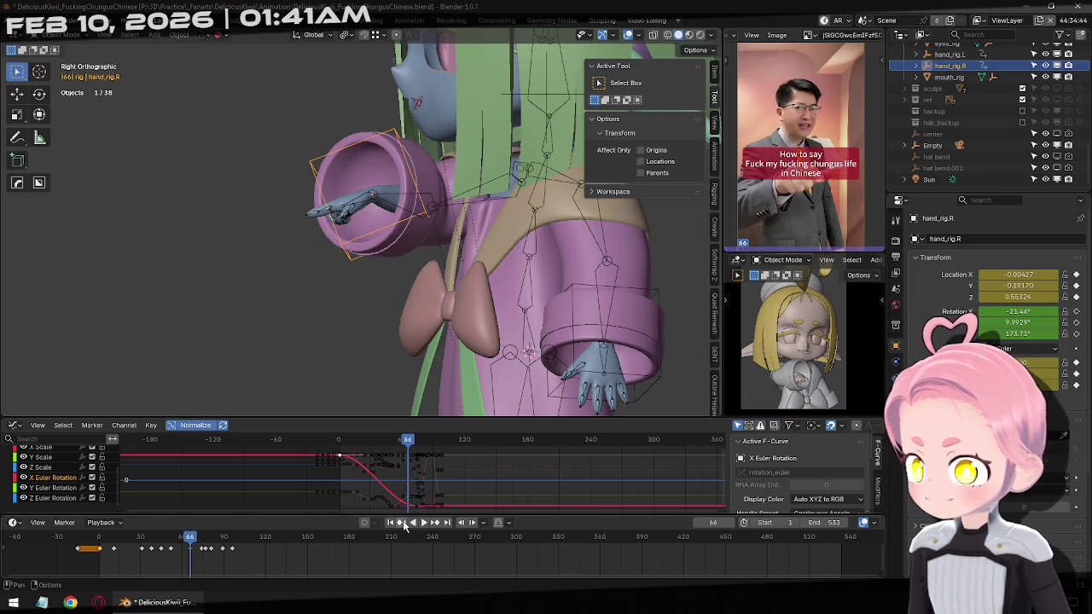
key(ctrl+v)
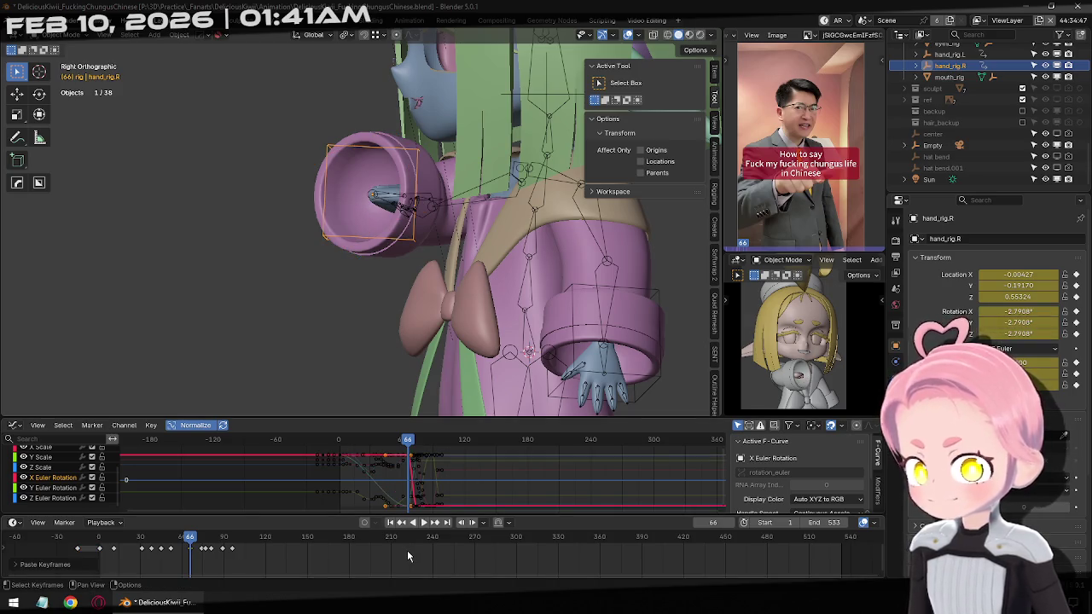
Show the Y and Z Euler Rotation curves and paste the copied key onto Z rotation.
middle_drag(320, 286, 327, 310)
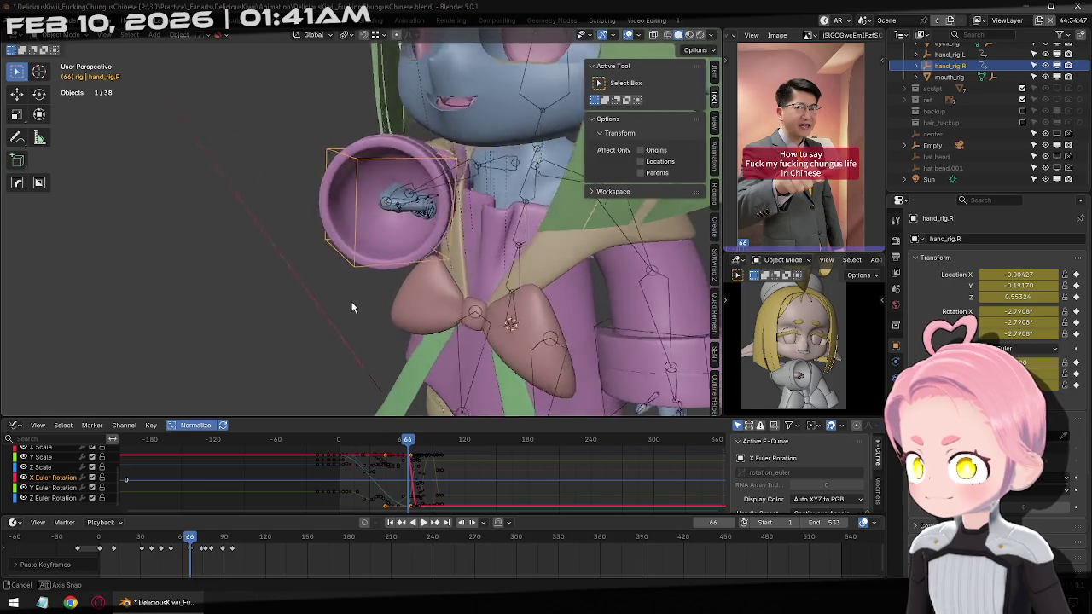
click(51, 486)
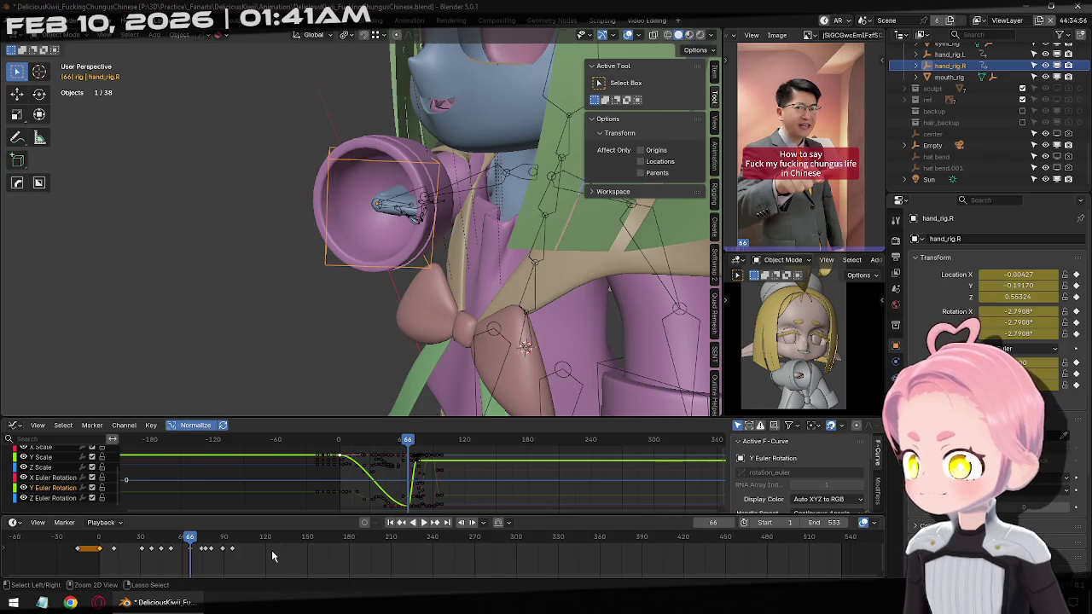
click(409, 503)
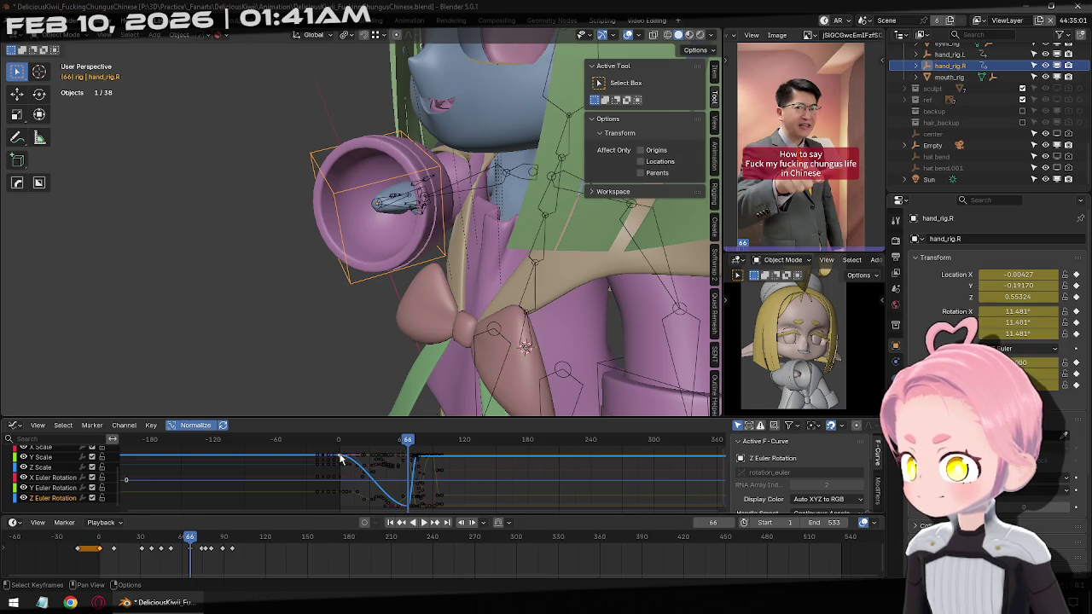
key(ctrl+v)
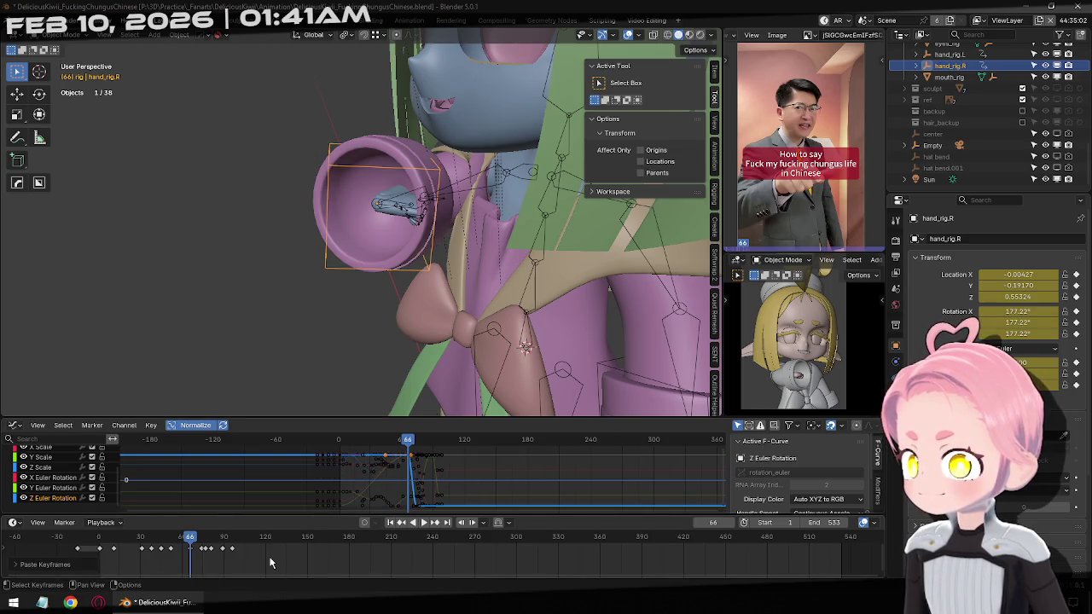
Undo the pastes so frame 66 reads -21.44°, 9.9929° and 173.71° again.
middle_drag(409, 324, 499, 270)
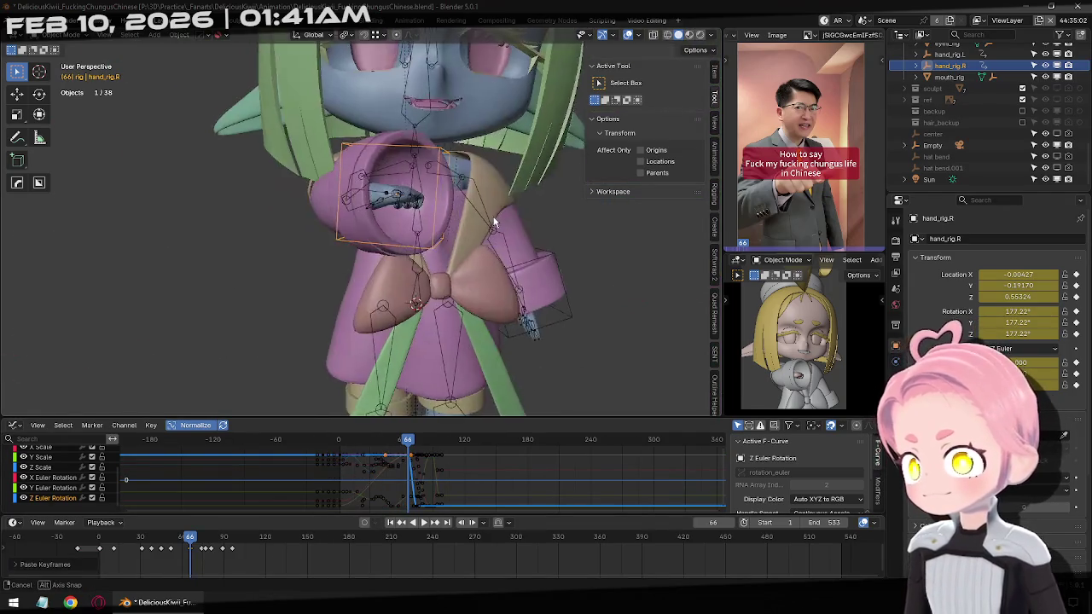
key(ctrl+z)
key(ctrl+z)
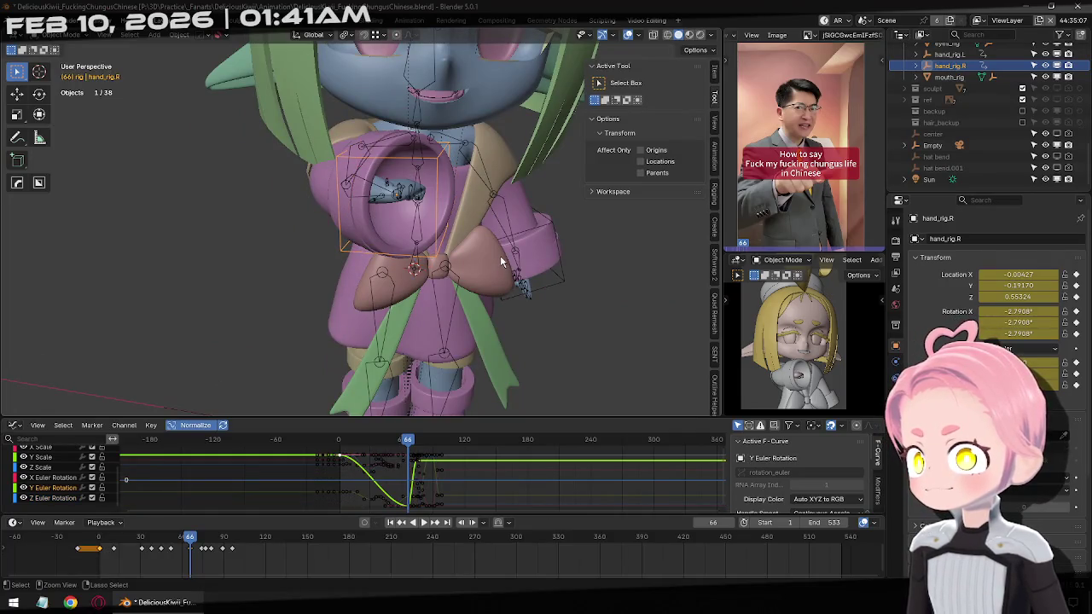
key(ctrl+v)
middle_drag(490, 267, 353, 305)
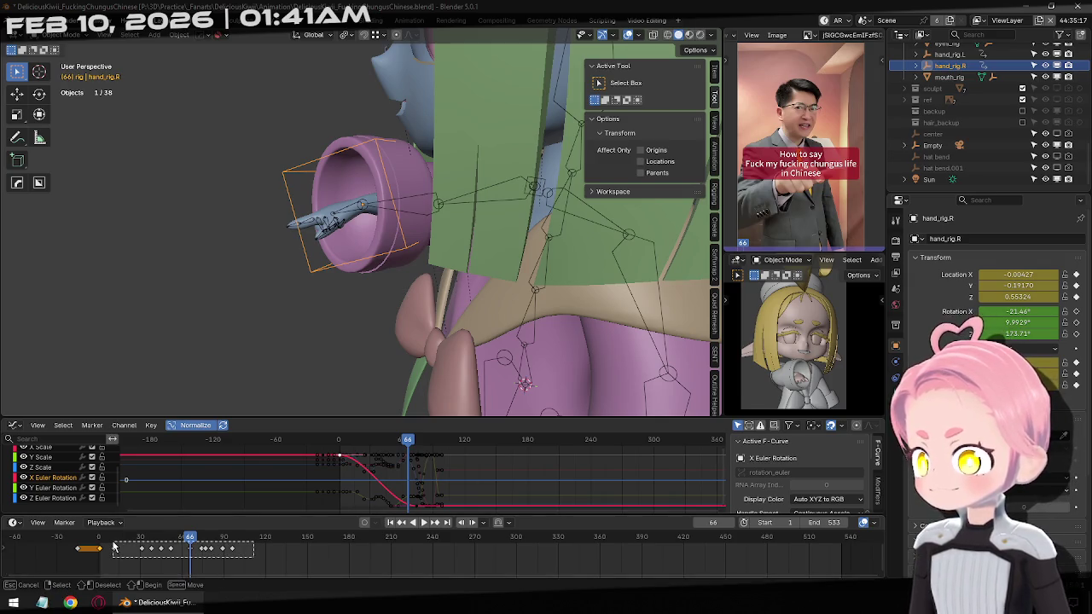
Select the keyframes from frame 11 onward and move to the keyframe at frame 11.
drag(253, 558, 113, 543)
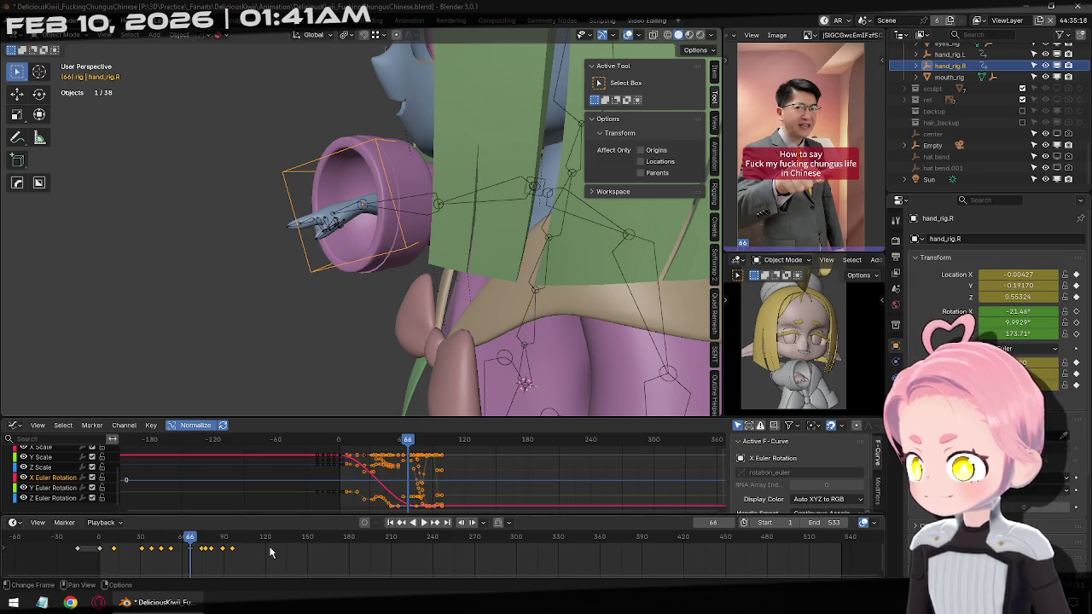
click(397, 522)
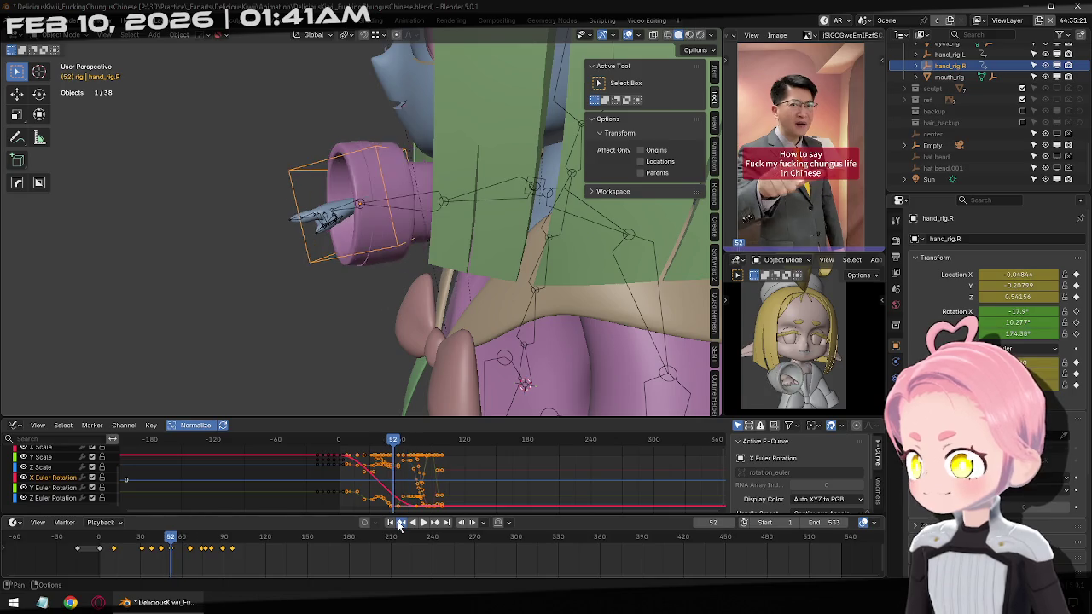
click(398, 521)
click(398, 522)
middle_drag(349, 159, 453, 187)
click(434, 523)
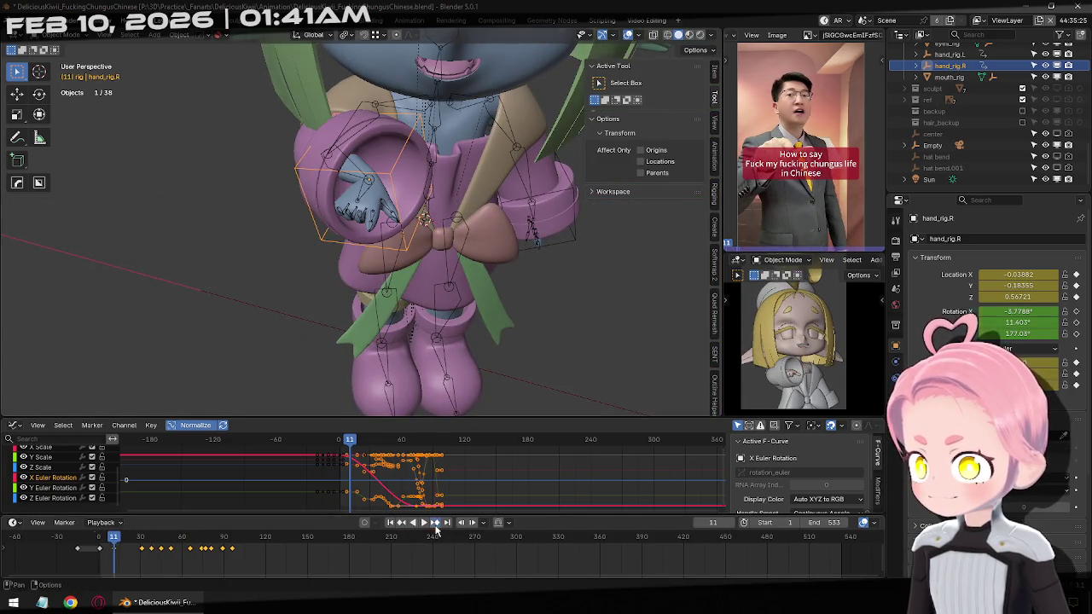
middle_drag(441, 261, 391, 242)
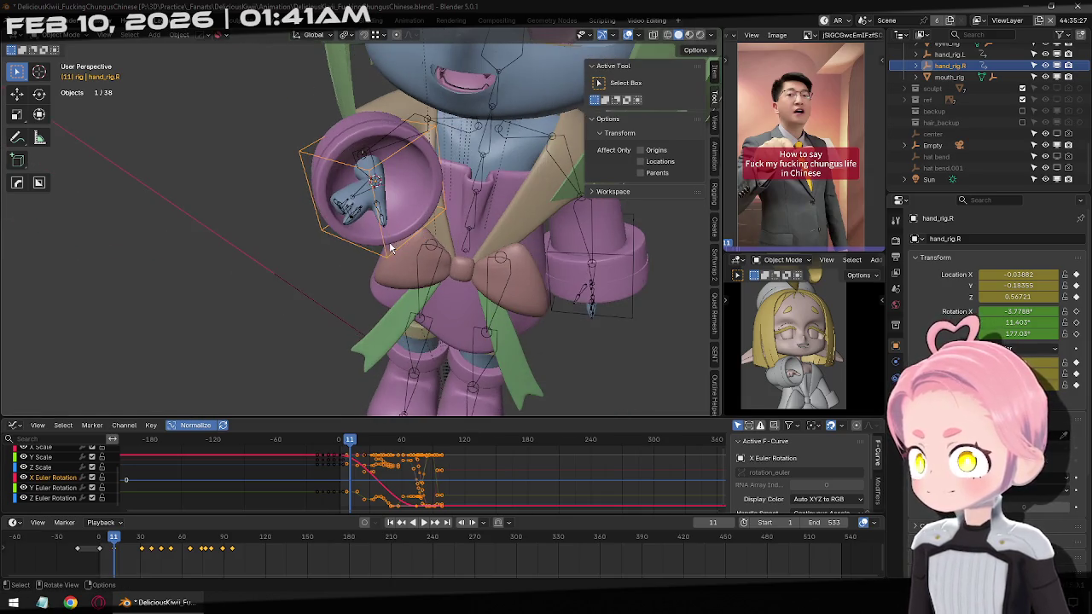
Delete the old keys at frame 11, snap the hand rig to the 3D cursor, and re-key it.
click(125, 560)
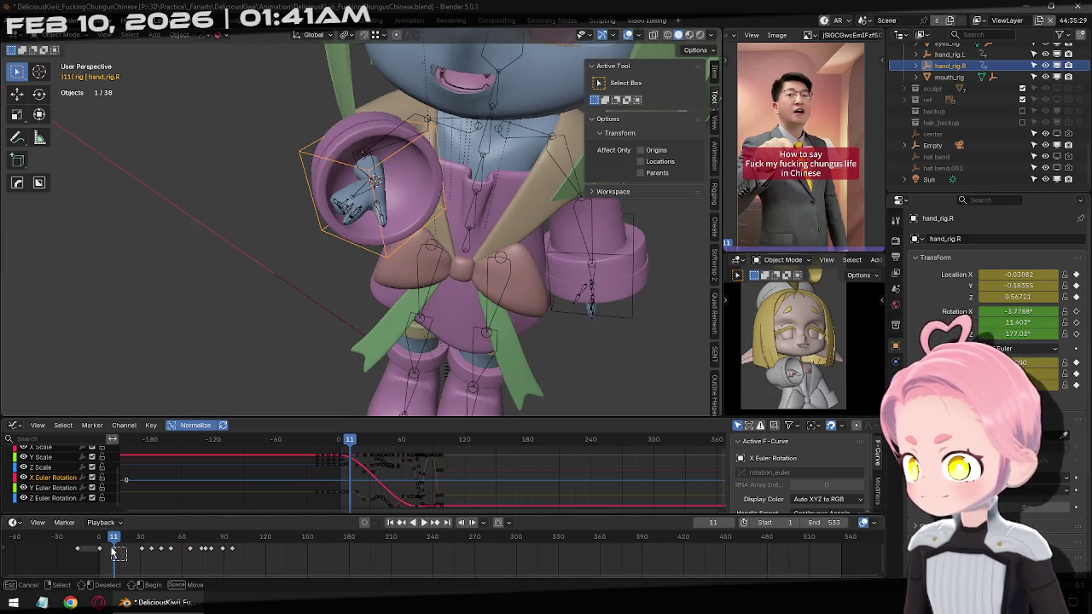
key(i)
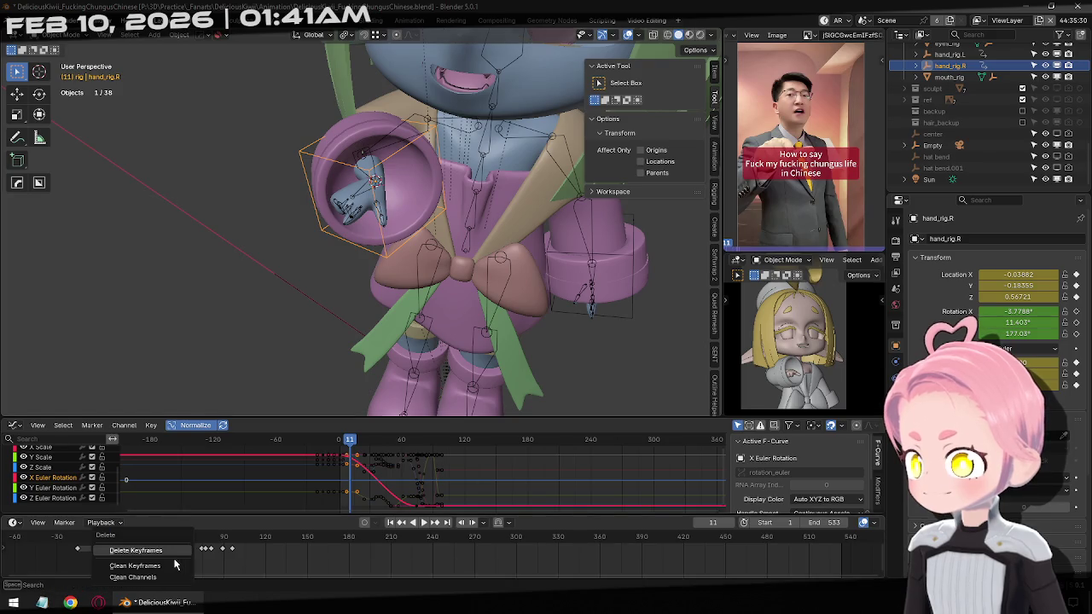
click(175, 565)
key(shift+s)
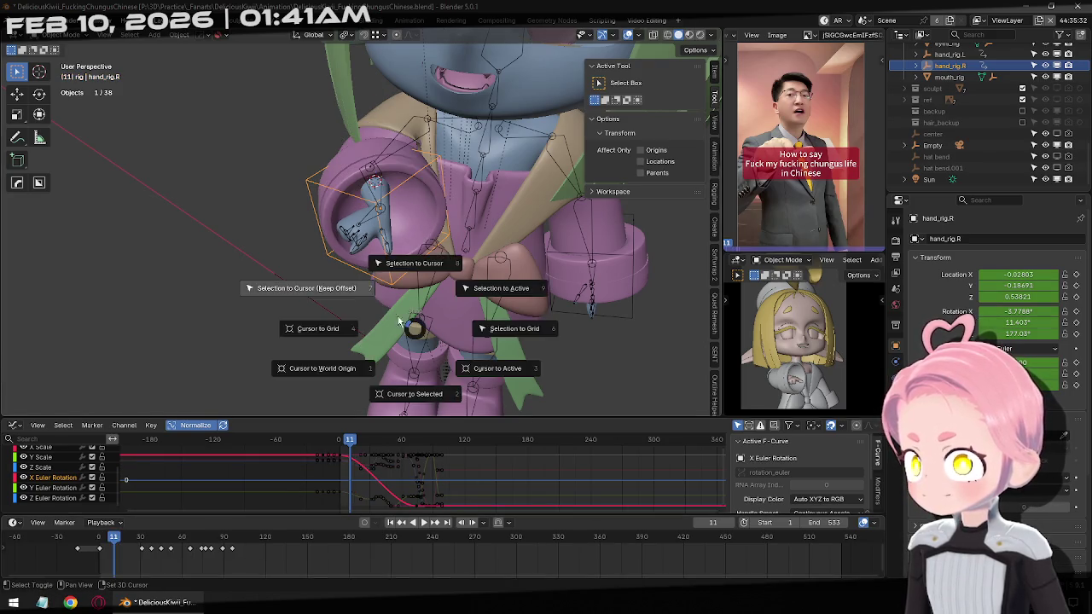
click(317, 253)
key(i)
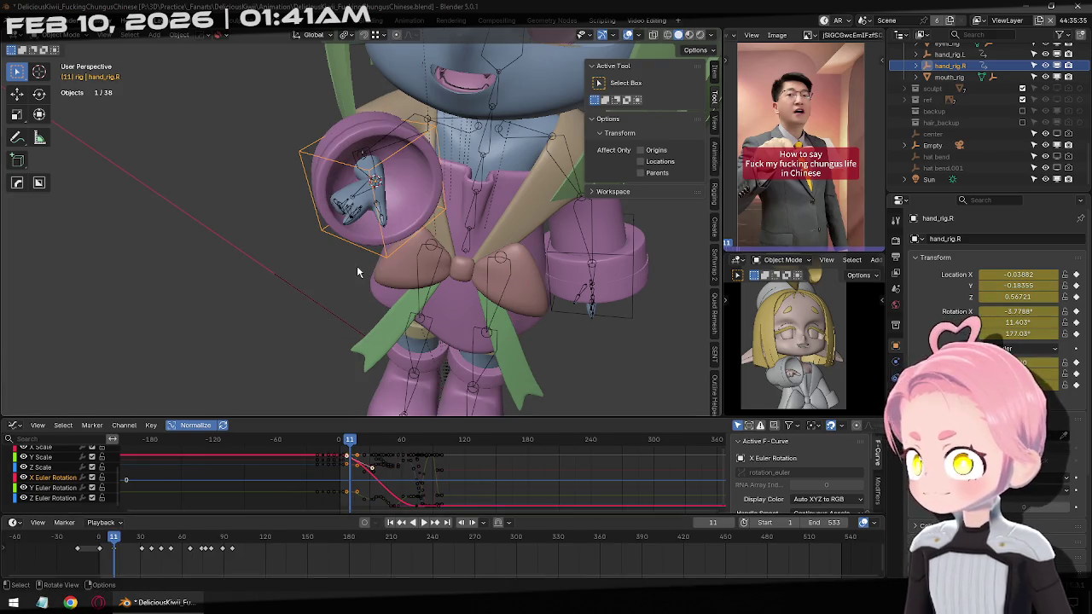
At frame 31, clean and restore the hand's keys, then snap the rig to the 3D cursor.
click(440, 525)
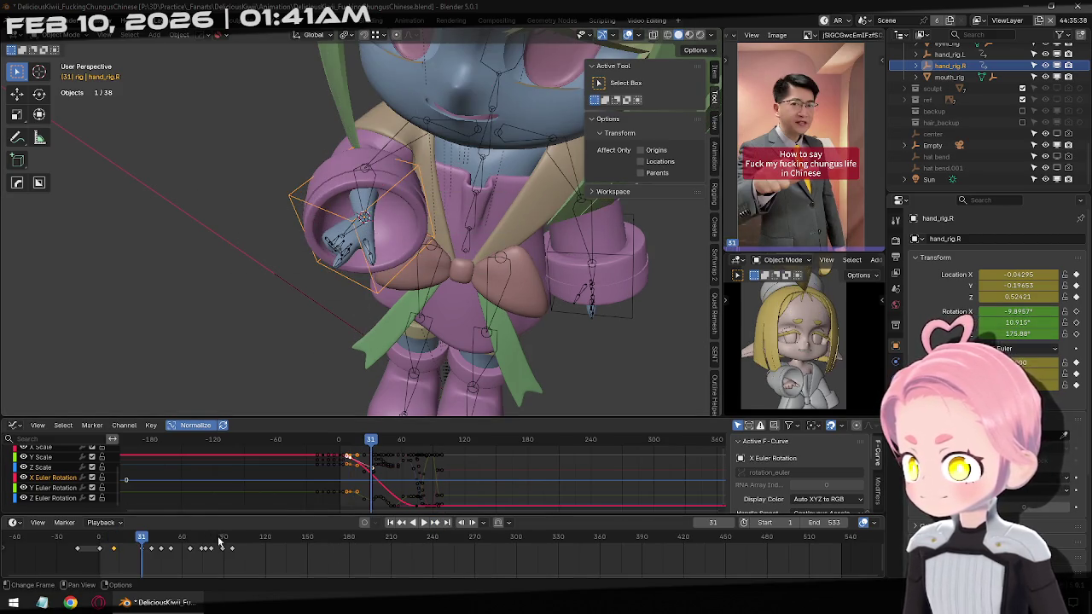
drag(132, 560, 151, 539)
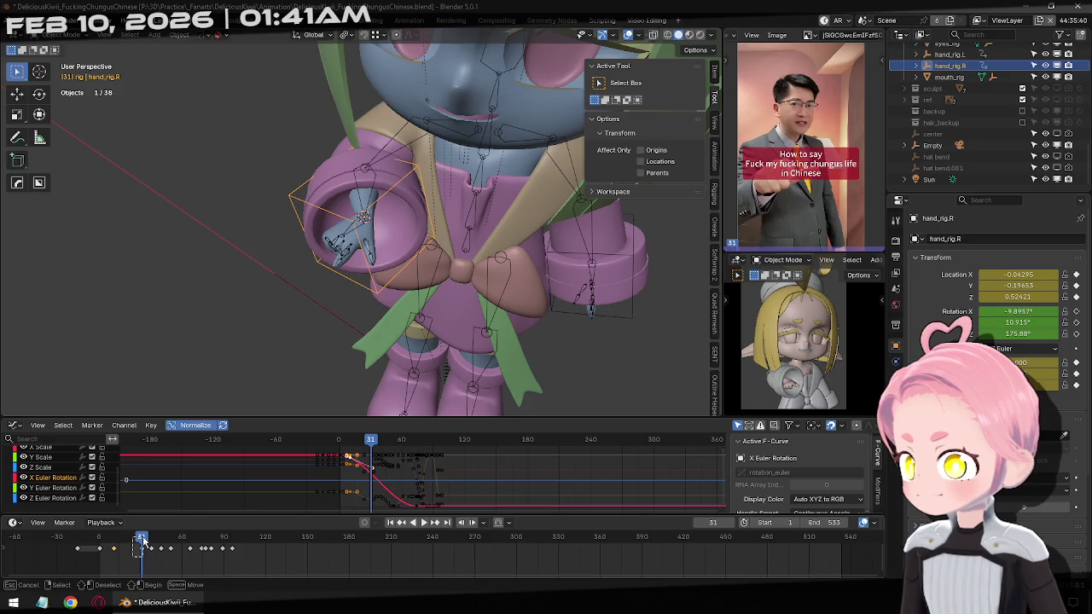
key(x)
click(164, 566)
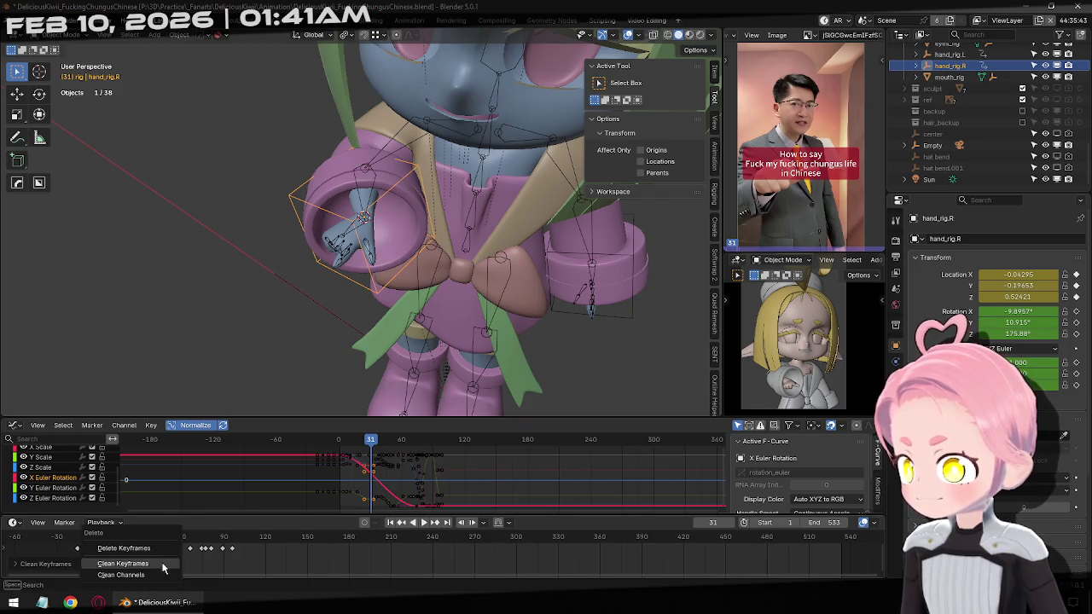
key(ctrl+z)
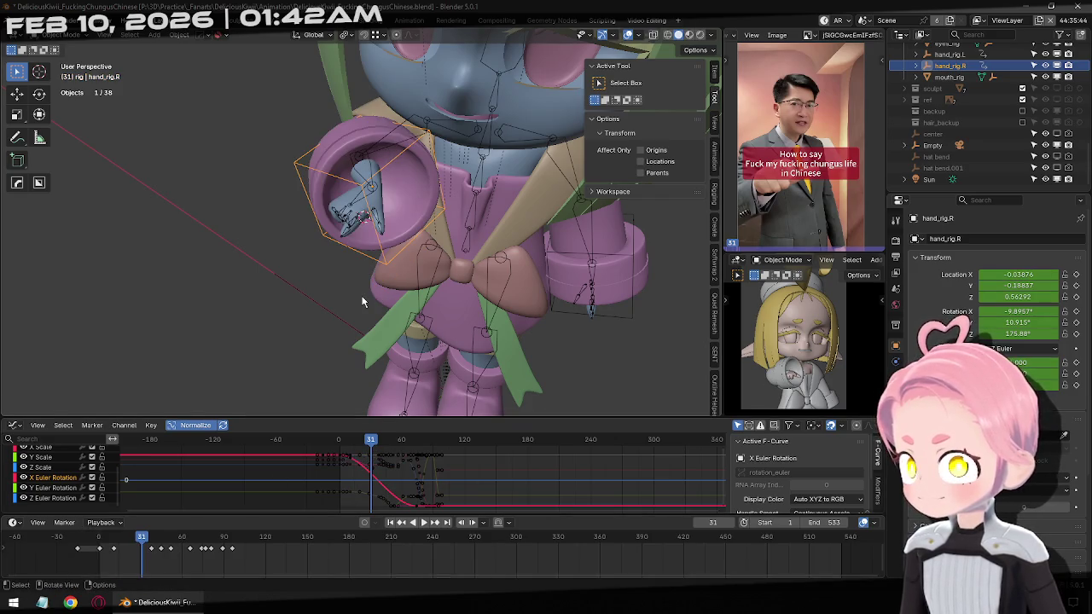
key(shift+s)
click(357, 256)
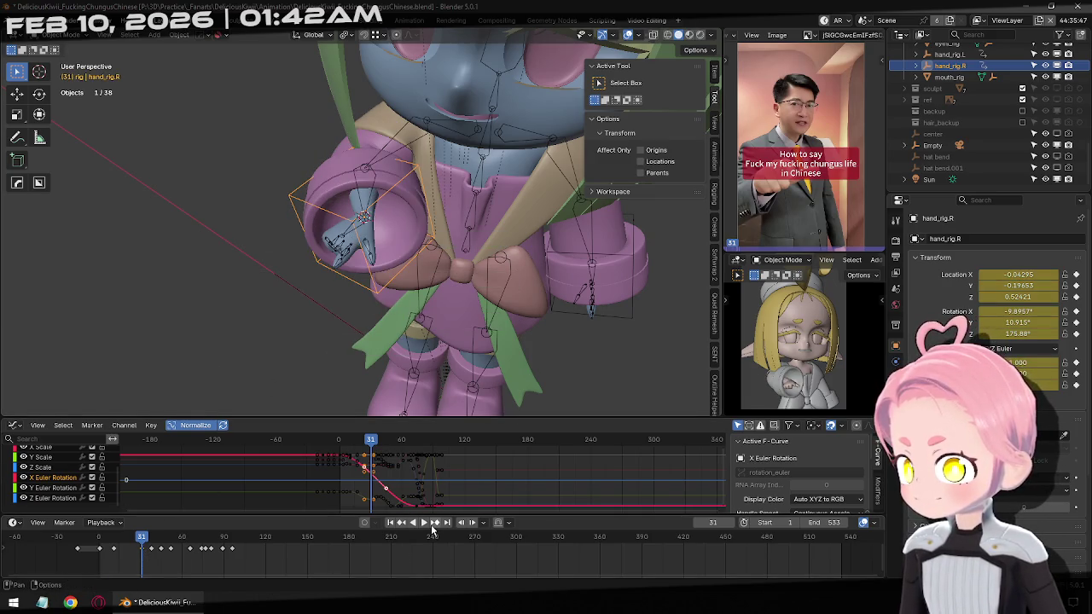
Replace the hand's keys at frame 38 with a new pose snapped to the 3D cursor.
click(435, 523)
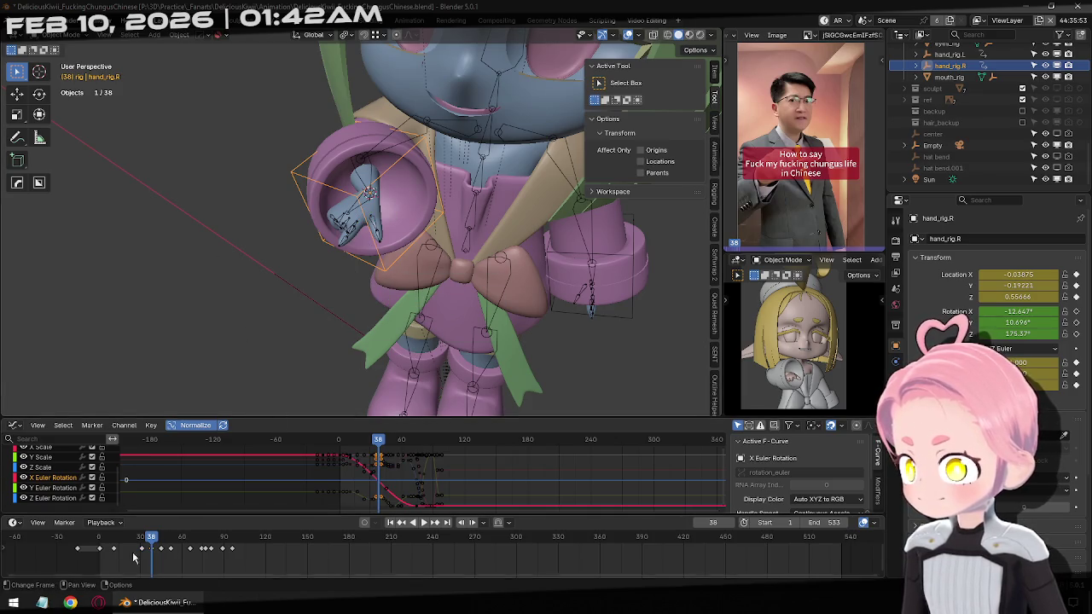
key(x)
click(175, 554)
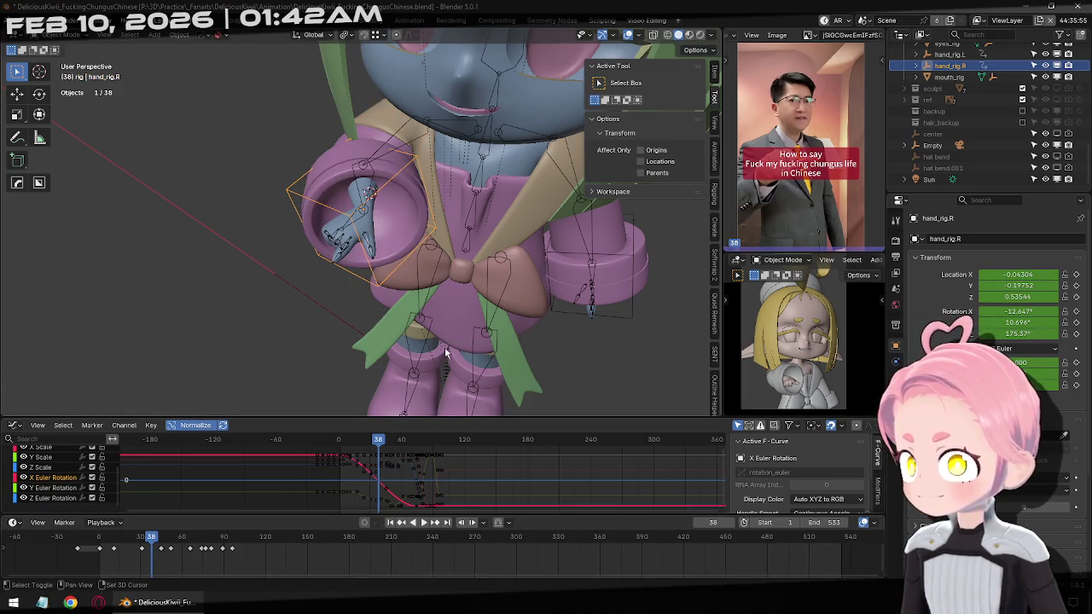
key(ctrl+v)
key(i)
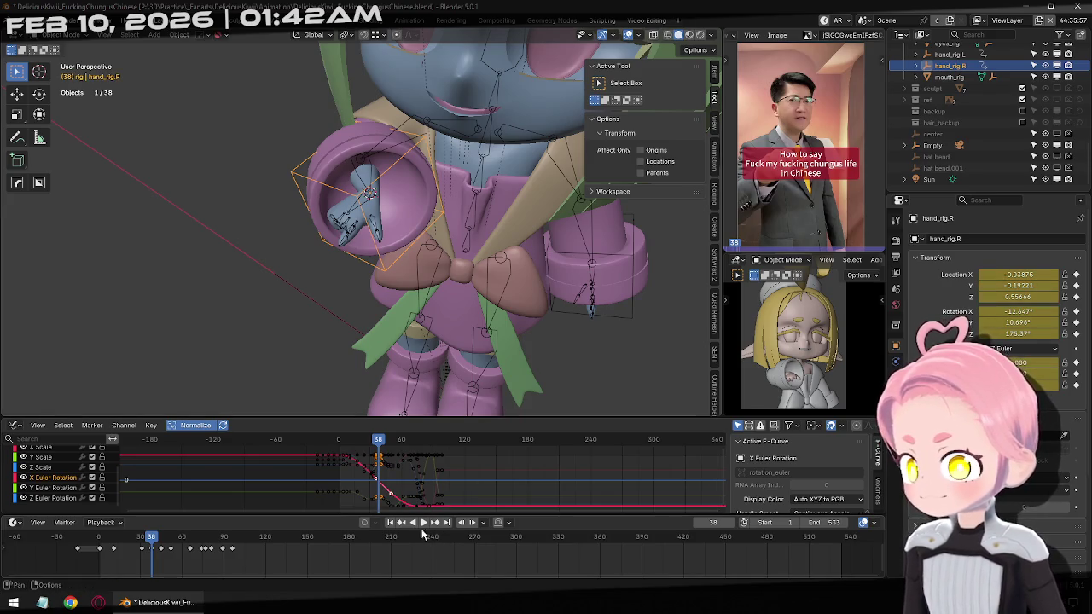
Step through the hand's keyframes from frame 11 to 46 to review the motion.
click(408, 527)
click(408, 528)
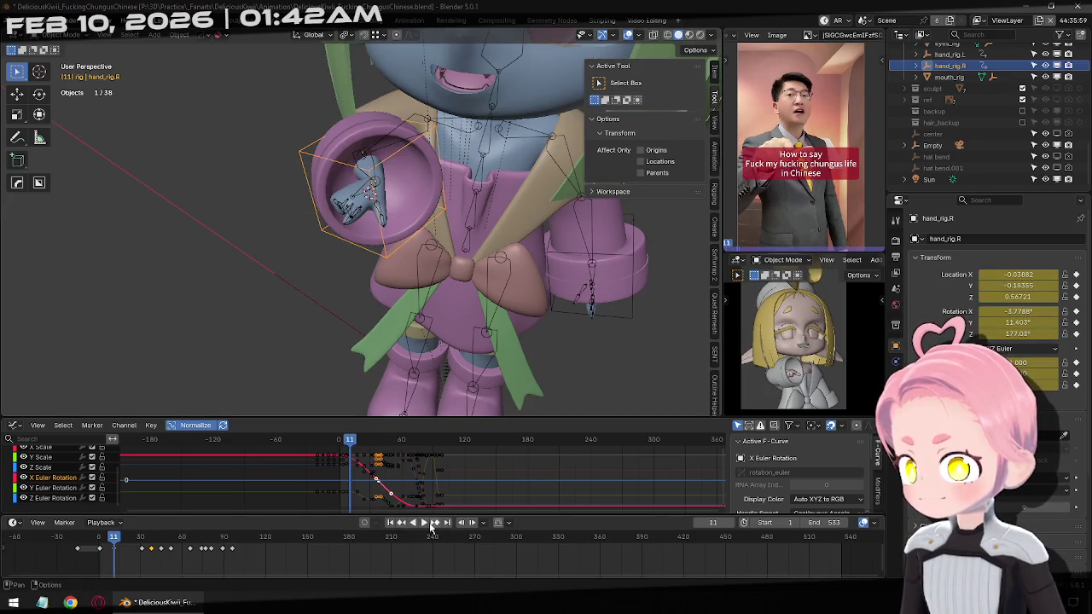
click(433, 524)
click(433, 523)
click(433, 523)
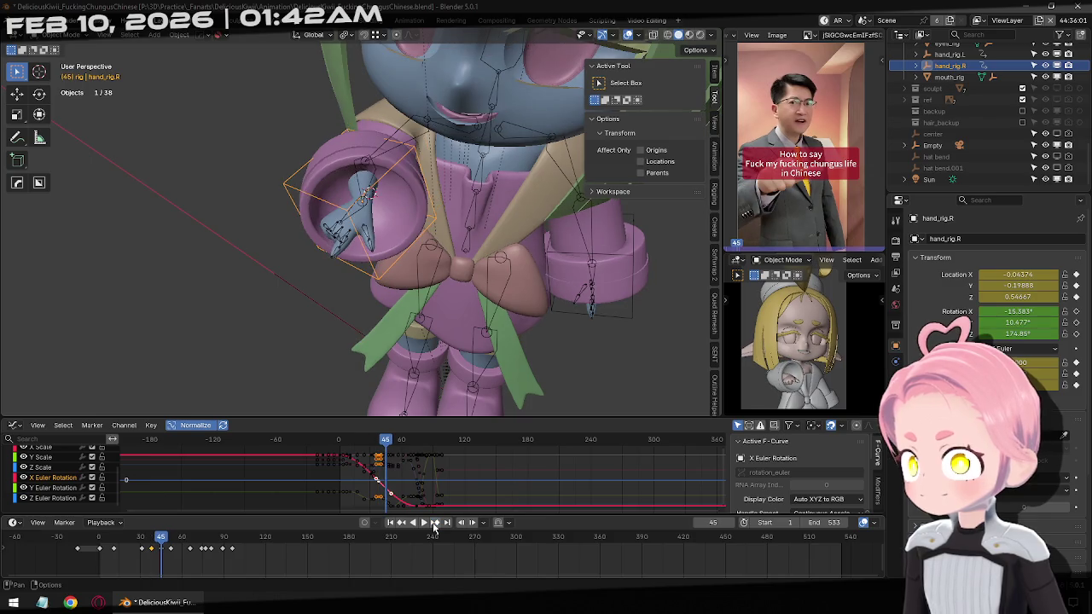
click(164, 547)
right_click(163, 554)
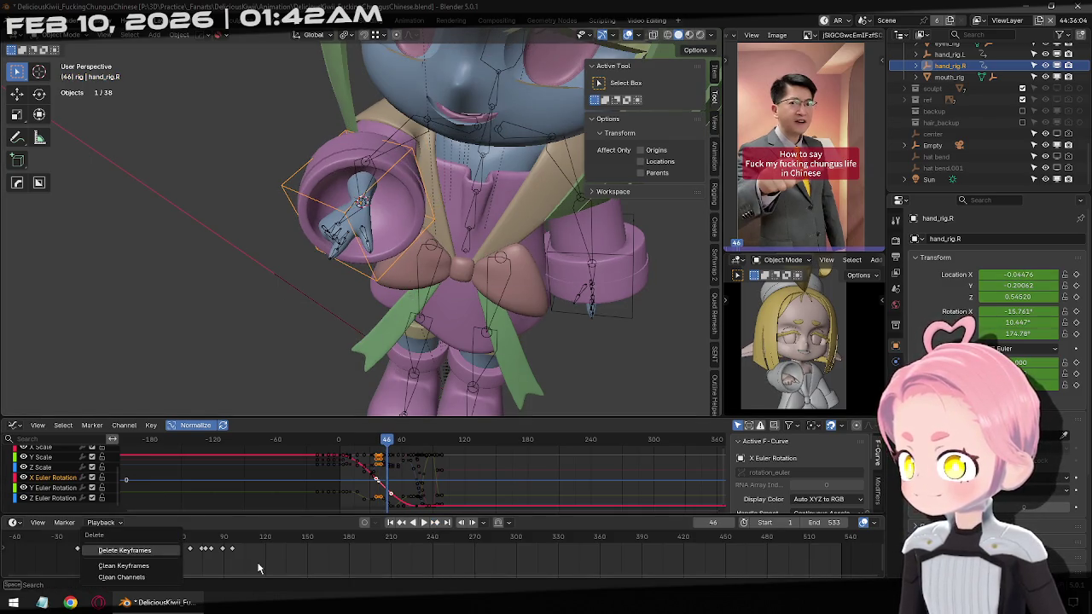
Re-key the hand at frame 45, deleting old keys and snapping it to the 3D cursor.
click(401, 524)
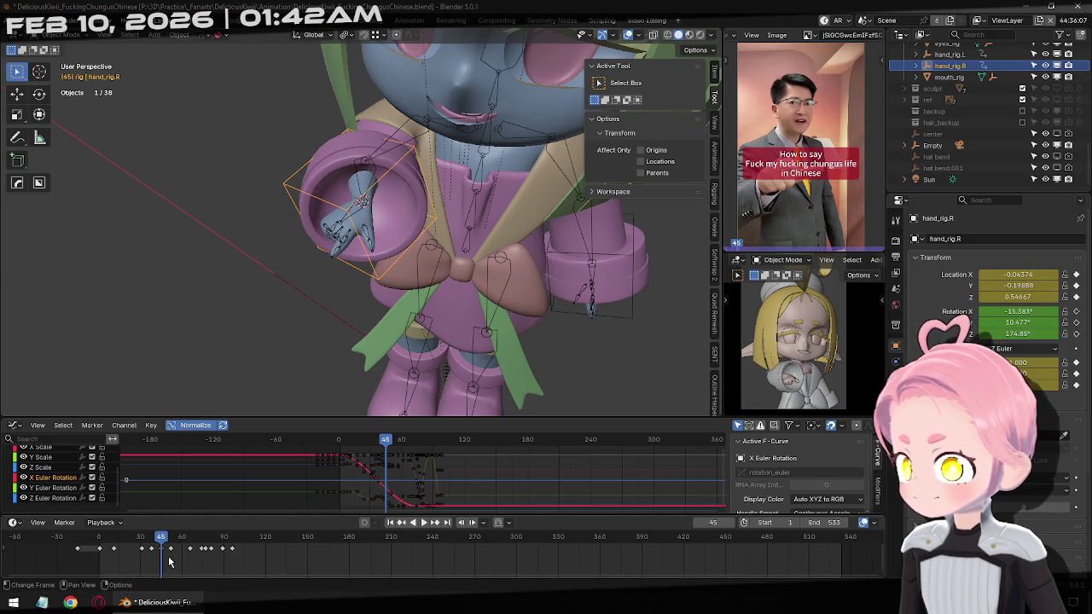
right_click(169, 561)
click(162, 566)
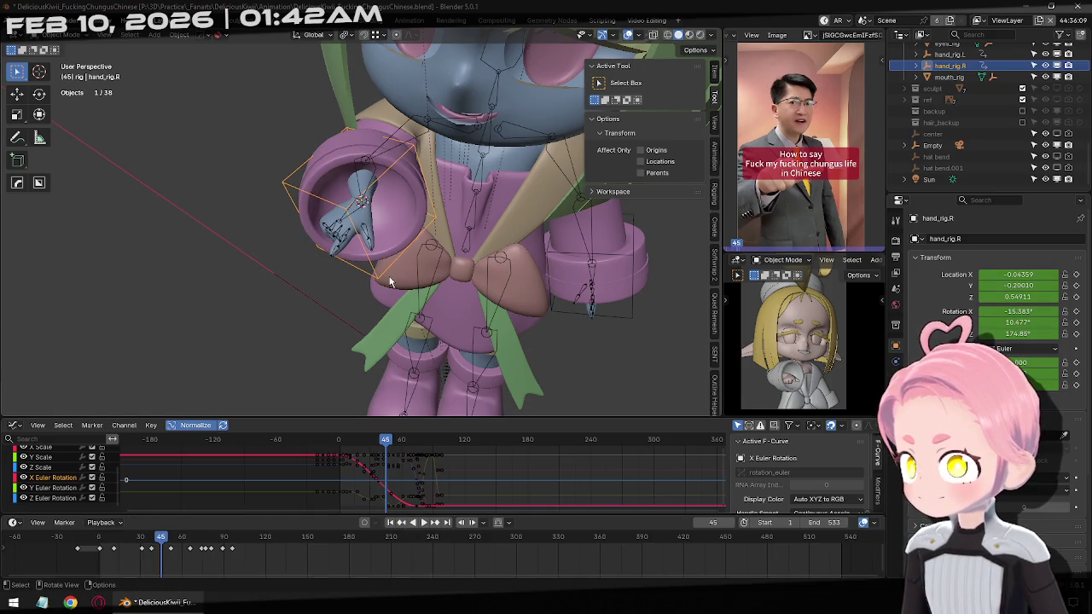
key(shift+s)
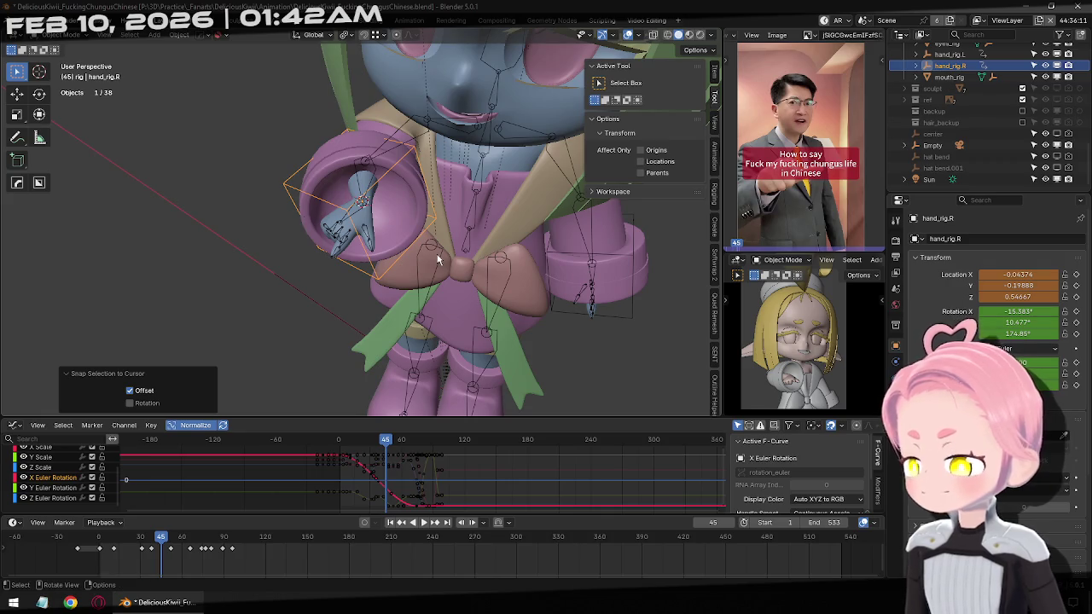
key(i)
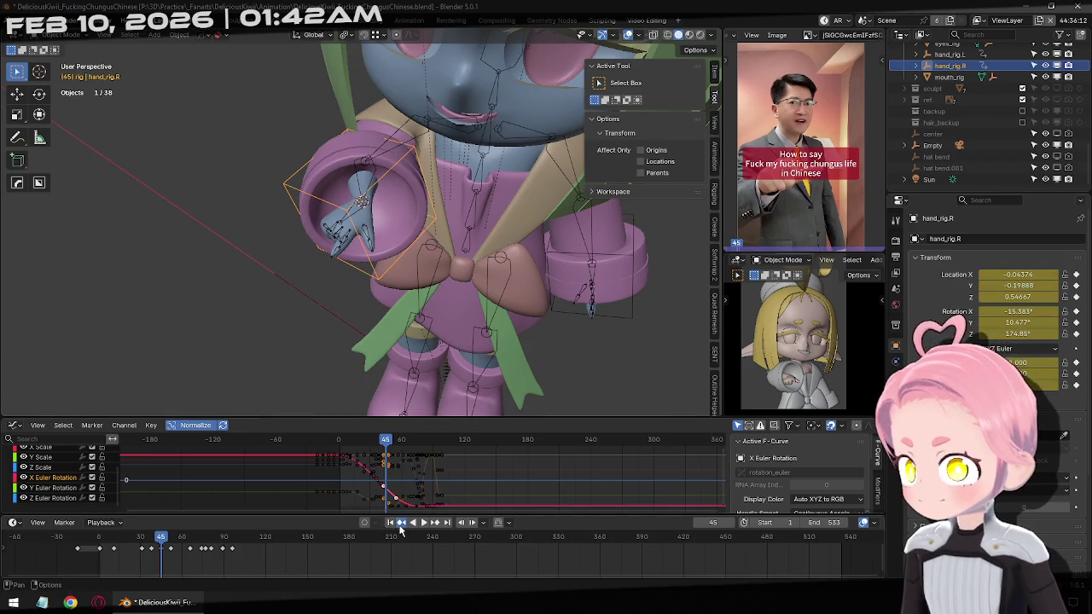
Re-key the hand at frame 52, deleting old keys and snapping it to the 3D cursor.
click(400, 524)
click(437, 524)
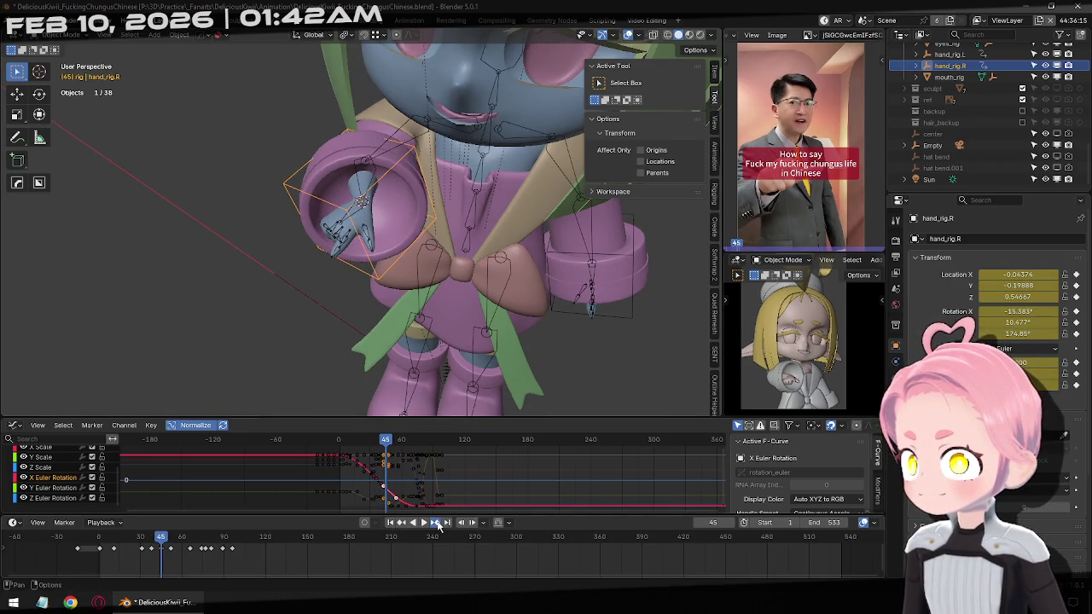
click(438, 523)
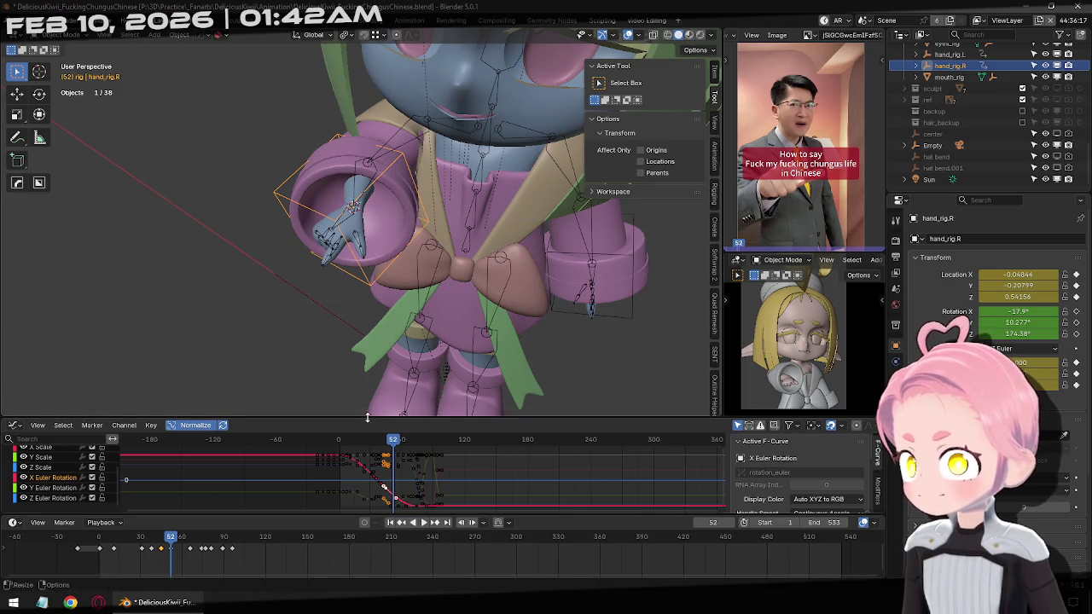
right_click(173, 555)
click(173, 555)
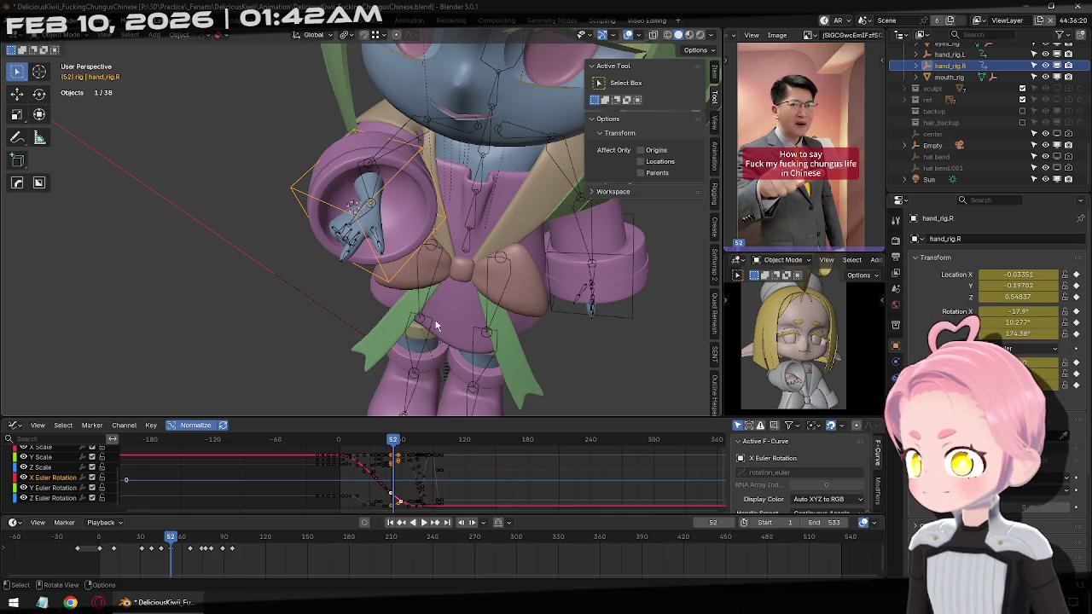
key(shift+s)
click(293, 214)
key(i)
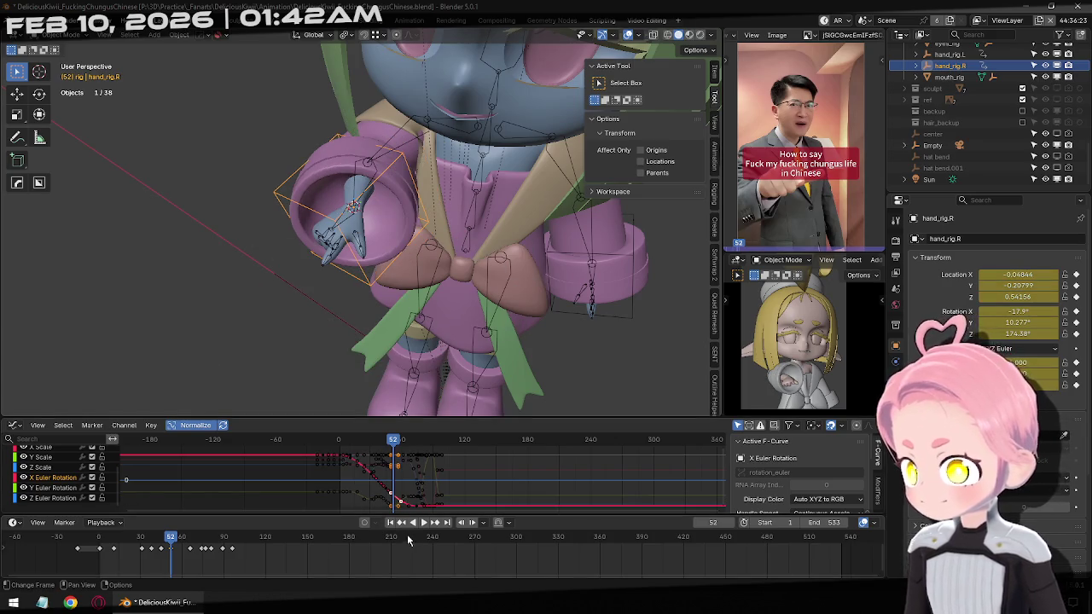
Snap the hand rig to the 3D cursor at frame 66 and keyframe it.
drag(189, 551, 191, 553)
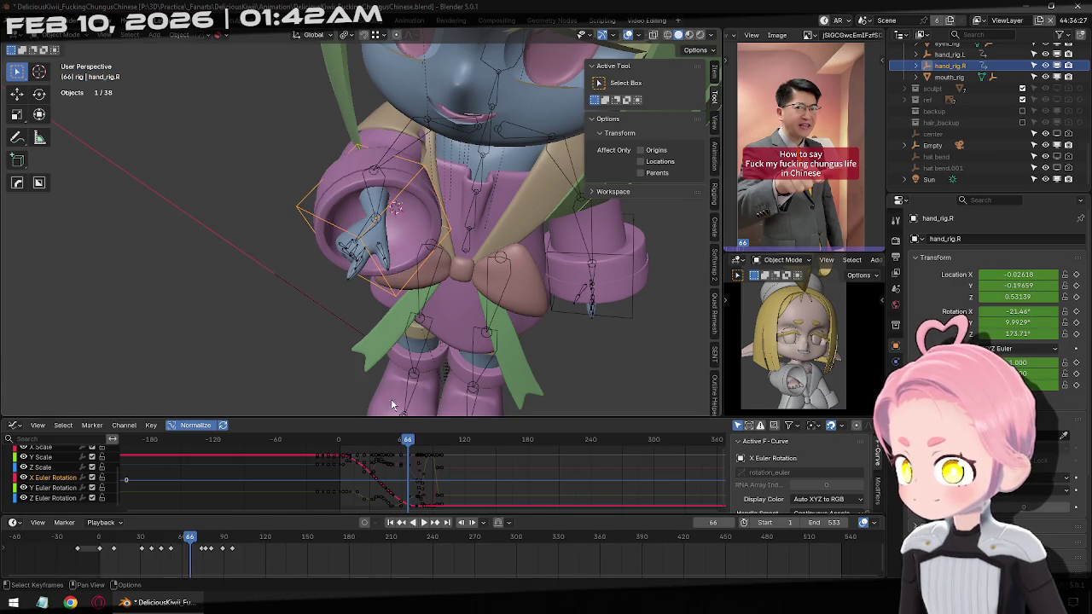
key(shift+s)
click(321, 220)
key(i)
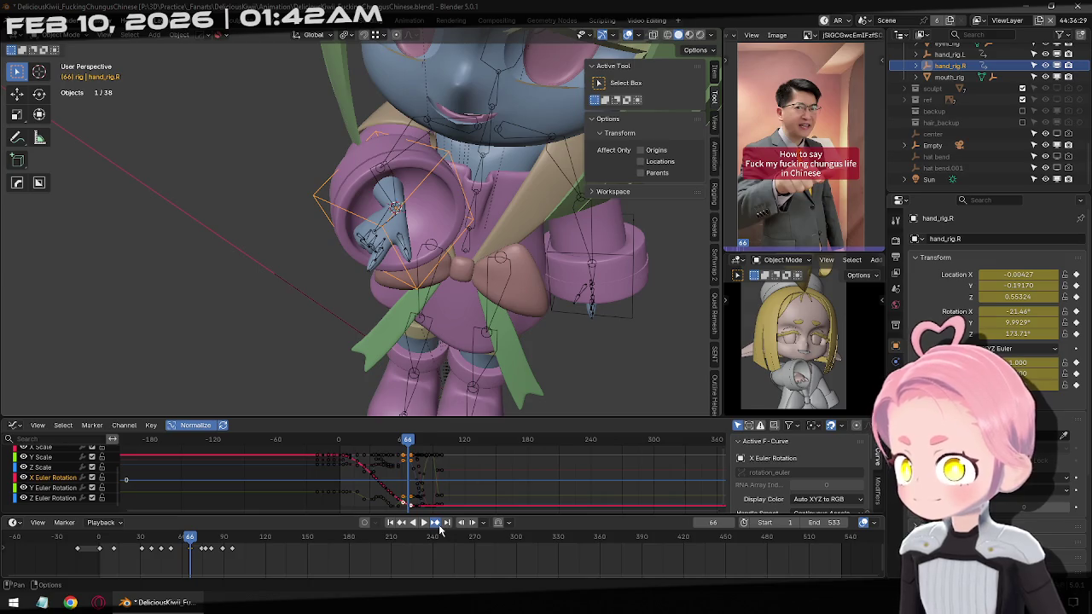
Rotate hand_rig.R at frame 77 to match the reference pointing gesture.
click(439, 527)
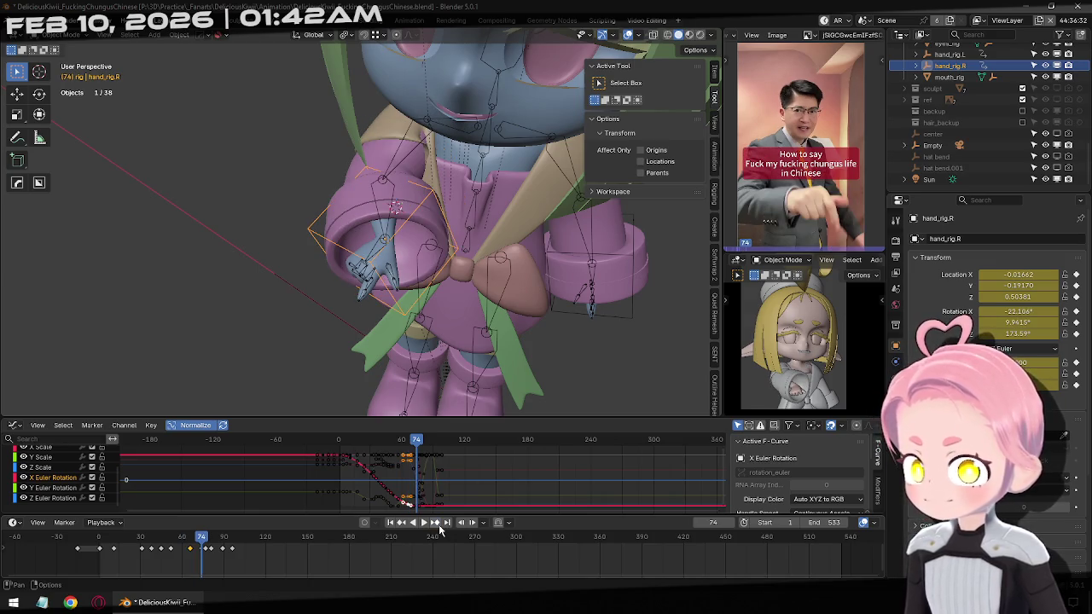
click(404, 526)
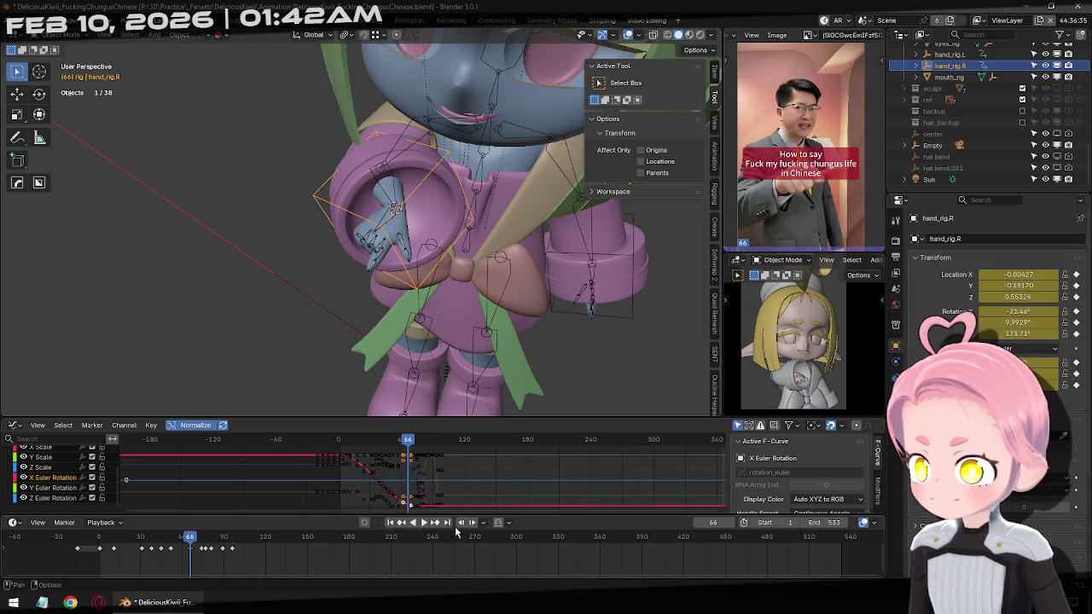
click(436, 523)
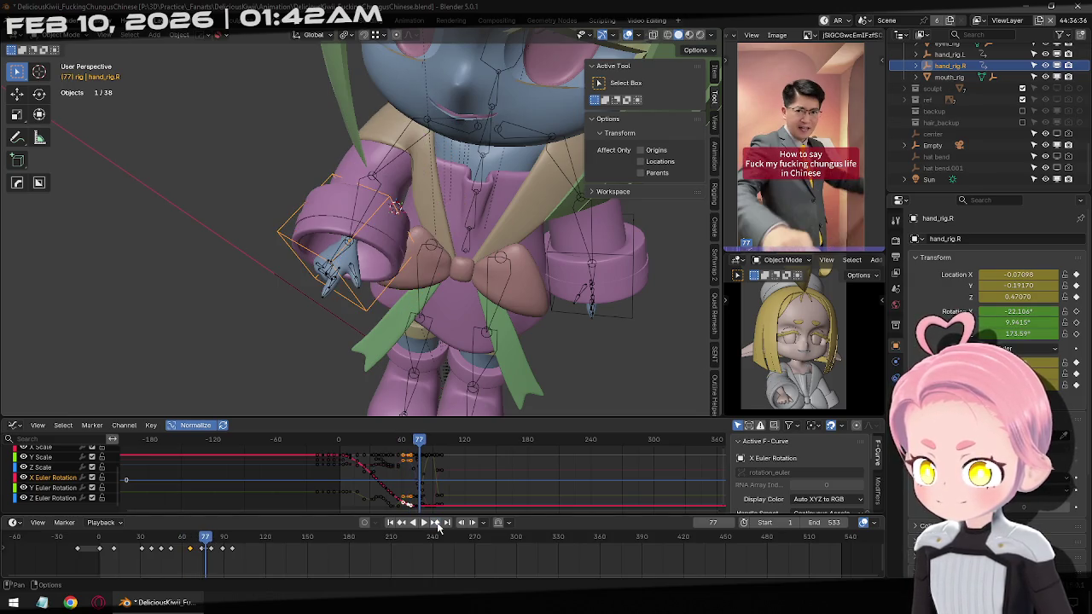
mouse_move(409, 298)
middle_down()
mouse_move(448, 246)
mouse_move(426, 213)
middle_up()
key(r)
key(r)
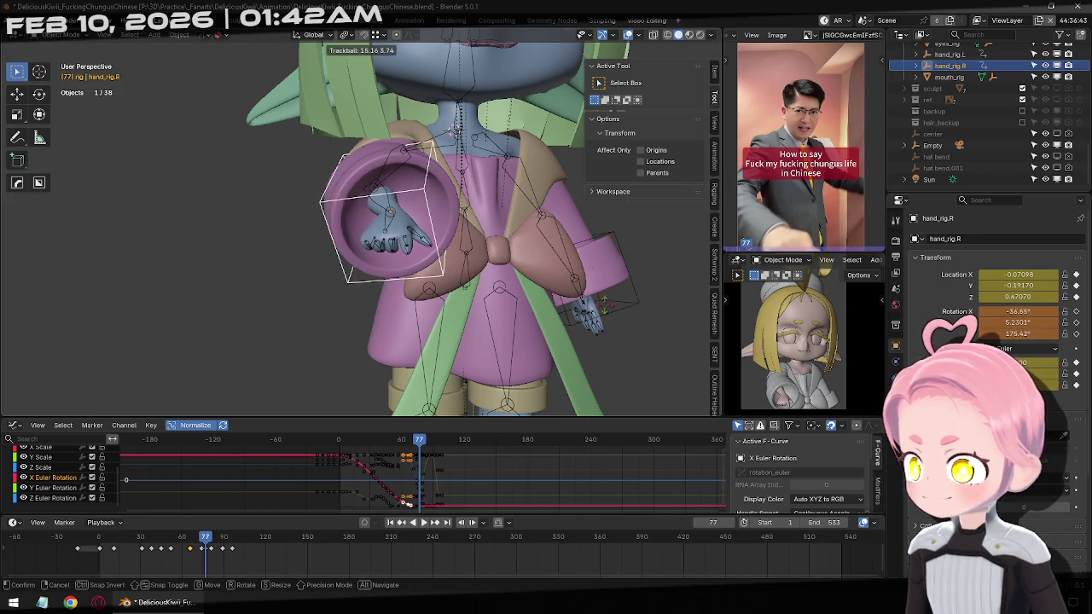
click(599, 292)
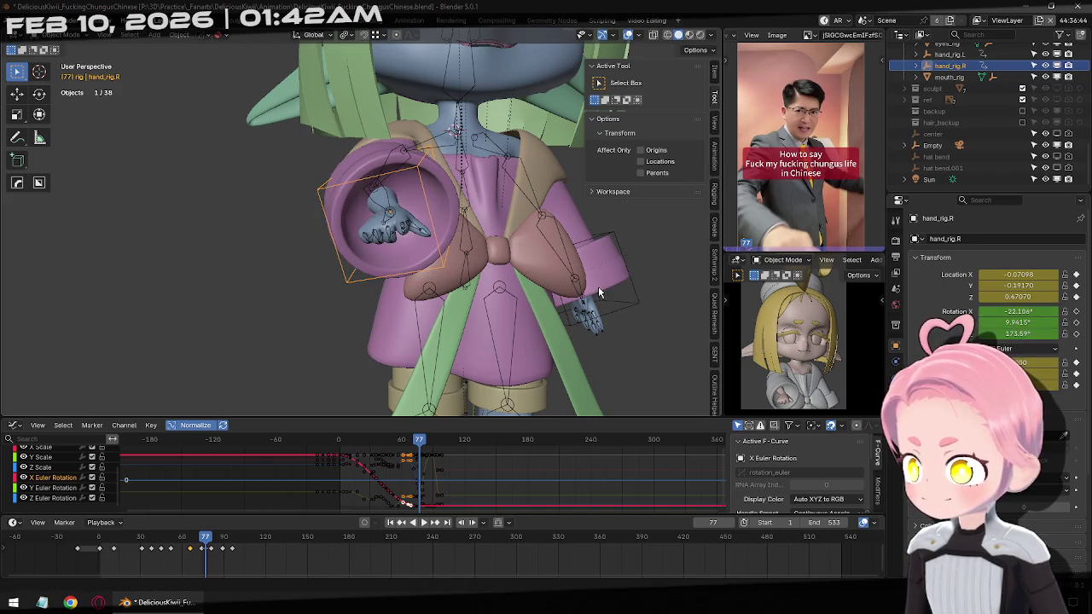
Rotate hand_rig.R at frame 81 and keyframe the pose.
click(434, 524)
mouse_move(393, 341)
middle_down()
mouse_move(286, 230)
mouse_move(243, 242)
middle_up()
key(r)
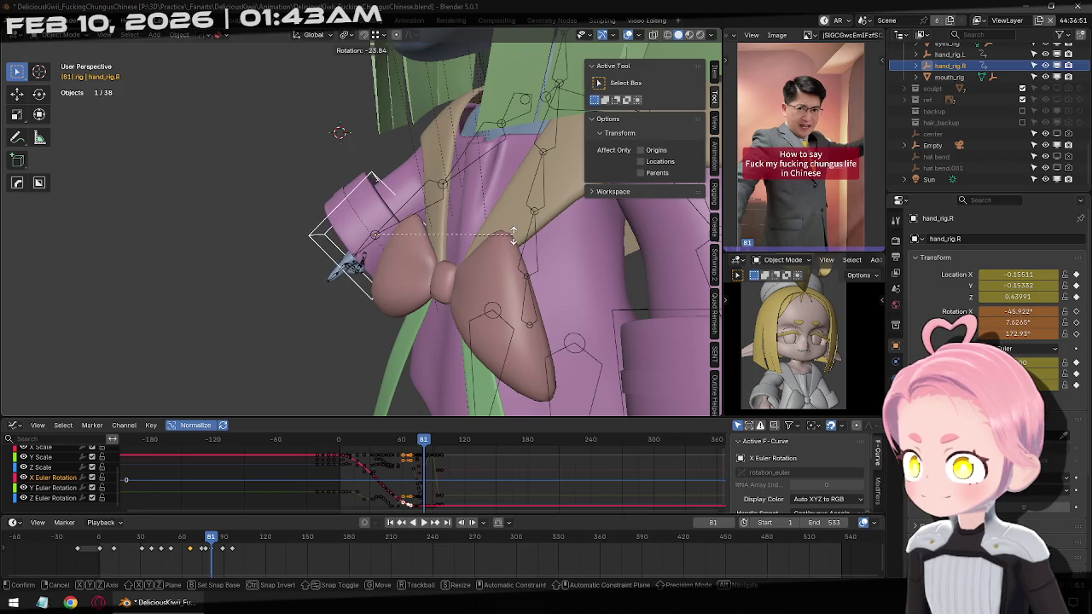
click(512, 236)
key(i)
Rotate hand_rig.R at frame 89 to match the reference gesture.
key(Up)
mouse_move(374, 392)
middle_down()
mouse_move(511, 278)
mouse_move(510, 312)
middle_up()
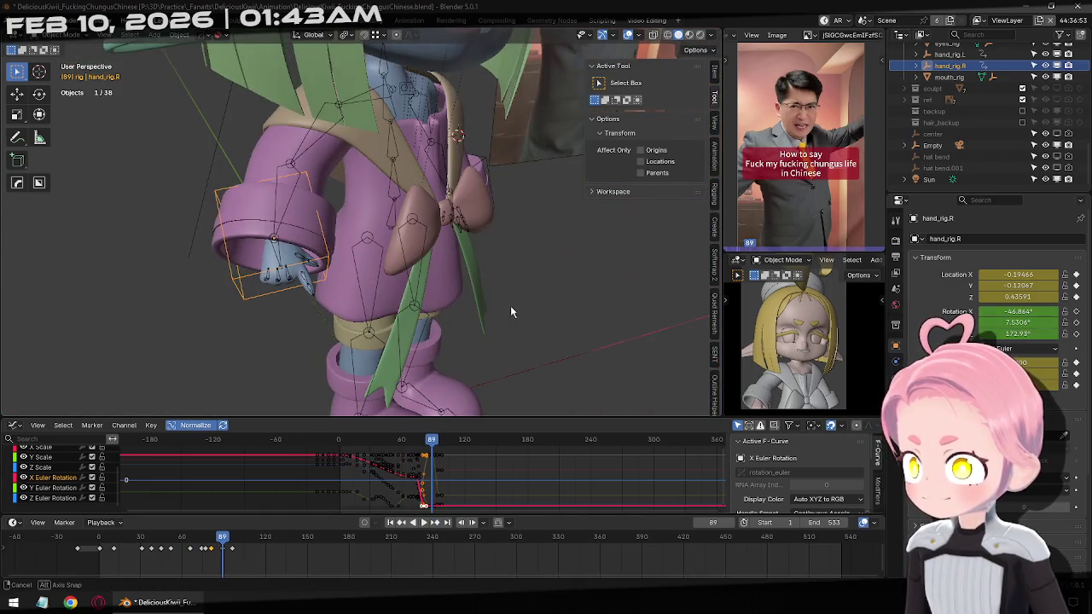
click(402, 523)
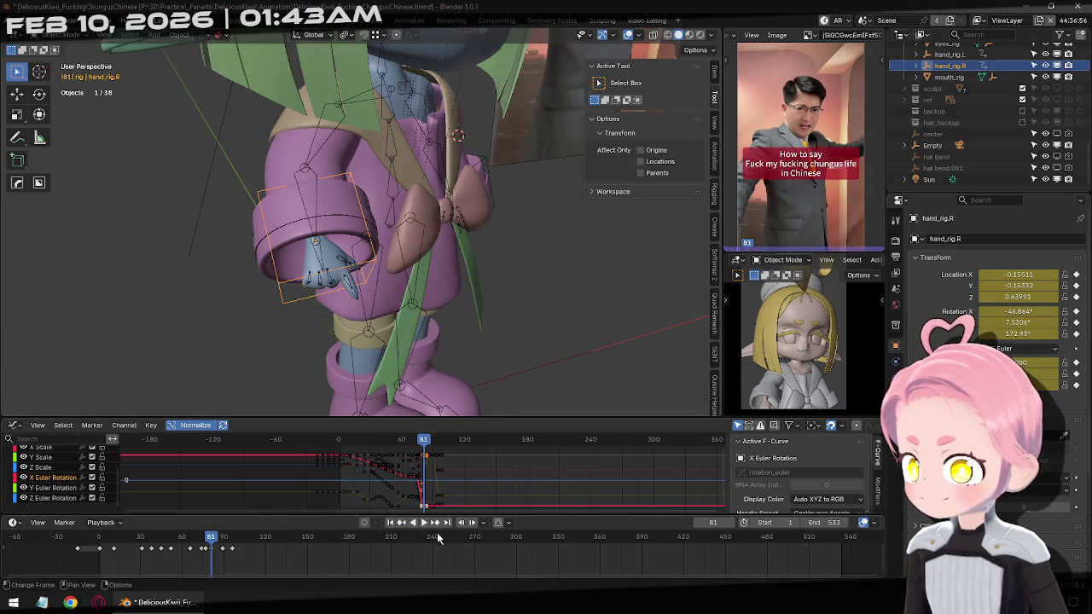
click(435, 522)
mouse_move(488, 294)
middle_down()
mouse_move(541, 366)
mouse_move(580, 346)
mouse_move(511, 358)
middle_up()
key(r)
click(536, 337)
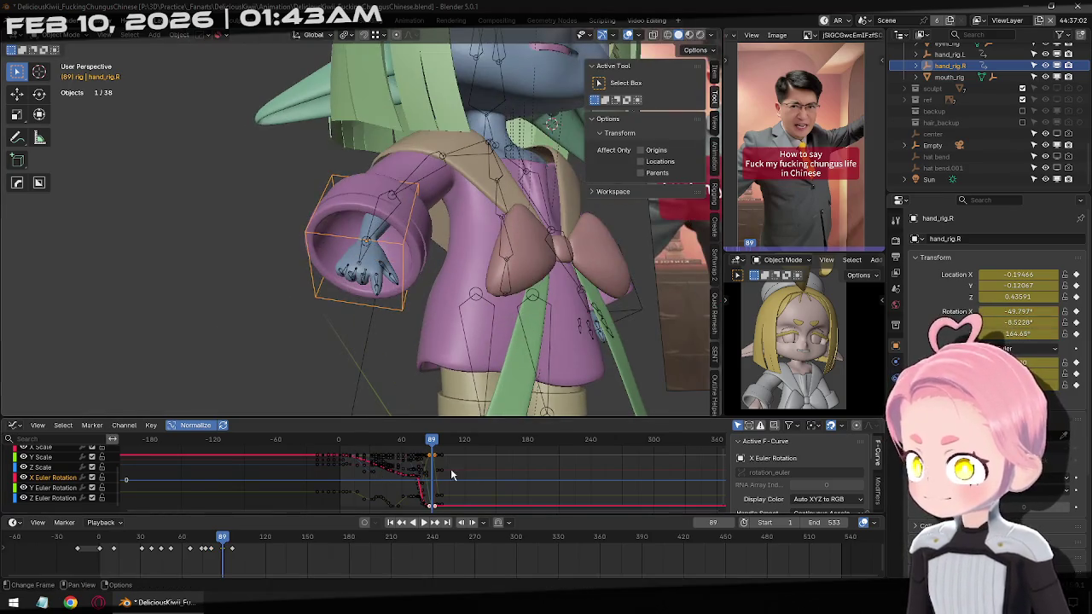
Rotate hand_rig.R at frame 96 to -45.171°, 34.199°, 191.07°.
click(440, 523)
mouse_move(495, 307)
middle_down()
mouse_move(510, 333)
mouse_move(485, 329)
middle_up()
key(r)
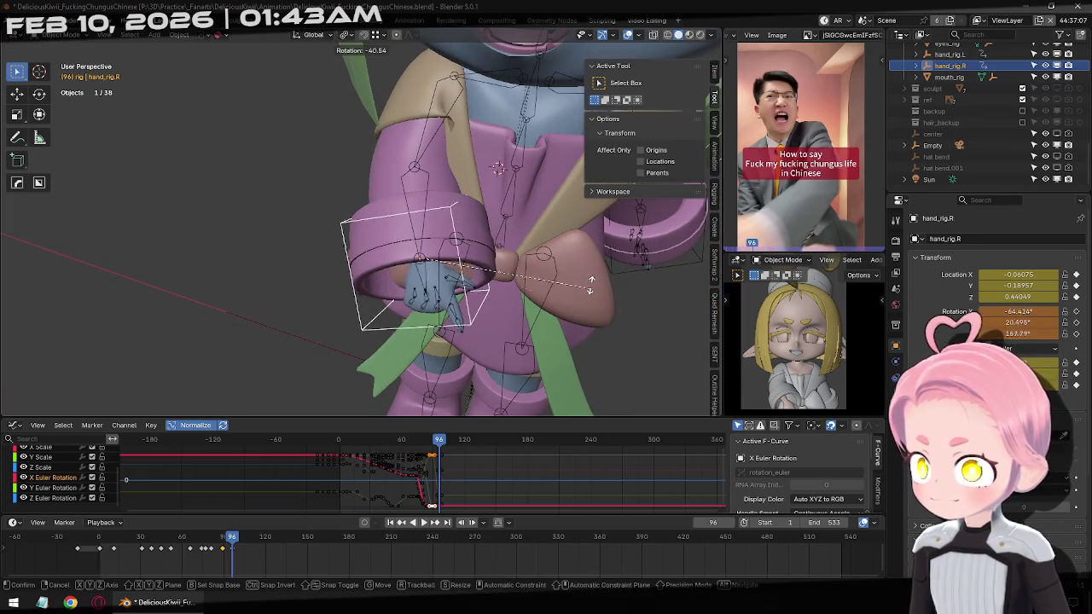
click(592, 292)
mouse_move(591, 292)
middle_down()
mouse_move(458, 219)
mouse_move(526, 309)
middle_up()
key(r)
key(r)
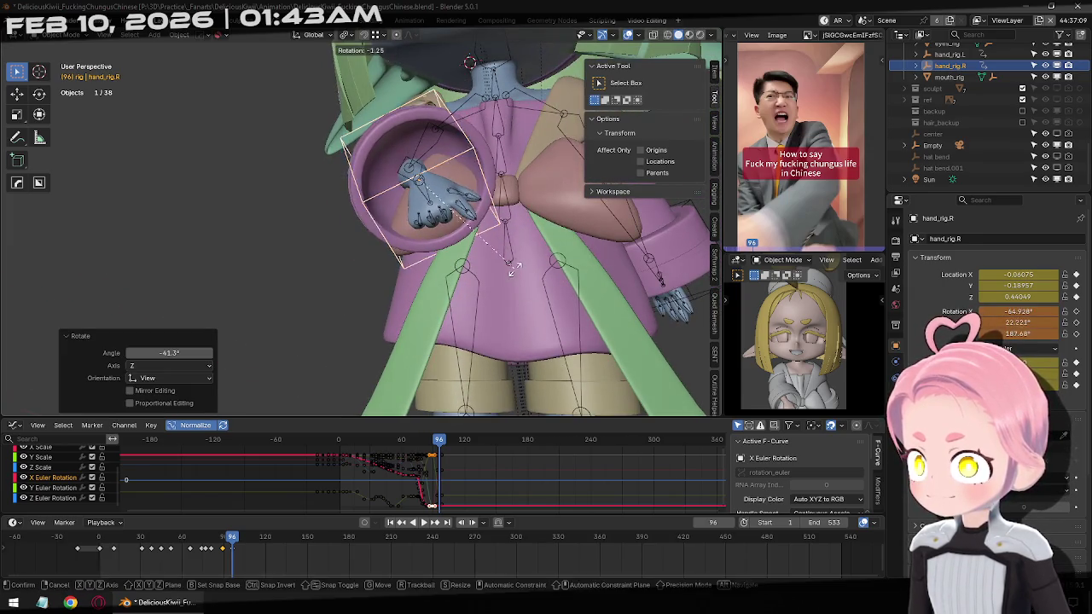
click(551, 266)
key(r)
click(538, 252)
middle_drag(538, 251, 513, 210)
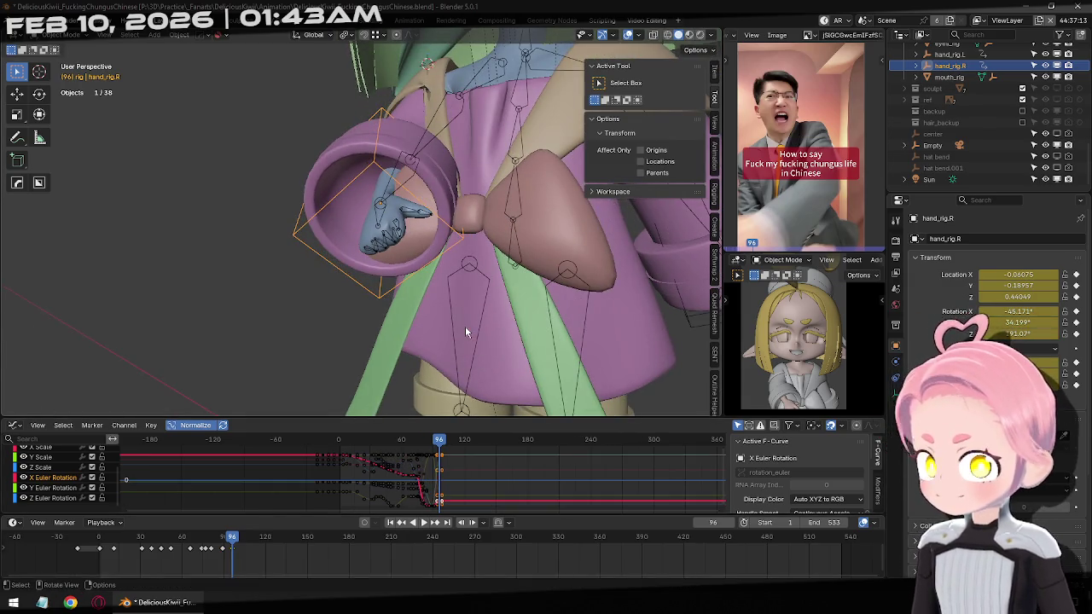
Switch to front orthographic view, zoom in, and return to the first frame.
key(KP_1)
scroll(448, 338, up, 2)
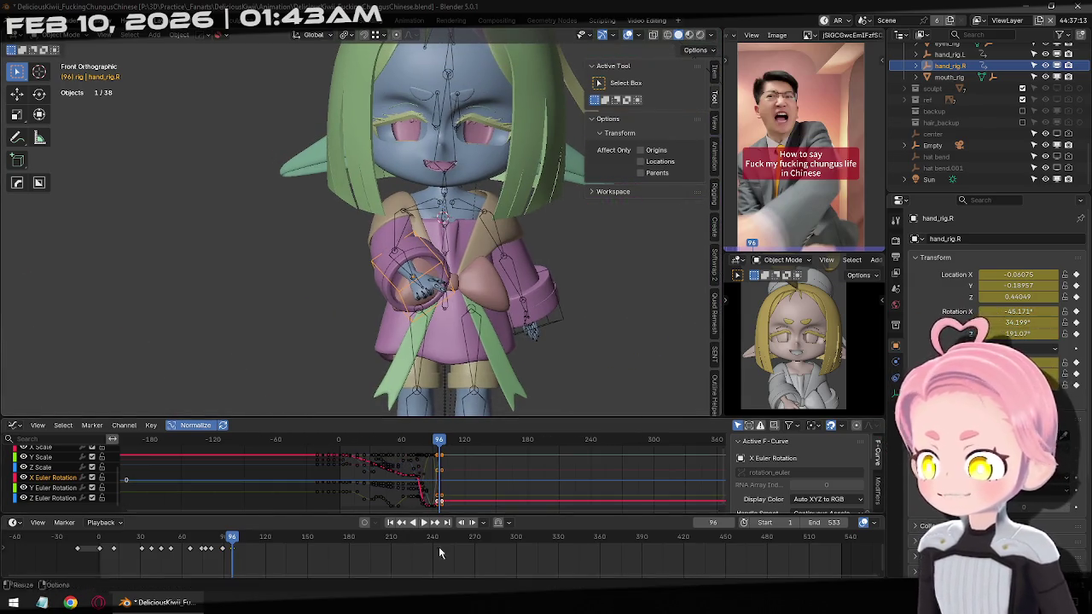
click(390, 521)
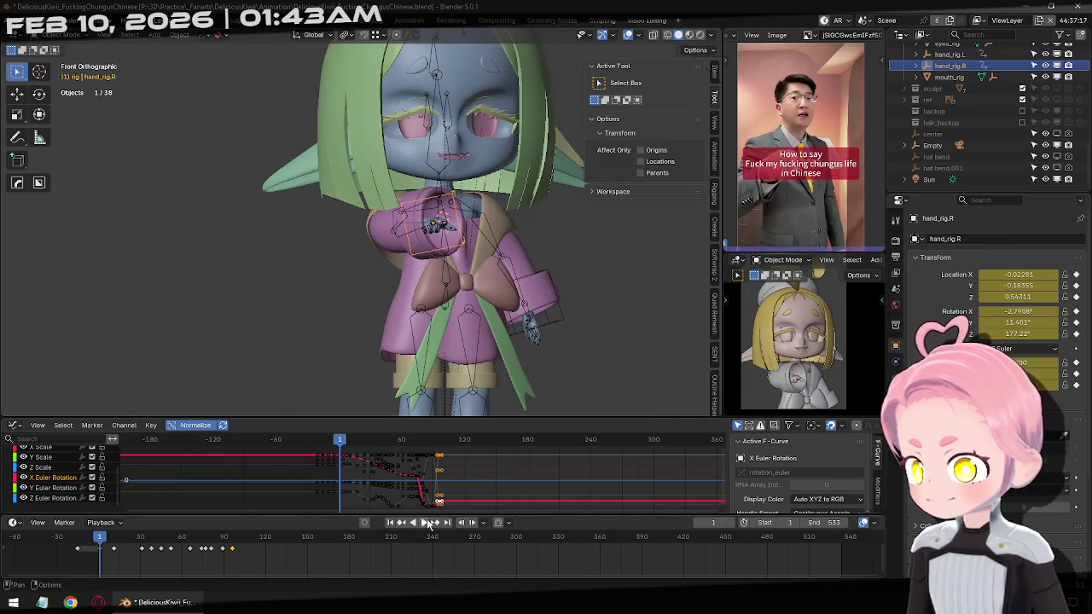
Play the animation repeatedly from the start to compare it with the reference video.
click(431, 524)
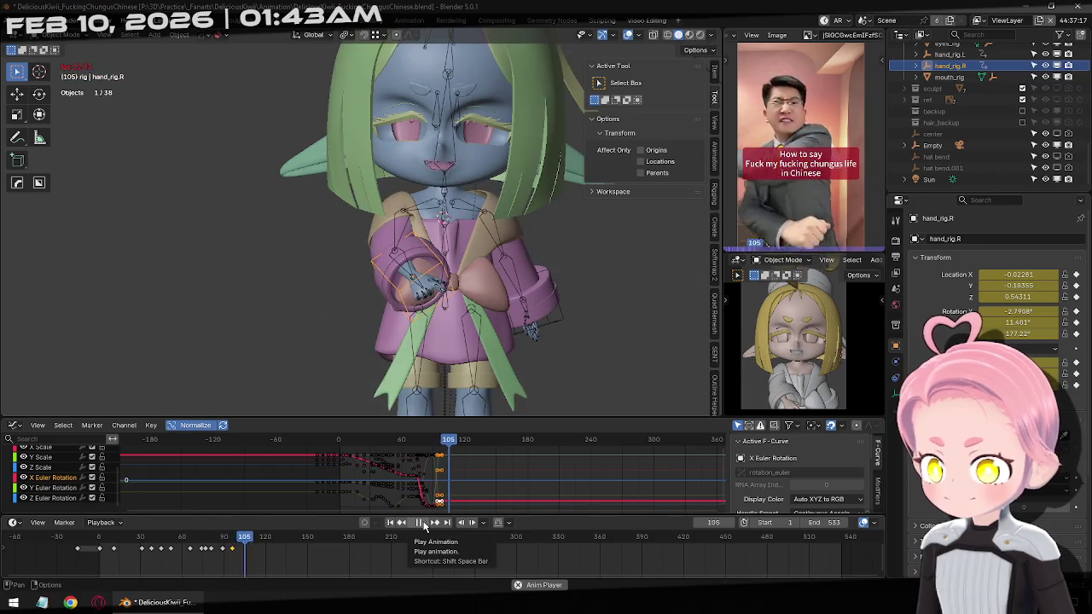
click(422, 524)
click(390, 526)
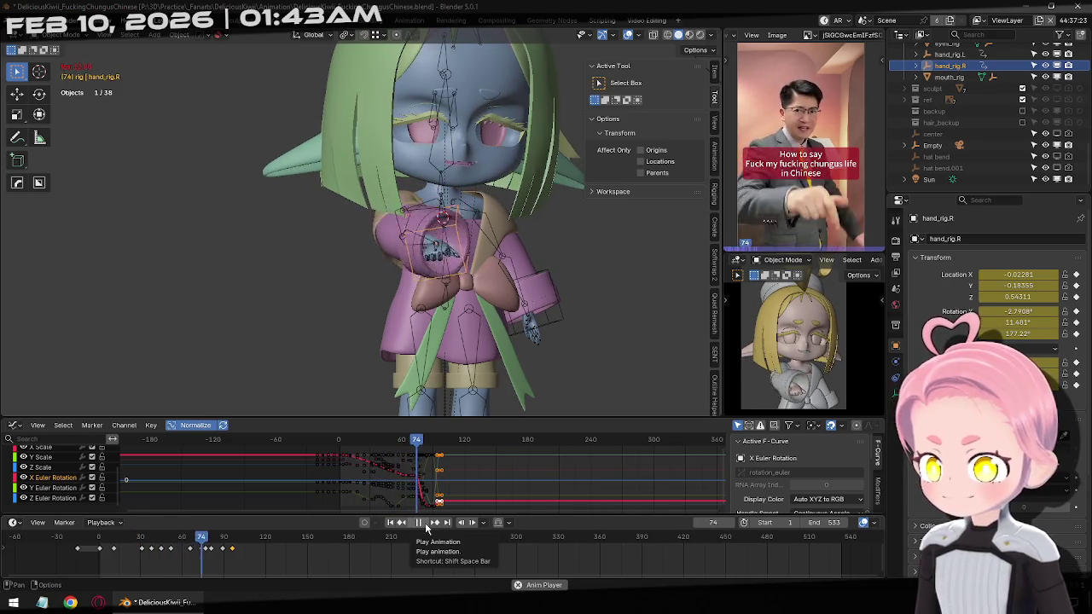
click(425, 525)
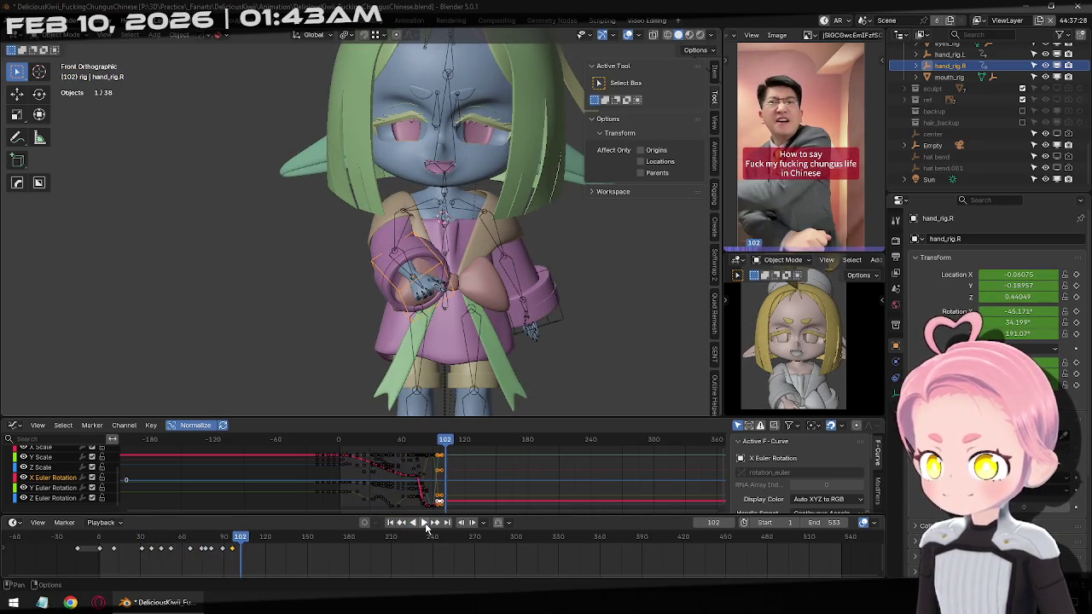
click(426, 526)
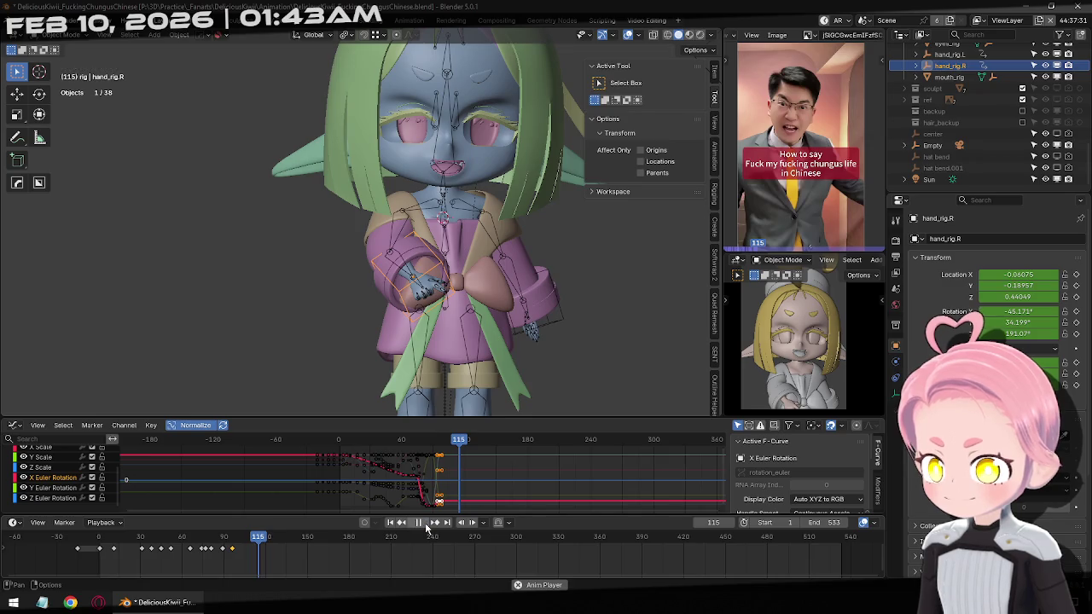
click(425, 526)
click(425, 526)
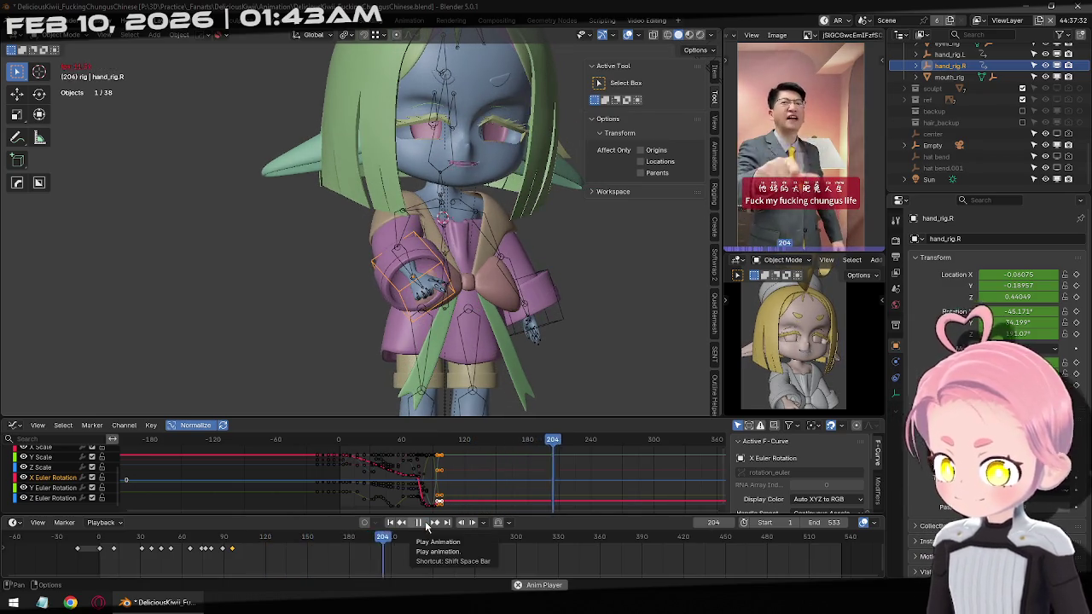
click(425, 525)
Return to frame 1, save the blend file, and recentre the view.
click(399, 522)
key(ctrl+s)
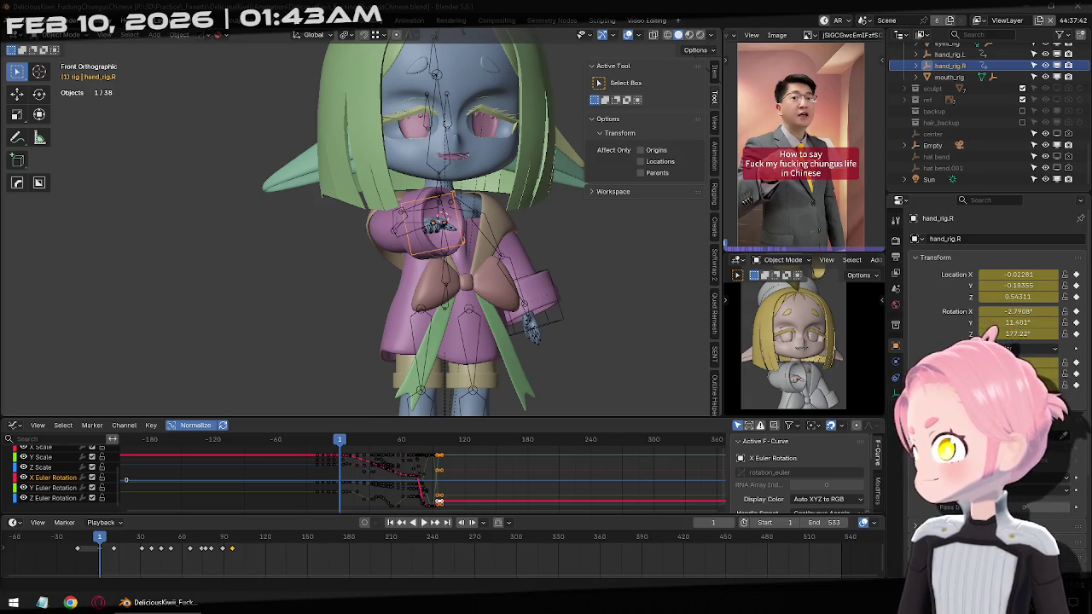
mouse_move(468, 195)
shift+middle_down()
mouse_move(452, 282)
mouse_move(555, 312)
shift+middle_up()
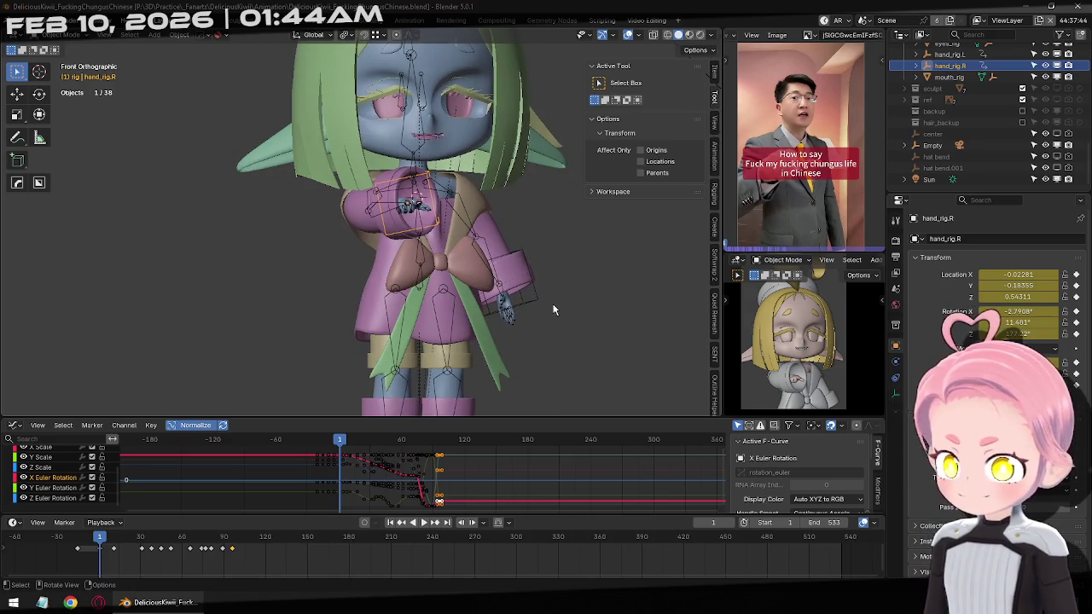
Select hand_rig.L and keyframe its current pose at frame 68.
click(425, 524)
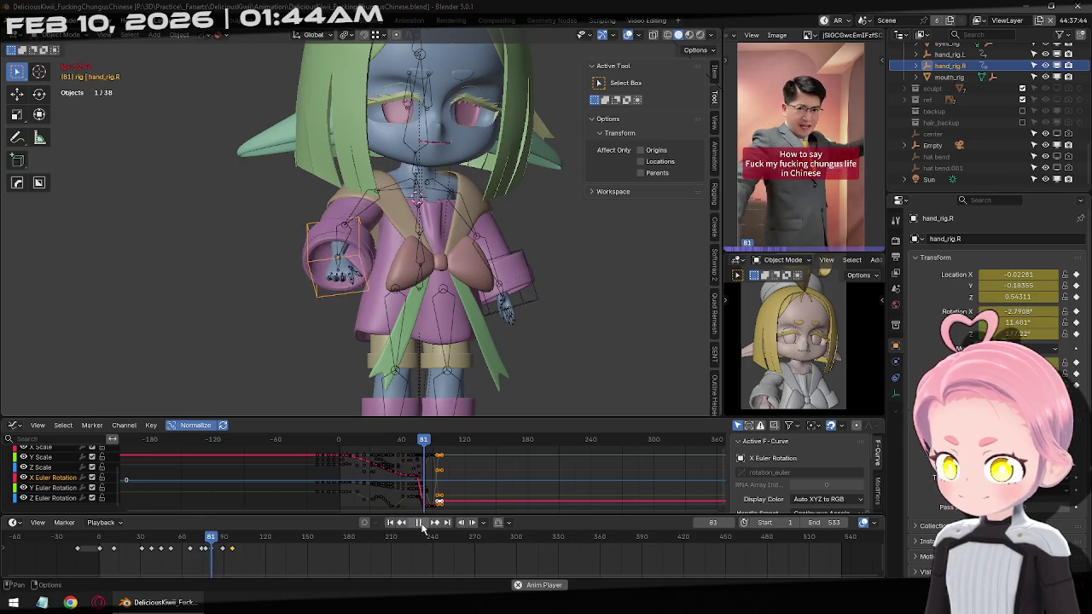
click(412, 524)
key(Left)
key(Left)
key(Left)
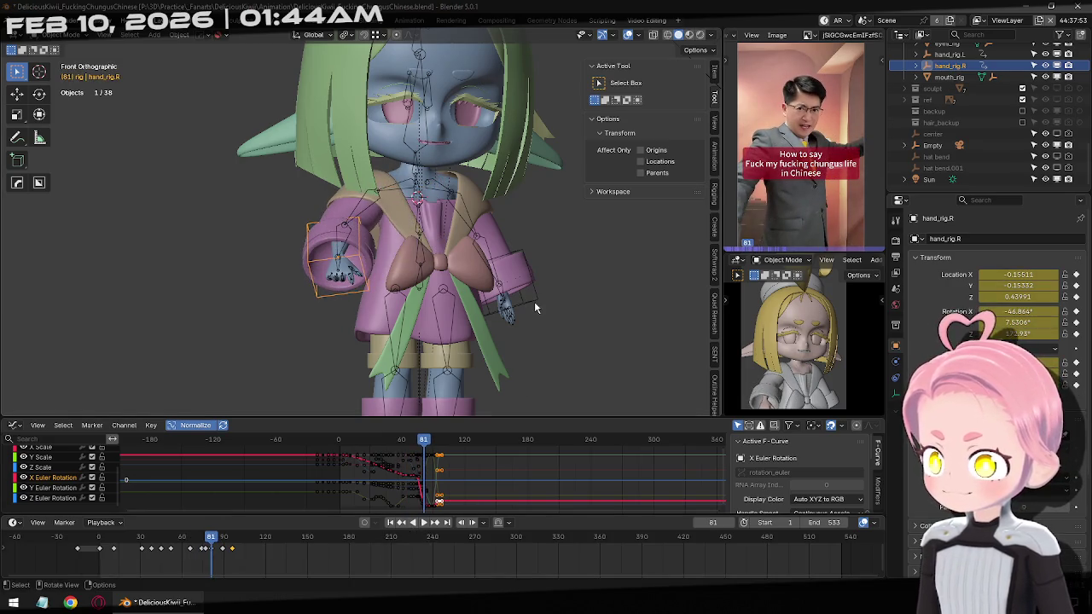
click(534, 301)
key(Left)
key(Left)
key(Left)
key(Left)
key(Left)
key(Left)
key(Left)
key(Left)
key(Left)
key(Left)
key(Left)
key(Right)
key(Right)
key(Right)
key(Right)
key(Right)
key(Left)
key(Left)
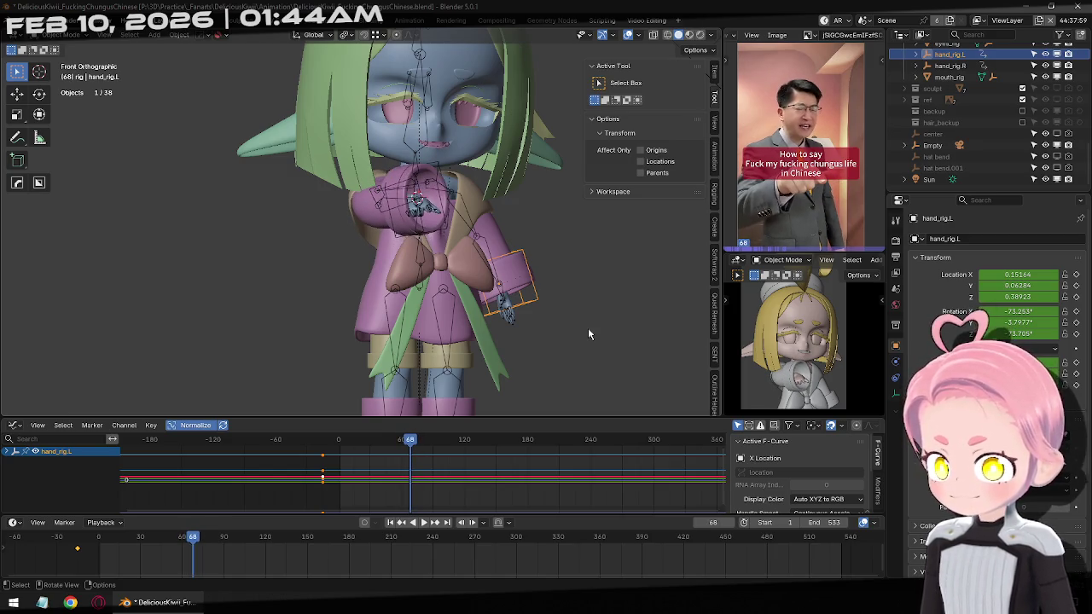
key(Left)
key(i)
At a later frame, move hand_rig.L up and out from the body.
key(Right)
key(Right)
key(Right)
key(Right)
key(Right)
key(Right)
key(Right)
key(Right)
key(Right)
key(Right)
key(Right)
key(Right)
key(Right)
key(Right)
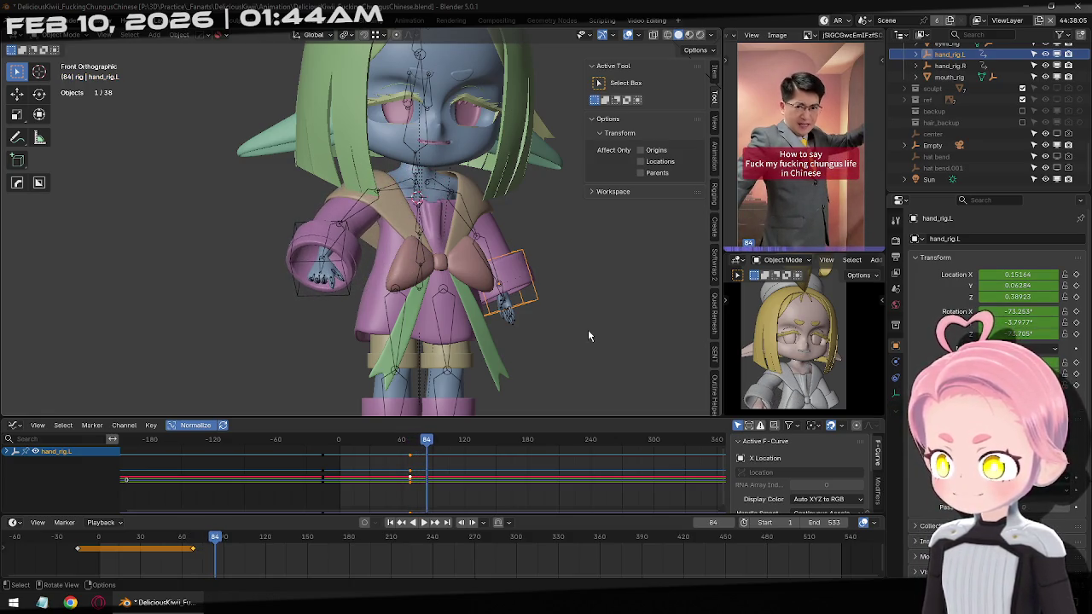
mouse_move(587, 336)
shift+middle_down()
mouse_move(568, 321)
mouse_move(507, 371)
shift+middle_up()
key(g)
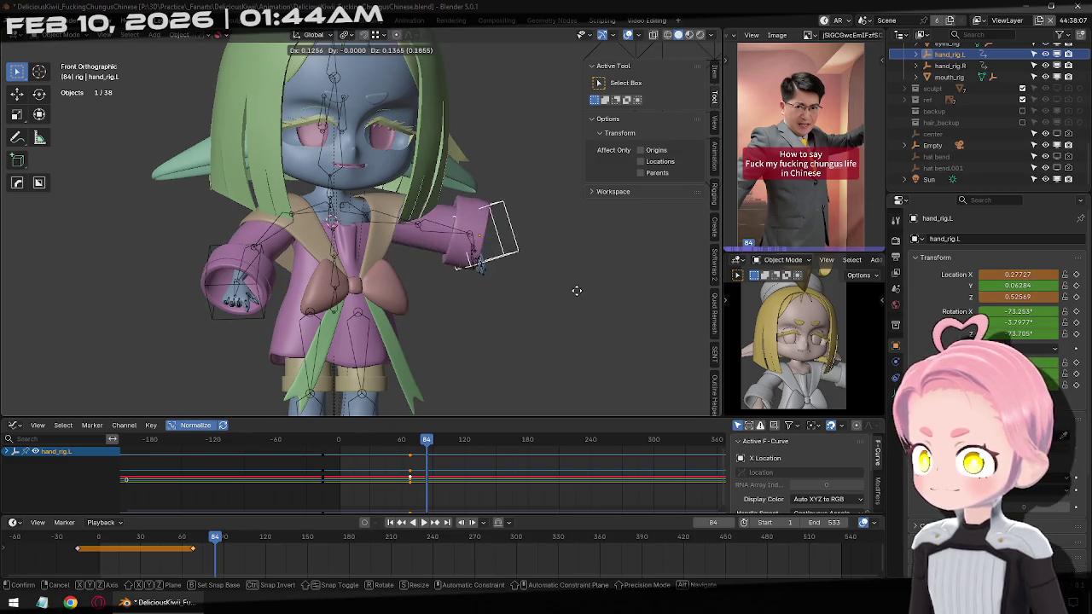
click(603, 325)
mouse_move(486, 255)
middle_down()
mouse_move(466, 278)
mouse_move(620, 301)
middle_up()
Rotate hand_rig.L several times to match the reference gesture.
key(r)
key(r)
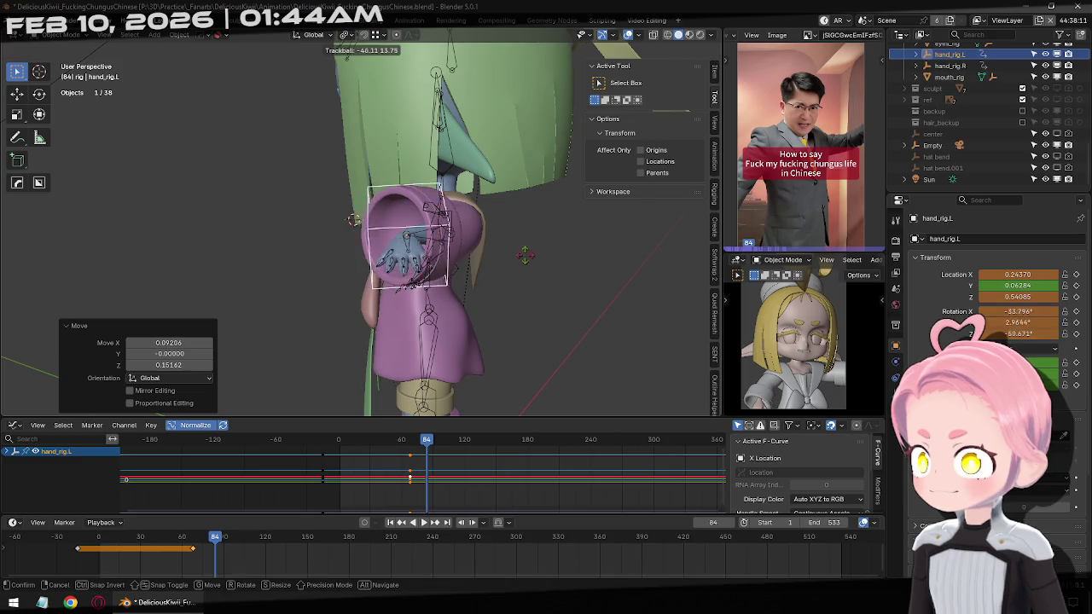
click(509, 202)
key(r)
key(r)
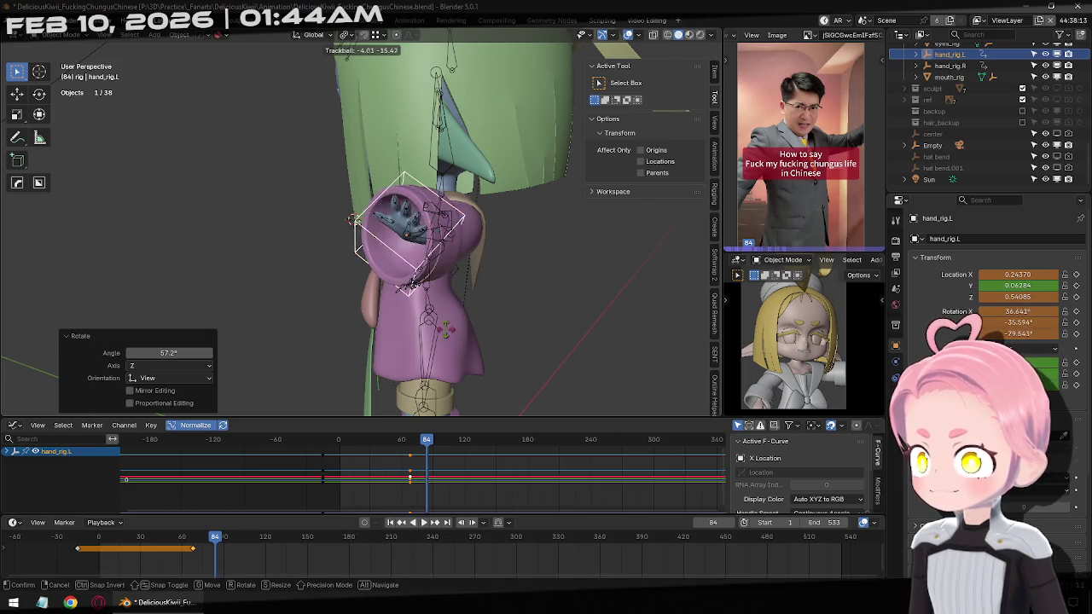
click(545, 273)
mouse_move(546, 273)
middle_down()
mouse_move(575, 273)
mouse_move(561, 230)
middle_up()
key(r)
key(r)
click(575, 273)
key(r)
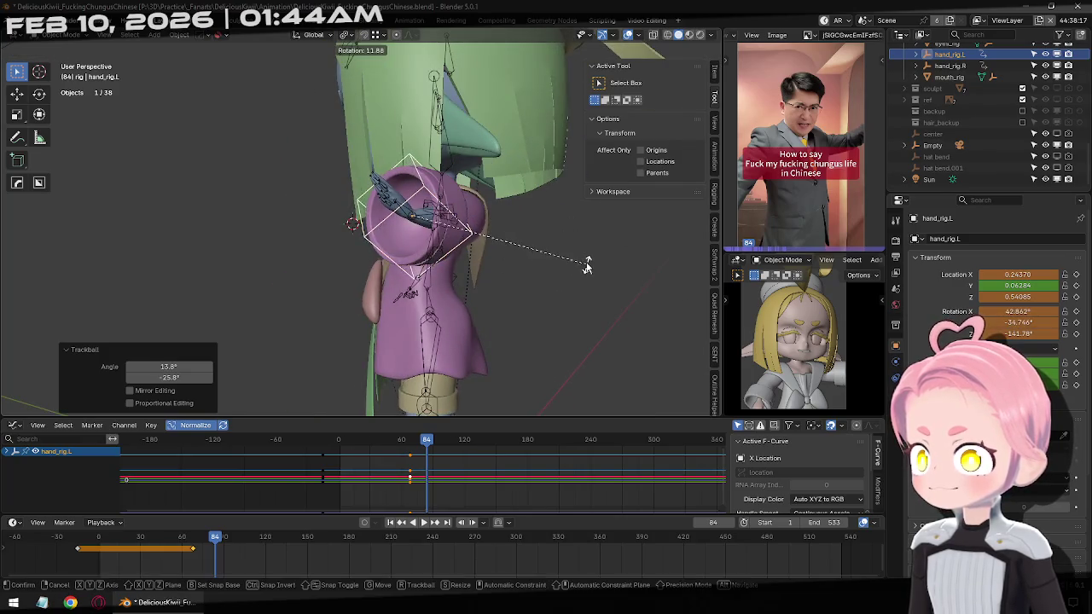
click(442, 260)
Refine hand_rig.L's position and keyframe it at frame 84 with rotation 42.842°, -34.746°, -141.78°.
key(g)
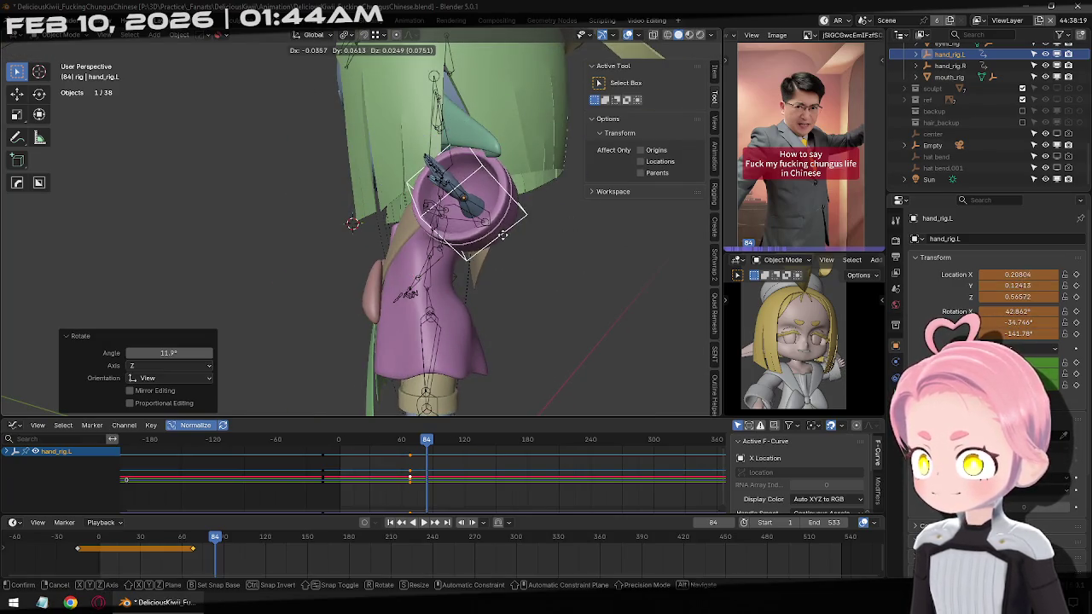
click(416, 205)
middle_drag(416, 204, 478, 213)
key(g)
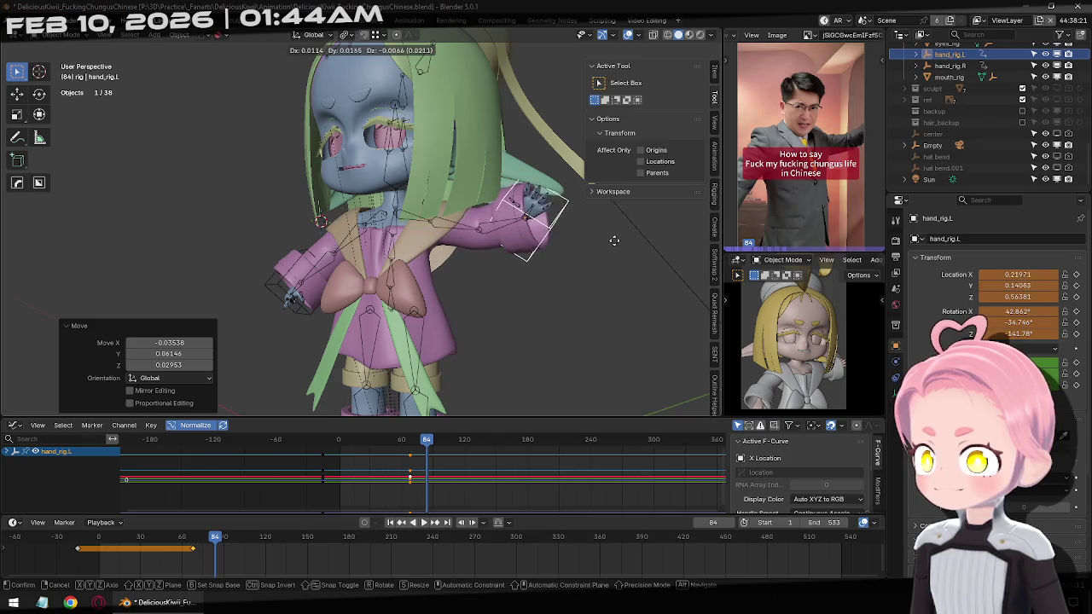
click(610, 238)
middle_drag(588, 239, 495, 298)
key(g)
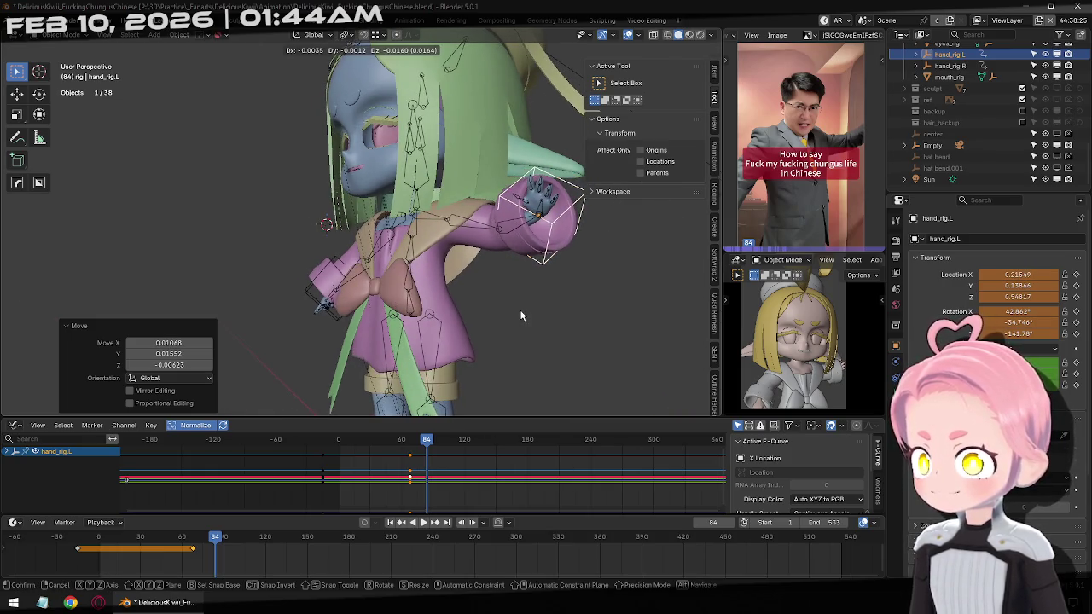
click(522, 312)
key(i)
key(KP_1)
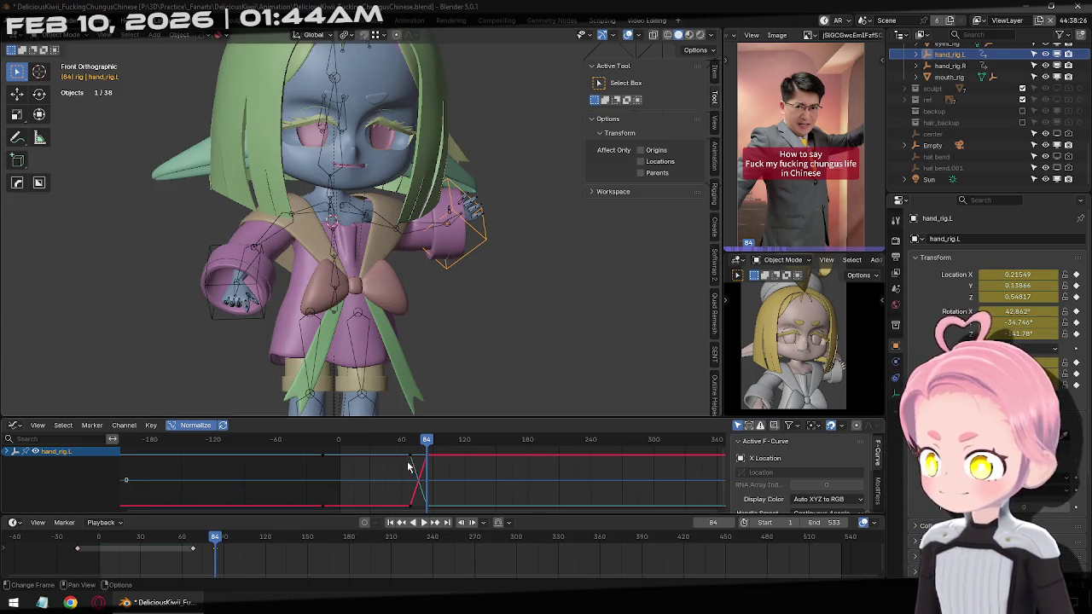
Apply new easing type and interpolation mode to all the hand's keyframes.
key(a)
right_click(387, 487)
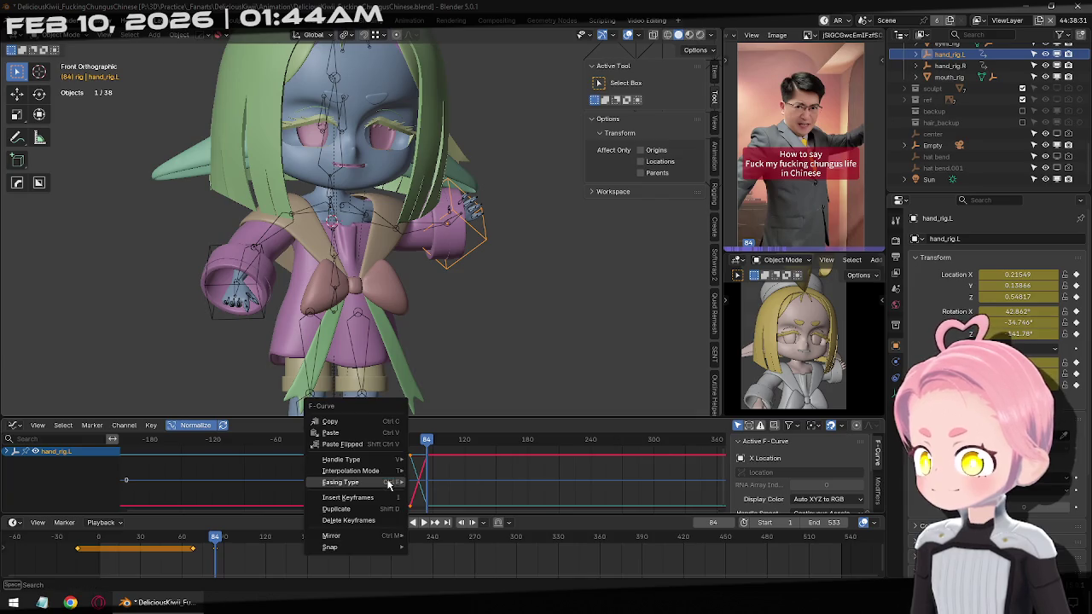
click(418, 485)
right_click(414, 480)
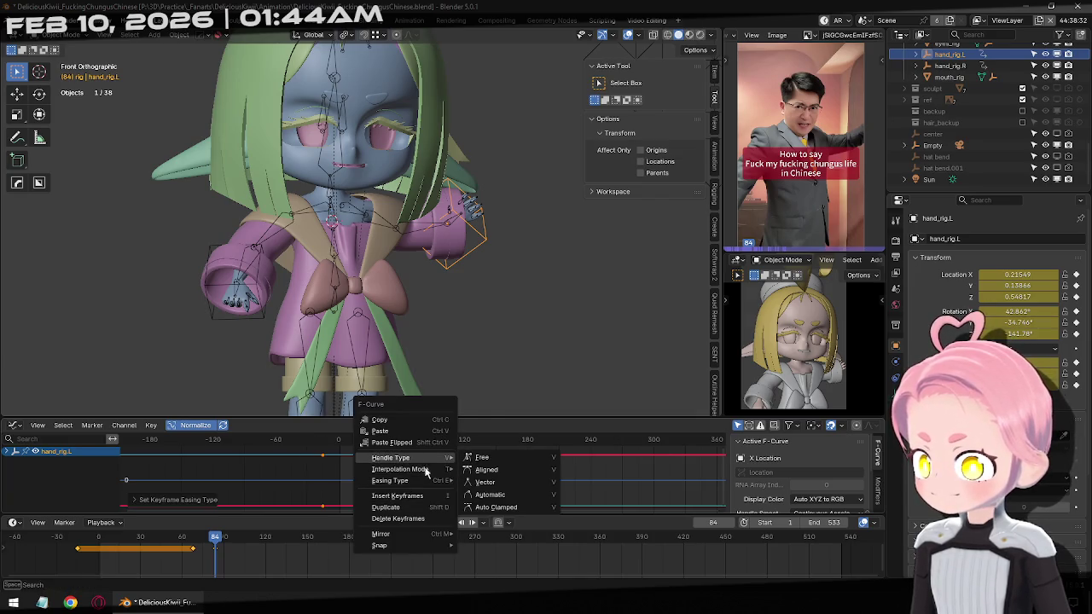
click(474, 508)
right_click(465, 478)
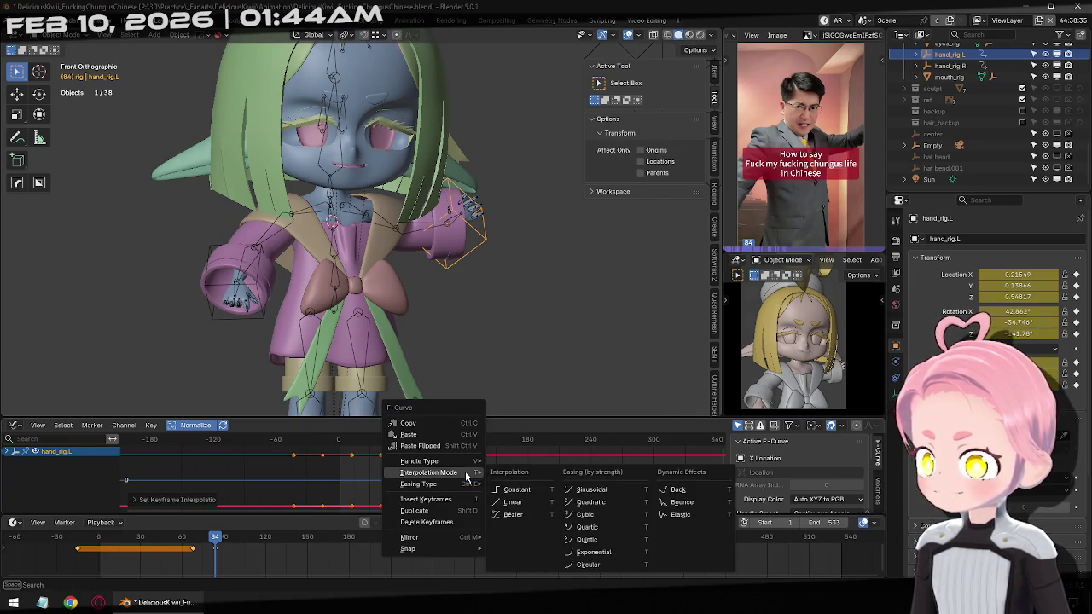
click(529, 488)
Play the animation from the start, stopping at frame 103, then scrub back to about frame 89.
click(391, 522)
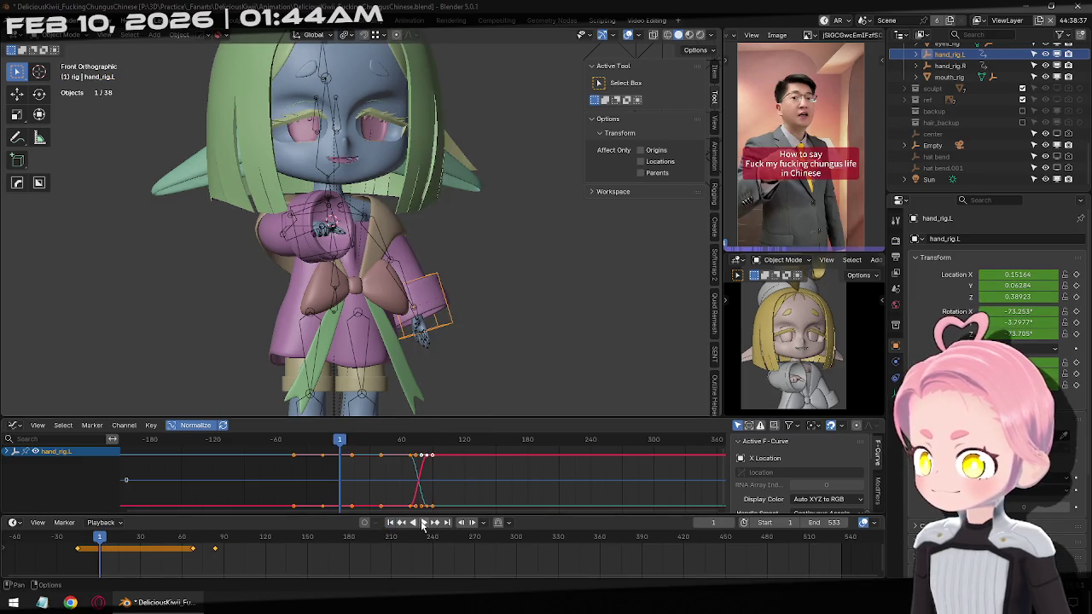
click(422, 522)
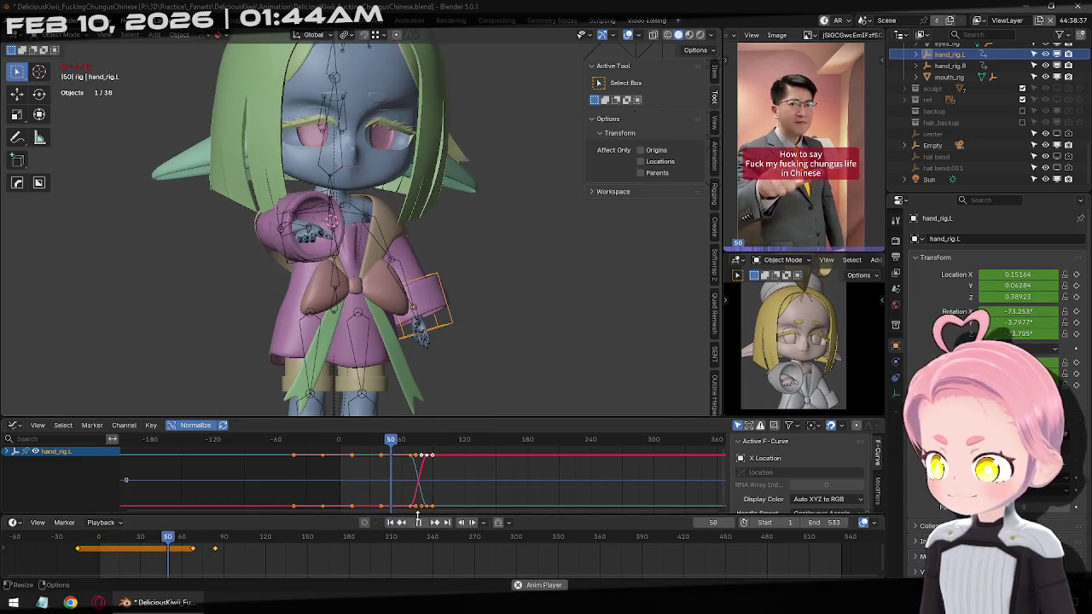
click(418, 522)
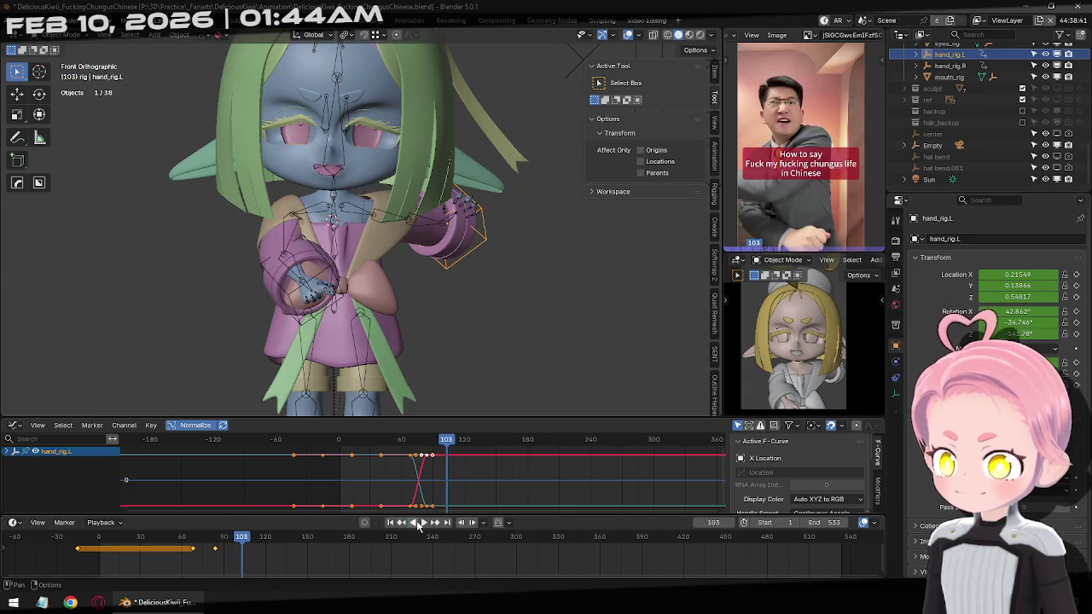
drag(248, 545, 222, 548)
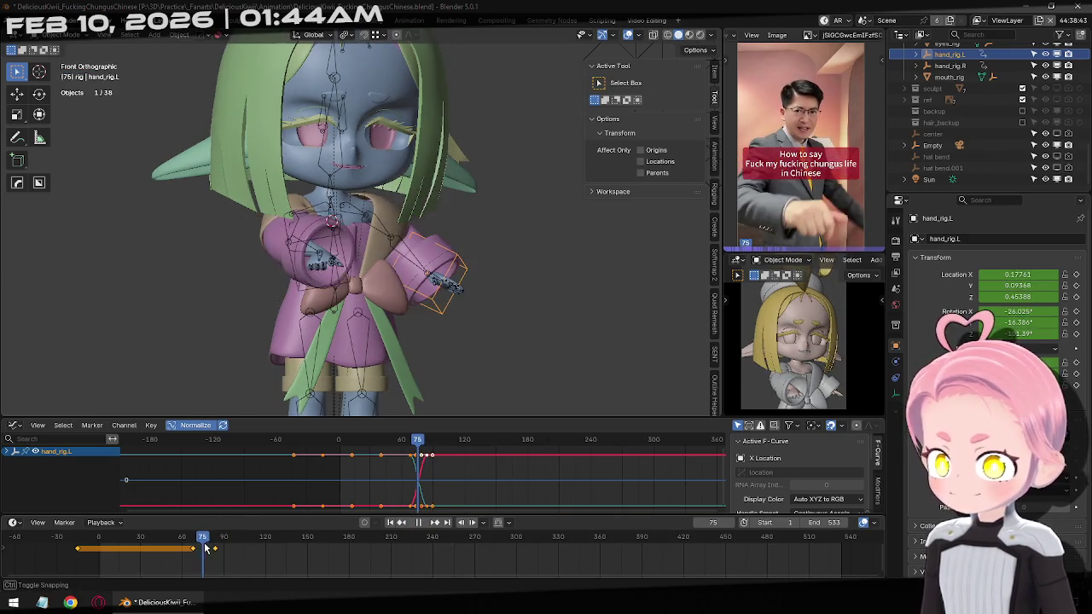
At frame 93, move hand_rig.L along Y and then freely into the pointing position.
drag(223, 549, 228, 550)
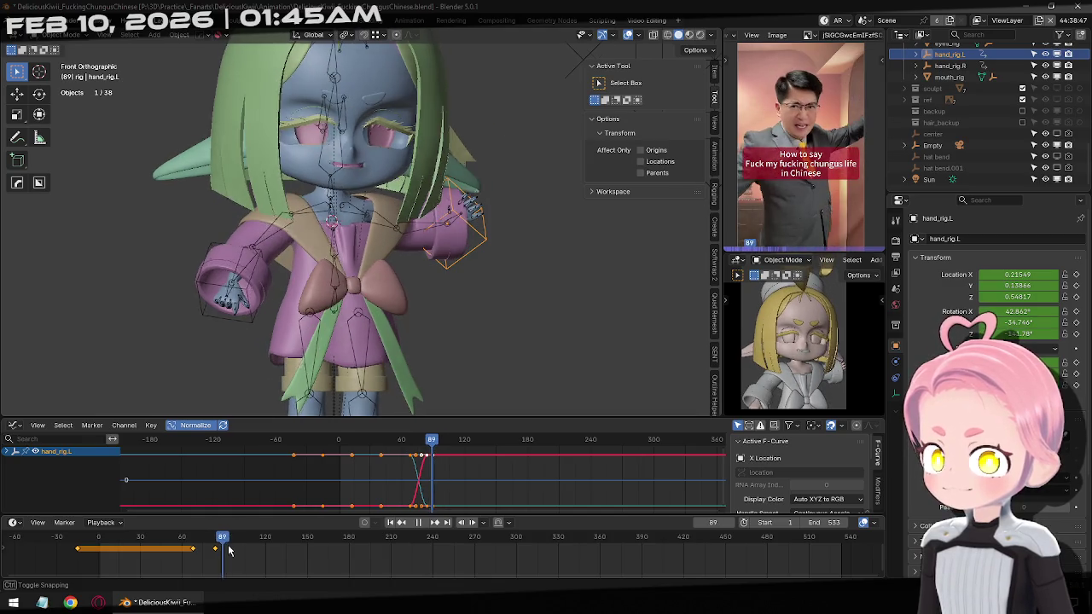
middle_drag(341, 299, 458, 305)
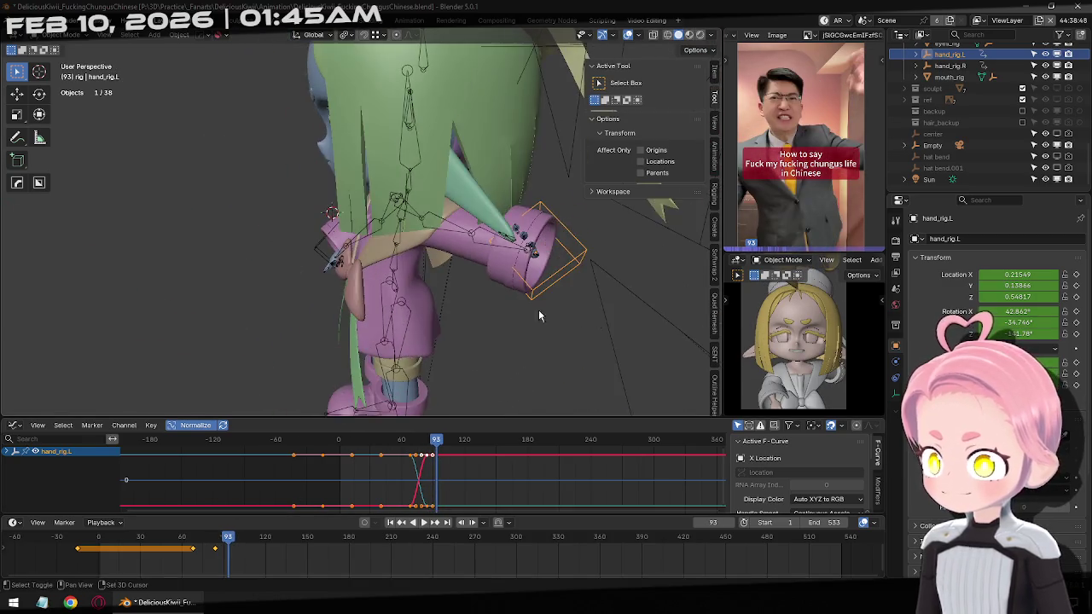
key(g)
key(y)
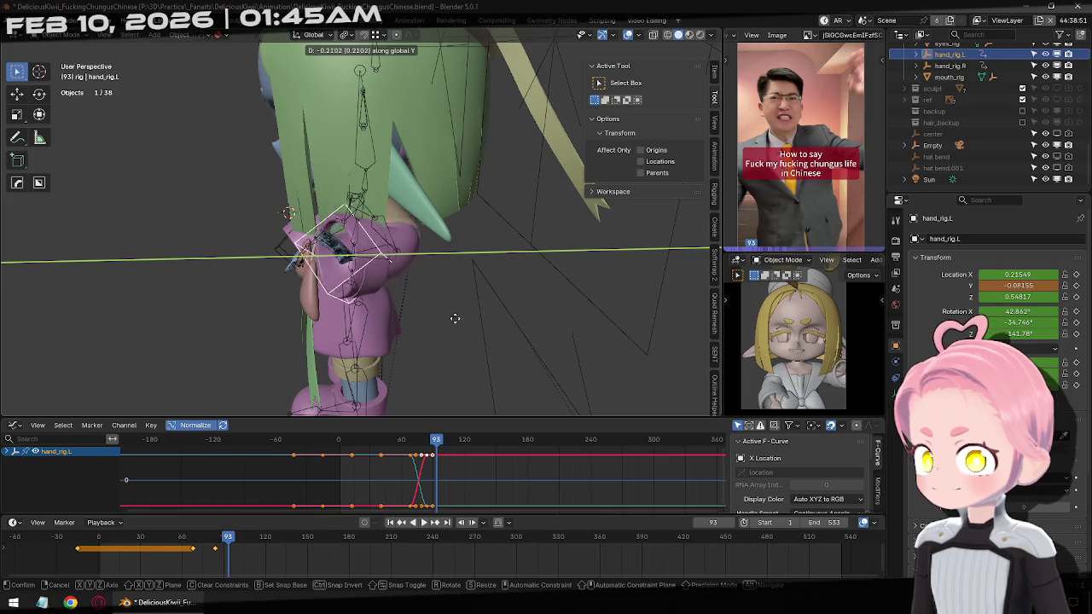
click(452, 324)
key(g)
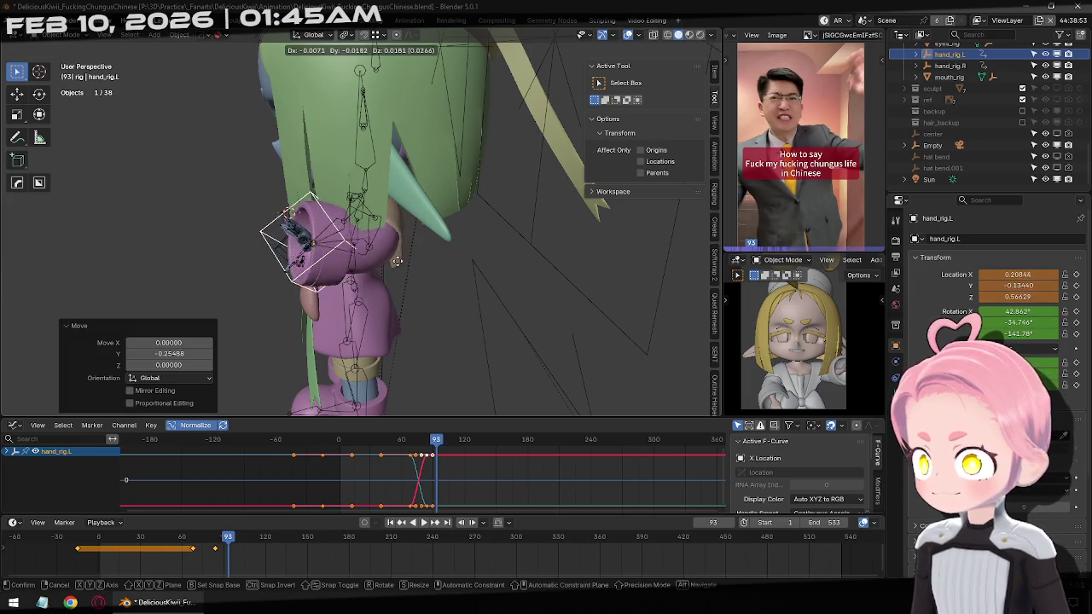
click(288, 215)
middle_drag(288, 215, 407, 182)
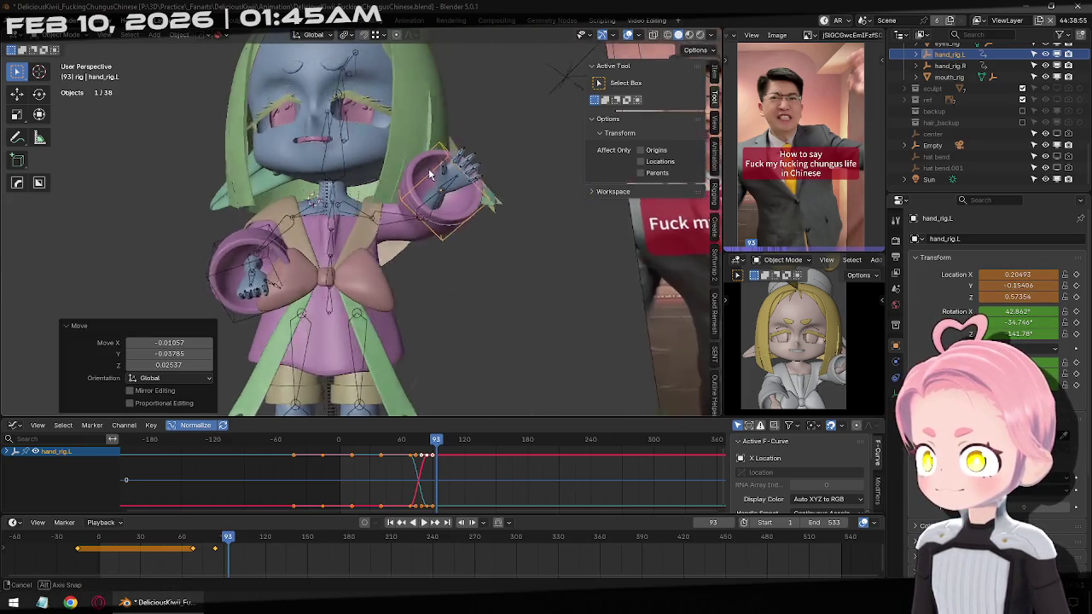
mouse_move(451, 215)
middle_down()
mouse_move(468, 249)
mouse_move(559, 162)
middle_up()
Rotate hand_rig.L to match the reference and keyframe the pose at frame 93.
key(r)
key(r)
click(448, 232)
middle_drag(503, 209, 512, 215)
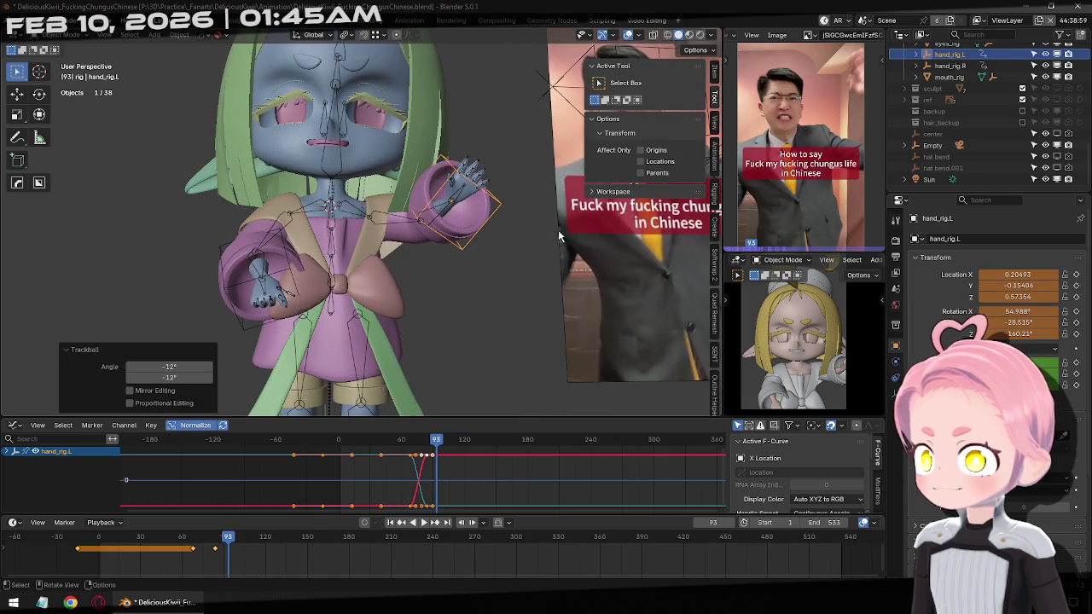
key(r)
click(512, 216)
key(r)
key(r)
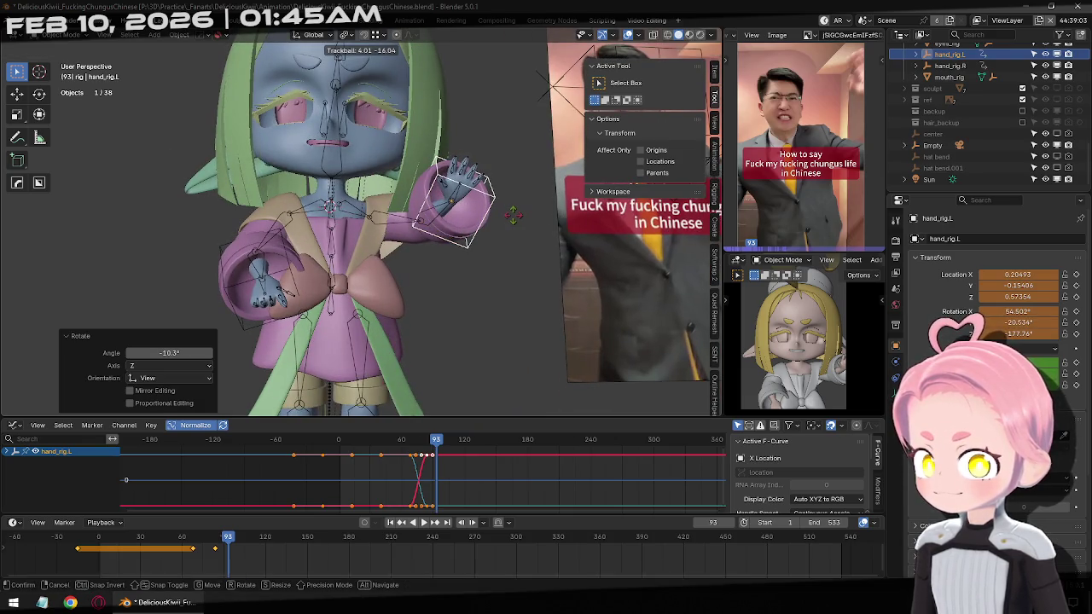
click(520, 210)
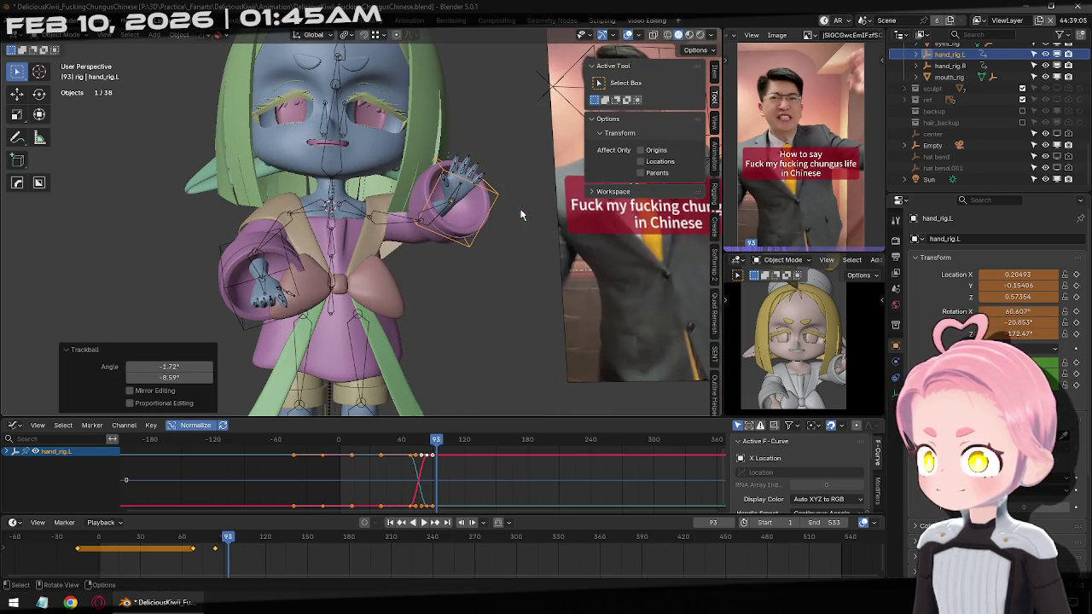
key(i)
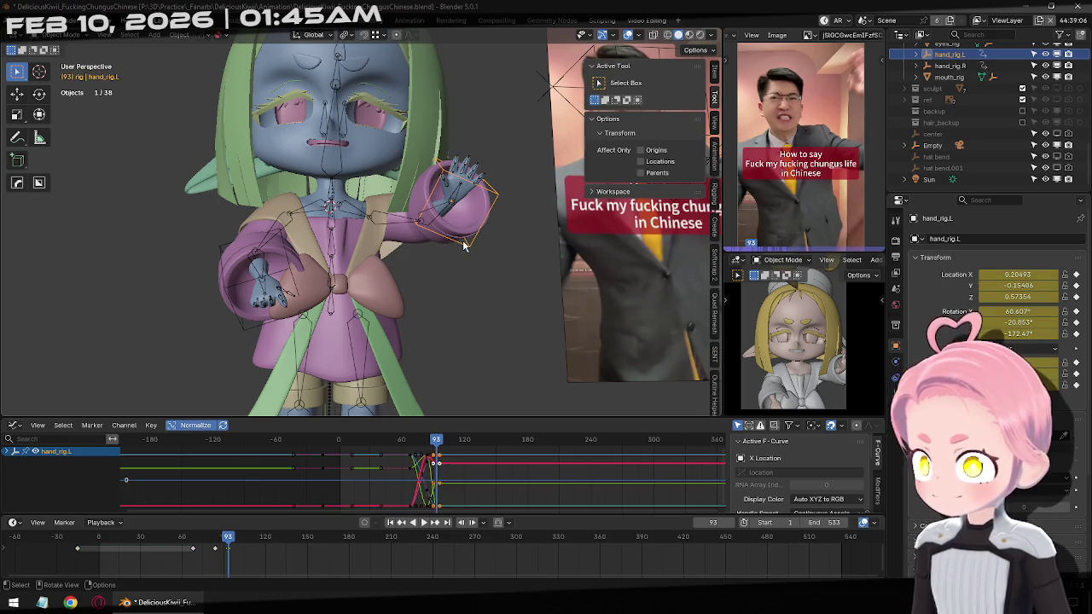
At frame 95, lower, rotate and reposition hand_rig.L, then keyframe the pose.
key(KP_1)
key(Right)
key(Right)
key(Left)
key(Left)
key(Left)
key(Right)
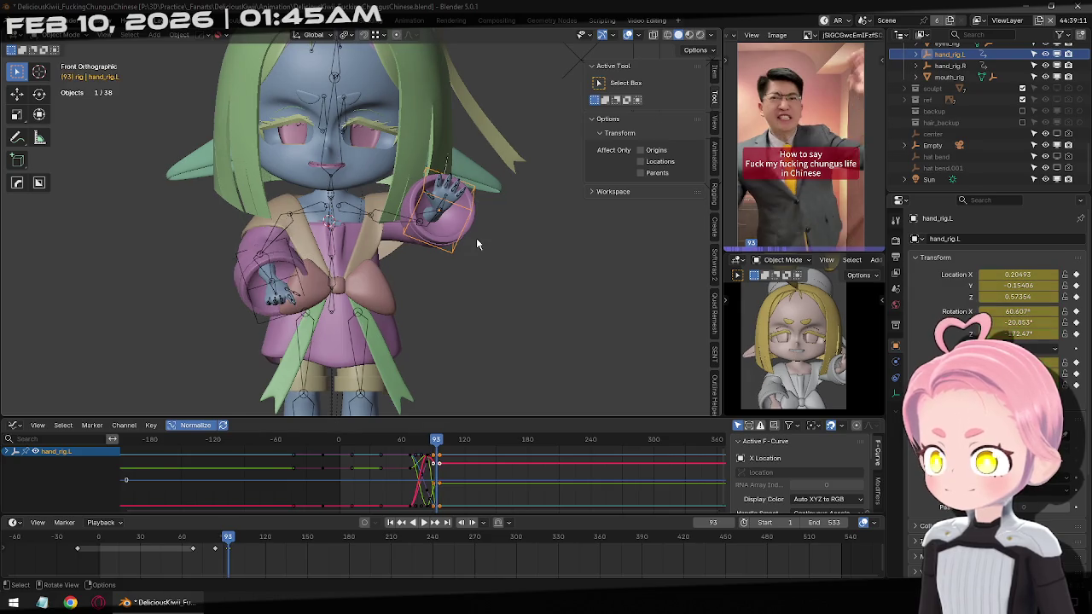
key(Right)
key(Right)
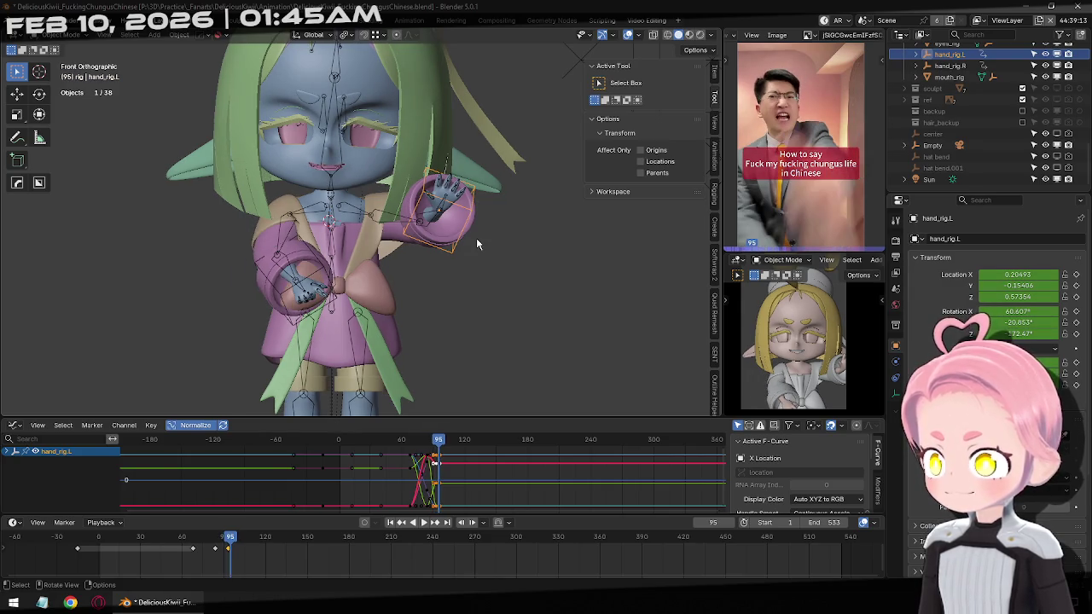
middle_drag(476, 243, 555, 197)
key(g)
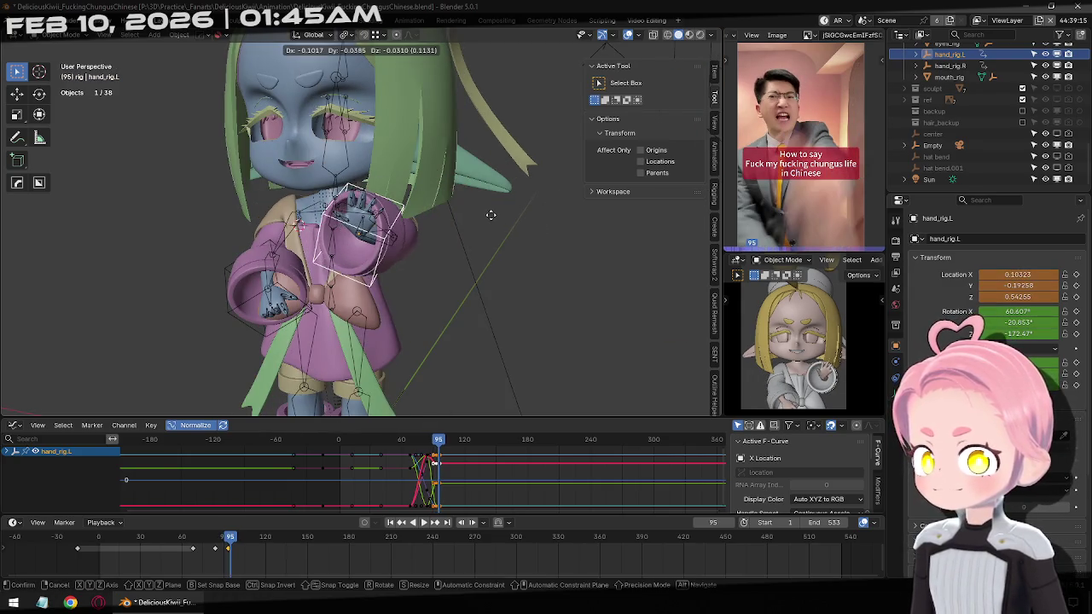
click(490, 218)
key(r)
key(r)
click(478, 234)
key(g)
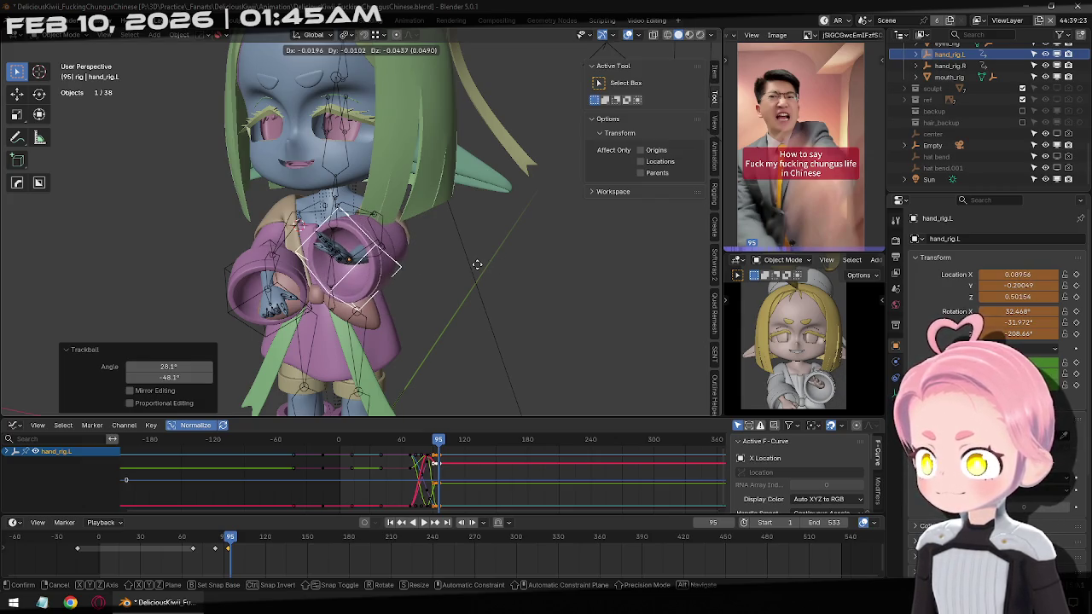
click(469, 259)
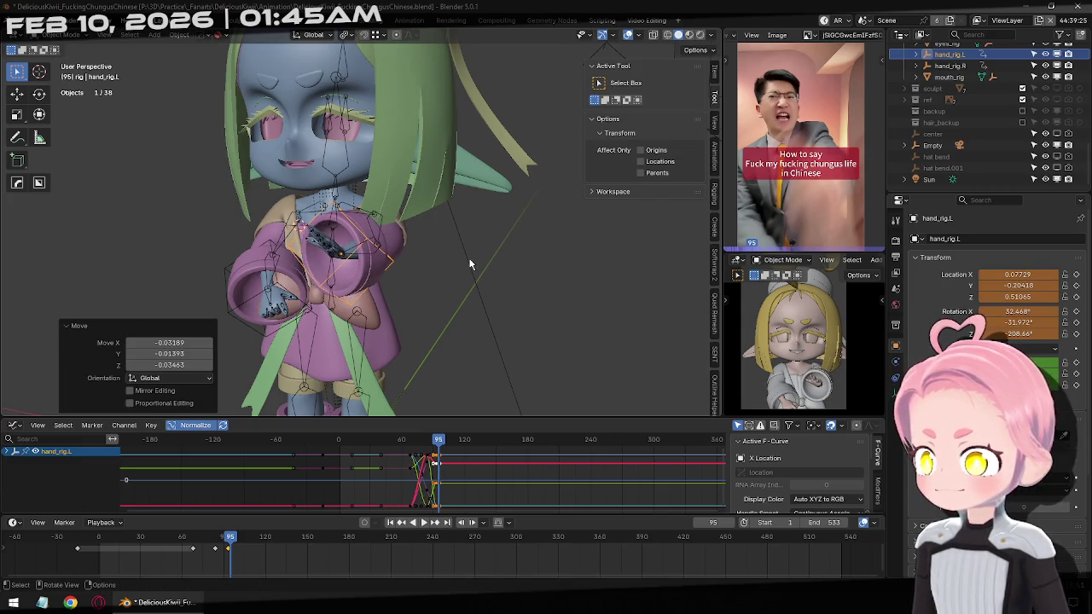
key(i)
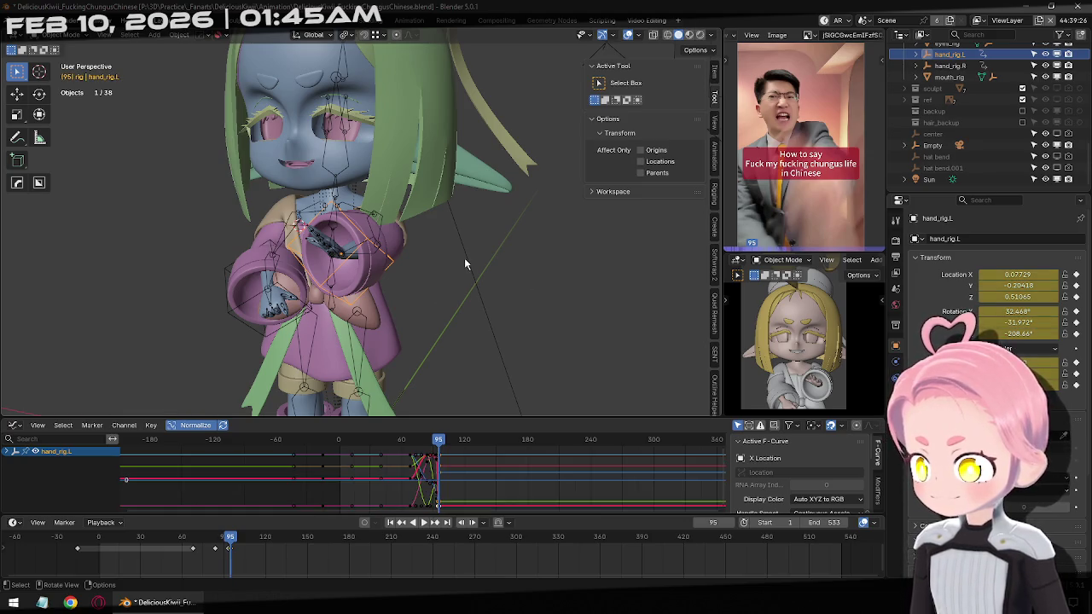
Step back and forth around frames 92–95 to compare the hand motion with the reference.
key(Left)
key(Left)
key(Left)
key(Right)
key(Left)
key(Right)
key(Left)
key(Right)
key(Right)
key(Left)
key(Left)
Scrub to frame 91 and move hand_rig.L to a new position.
key(Left)
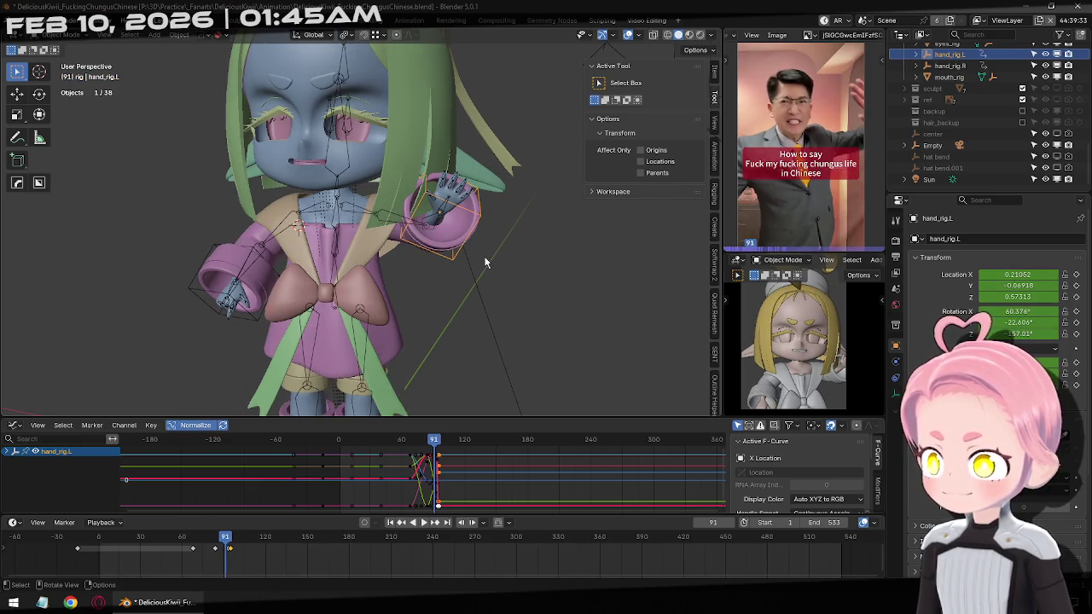
key(Left)
key(Left)
key(Left)
key(Left)
key(Left)
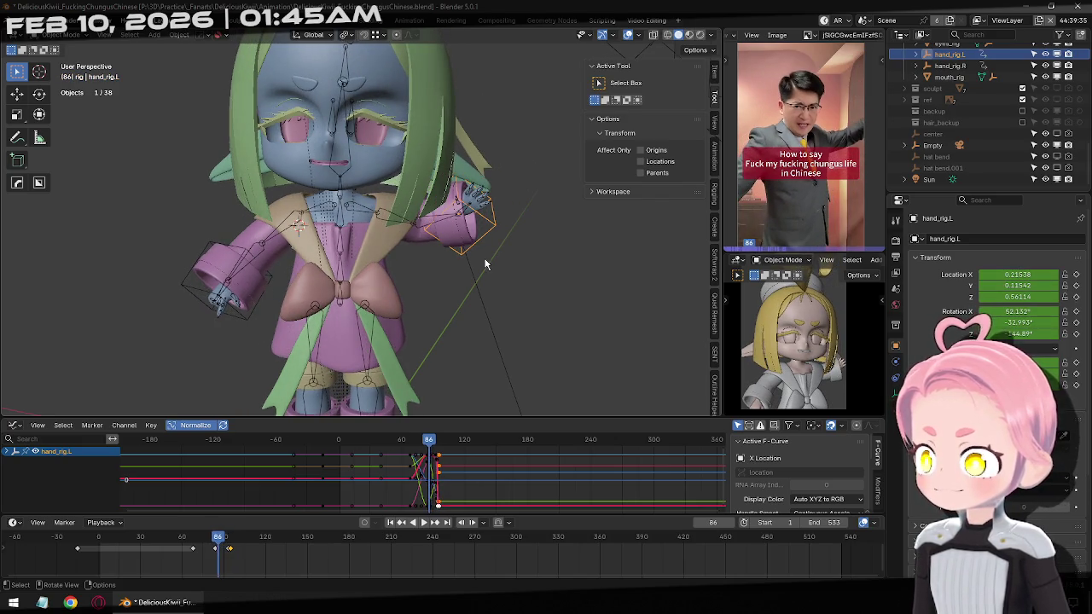
key(Left)
key(Right)
key(Right)
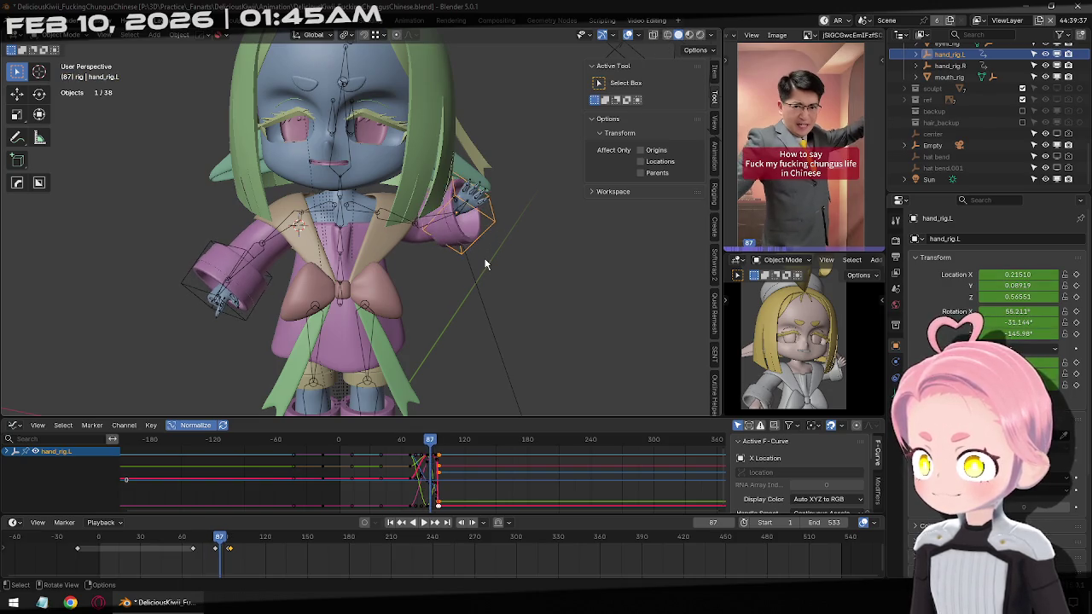
key(Right)
key(Right)
key(Right)
key(Right)
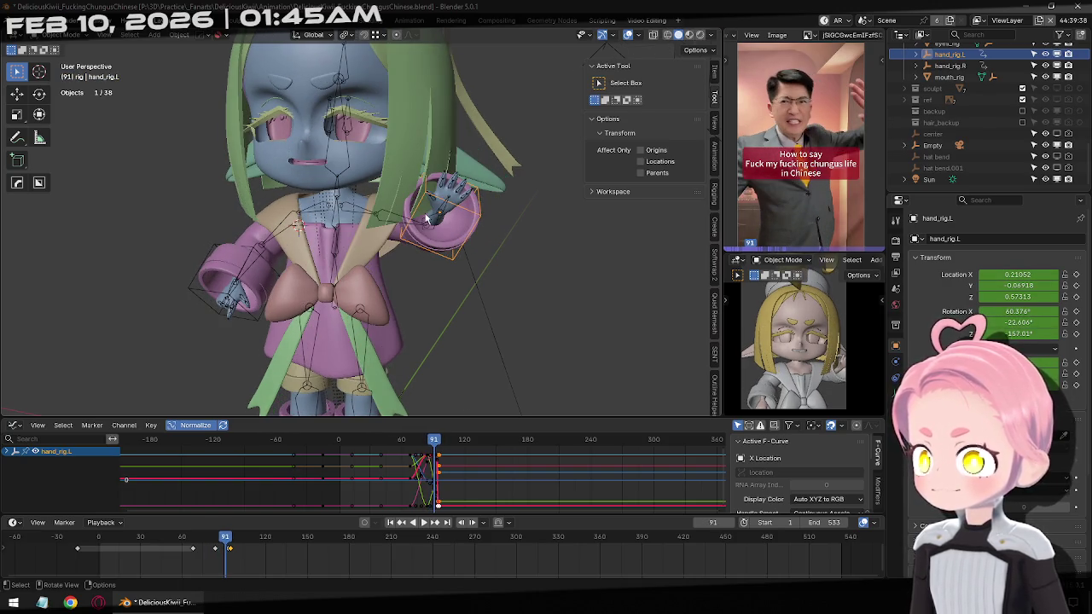
middle_drag(426, 219, 458, 213)
key(g)
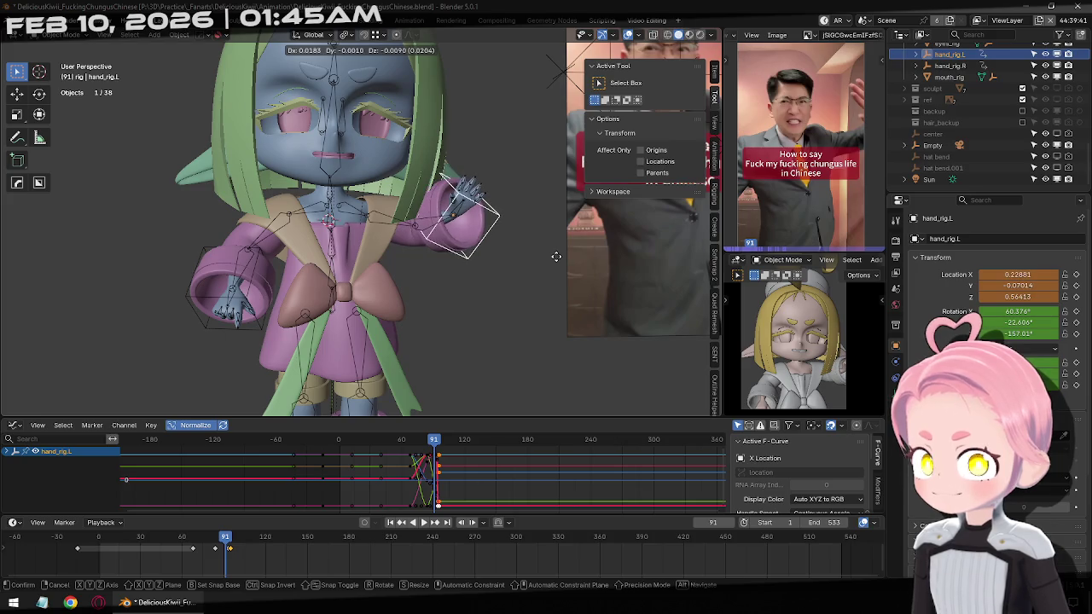
click(568, 256)
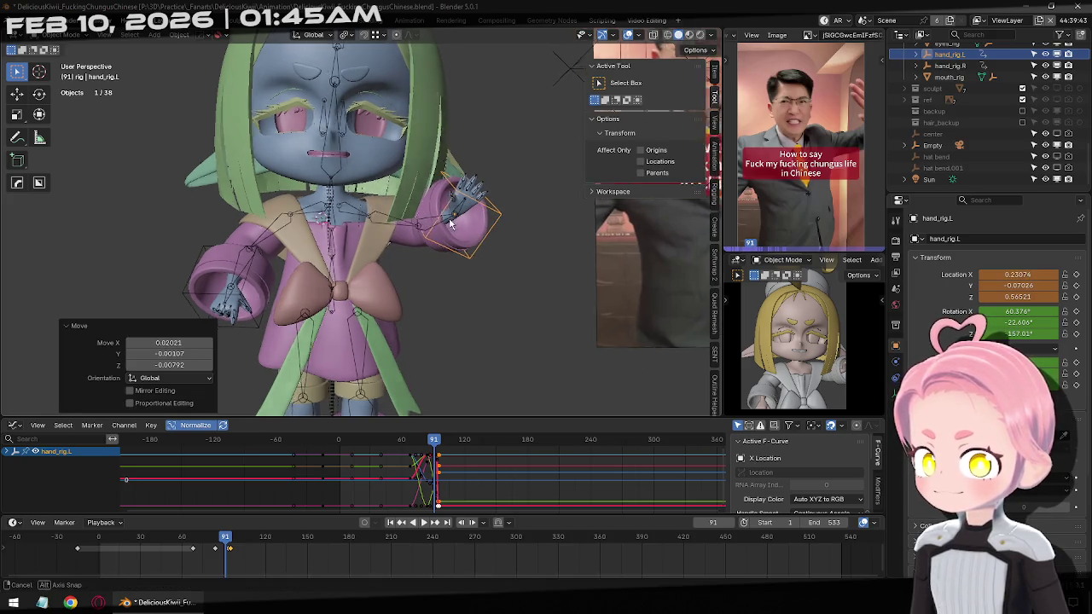
Cancel a second move and undo so the hand returns to its keyed position.
middle_drag(568, 256, 434, 236)
key(g)
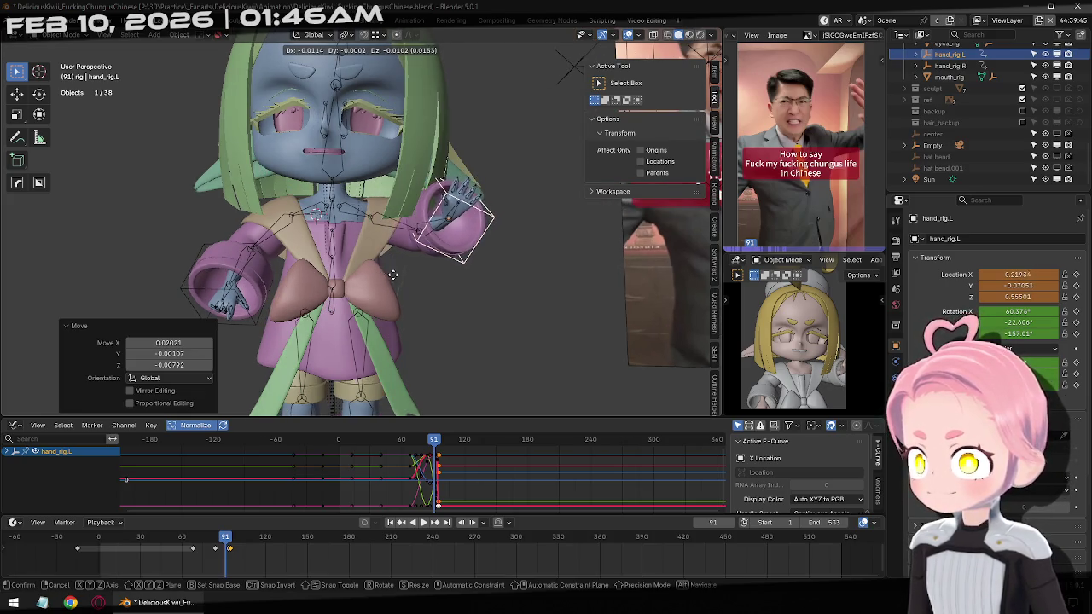
right_click(468, 286)
mouse_move(480, 260)
middle_down()
mouse_move(422, 262)
mouse_move(459, 272)
middle_up()
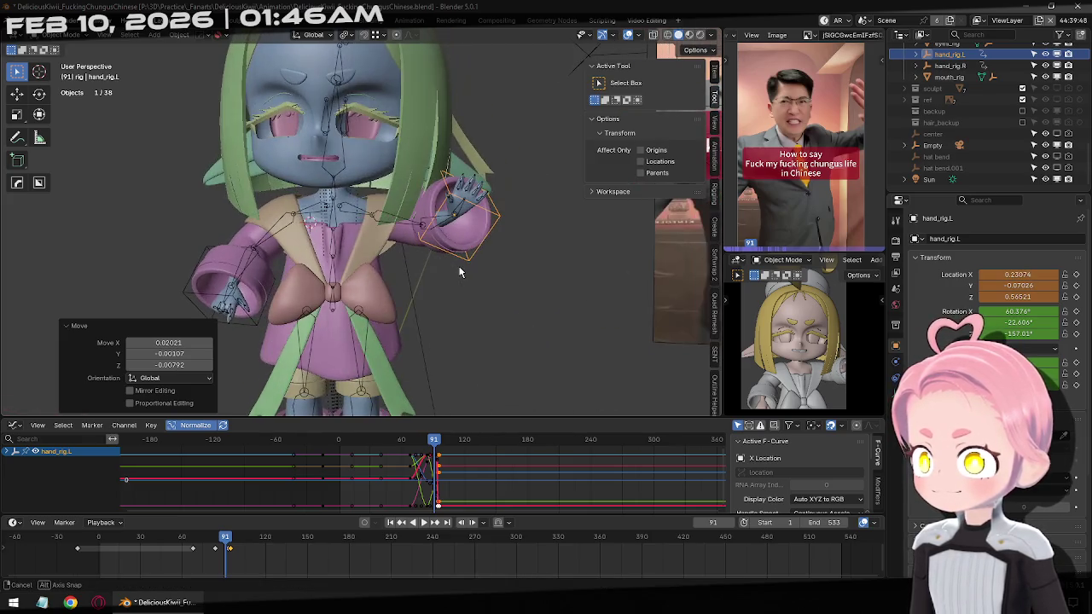
key(ctrl+z)
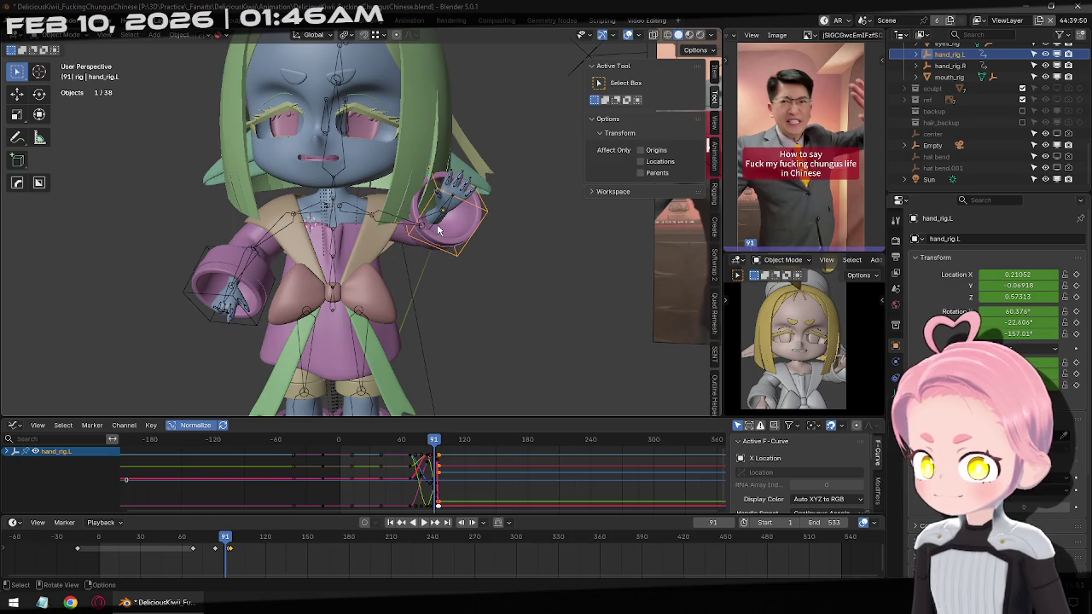
middle_drag(438, 229, 444, 226)
Shift hand_rig.L slightly, keyframe it at frame 91, and step forward to review.
key(r)
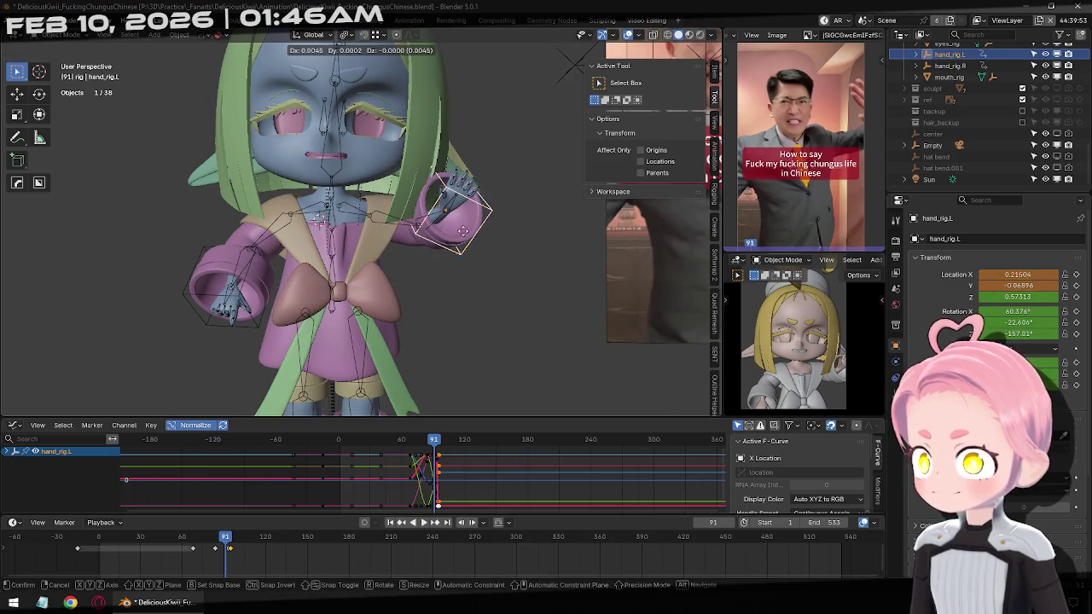
key(Escape)
key(g)
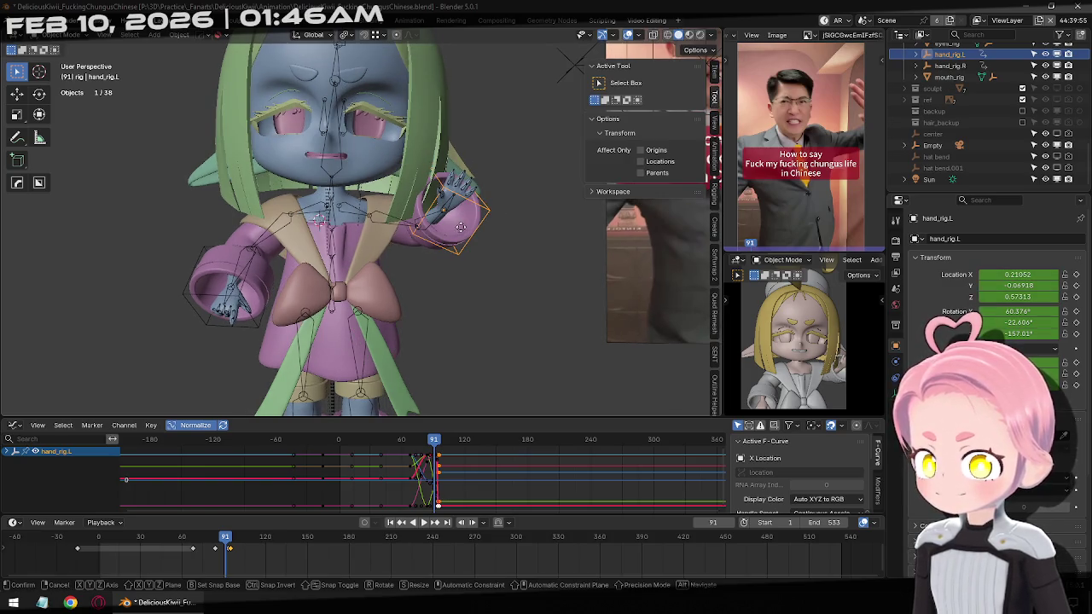
click(546, 249)
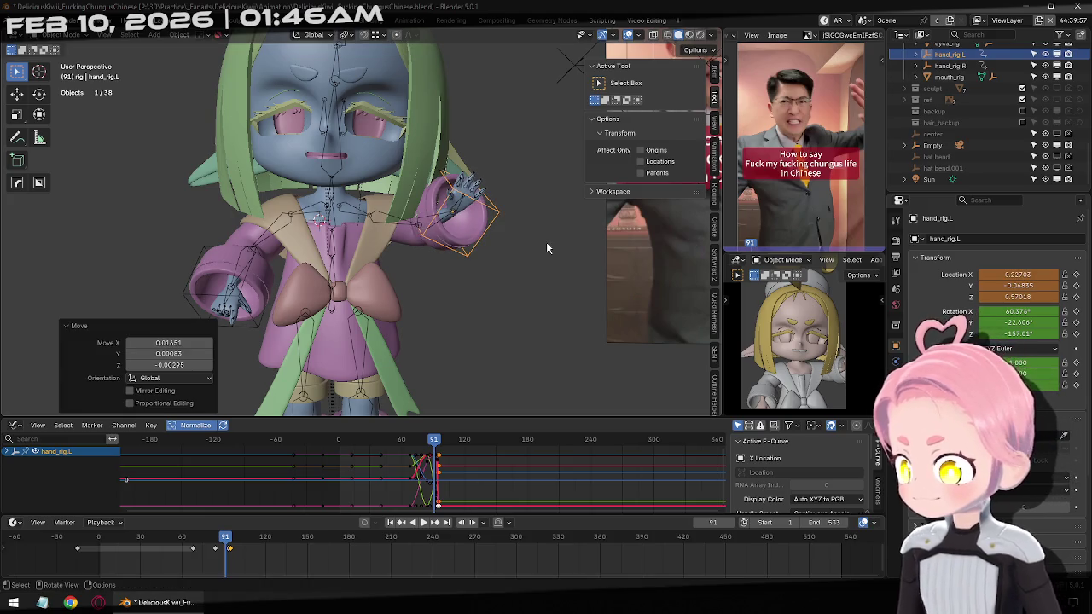
key(i)
key(Right)
key(Right)
key(Right)
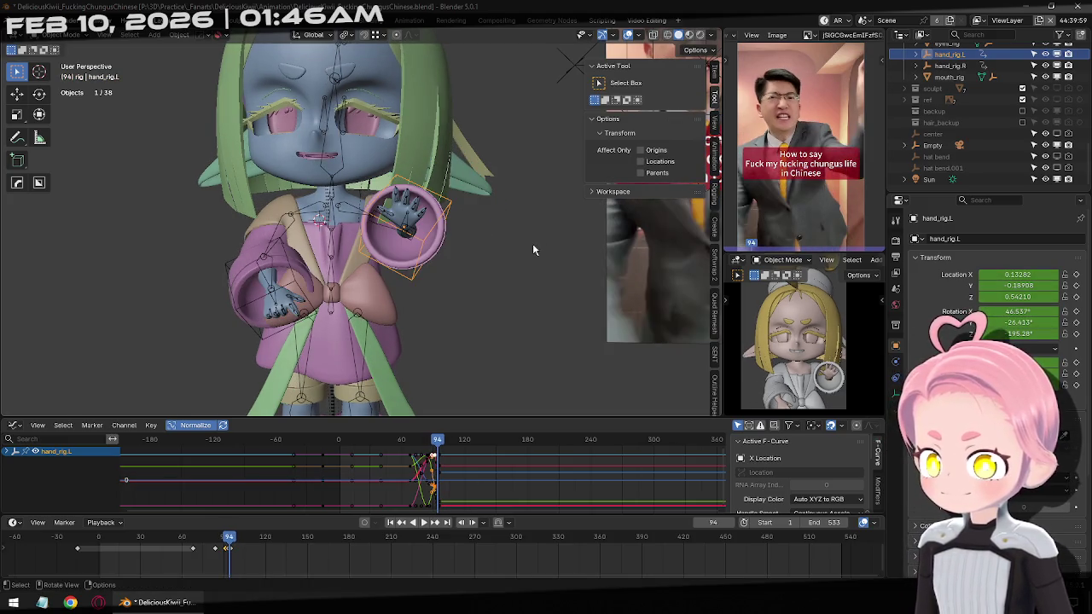
Back at frame 95, rotate hand_rig.L twice to refine its orientation.
key(Right)
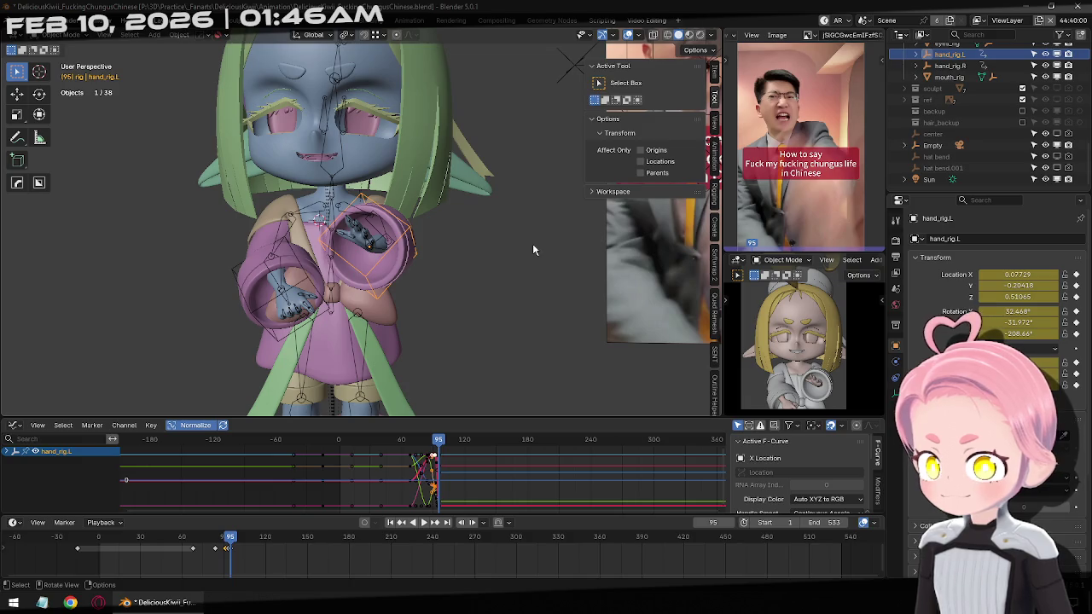
key(Right)
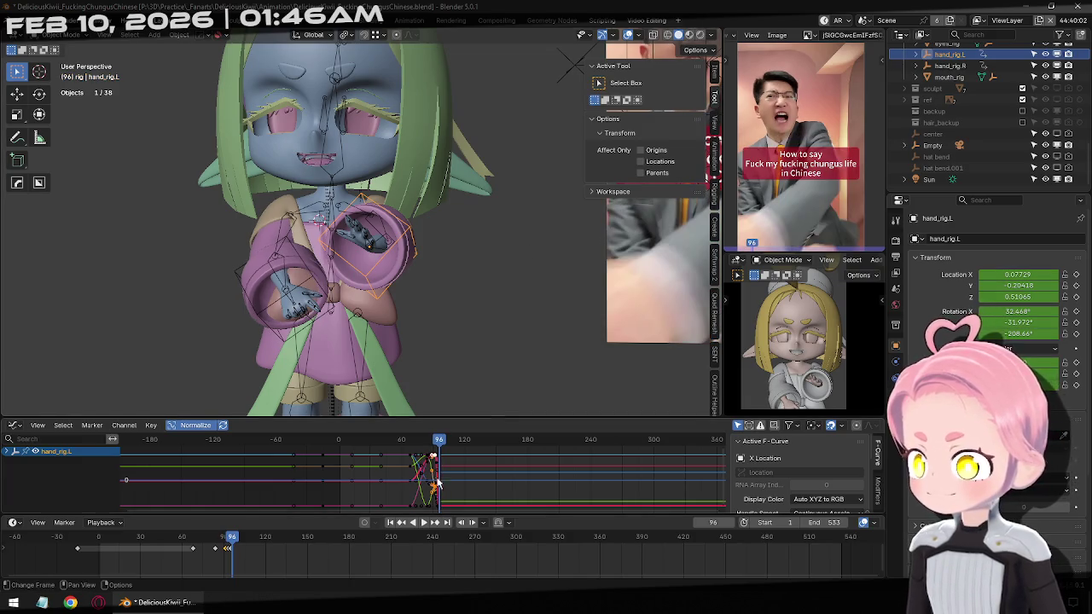
click(404, 523)
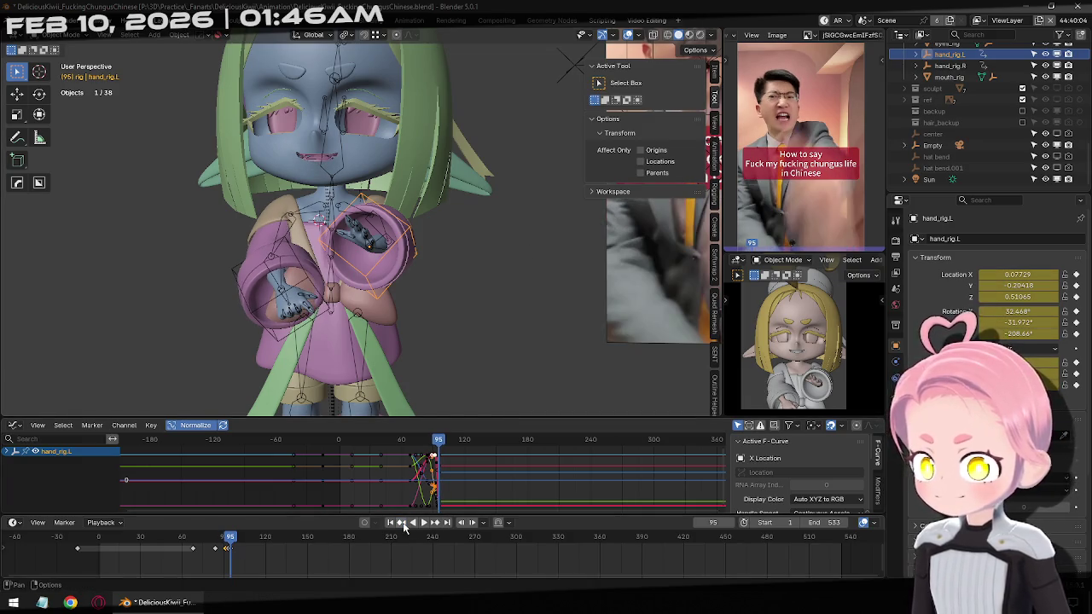
key(r)
key(r)
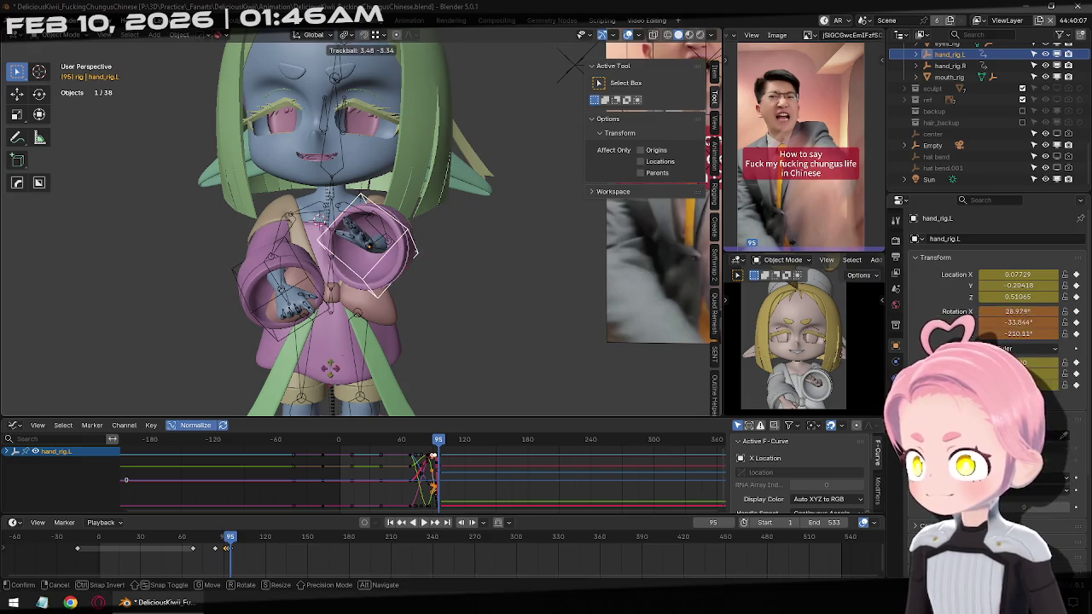
click(125, 365)
key(r)
key(r)
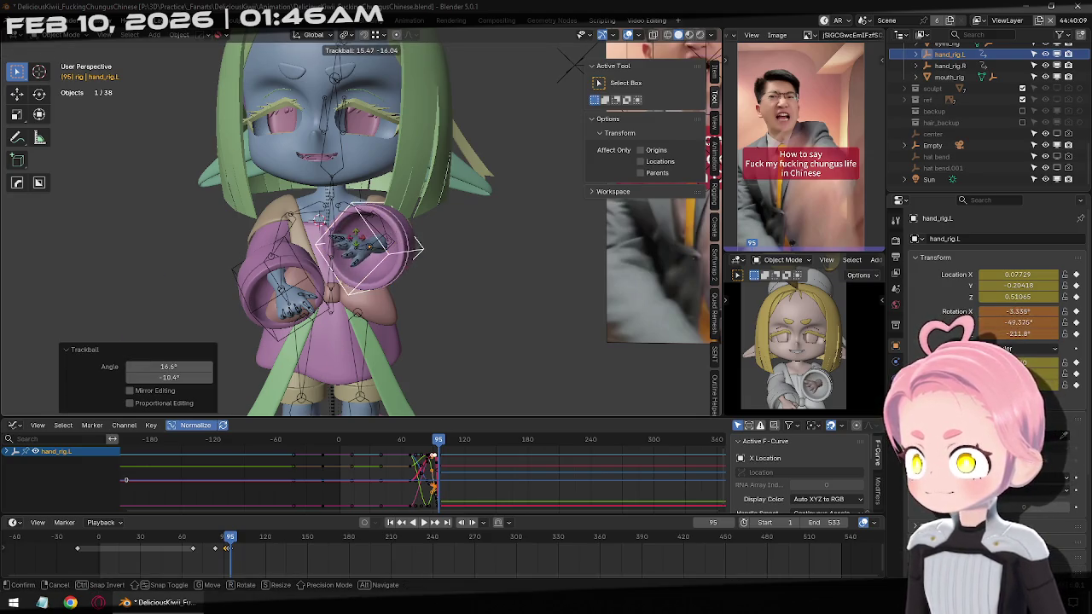
click(382, 248)
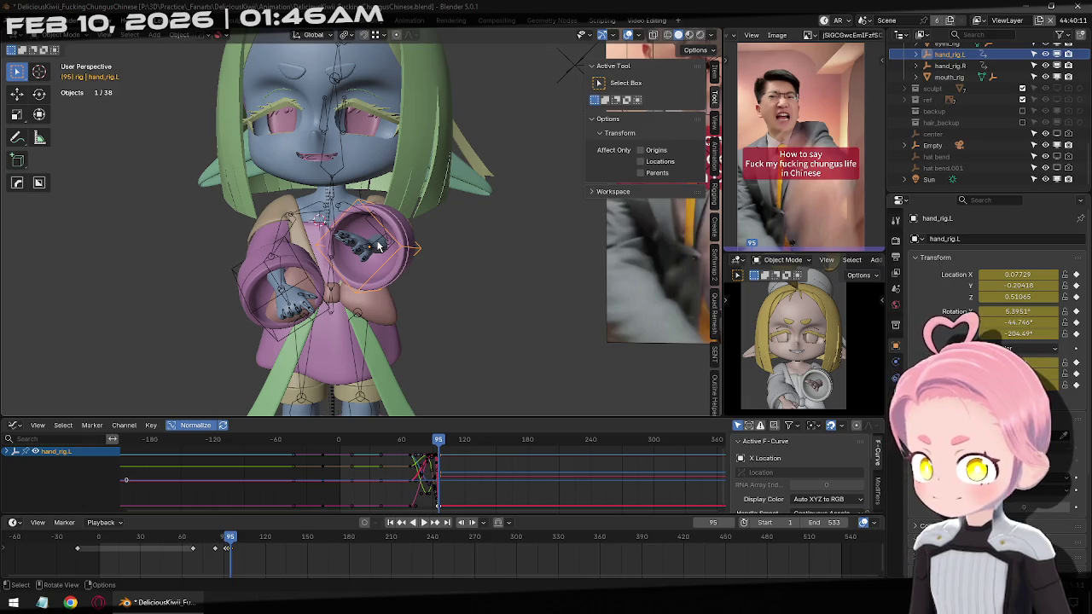
At frame 97, move and rotate hand_rig.L in toward the chest and keyframe it.
key(Right)
key(Right)
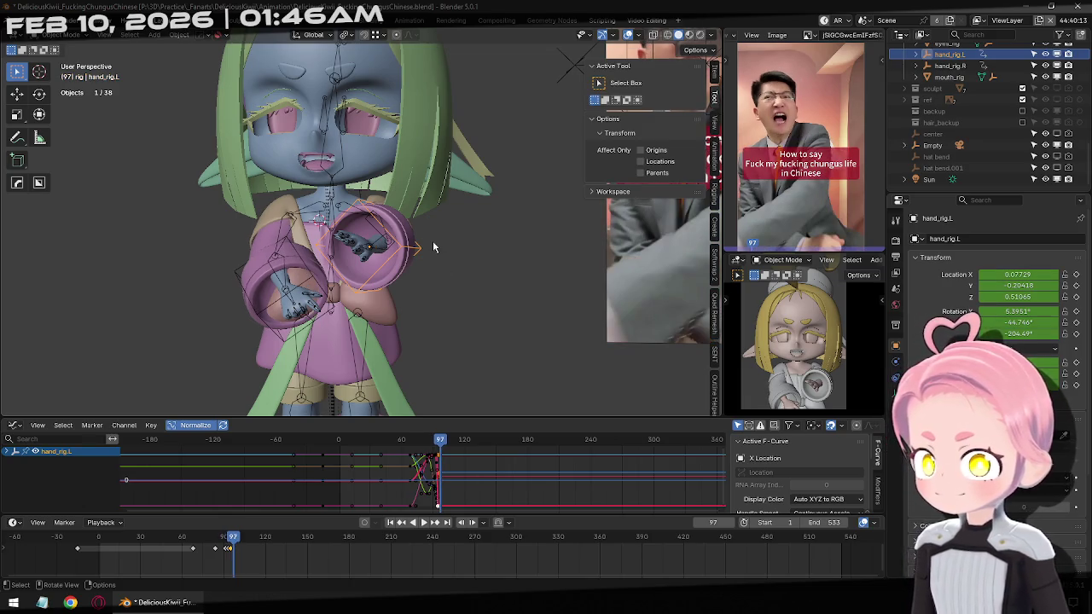
key(g)
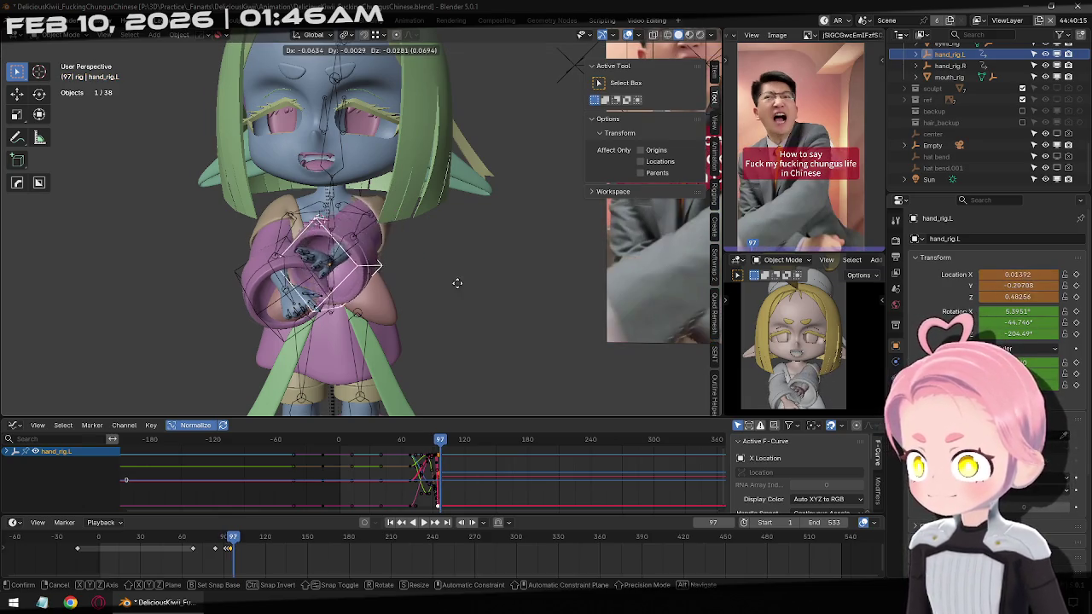
click(483, 269)
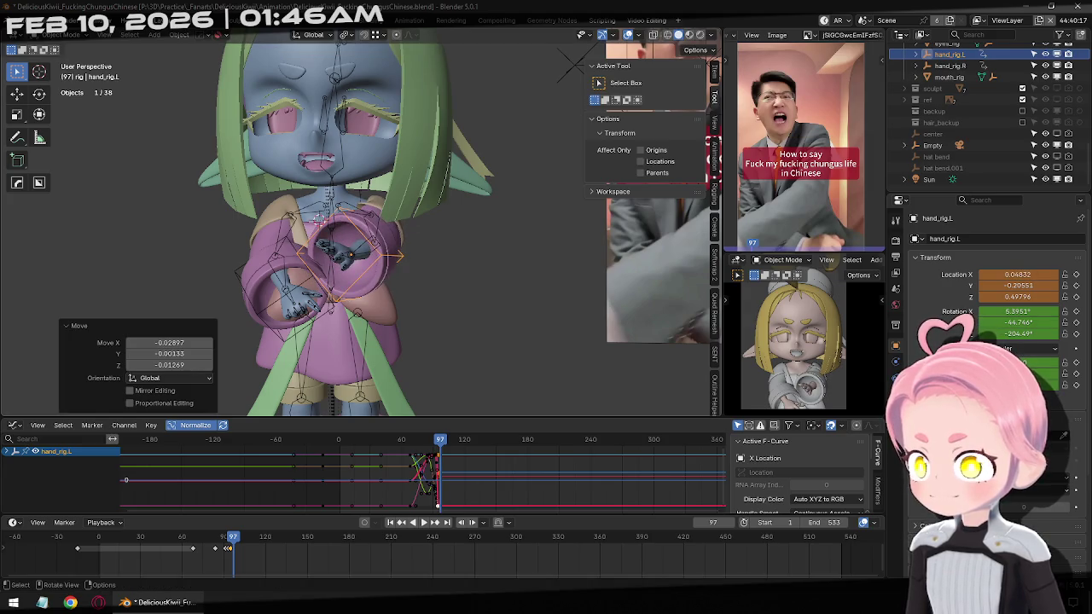
key(r)
key(r)
click(401, 233)
mouse_move(401, 233)
middle_down()
mouse_move(356, 269)
mouse_move(309, 220)
mouse_move(385, 271)
middle_up()
key(g)
click(376, 269)
key(g)
click(341, 247)
key(i)
Scrub between frames 94 and 101 to review the new chest-fold gesture.
key(Right)
key(Right)
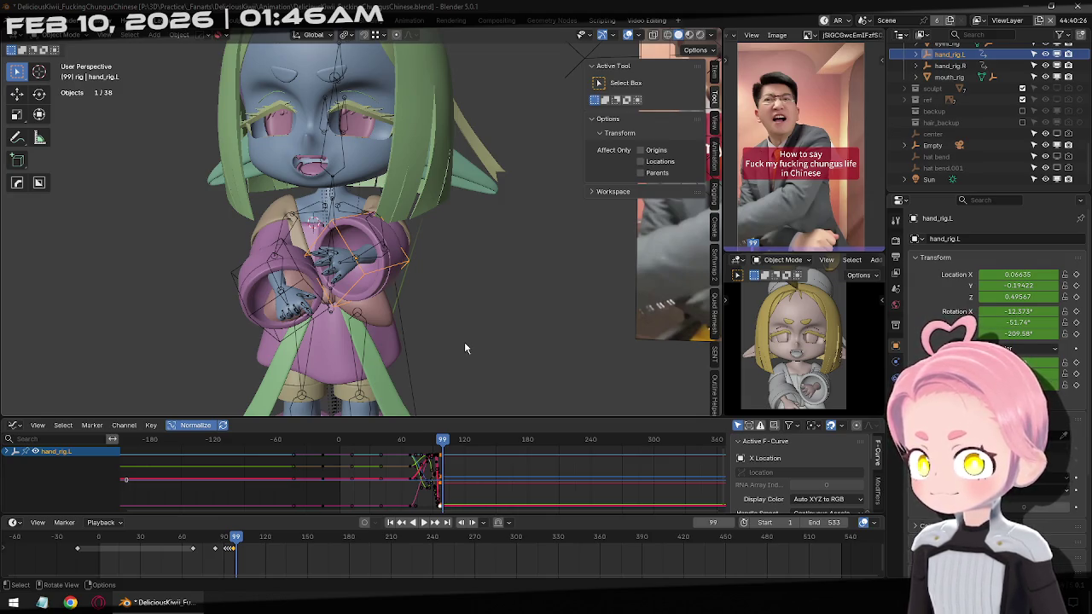
key(Right)
key(Right)
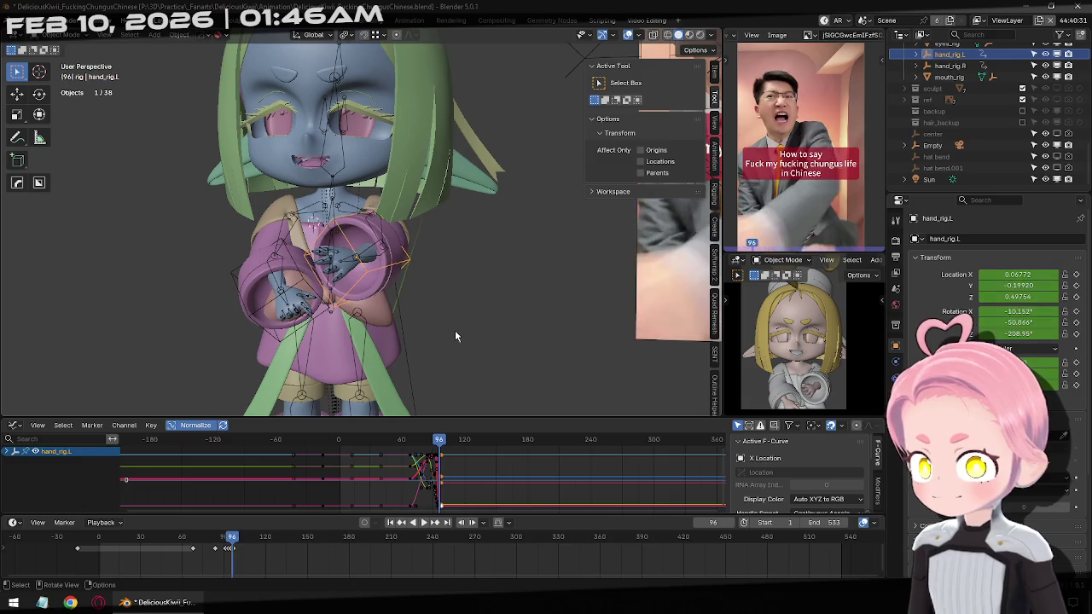
key(Down)
key(Right)
key(Right)
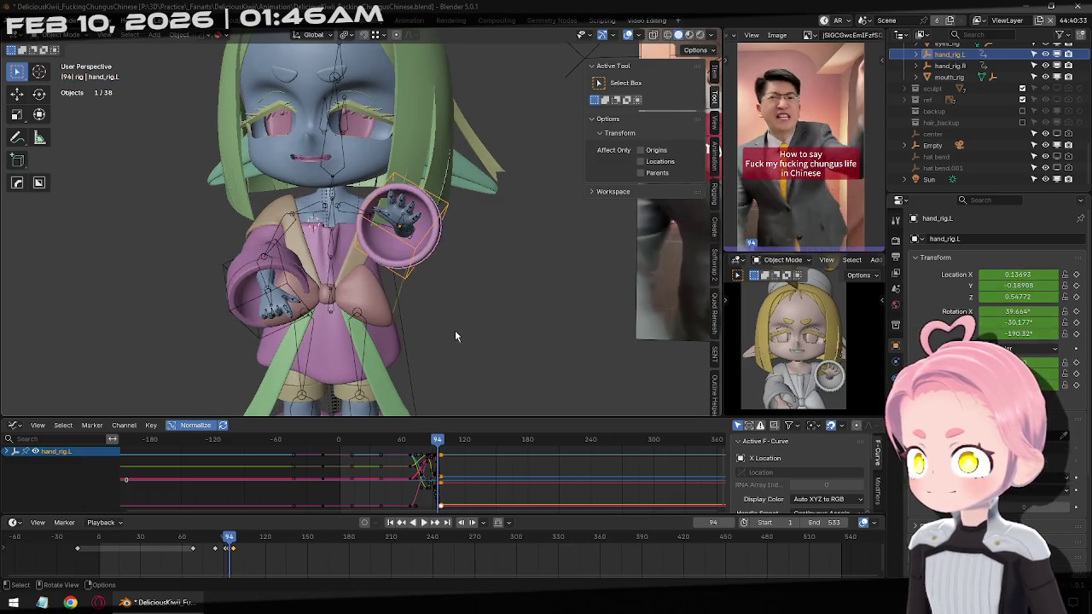
key(Right)
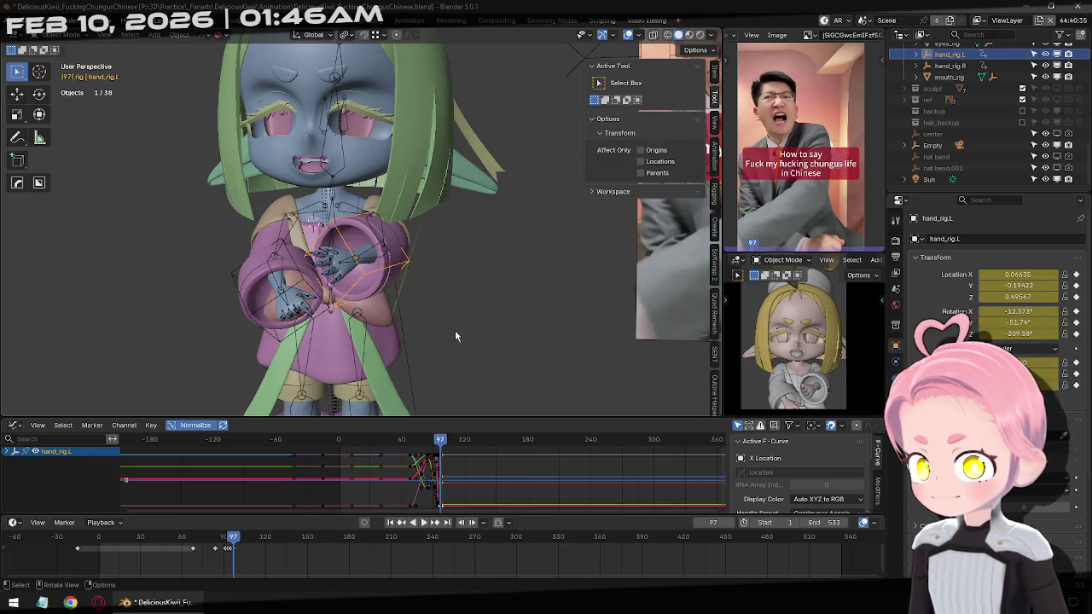
Jump to the last frame and back, then play the animation from frame 1 and pause.
click(444, 523)
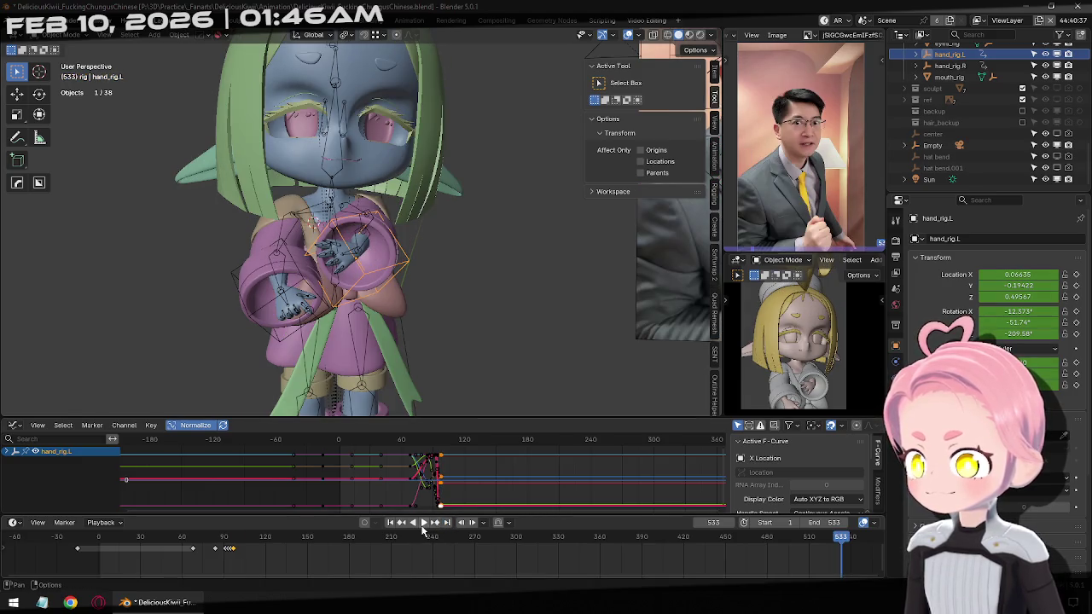
click(403, 526)
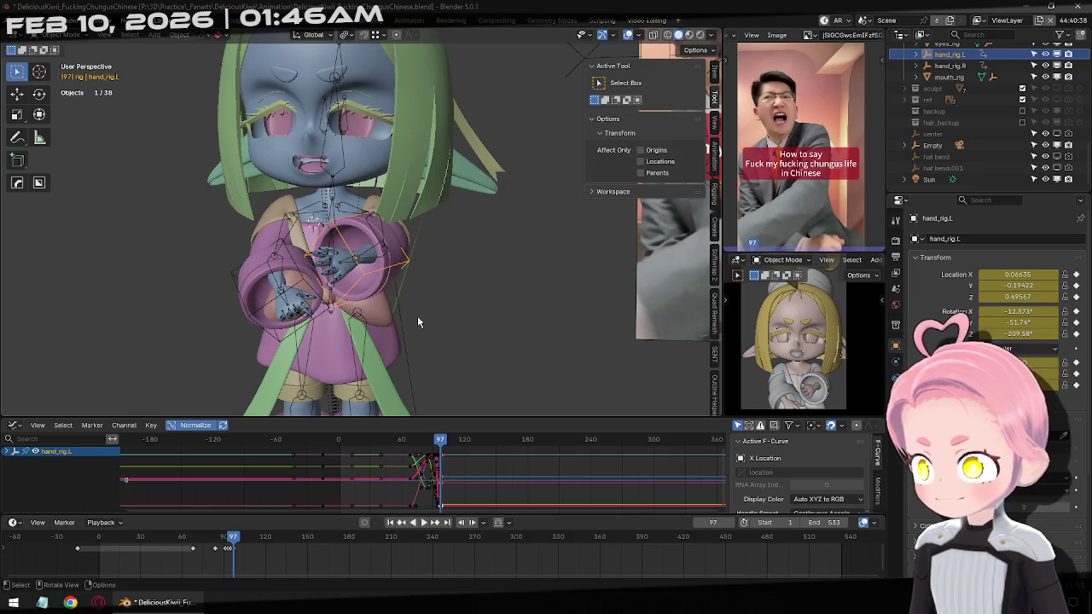
scroll(793, 369, down, 2)
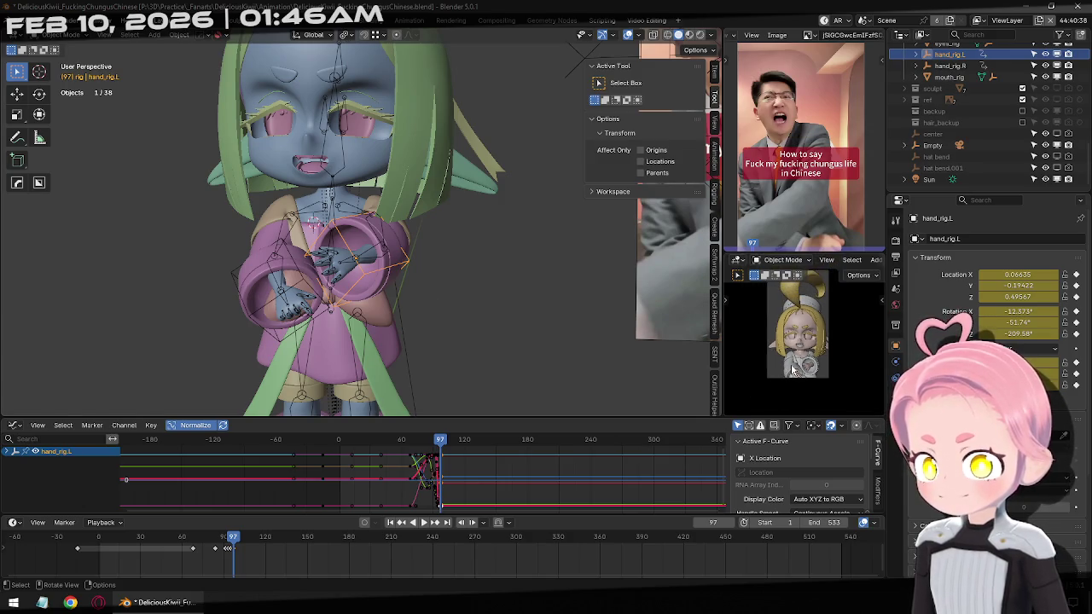
middle_drag(793, 316, 826, 357)
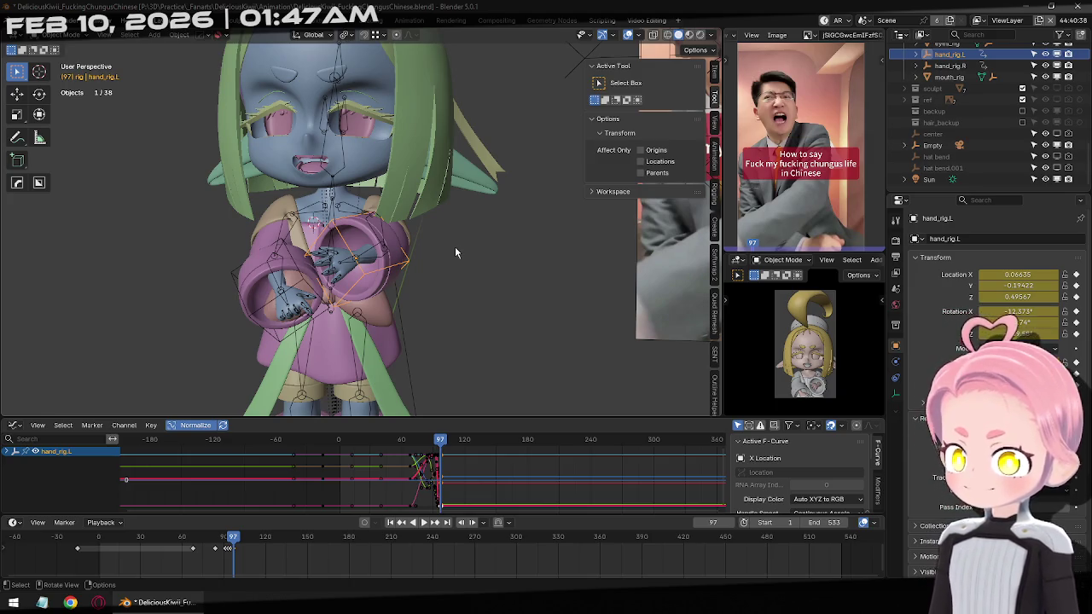
click(390, 522)
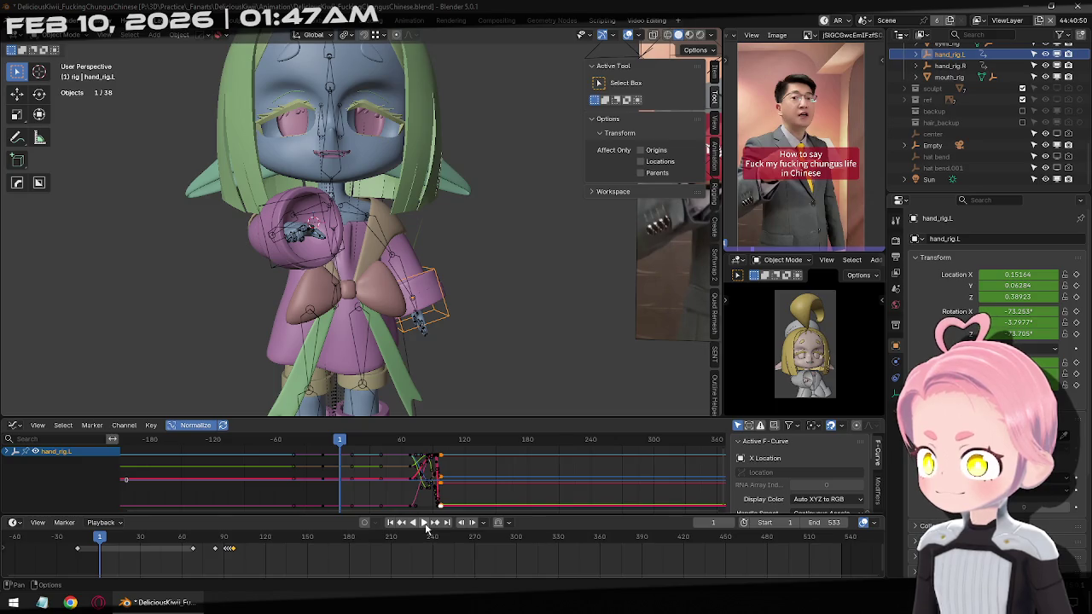
click(425, 528)
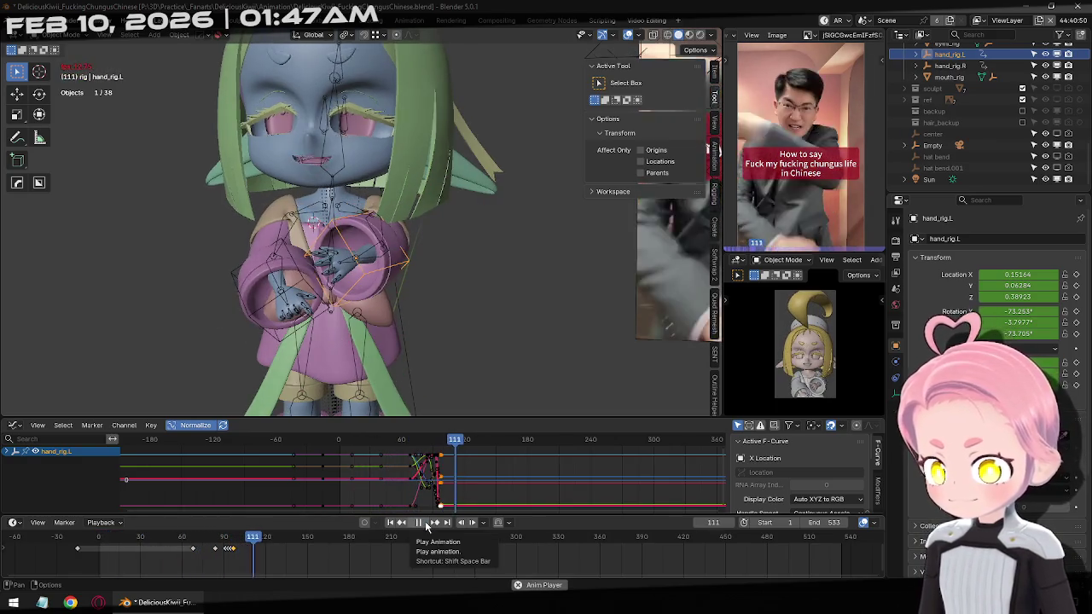
click(425, 526)
click(391, 523)
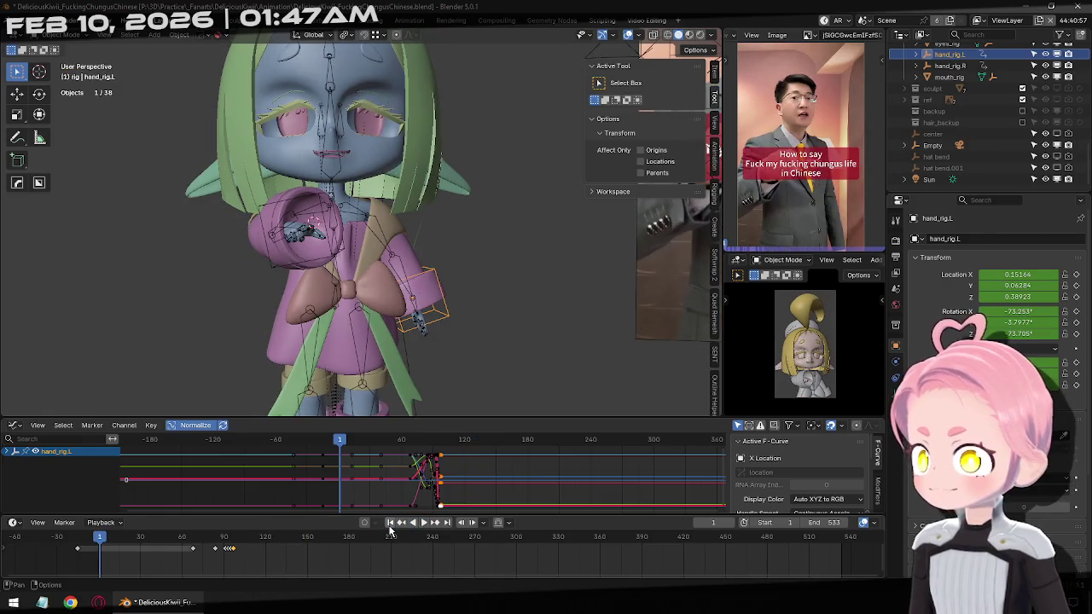
Select the armature, enter Pose Mode and start scaling the Arm_Upper_R bone.
scroll(375, 232, up, 1)
scroll(358, 213, up, 1)
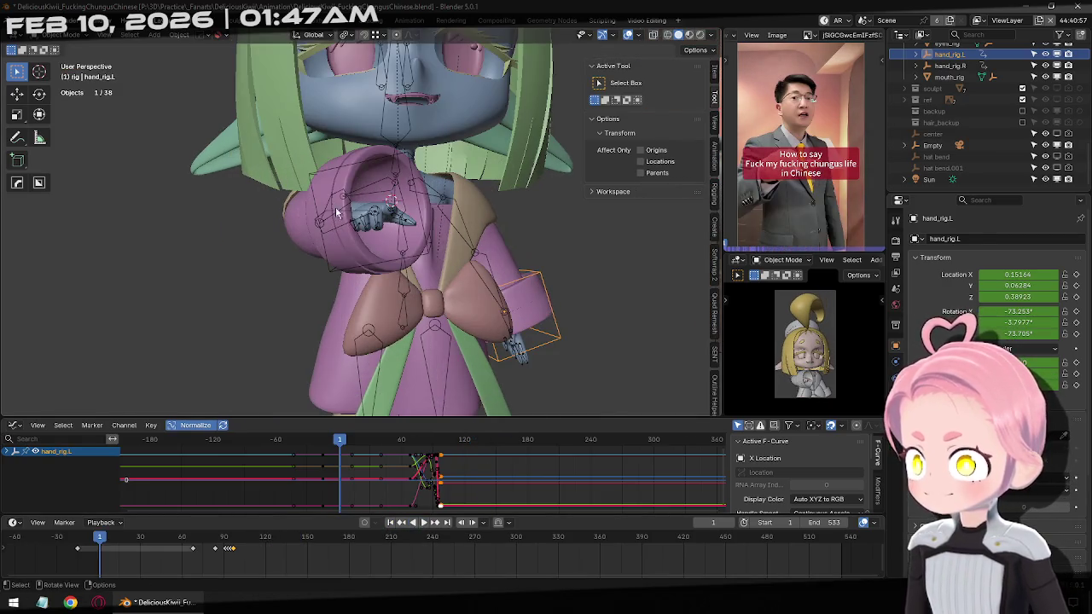
click(340, 196)
key(ctrl+Tab)
click(340, 195)
key(s)
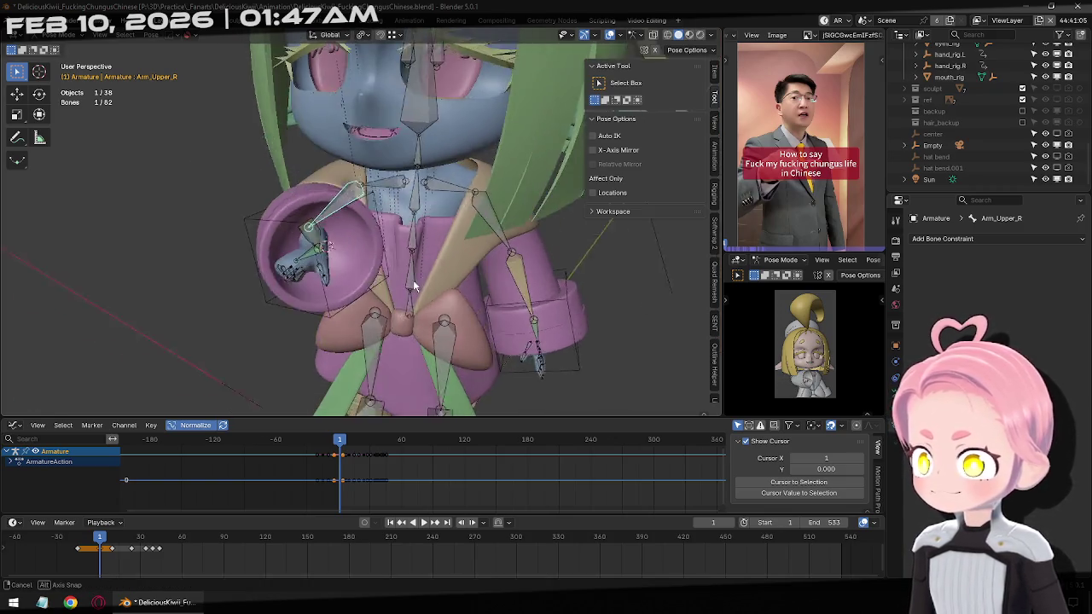
Cancel the accidental arm scaling, select Hand_R and enlarge it.
alt+middle_drag(629, 249, 571, 277)
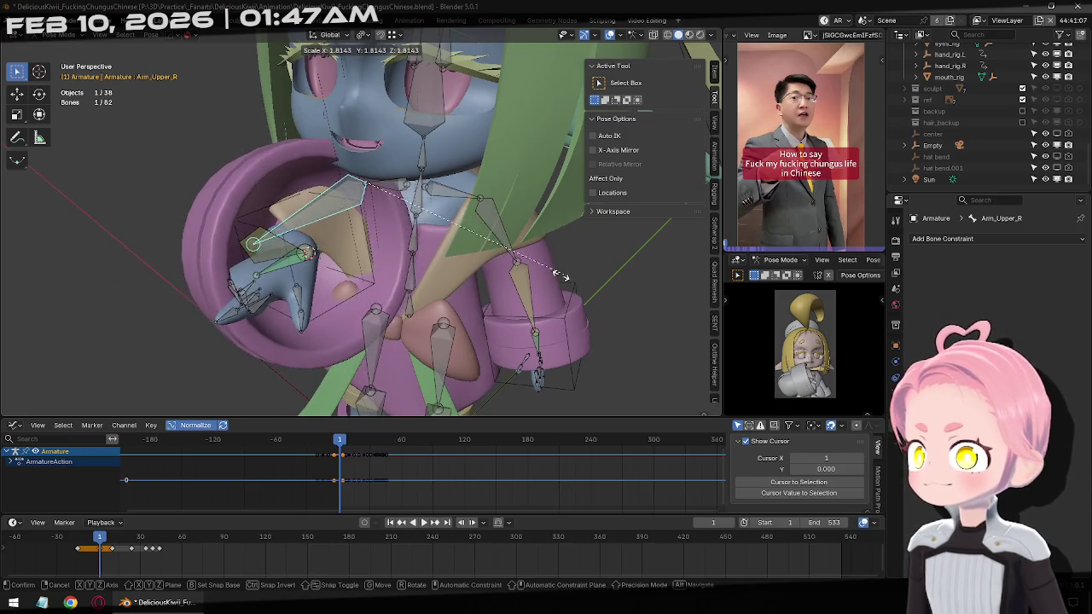
alt+middle_drag(515, 276, 516, 266)
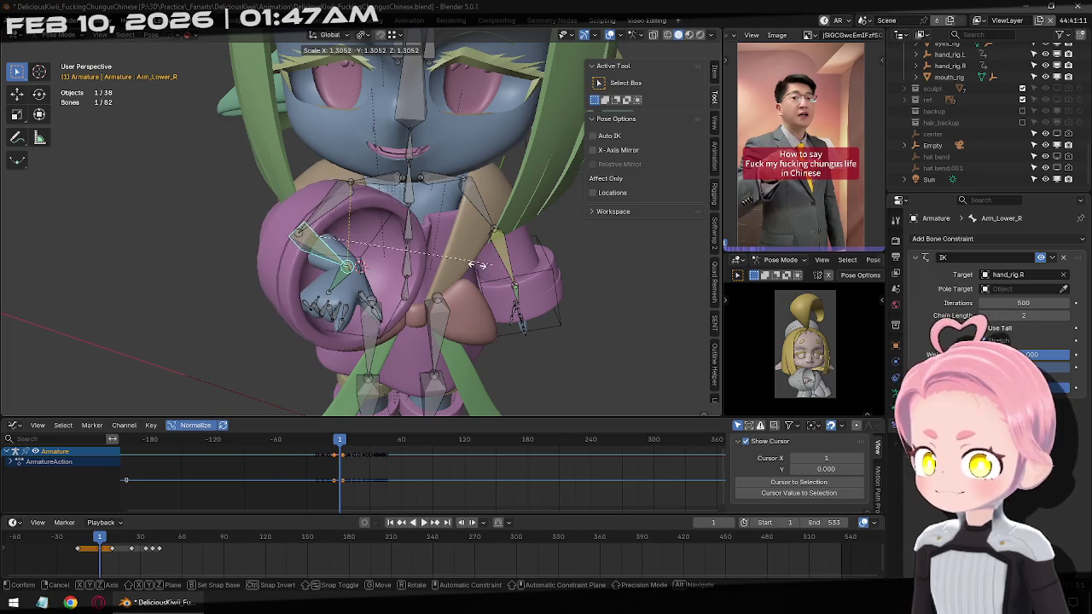
right_click(346, 270)
click(345, 273)
key(s)
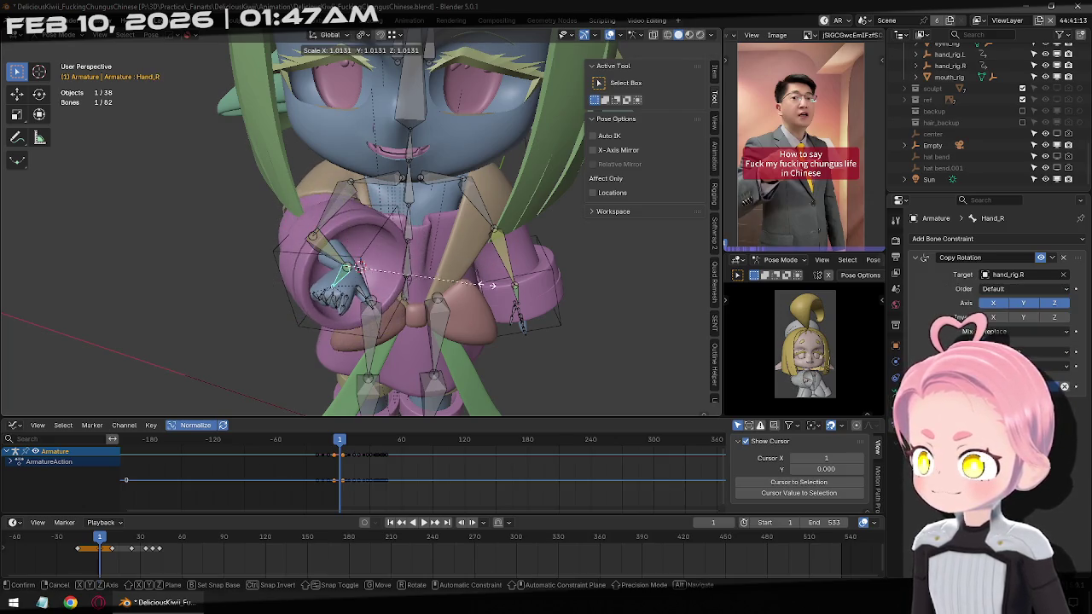
click(600, 278)
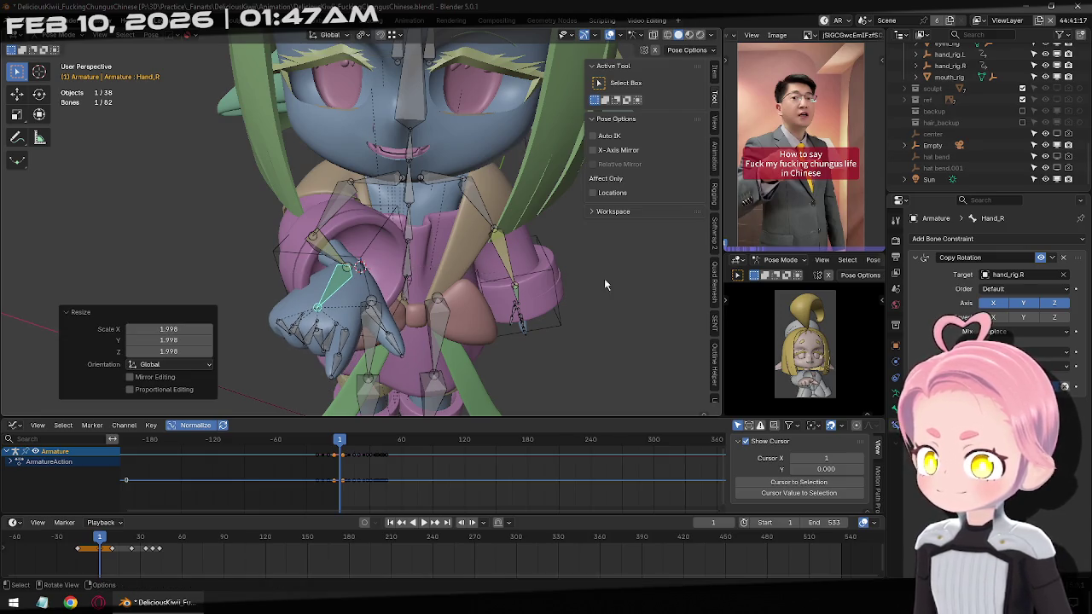
scroll(809, 344, up, 3)
shift+scroll(809, 344, down, 3)
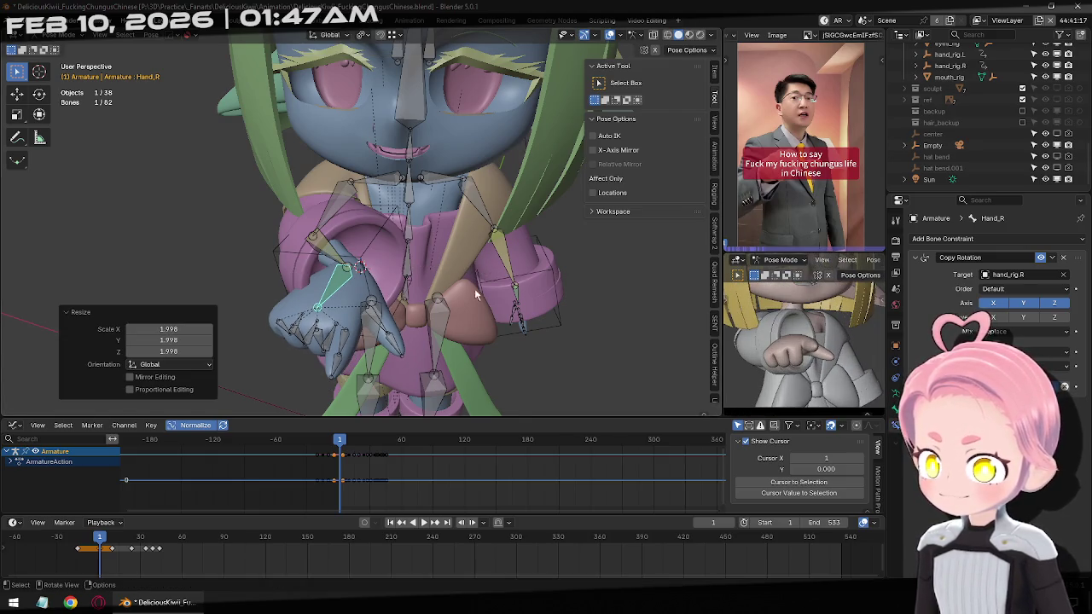
middle_drag(461, 297, 301, 311)
click(301, 311)
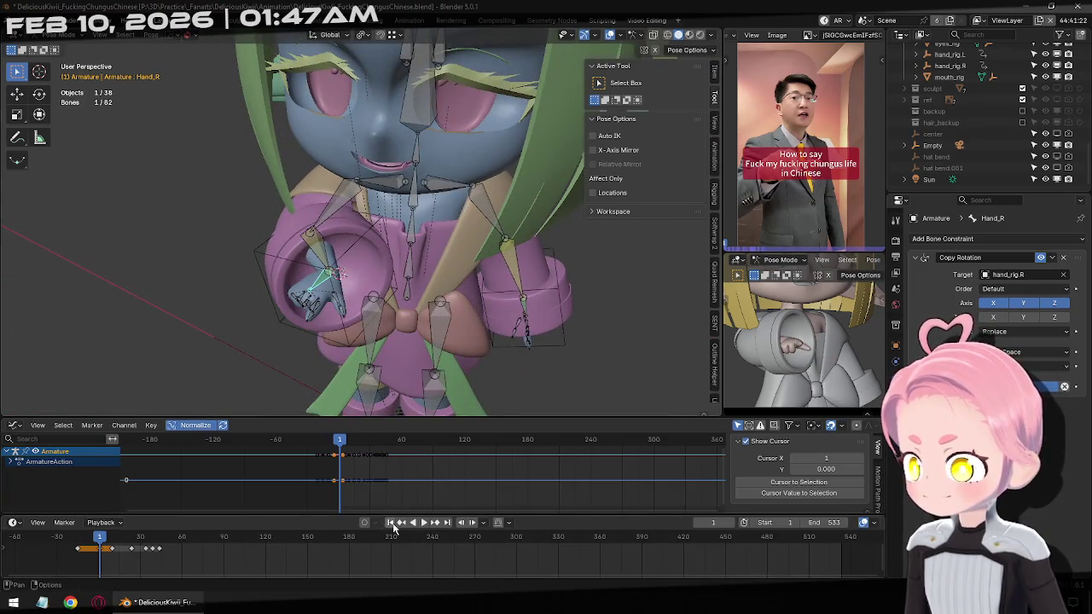
At frame -15, scale Hand_R to 2 and keyframe that size.
click(405, 528)
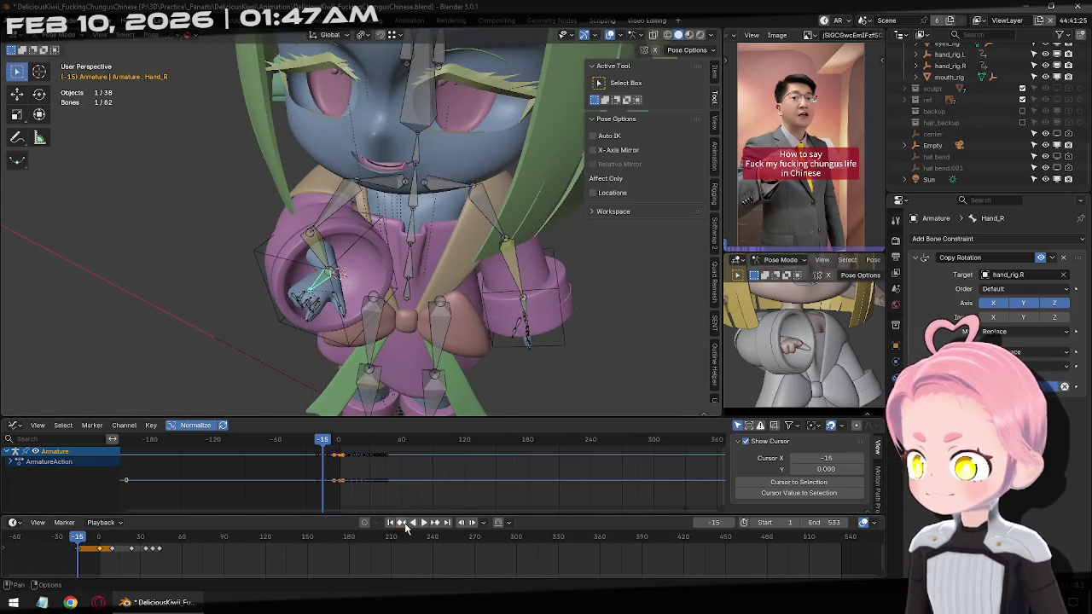
key(s)
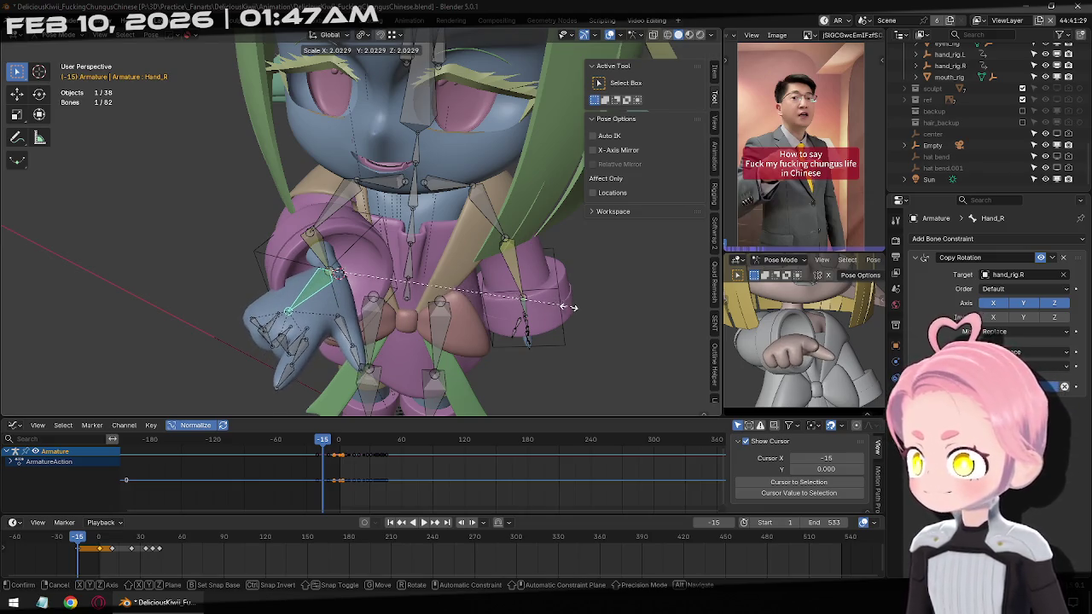
text(2)
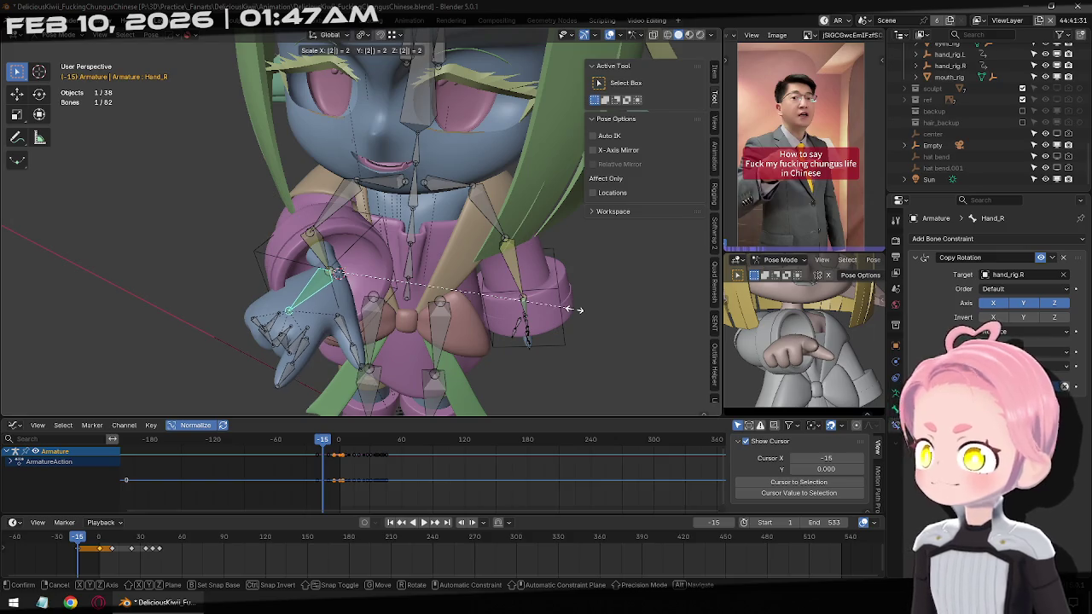
key(Return)
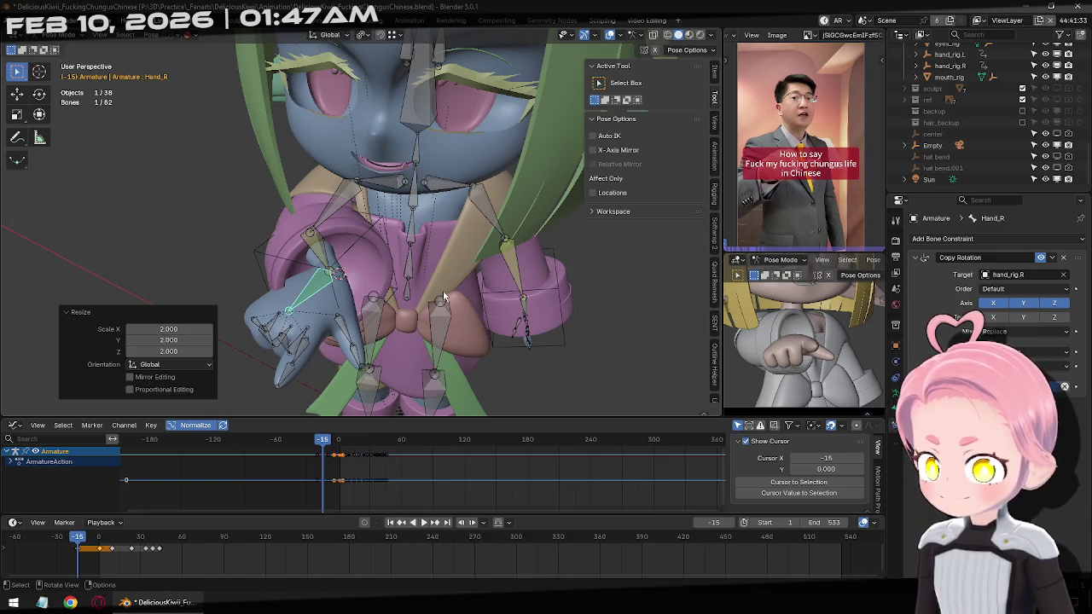
key(i)
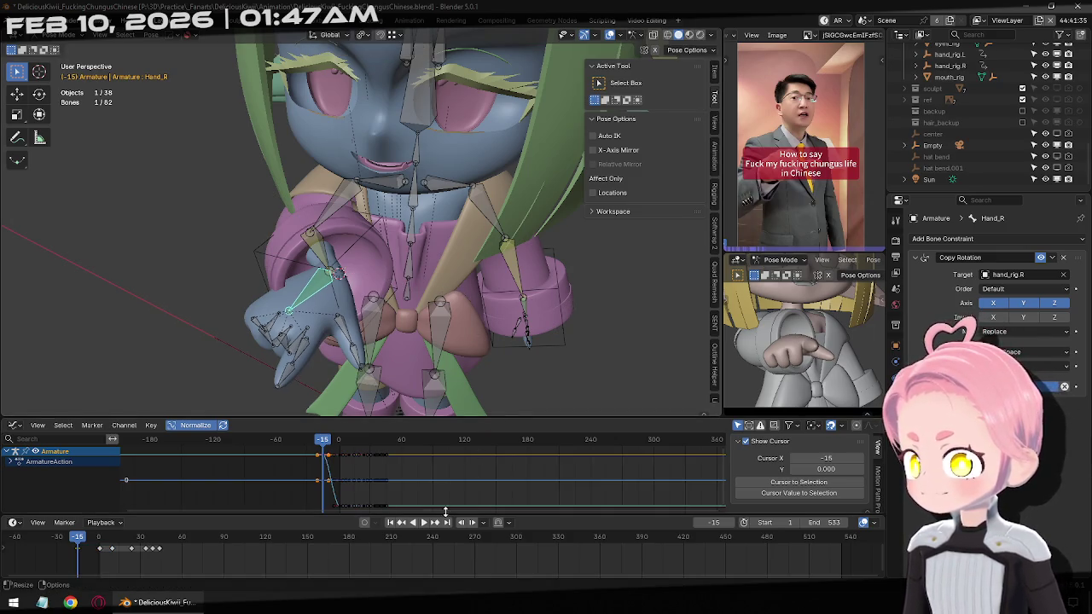
drag(322, 441, 376, 477)
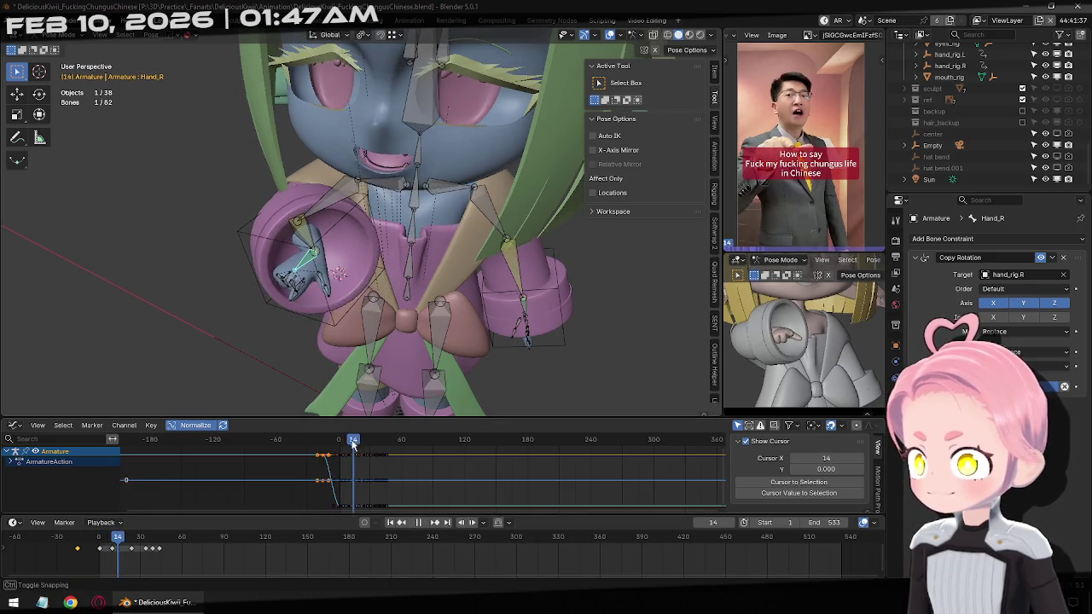
At frame 1, scale Hand_R to 2 and keyframe it.
click(435, 522)
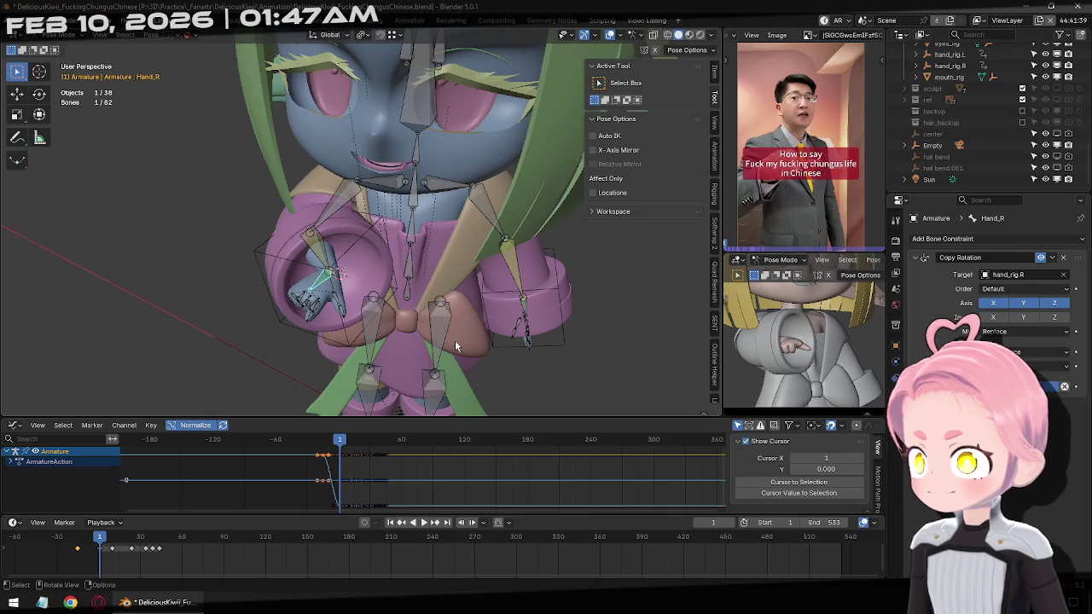
key(s)
key(2)
key(Return)
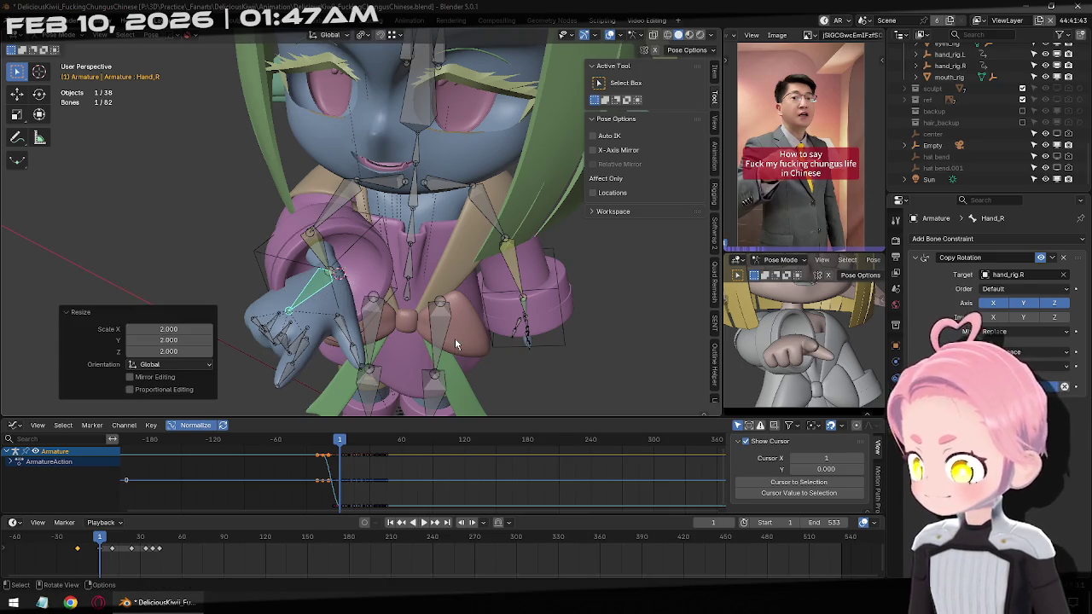
key(i)
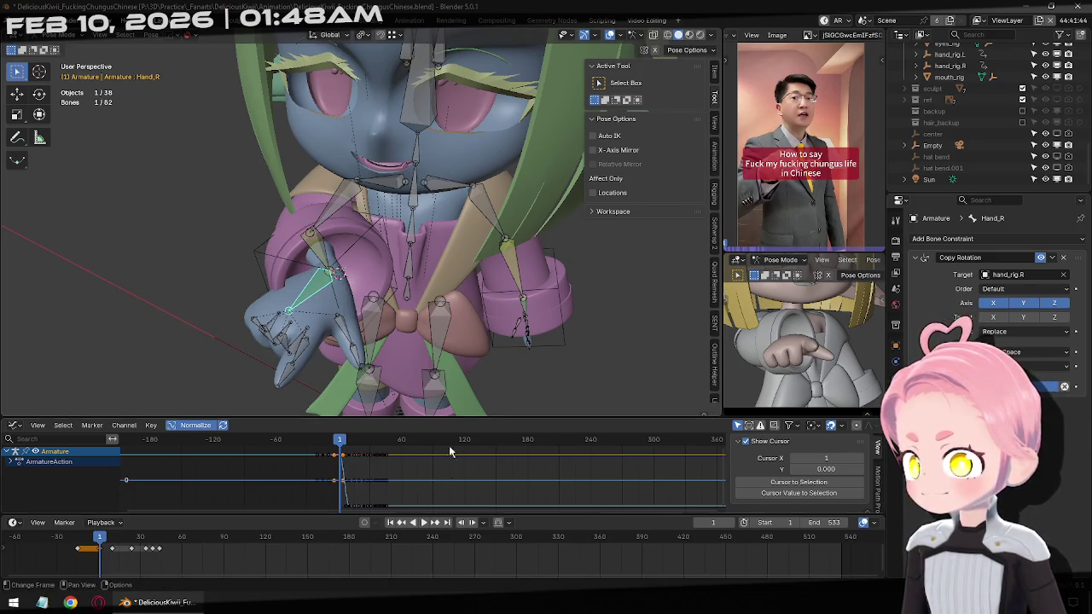
Key Hand_R at scale 2 on frames 10 and 24.
click(434, 522)
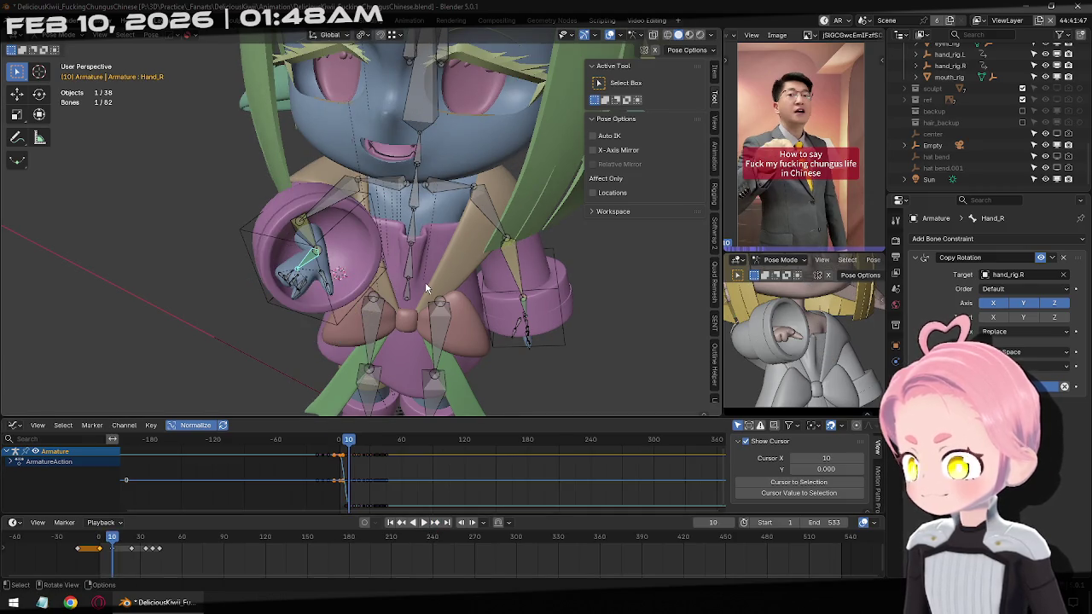
key(s)
key(2)
key(Return)
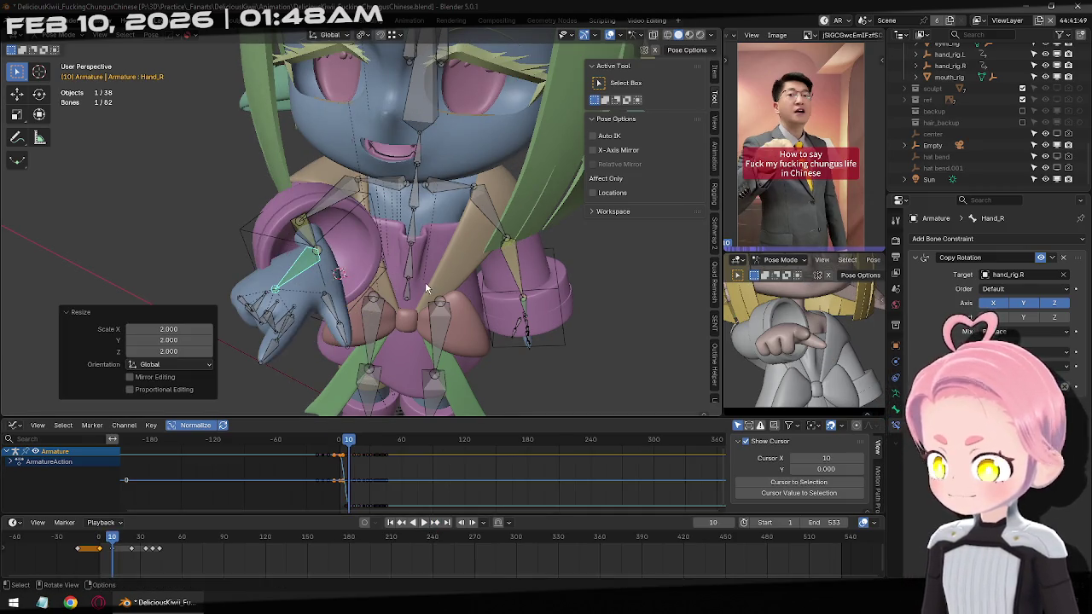
key(i)
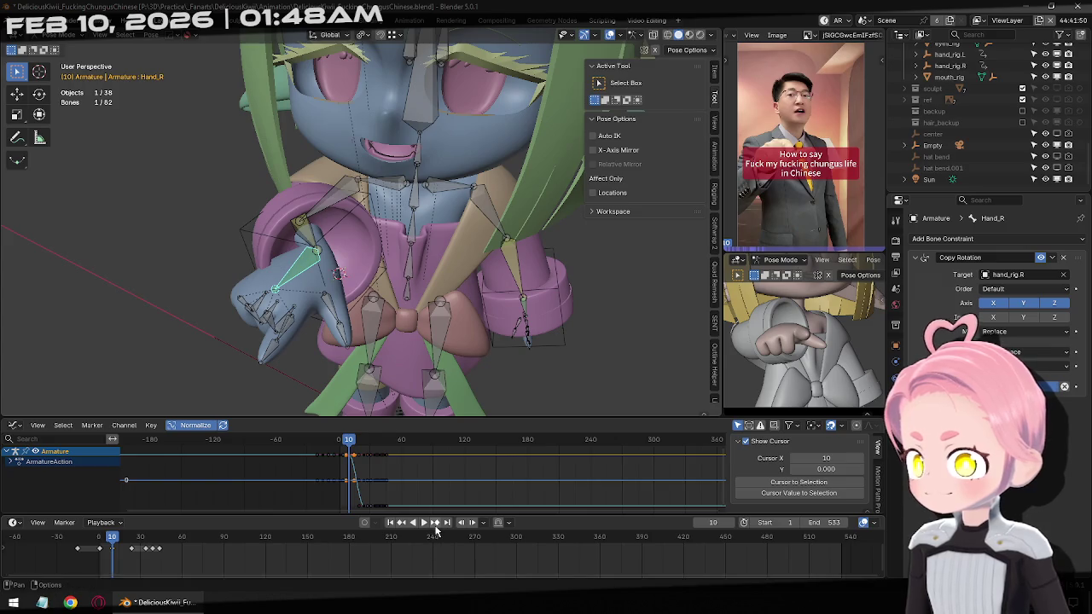
click(434, 523)
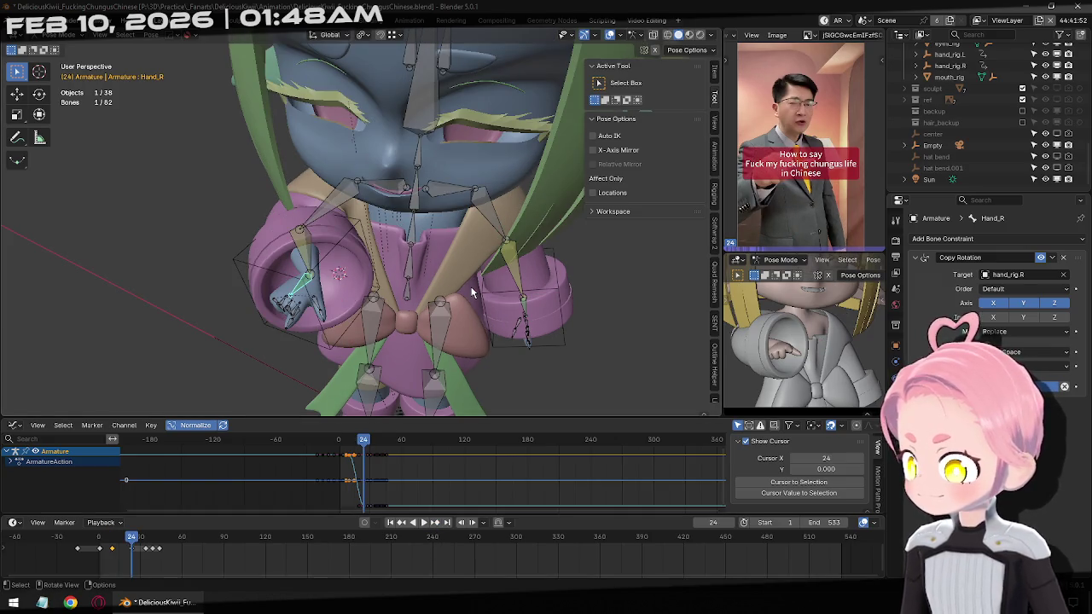
key(s)
key(2)
key(Return)
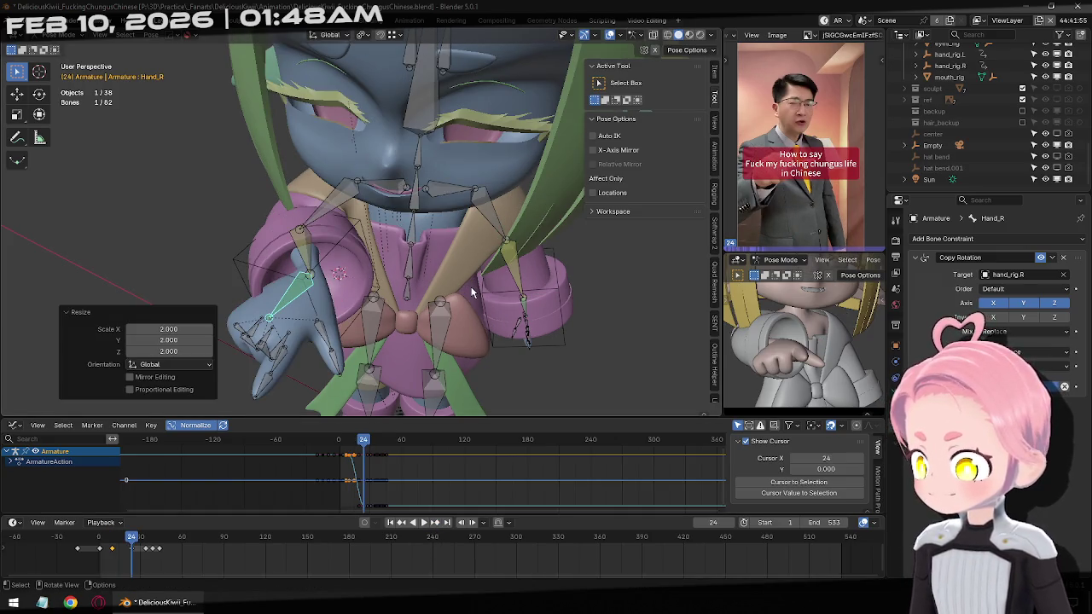
key(i)
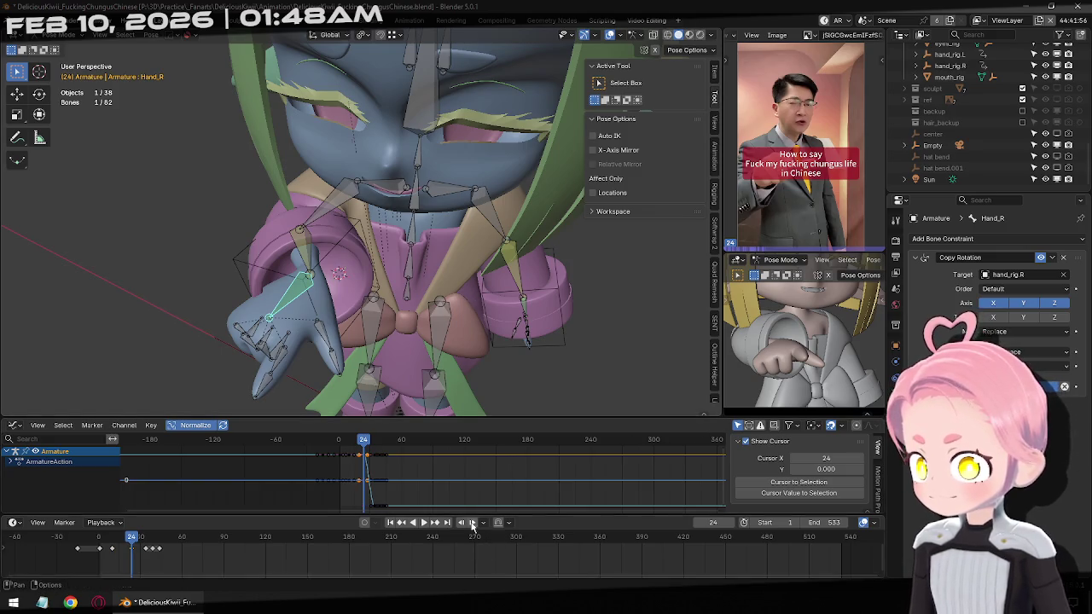
Key Hand_R at scale 2 on frames 34 and 39.
click(436, 522)
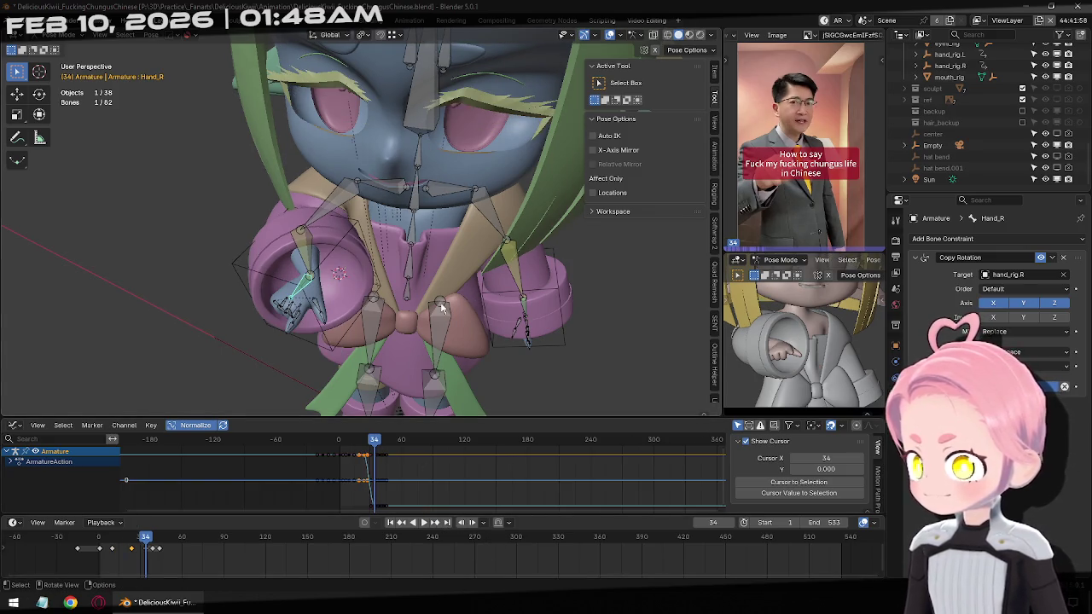
key(s)
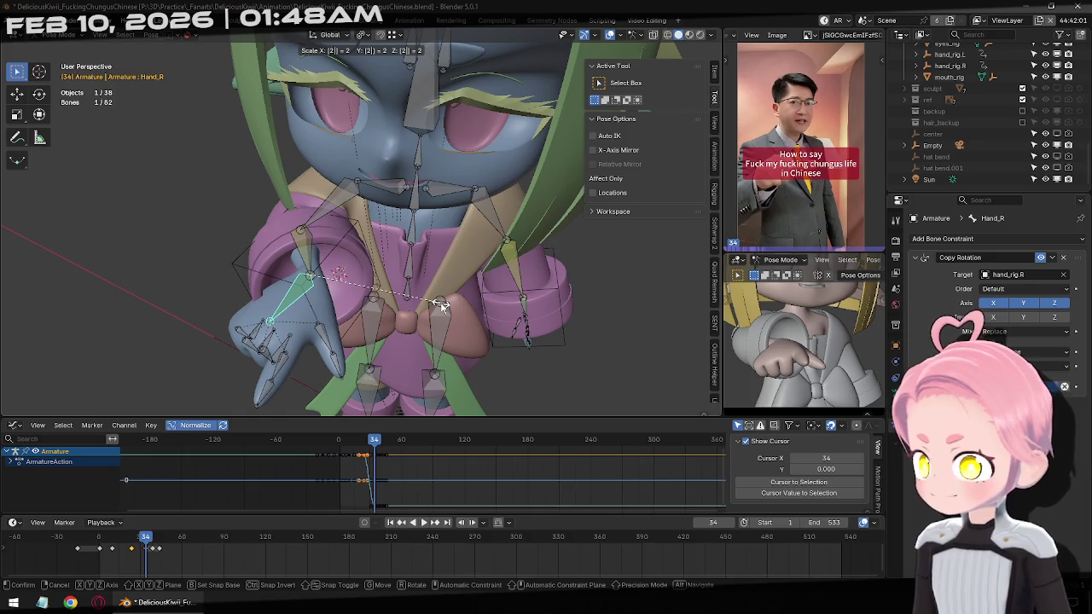
key(Return)
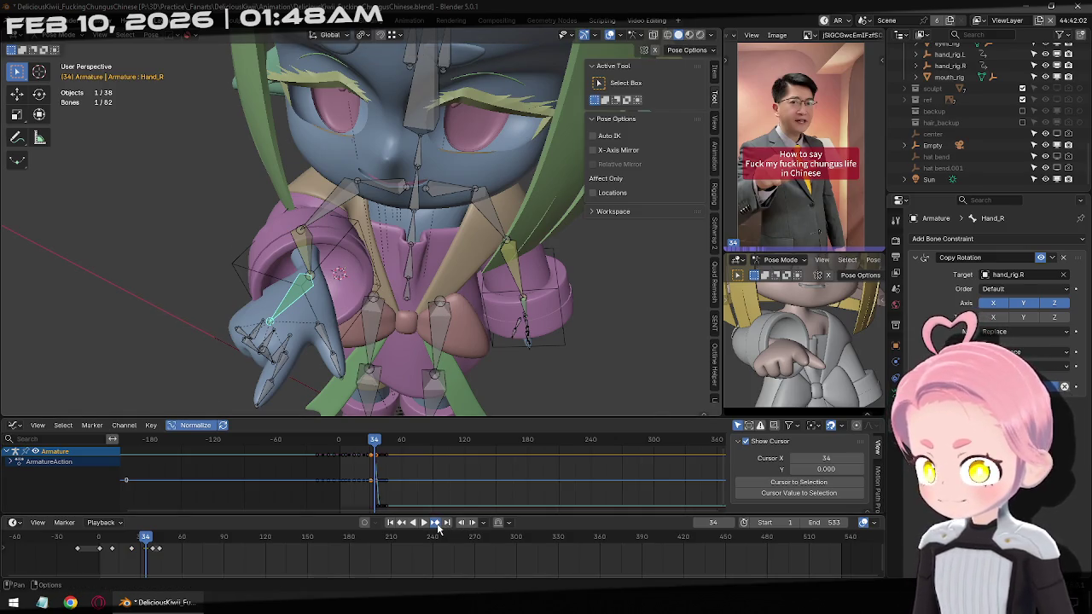
click(435, 522)
text(s2)
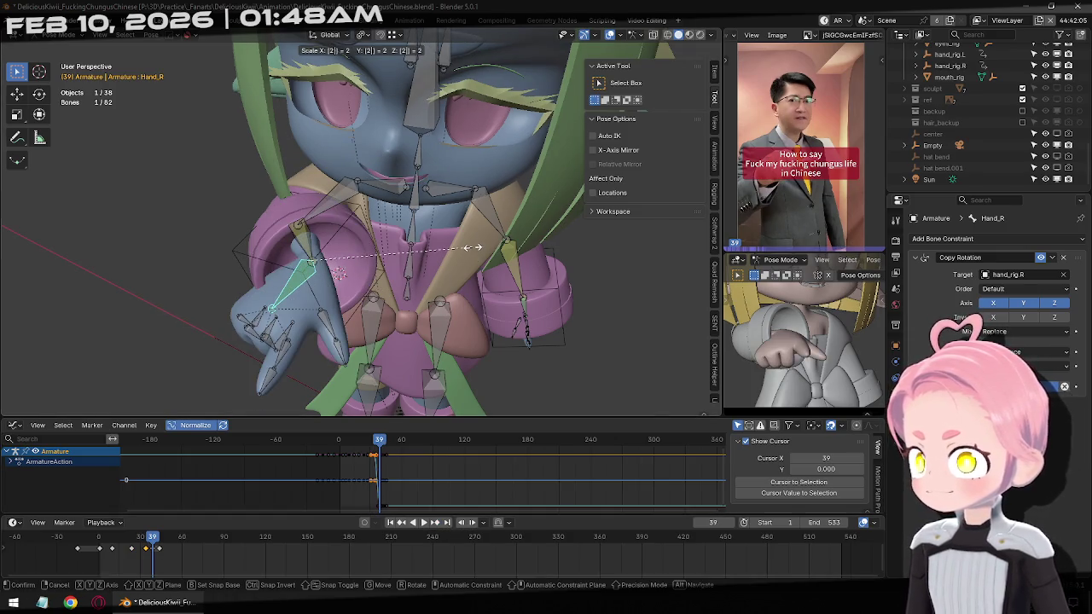
key(Return)
key(i)
Key Hand_R at scale 2 on frame 44, then play the animation from the start.
click(435, 525)
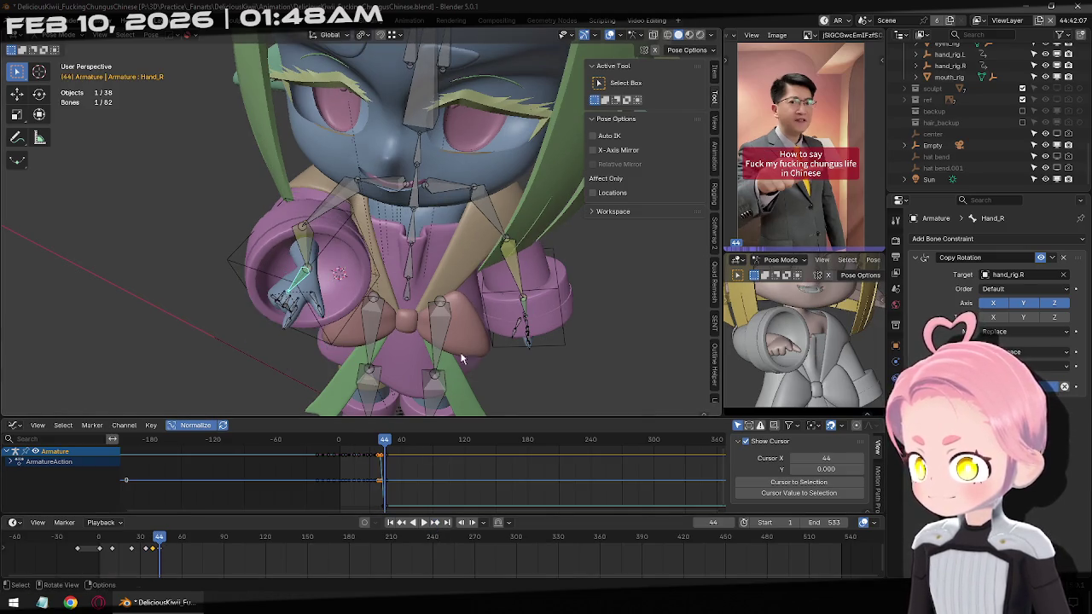
text(s2)
key(Return)
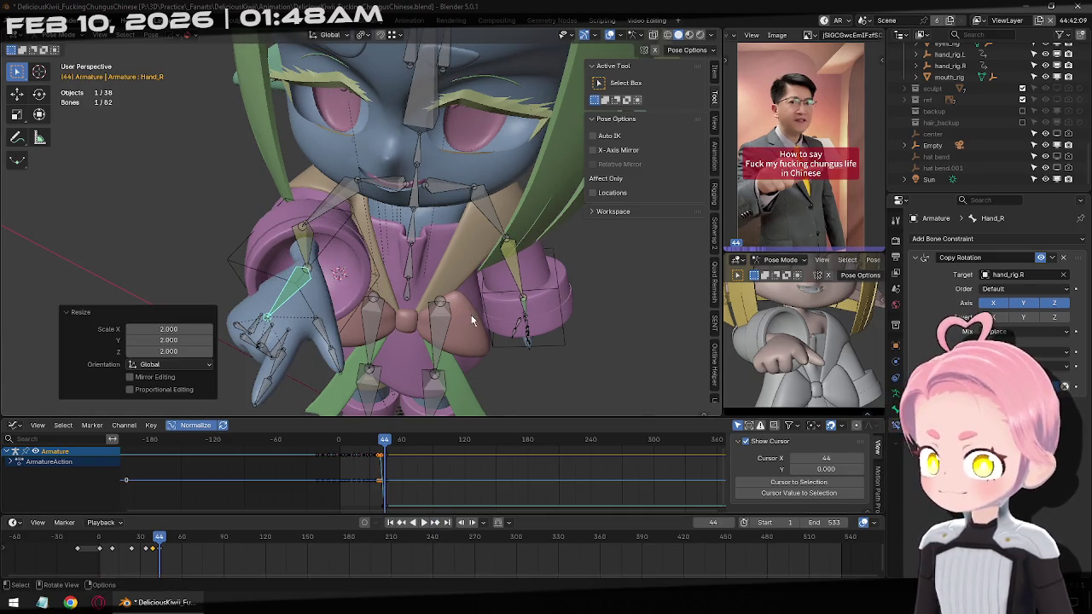
key(i)
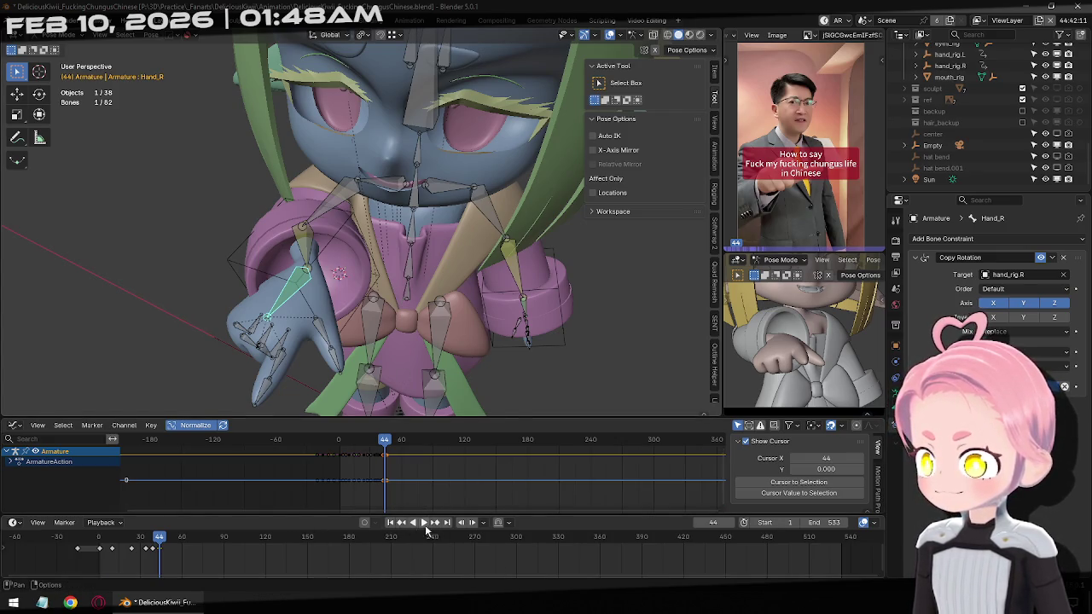
click(390, 523)
click(422, 523)
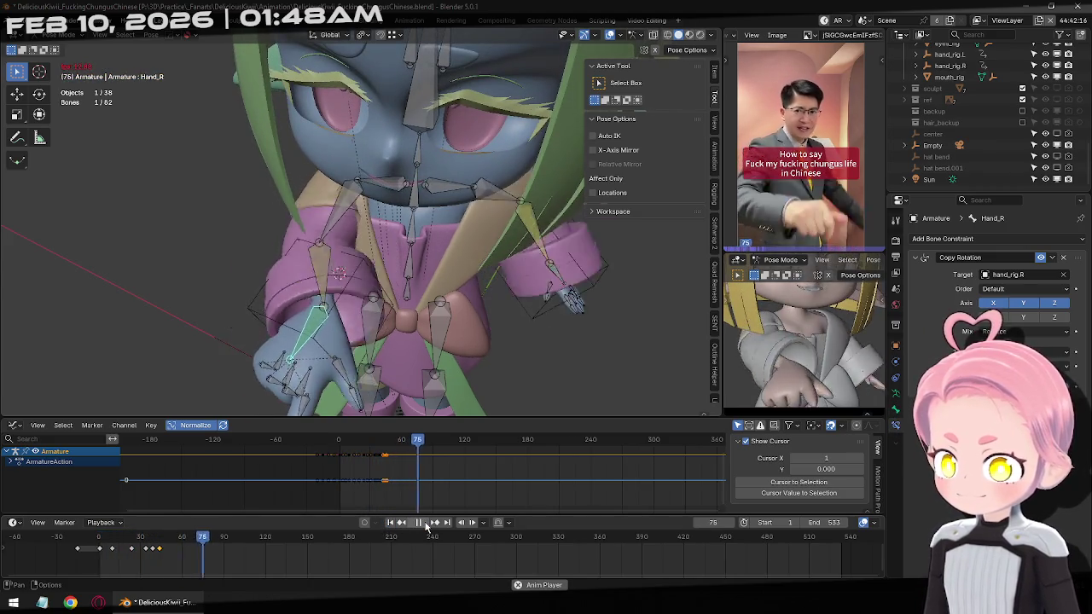
Scrub back to re-watch the enlarged pointing gesture, then return to Object Mode.
mouse_move(236, 545)
mouse_down()
mouse_move(135, 554)
mouse_move(185, 555)
mouse_up()
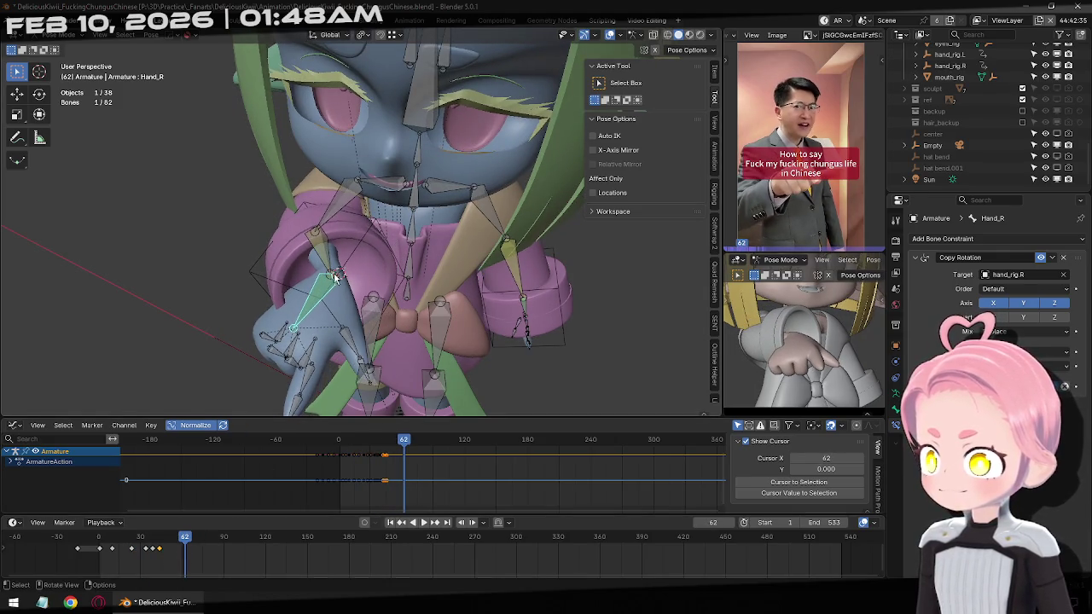
key(ctrl+Tab)
Select hand_rig.R, rotate it at frame 52 and keyframe the rotation.
click(299, 287)
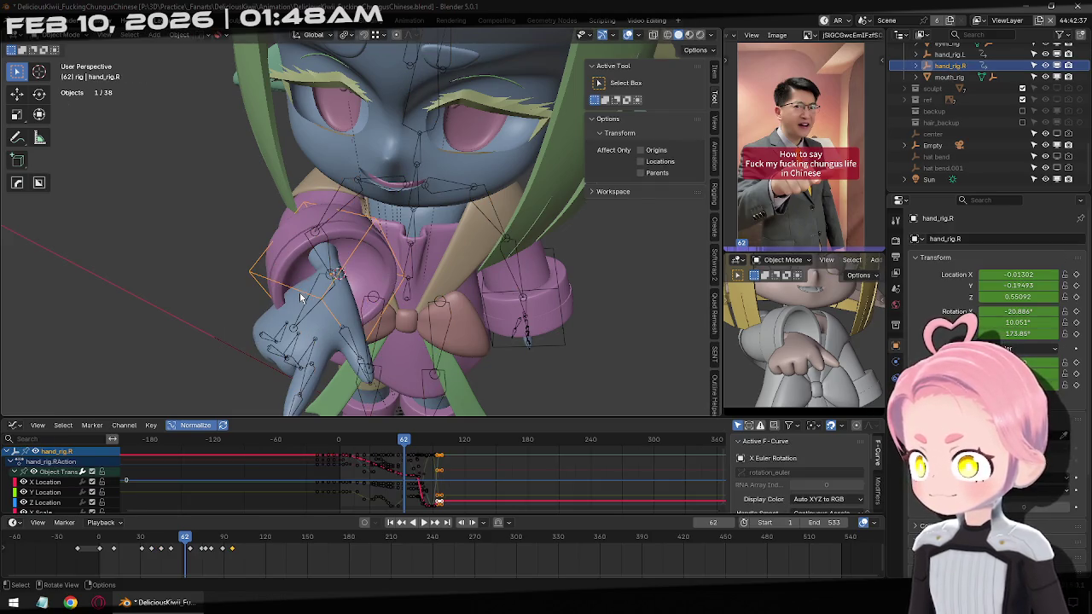
click(407, 525)
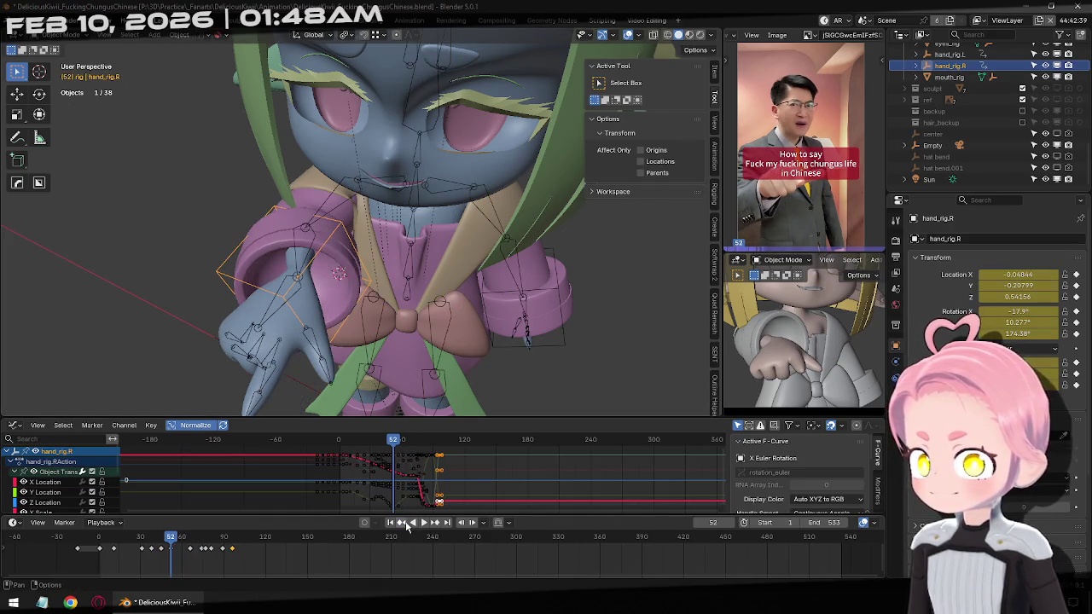
middle_drag(422, 327, 366, 329)
key(r)
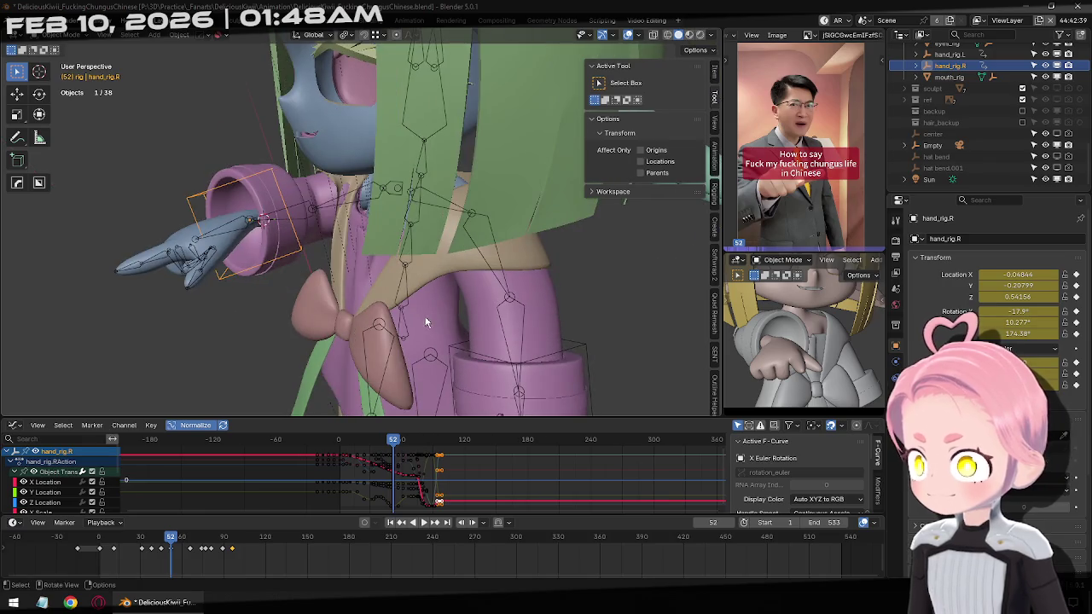
click(417, 373)
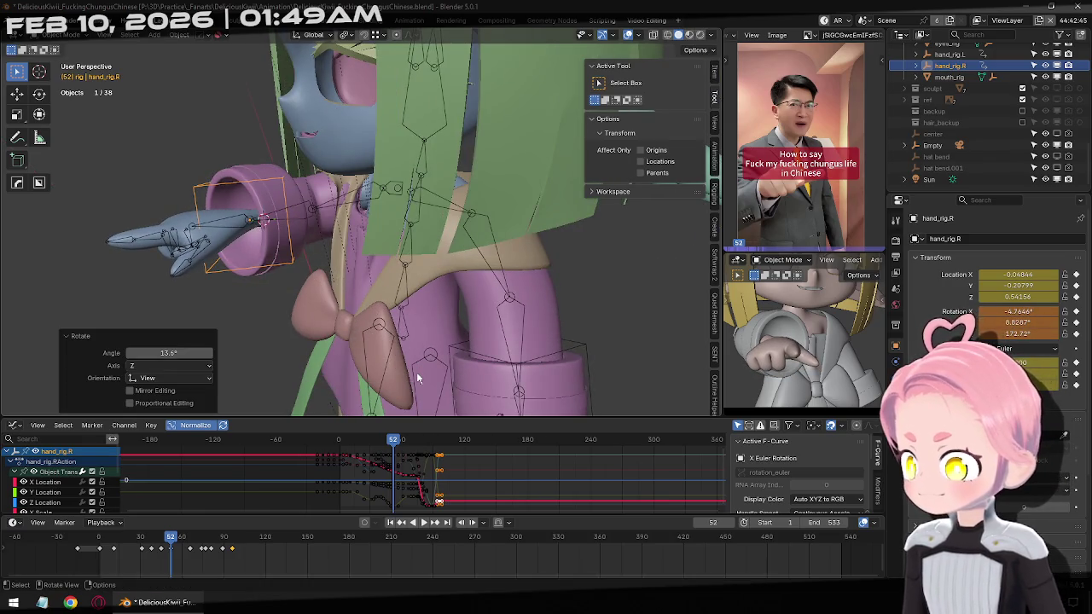
key(i)
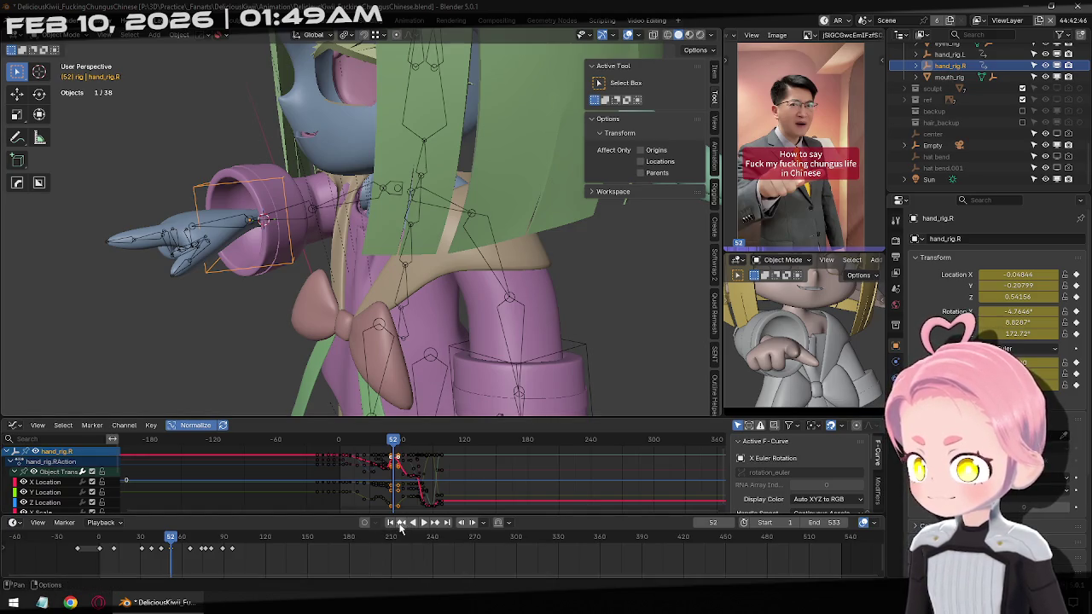
Try a rotation at frame 45, undo it, and return to frame 52.
click(401, 523)
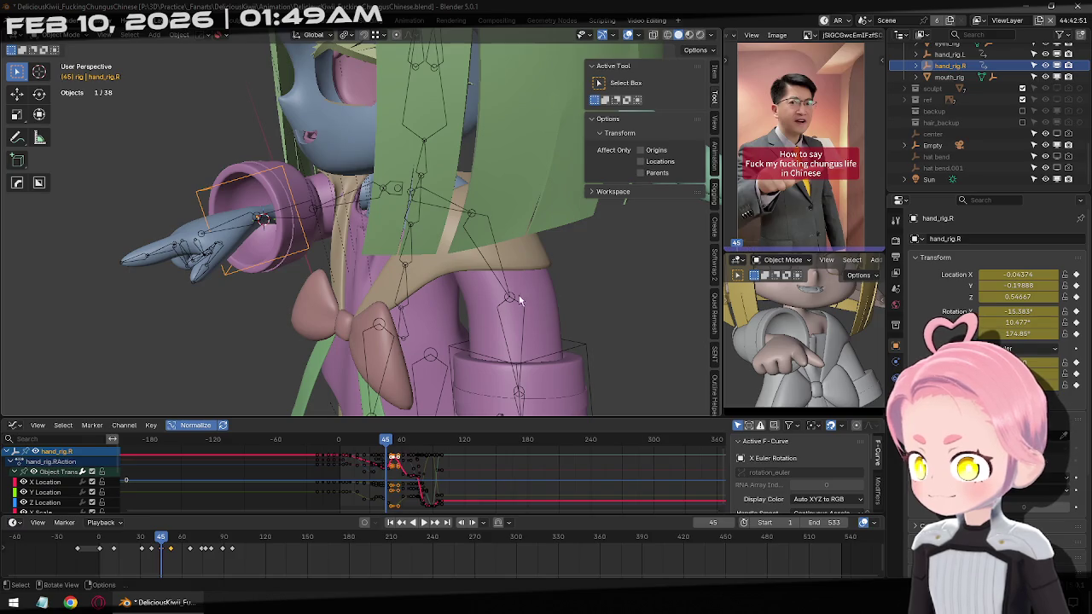
key(r)
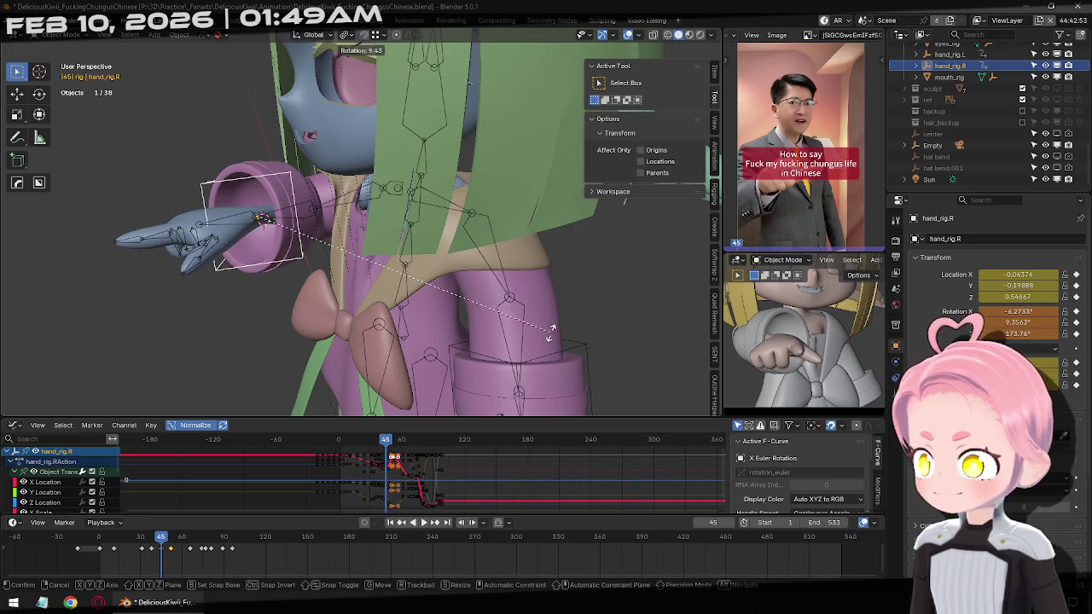
click(550, 335)
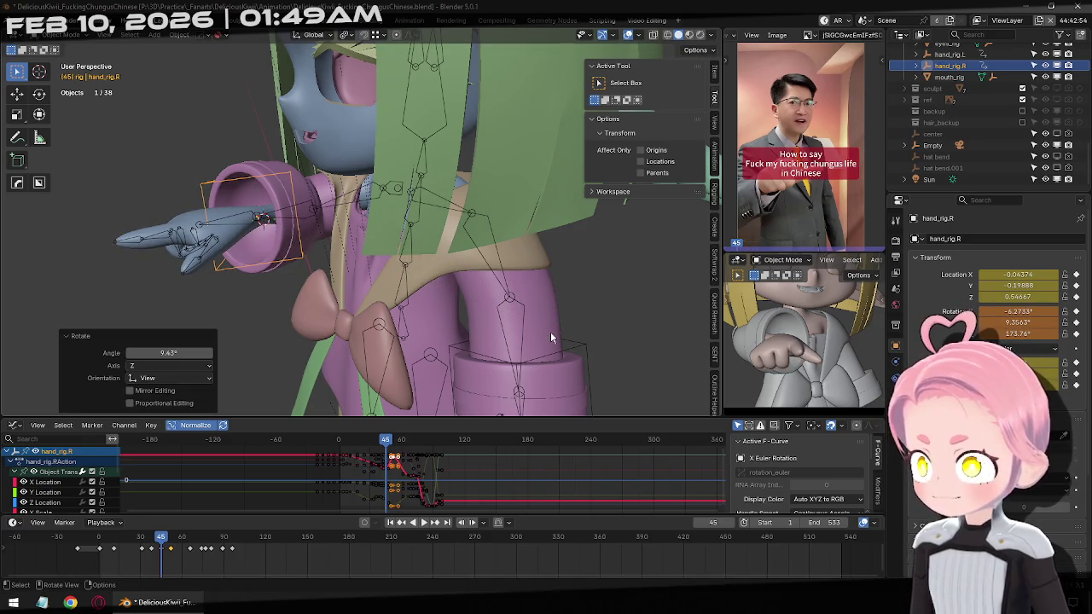
key(ctrl+z)
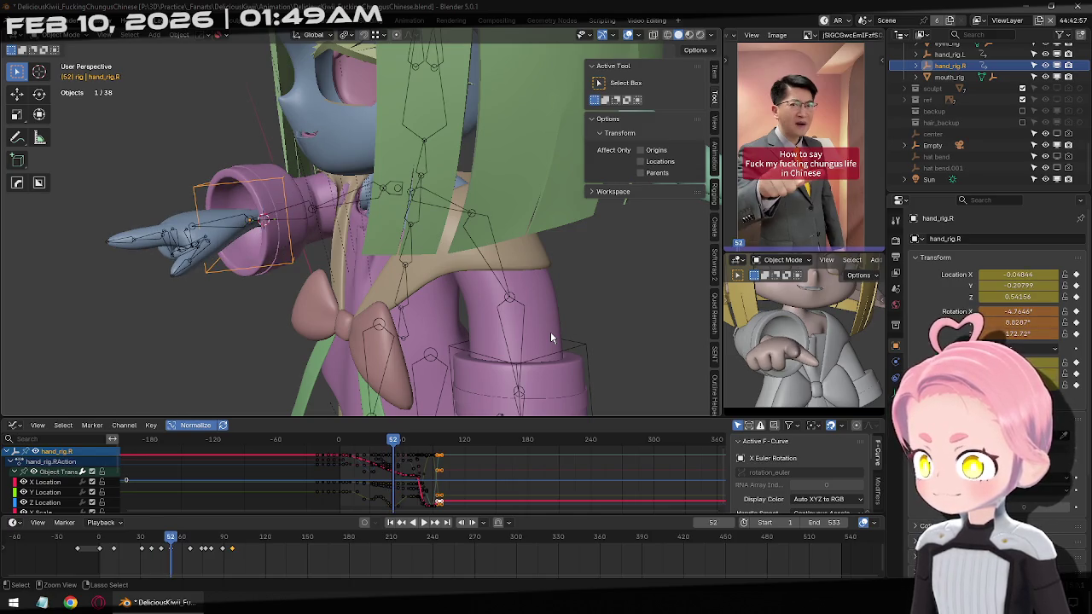
key(Up)
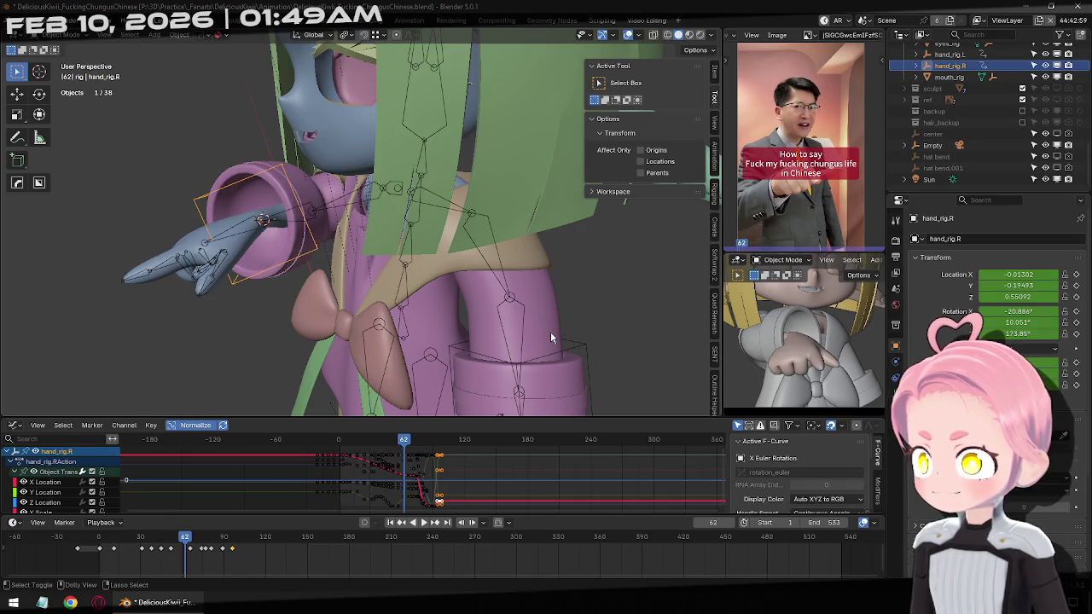
key(Down)
In the right side view, turn the hand 15° at frame 52 and keyframe it.
key(r)
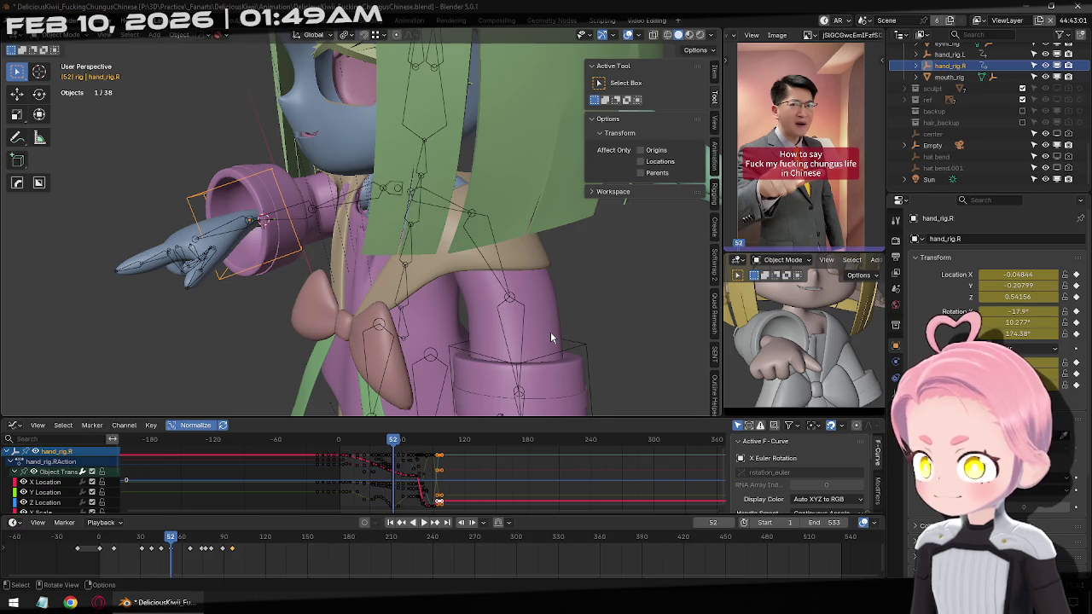
key(KP_3)
key(r)
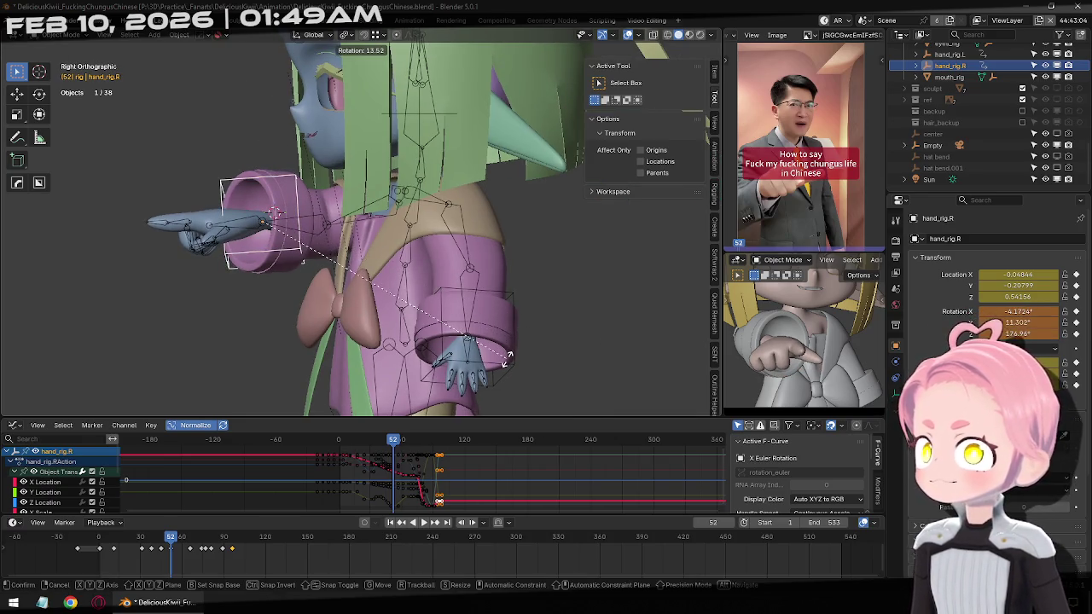
click(508, 360)
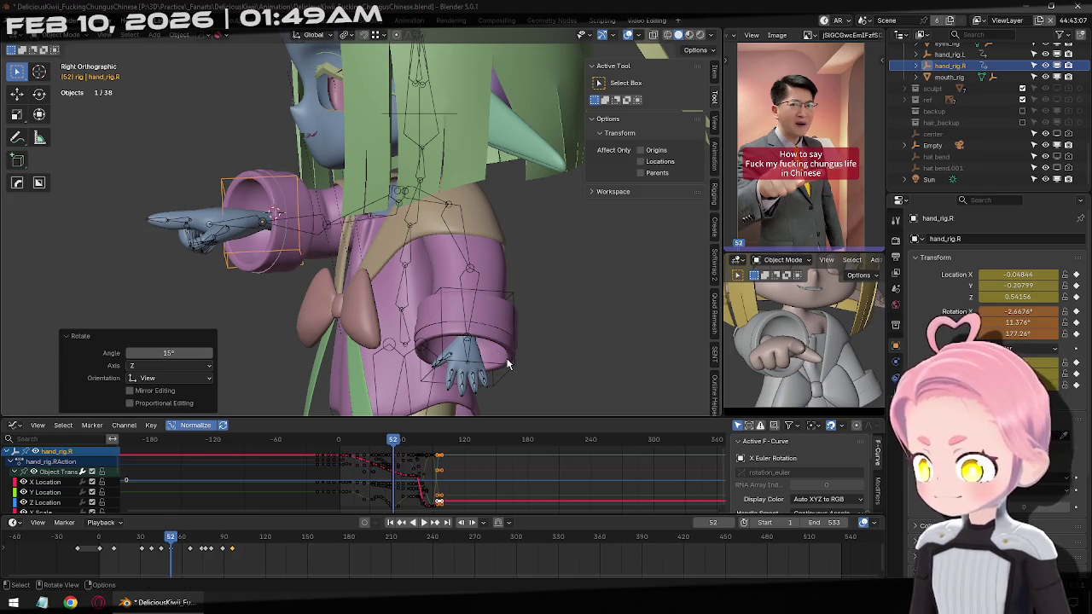
key(i)
Rotate the hand 15° and keyframe its rotation at frames 45, 38 and 31.
key(Down)
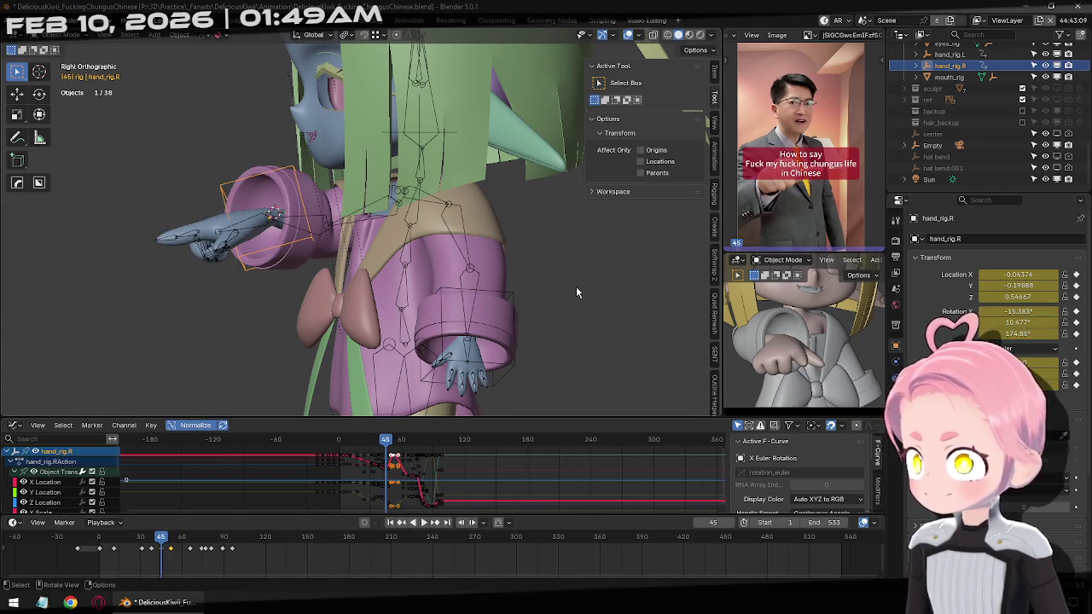
text(r15)
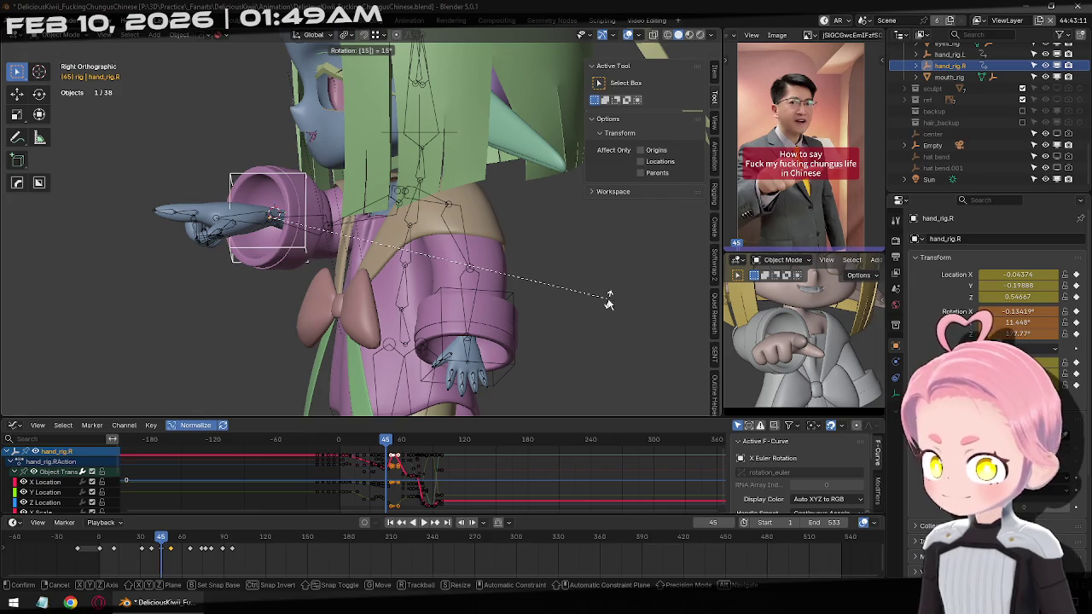
click(607, 298)
key(i)
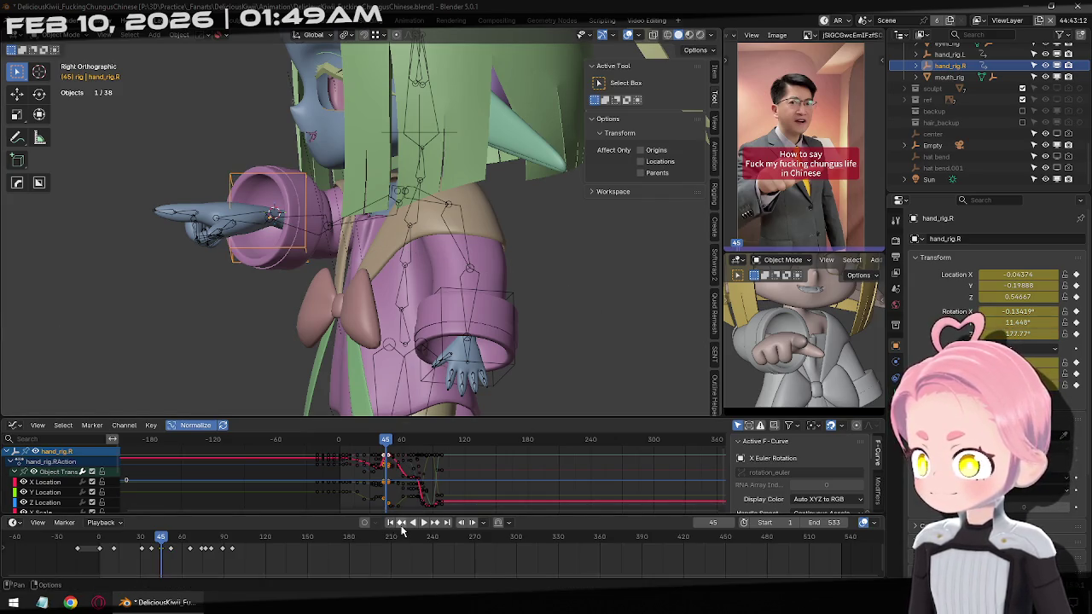
key(Down)
text(r15)
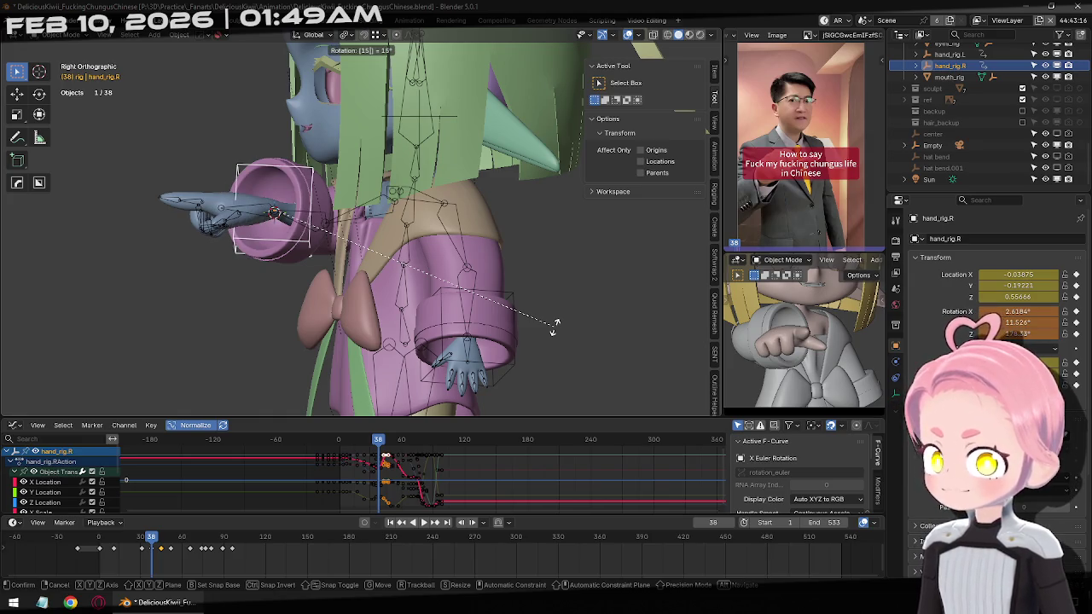
click(556, 324)
key(i)
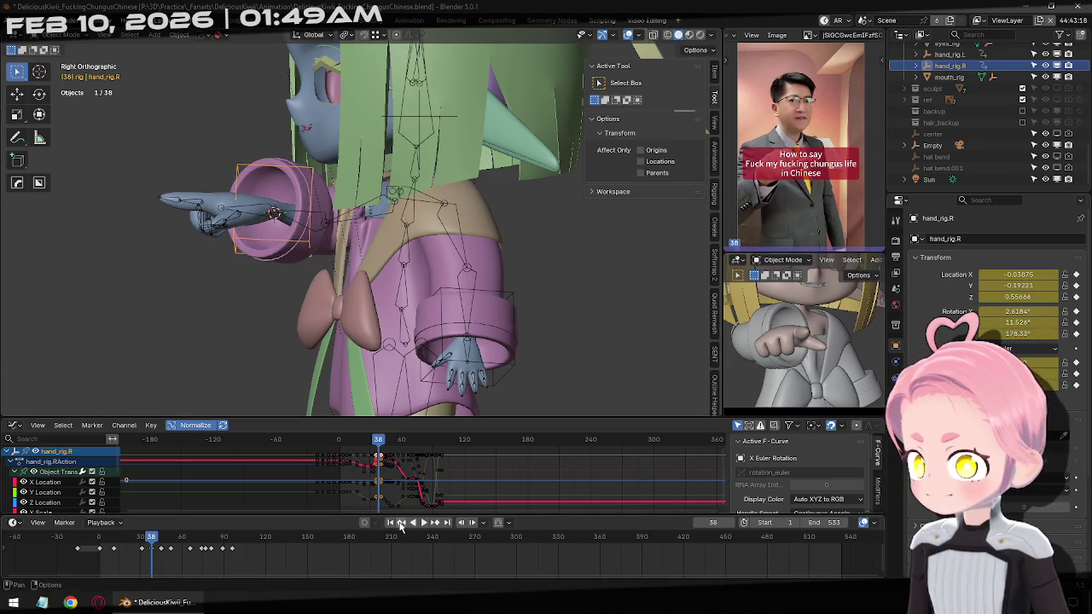
click(401, 523)
text(r1)
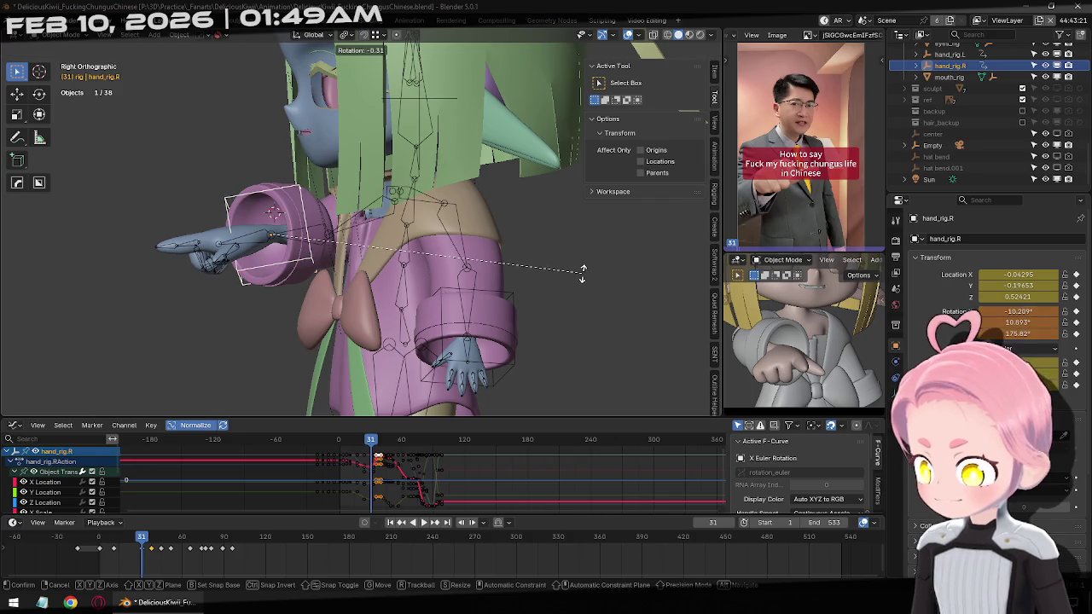
text(5)
click(583, 279)
key(i)
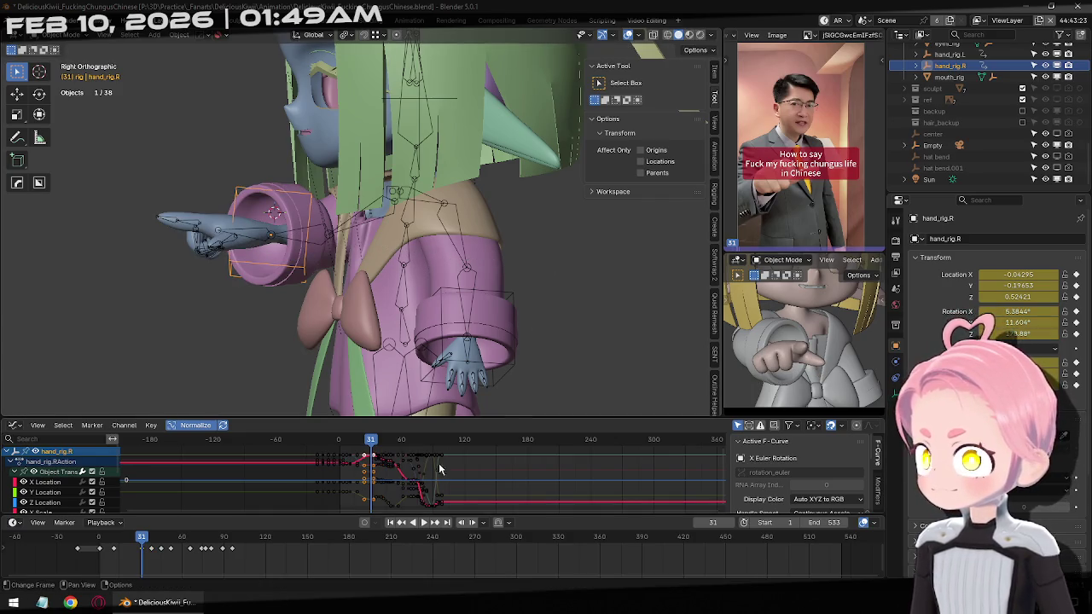
Play back and scrub the pointing motion, ending on the frame 66 keyframe.
click(400, 526)
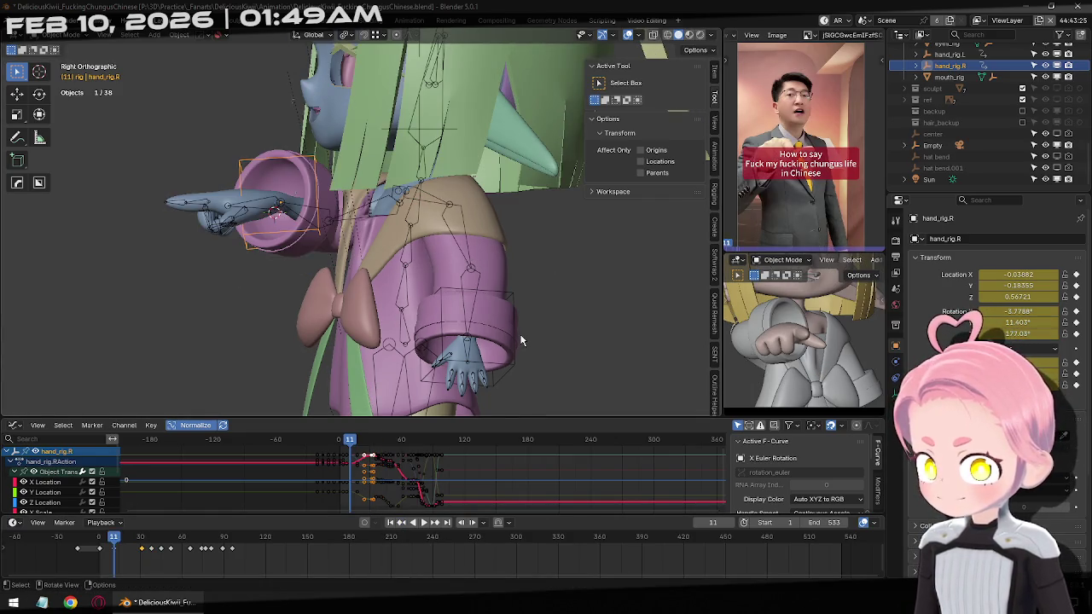
click(426, 525)
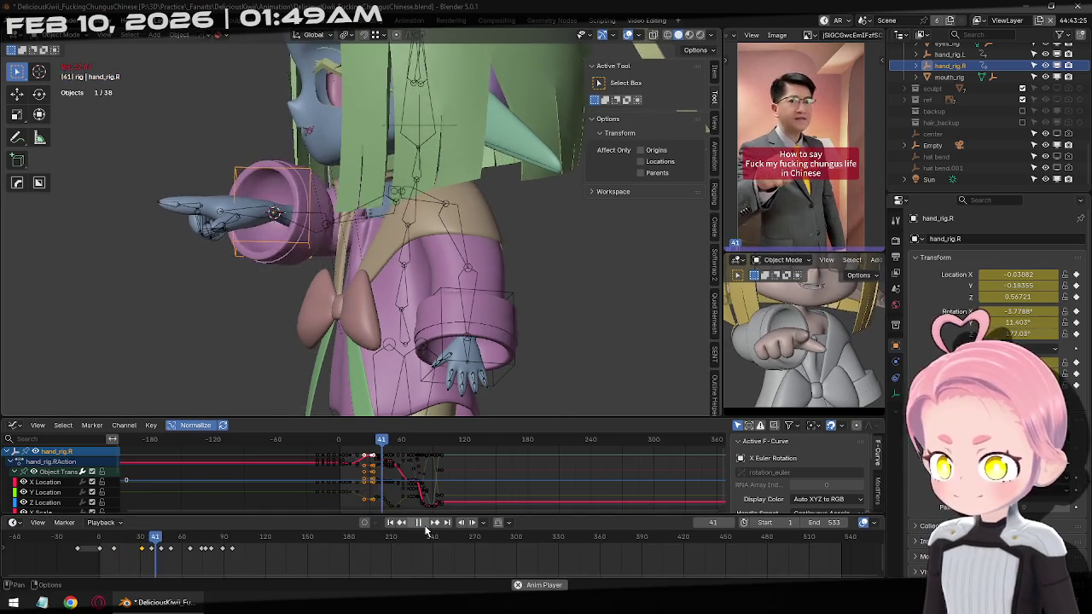
click(425, 527)
click(425, 526)
click(425, 527)
mouse_move(203, 543)
mouse_down()
mouse_move(181, 549)
mouse_move(196, 549)
mouse_up()
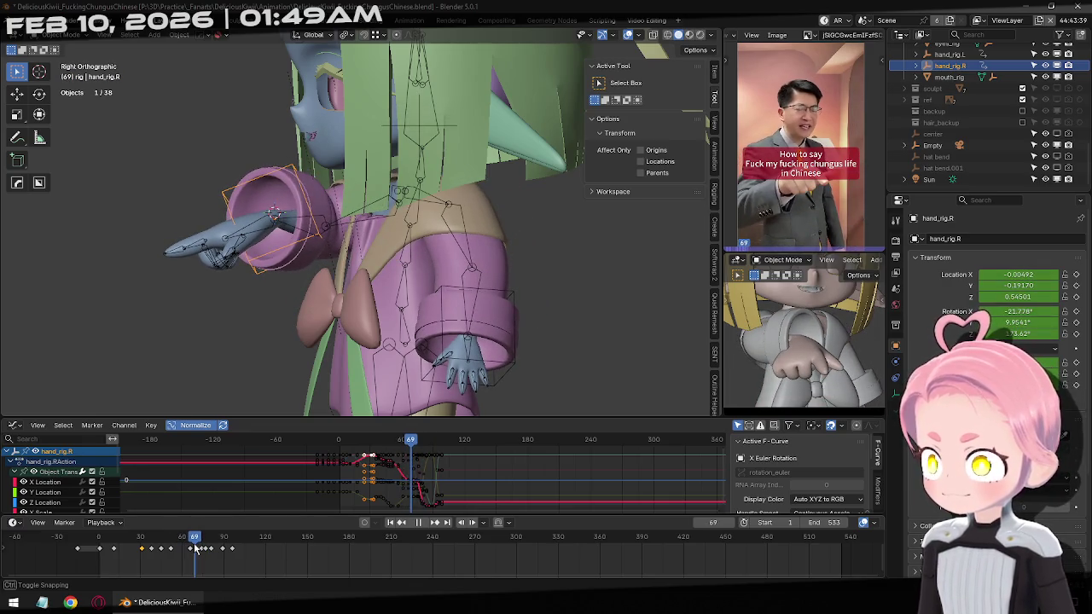
click(405, 523)
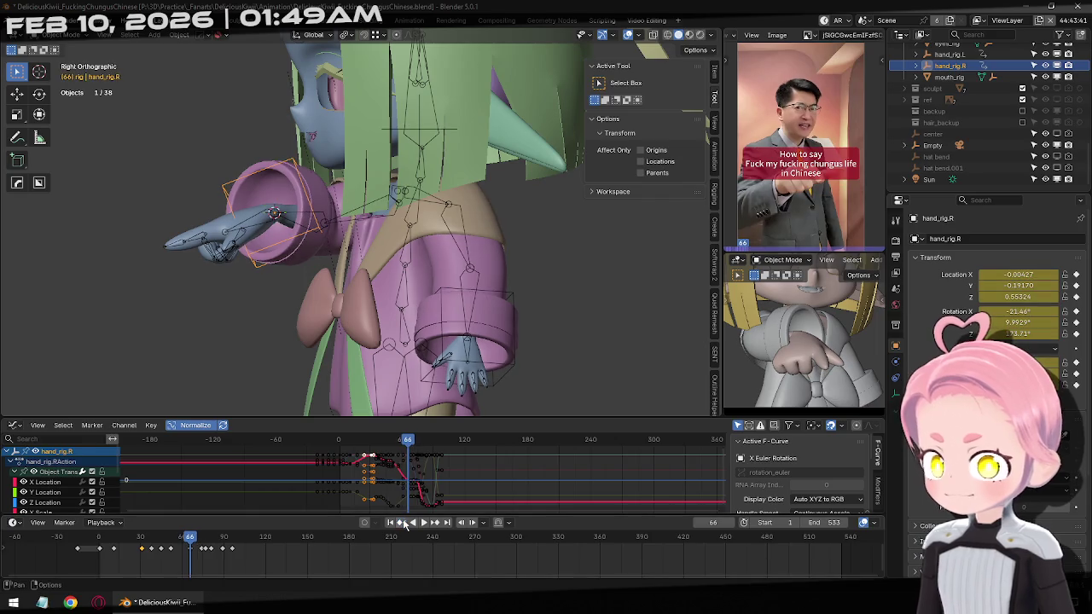
Adjust hand_rig.R with several free rotations and keyframe the pose at frame 66.
middle_drag(264, 314, 486, 382)
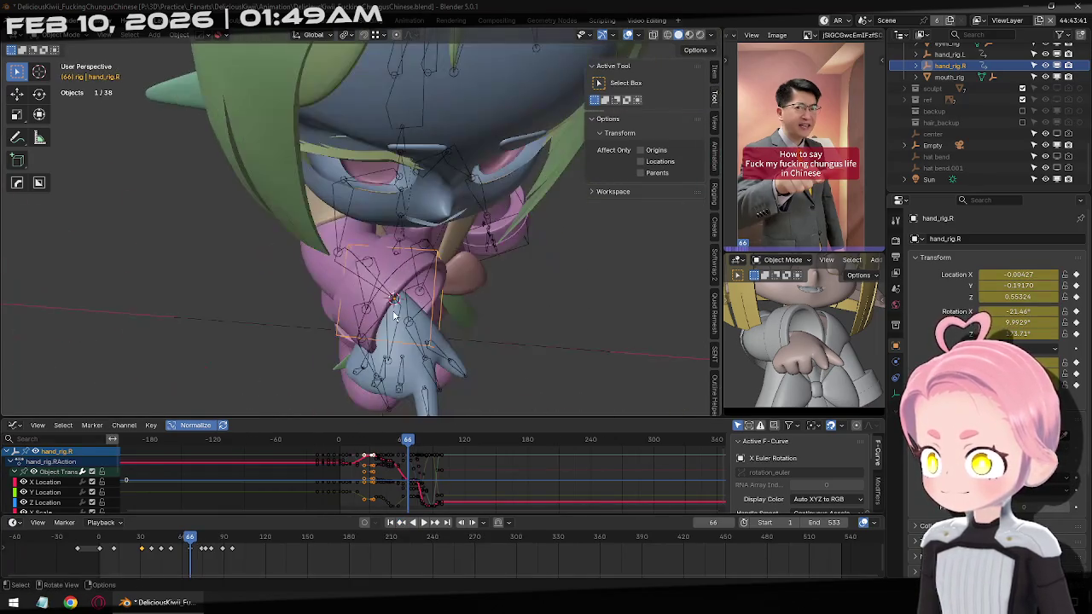
key(r)
key(r)
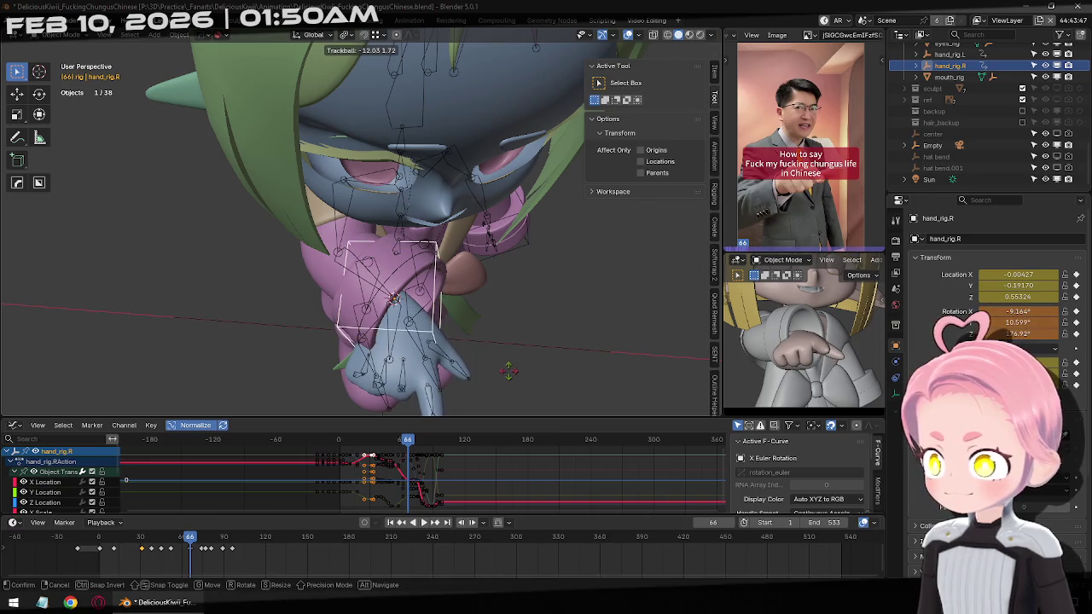
click(510, 371)
key(r)
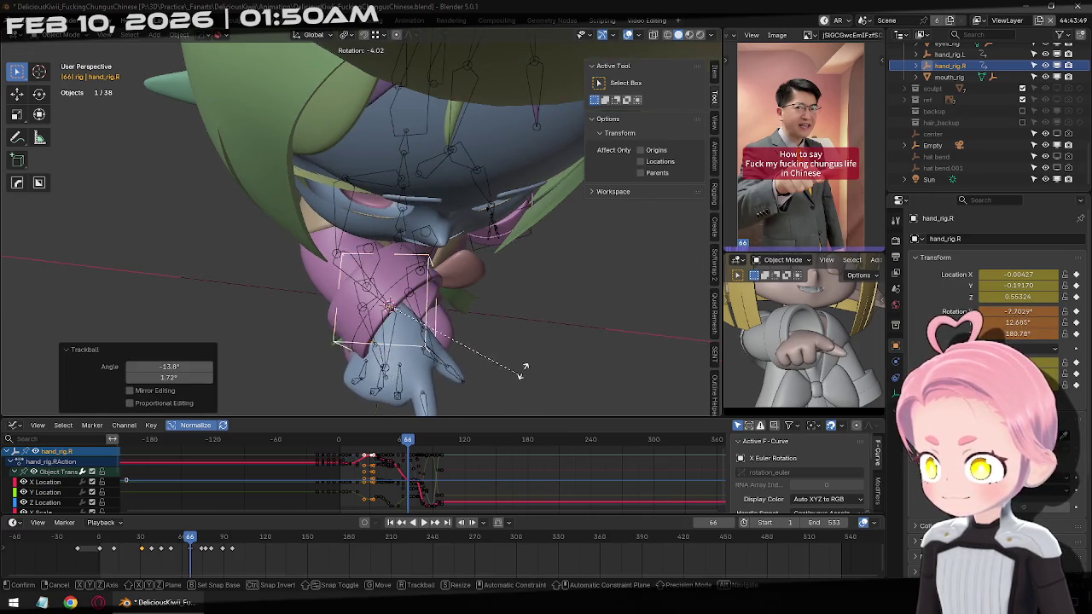
click(536, 360)
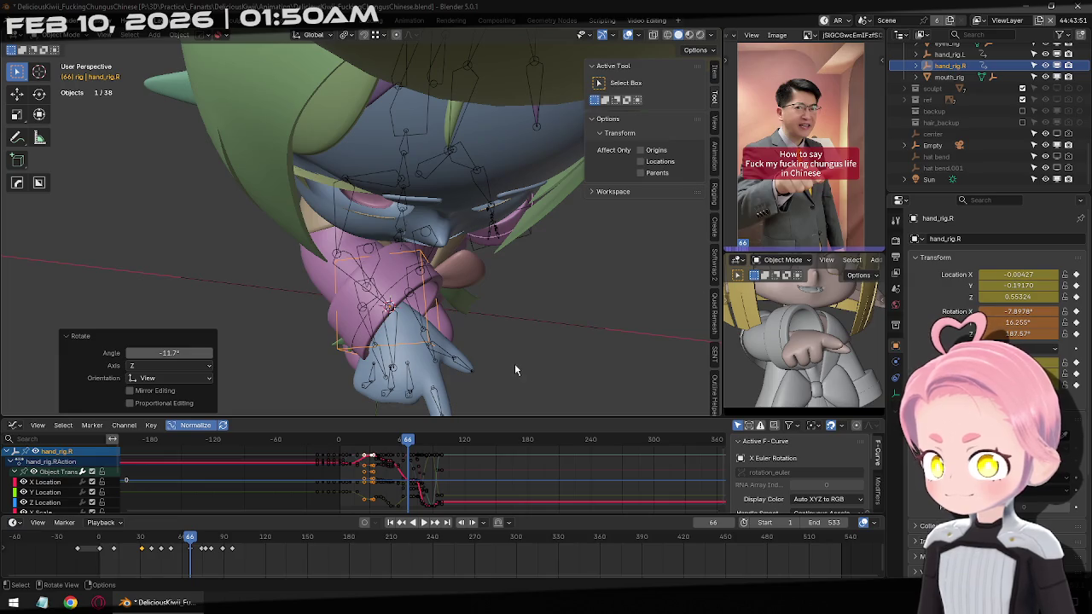
key(r)
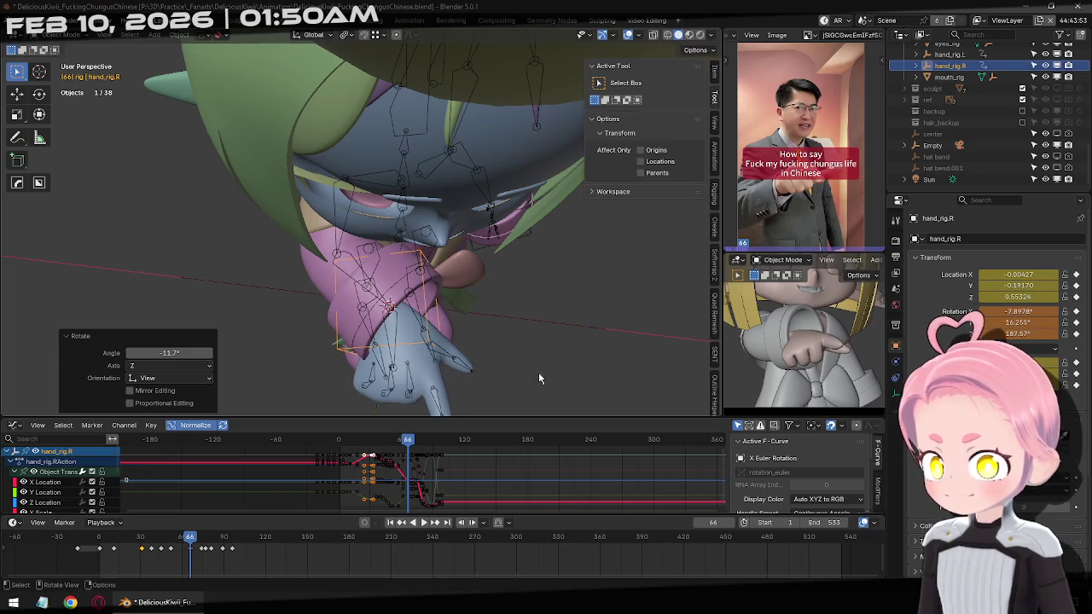
click(526, 381)
key(i)
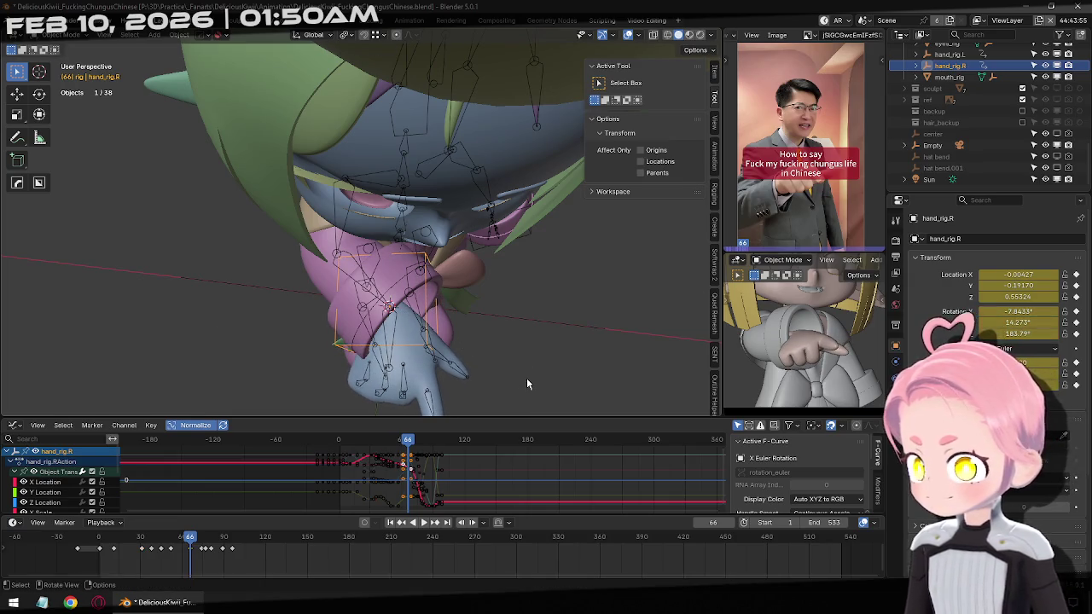
At frame 74, turn hand_rig.R to -16.589°, 6.0054°, 185.46° so the hand points down.
click(434, 524)
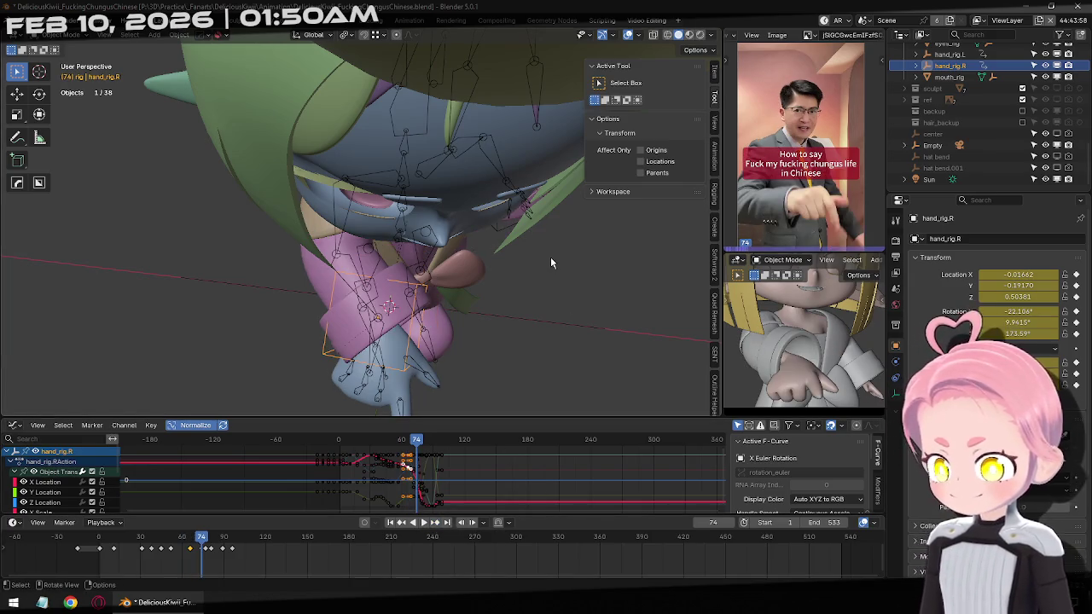
key(r)
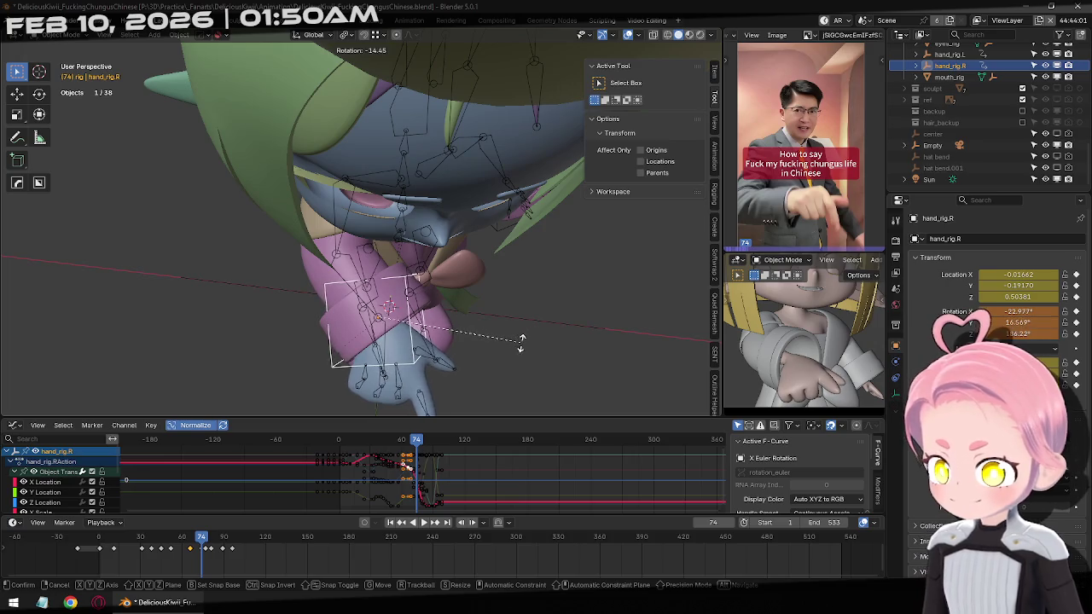
click(503, 345)
middle_drag(502, 345, 528, 305)
key(r)
key(r)
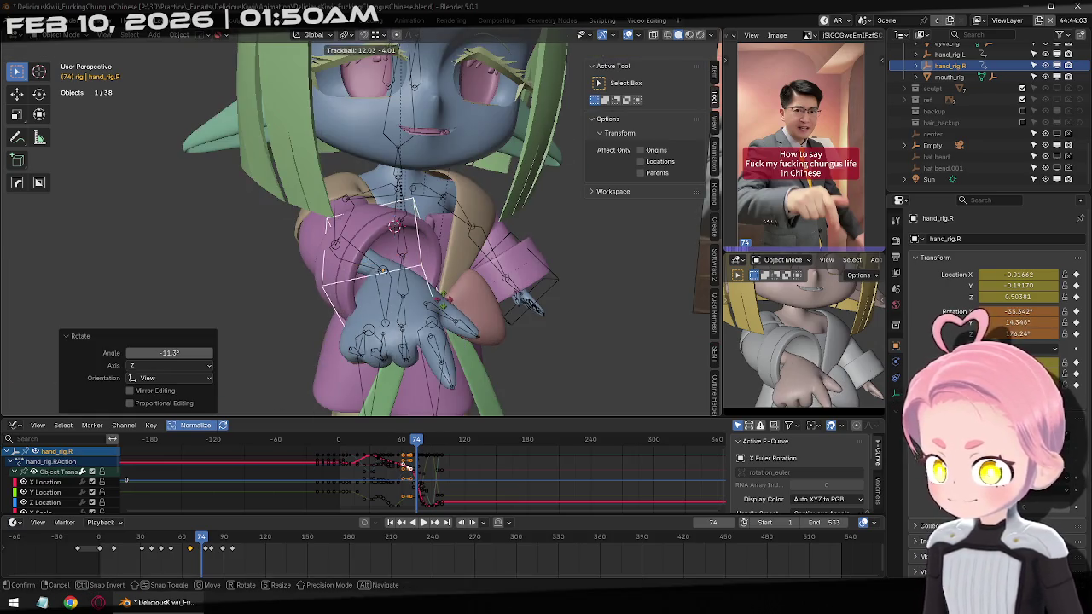
click(529, 307)
key(r)
click(536, 306)
key(r)
key(r)
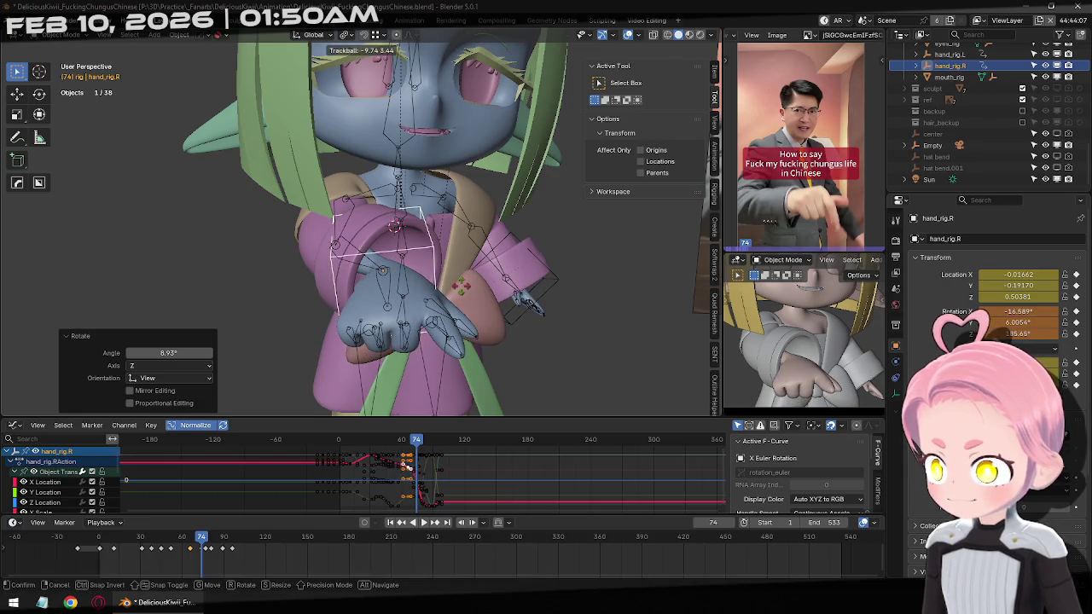
click(461, 290)
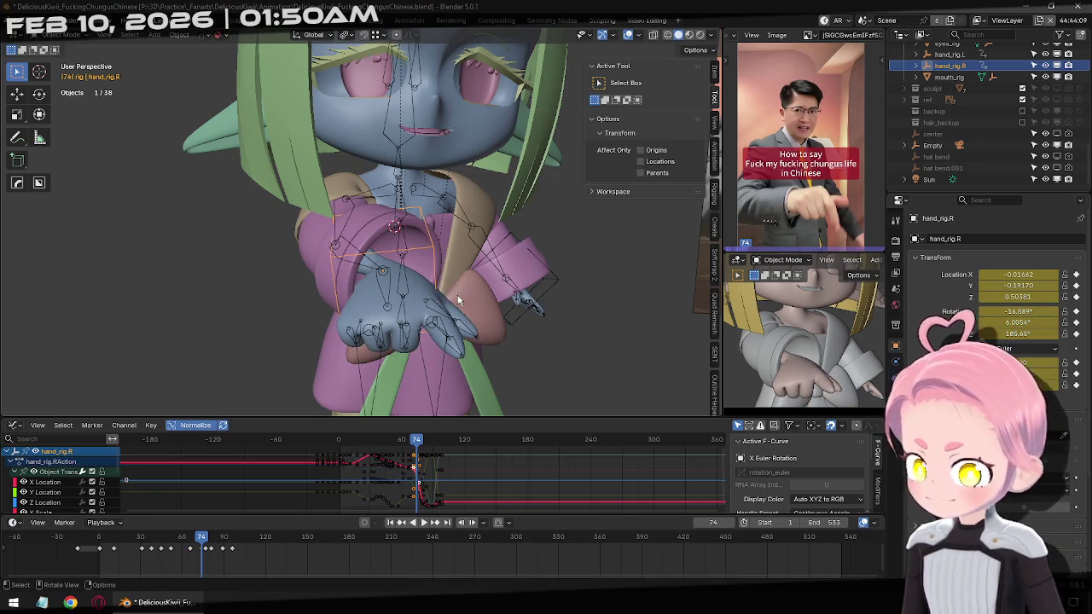
key(Right)
key(Right)
key(Right)
key(Right)
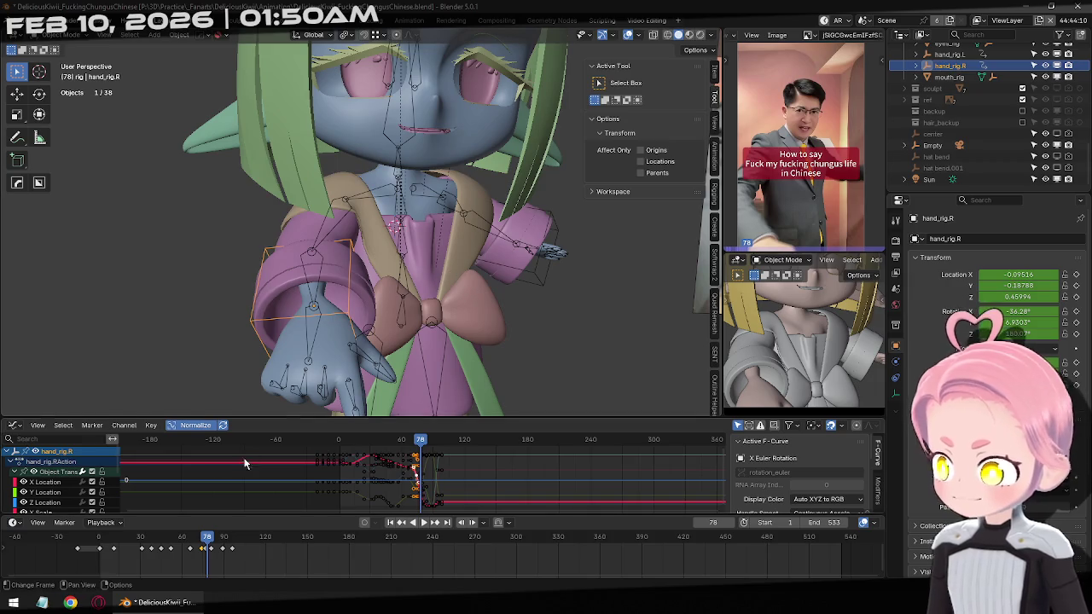
click(315, 338)
In Pose Mode, paste the copied hand keyframes at frame 70.
key(ctrl+Tab)
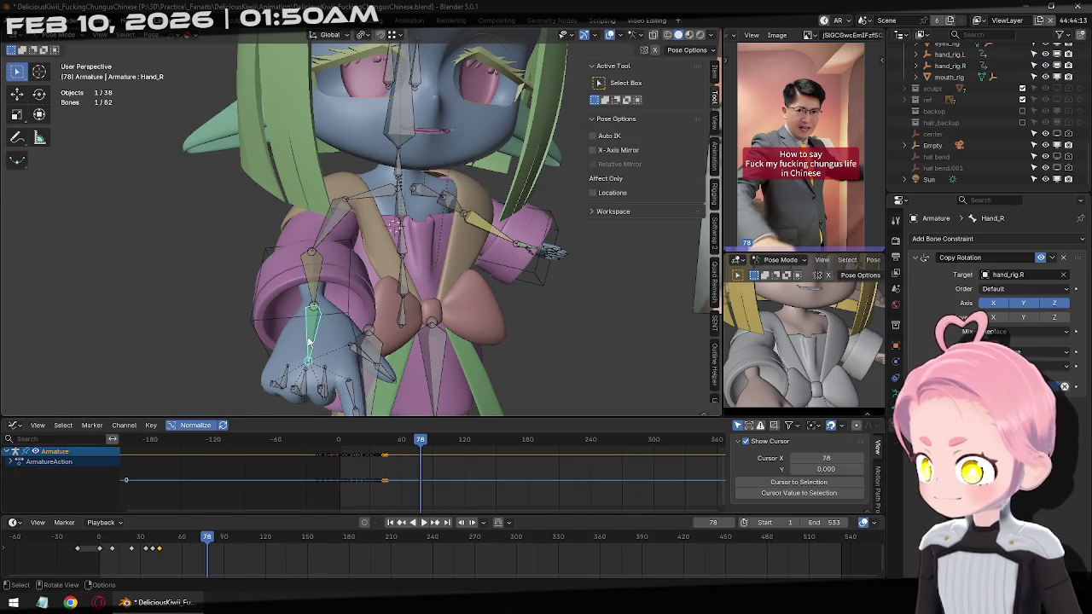
click(403, 524)
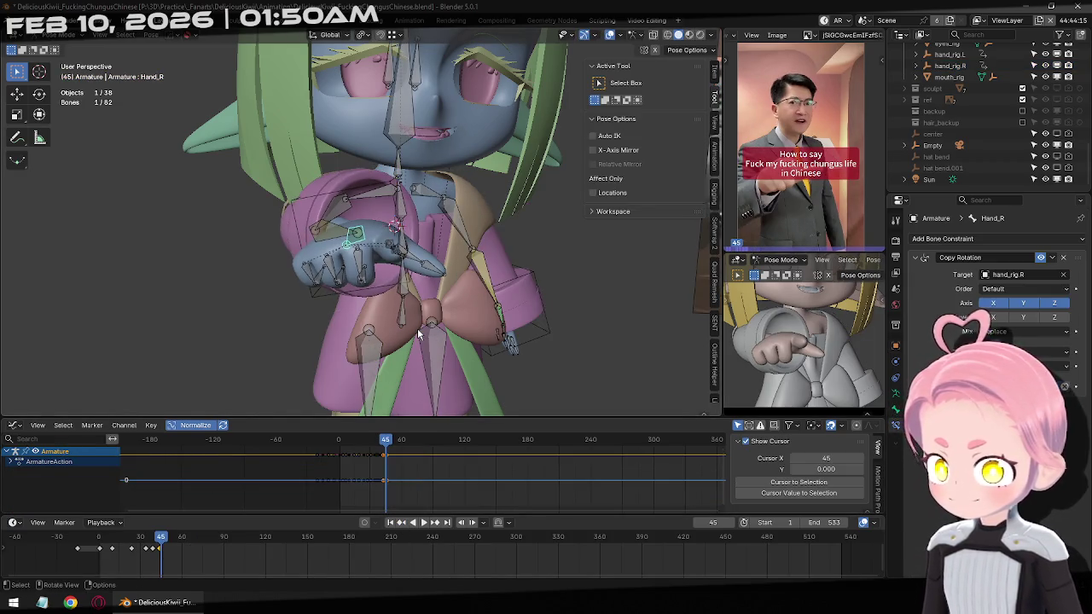
key(space)
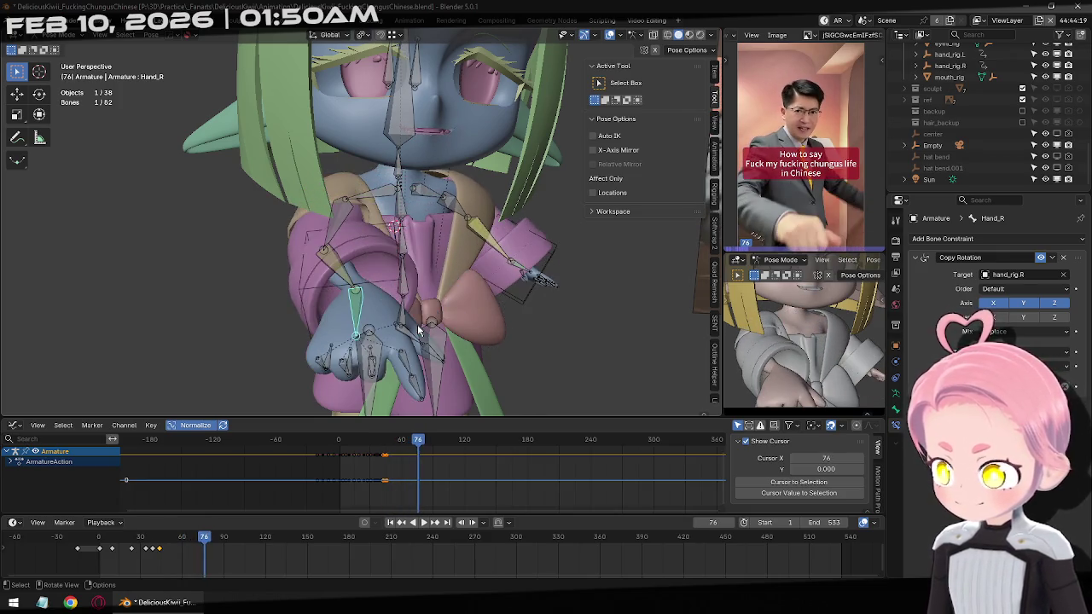
key(Escape)
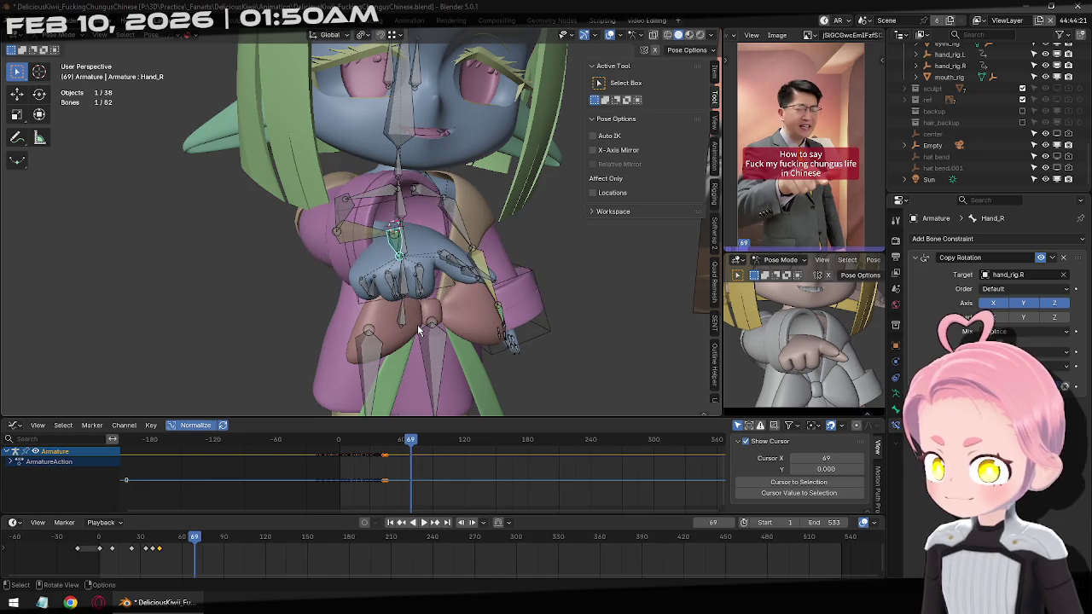
key(Right)
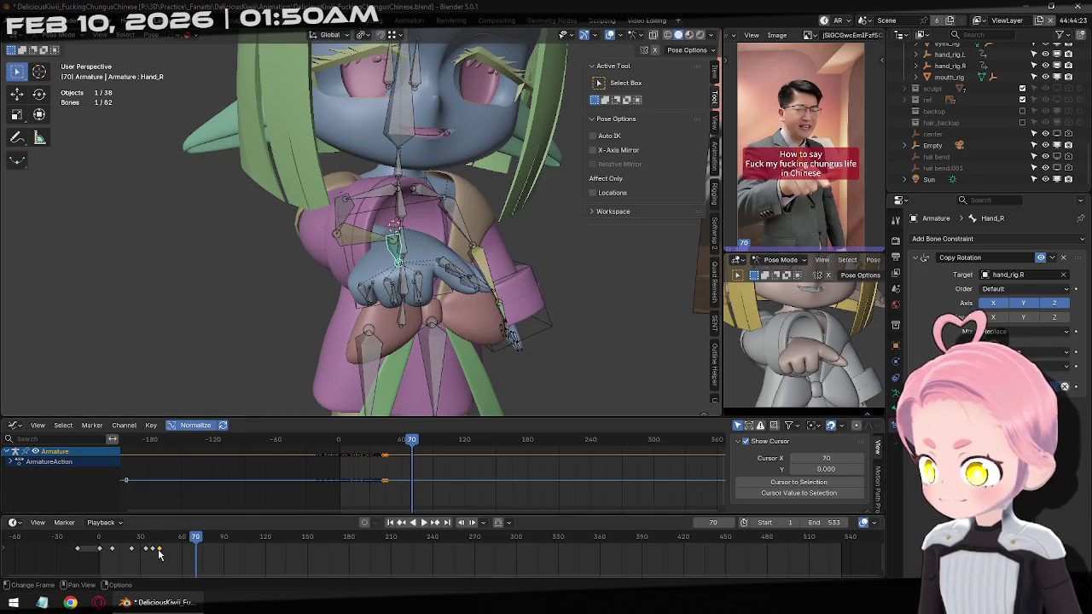
key(ctrl+v)
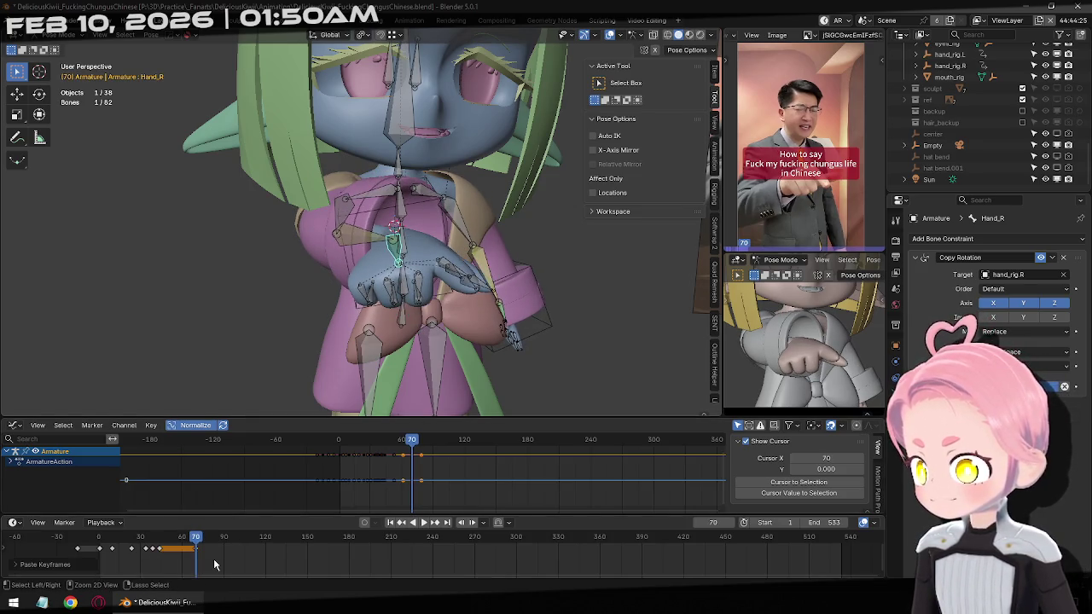
At frame 75, reset the Hand_R bone's rotation, scale it to 1.5 and keyframe it.
key(space)
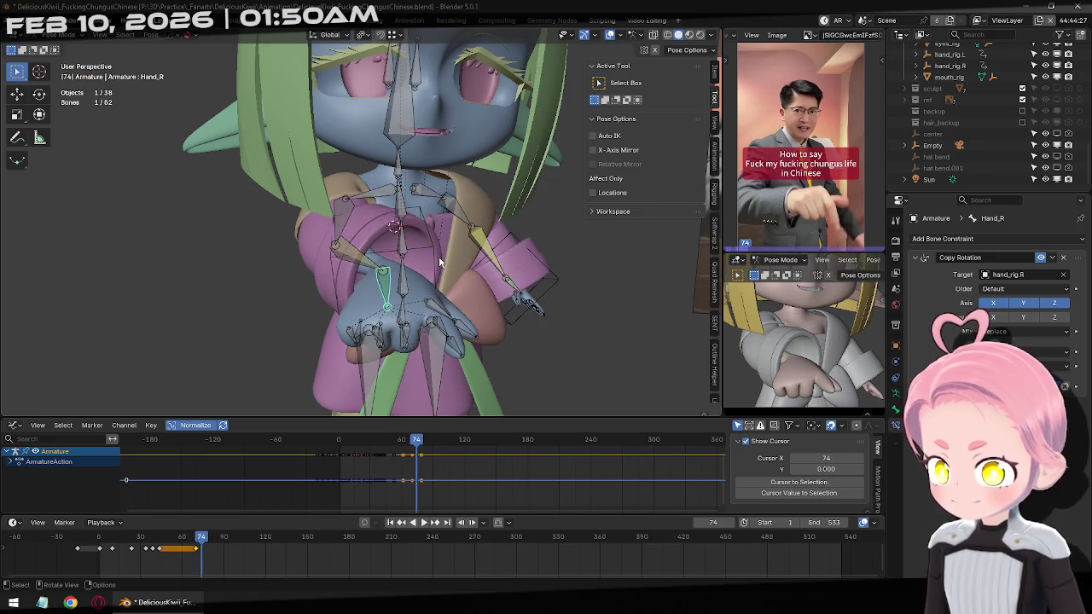
key(Right)
key(alt+r)
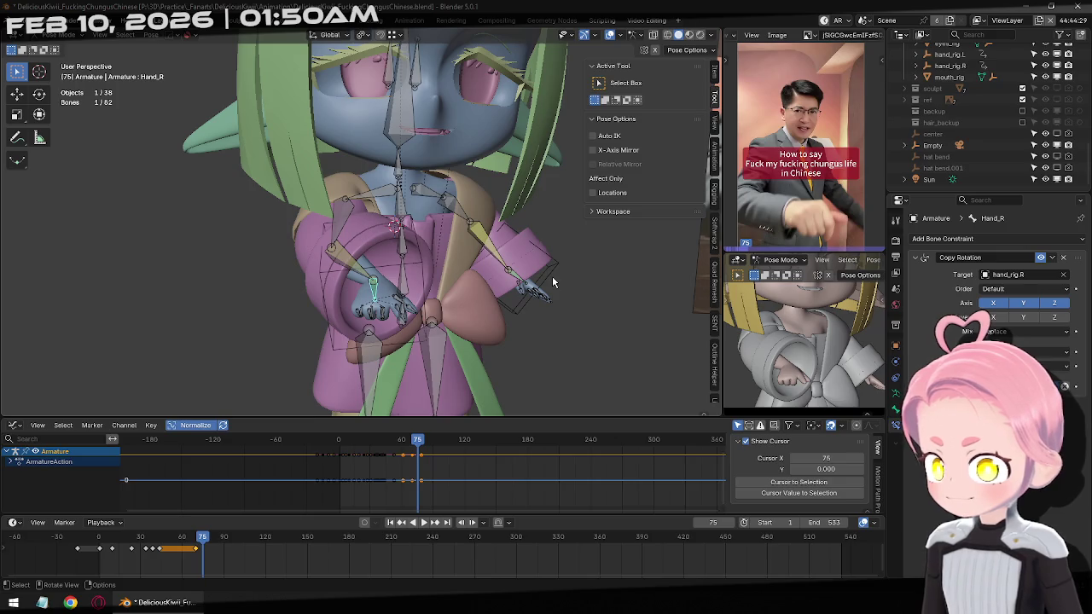
text(s1.5)
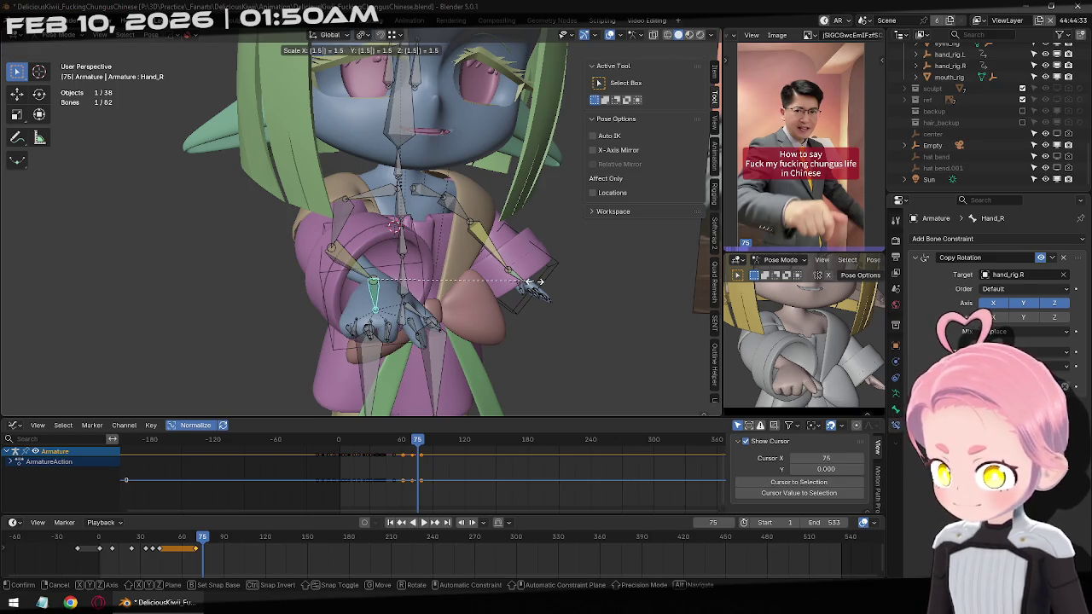
key(Return)
key(i)
Clear the hand bone's rotation at frame 78, then step back to frame 71.
key(Right)
key(Right)
key(Right)
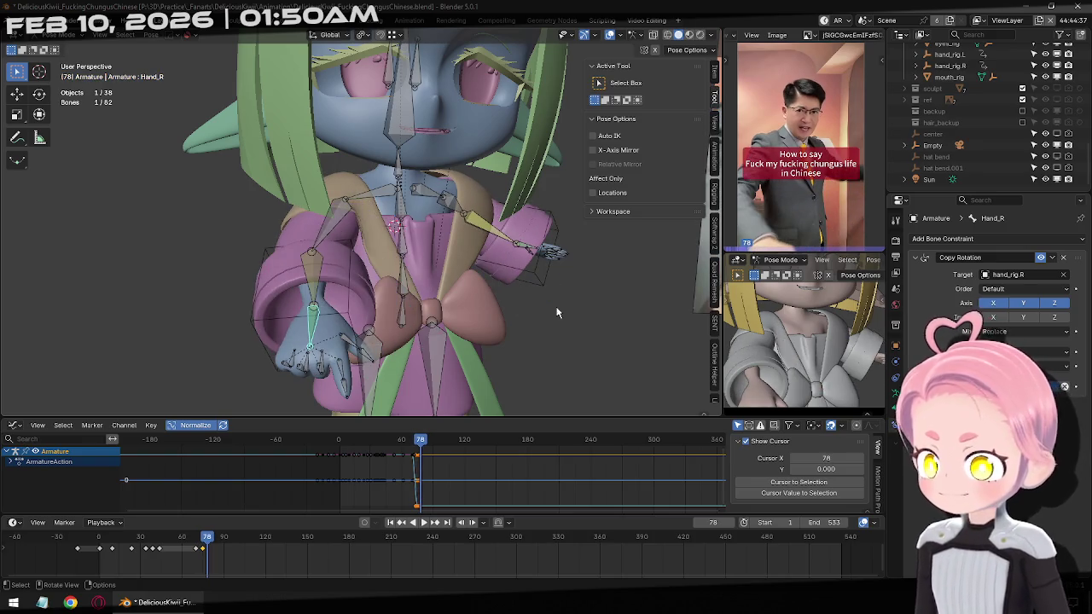
key(Right)
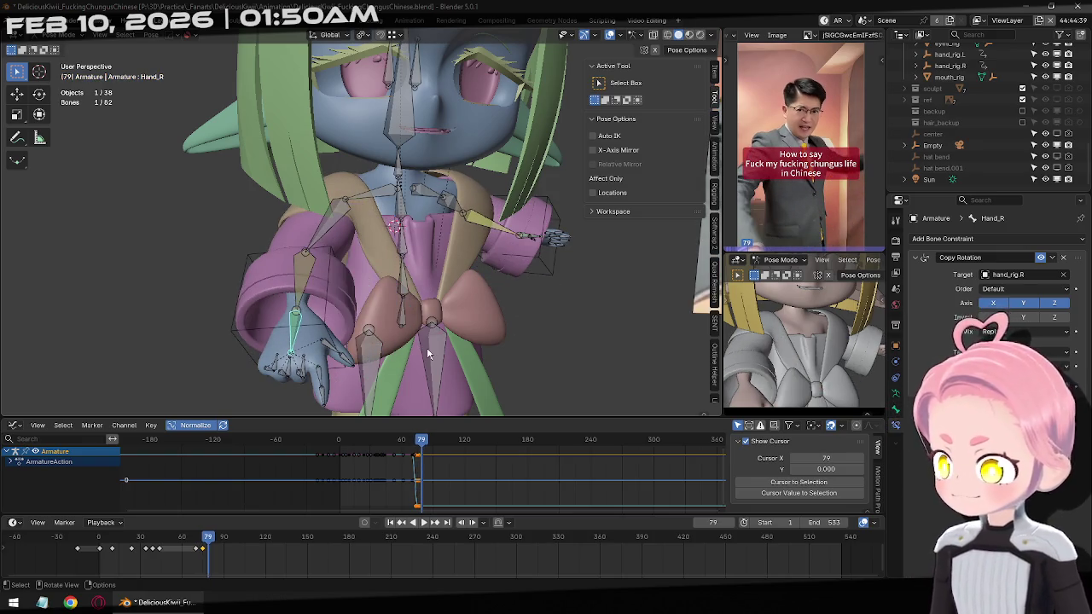
key(Left)
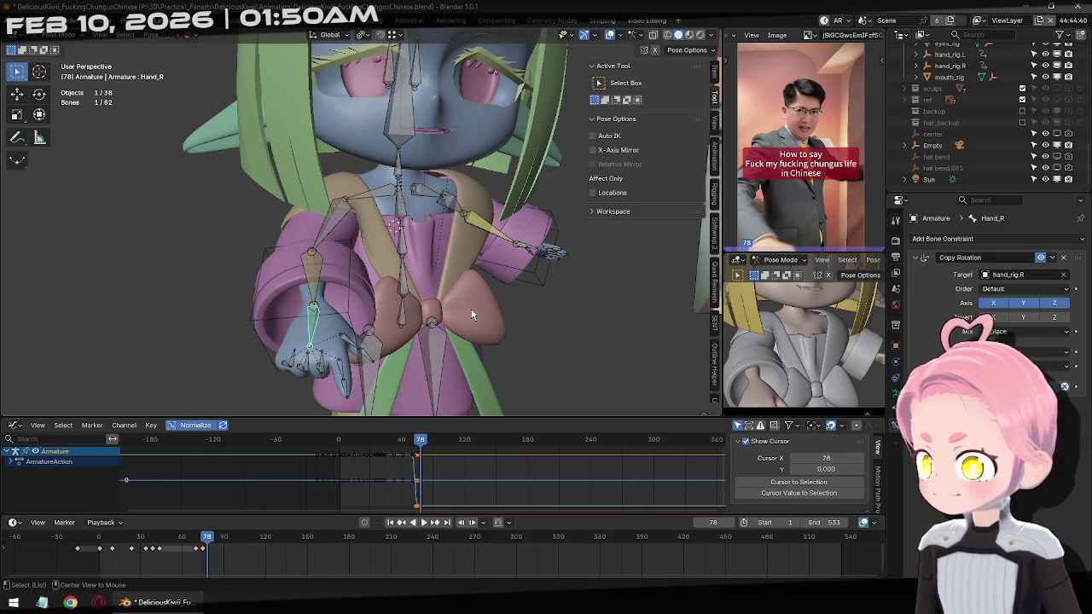
key(alt+r)
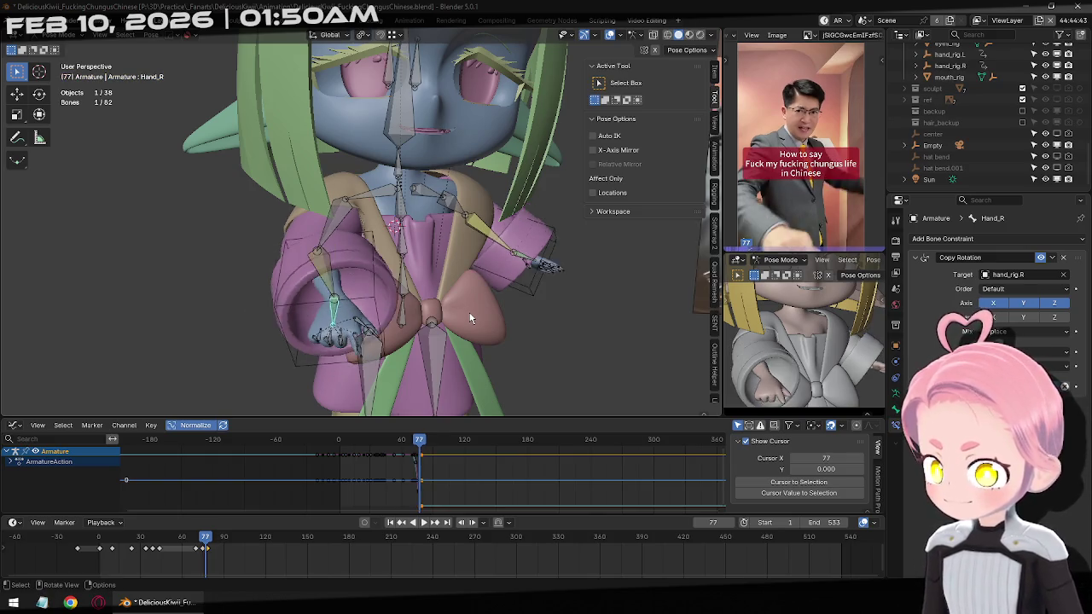
key(Left)
key(Left)
key(Left)
key(Left)
key(Left)
key(Left)
key(Left)
key(Left)
key(Left)
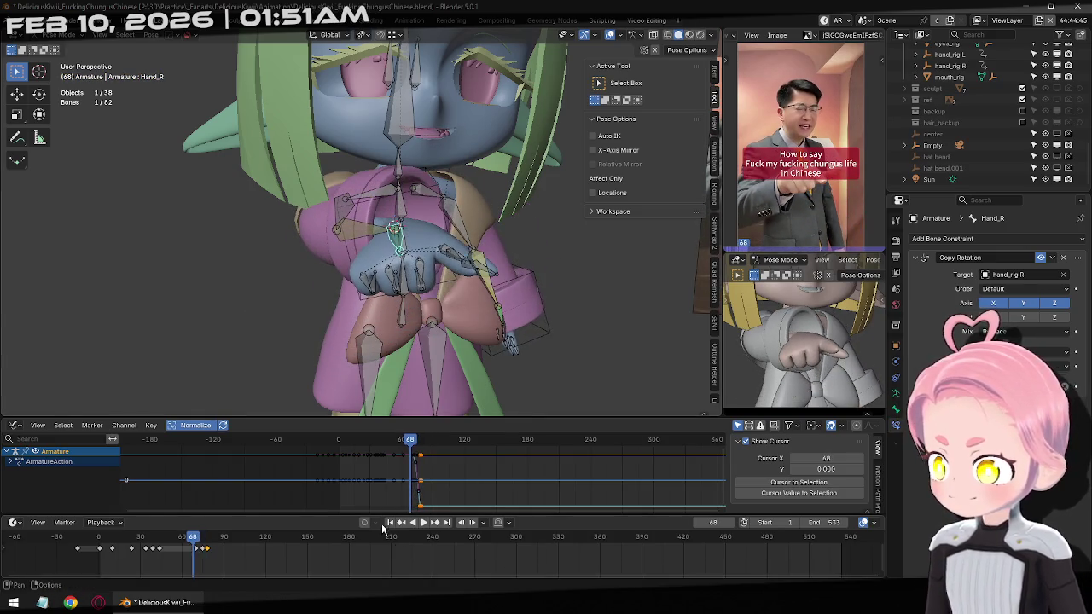
Play the animation from frame 1 twice to compare hand gestures with the reference.
click(427, 525)
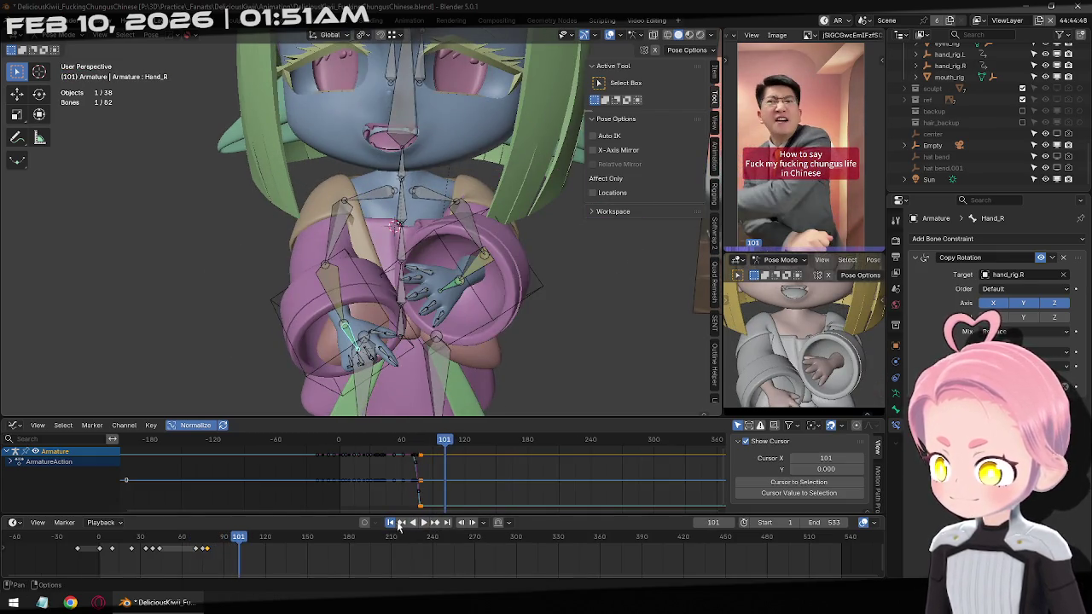
click(394, 523)
click(424, 522)
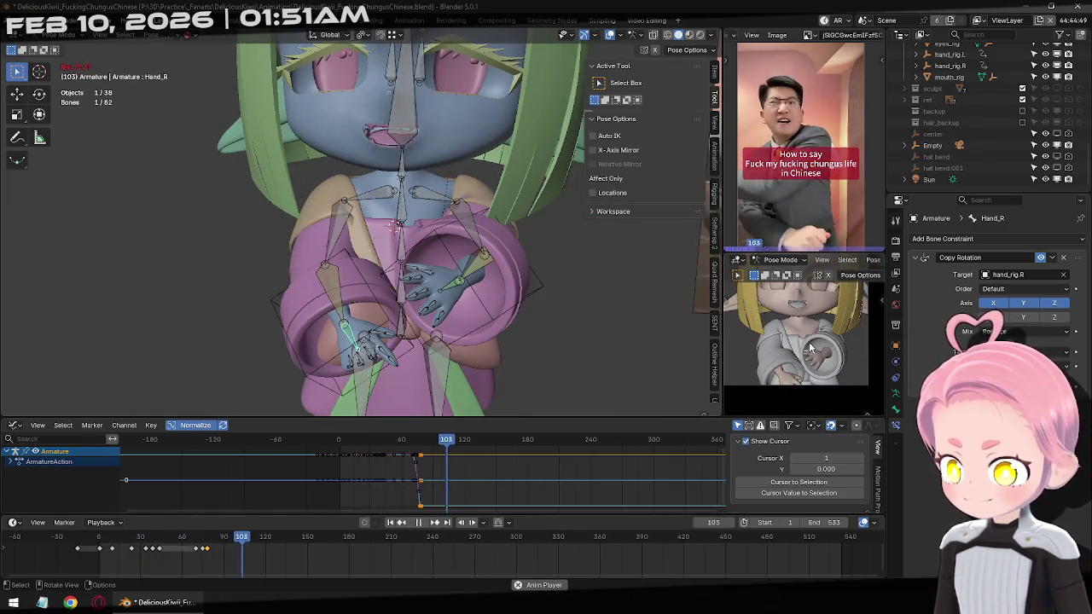
click(418, 522)
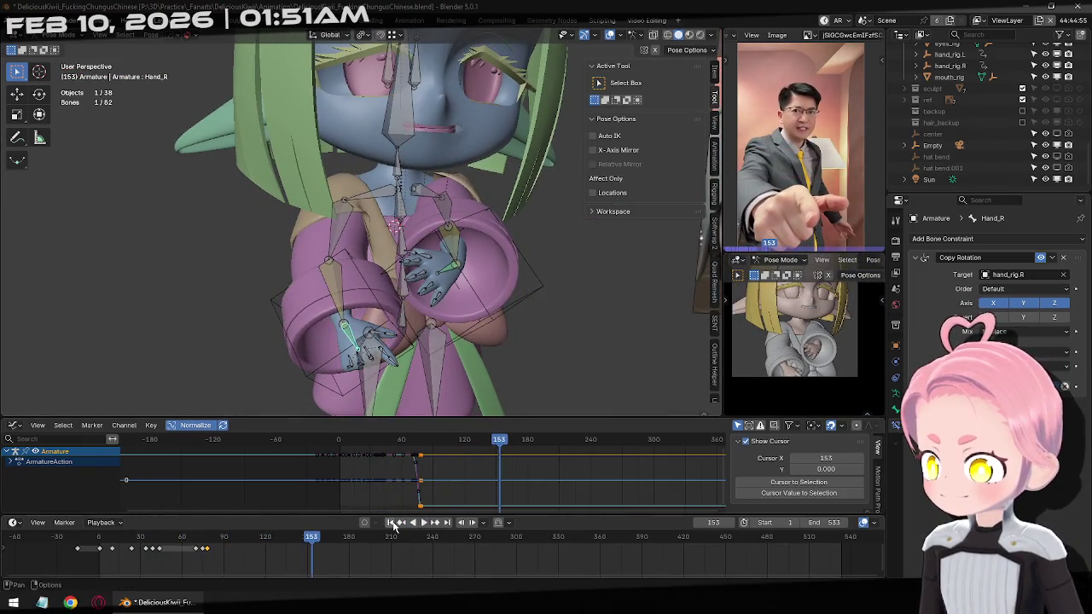
click(393, 524)
click(421, 523)
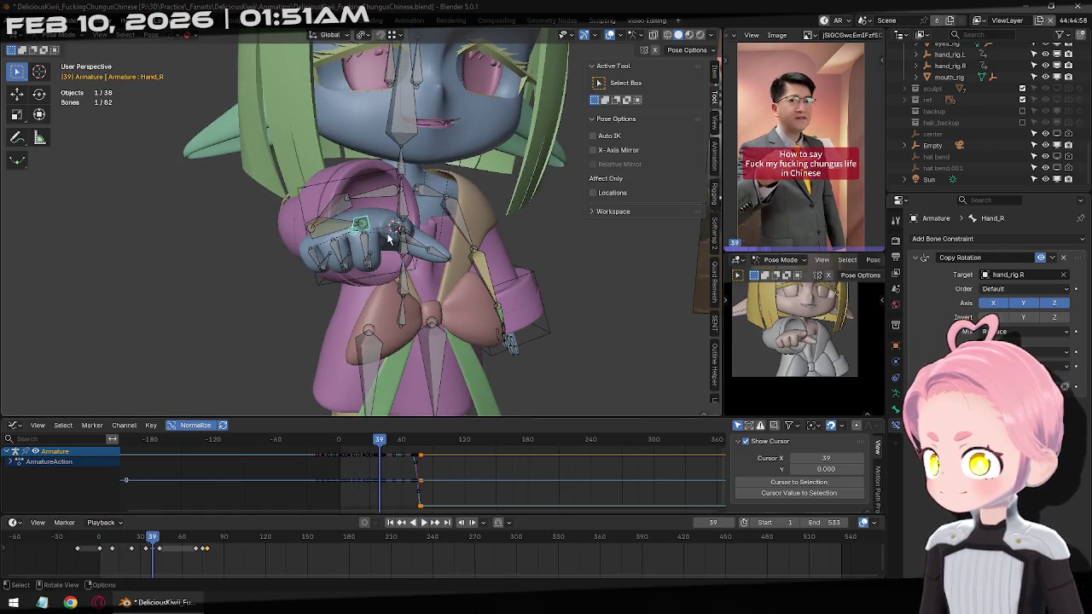
Select all bones, set an easing type and Linear interpolation on every keyframe, then play back.
key(a)
key(a)
right_click(468, 491)
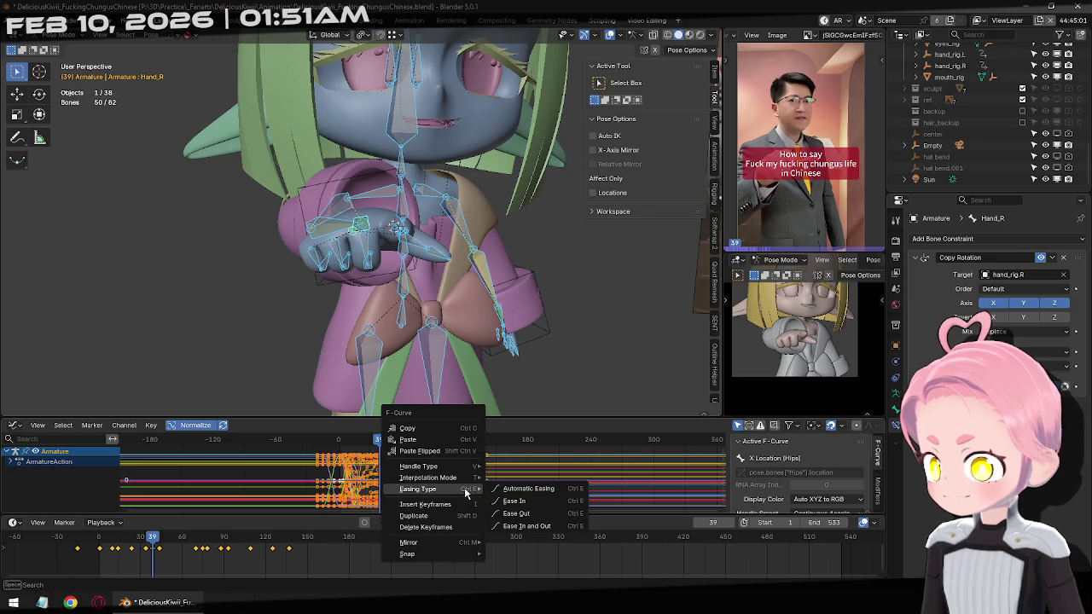
click(498, 484)
right_click(498, 484)
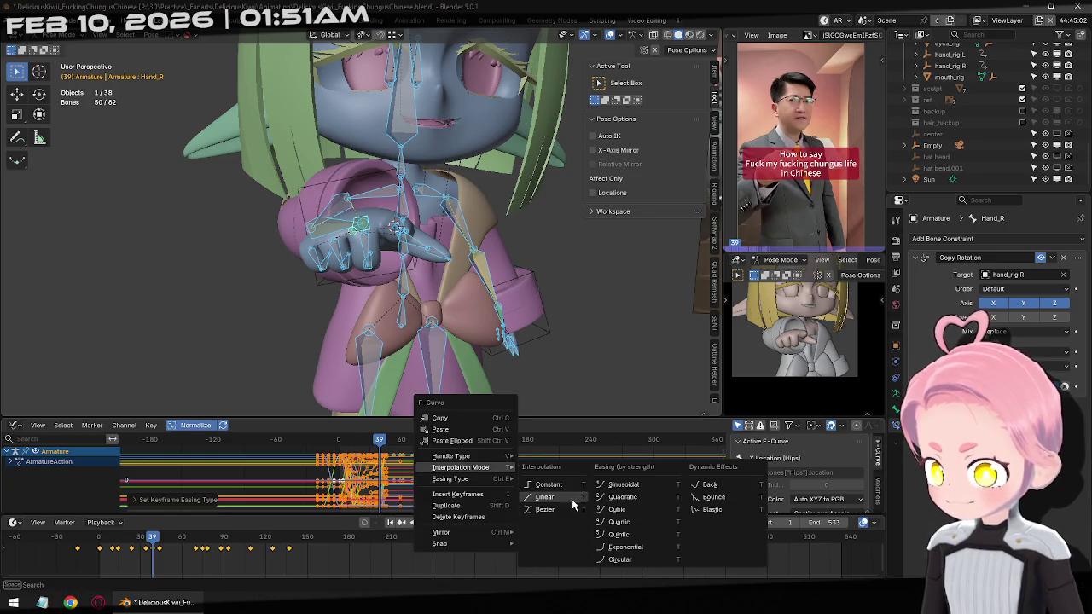
click(546, 510)
click(424, 523)
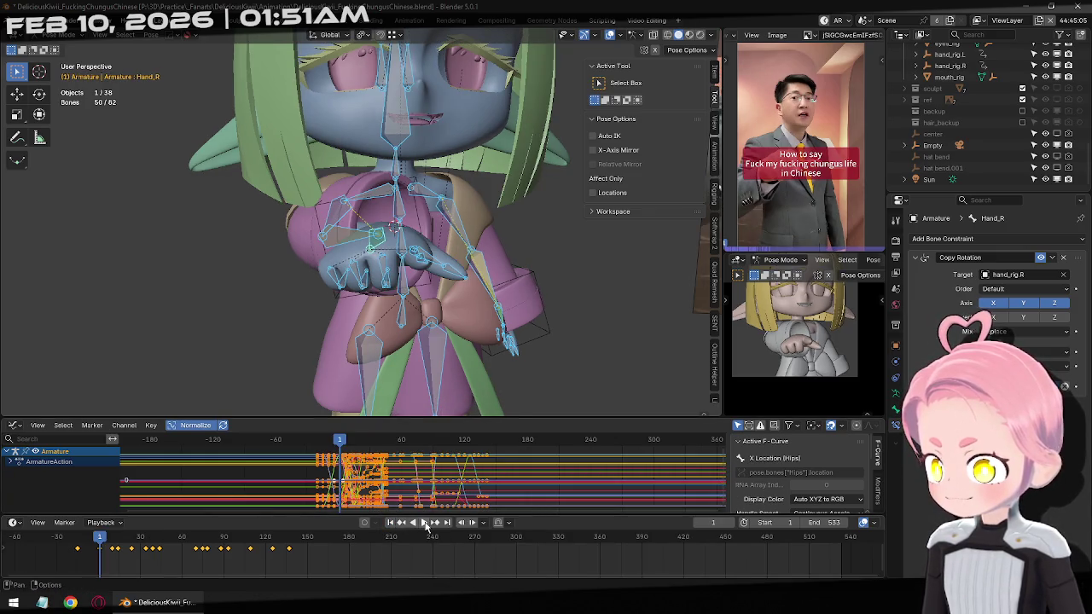
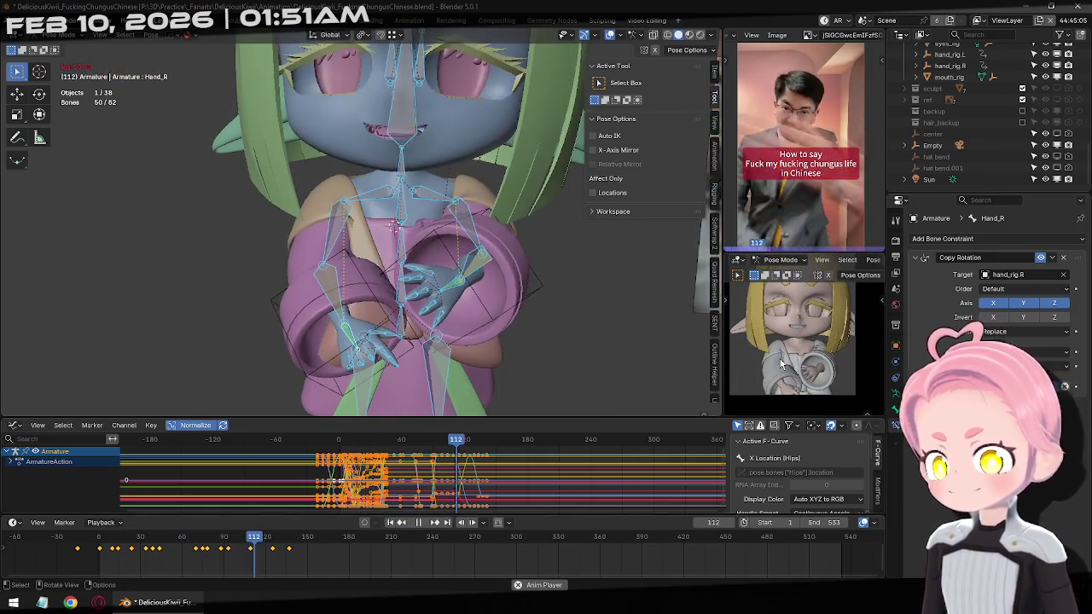
Stop playback, rewind to frame 82 and select hand_rig.R in Object Mode.
click(418, 522)
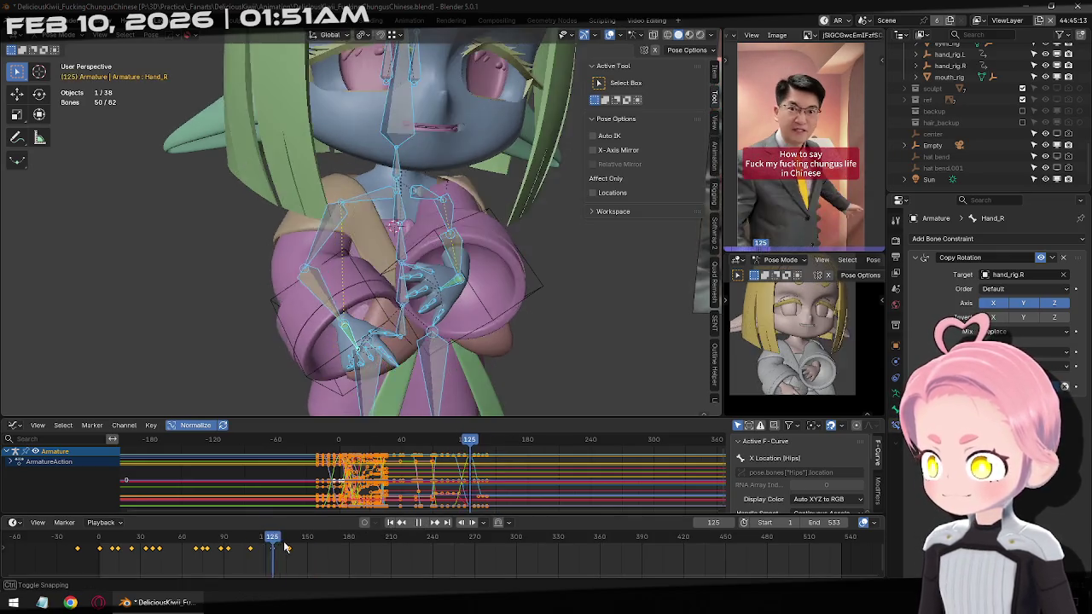
drag(313, 537, 212, 538)
key(ctrl+Tab)
click(206, 337)
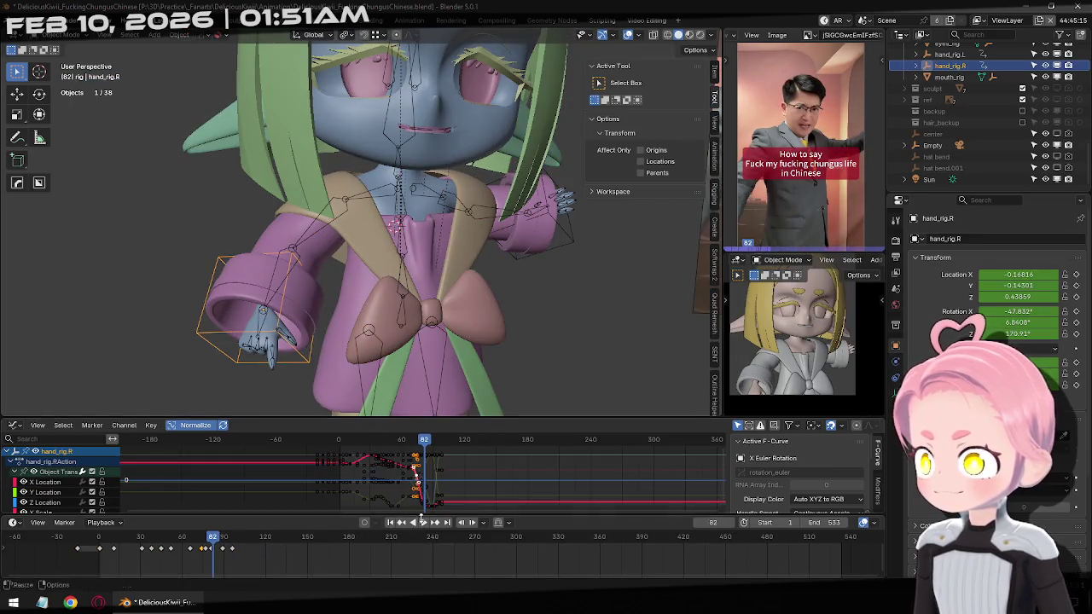
Play frames 83–130, then step through frames 101–107 to compare with the reference.
click(424, 522)
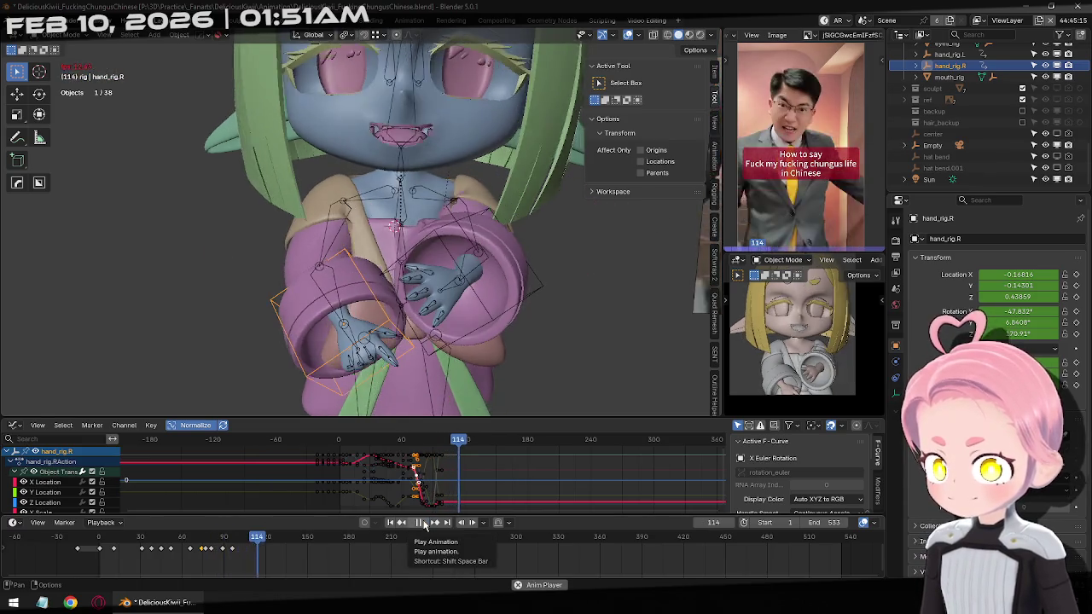
click(424, 523)
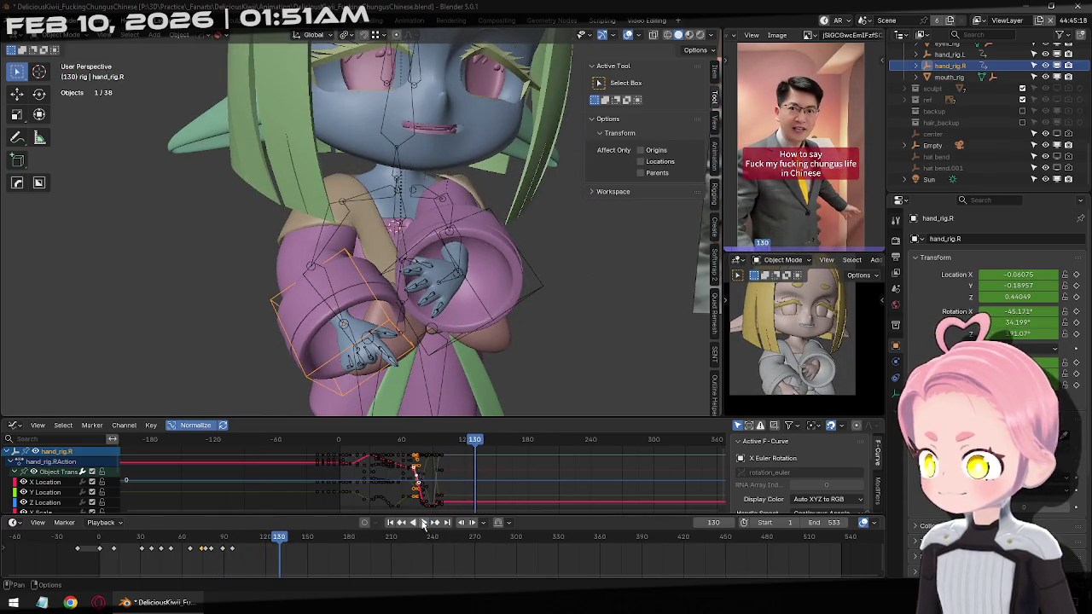
key(Left)
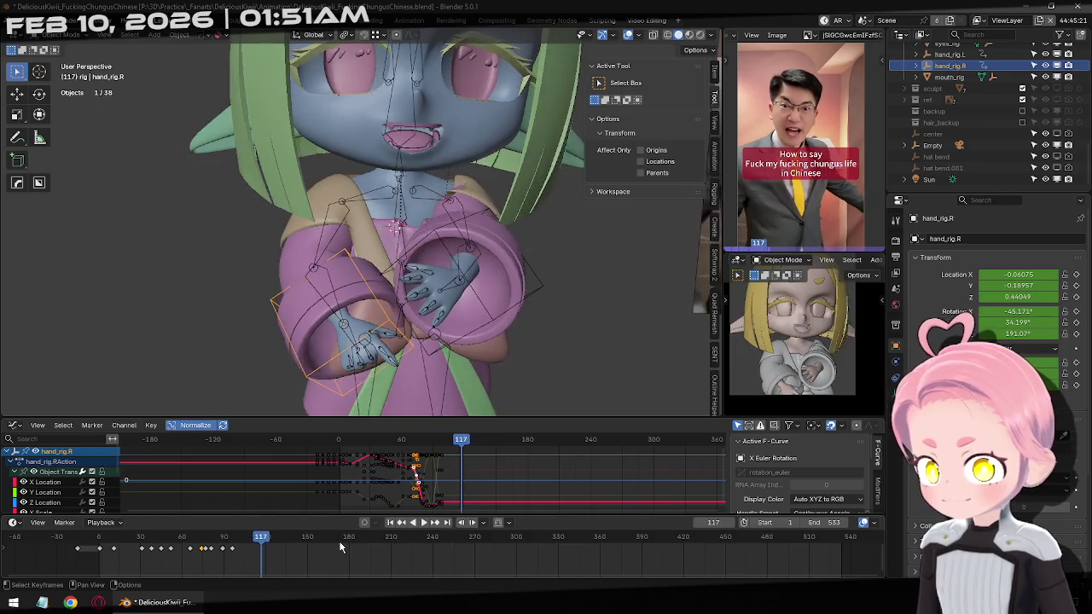
key(Right)
key(Right)
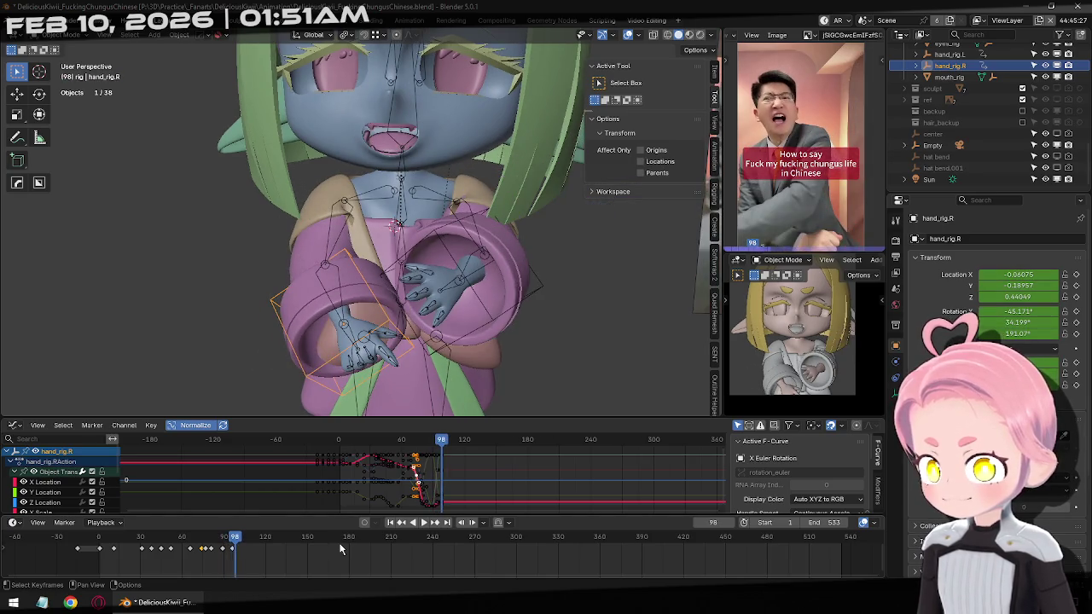
key(Right)
key(Right)
key(Right)
key(Right)
key(Right)
key(Right)
key(Right)
key(Right)
key(Right)
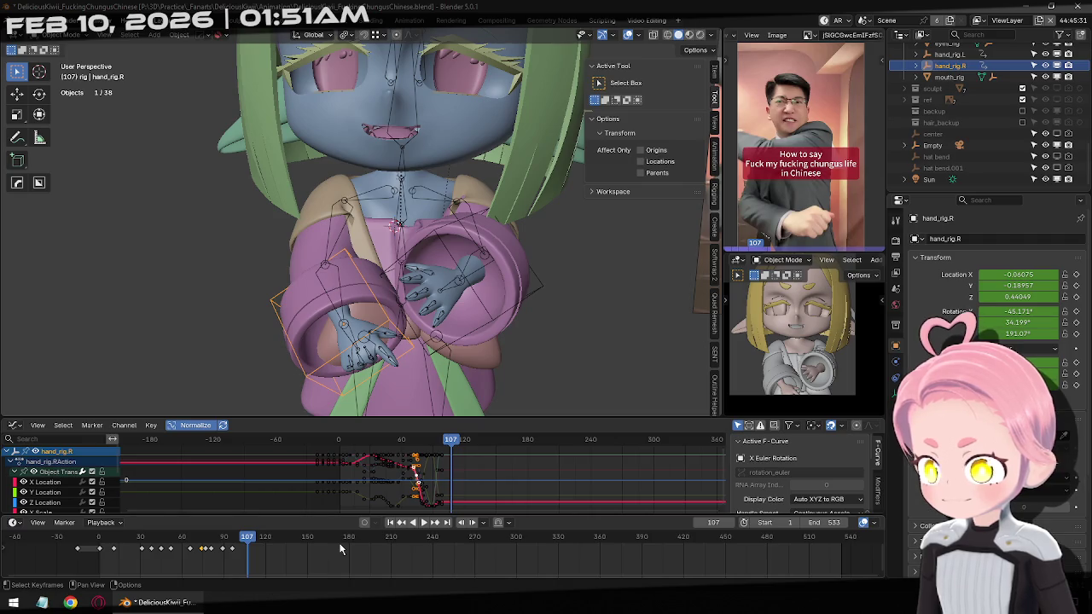
key(Left)
key(Left)
key(Left)
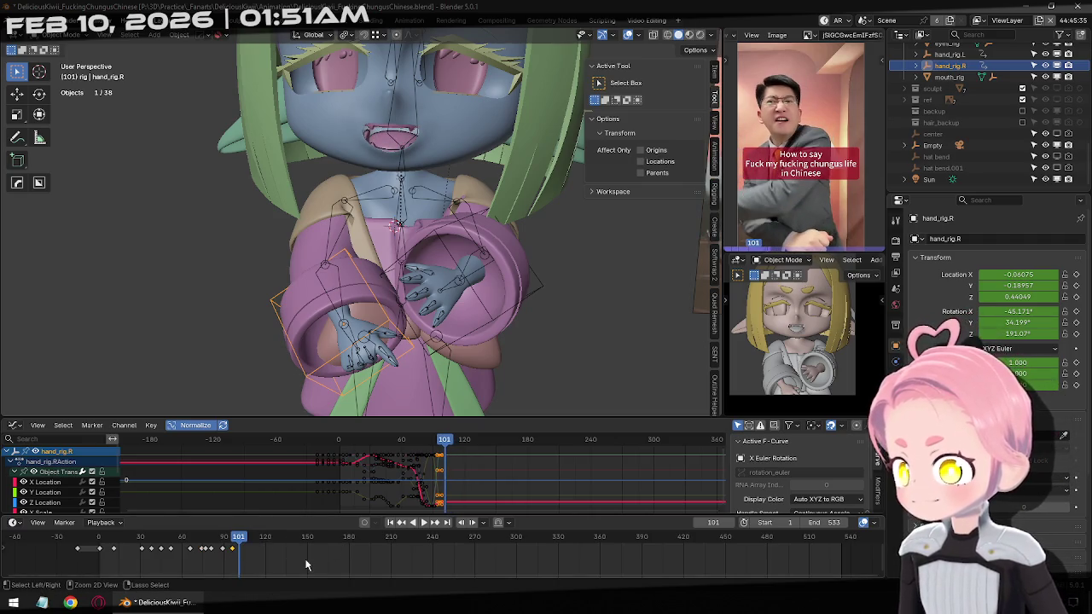
key(Right)
key(Right)
key(Right)
key(Right)
key(Right)
Move and rotate hand_rig.R at frame 107 to follow the reference gesture.
middle_drag(409, 325, 415, 318)
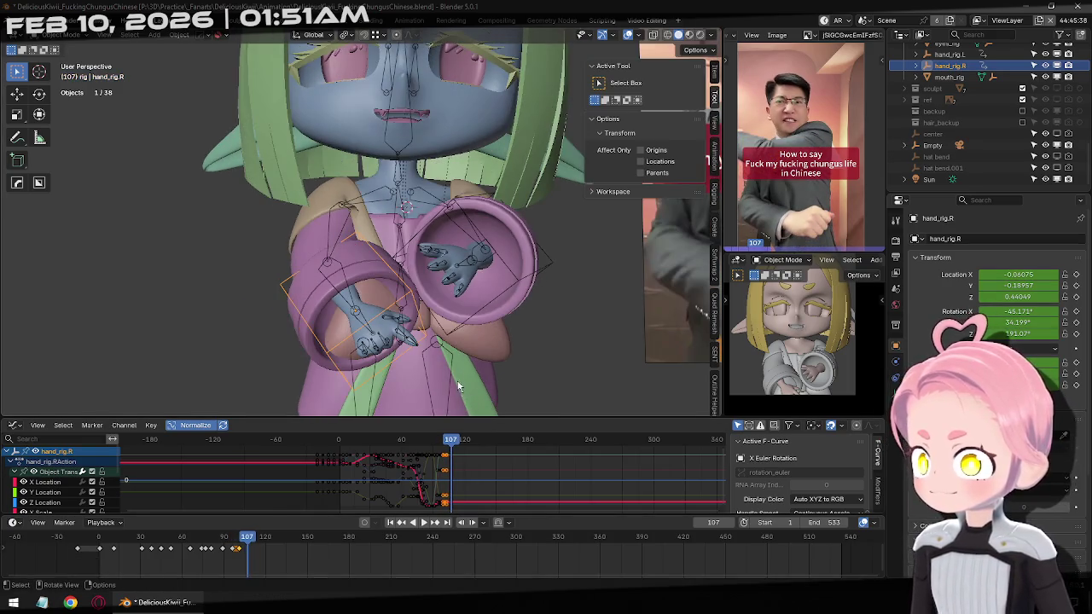
middle_drag(458, 390, 405, 329)
key(g)
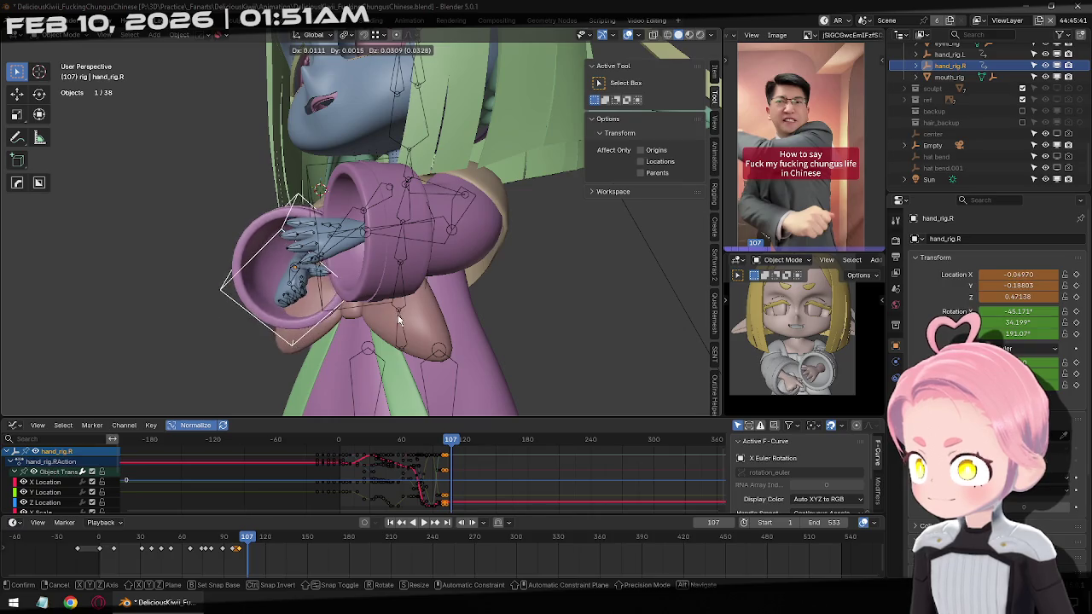
click(397, 314)
key(r)
click(562, 348)
Refine the hand's rotation by about 6° and -11.3°, then keyframe frame 107.
middle_drag(401, 287, 473, 291)
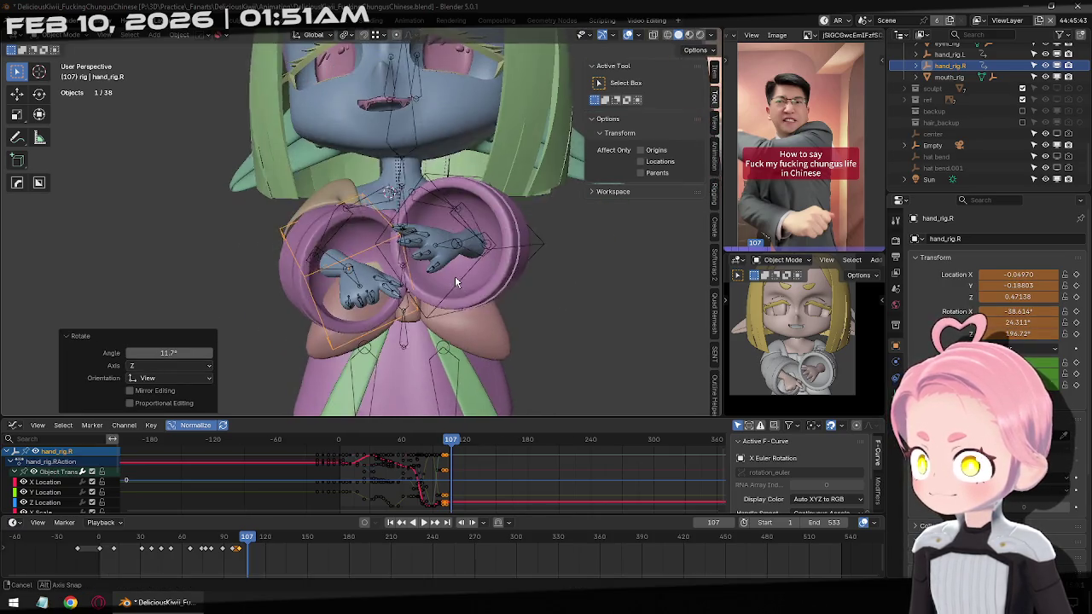
key(r)
key(r)
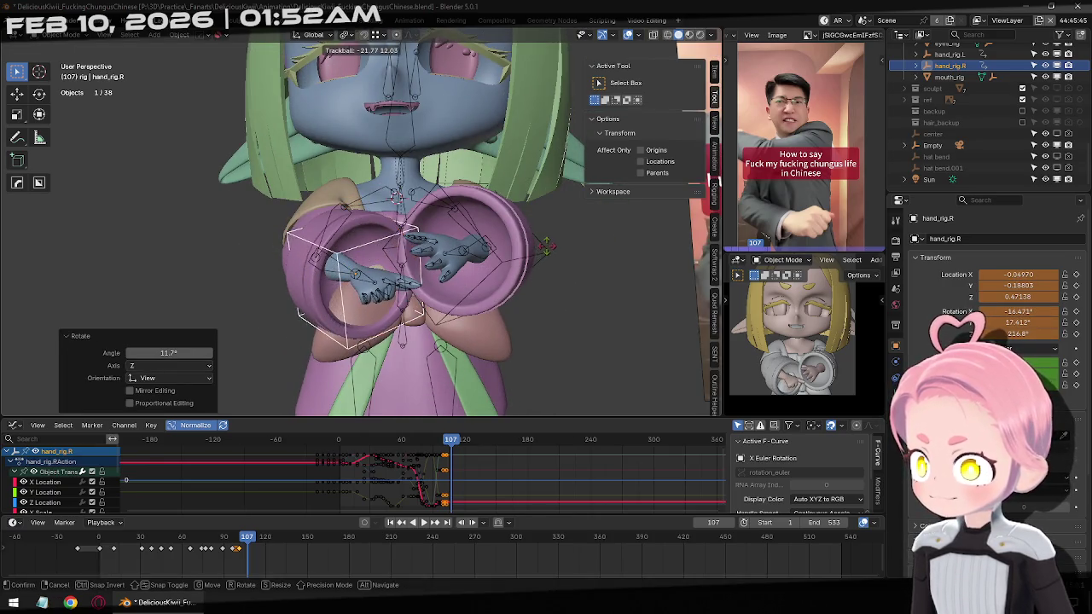
click(545, 247)
middle_drag(545, 247, 547, 237)
key(r)
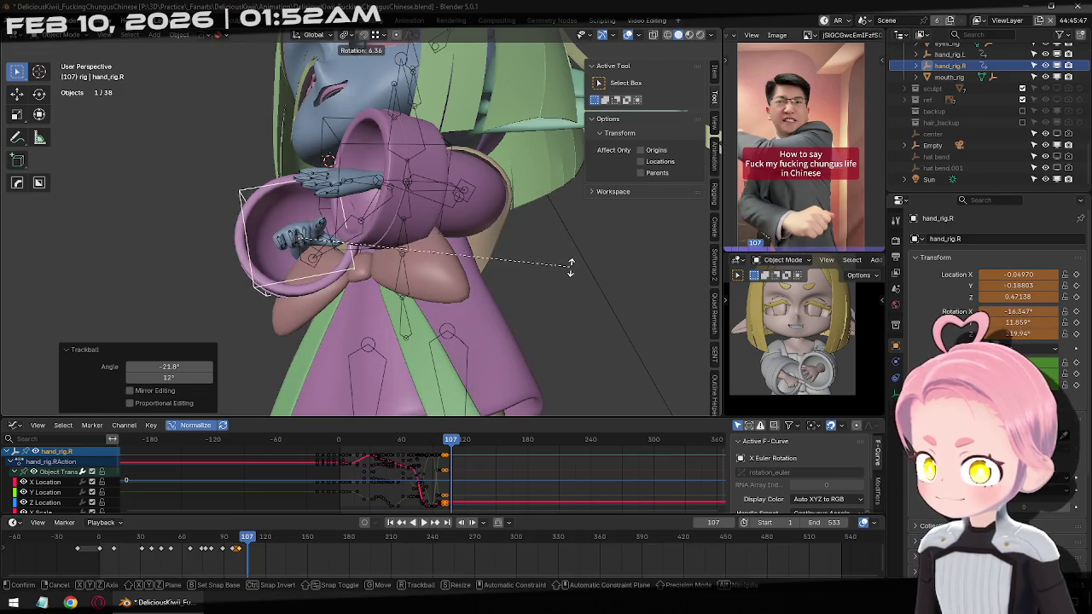
click(569, 266)
middle_drag(424, 268, 562, 256)
key(r)
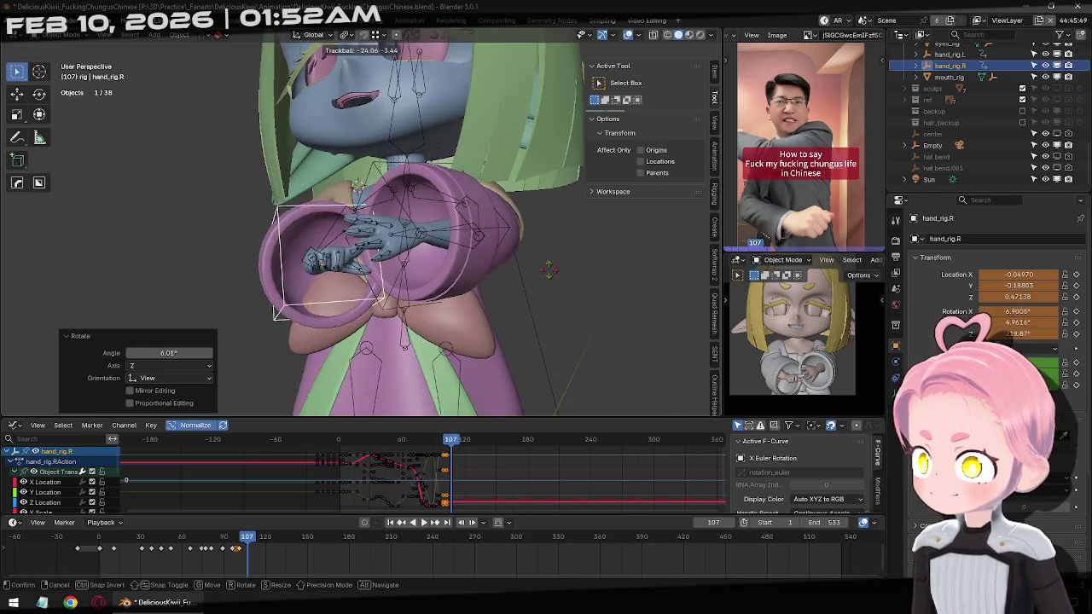
click(532, 215)
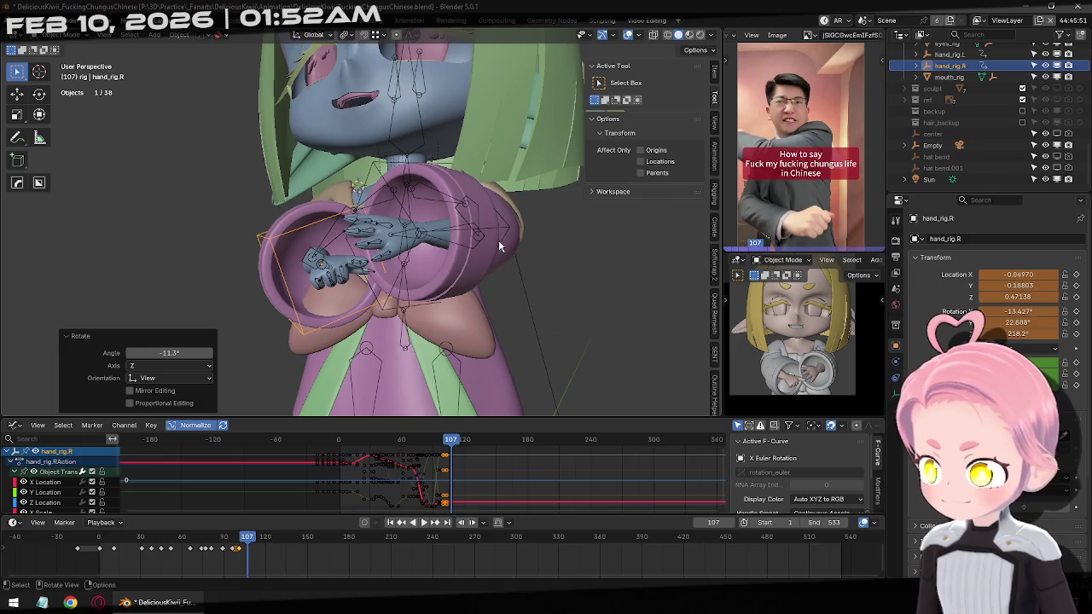
key(i)
At frame 115, move the right hand down and left and rotate it.
key(Right)
key(Right)
key(Right)
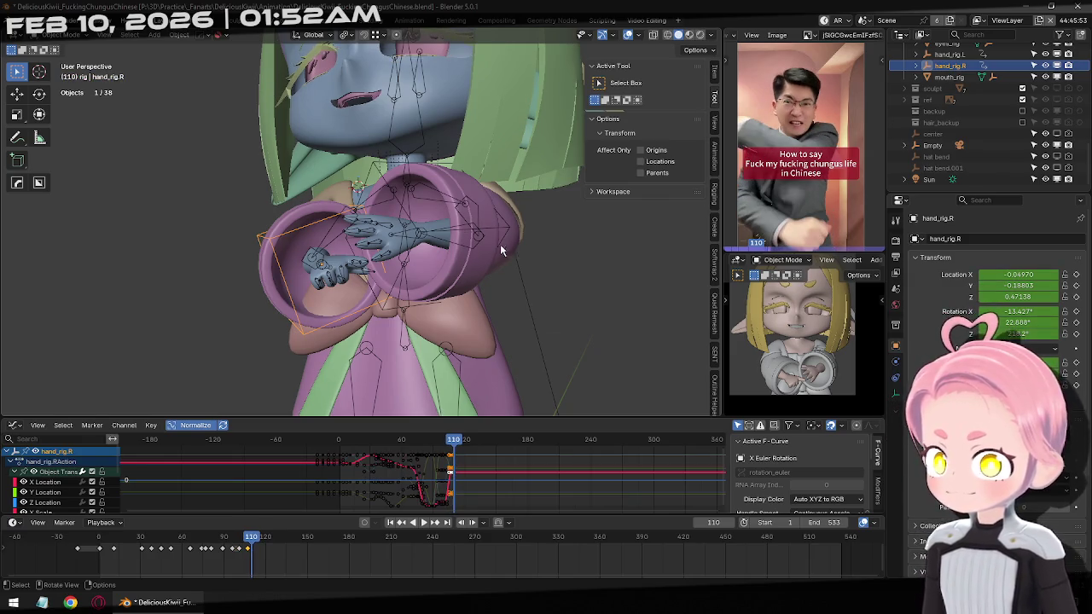
key(Right)
key(Right)
key(Right)
key(Right)
key(Right)
mouse_move(498, 241)
middle_down()
mouse_move(455, 218)
mouse_move(514, 218)
middle_up()
key(g)
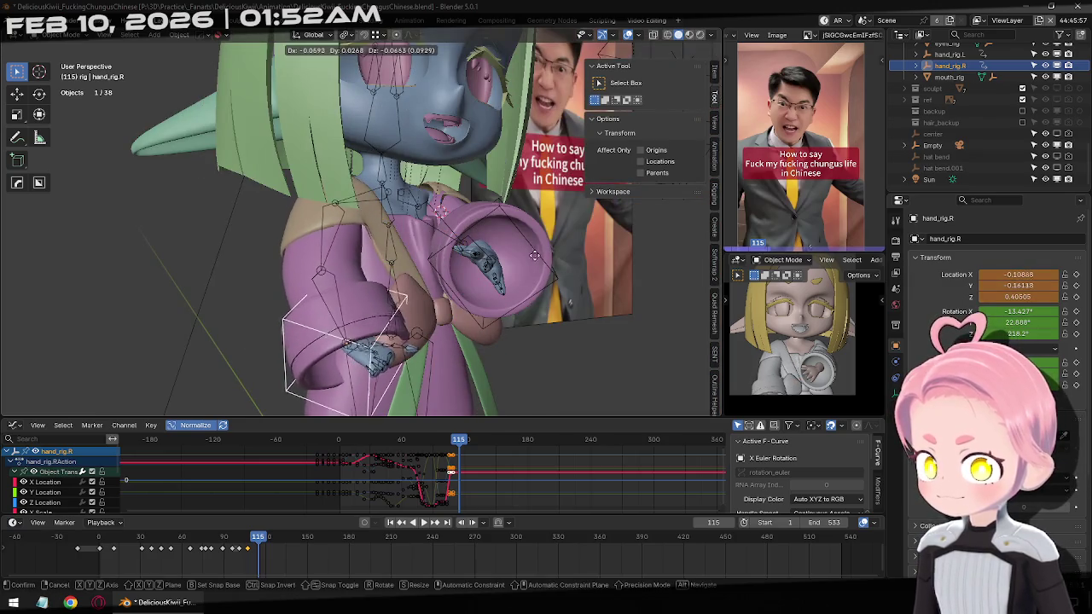
click(475, 230)
key(r)
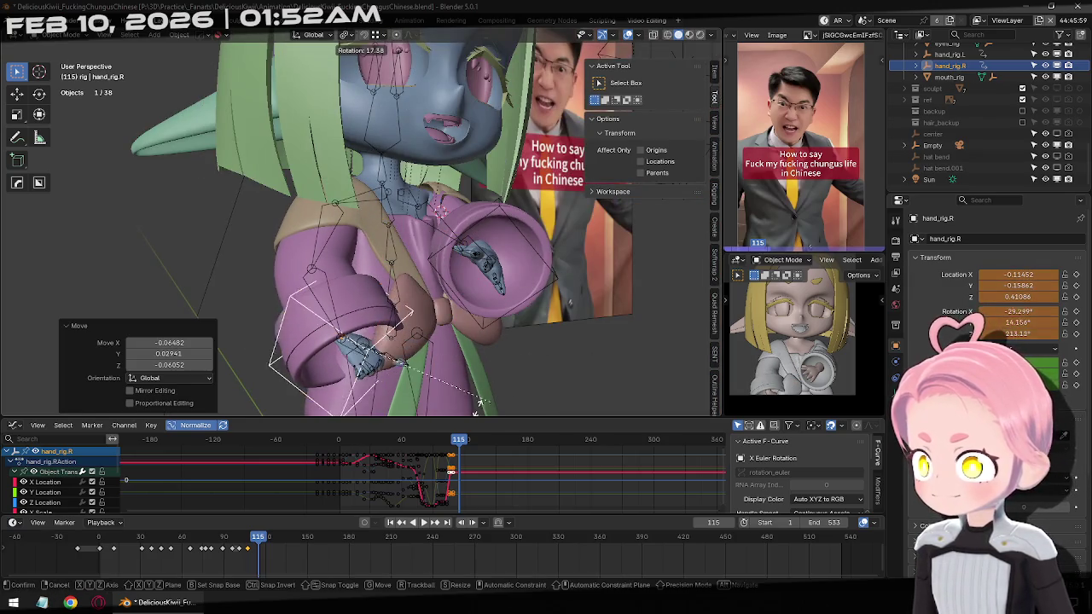
click(435, 39)
Further rotate and reposition the right hand beside the hip at frame 115.
middle_drag(435, 39, 490, 191)
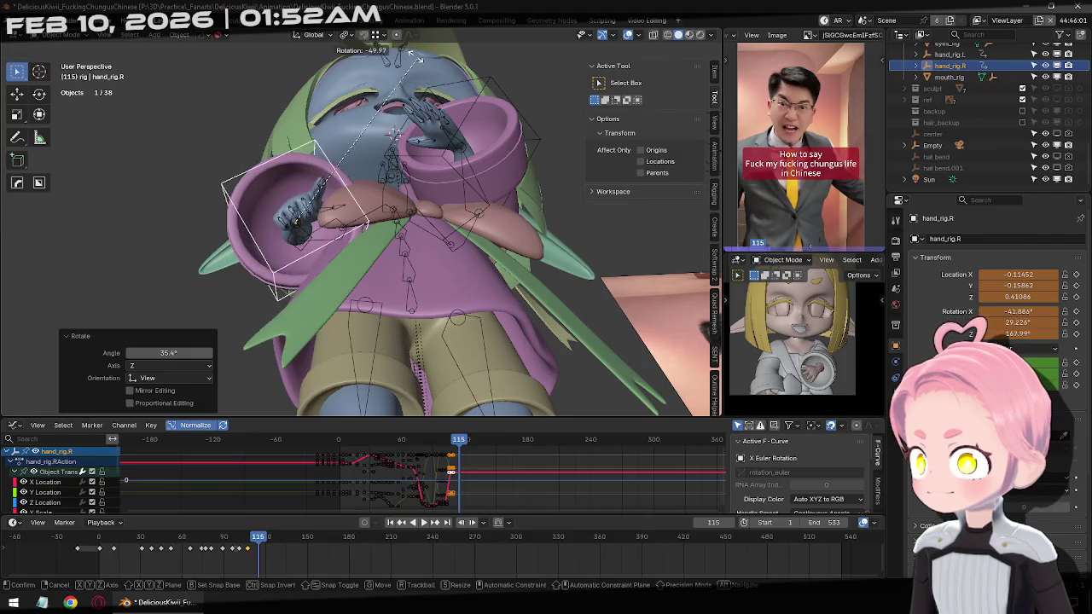
key(r)
key(r)
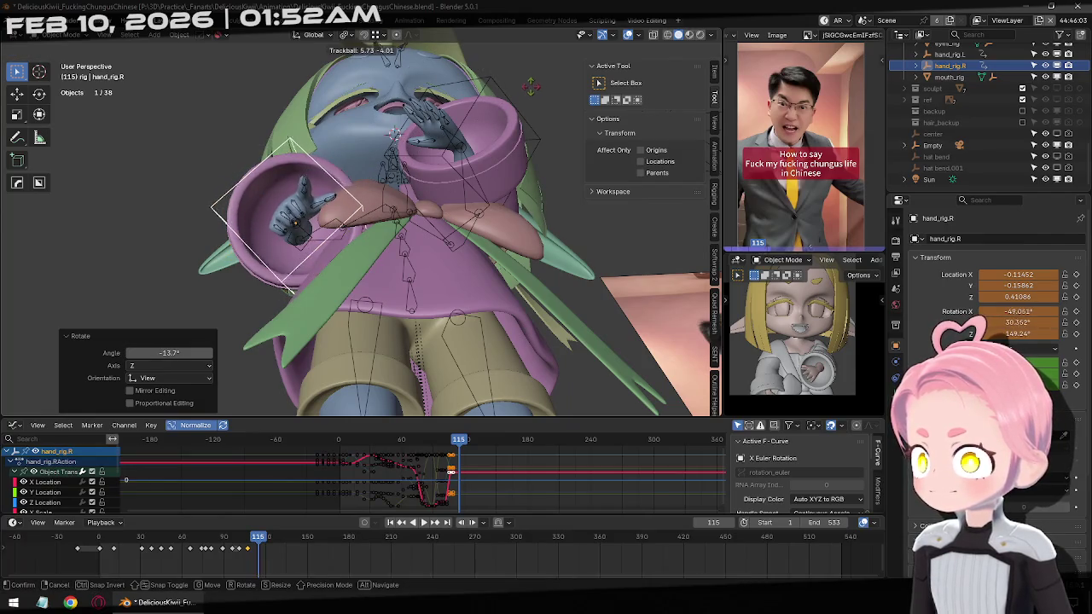
click(518, 102)
middle_drag(518, 102, 290, 239)
key(g)
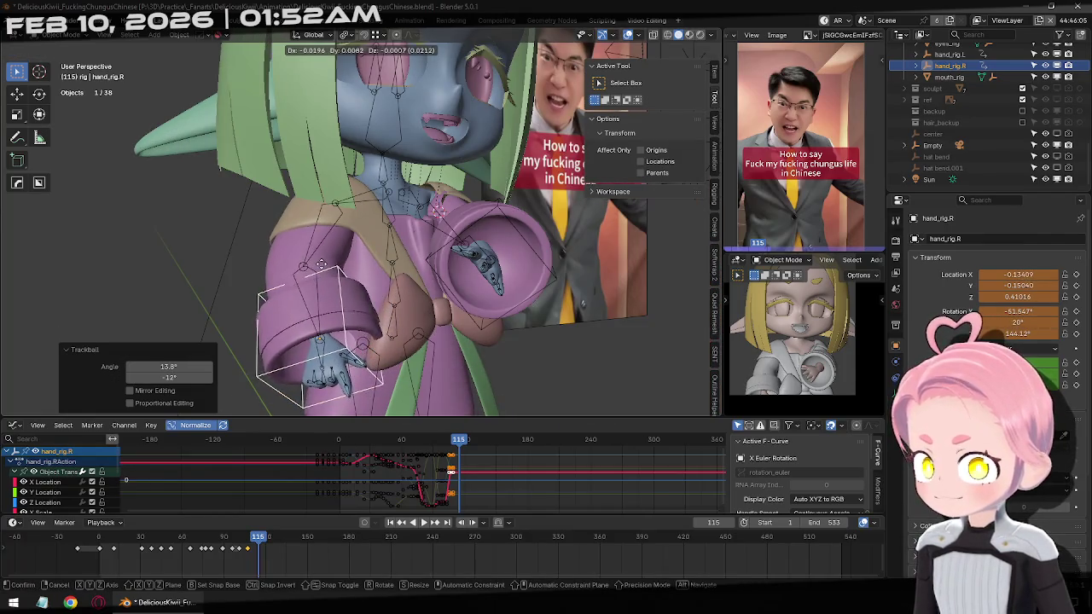
click(216, 253)
mouse_move(215, 254)
middle_down()
mouse_move(341, 290)
mouse_move(383, 315)
middle_up()
key(g)
click(479, 299)
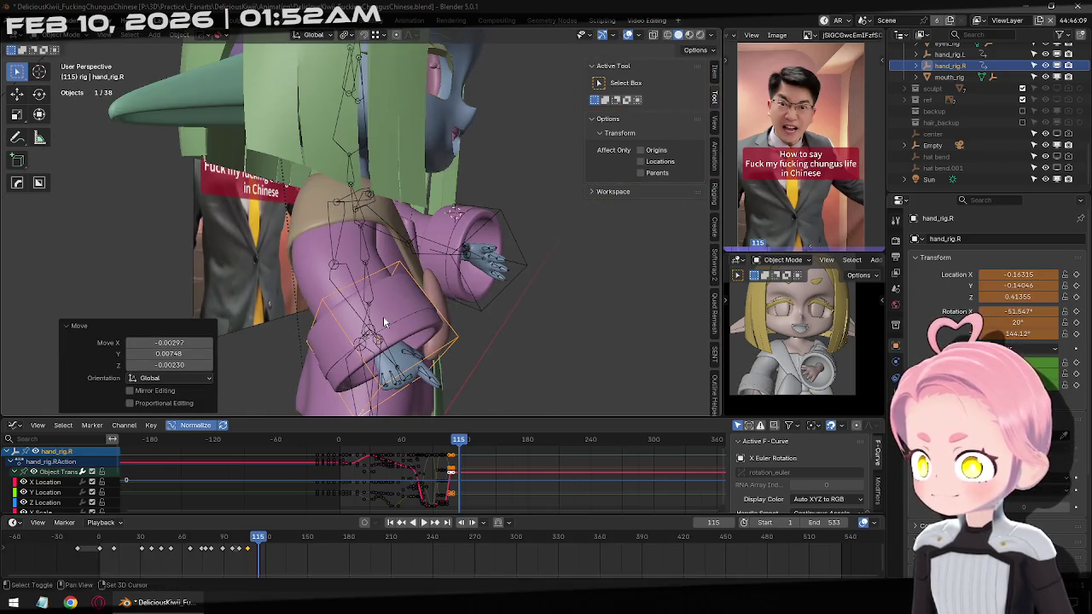
Preview to frame 119, return to 115, fine-tune the hand about 10.5°, view from front.
key(space)
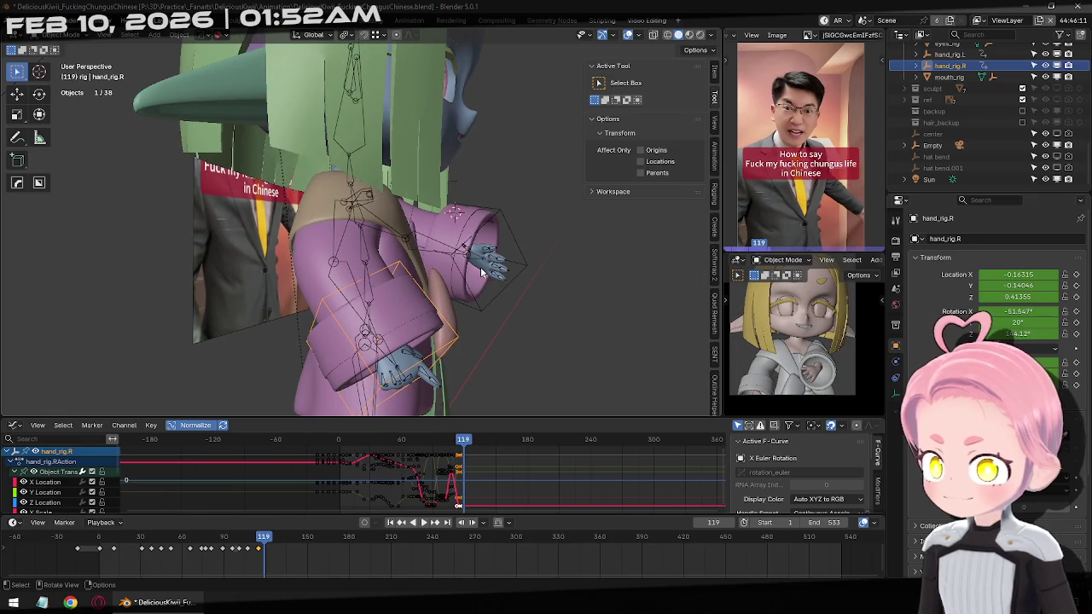
middle_drag(525, 282, 517, 290)
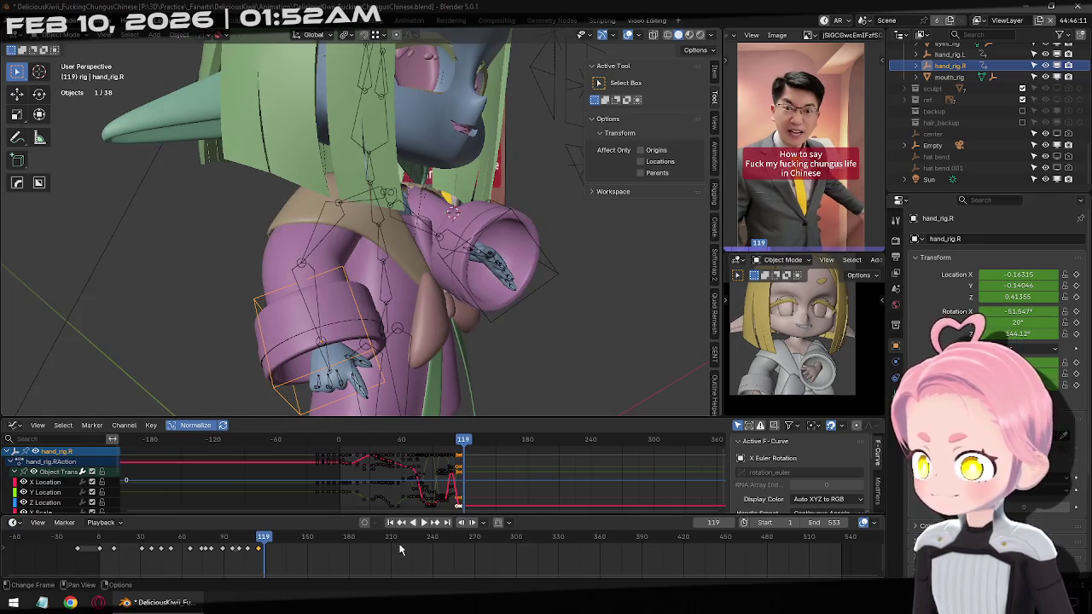
click(402, 526)
middle_drag(478, 333, 503, 354)
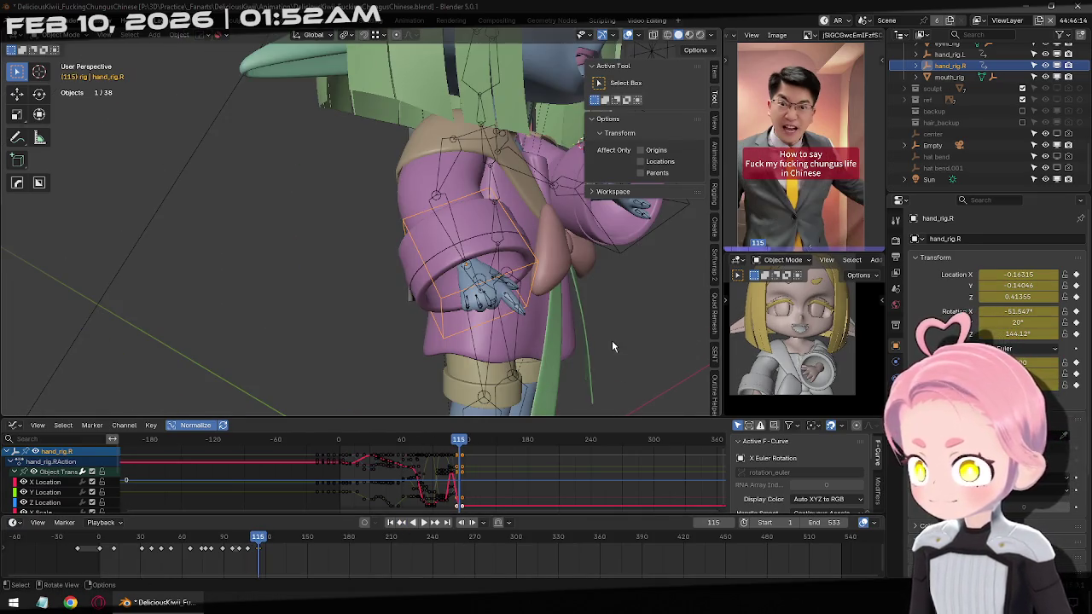
key(g)
click(504, 356)
key(r)
click(506, 348)
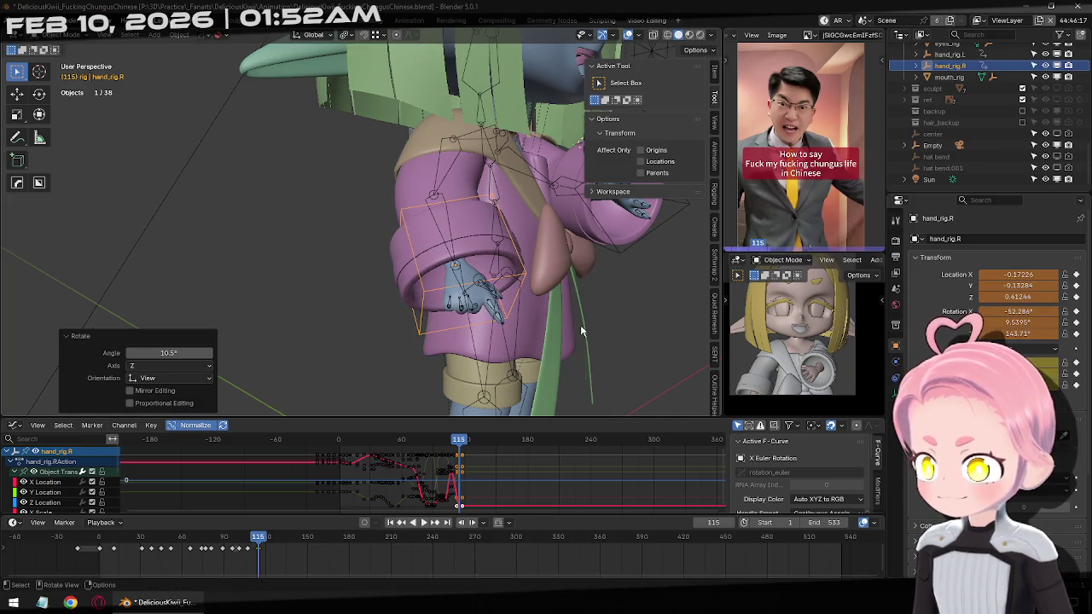
key(g)
click(508, 338)
middle_drag(508, 338, 471, 335)
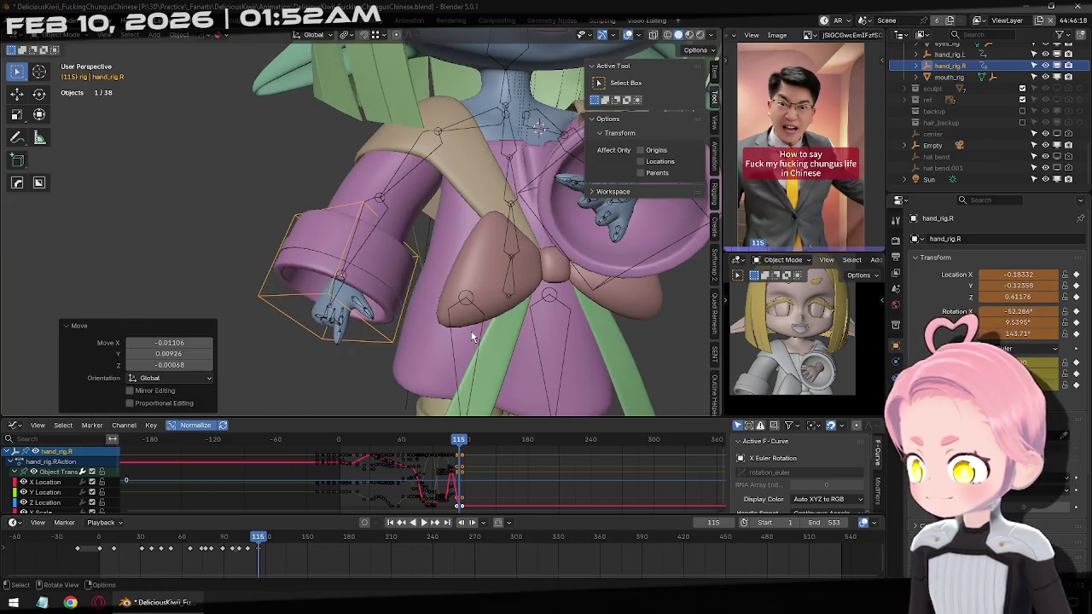
key(KP_1)
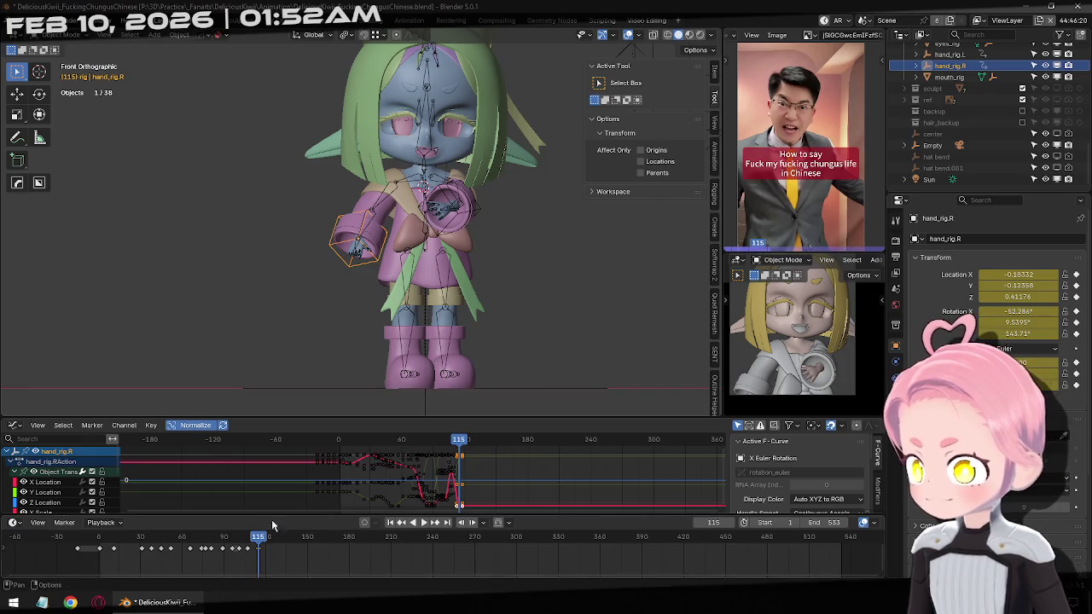
drag(260, 542, 195, 539)
key(space)
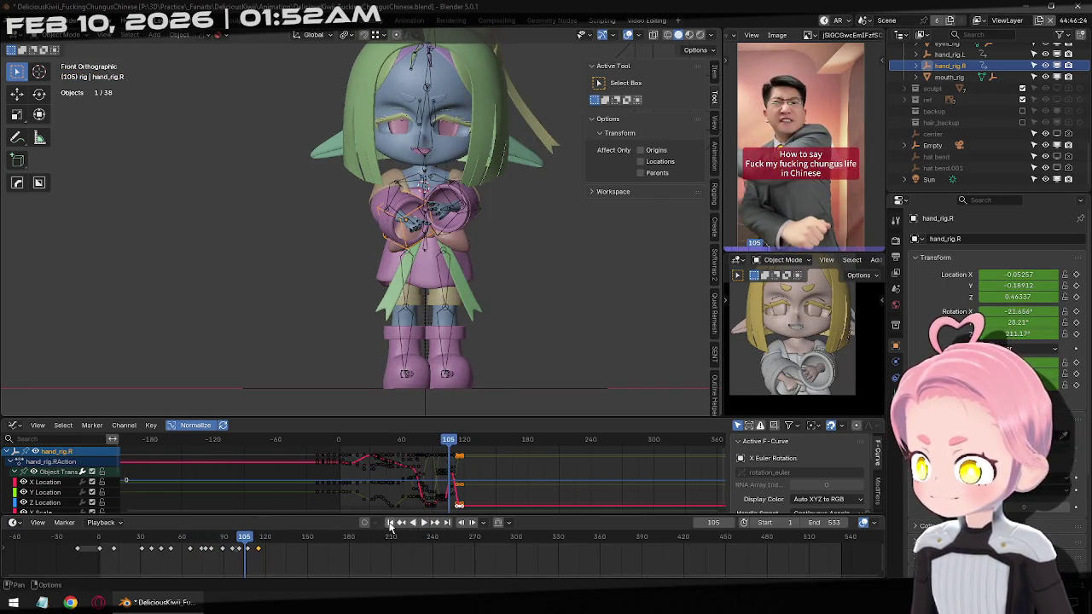
click(389, 523)
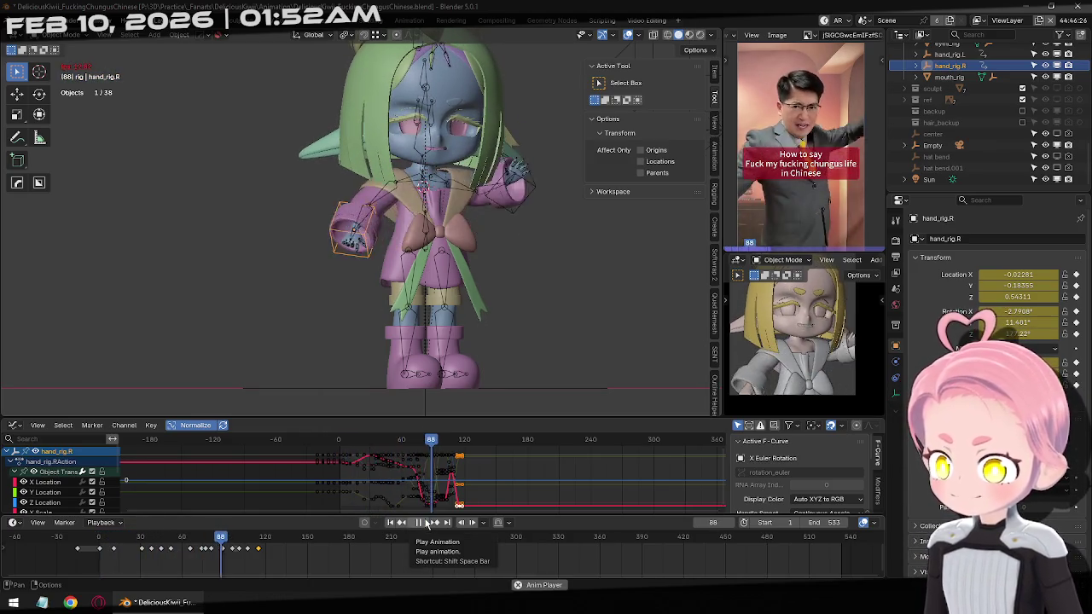
click(419, 523)
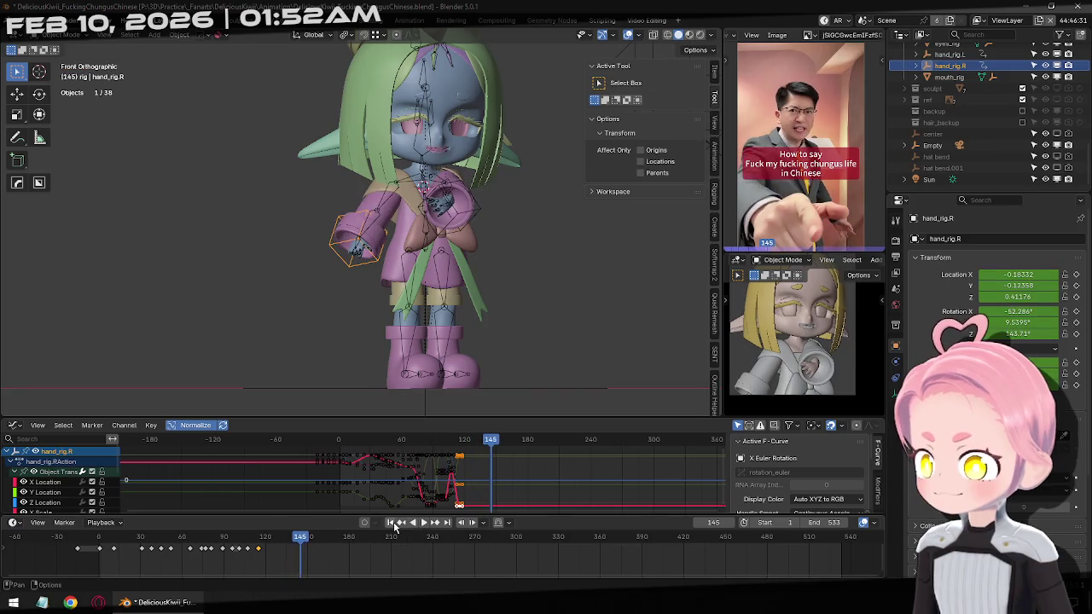
mouse_move(302, 543)
mouse_down()
mouse_move(246, 543)
mouse_move(284, 553)
mouse_up()
key(space)
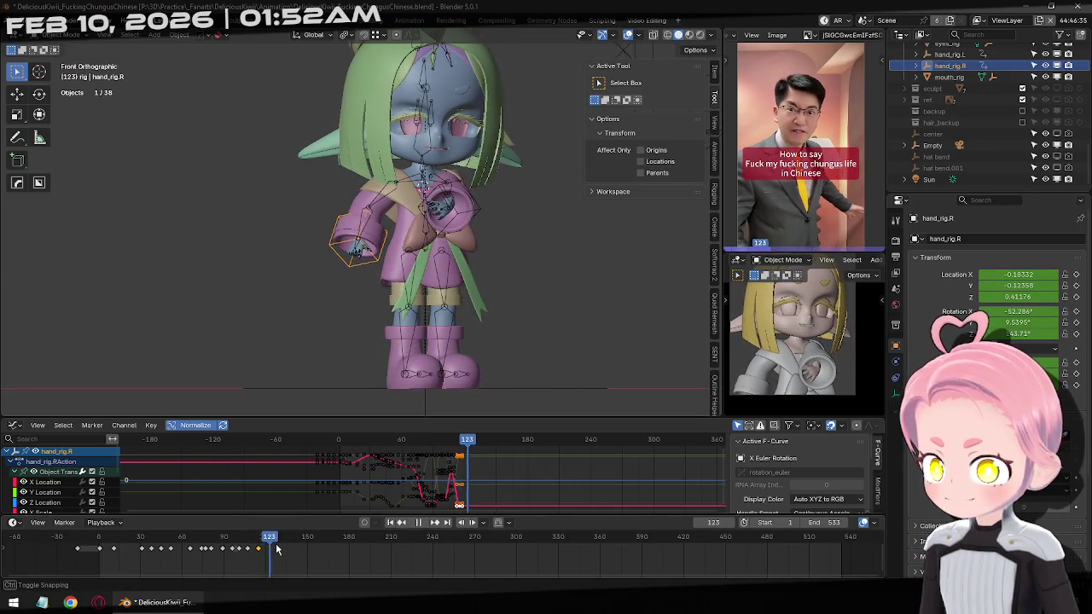
click(401, 523)
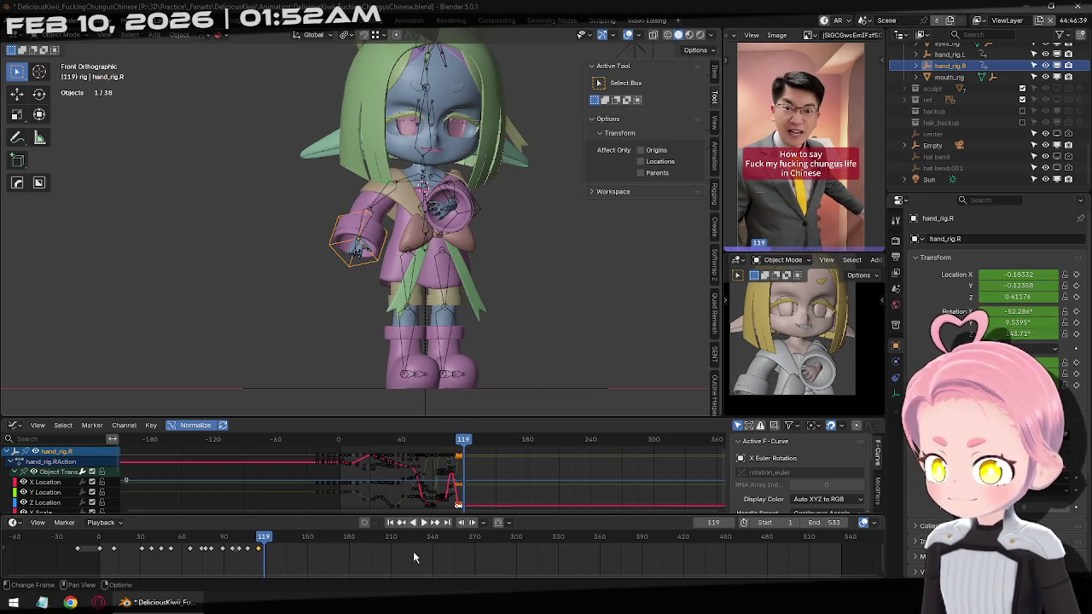
scroll(378, 298, up, 3)
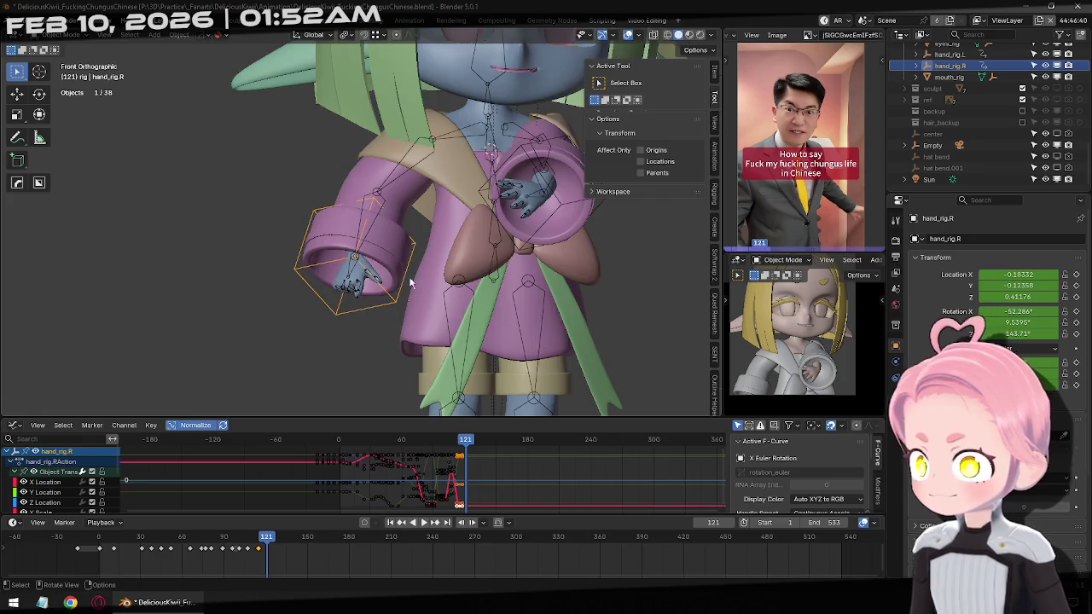
Move and rotate hand_rig.R toward the reference's pointing pose.
key(g)
alt+middle_drag(453, 263, 24, 344)
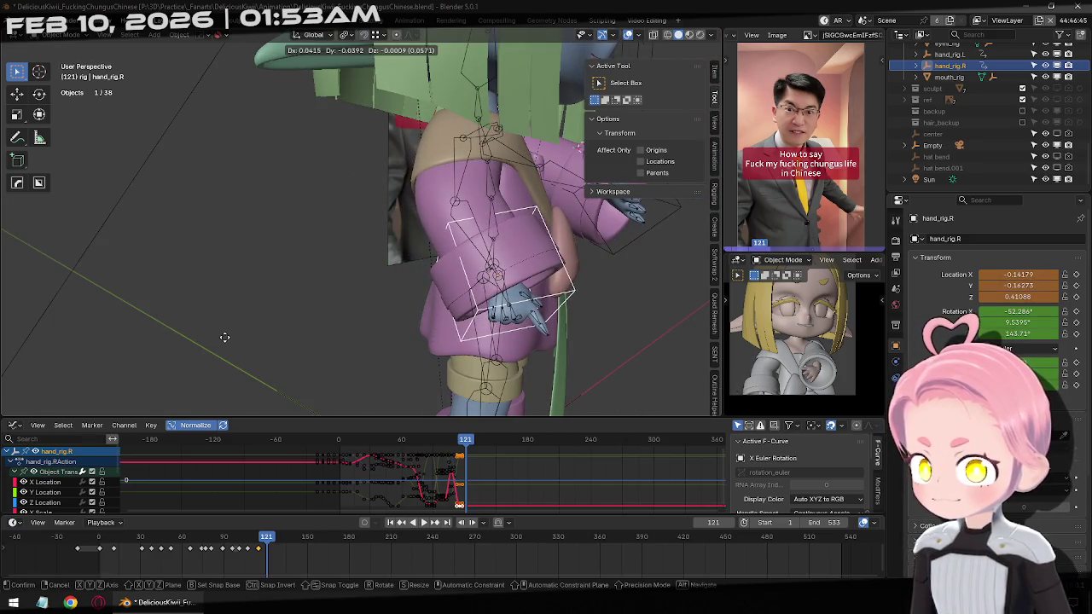
click(461, 335)
middle_drag(461, 335, 499, 314)
key(g)
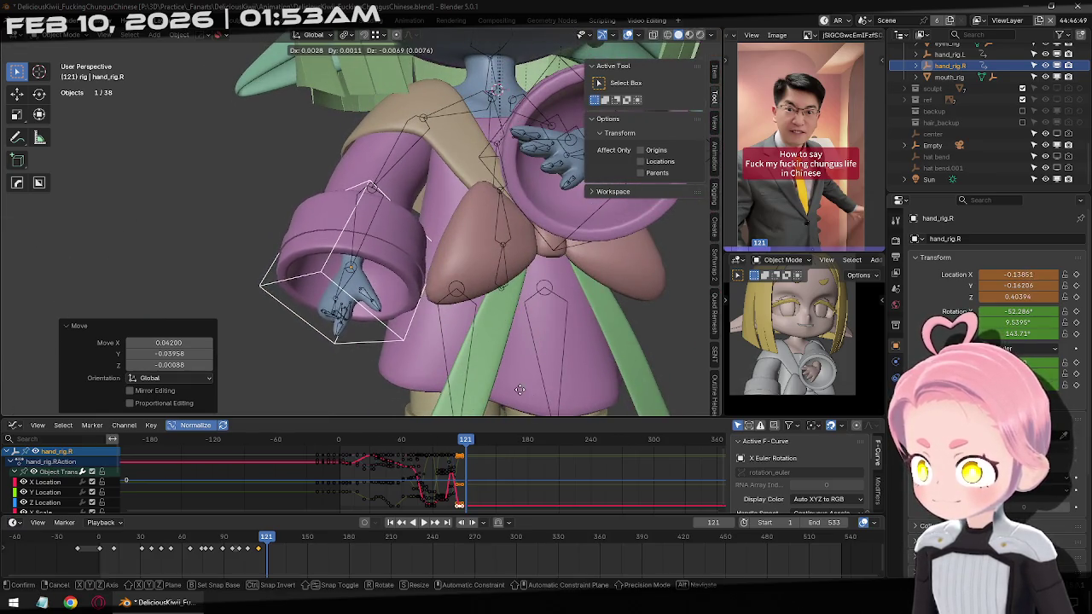
click(495, 367)
mouse_move(495, 367)
middle_down()
mouse_move(476, 318)
mouse_move(511, 341)
mouse_move(527, 311)
middle_up()
key(r)
click(608, 367)
Step through frames 128–134 comparing the hand pose.
key(Right)
key(Right)
key(Right)
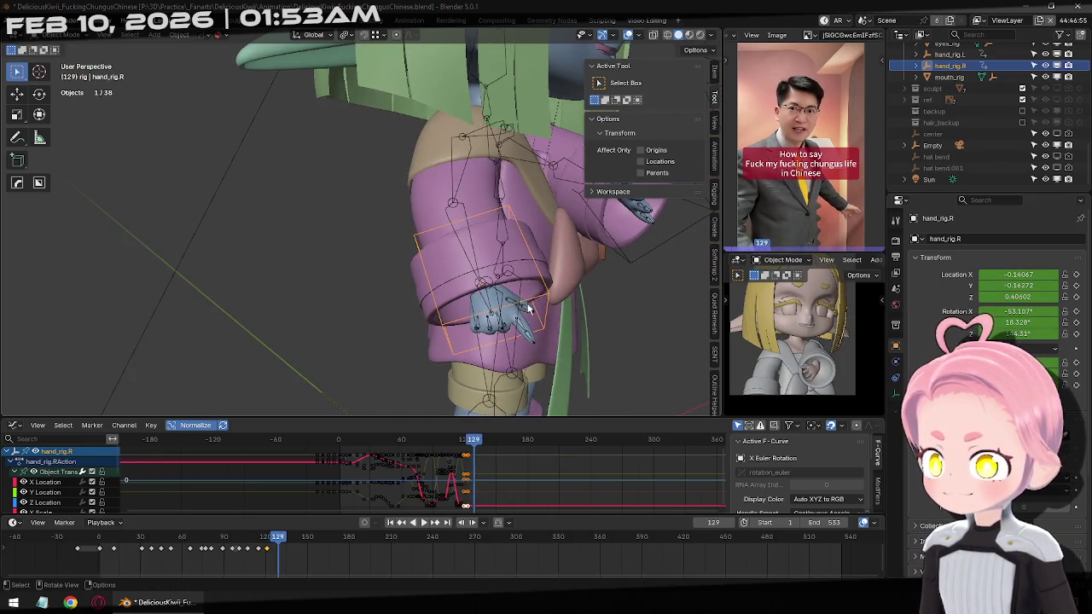
key(Left)
key(Left)
key(Left)
key(Right)
key(Right)
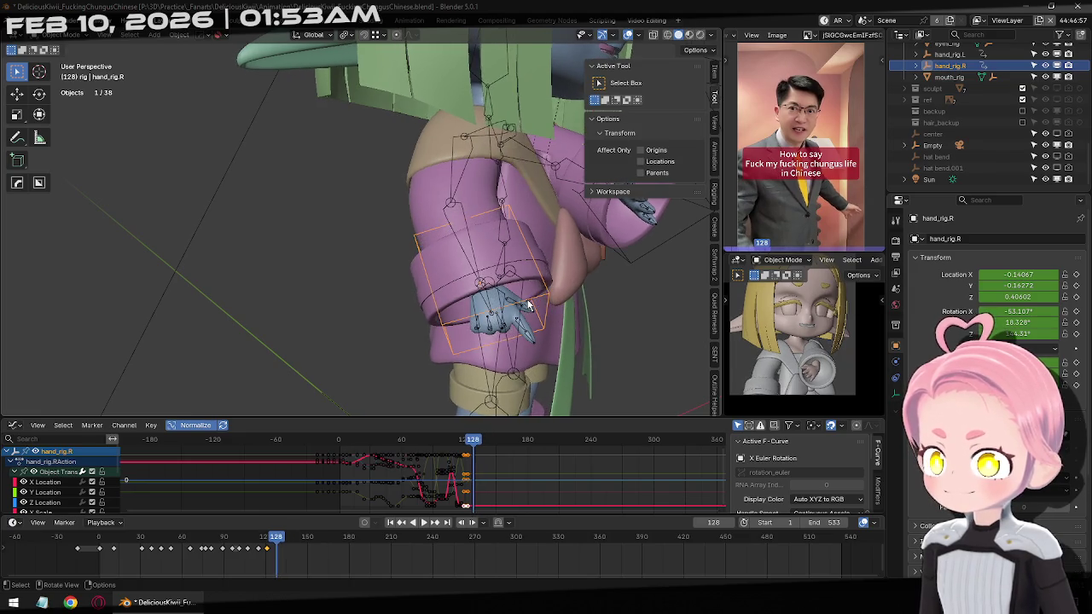
key(Right)
key(Right)
key(Right)
key(Right)
key(Right)
key(Right)
Move the hand, trackball-rotate it -11.9°, and keyframe it at frame 134.
mouse_move(527, 305)
middle_down()
mouse_move(456, 299)
mouse_move(468, 299)
middle_up()
key(g)
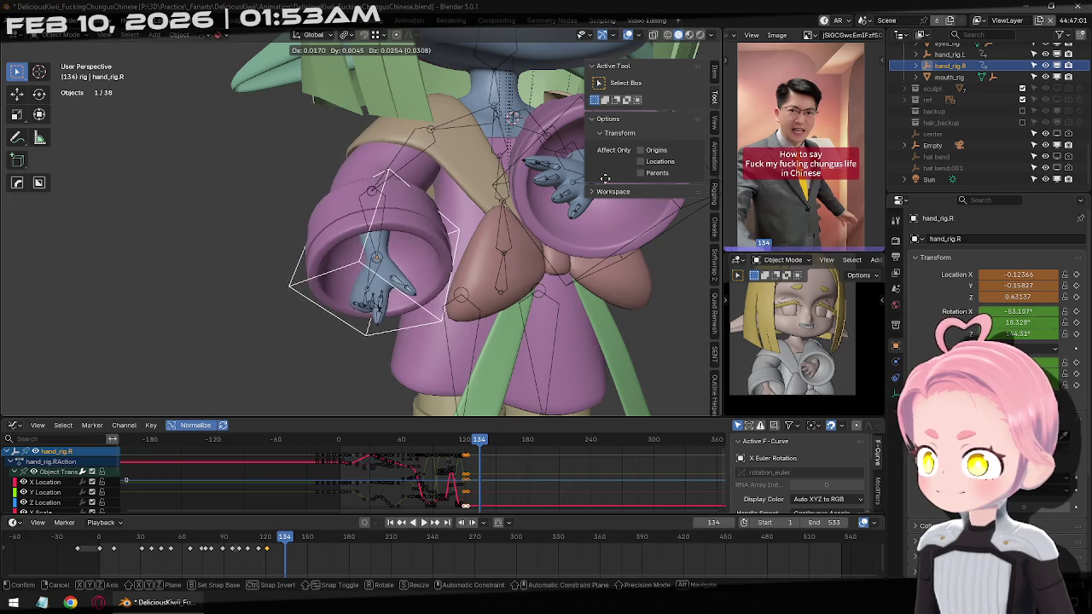
click(465, 354)
middle_drag(465, 353, 610, 341)
key(r)
key(r)
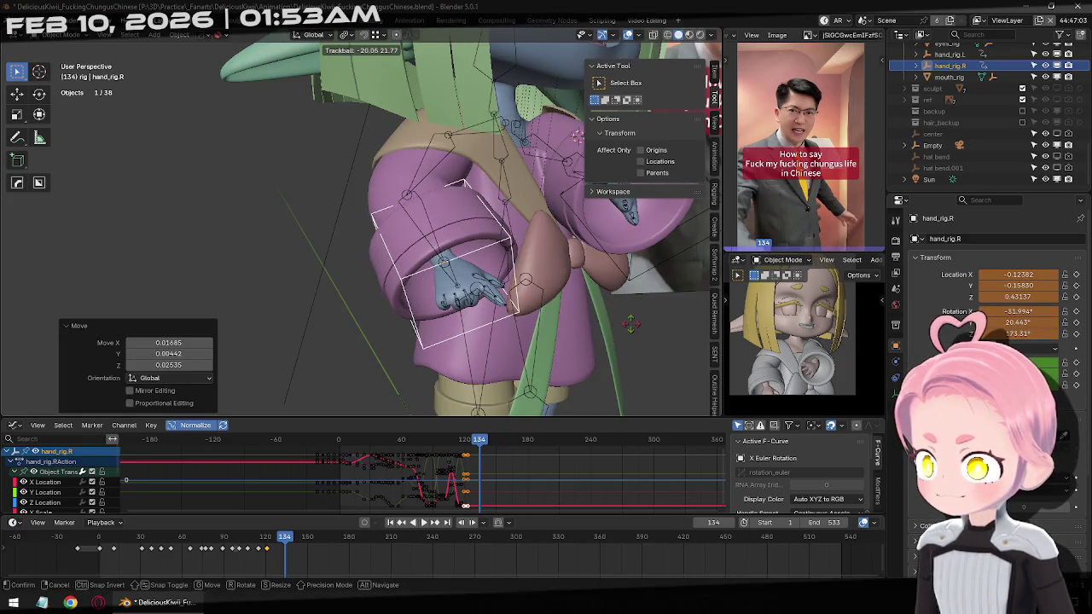
click(630, 322)
key(r)
click(634, 266)
middle_drag(634, 267, 518, 226)
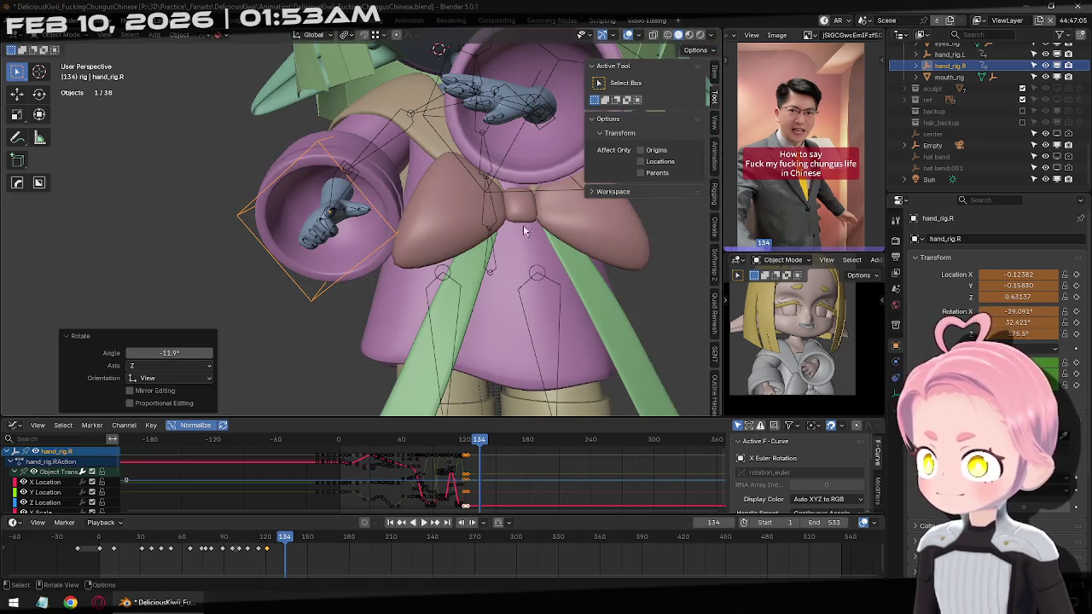
key(i)
At frame 136, move the hand and rotate it to 6.17°.
key(Right)
key(Right)
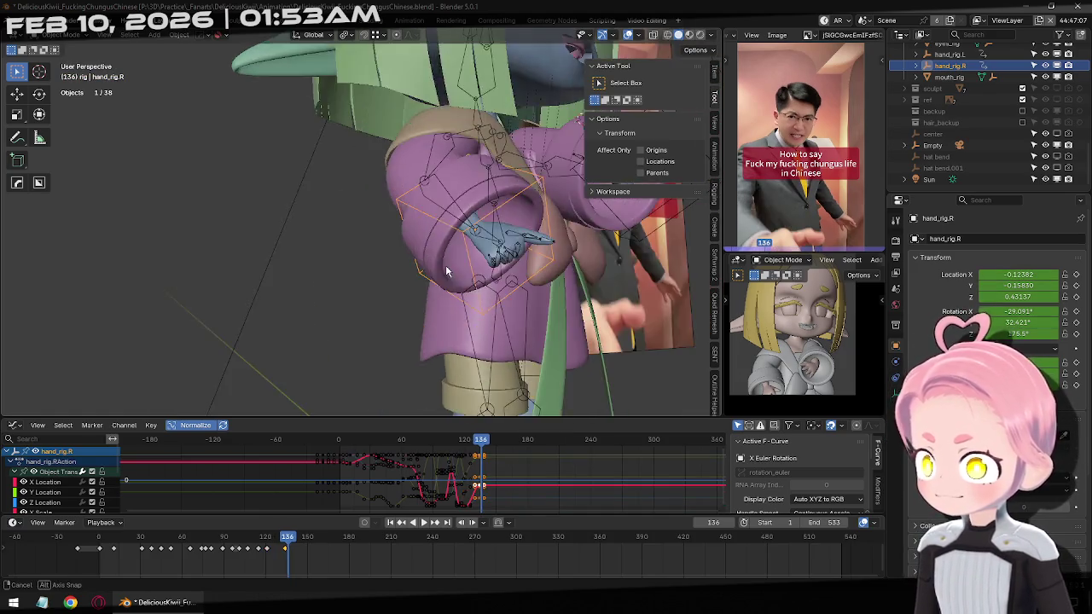
middle_drag(453, 229, 401, 352)
key(g)
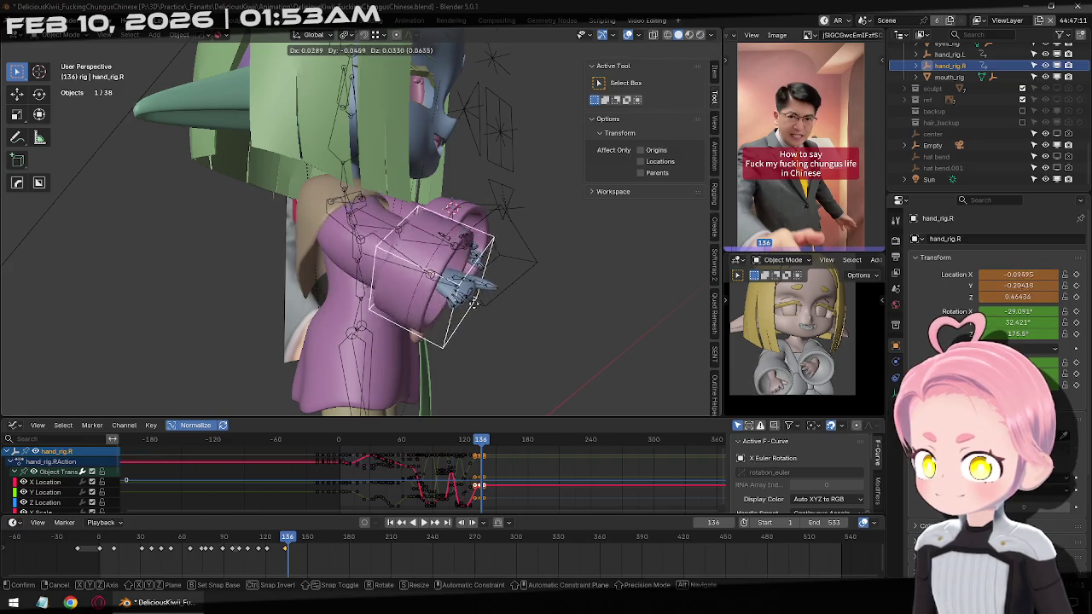
click(452, 315)
mouse_move(452, 316)
middle_down()
mouse_move(383, 291)
mouse_move(563, 251)
middle_up()
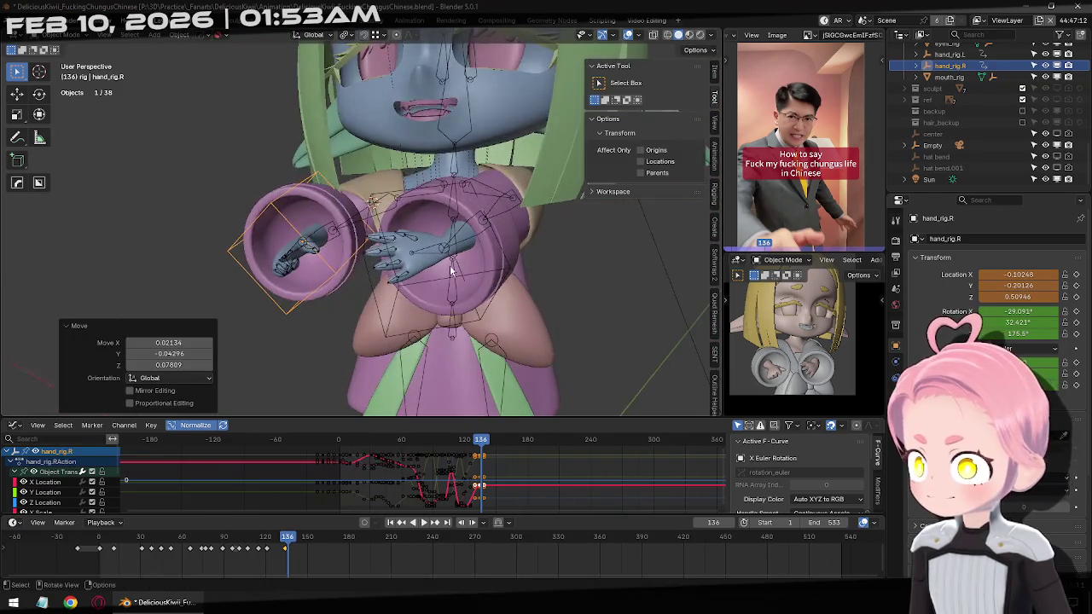
key(r)
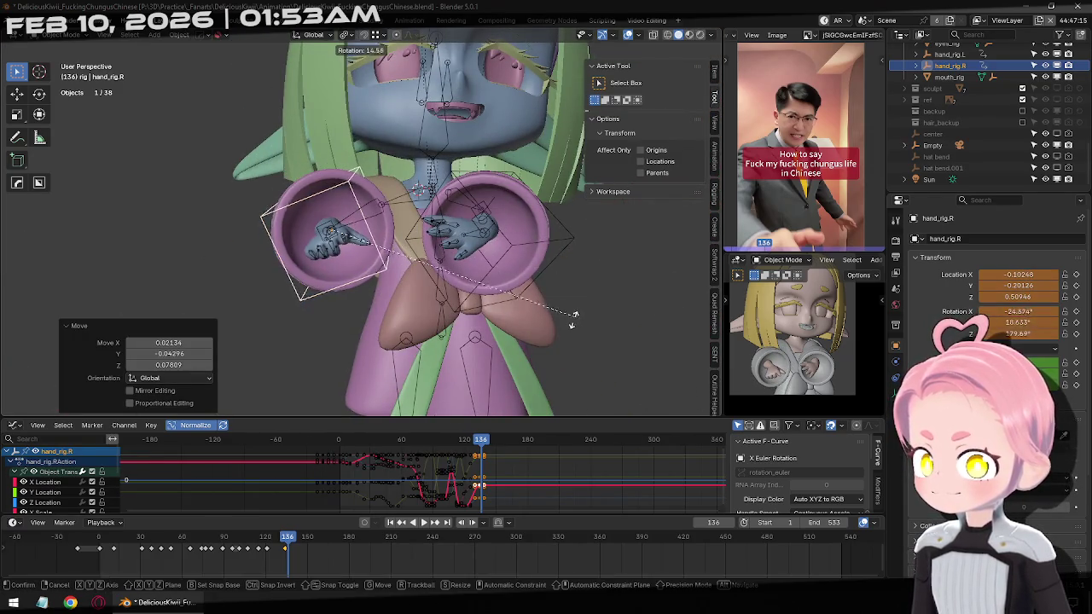
click(556, 285)
key(r)
key(r)
click(561, 307)
Apply a 24.1° trackball rotation, reposition the hand, and keyframe frame 136.
key(r)
click(542, 269)
key(r)
key(r)
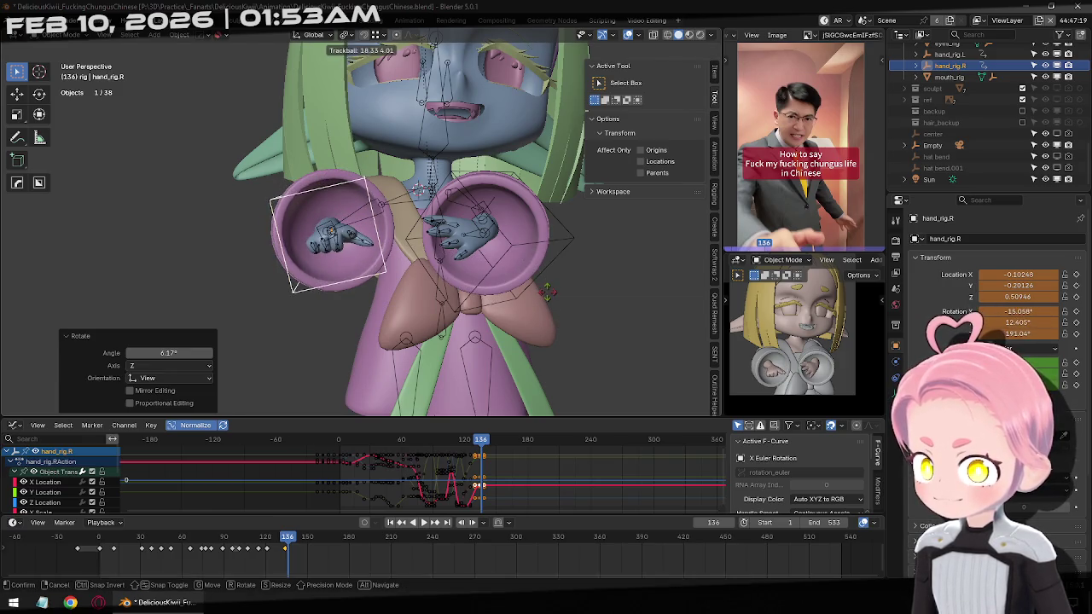
click(550, 297)
mouse_move(550, 297)
middle_down()
mouse_move(452, 299)
mouse_move(561, 276)
middle_up()
key(g)
click(449, 296)
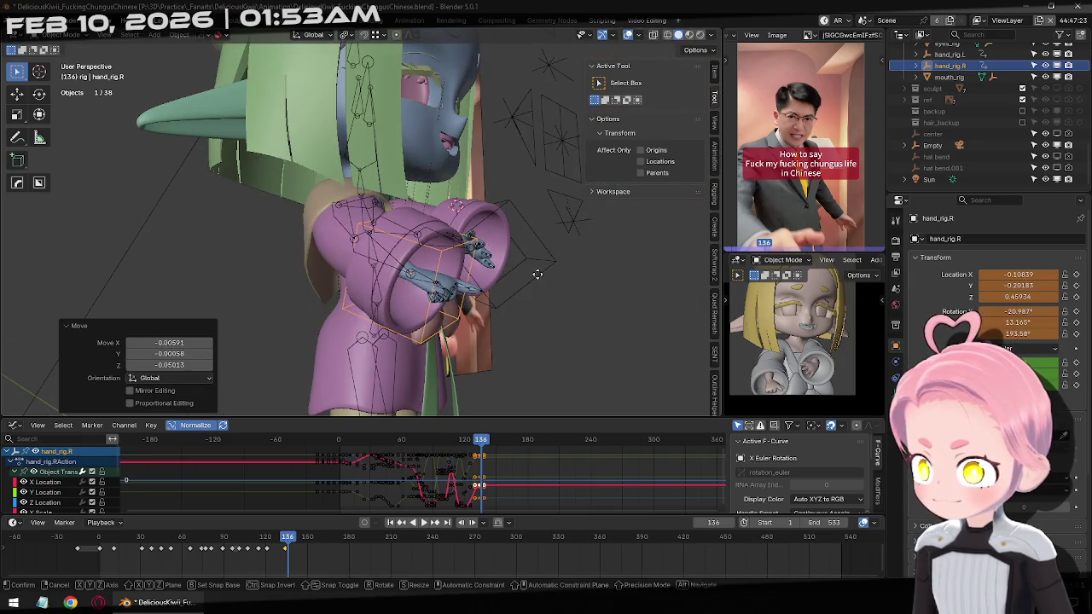
key(i)
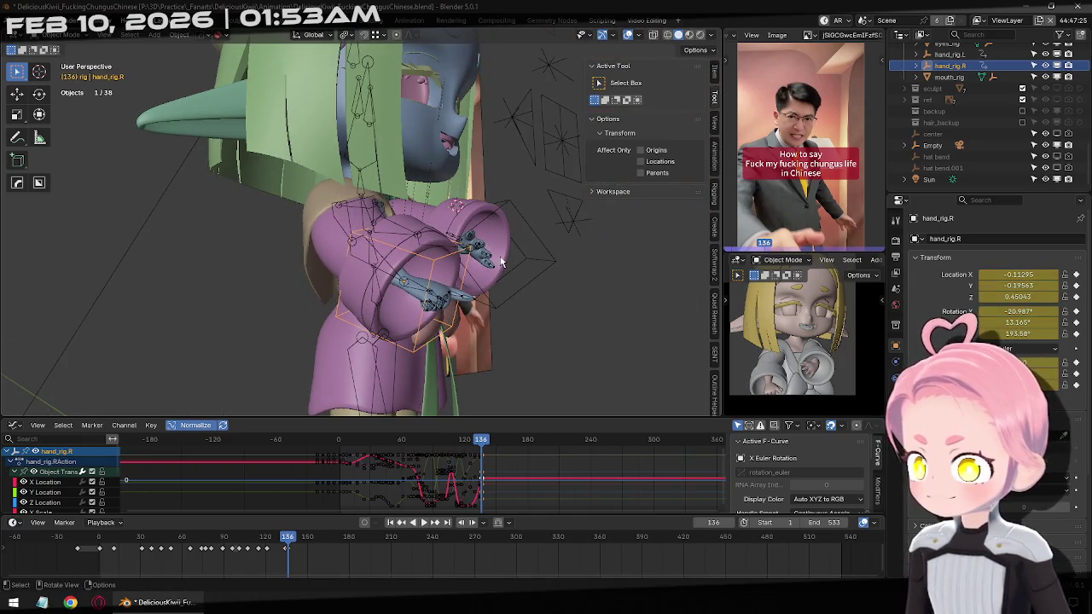
Compare the keys at 134 and 136, then delete the keyframe at 134.
click(401, 522)
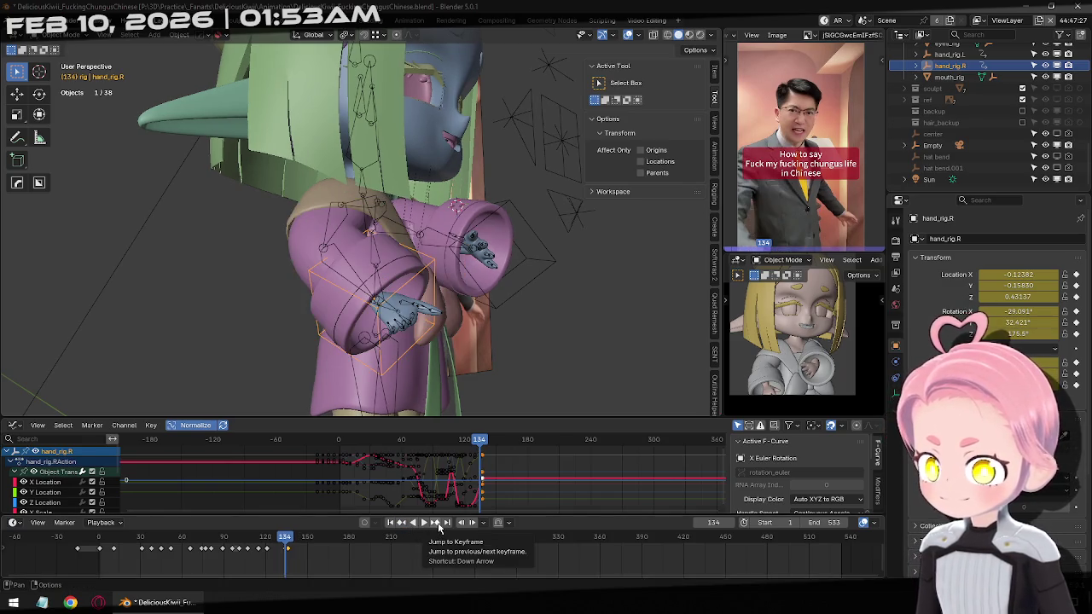
click(438, 525)
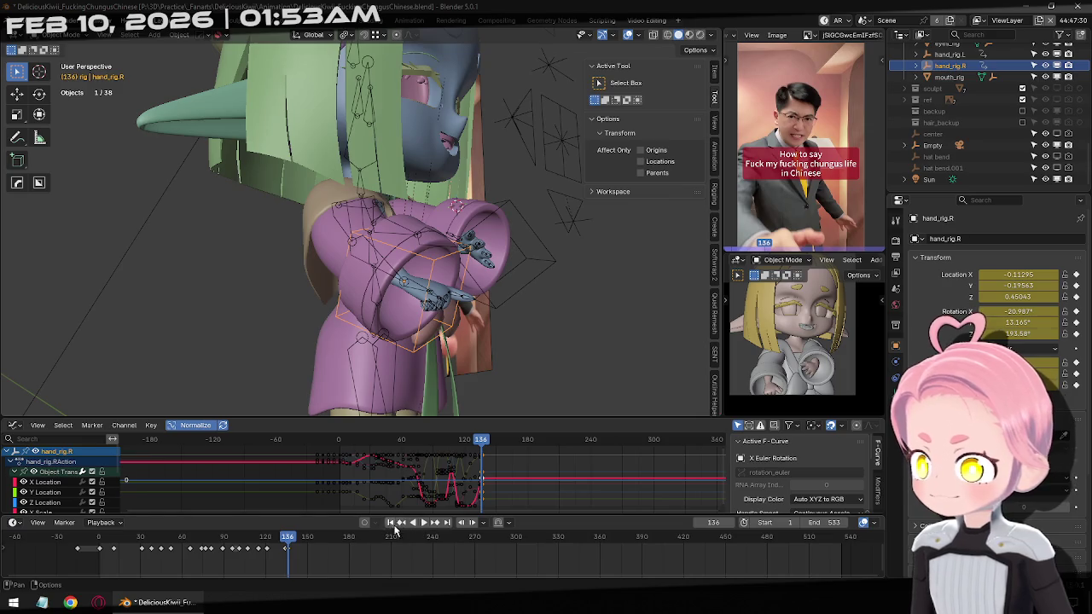
click(405, 526)
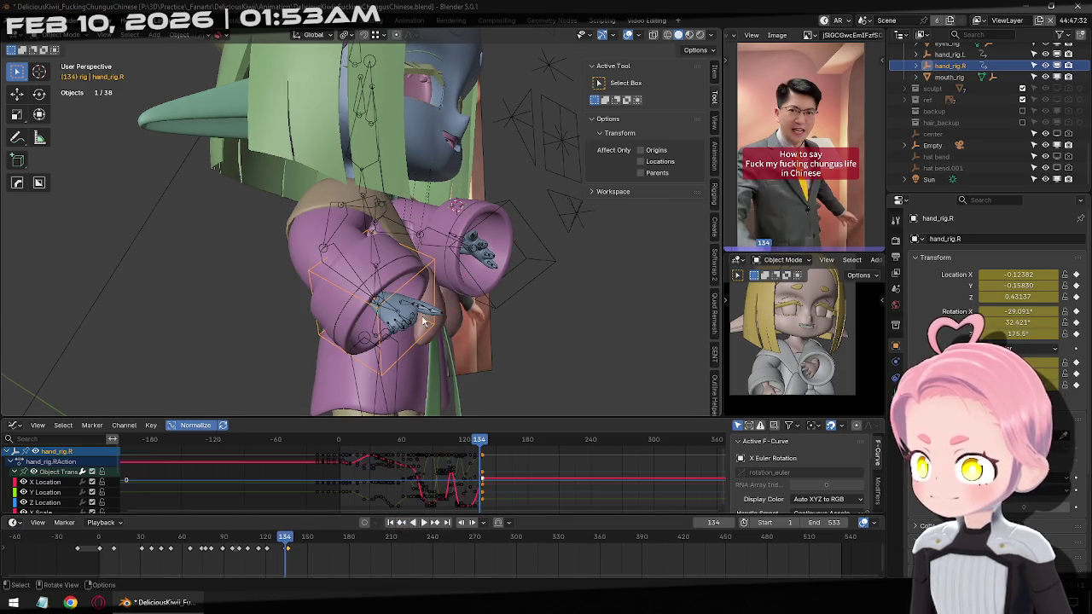
right_click(305, 554)
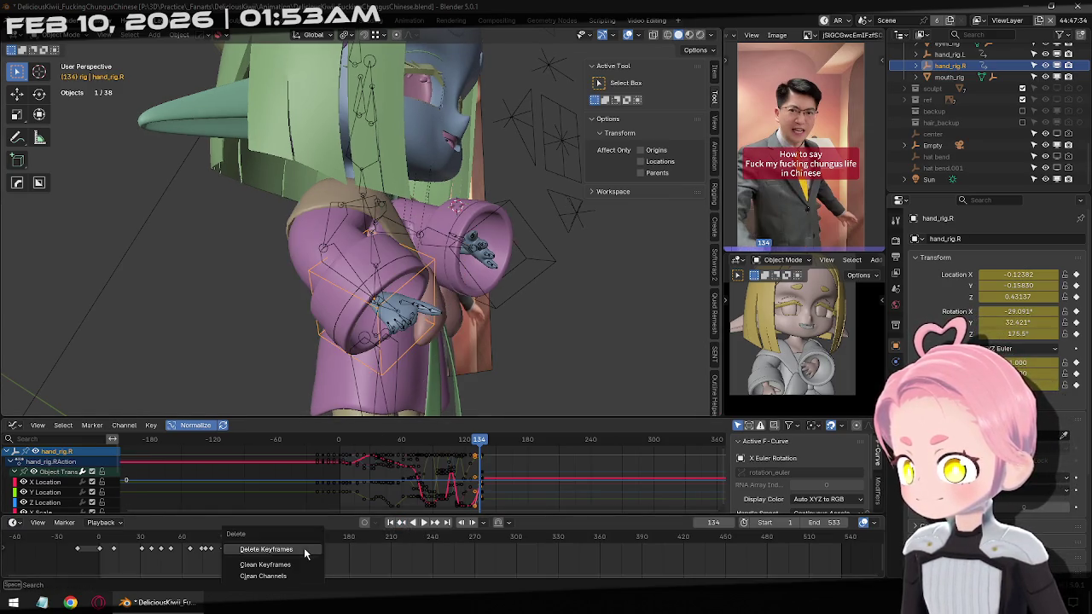
click(304, 555)
Play back the gesture and step through frames 137 to 142.
click(402, 523)
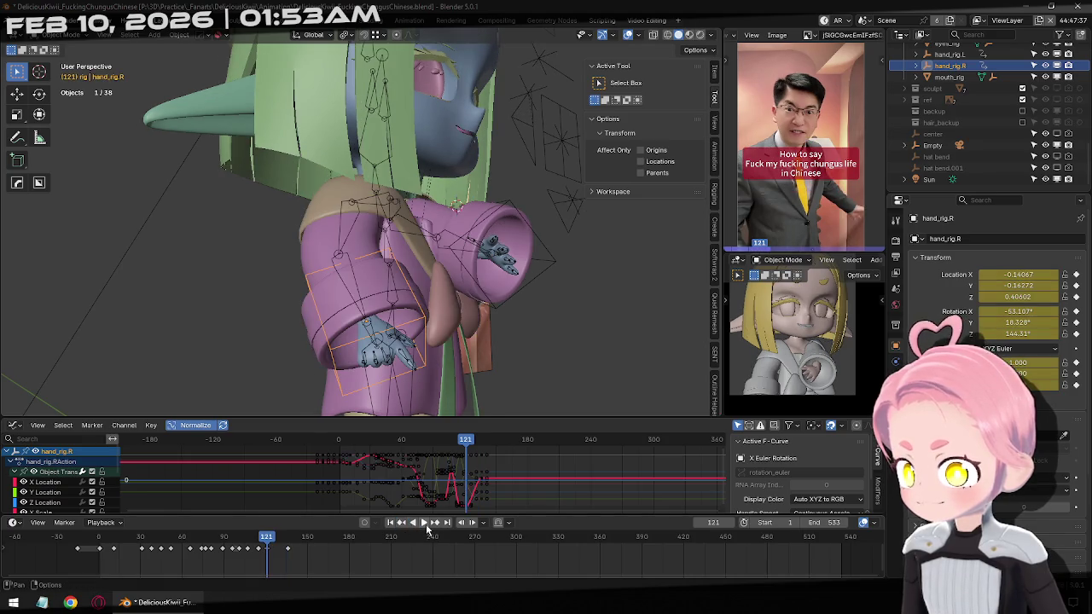
click(423, 522)
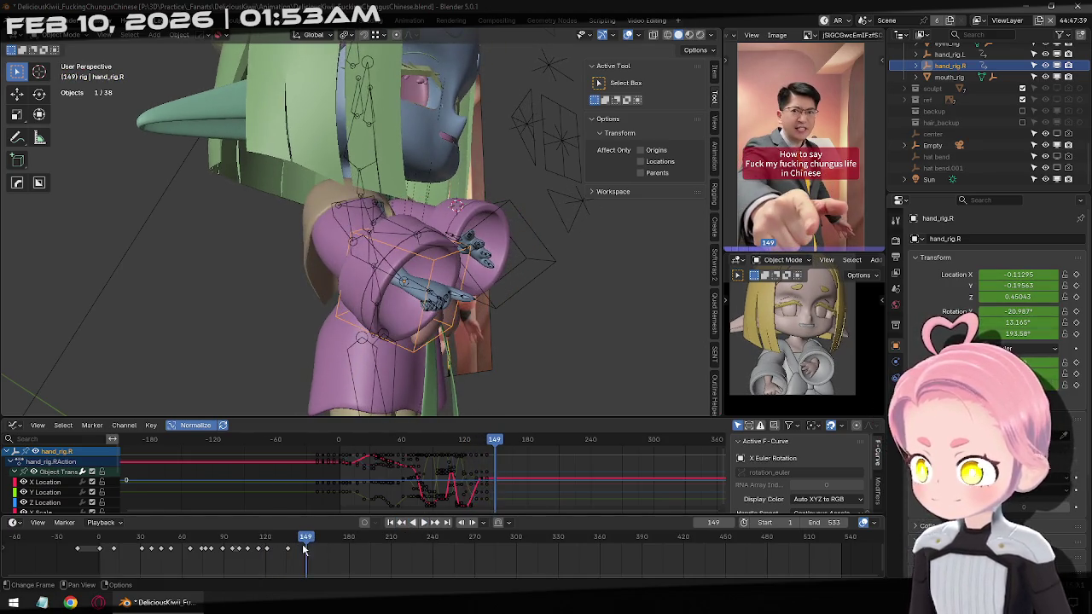
key(Left)
key(Left)
key(Left)
key(Left)
key(Left)
key(Left)
key(Left)
key(Left)
key(Left)
key(Left)
key(Right)
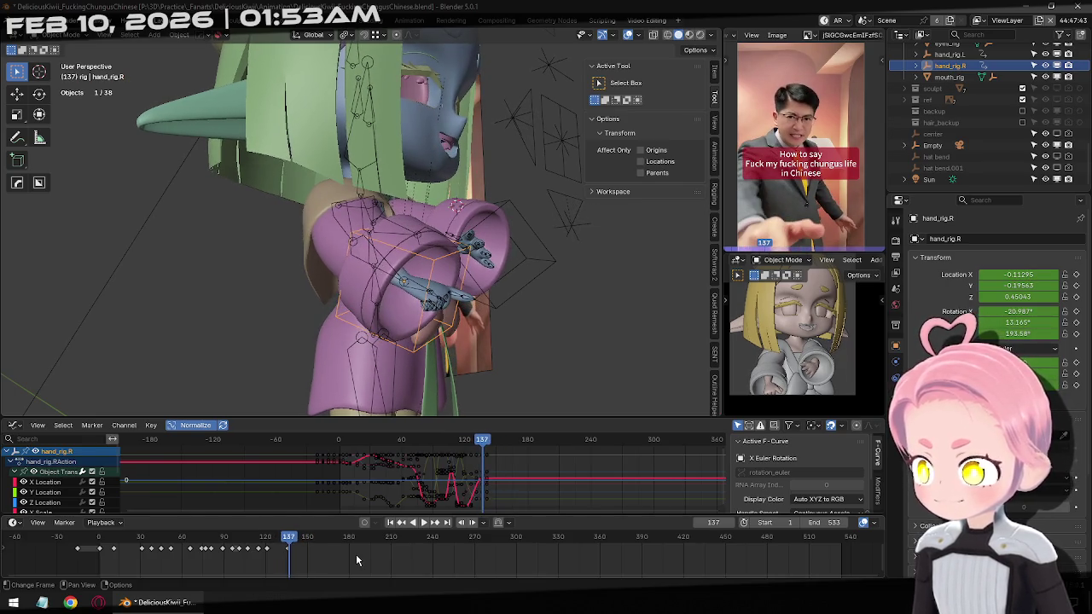
key(Right)
key(Right)
key(Right)
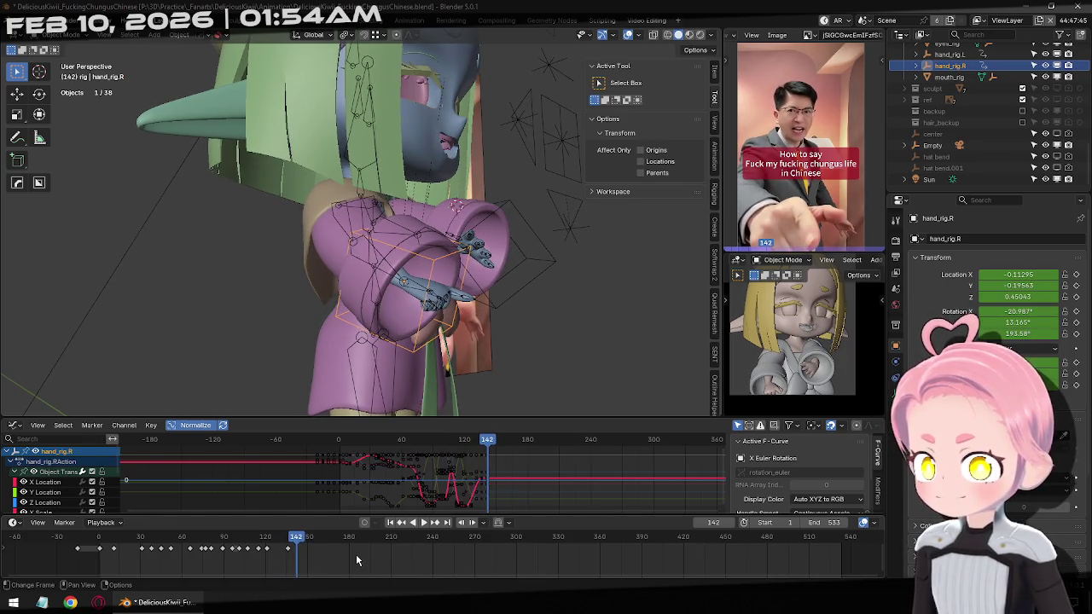
Move and freely rotate the right hand rig at frame 142.
middle_drag(531, 321, 499, 348)
key(g)
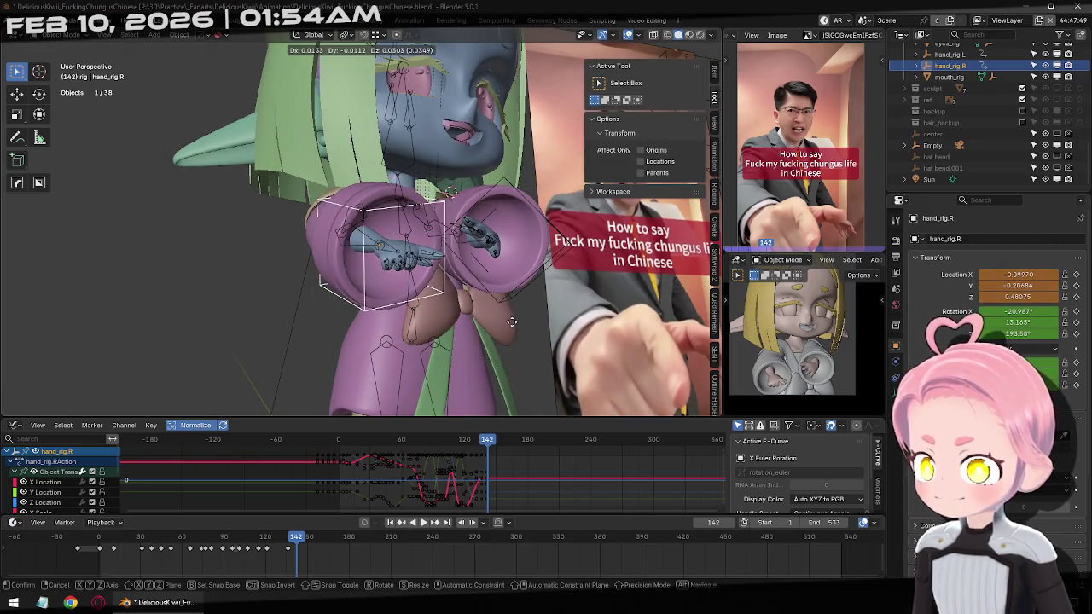
click(517, 325)
middle_drag(519, 305, 478, 308)
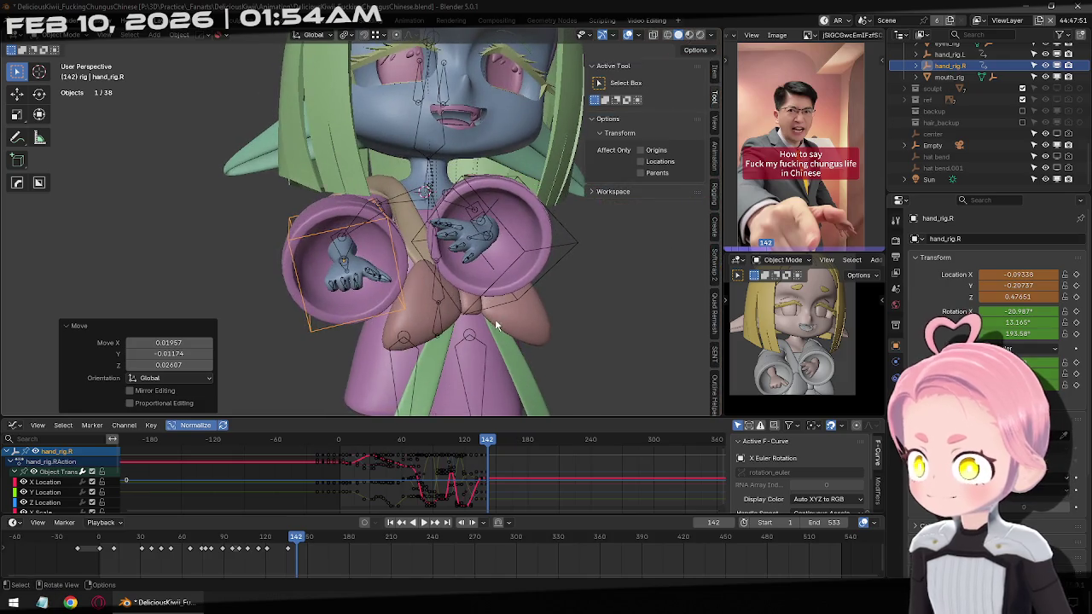
key(r)
key(r)
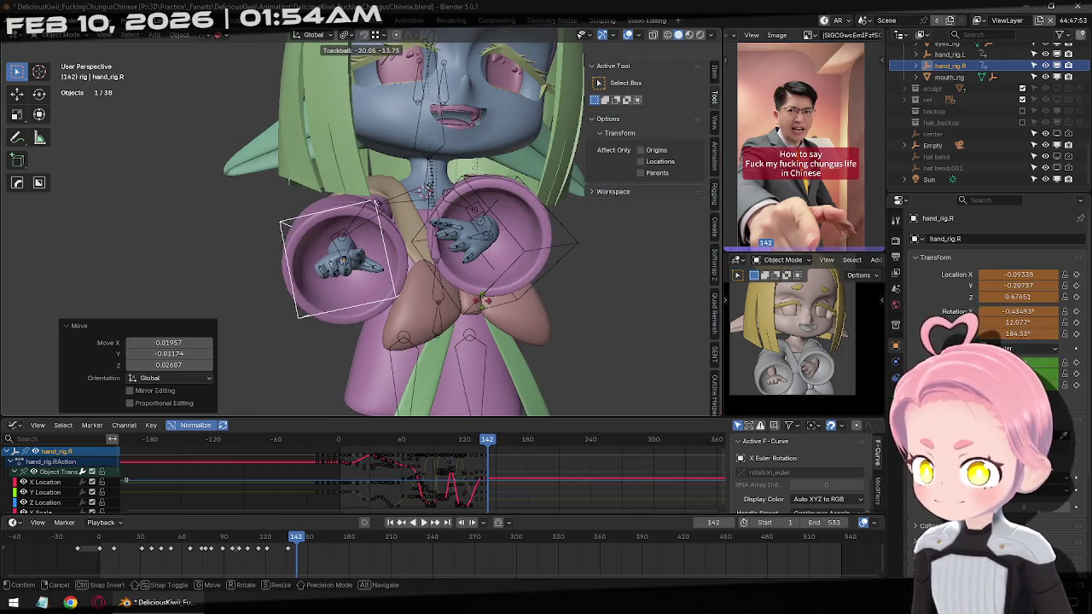
click(483, 303)
Refine the hand's tilt with further rotations and keyframe frame 142.
key(r)
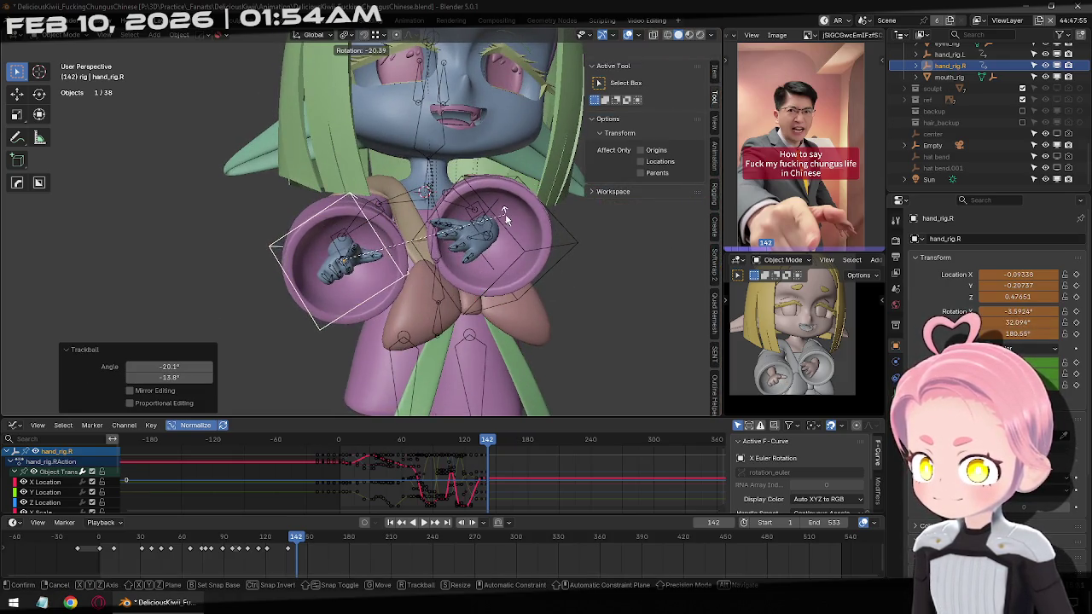
click(504, 215)
key(r)
key(r)
click(509, 225)
key(r)
key(r)
click(516, 238)
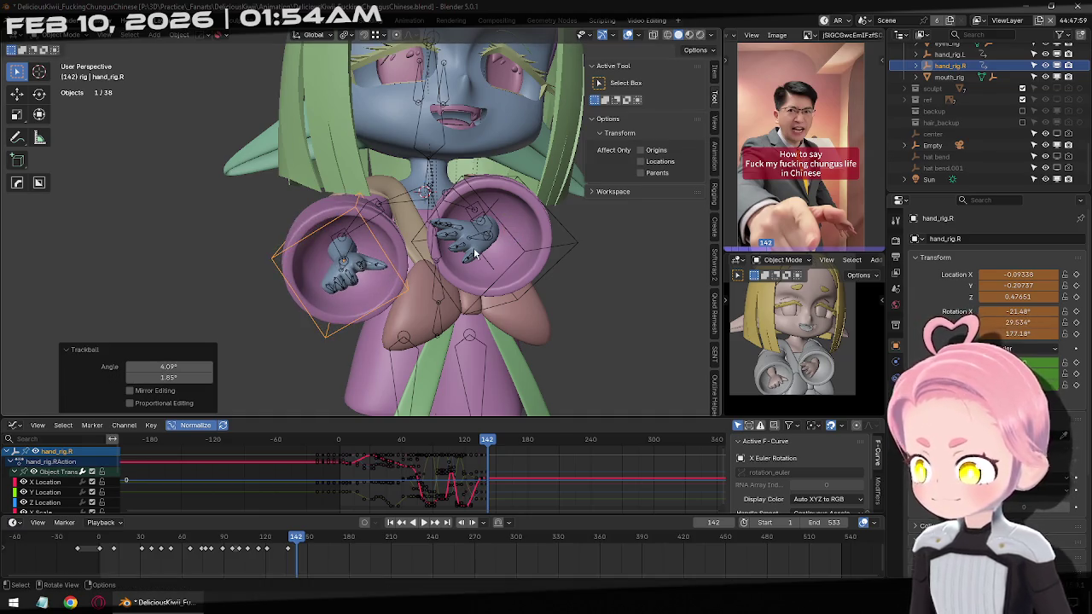
key(i)
Nudge the hand to a new position and keyframe it at frame 146.
key(Right)
key(Right)
key(Right)
key(Right)
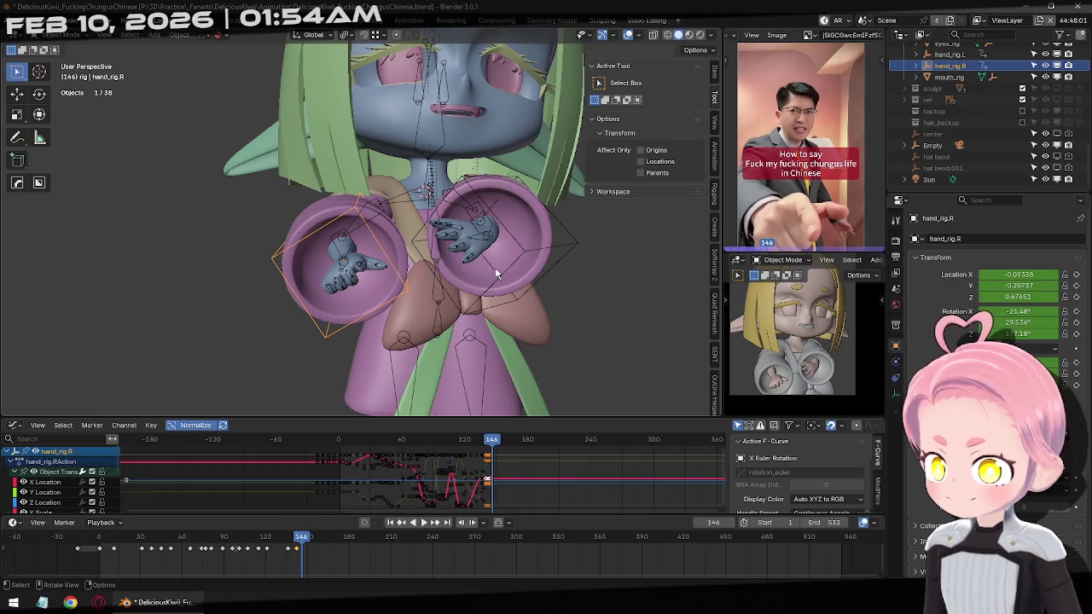
key(g)
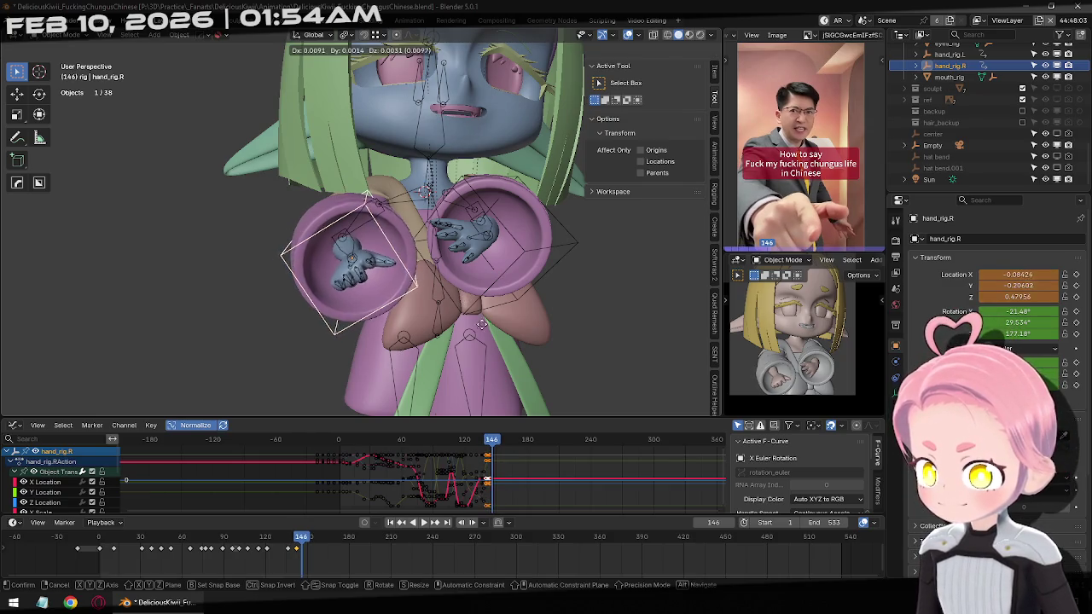
click(539, 285)
key(i)
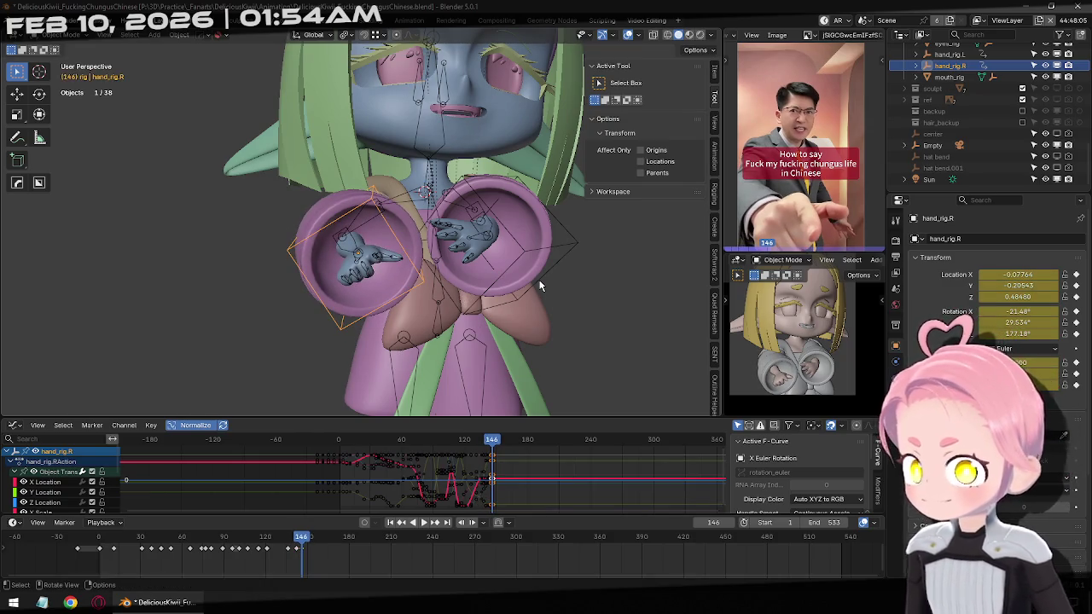
Raise the hand along Z, trackball-rotate it, and keyframe frame 162.
key(Right)
key(Right)
key(Right)
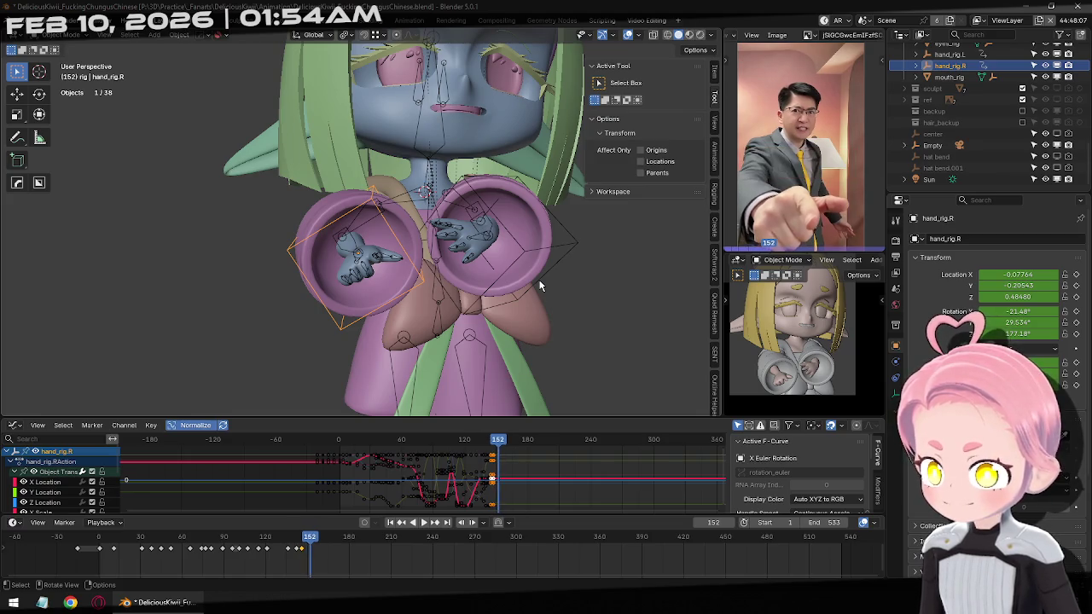
key(Right)
key(Right)
key(Right)
key(Right)
key(g)
key(z)
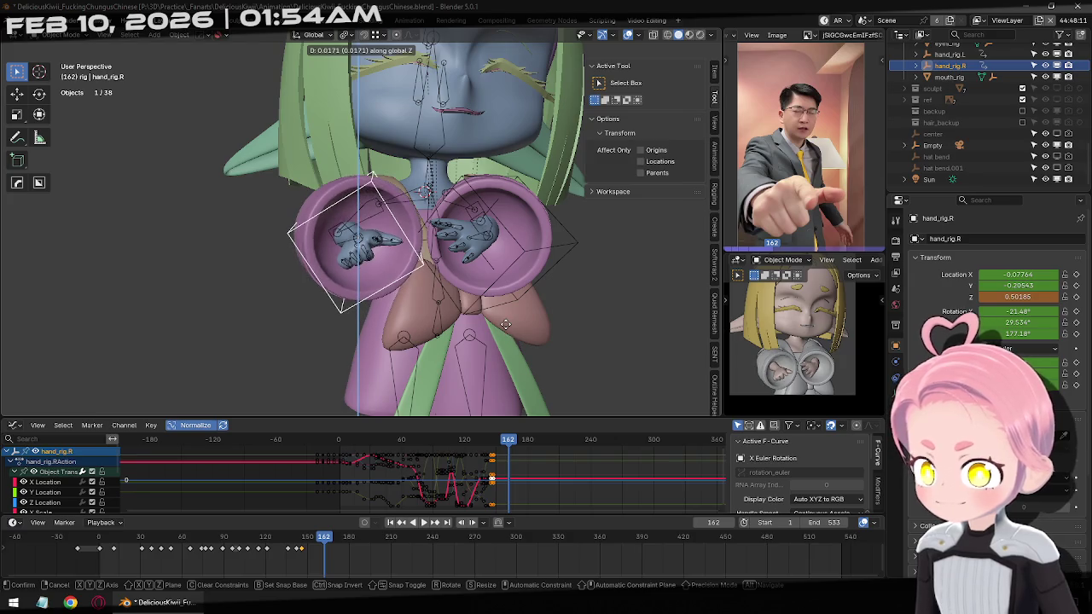
click(506, 329)
key(r)
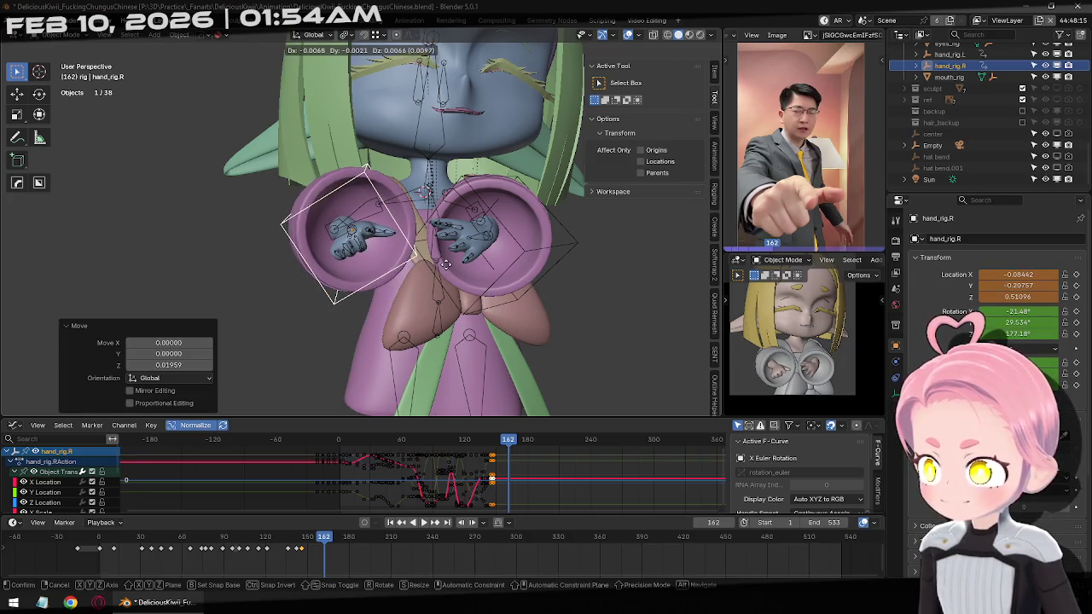
click(445, 268)
key(i)
key(Right)
key(Right)
key(Right)
middle_drag(493, 316, 405, 365)
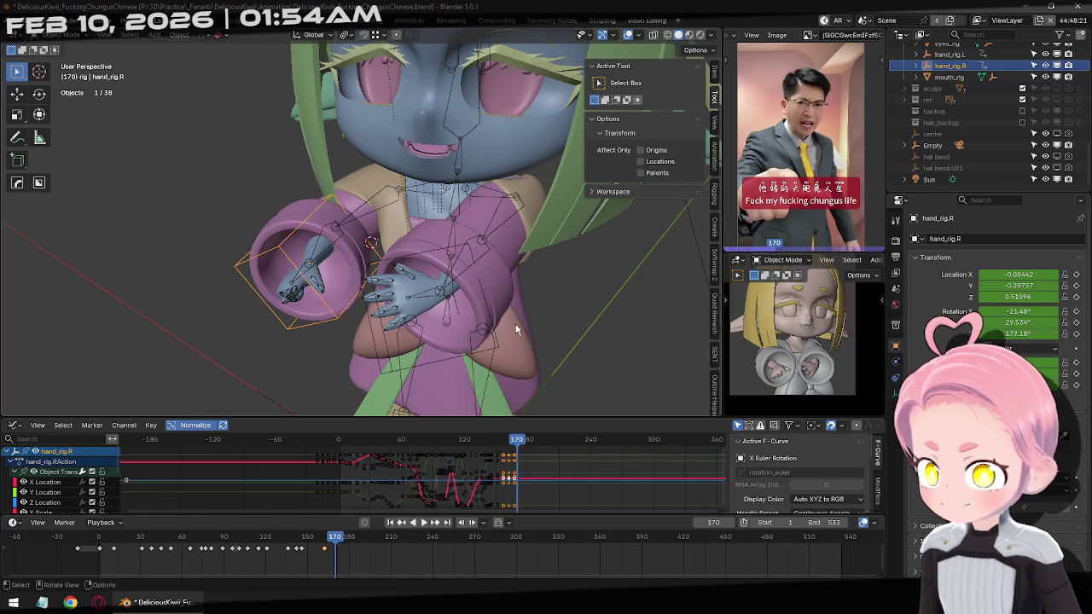
At frame 168, move hand_rig.R to chest level, twist it on local Z, and keyframe it.
key(Right)
middle_drag(480, 326, 483, 290)
key(g)
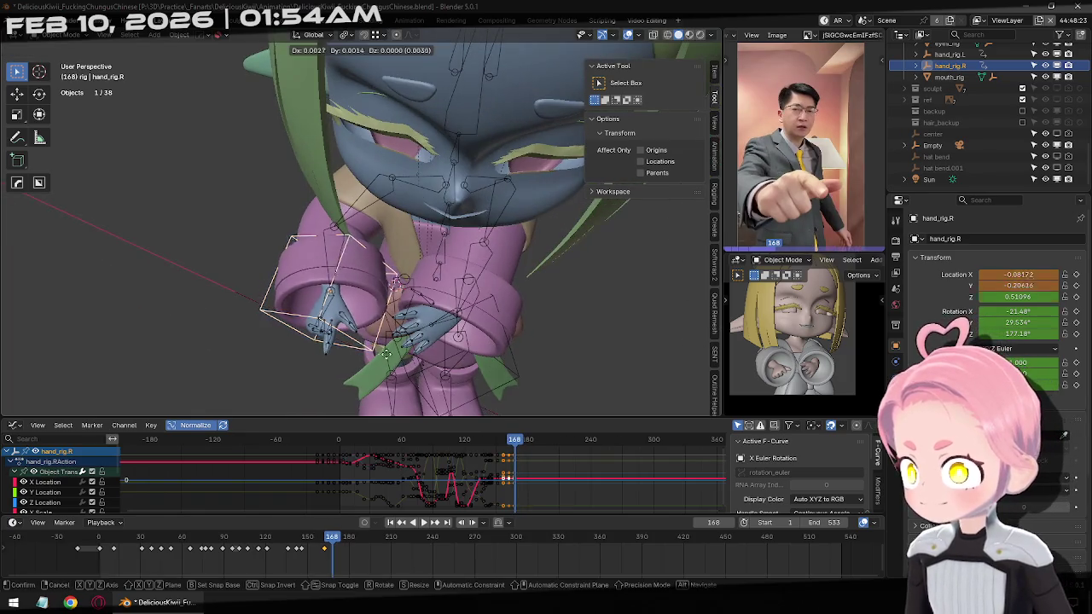
click(488, 294)
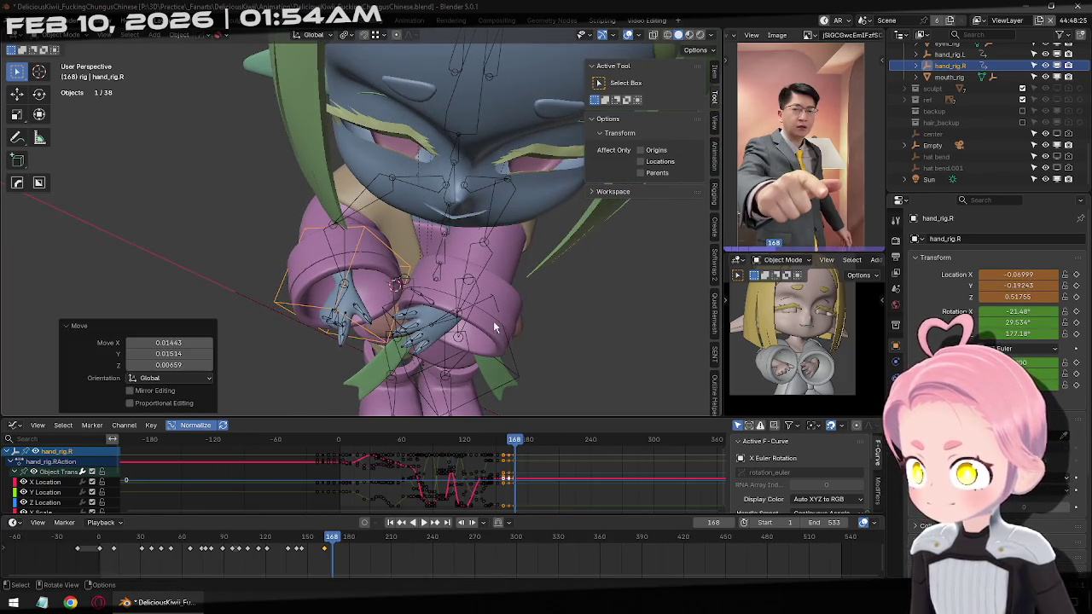
middle_drag(448, 323, 514, 347)
key(r)
key(z)
key(z)
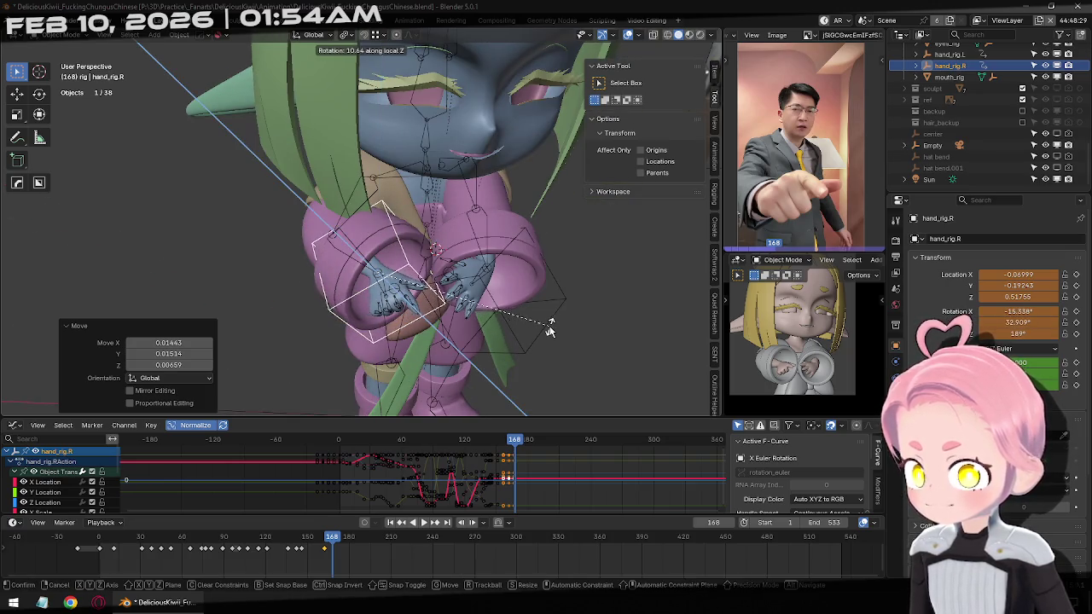
click(550, 322)
key(i)
Scrub back to review the motion, then put the armature into pose mode.
mouse_move(321, 542)
mouse_down()
mouse_move(266, 548)
mouse_move(332, 552)
mouse_up()
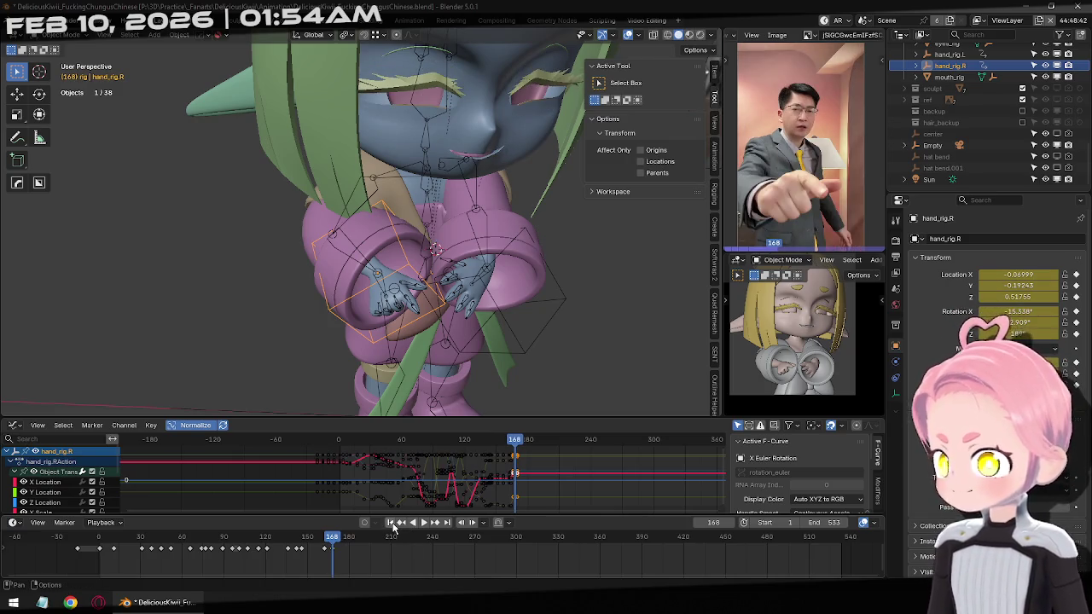
click(382, 290)
key(ctrl+Tab)
Select the Hand_R bone and keyframe its current pose at frame 126.
click(382, 290)
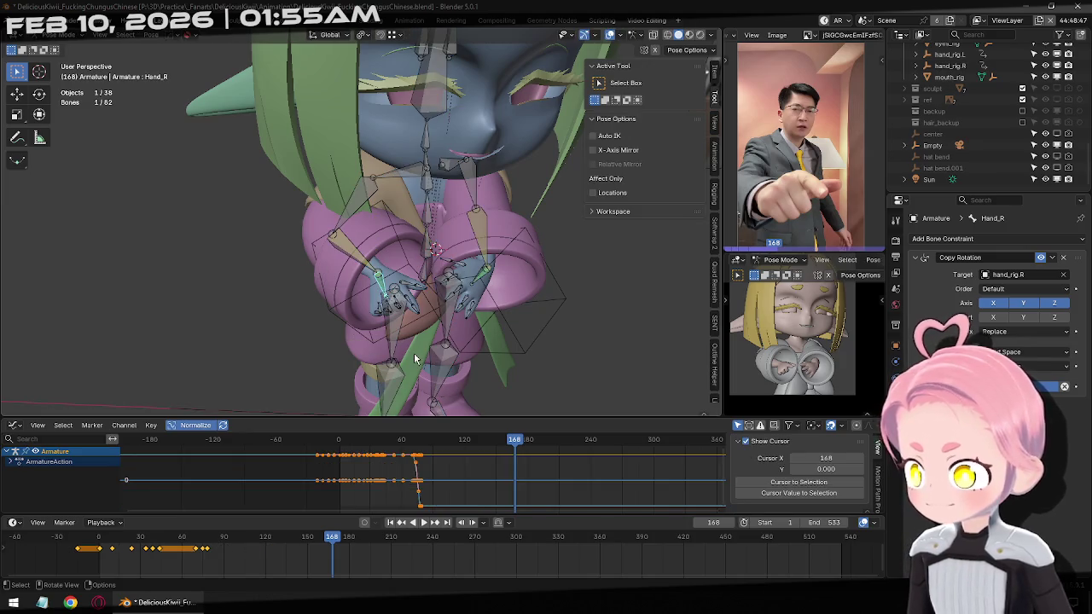
mouse_move(330, 542)
mouse_down()
mouse_move(359, 552)
mouse_move(283, 561)
mouse_up()
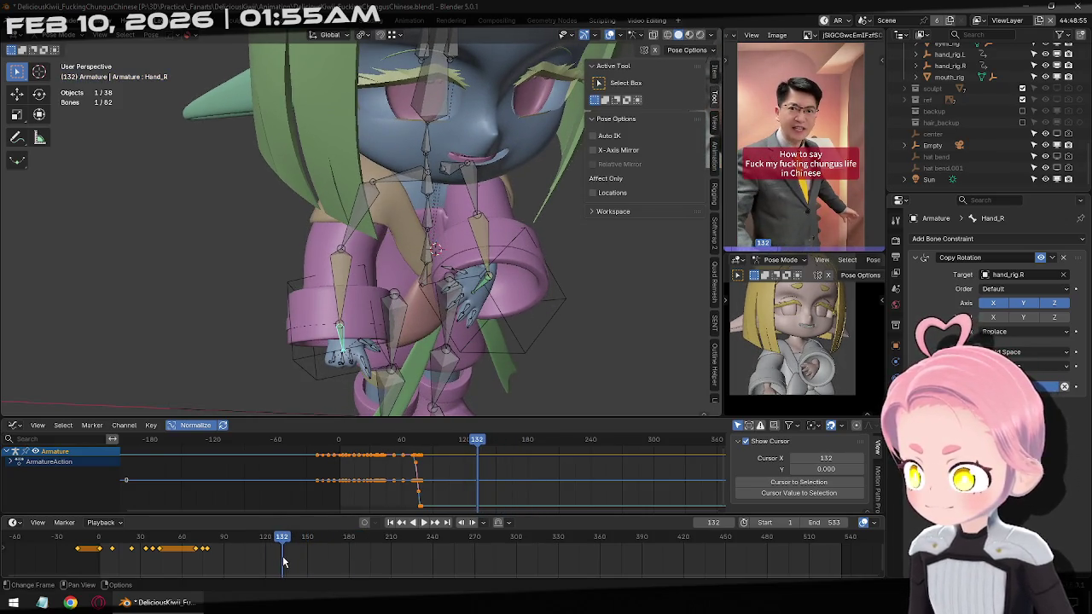
key(Left)
key(Left)
key(Left)
key(Left)
key(Right)
key(Right)
key(Right)
key(Right)
key(Left)
key(Left)
key(Left)
key(Left)
key(Left)
key(Left)
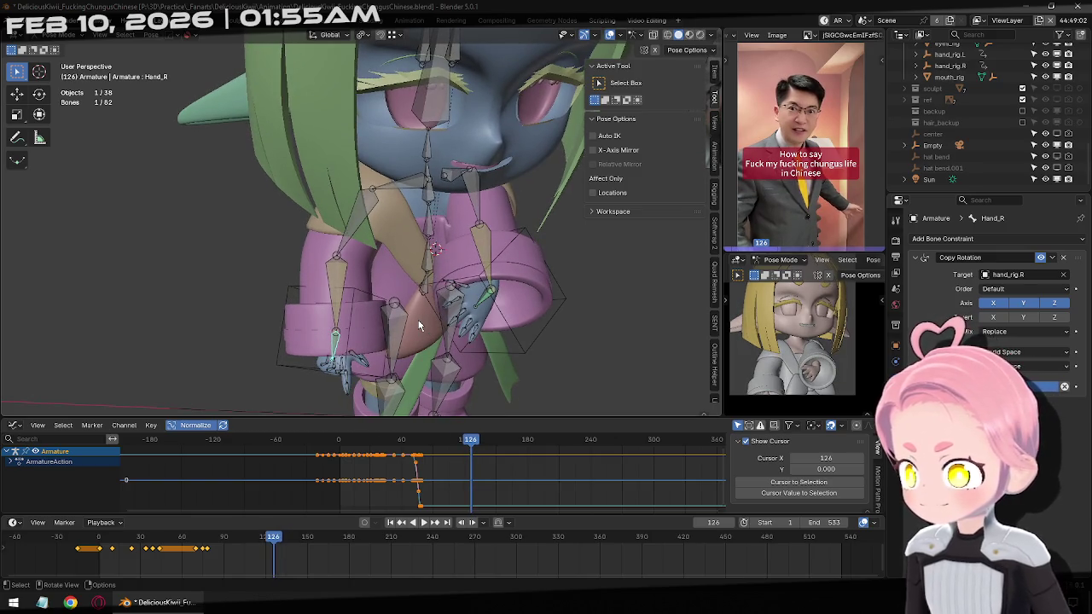
key(i)
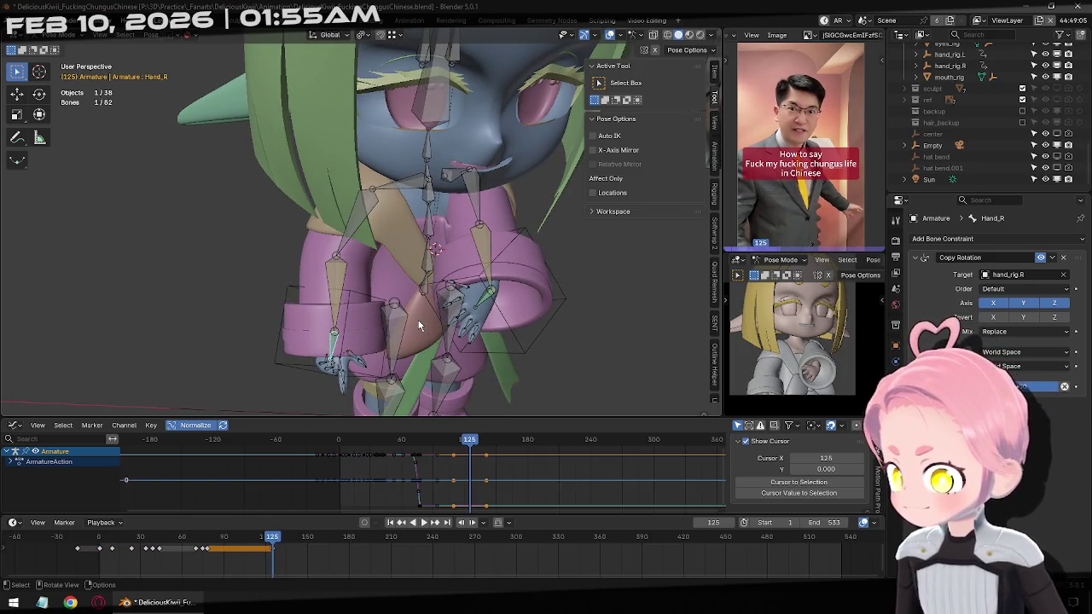
Scale Hand_R to 2.5 at frame 139, keyframe it, and leave pose mode.
key(Right)
key(Right)
key(Right)
key(Right)
key(Right)
key(Right)
key(Right)
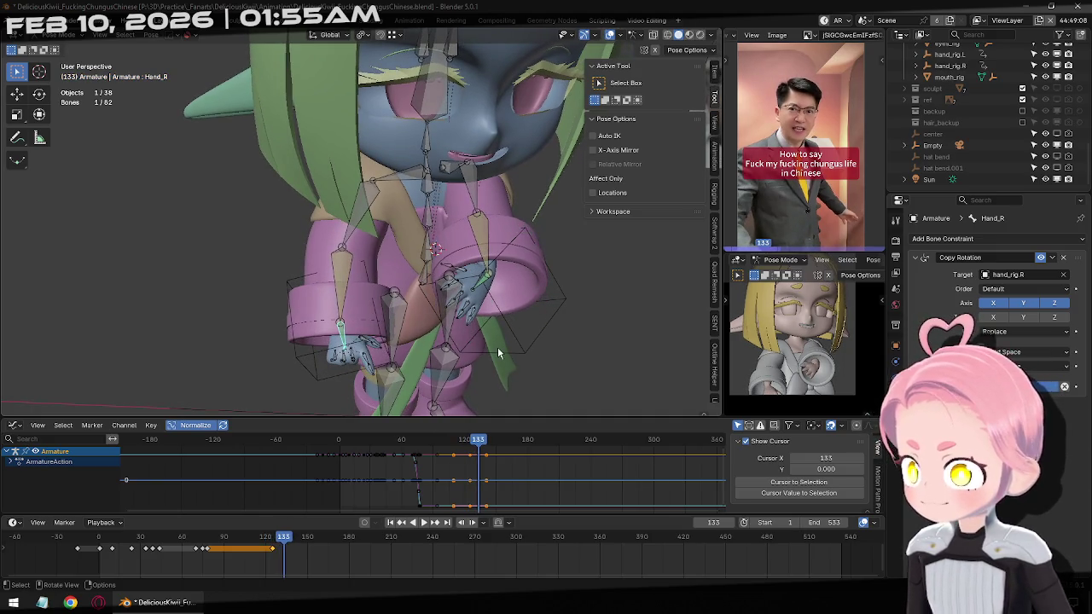
key(Right)
key(Right)
key(Right)
key(Right)
key(Right)
key(Right)
key(Right)
key(Right)
key(Left)
key(Left)
key(Left)
key(Left)
key(Right)
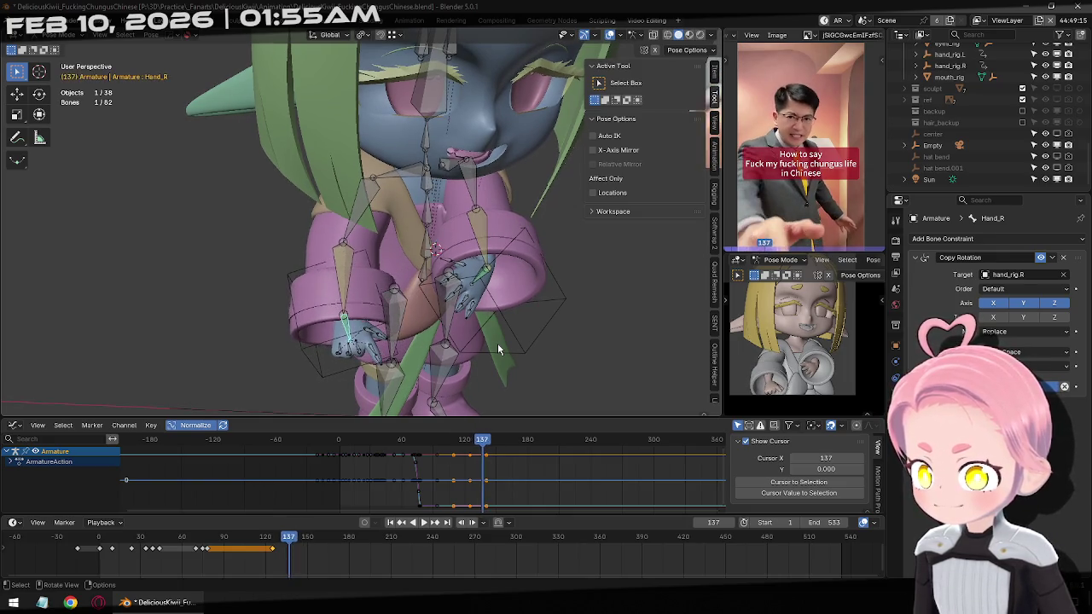
key(Right)
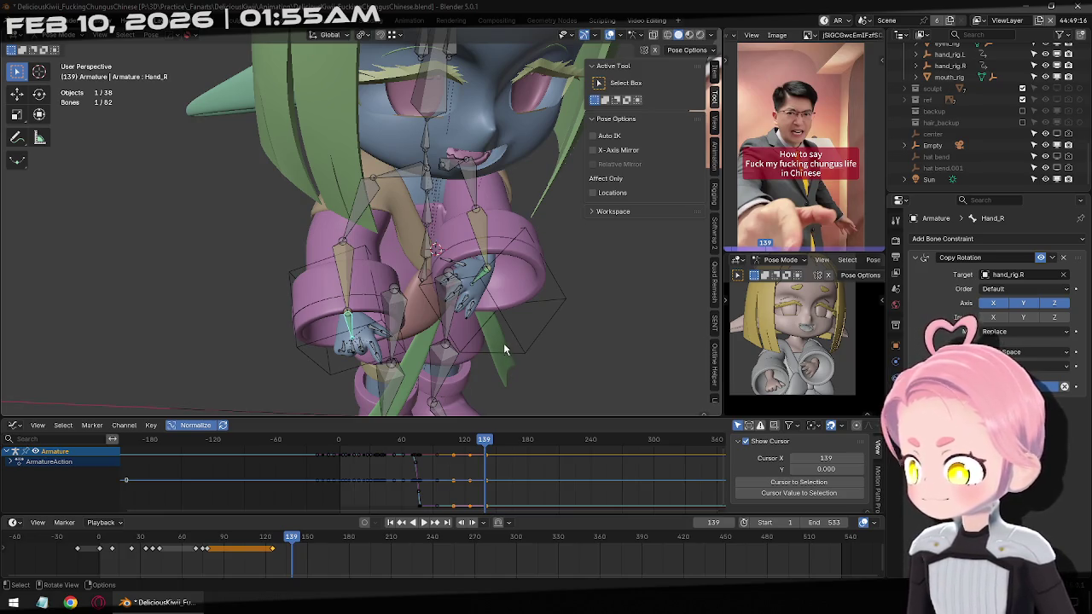
key(s)
key(3)
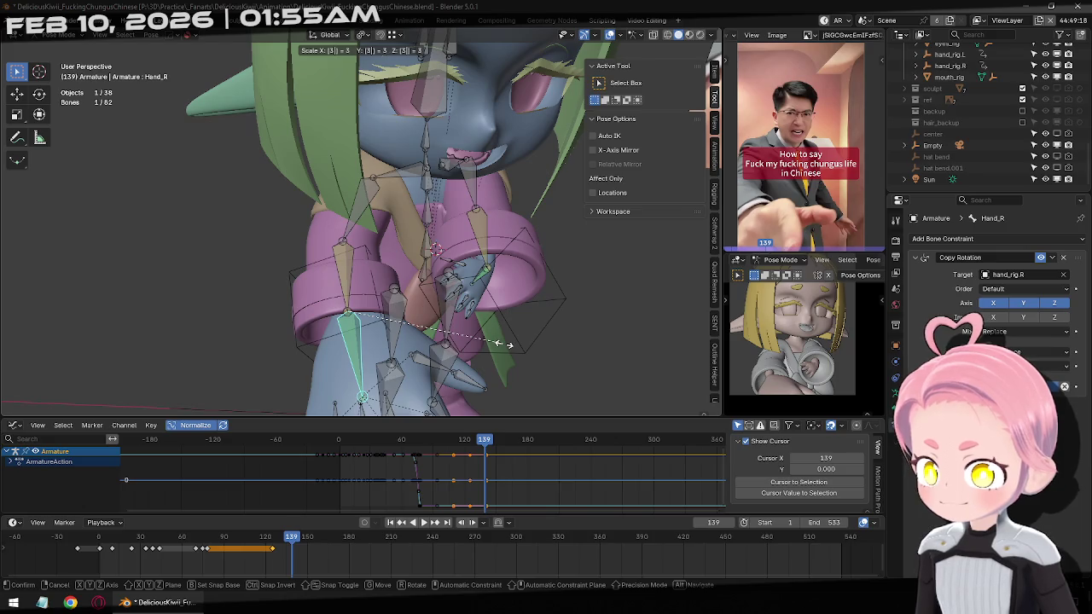
key(BackSpace)
text(2.5)
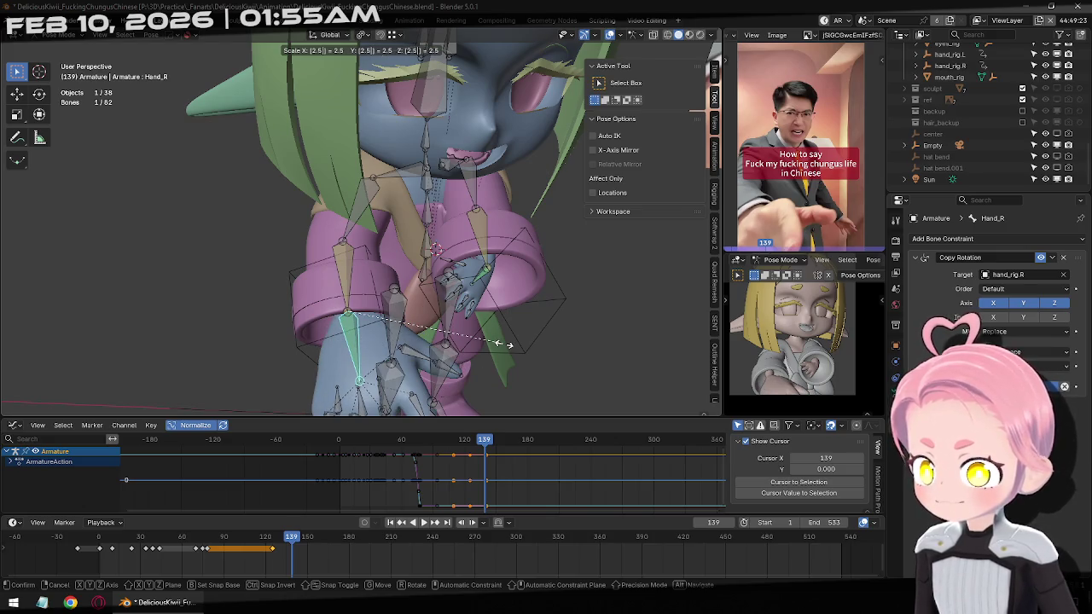
key(Return)
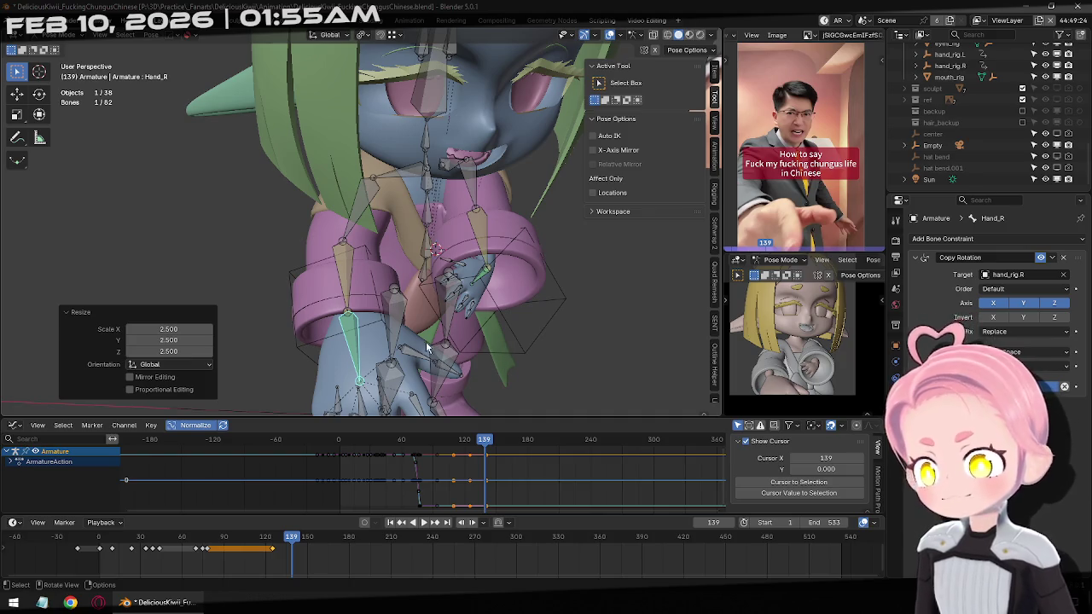
key(i)
key(ctrl+Tab)
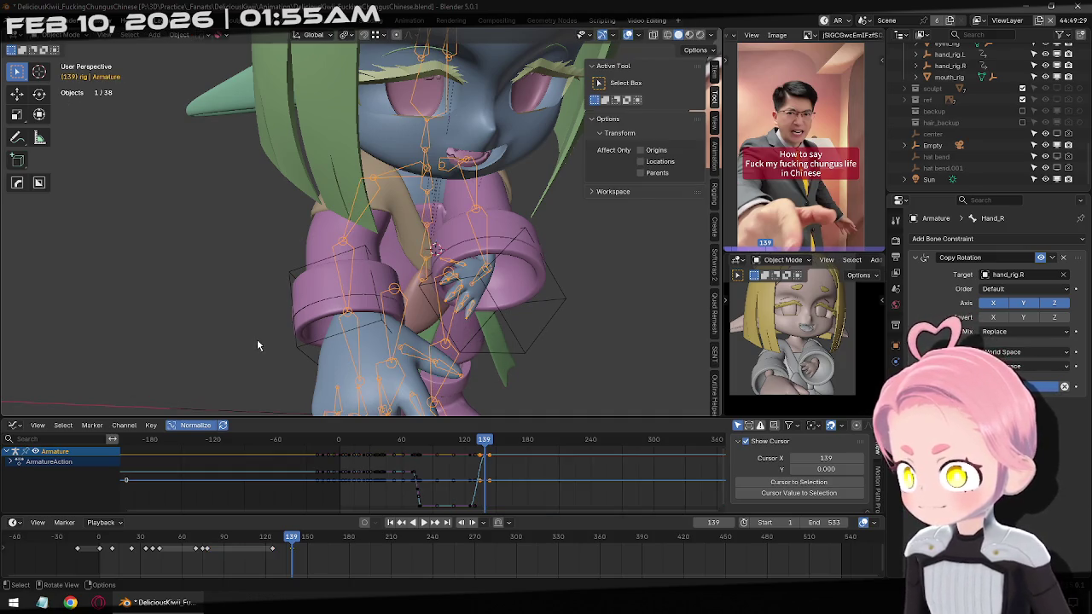
Rotate the right hand rig into a pointing pose and keyframe it at frame 136.
click(300, 353)
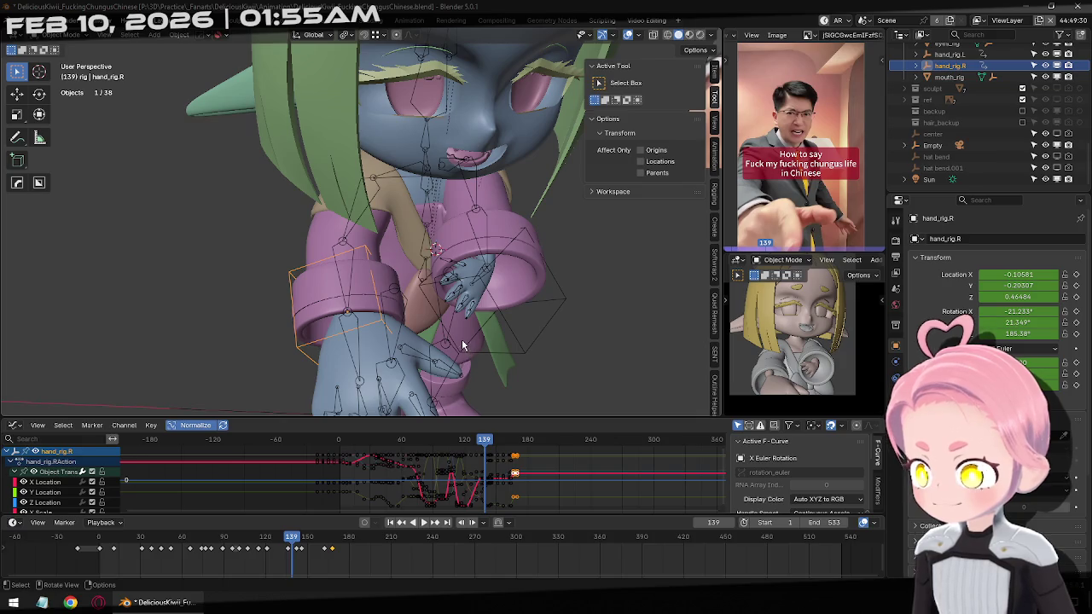
click(402, 522)
middle_drag(422, 401, 437, 240)
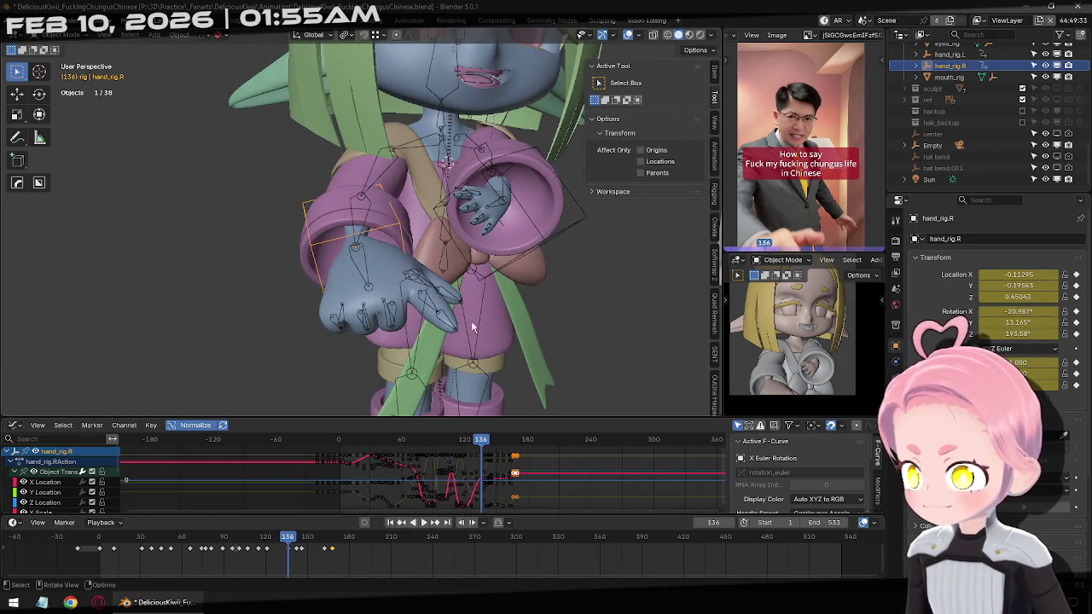
key(r)
key(r)
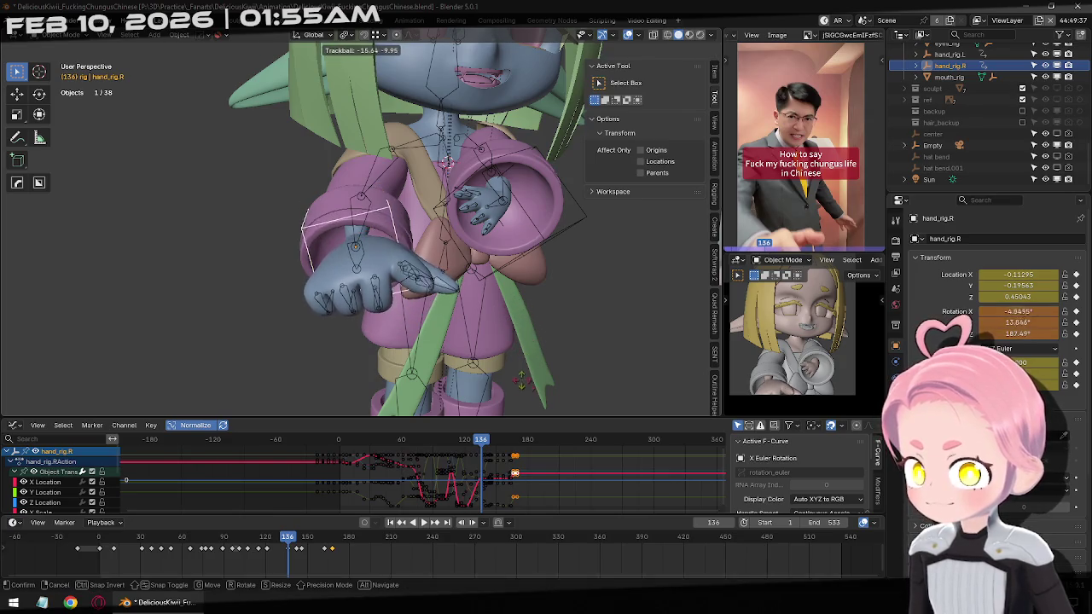
click(497, 331)
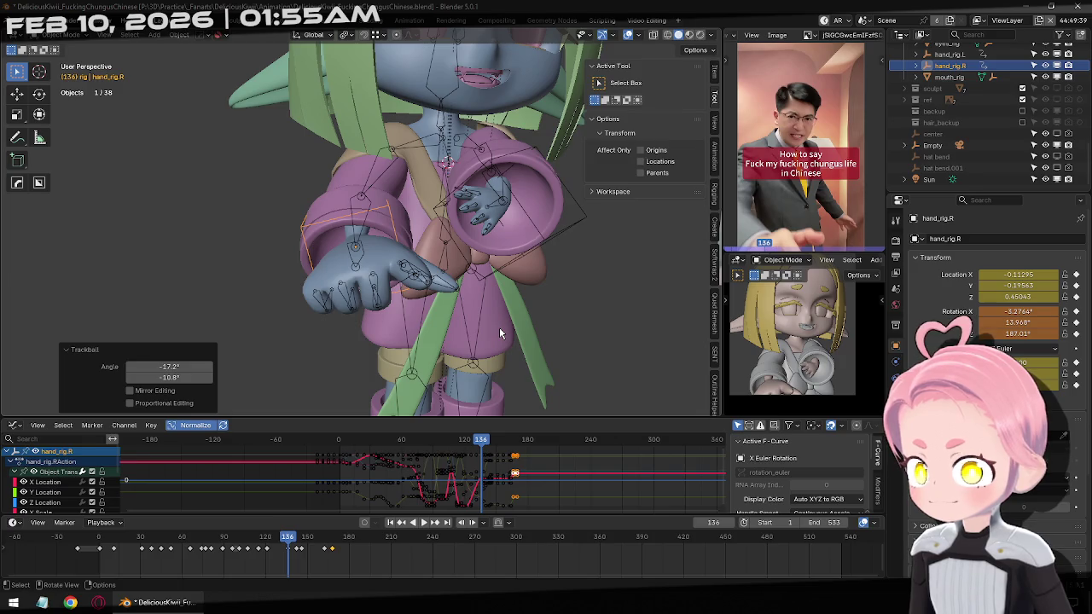
key(i)
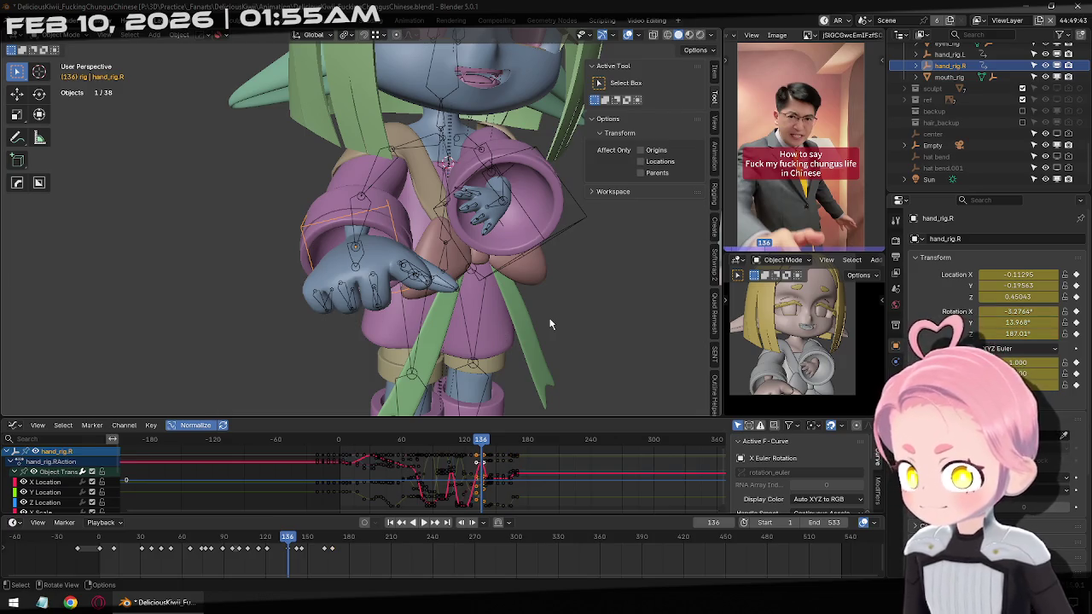
Review the hand motion, stepping back through keyframes to frame 121.
alt+scroll(527, 313, down, 3)
alt+scroll(527, 313, down, 3)
alt+scroll(527, 313, down, 2)
alt+scroll(527, 313, down, 3)
alt+scroll(527, 315, up, 3)
alt+scroll(527, 315, up, 2)
alt+scroll(527, 316, up, 2)
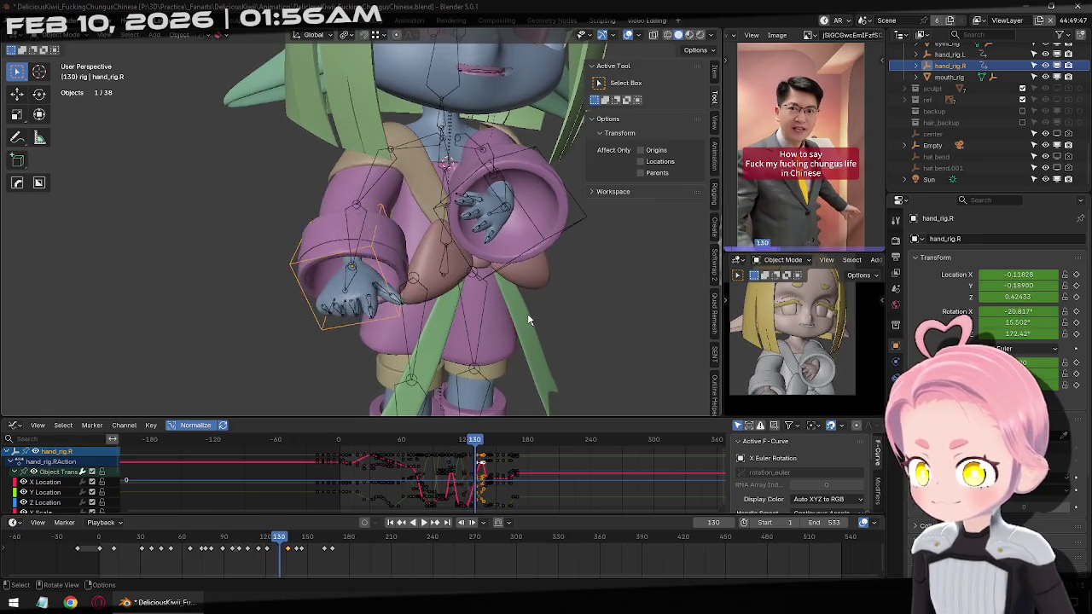
alt+scroll(527, 316, up, 3)
alt+scroll(527, 313, up, 3)
alt+scroll(527, 313, up, 4)
alt+scroll(527, 313, up, 3)
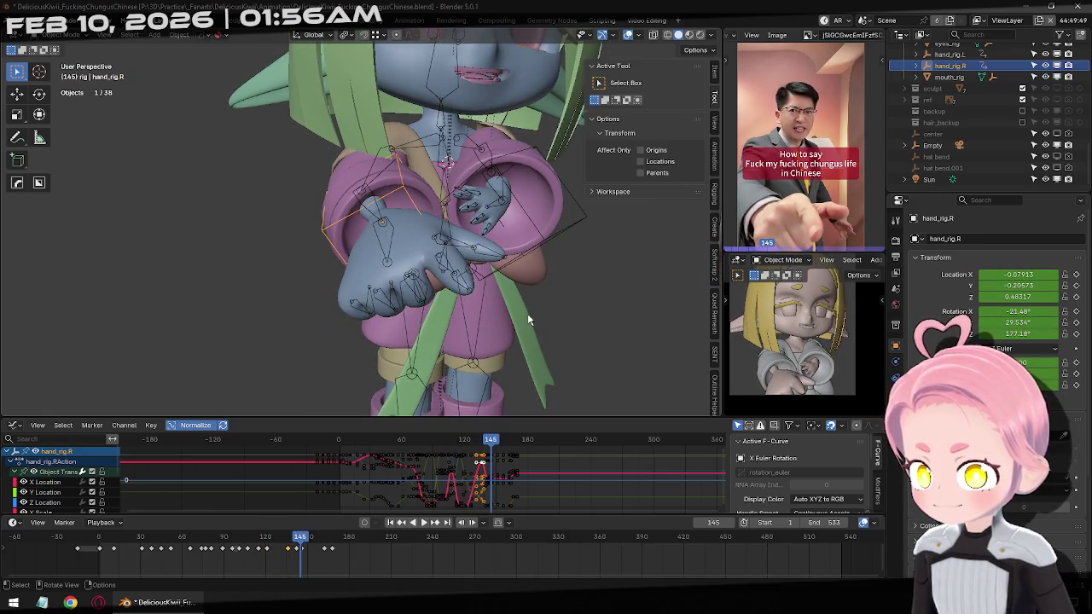
click(404, 526)
click(404, 526)
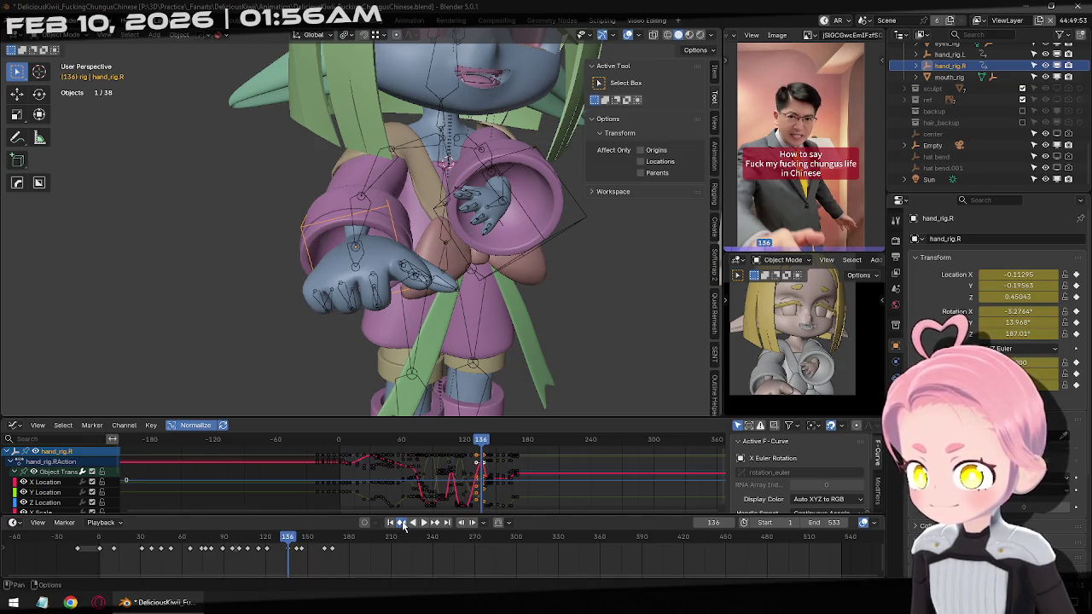
click(404, 526)
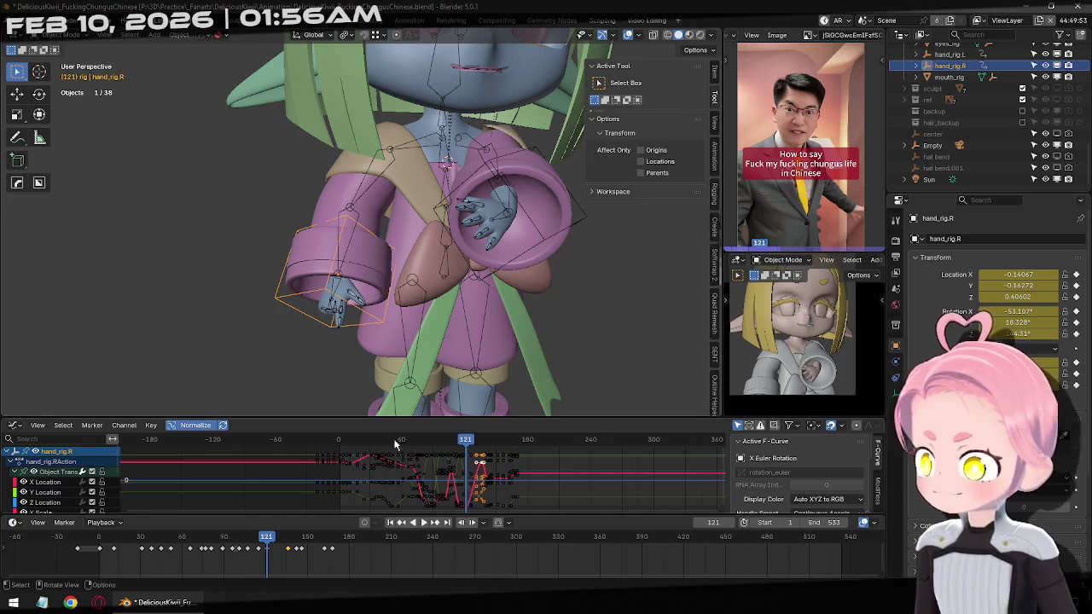
In the armature's pose mode, slide a group of keyframes earlier in the timeline.
click(341, 284)
key(ctrl+Tab)
drag(281, 559, 206, 542)
key(g)
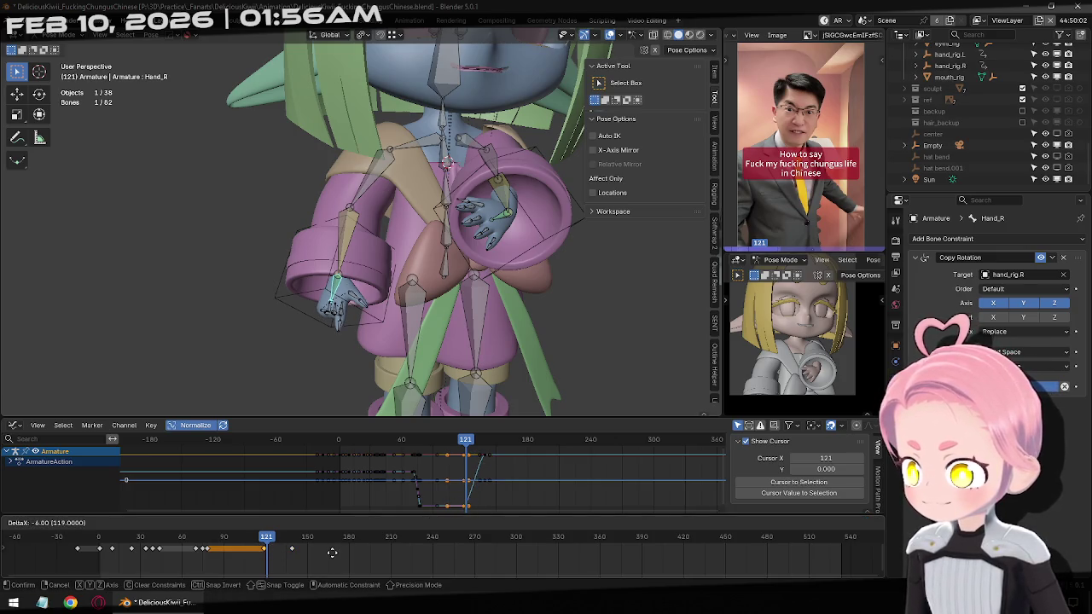
click(332, 552)
Slide the Hand_R keyframe near frame 138 earlier, then return to hand_rig.R in object mode.
key(b)
drag(290, 550, 354, 566)
key(g)
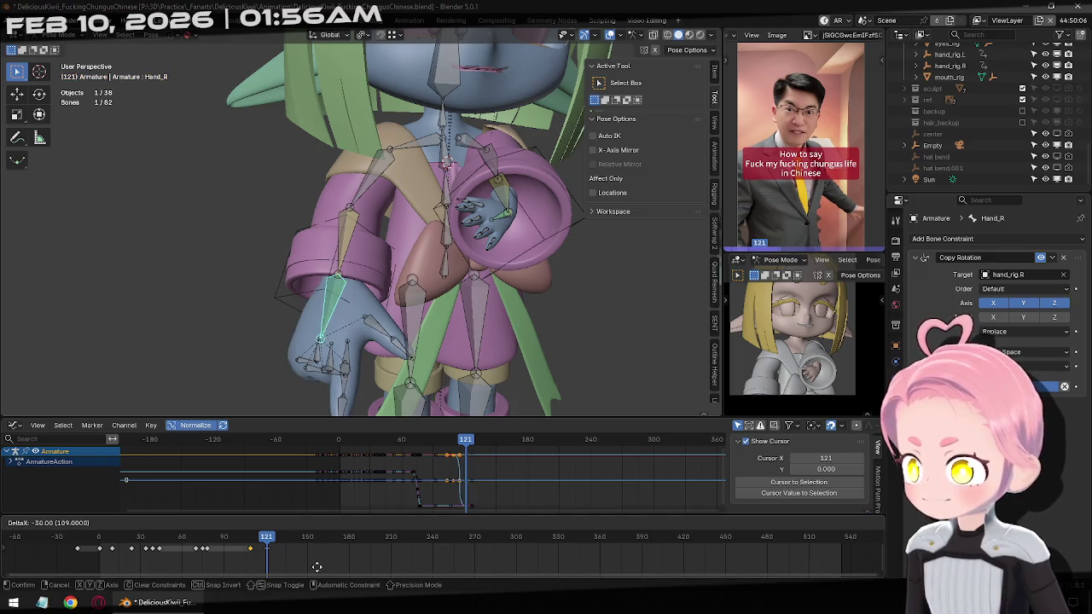
click(342, 565)
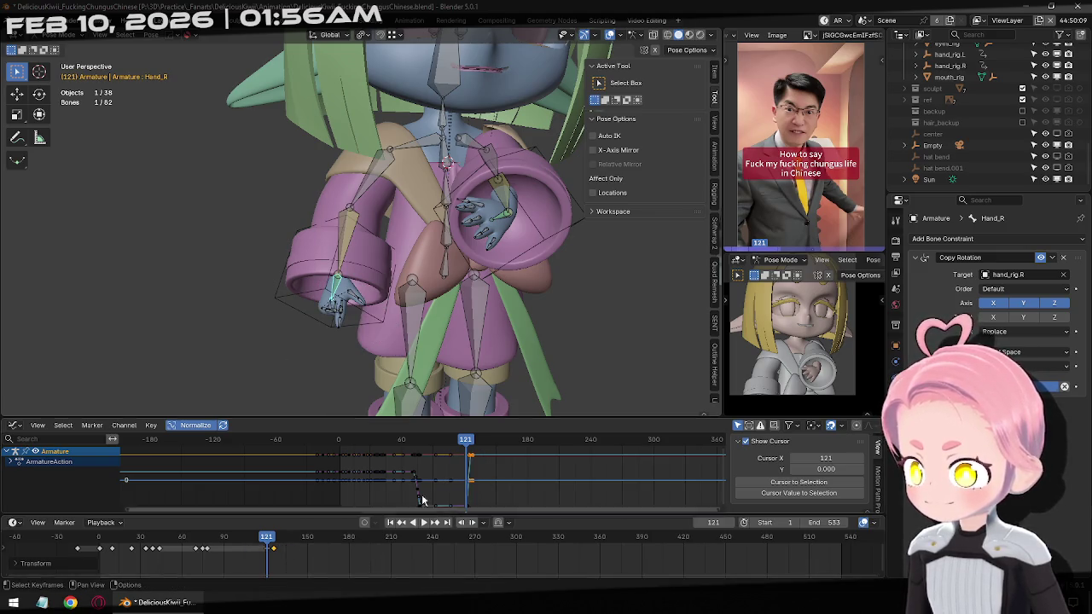
key(Up)
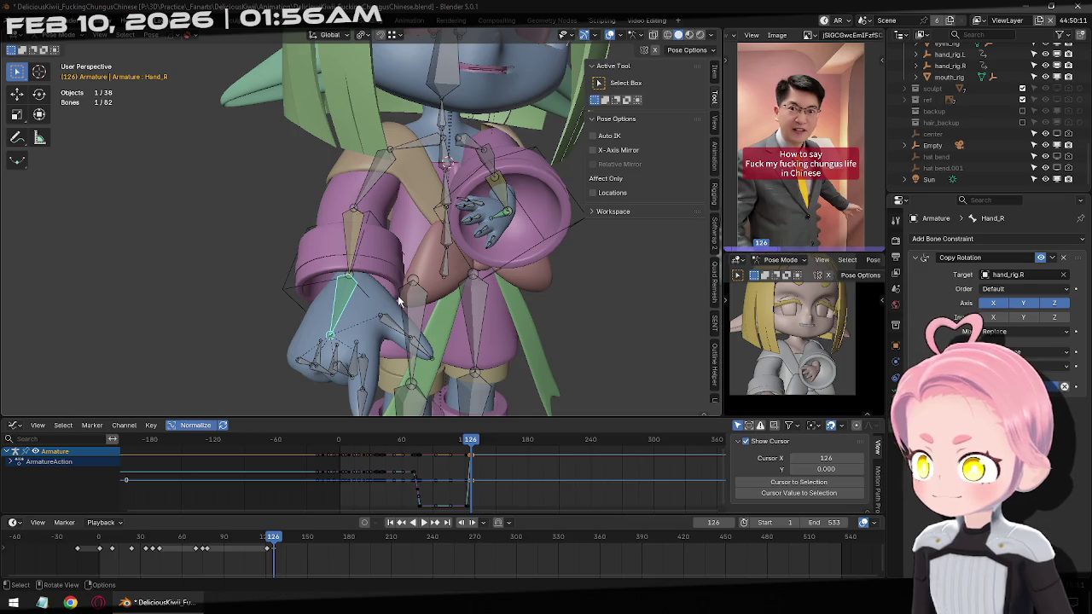
key(ctrl+Tab)
click(290, 300)
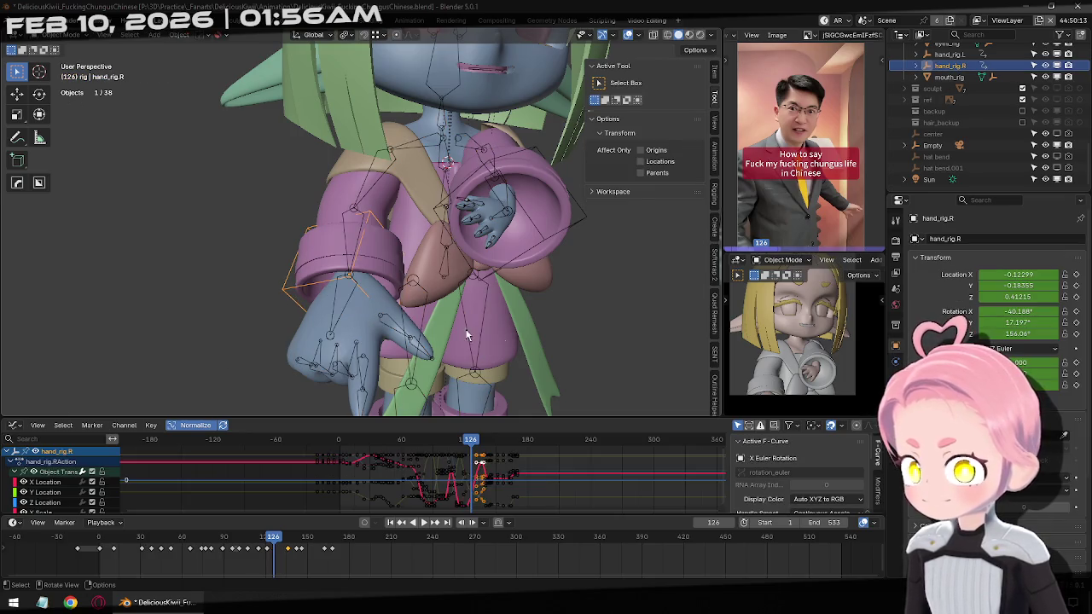
Trackball-rotate the right hand rig at frame 142 and keyframe the refined pose.
key(Right)
key(Right)
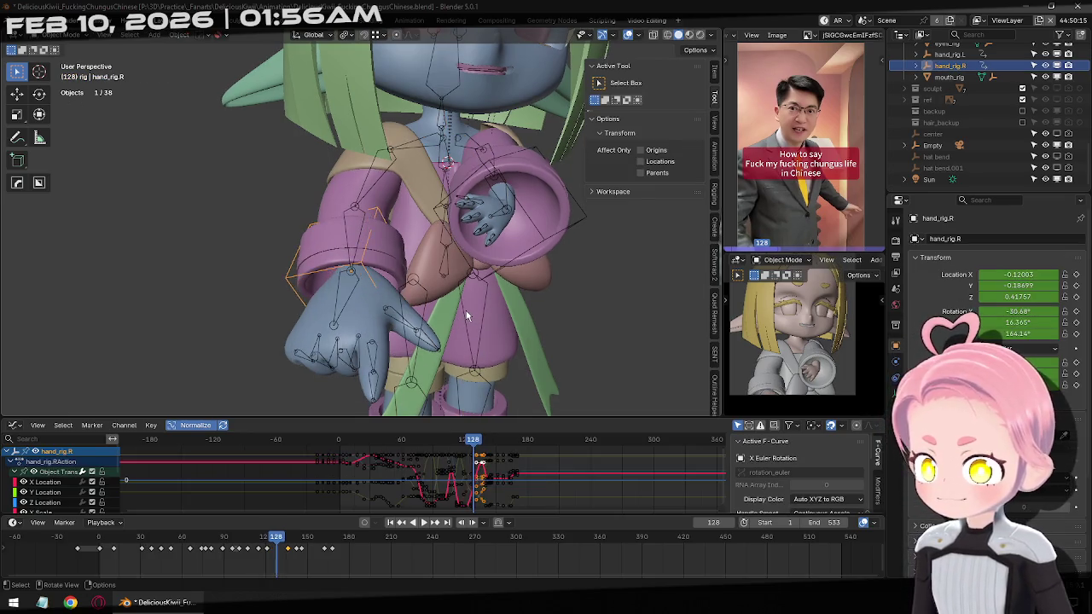
key(Right)
key(Right)
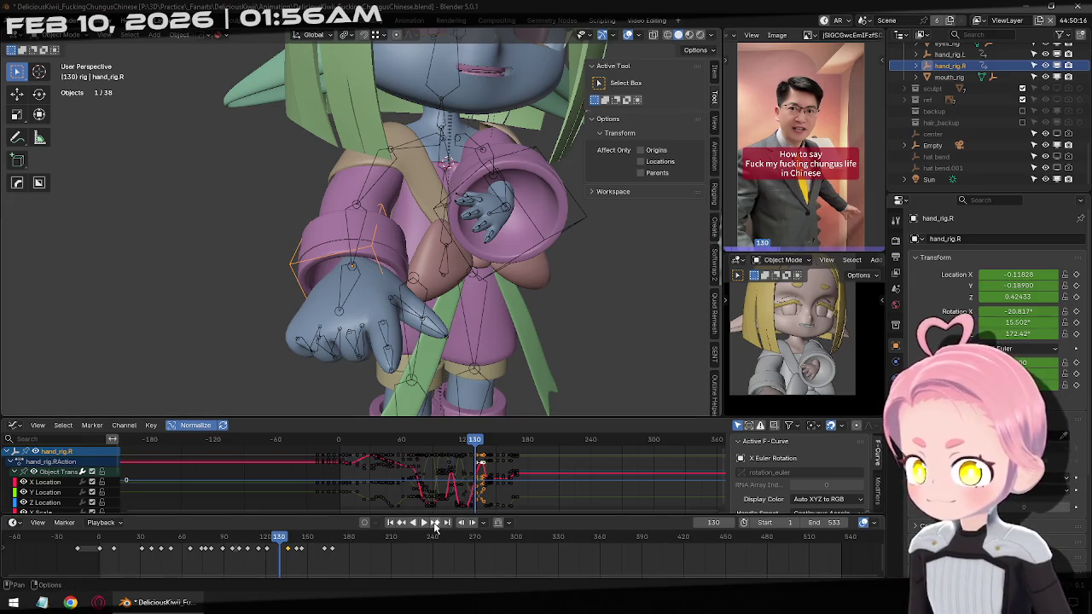
click(434, 525)
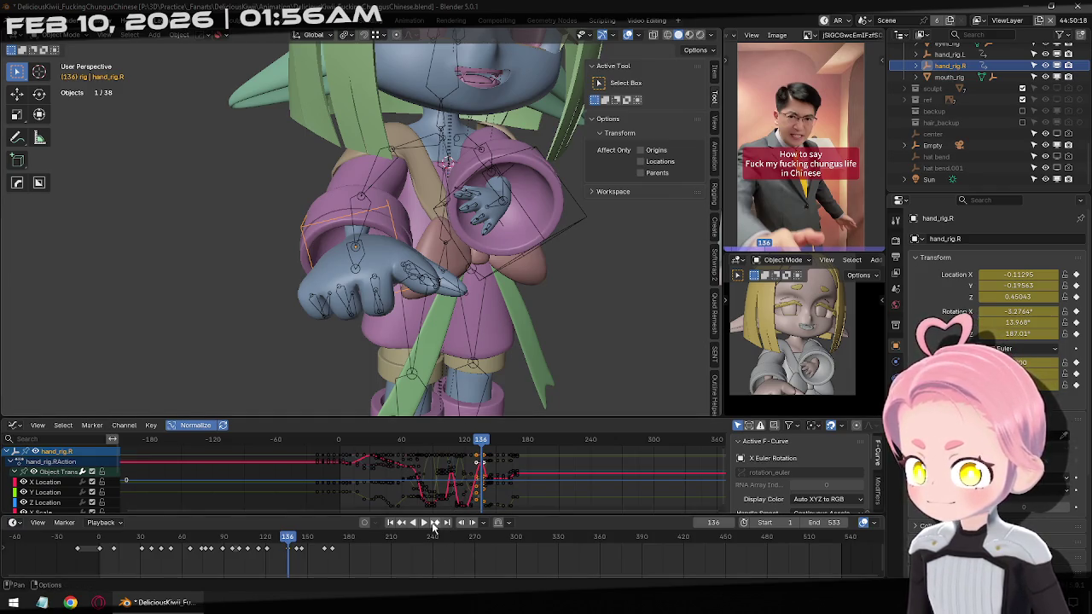
click(433, 523)
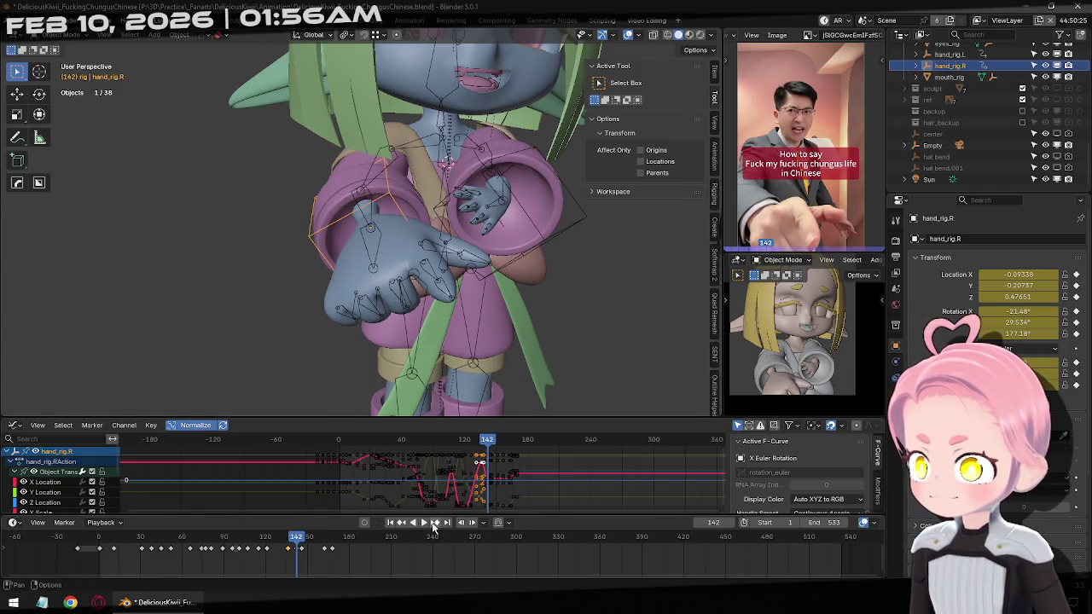
key(r)
key(r)
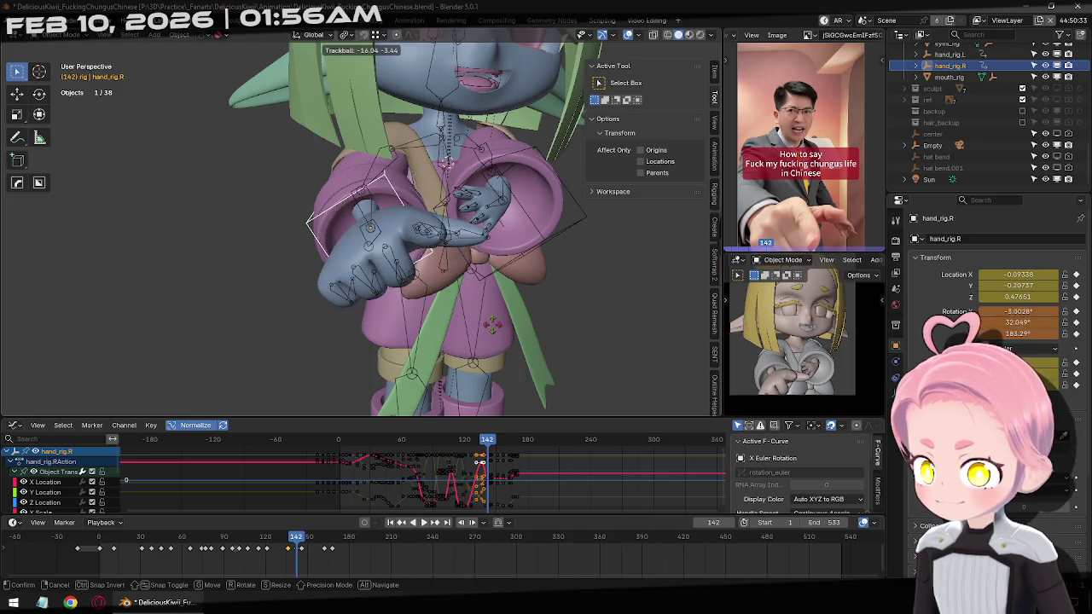
click(490, 326)
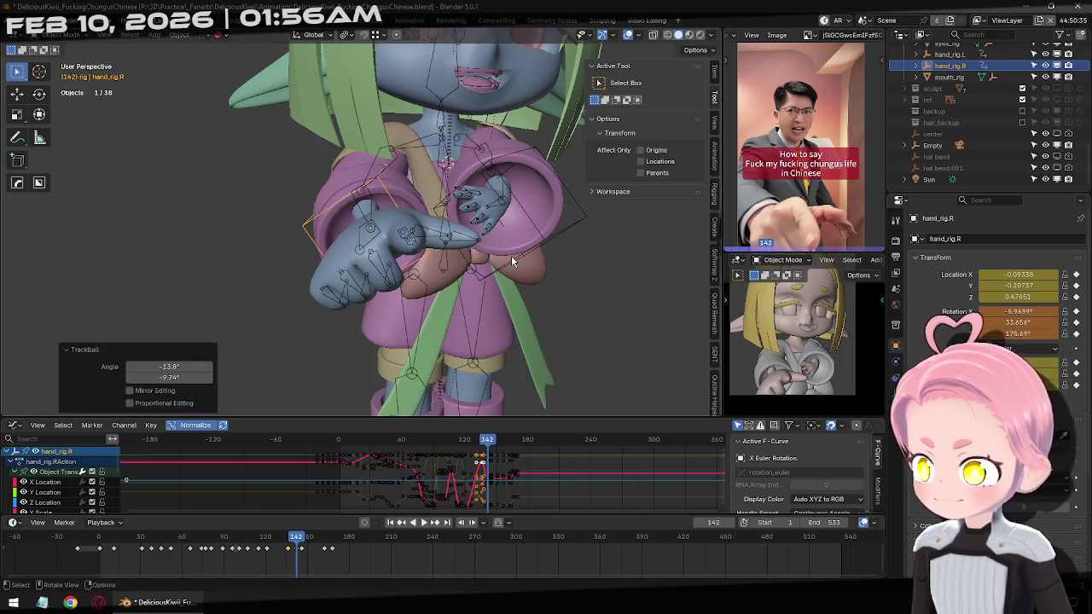
key(i)
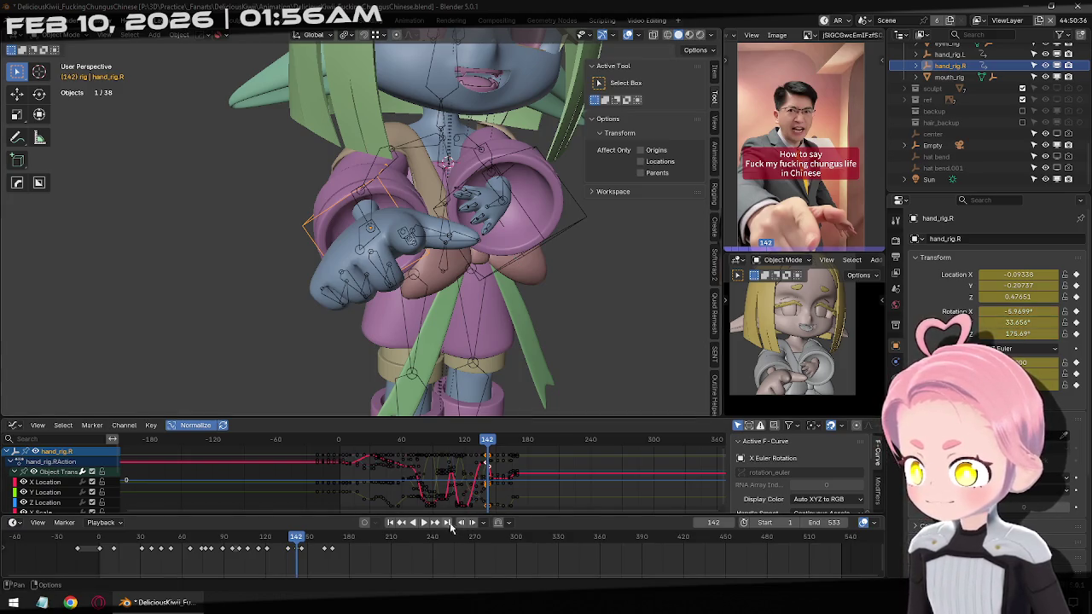
At frame 146, rotate and tuck the hand rig against the left hand, keyframe it, and review.
click(435, 524)
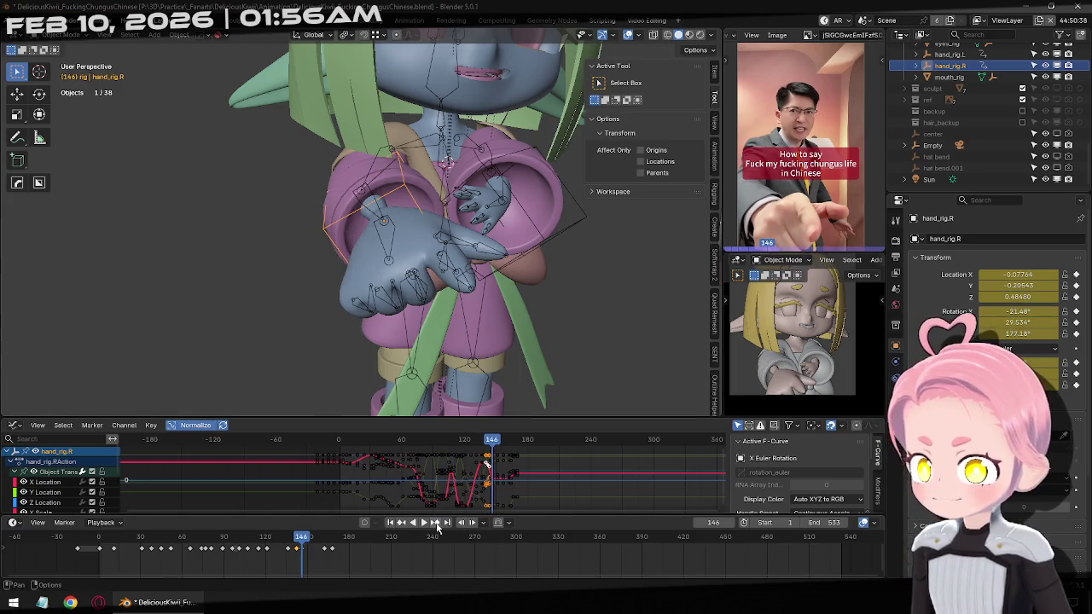
key(r)
key(r)
click(481, 300)
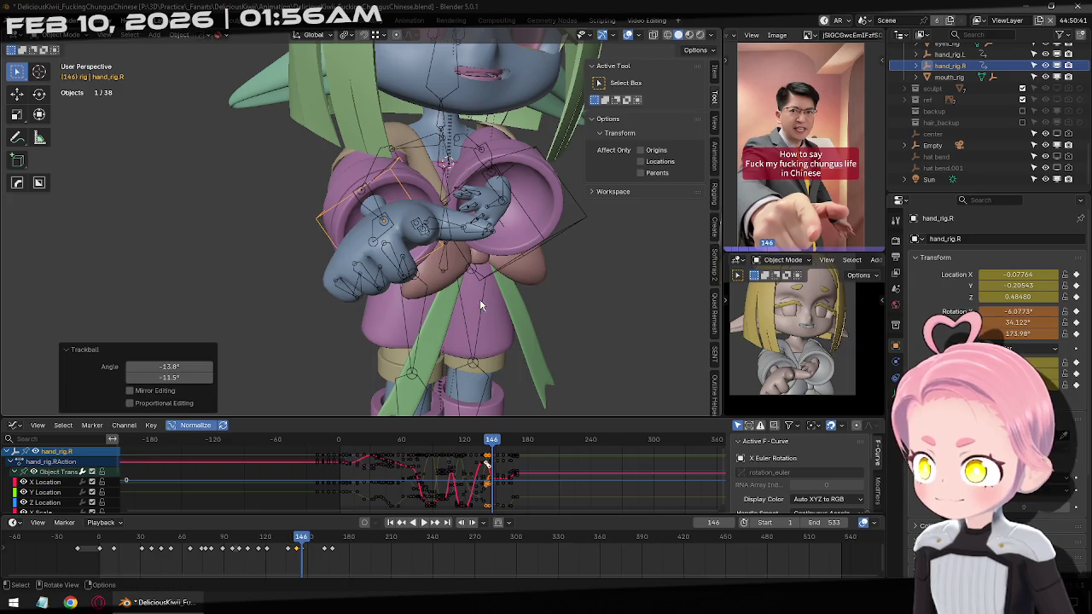
key(g)
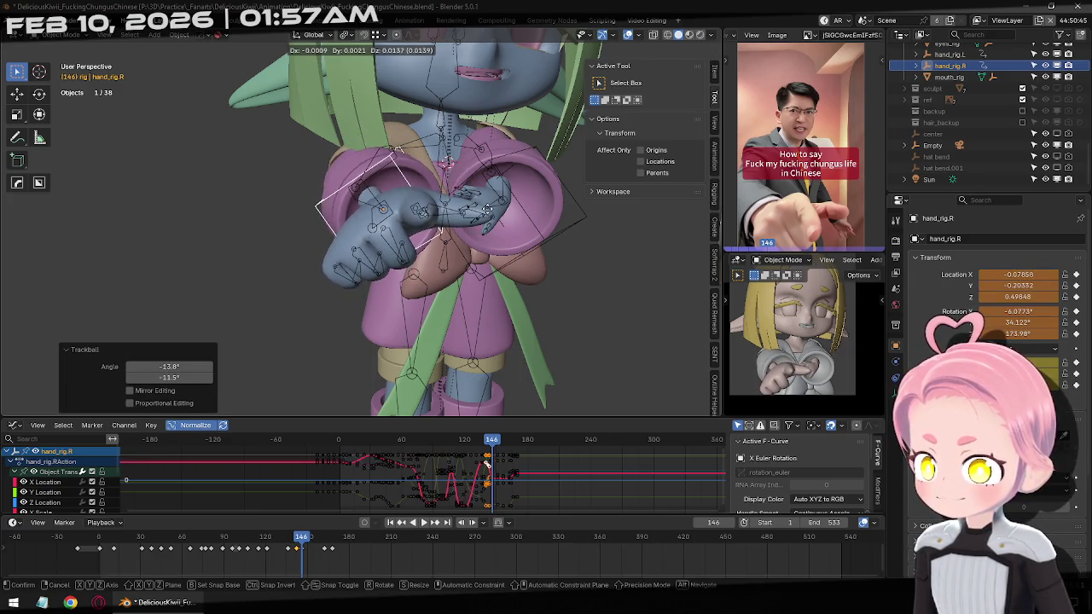
click(484, 203)
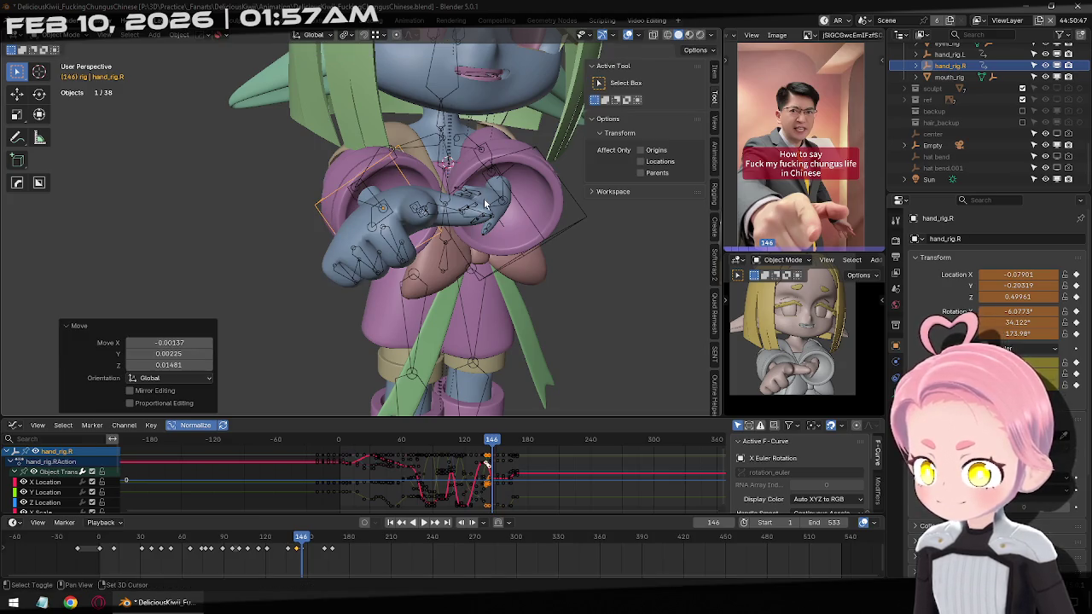
key(i)
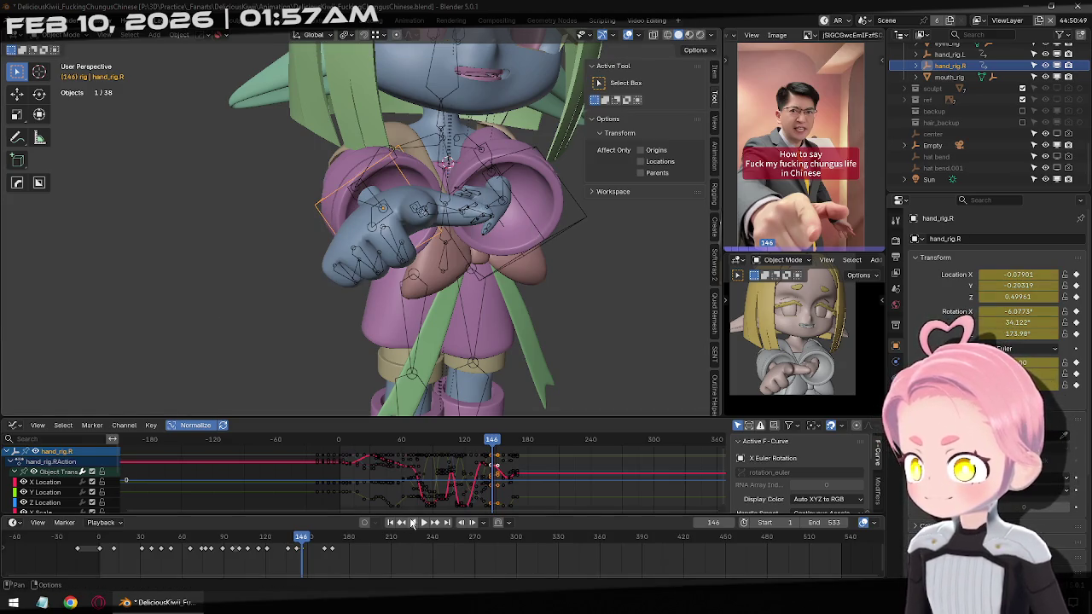
click(402, 523)
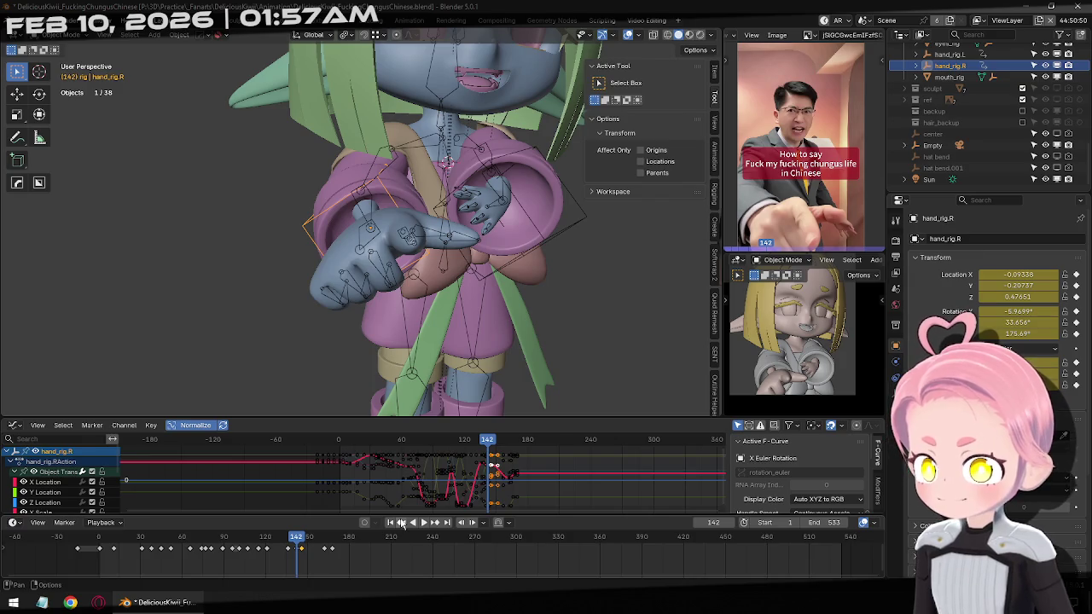
click(435, 522)
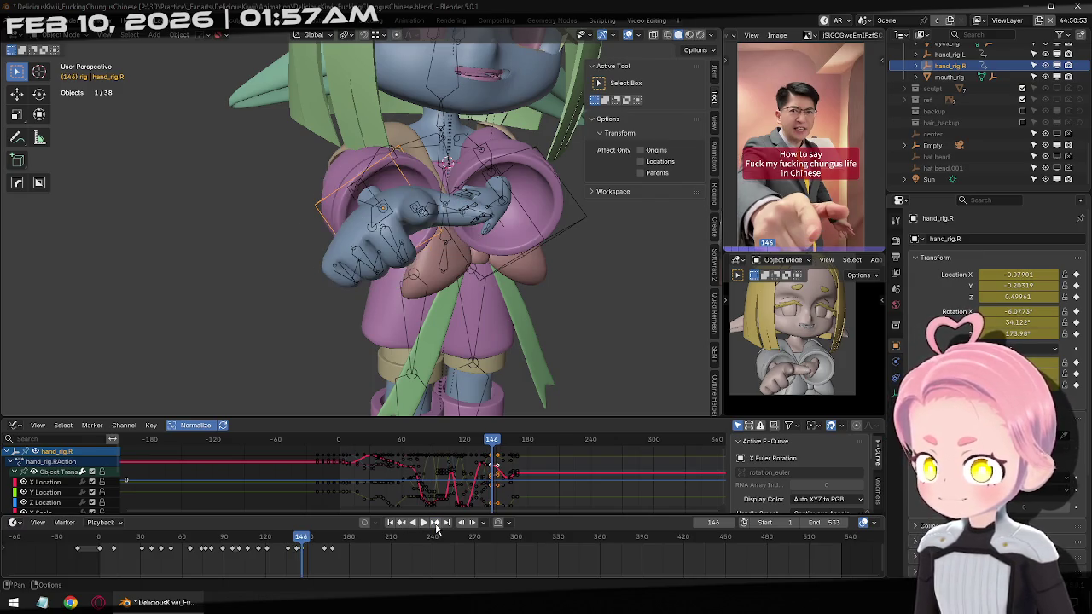
Reposition the hand rig at frame 142 and keyframe the corrected pose.
click(401, 523)
key(g)
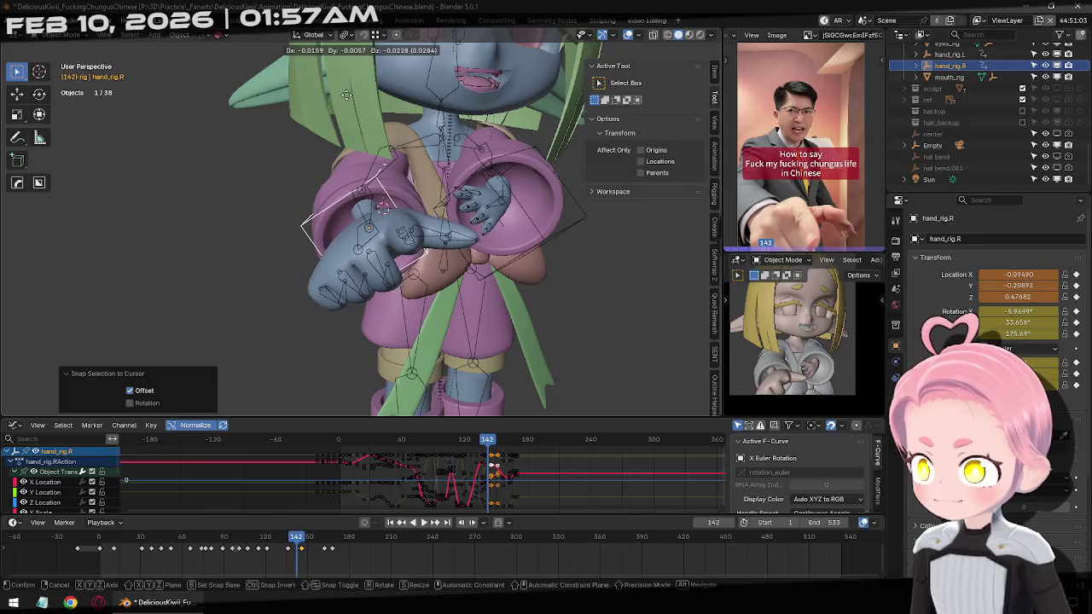
click(356, 112)
key(i)
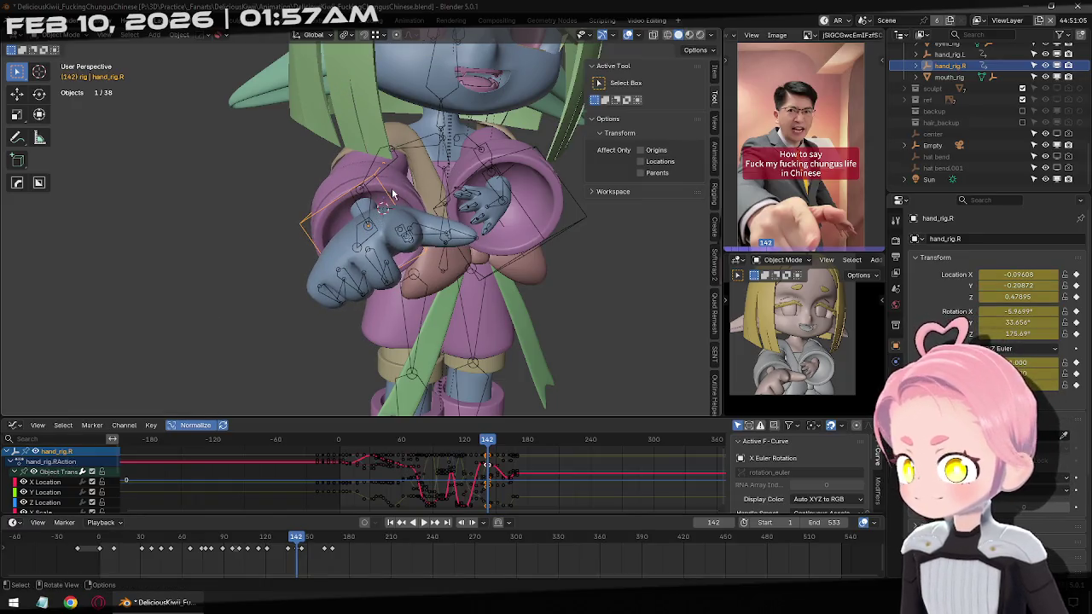
Re-rotate the hand rig at frames 162 and 168 so it keeps pointing forward, keying each.
click(435, 525)
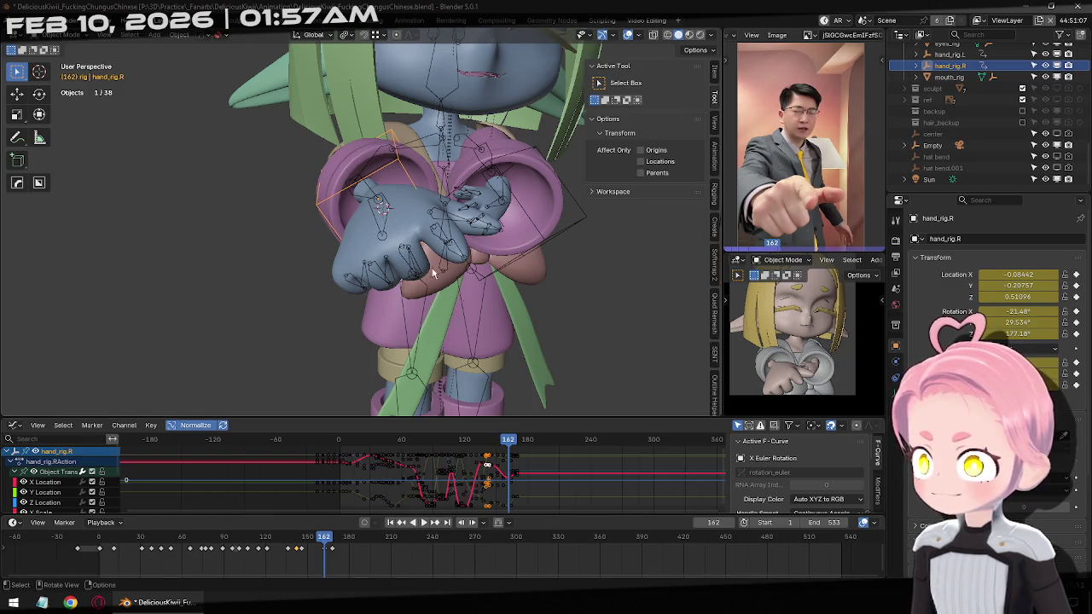
key(r)
key(r)
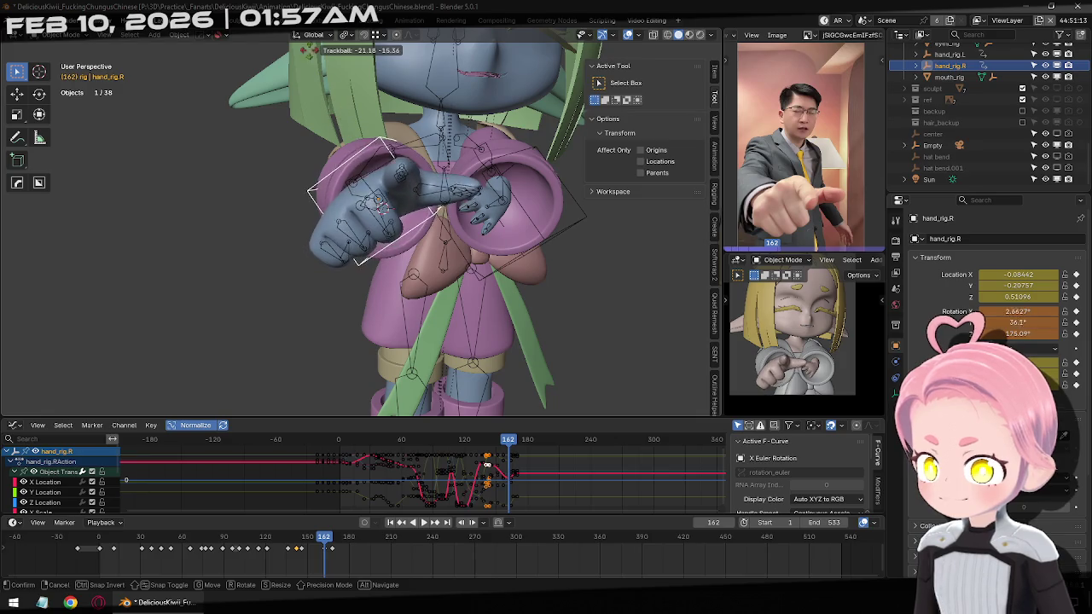
click(261, 354)
key(i)
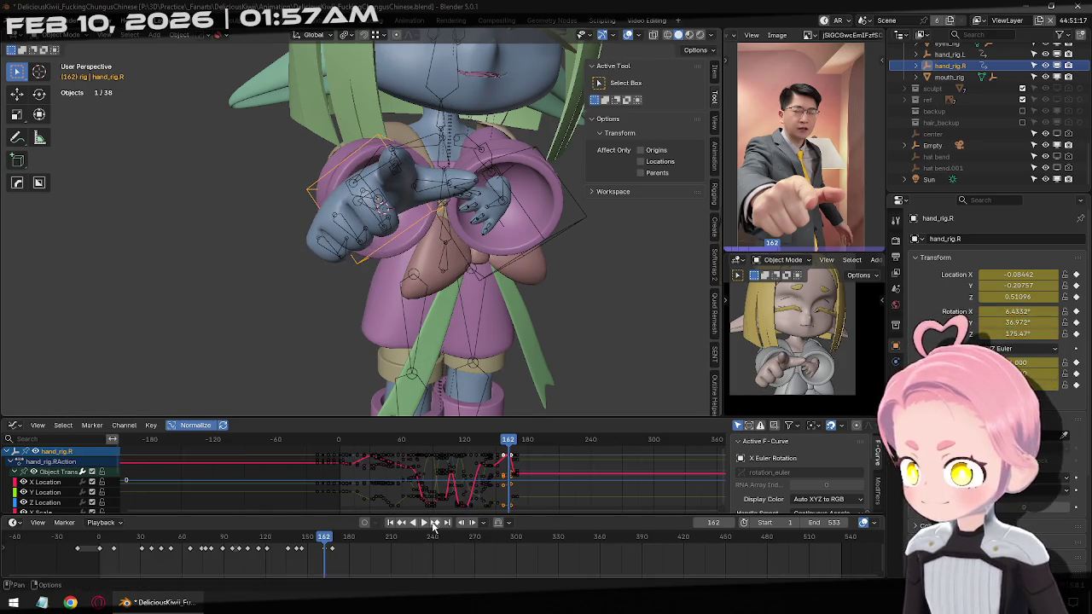
click(435, 523)
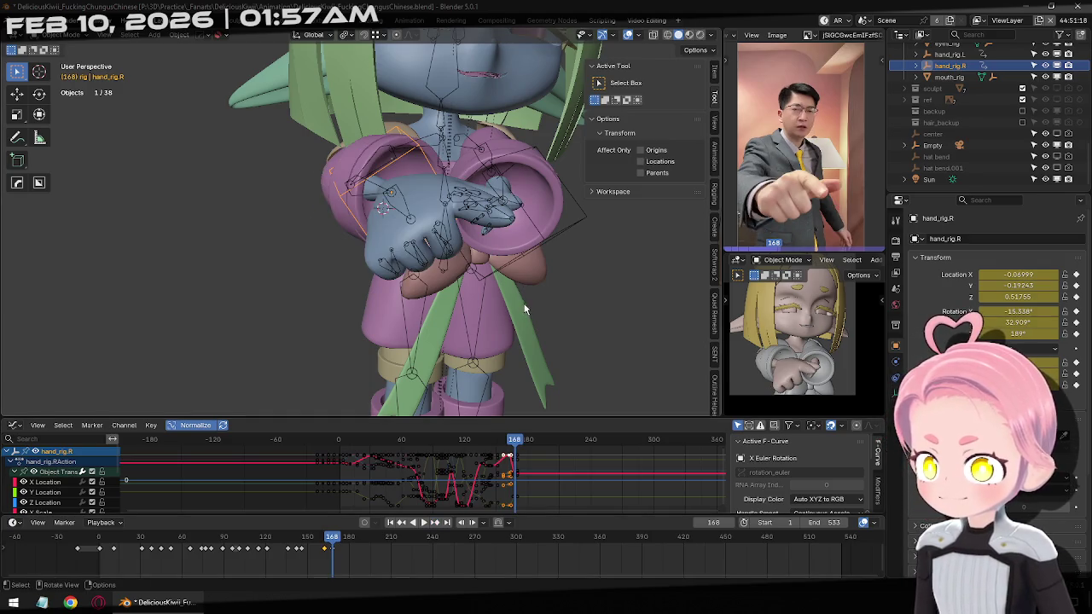
key(r)
key(r)
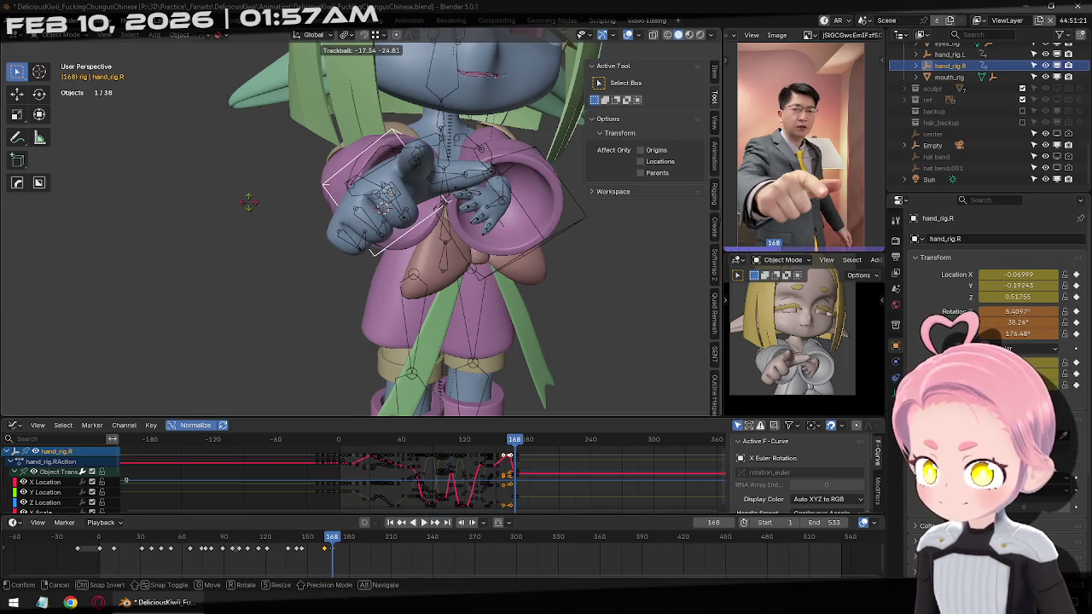
click(518, 226)
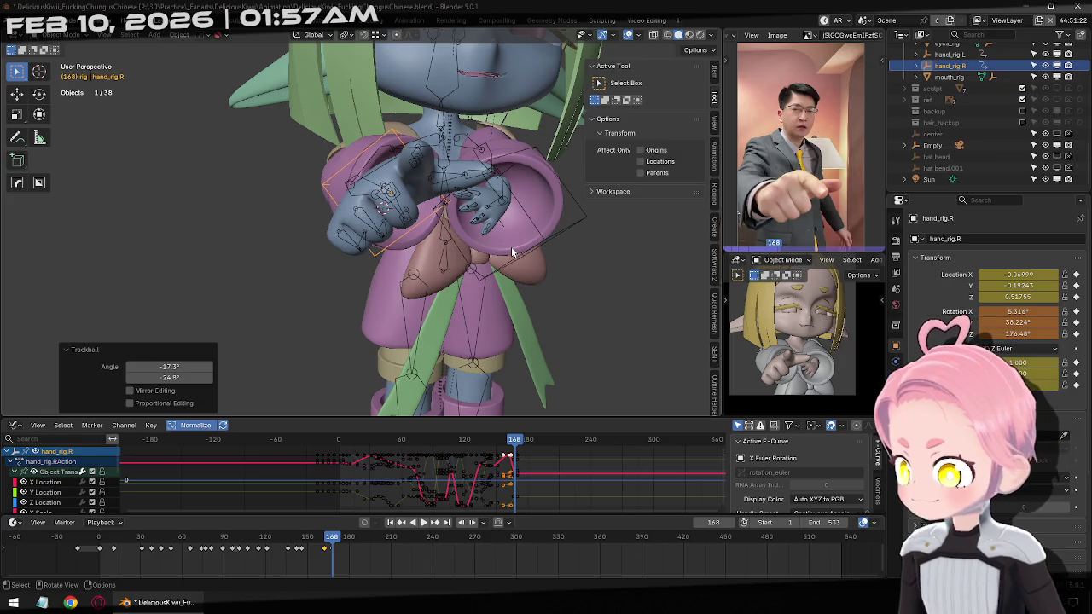
key(i)
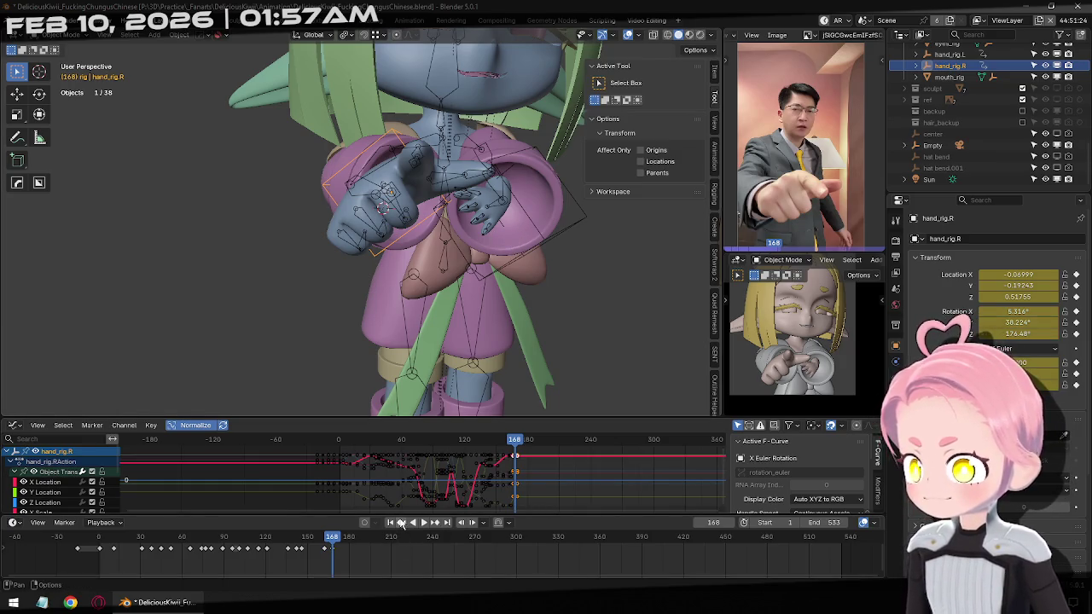
click(401, 522)
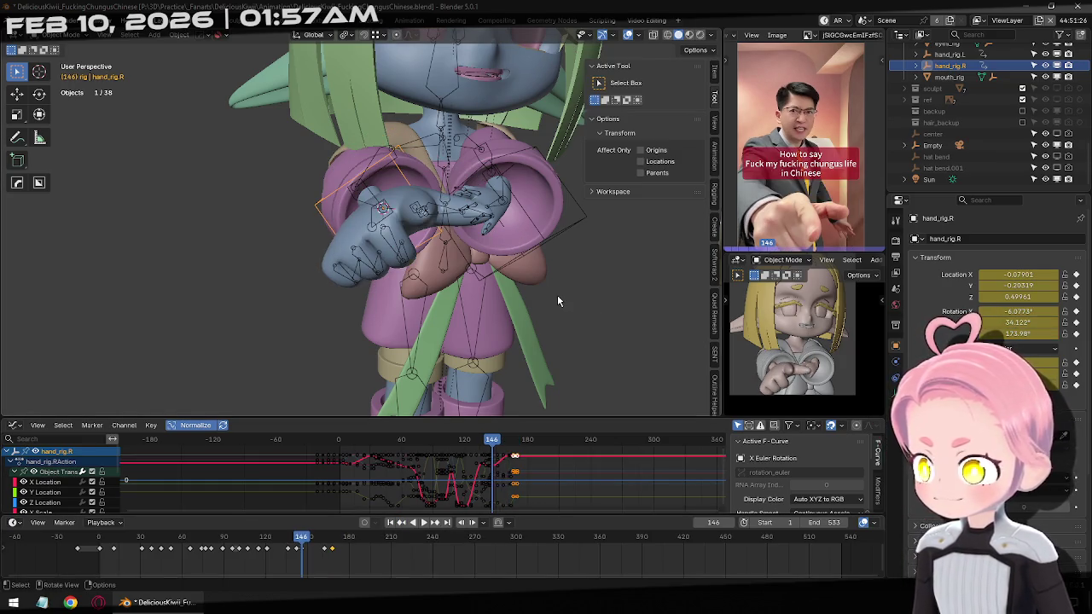
Re-rotate and keyframe the right hand rig at frames 146 and 142.
key(r)
key(r)
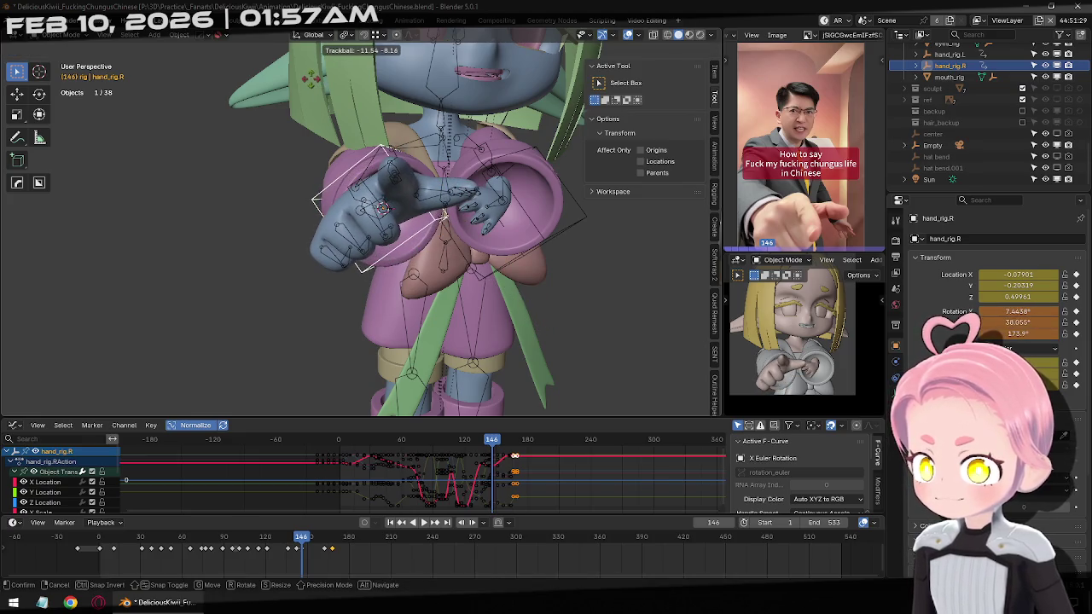
click(509, 198)
key(i)
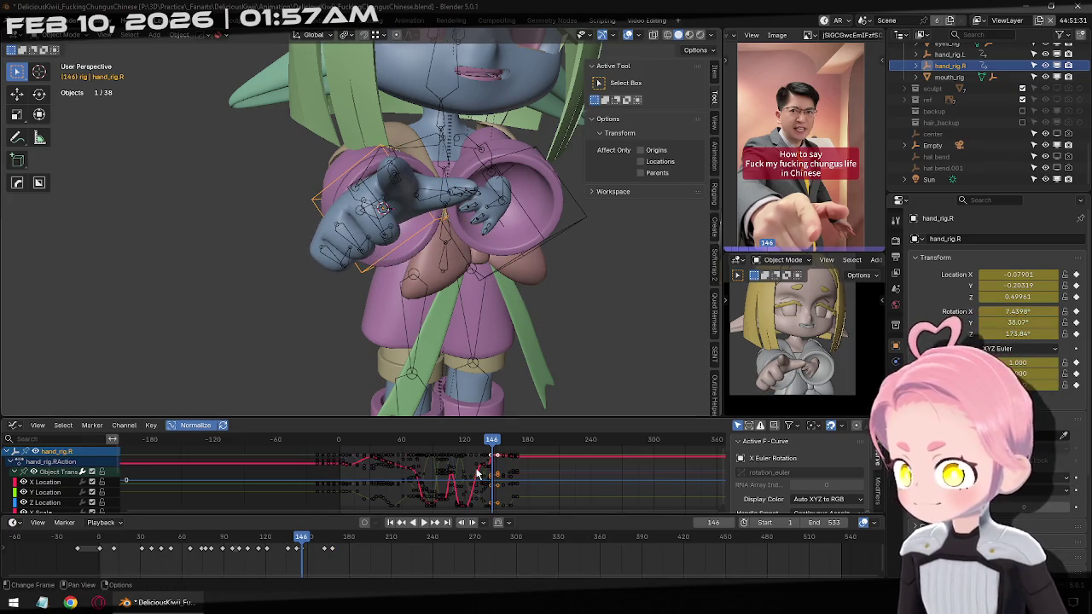
click(401, 523)
key(r)
key(r)
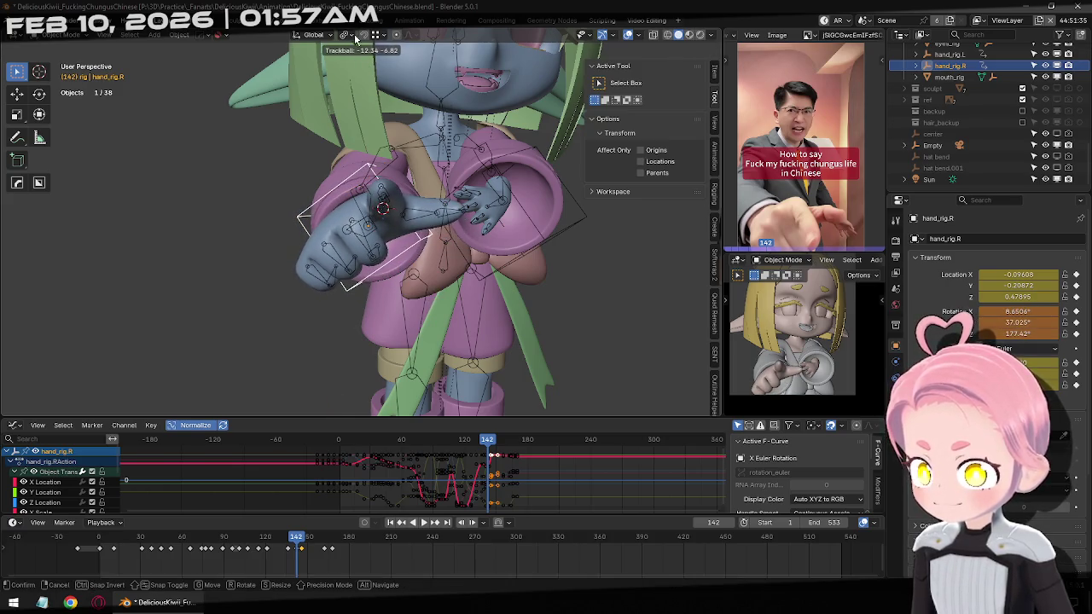
click(451, 254)
key(i)
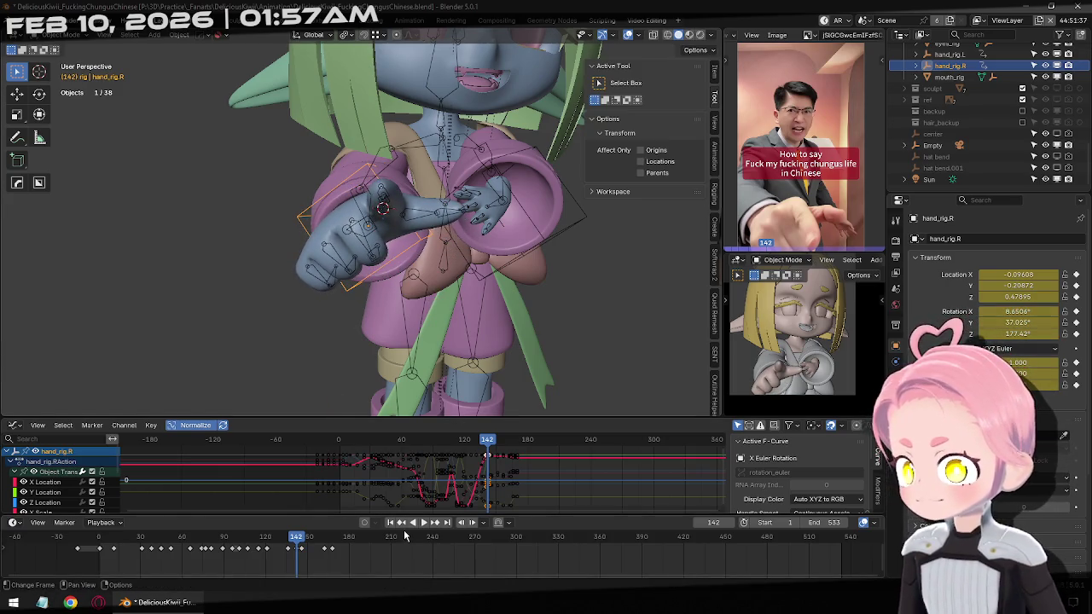
Re-rotate and keyframe the hand rig at frame 136, then select the armature at frame 121.
key(Down)
key(r)
key(r)
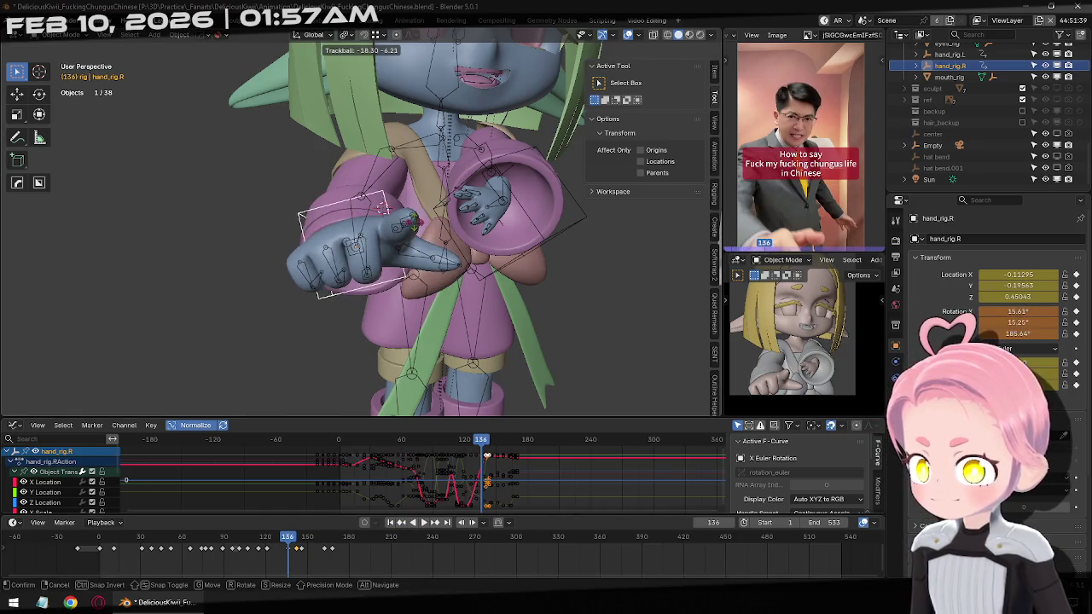
key(Return)
key(i)
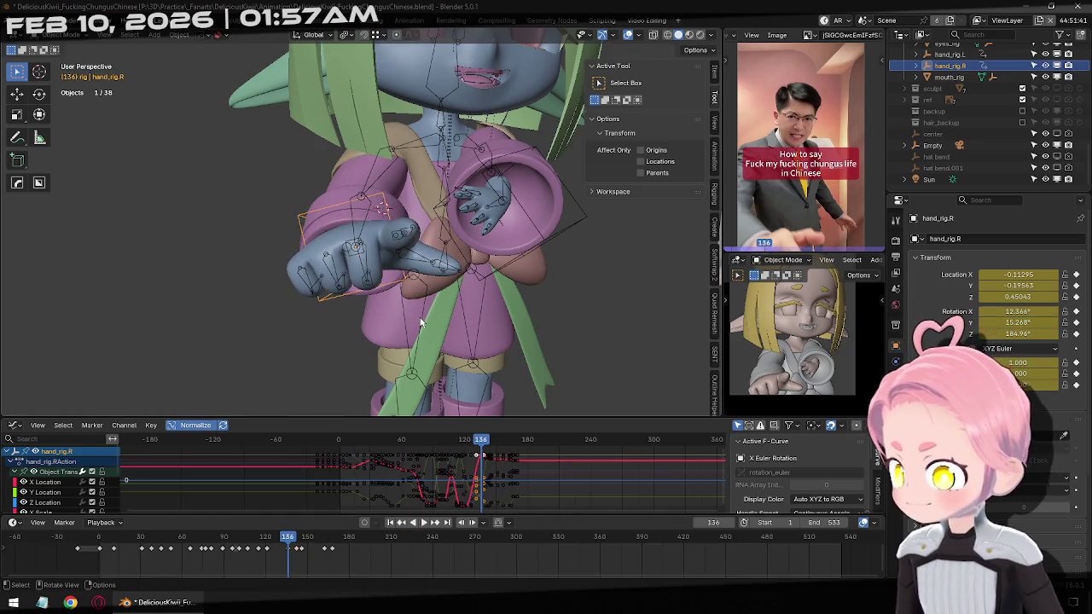
click(400, 523)
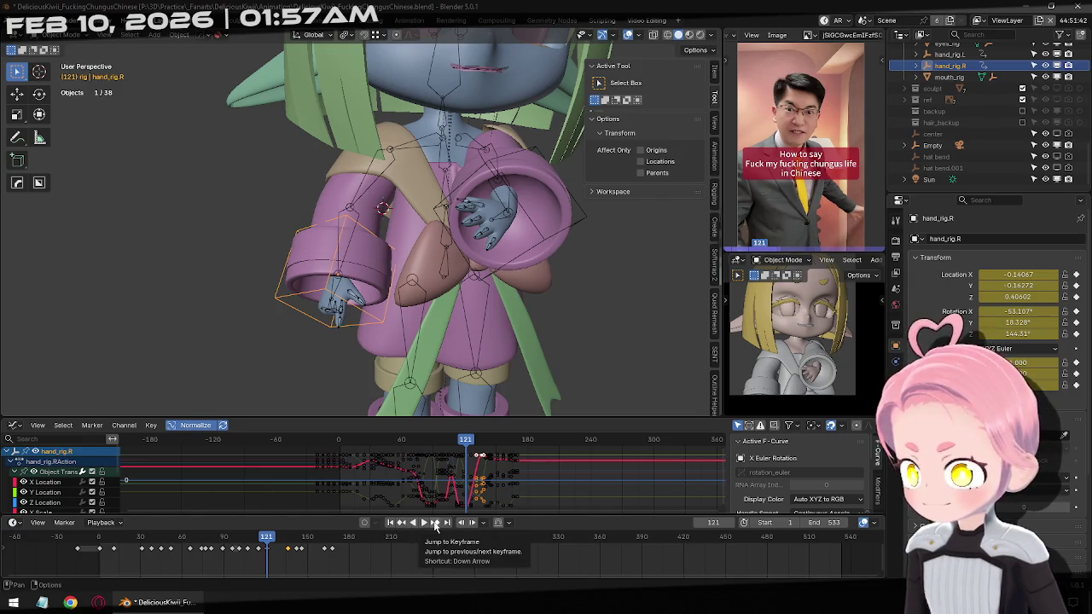
click(349, 300)
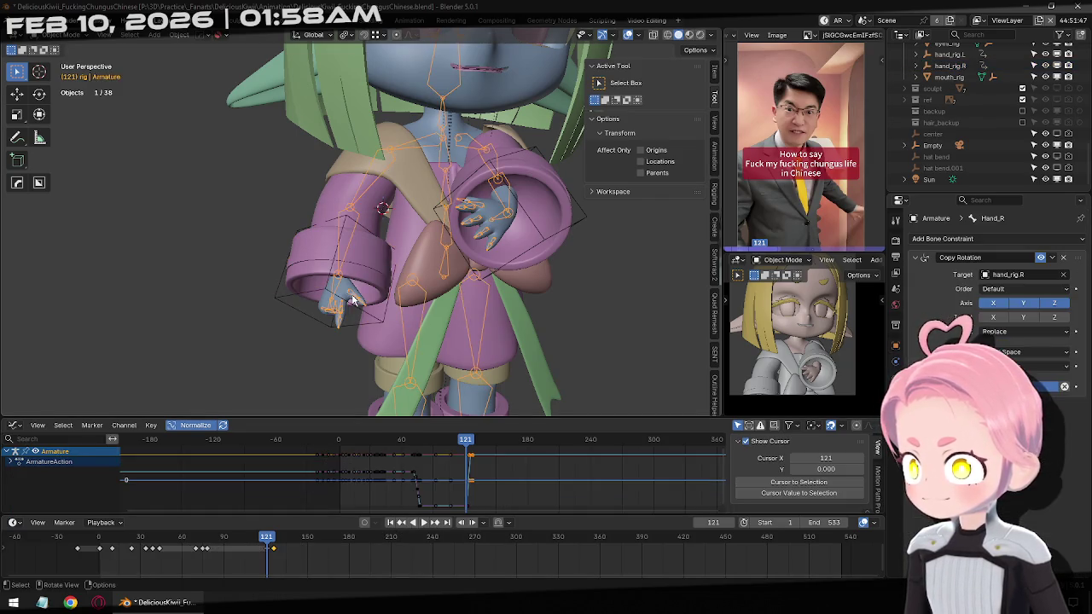
Enter pose mode, select all bones, inspect the keyframes, and return to frame 121.
key(ctrl+Tab)
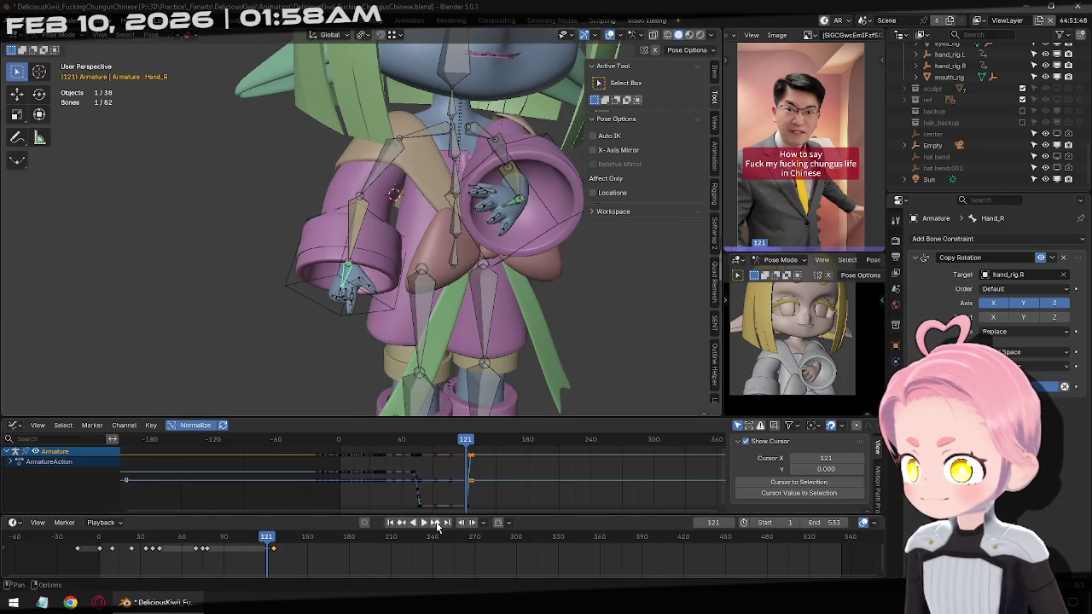
key(a)
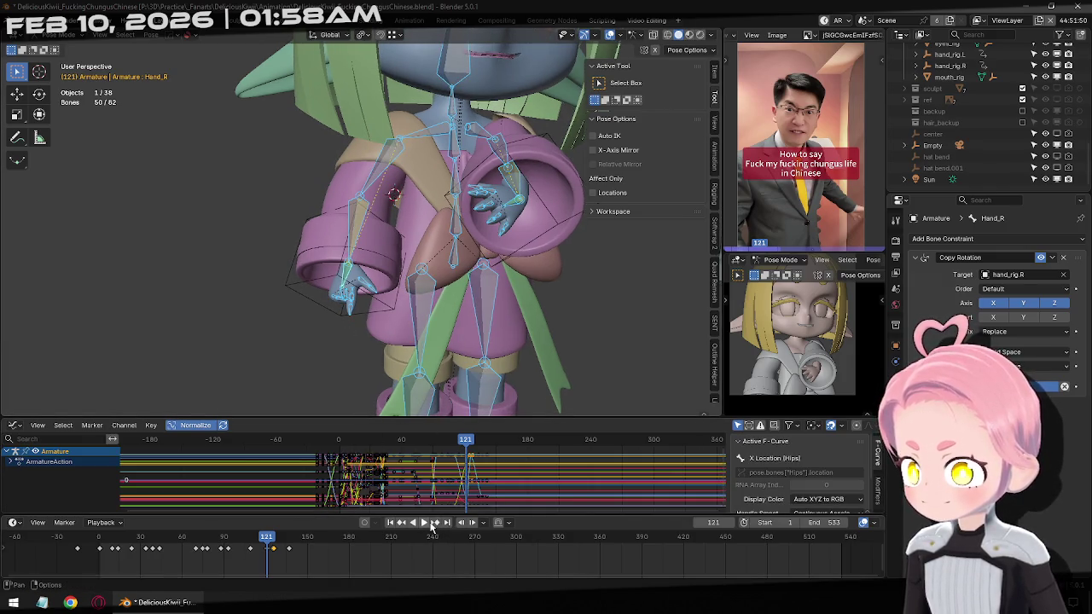
click(435, 523)
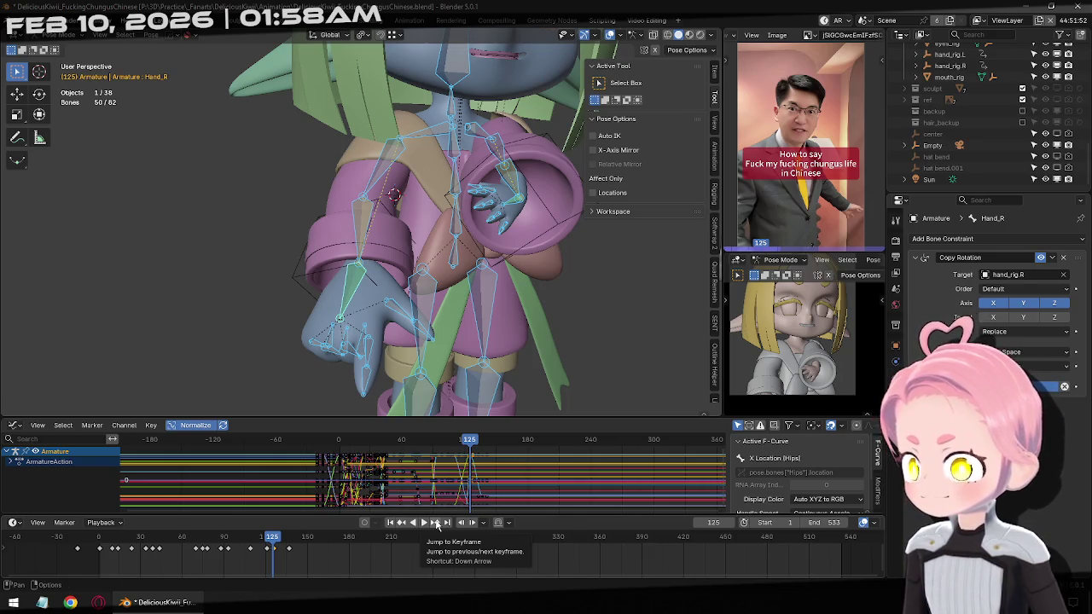
key(ctrl+z)
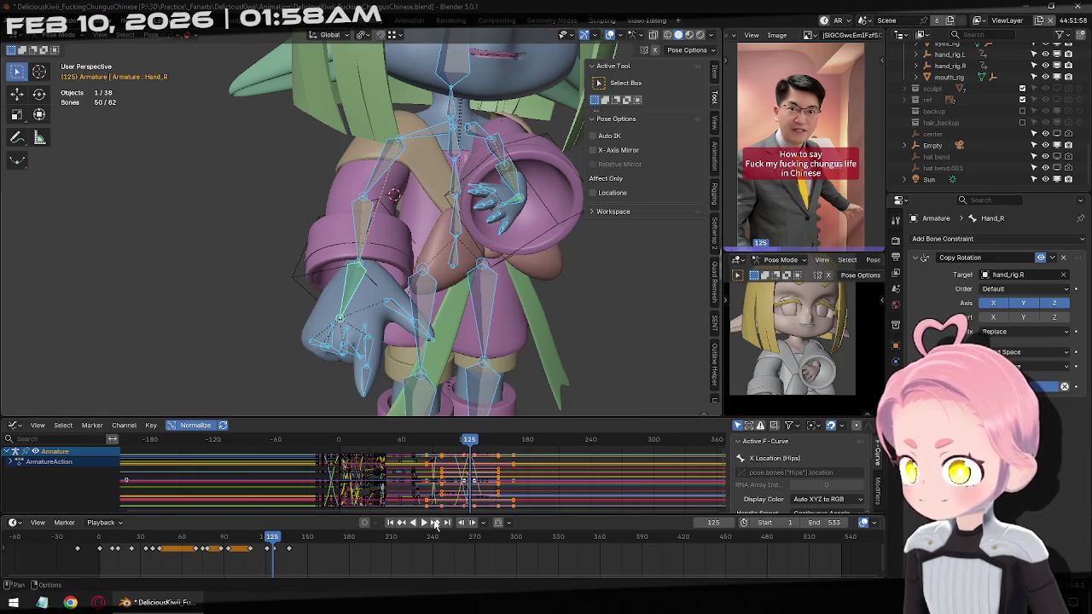
key(Right)
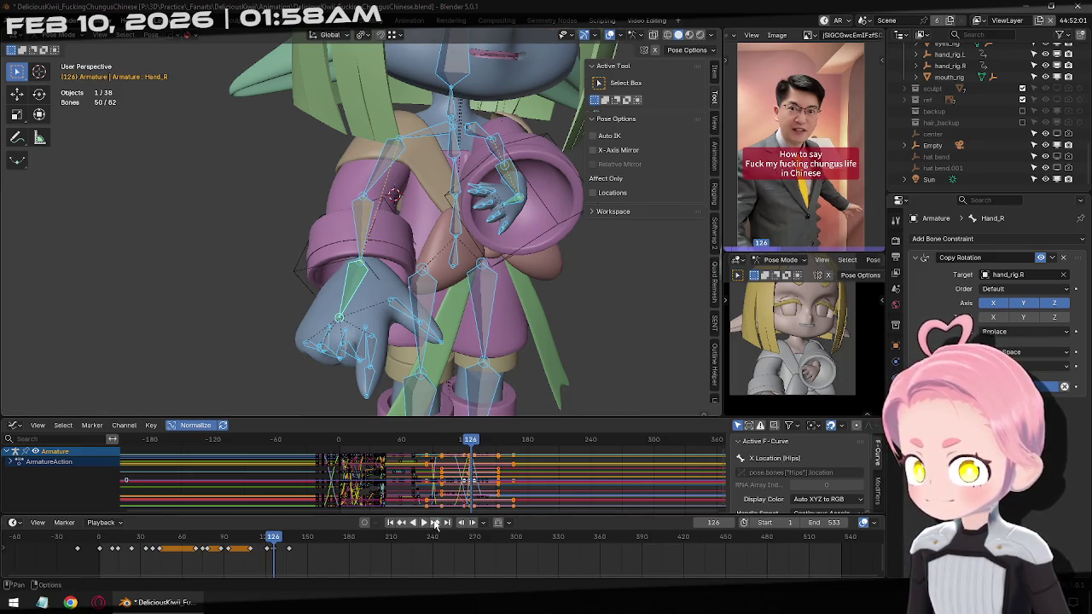
key(ctrl+z)
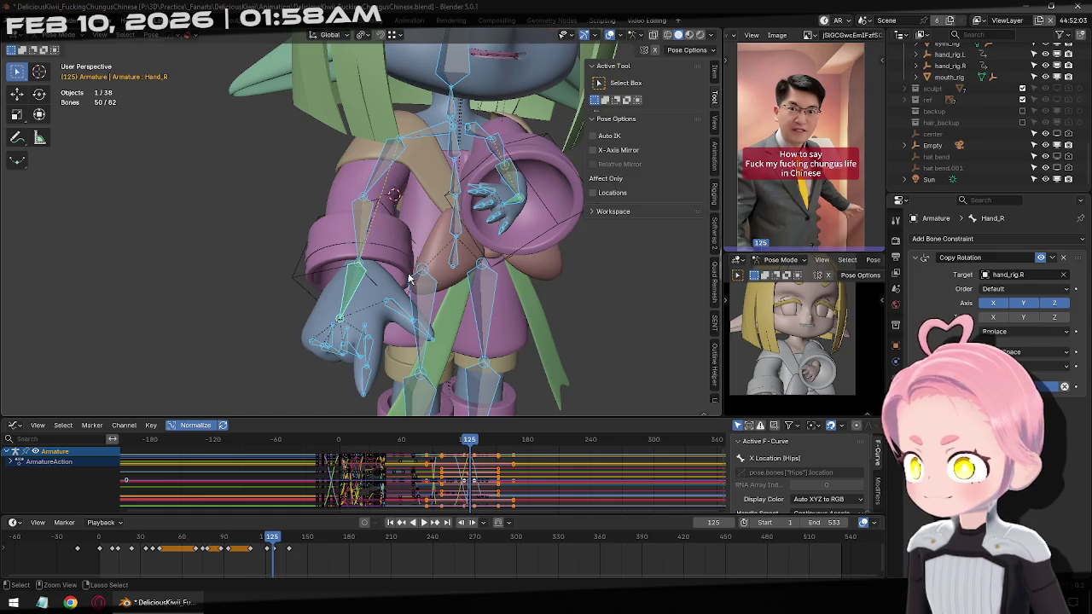
key(ctrl+z)
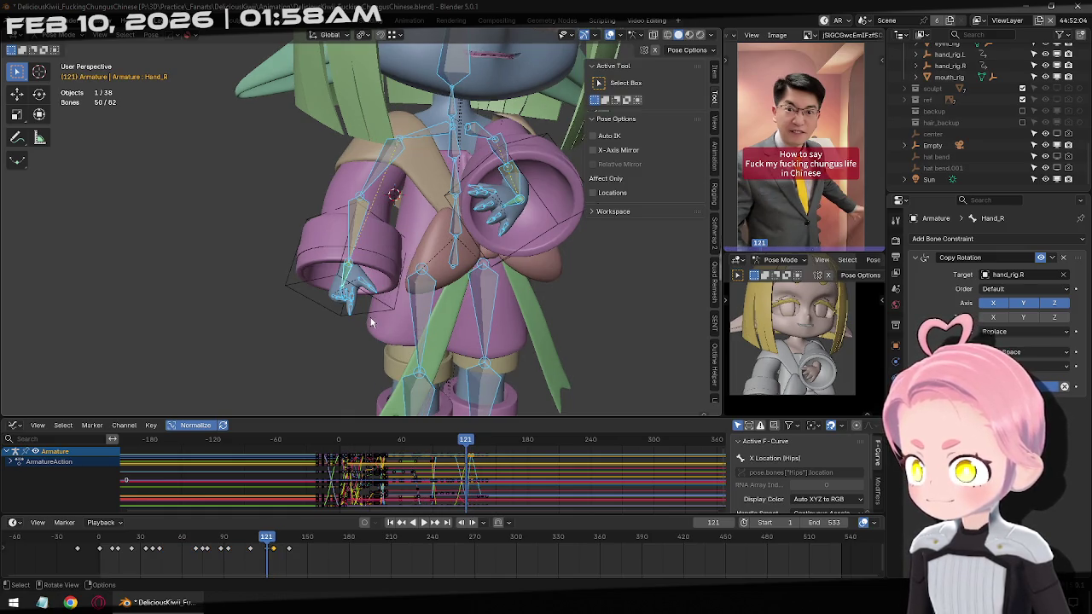
Select the right thumb bone Thumb_R.001, then a right-hand finger bone.
click(361, 288)
scroll(360, 289, up, 3)
scroll(354, 283, up, 3)
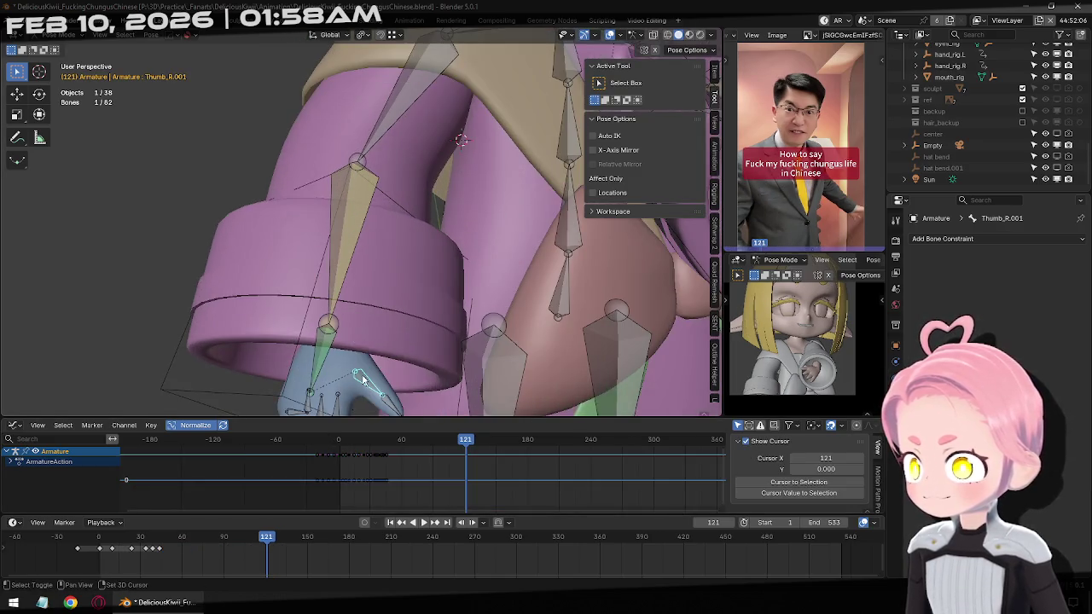
scroll(350, 279, up, 2)
click(382, 280)
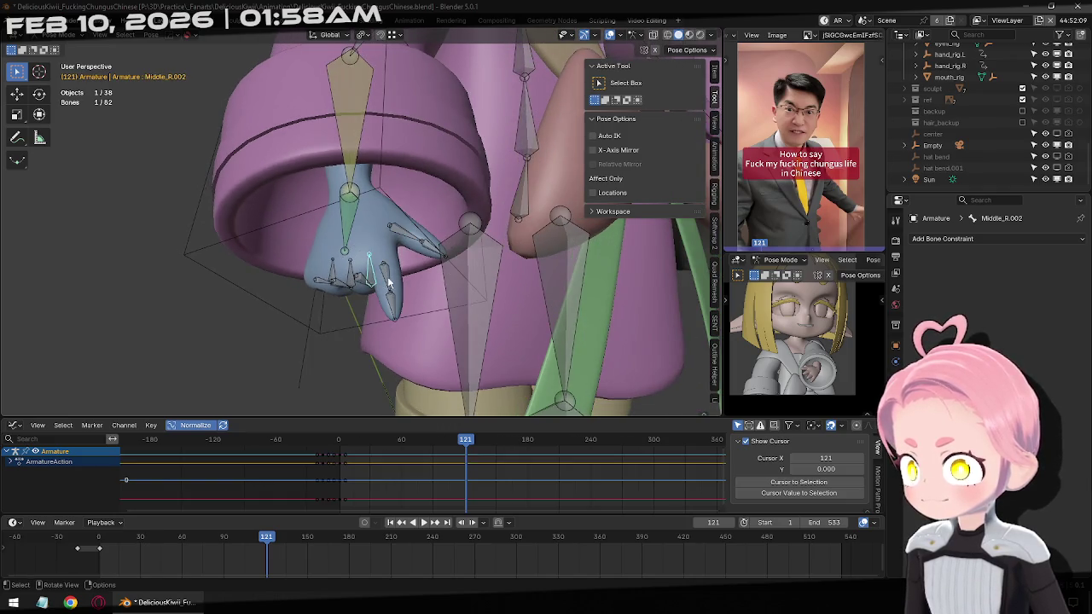
Key the finger bone and step through the gesture frames, settling on frame 129.
key(i)
click(438, 526)
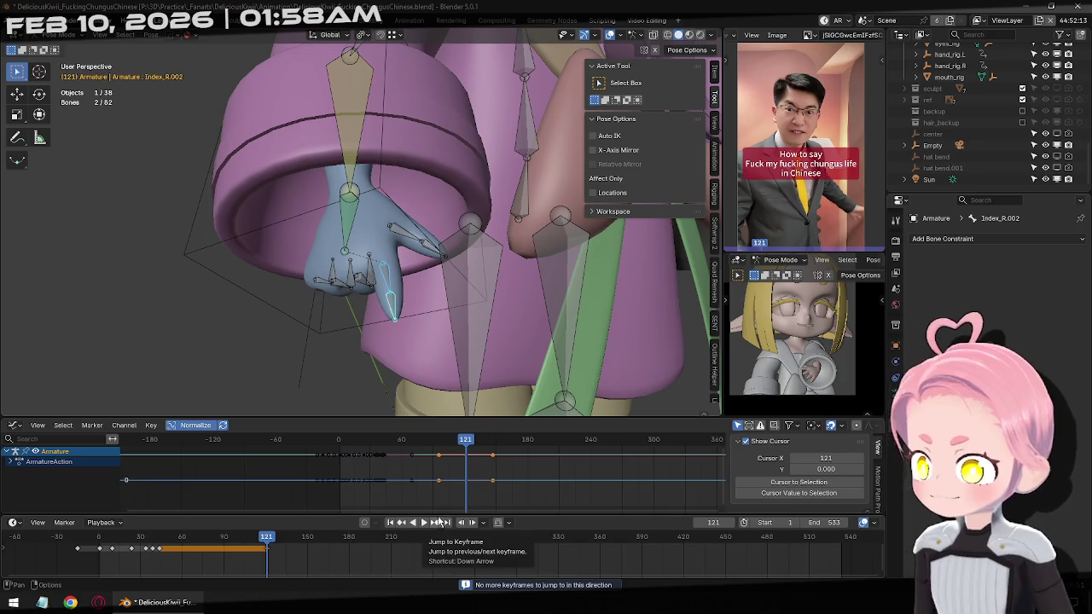
key(Right)
key(Right)
scroll(439, 313, up, 3)
key(Right)
key(Right)
key(Right)
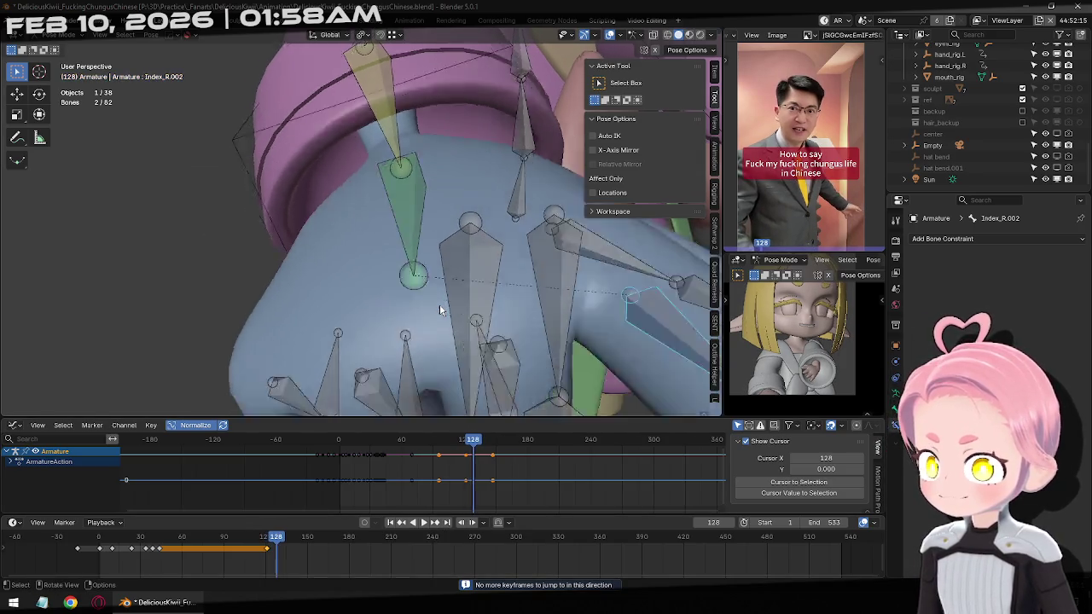
middle_drag(439, 307, 439, 303)
key(Right)
key(Right)
key(Right)
key(Right)
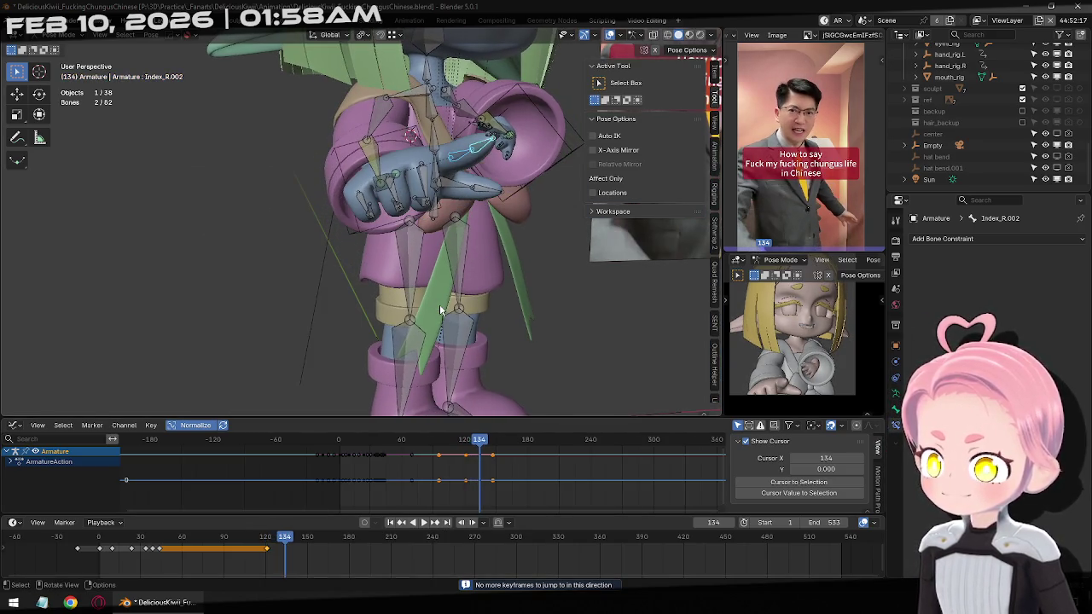
key(Left)
key(Left)
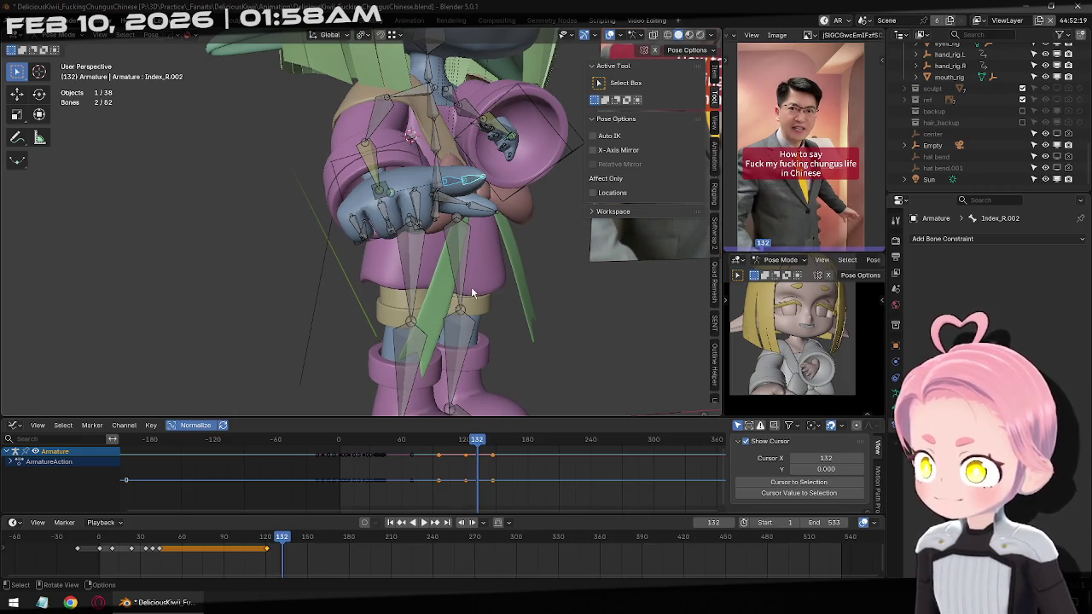
key(Left)
key(Left)
key(Left)
Bend the right index finger about -17.7° on local X and keyframe it at frame 129.
mouse_move(473, 294)
middle_down()
mouse_move(412, 246)
mouse_move(394, 294)
middle_up()
key(r)
key(x)
key(x)
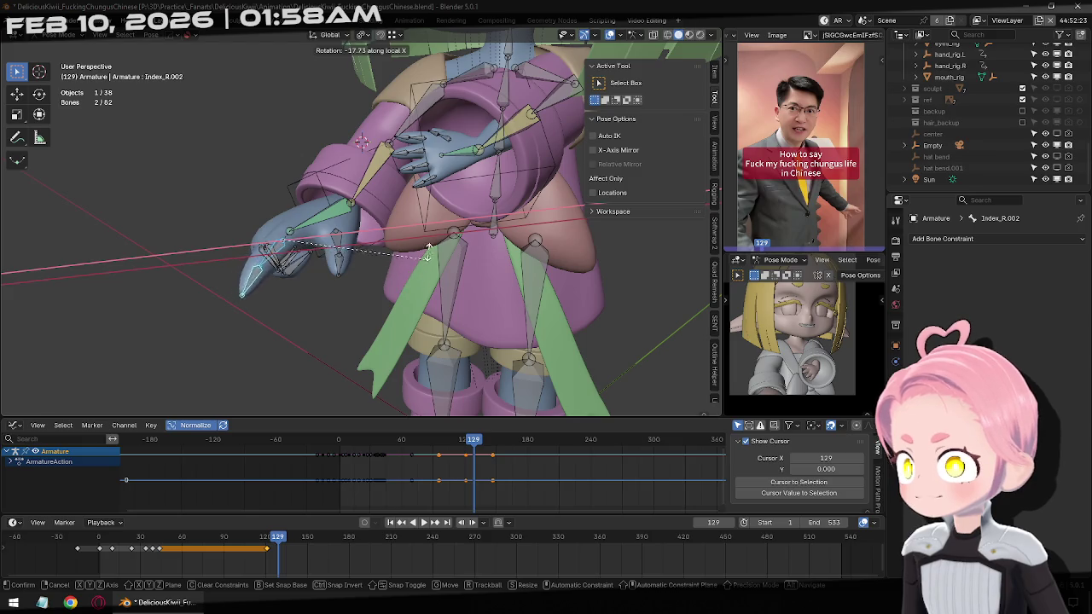
click(429, 266)
key(i)
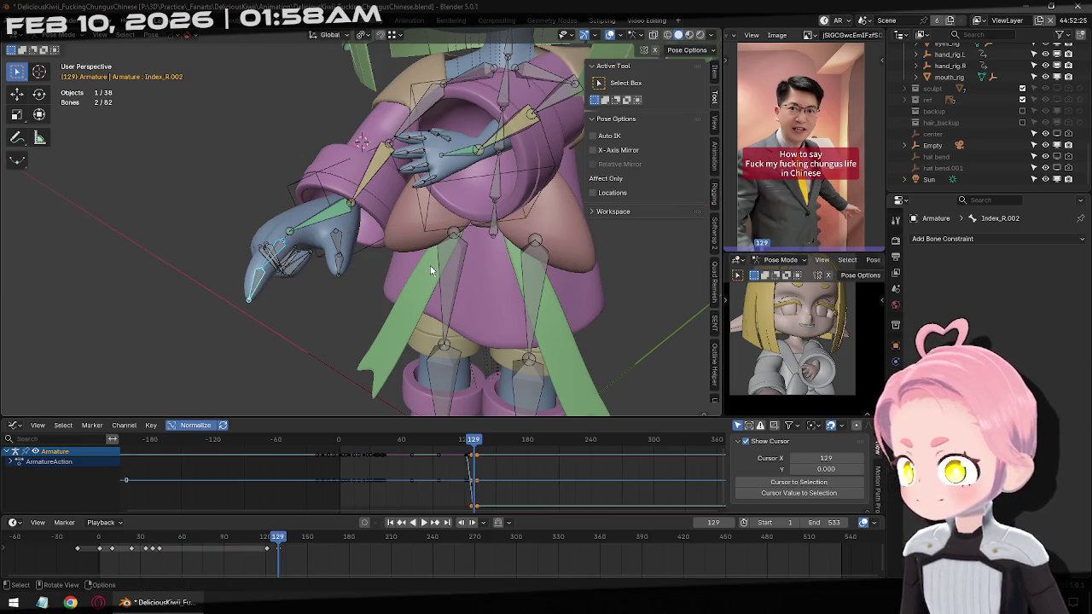
Play forward through the gesture to check the motion, then return to keyframe 129.
key(Right)
key(Right)
key(Right)
key(Right)
key(Right)
key(Right)
key(Right)
key(Right)
key(Right)
key(Right)
key(Right)
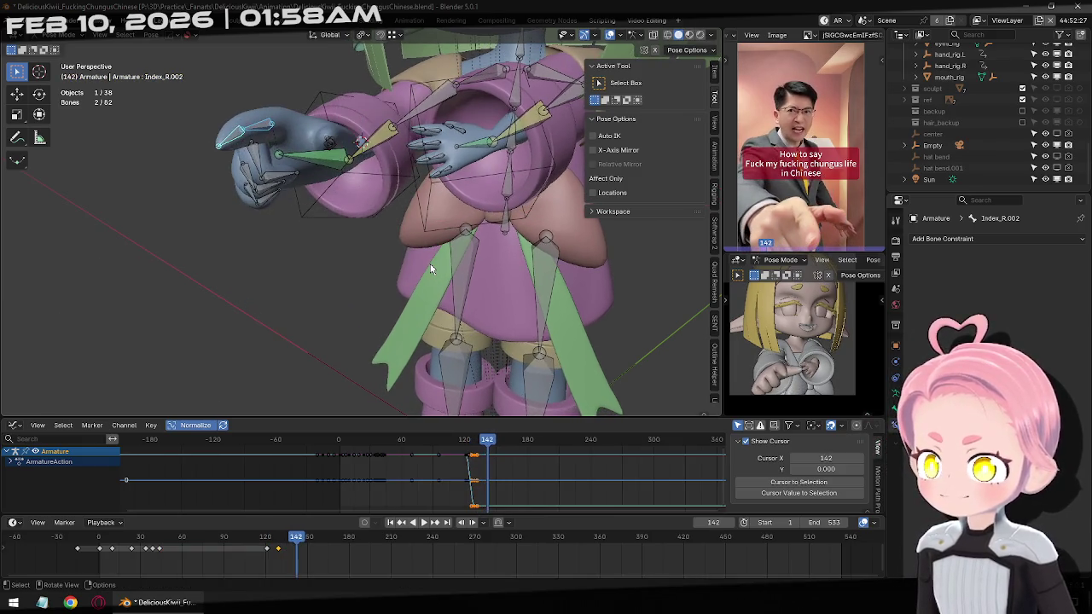
key(Right)
key(Right)
key(Right)
key(Right)
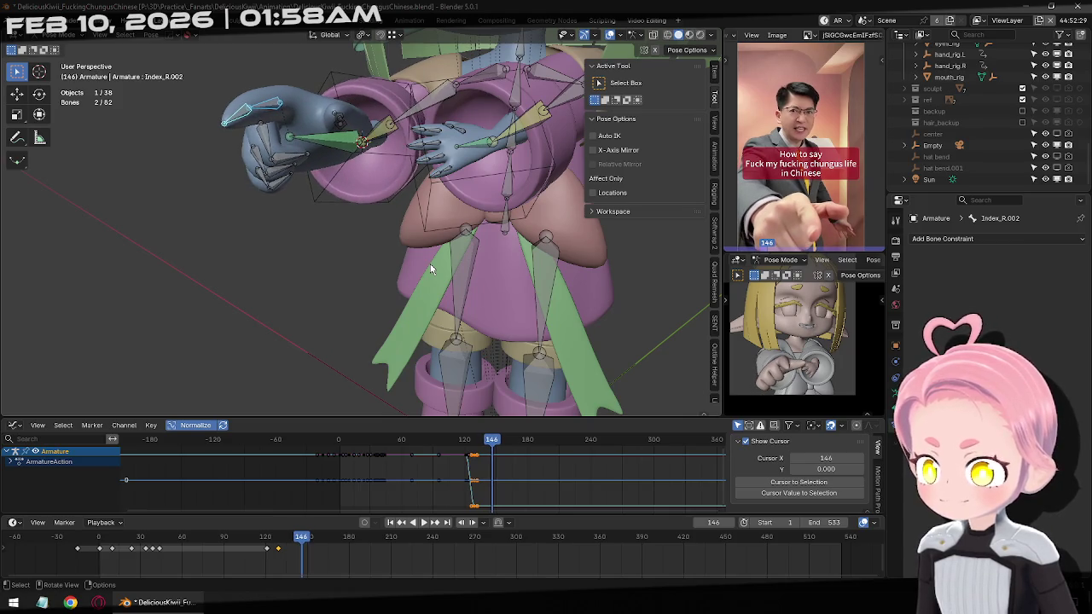
key(Right)
key(Right)
key(Right)
key(Right)
key(Right)
key(Right)
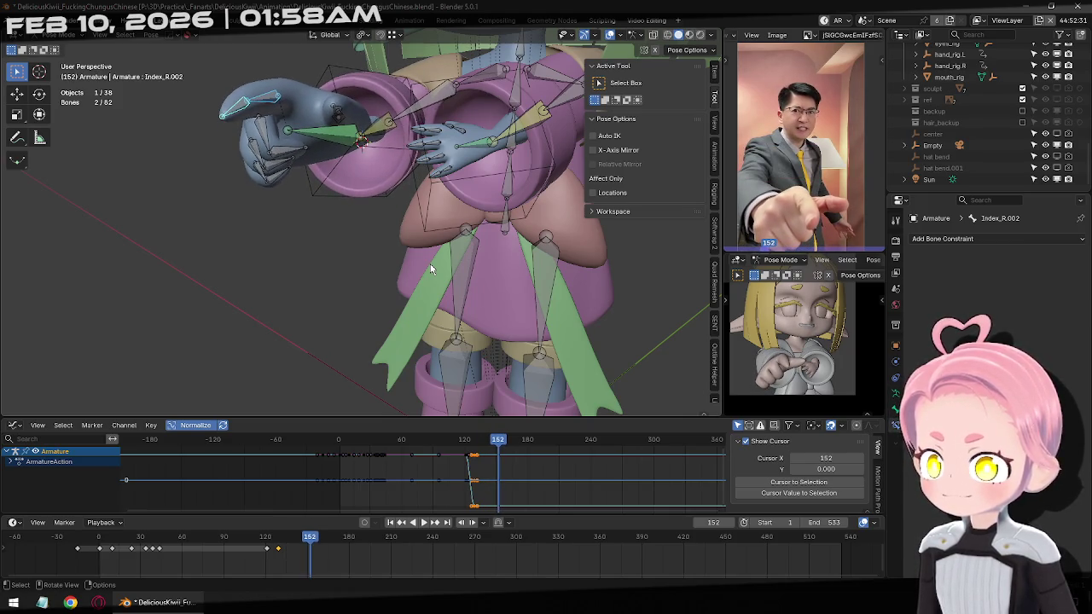
middle_drag(395, 255, 388, 324)
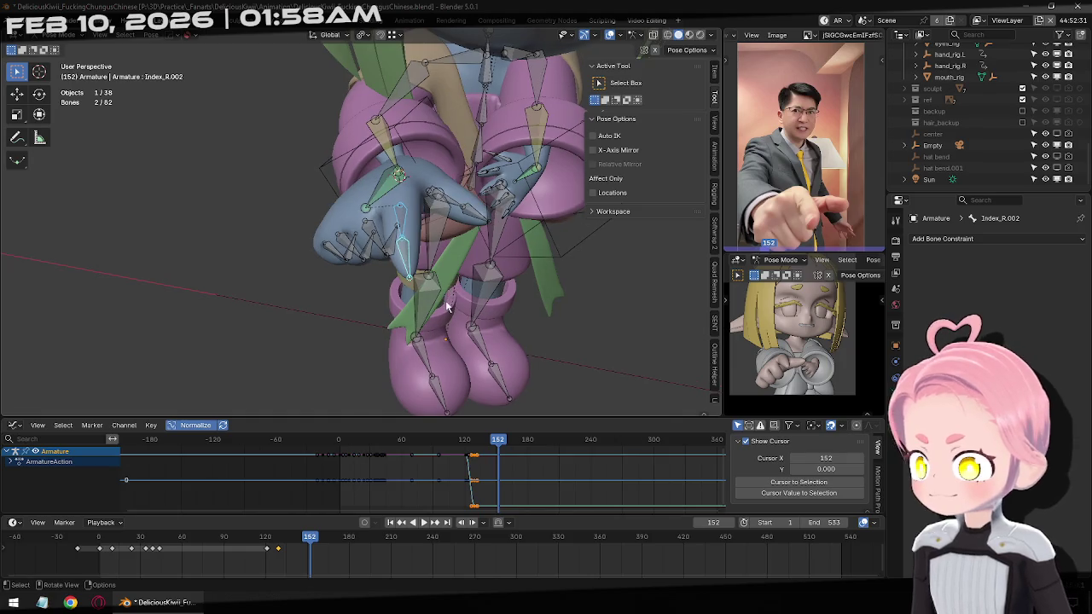
click(402, 522)
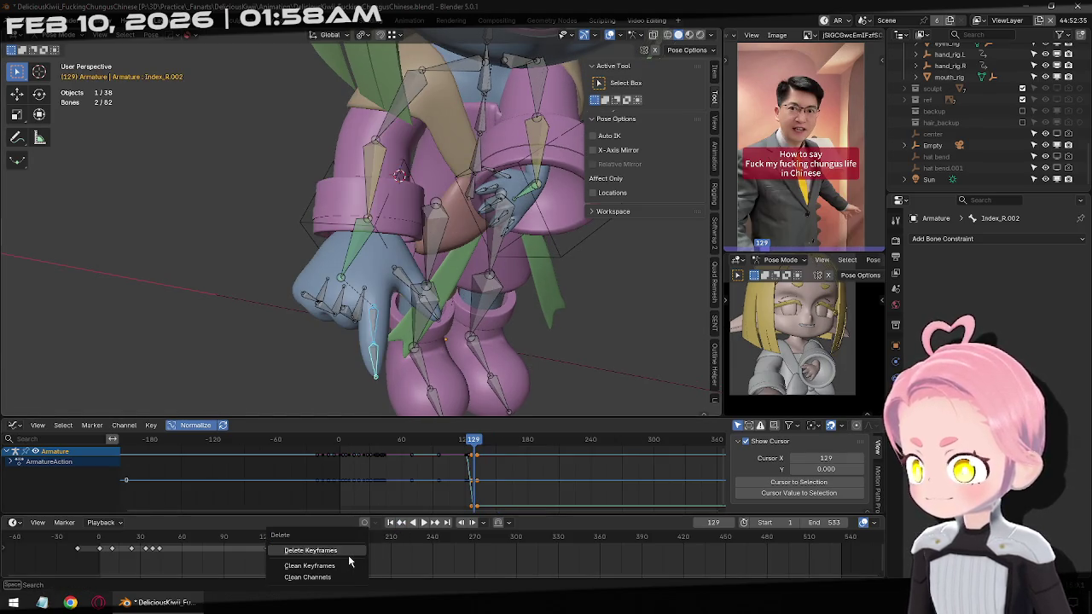
At frame 129, rotate Index.R.002 on local X, slightly enlarge it, and keyframe the pose.
middle_drag(485, 319, 359, 290)
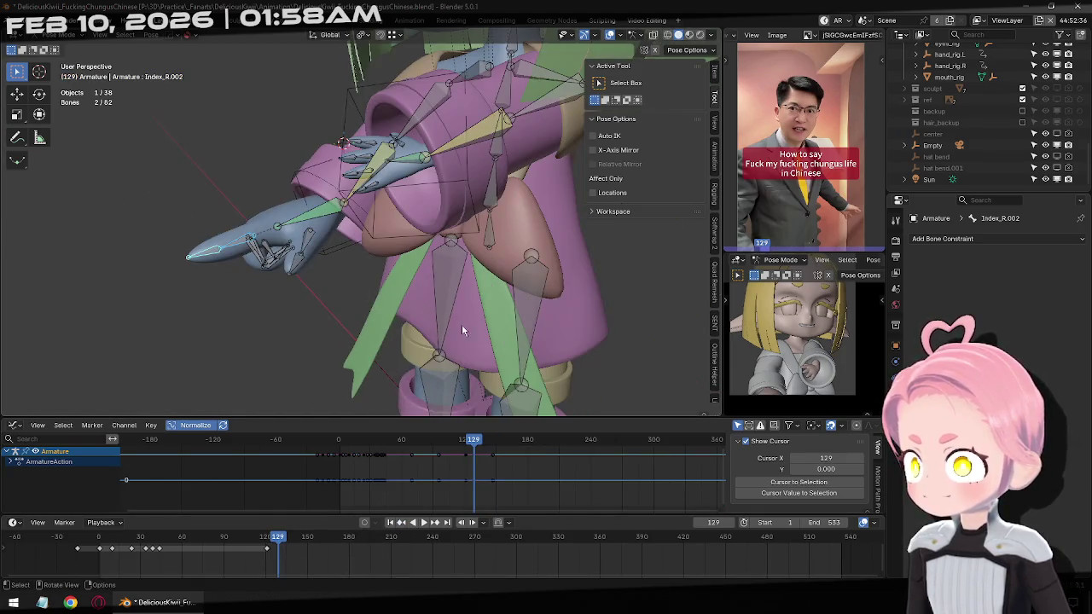
key(r)
key(x)
key(x)
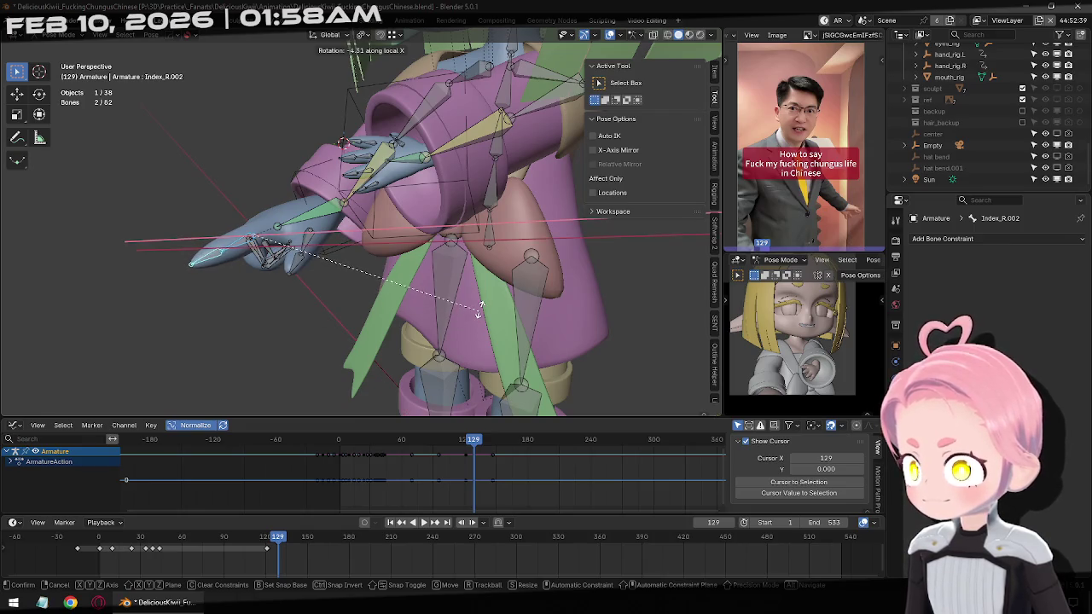
click(481, 313)
key(i)
key(s)
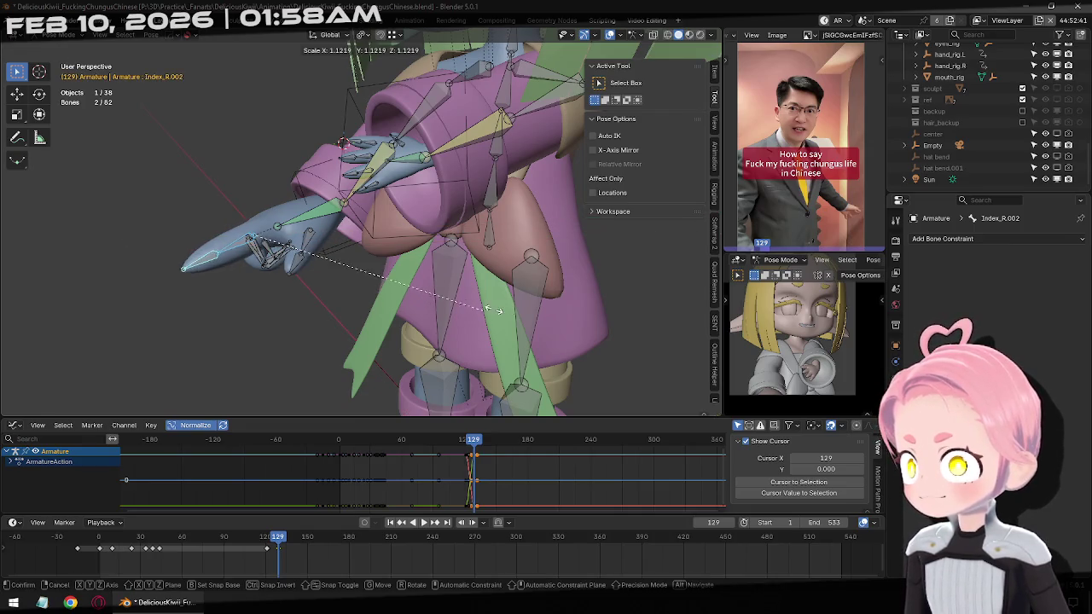
click(573, 309)
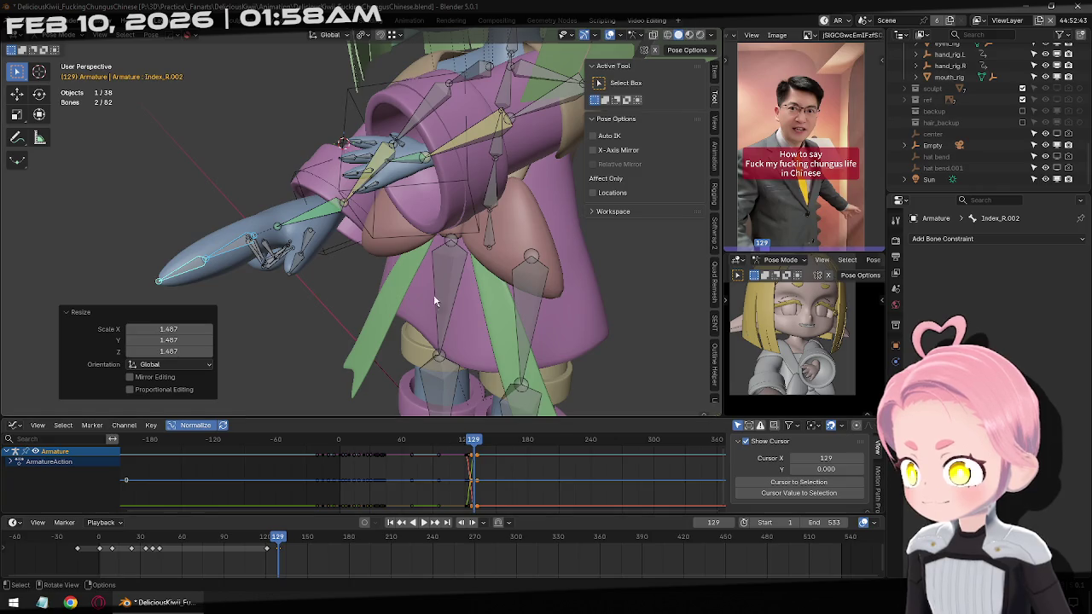
key(i)
Rotate the index finger further on local X and keyframe it at frame 137.
key(Right)
key(Right)
key(Right)
key(Right)
key(Right)
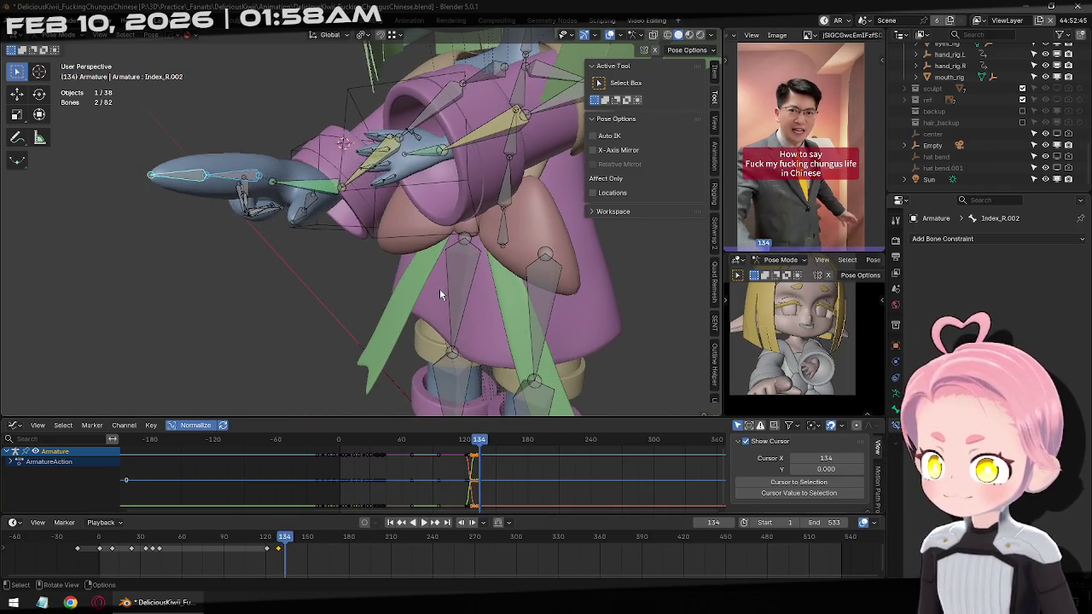
key(Right)
key(Right)
key(Right)
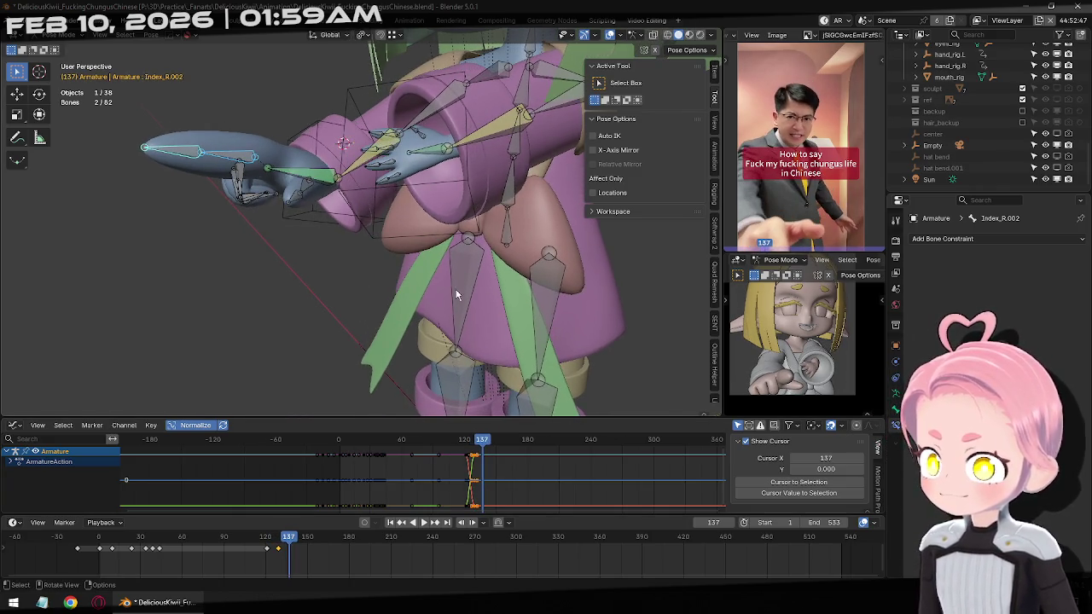
key(r)
key(x)
key(x)
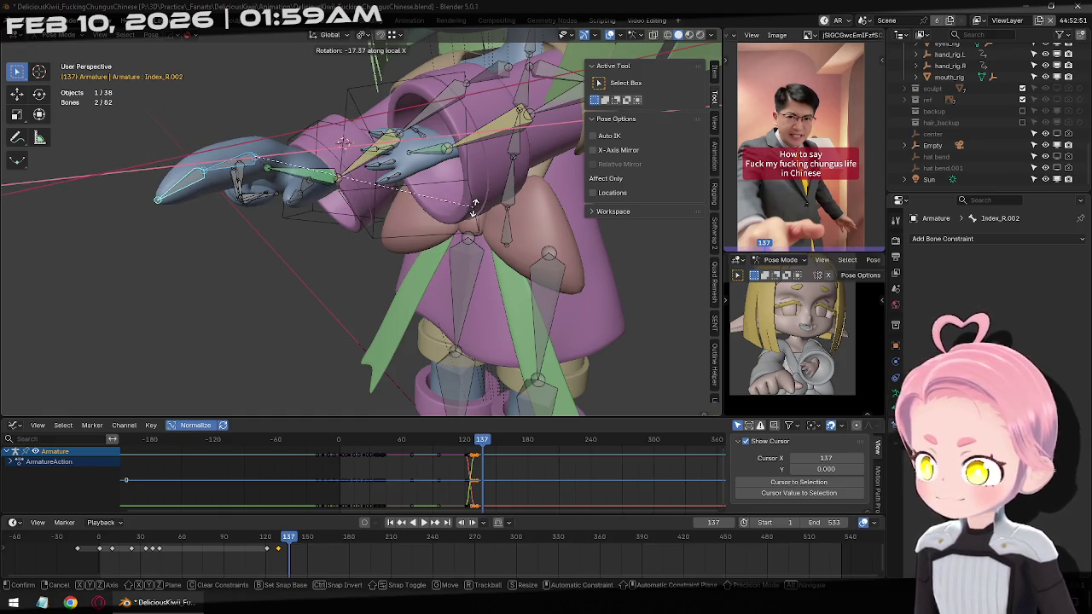
click(475, 213)
key(i)
At frame 142, scale the index finger thinner with local X and Y locked.
key(space)
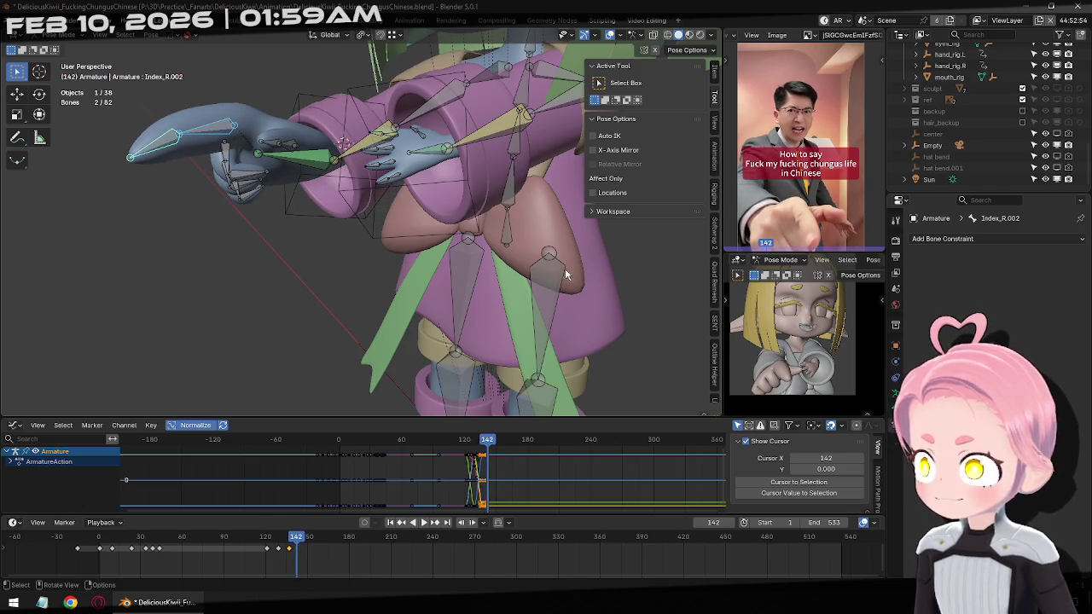
key(s)
key(shift+x)
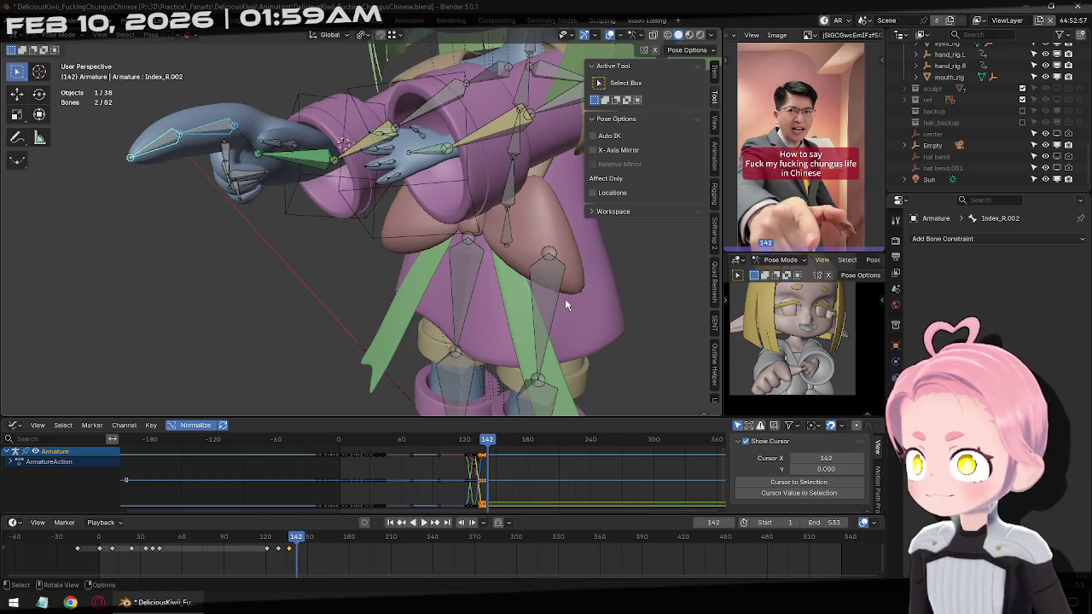
key(shift+y)
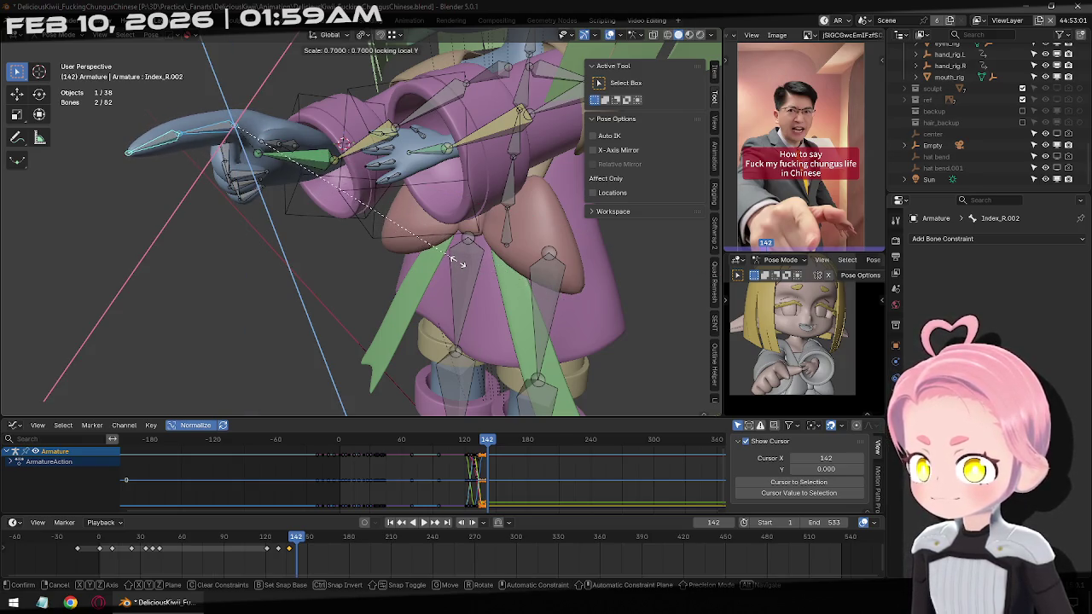
click(458, 263)
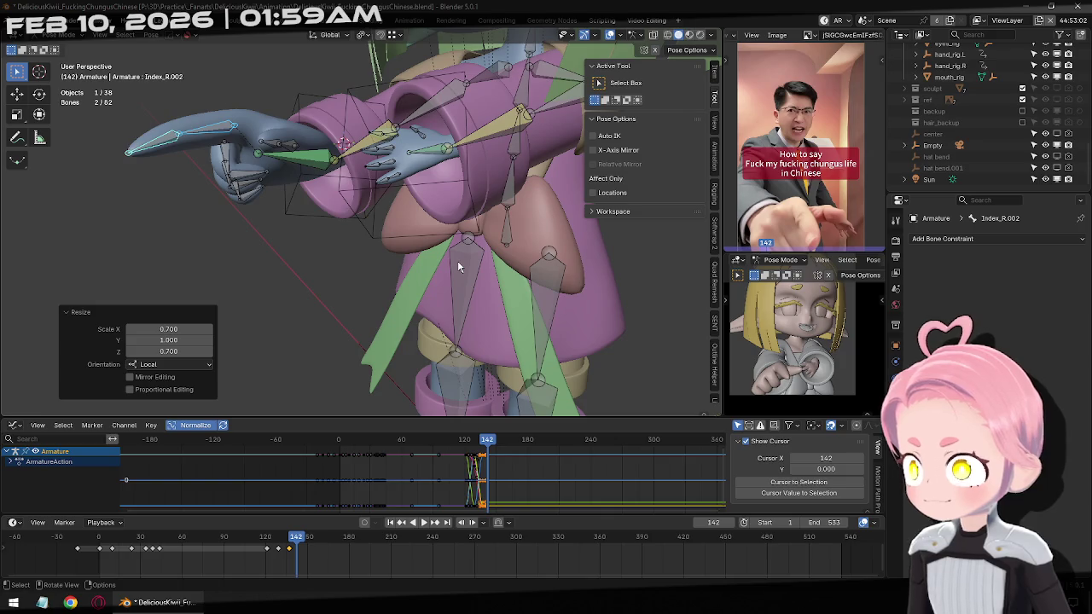
Step through the finger's keyframes and delete the stray key near frame 134.
click(398, 525)
click(398, 524)
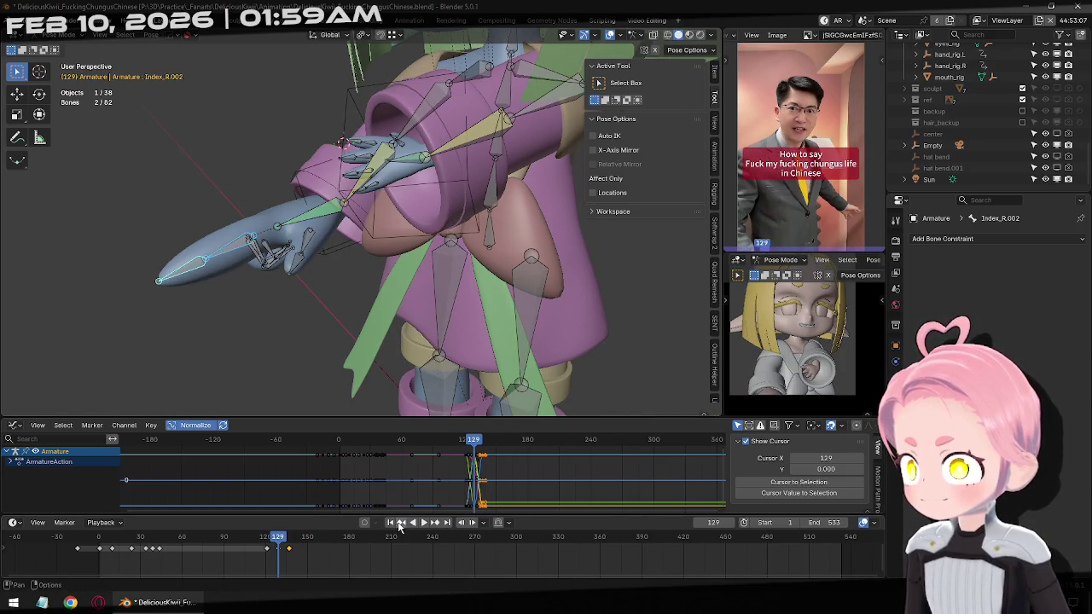
click(398, 525)
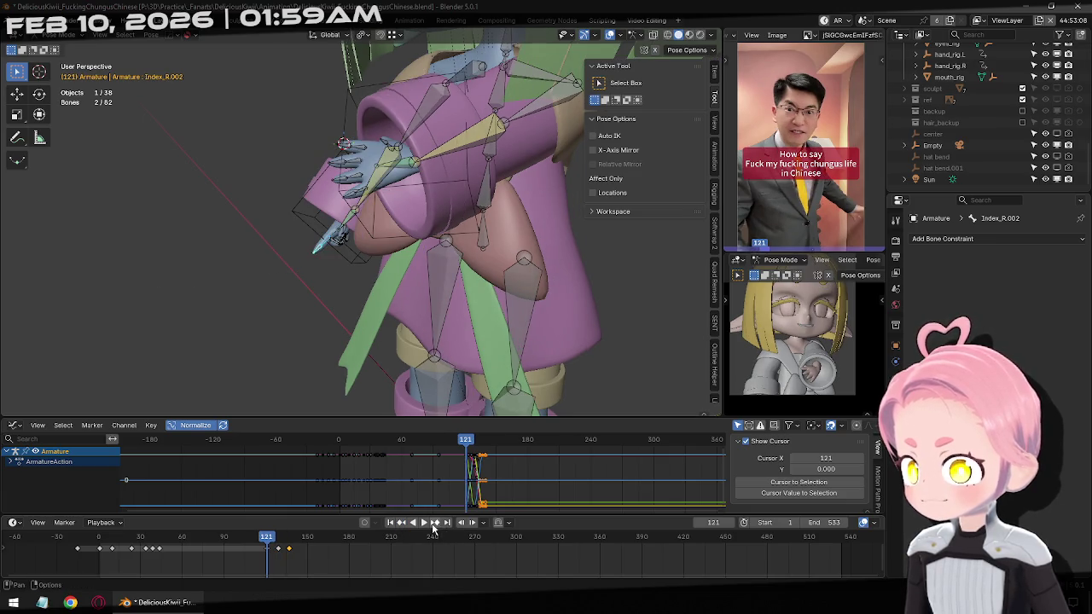
click(433, 524)
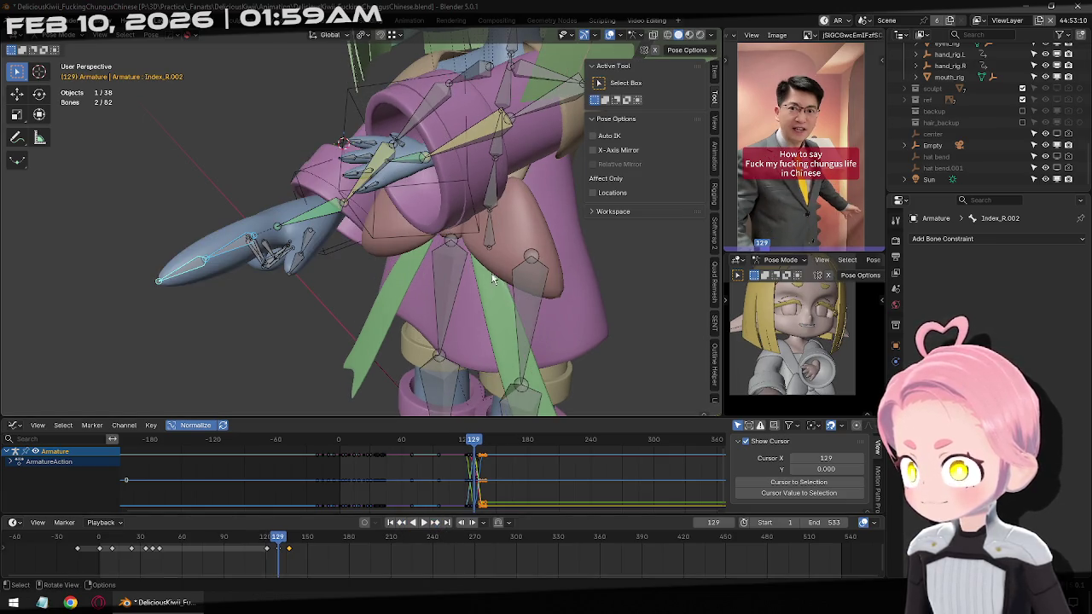
key(x)
click(305, 555)
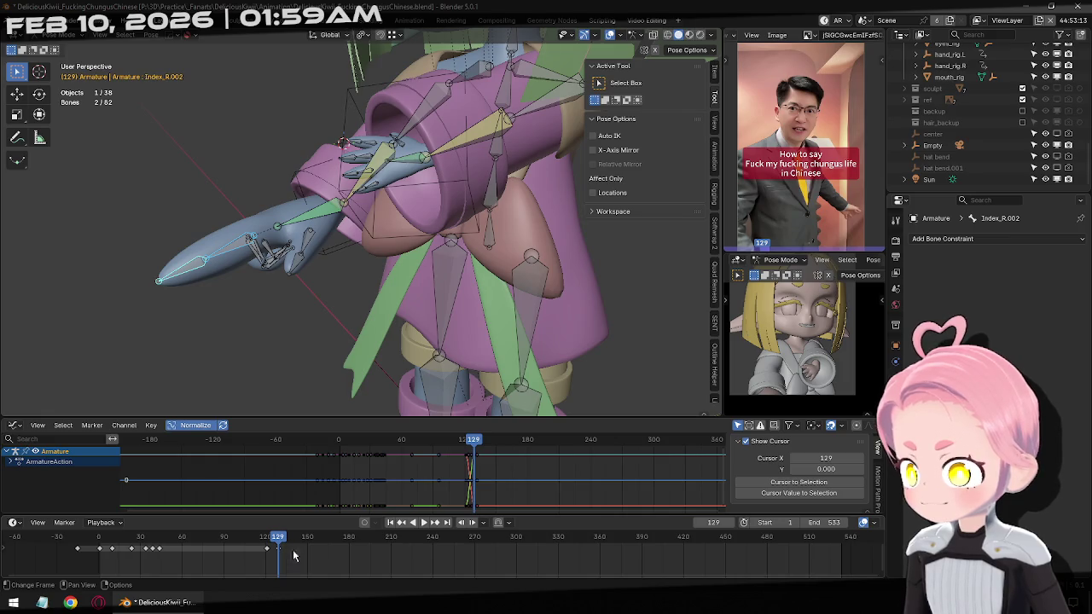
At frame 129, curl the index finger -9.38° on local X and narrow its scale, Y locked.
key(r)
key(x)
key(x)
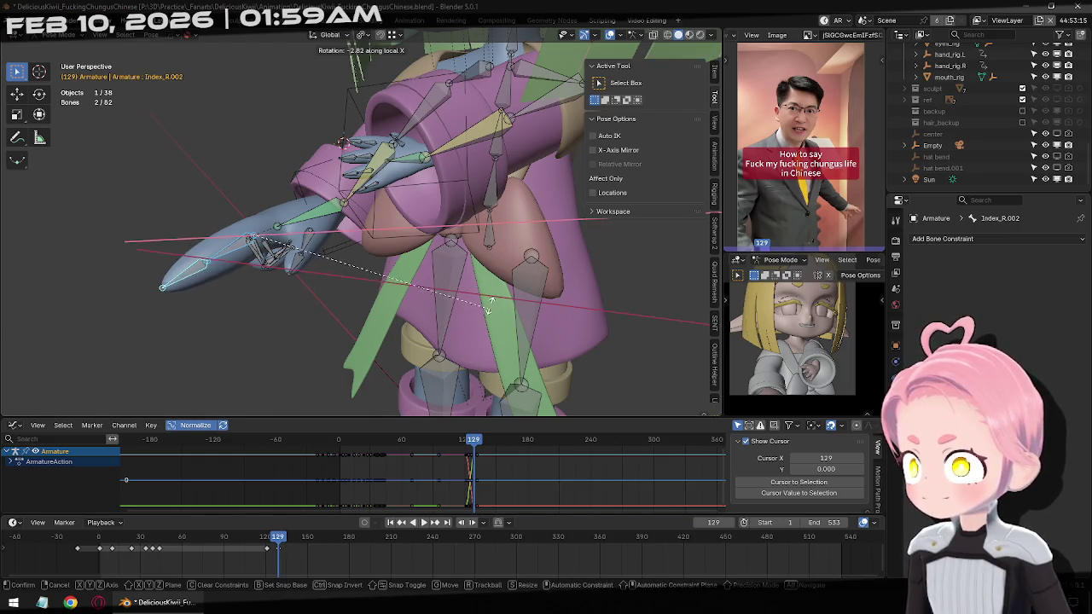
click(475, 282)
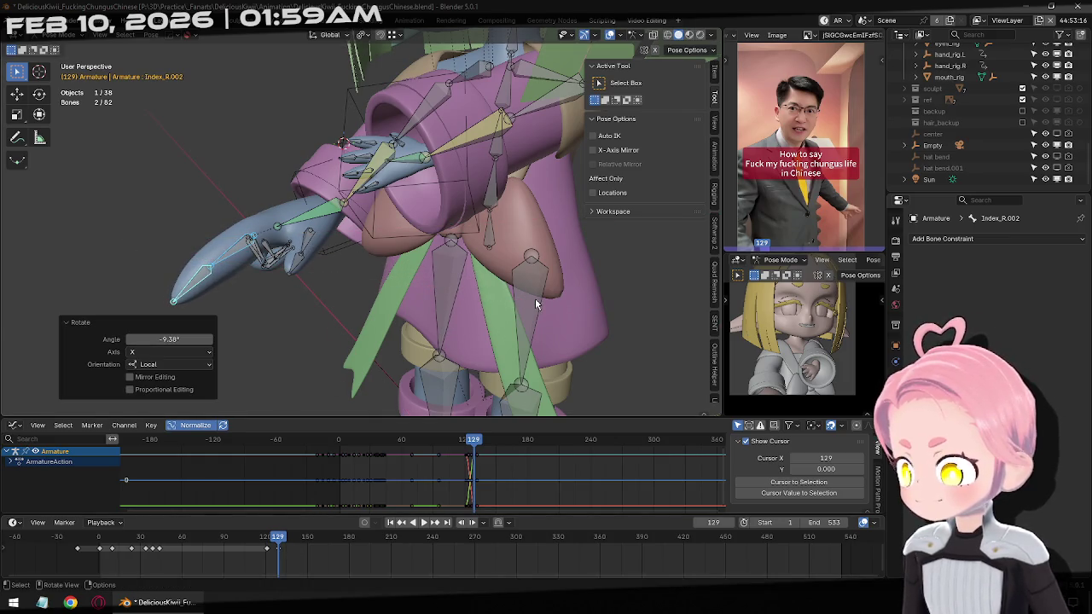
key(s)
key(shift+y)
key(shift+y)
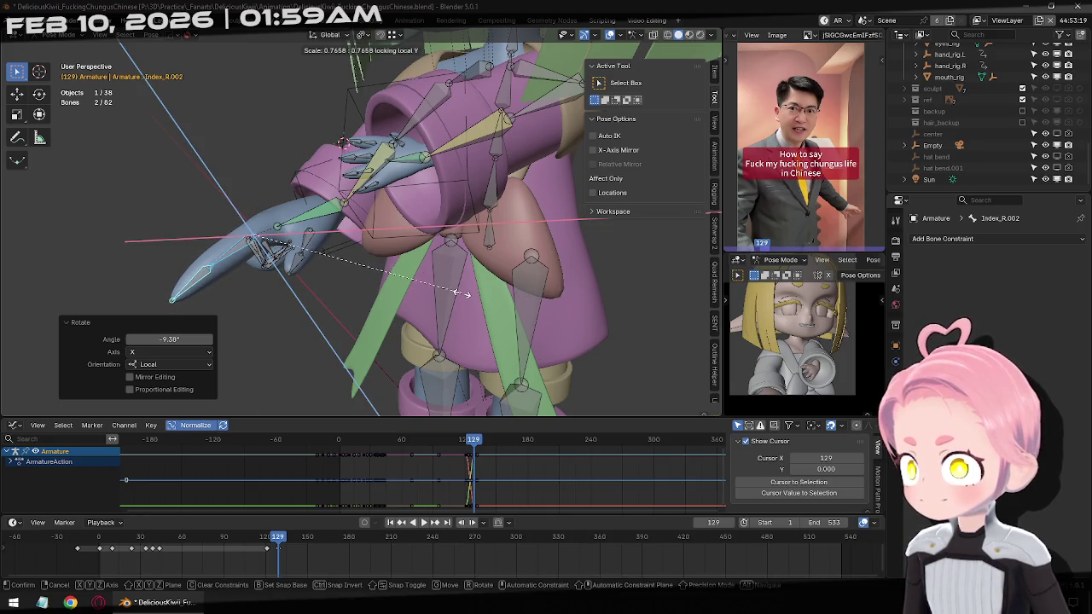
click(454, 293)
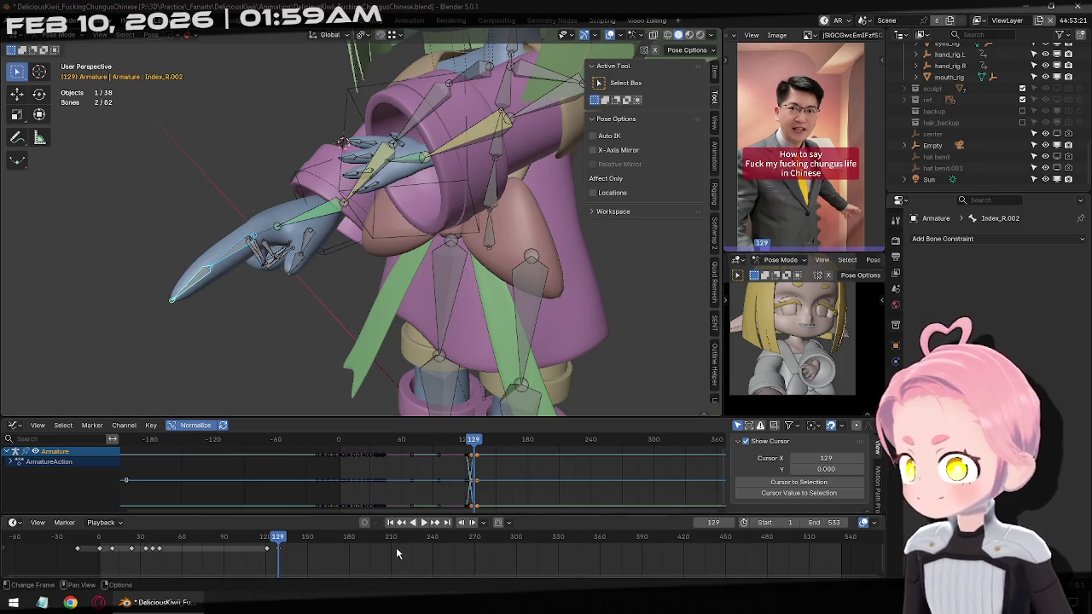
Play the gesture from frame 121 to 155, then return to frame 129.
click(402, 521)
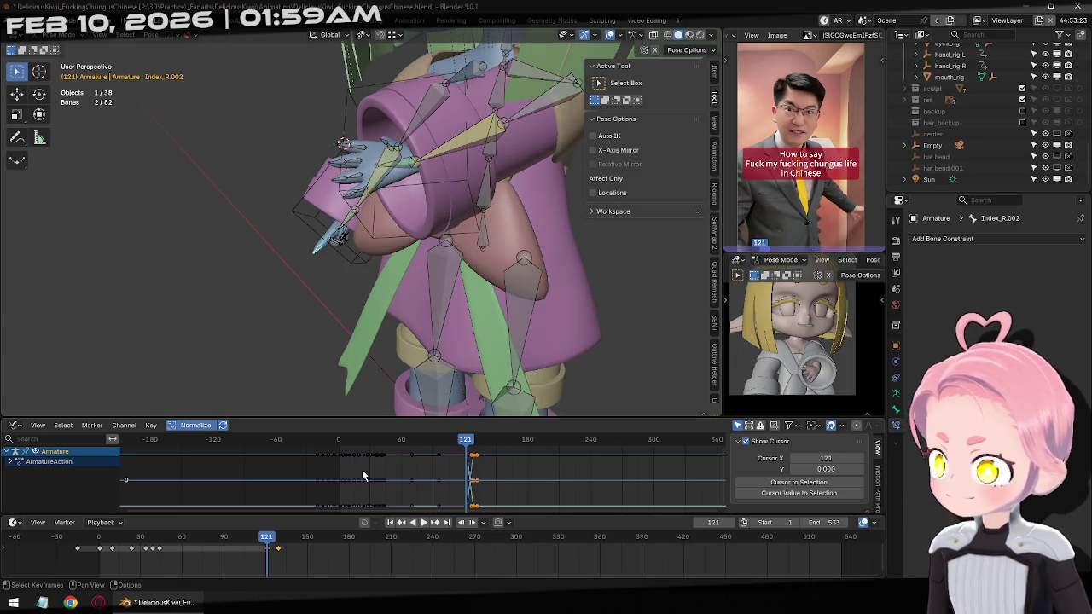
key(Right)
key(Right)
key(space)
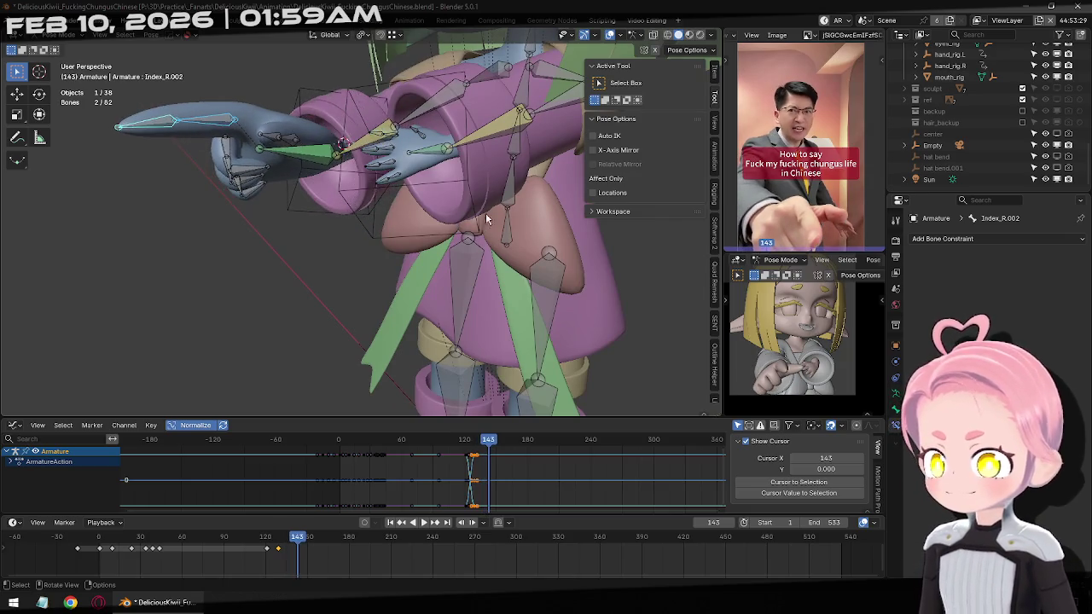
key(space)
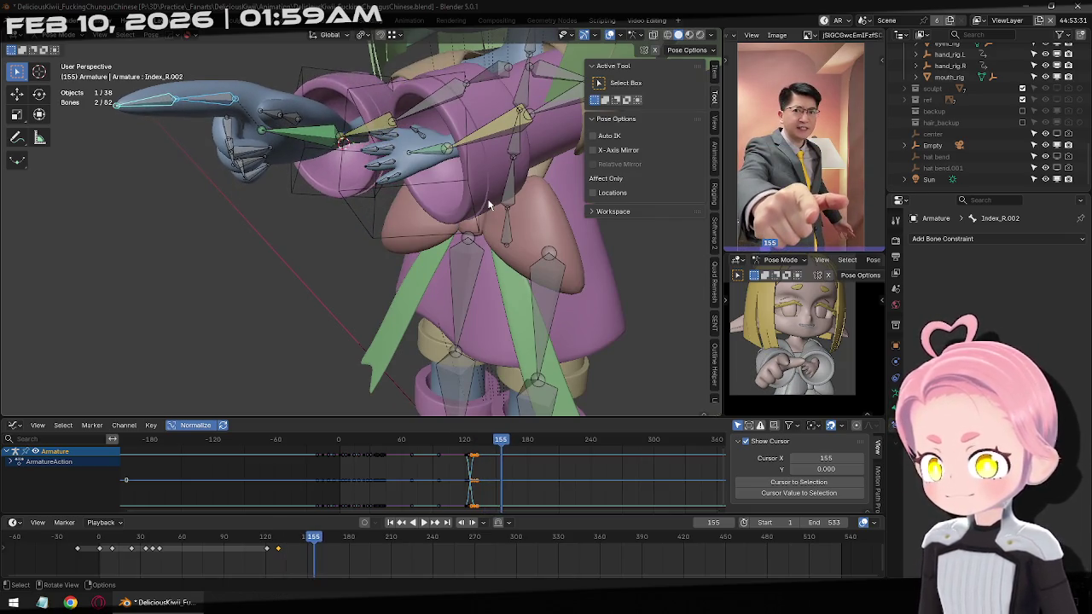
click(400, 523)
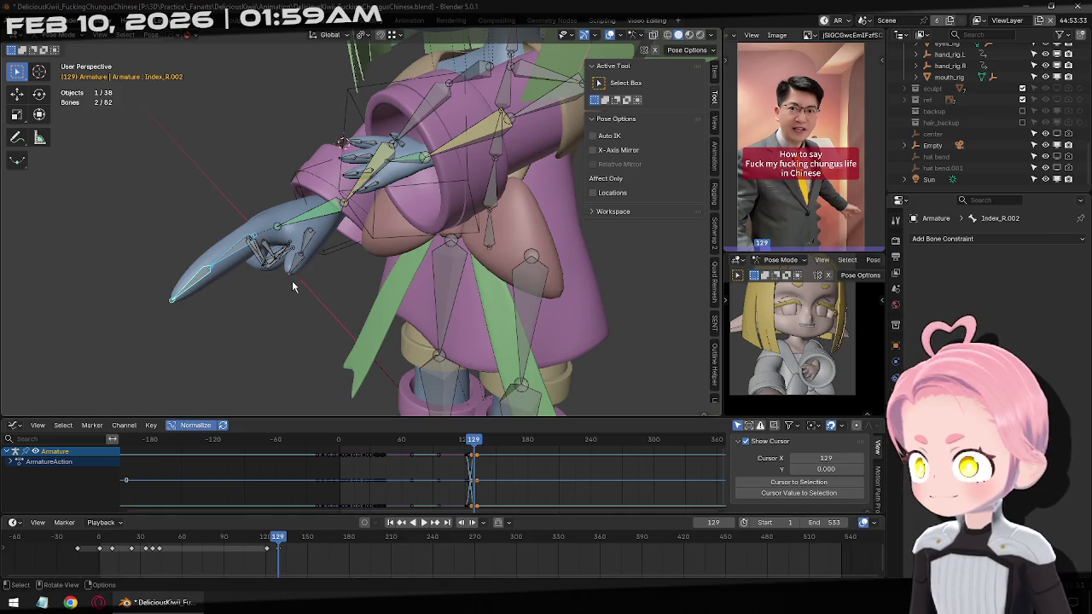
middle_drag(292, 288, 400, 313)
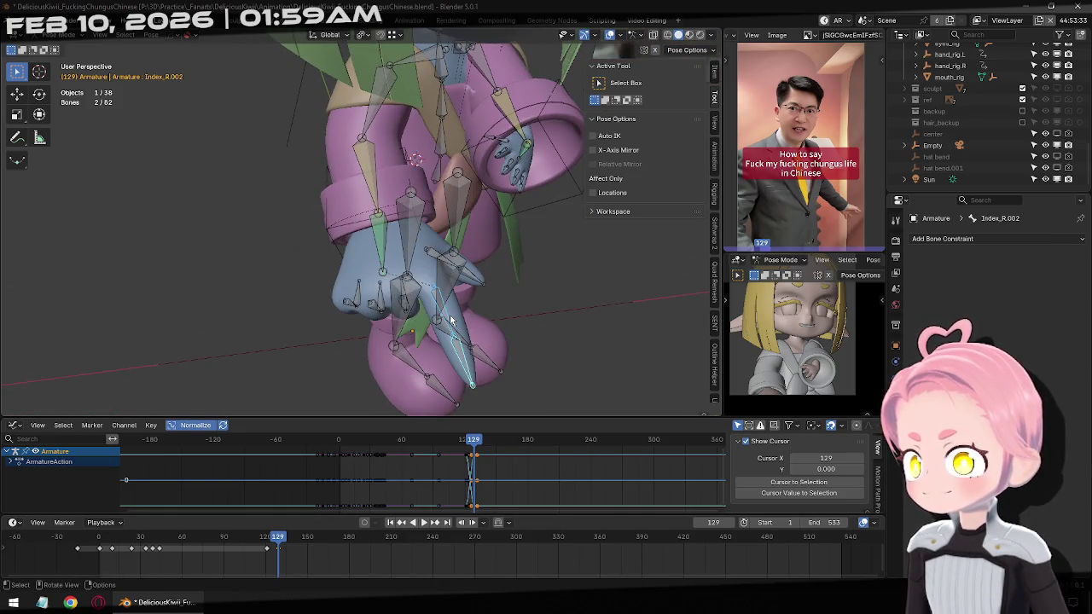
Select the Index.R.001 bone and rotate it about its local Z axis.
click(446, 319)
click(443, 303)
key(r)
key(x)
key(x)
key(x)
key(z)
key(z)
click(580, 355)
mouse_move(580, 355)
middle_down()
mouse_move(461, 320)
mouse_move(441, 301)
middle_up()
click(442, 301)
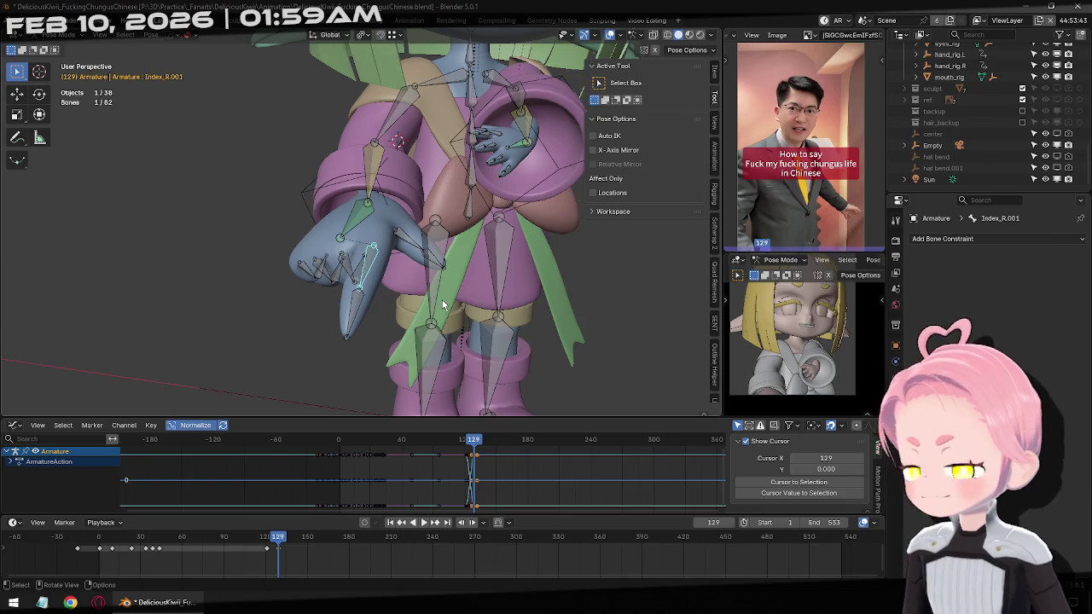
Review playback, then curl the index finger a further -3° on local X at frame 129.
key(space)
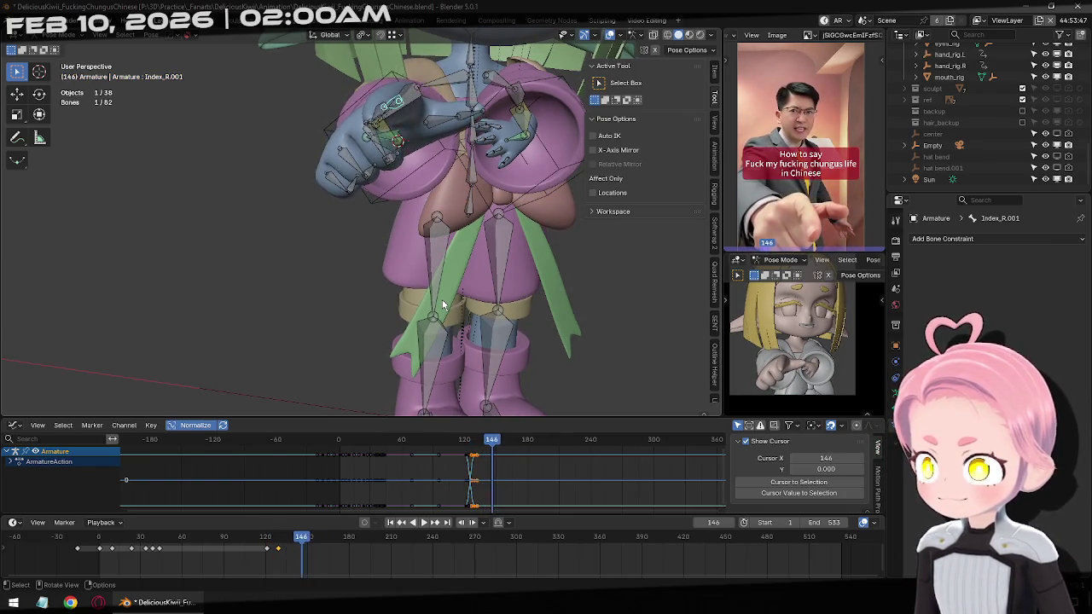
key(Left)
key(Left)
key(Down)
mouse_move(443, 255)
middle_down()
mouse_move(470, 335)
mouse_move(371, 246)
mouse_move(300, 297)
mouse_move(442, 493)
middle_up()
key(r)
key(x)
key(x)
click(476, 336)
Play the animation to check the pose, return to frame 129, and switch to object mode.
click(429, 524)
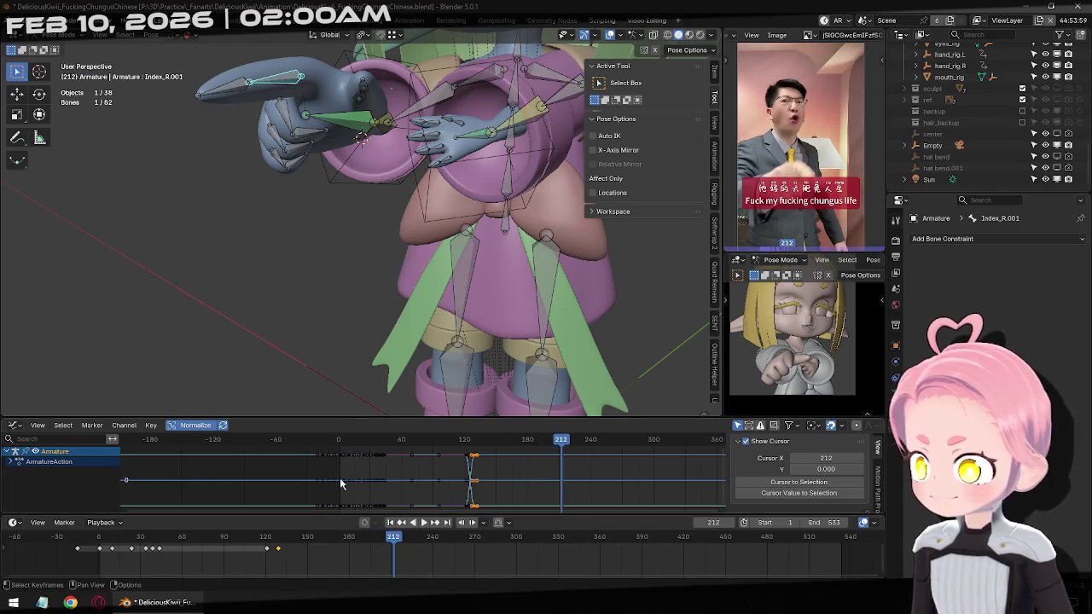
click(400, 522)
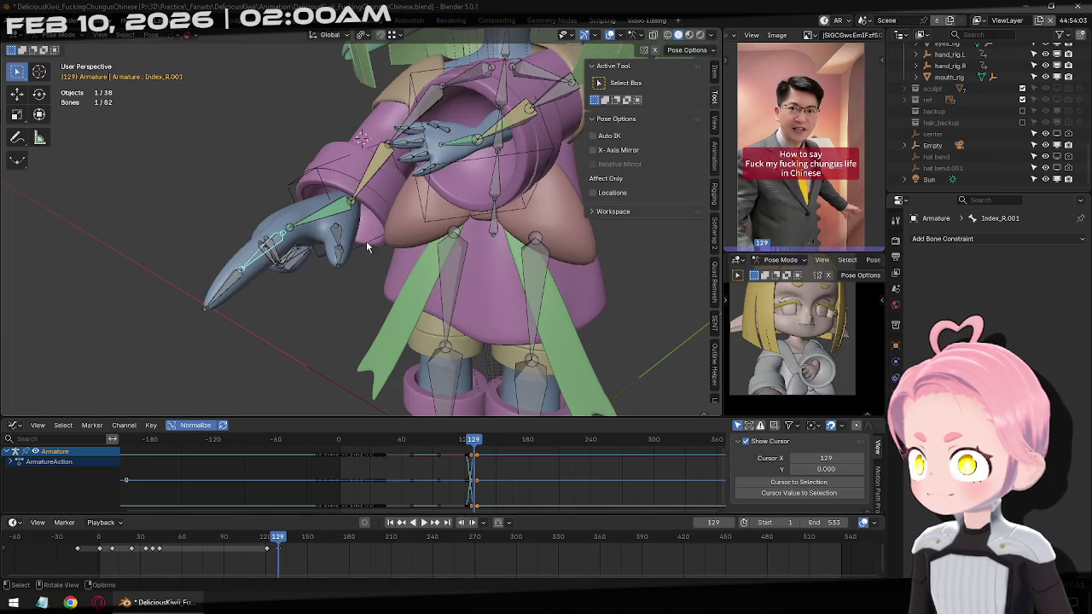
key(ctrl+Tab)
Select hand_rig.R and step back through its keyframes to frame 136.
click(301, 196)
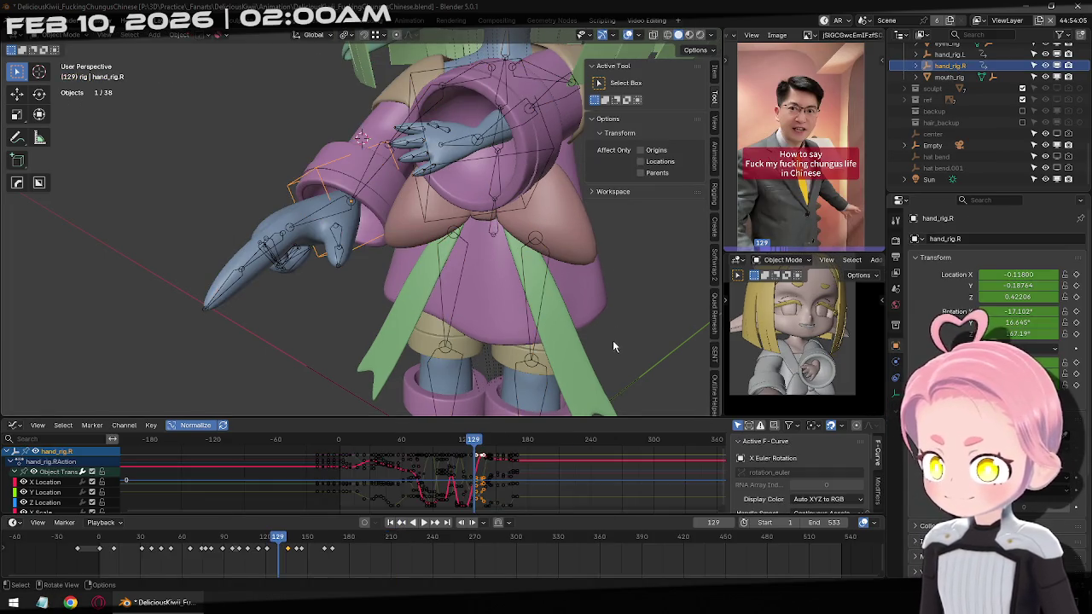
click(426, 523)
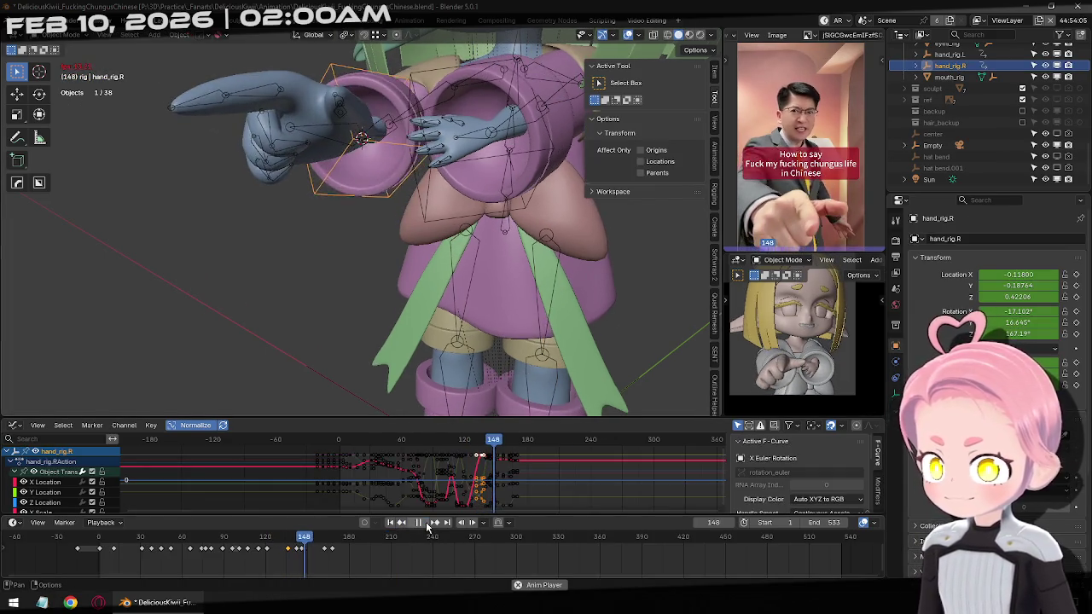
click(423, 523)
click(401, 523)
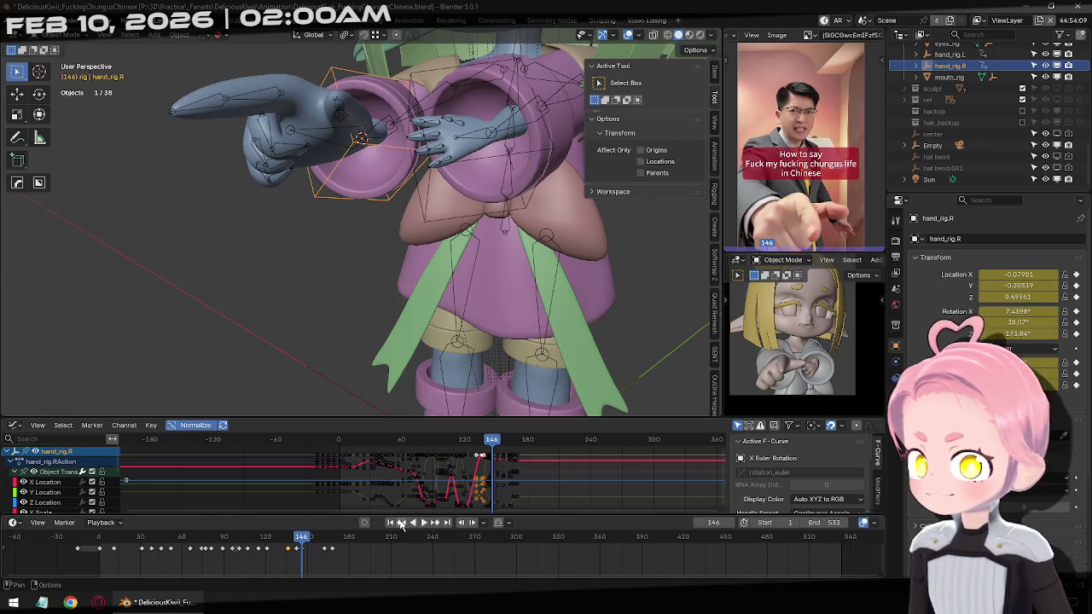
click(400, 522)
click(401, 523)
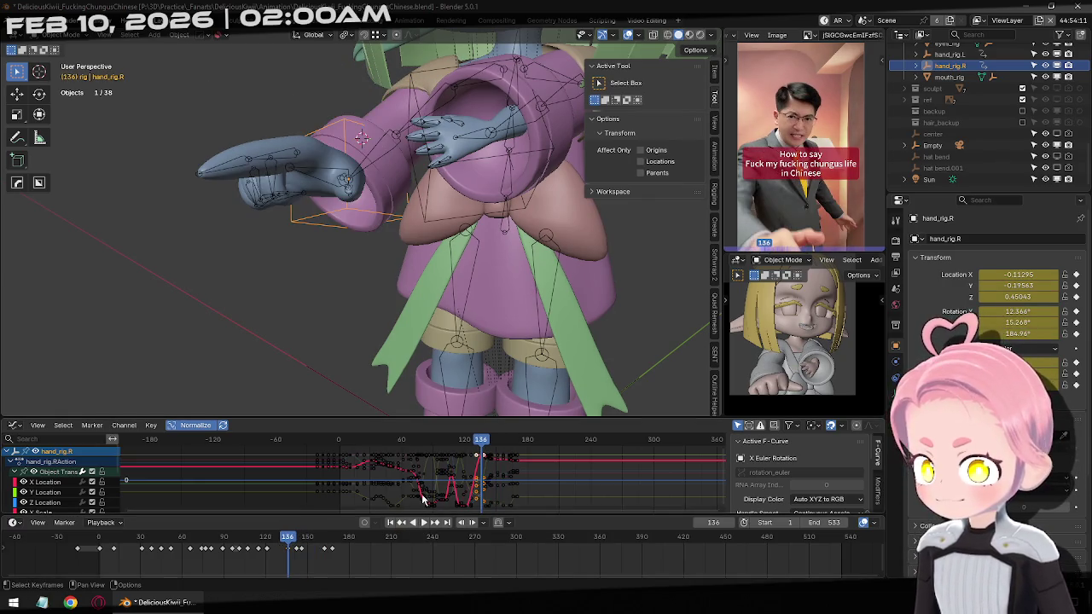
Trackball-rotate the right hand rig to a new orientation and keyframe it at frame 136.
middle_drag(320, 188, 402, 244)
key(r)
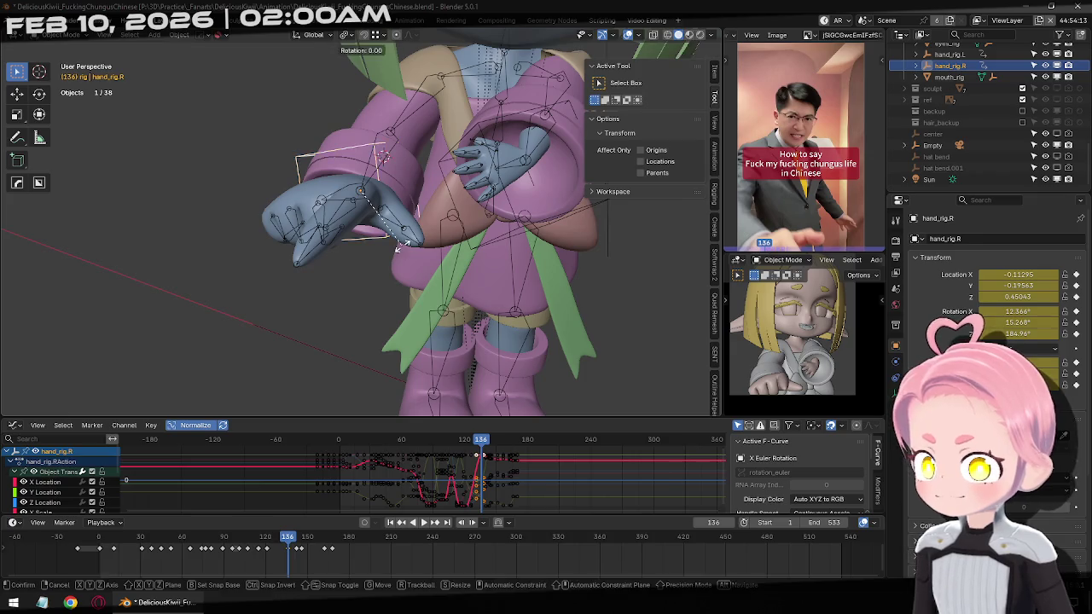
key(r)
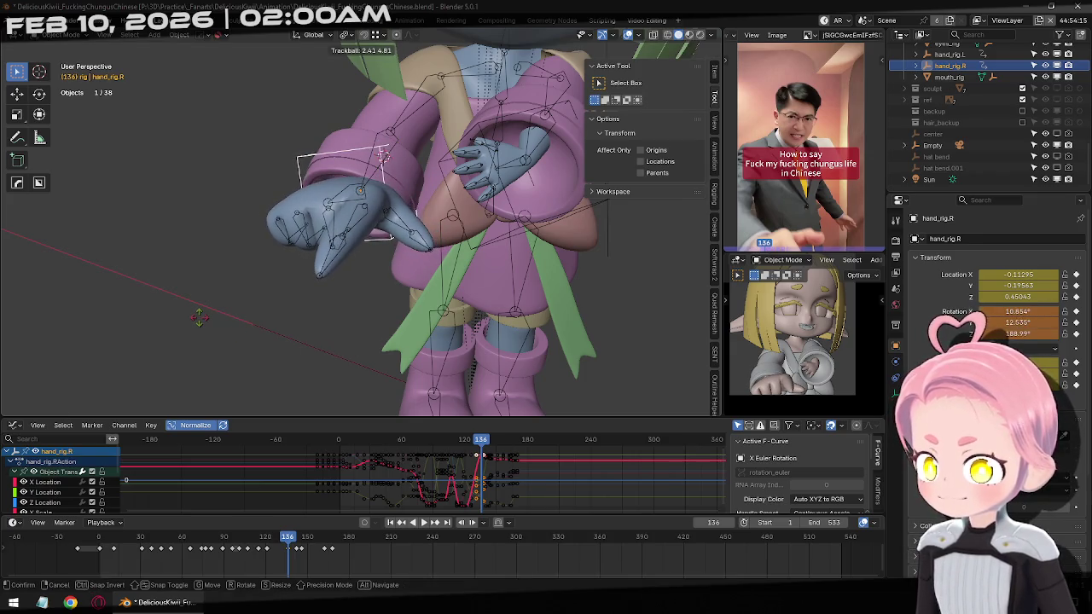
click(114, 304)
key(r)
key(r)
click(335, 347)
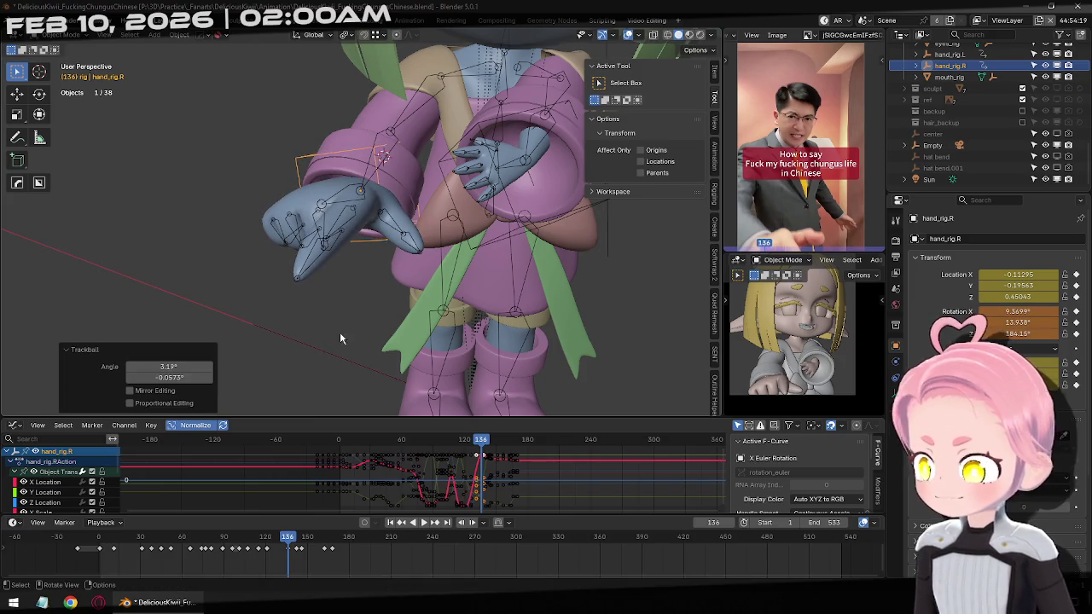
key(i)
Re-rotate the right hand rig and keyframe it at frames 142 and 146.
key(Right)
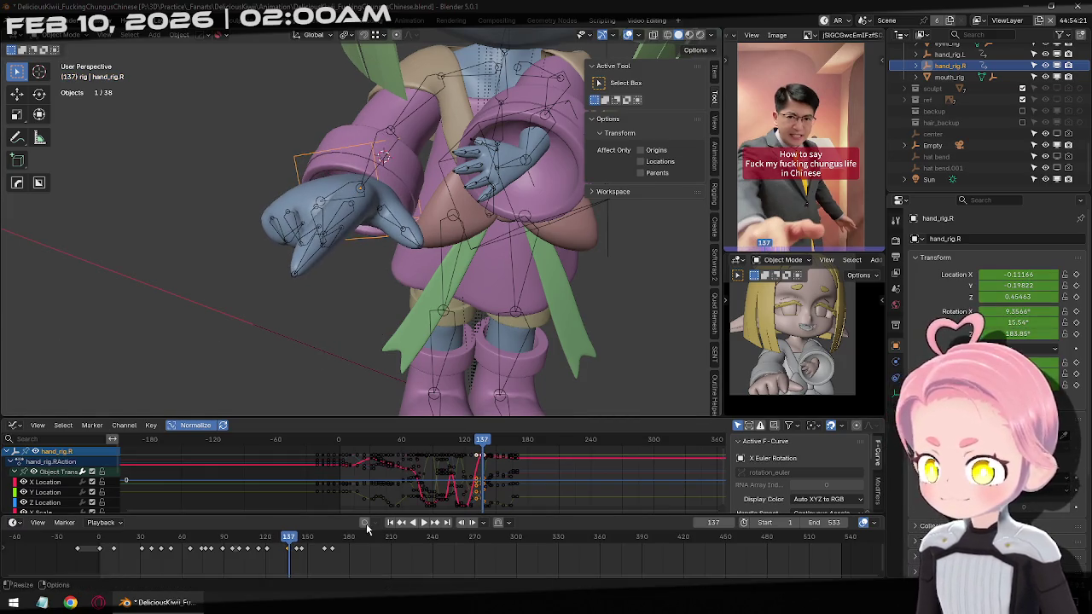
click(440, 523)
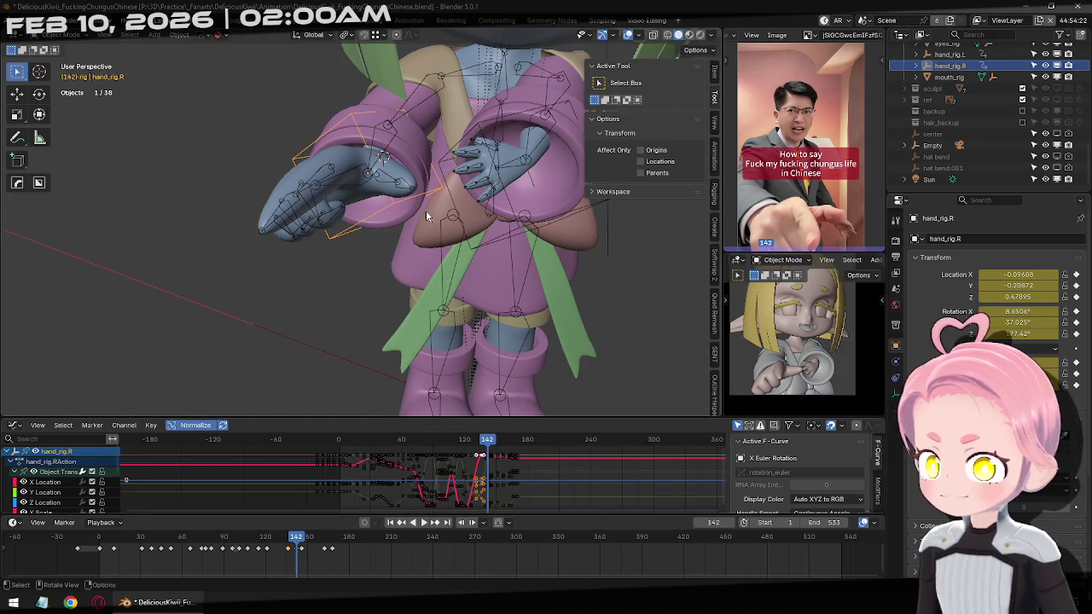
key(r)
key(r)
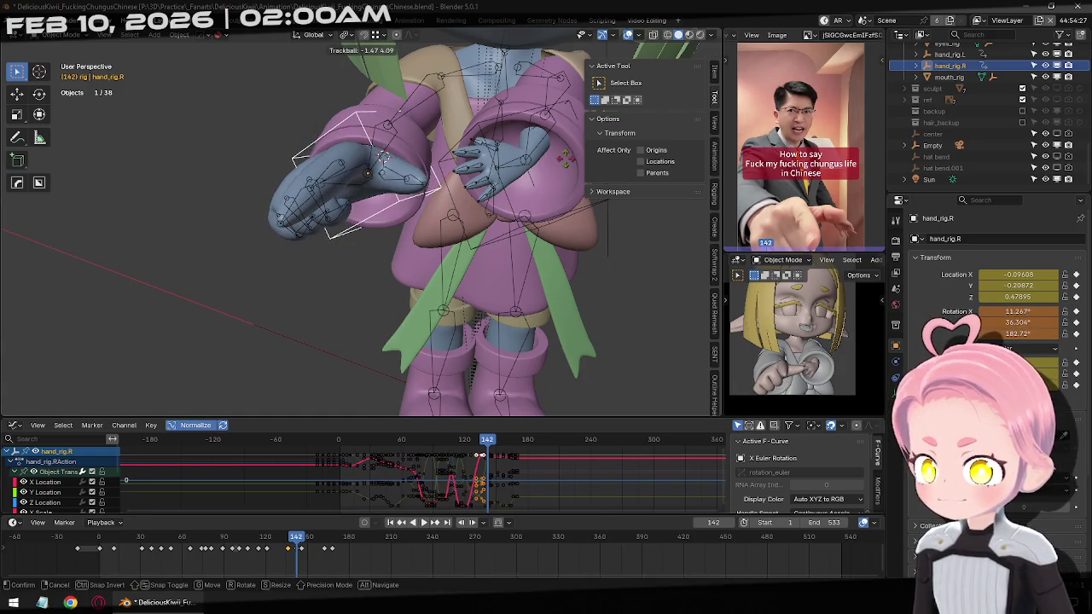
click(565, 162)
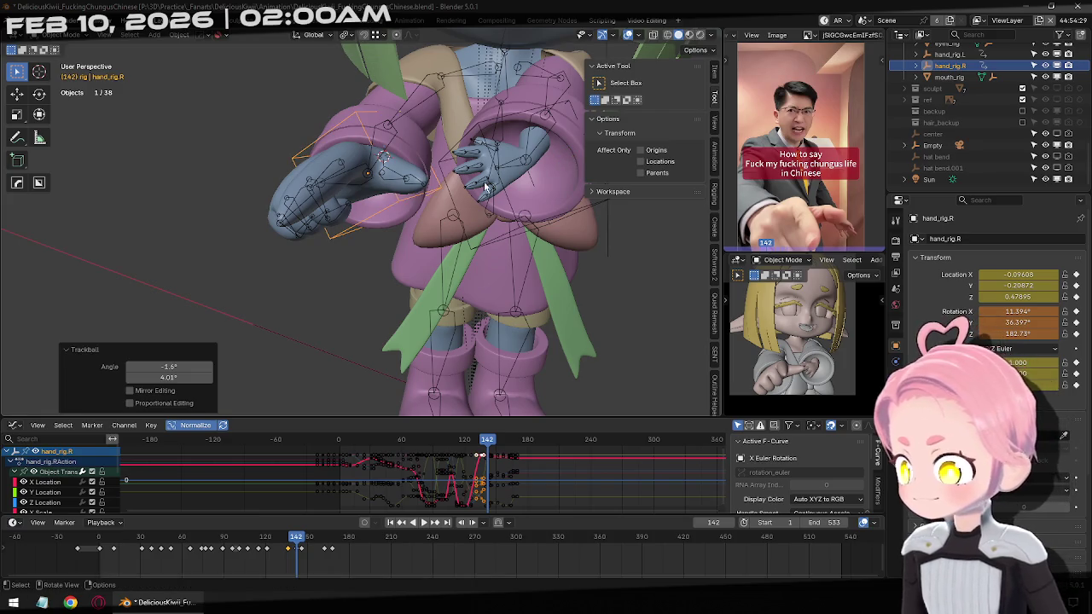
key(i)
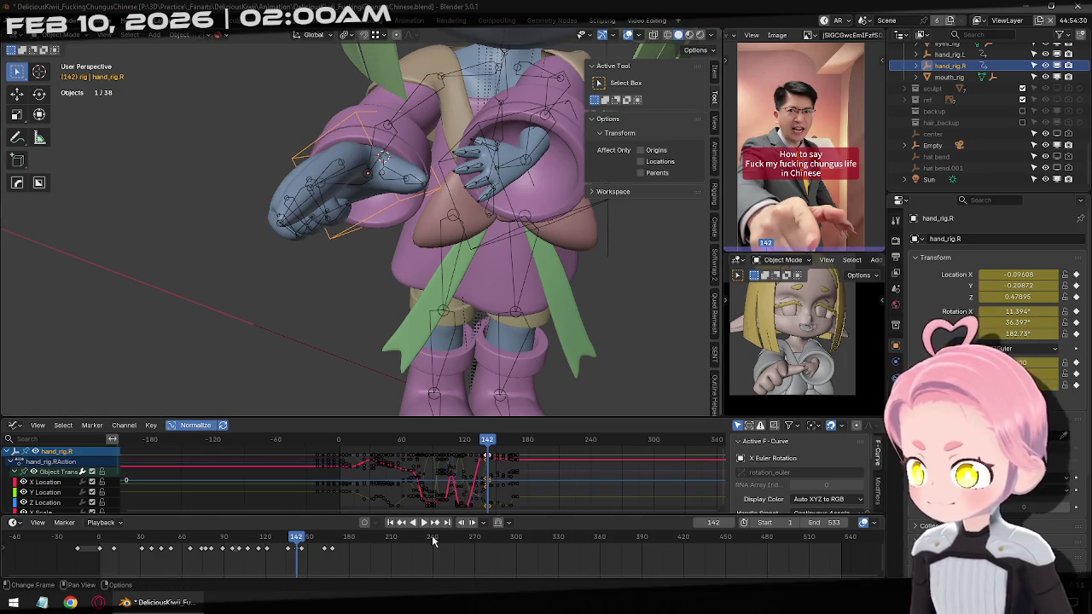
click(435, 524)
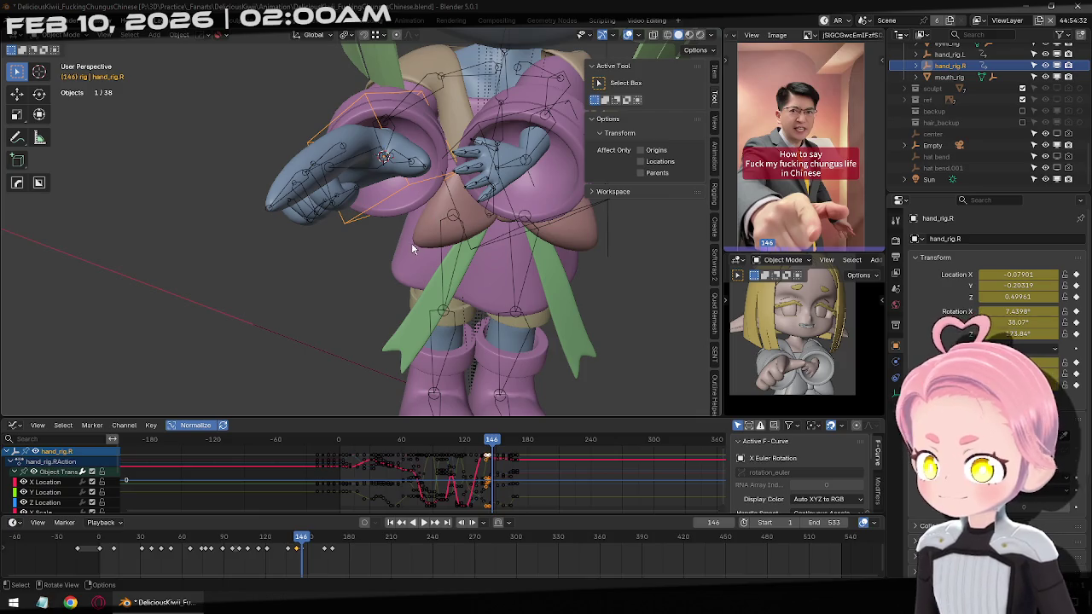
key(r)
key(r)
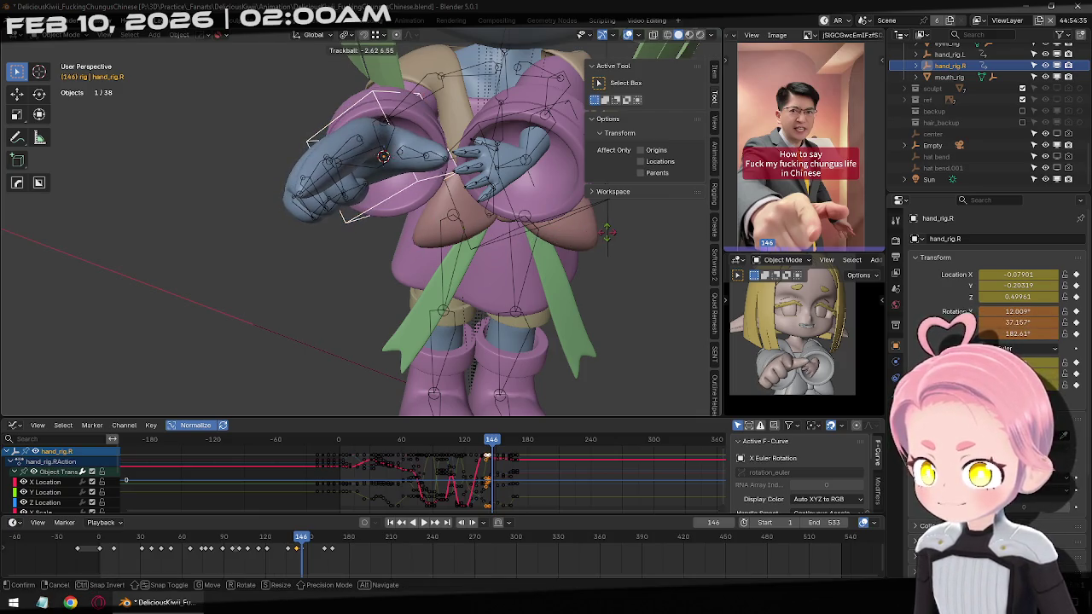
key(Return)
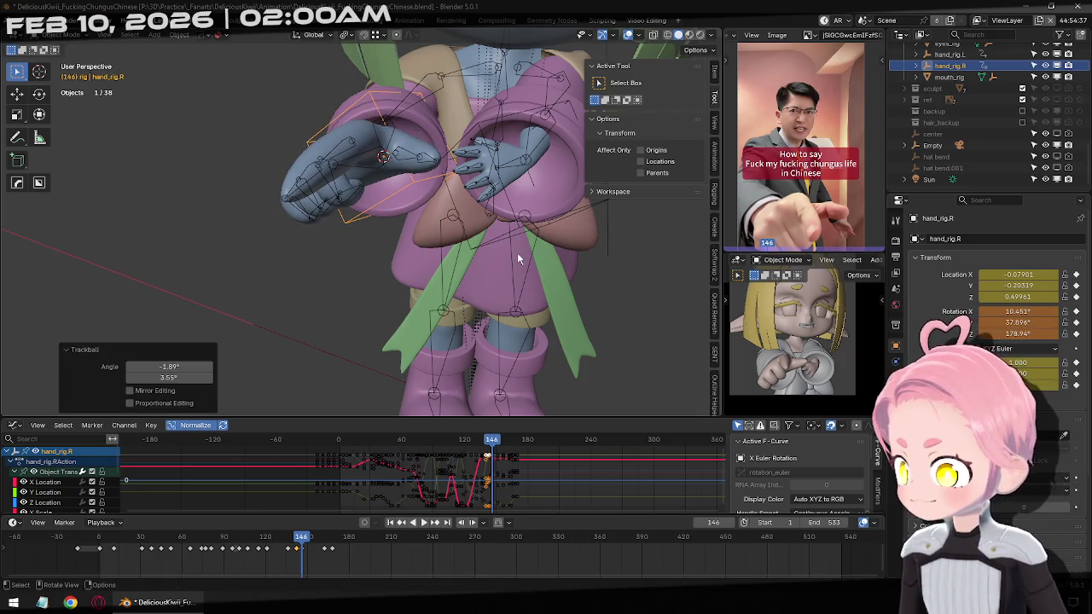
key(i)
Trackball-rotate the right hand rig (-4.07°, 10.6°) and keyframe it at frame 168.
click(435, 524)
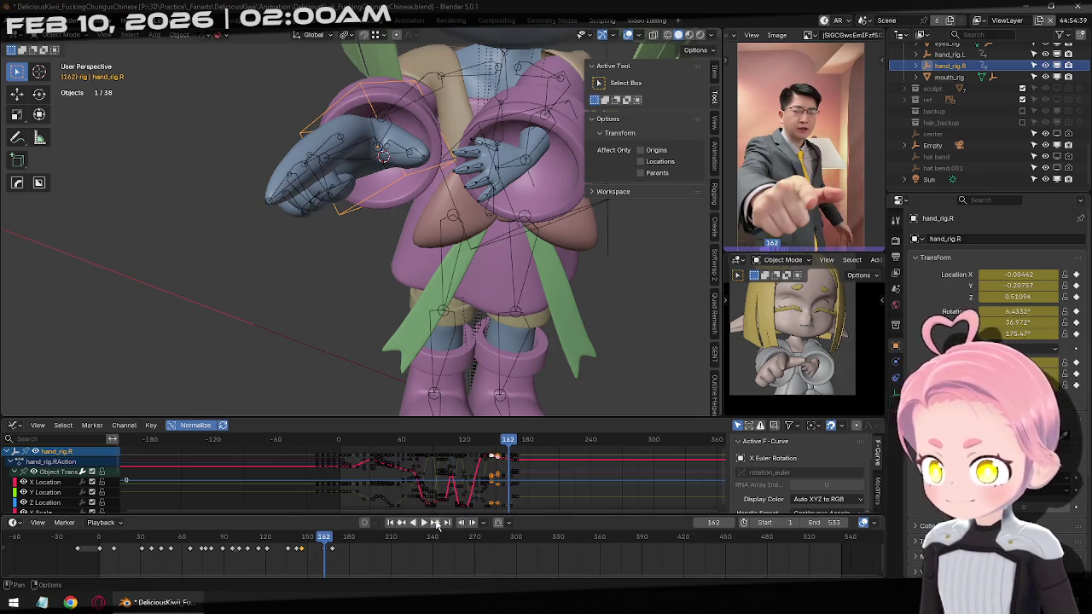
click(435, 523)
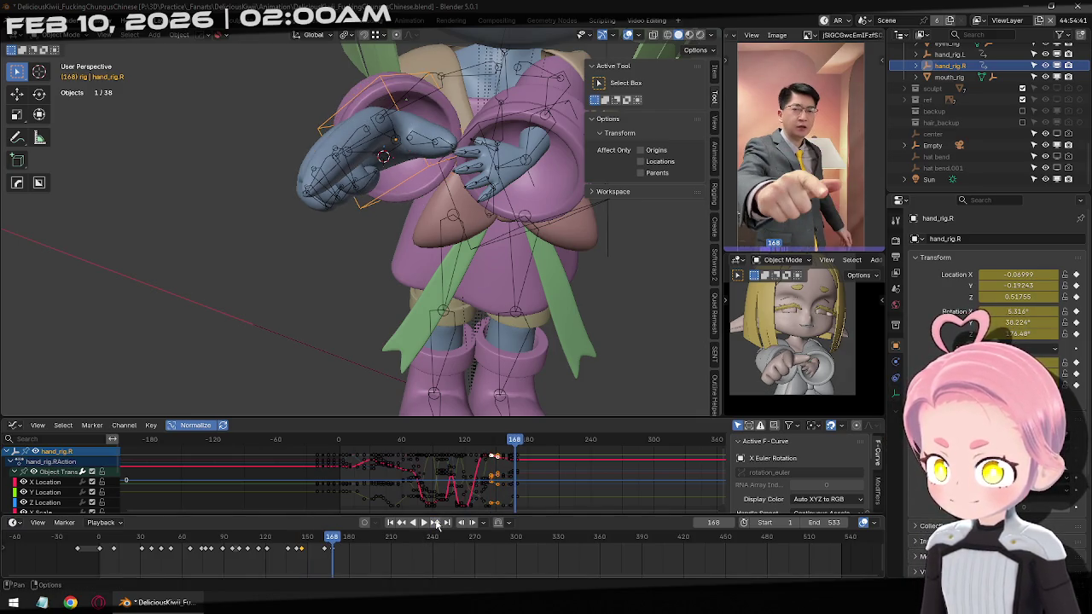
key(r)
key(r)
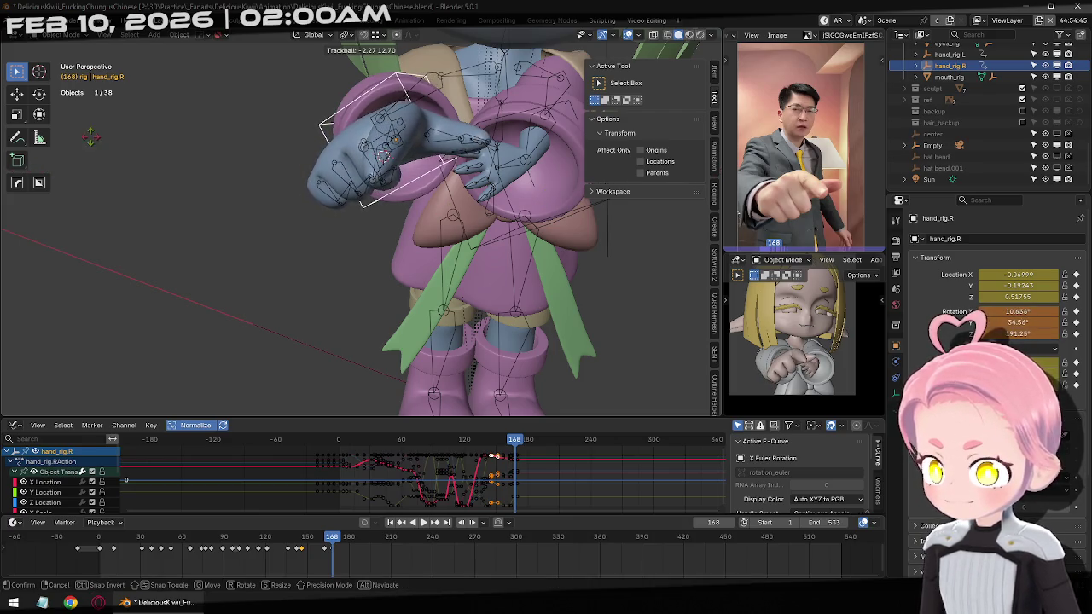
click(170, 163)
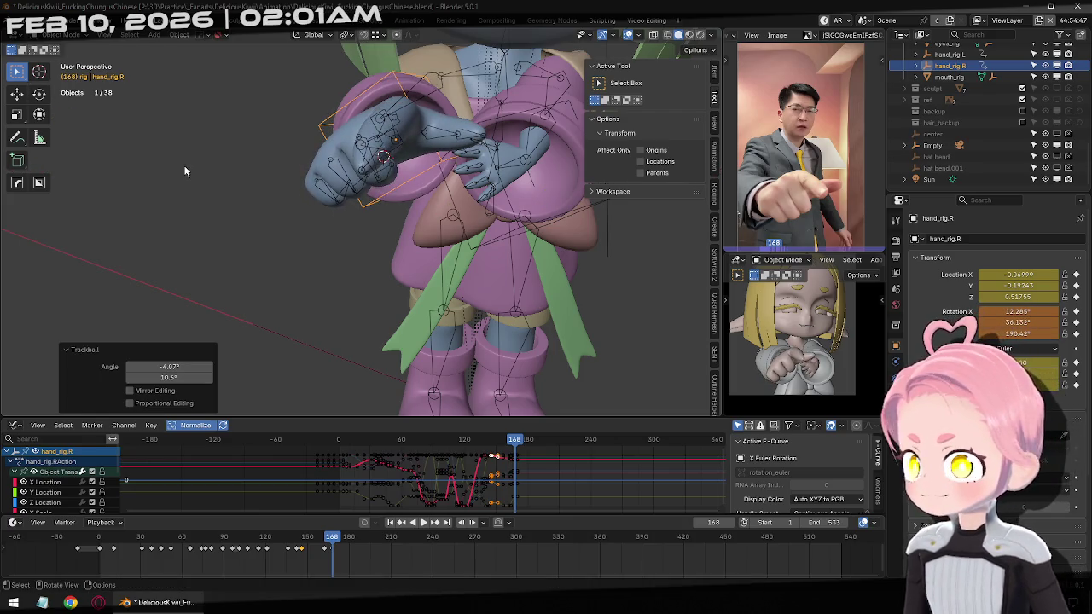
key(i)
Rewind the timeline to around frame 117 and select the character's armature.
click(435, 523)
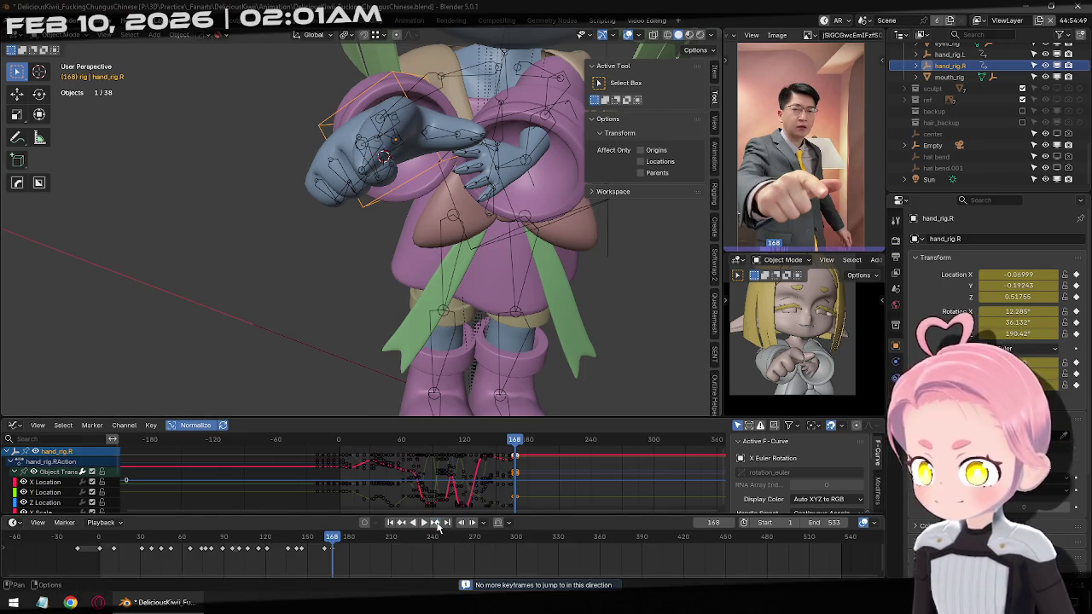
drag(335, 544, 243, 547)
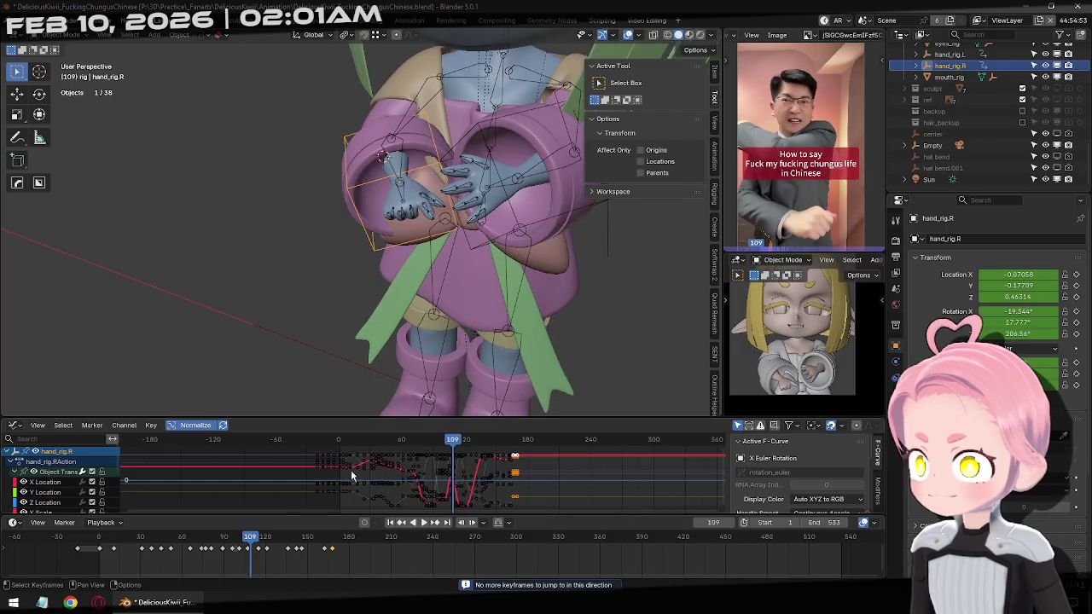
click(424, 218)
In pose mode at frame 129, bend the right index finger further on local X.
key(ctrl+Tab)
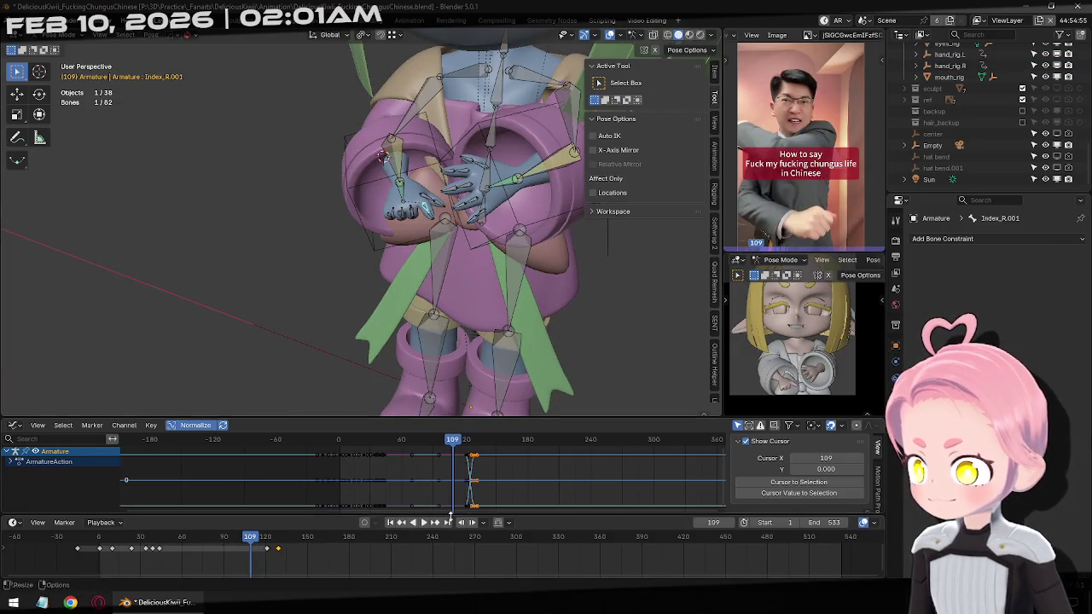
click(435, 524)
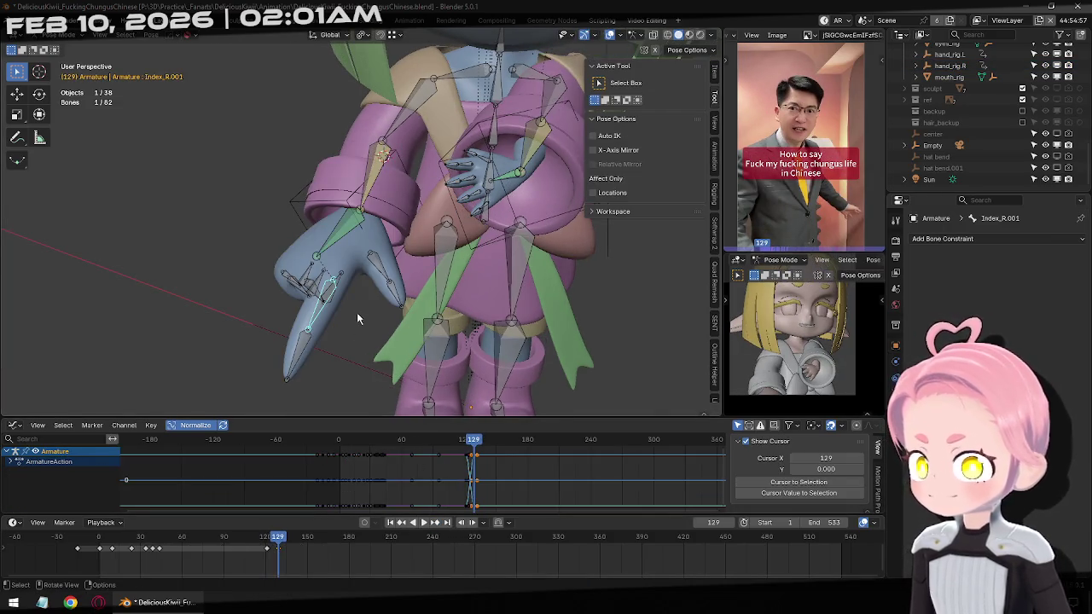
mouse_move(365, 320)
middle_down()
mouse_move(336, 319)
mouse_move(358, 341)
middle_up()
key(r)
key(x)
key(x)
click(389, 360)
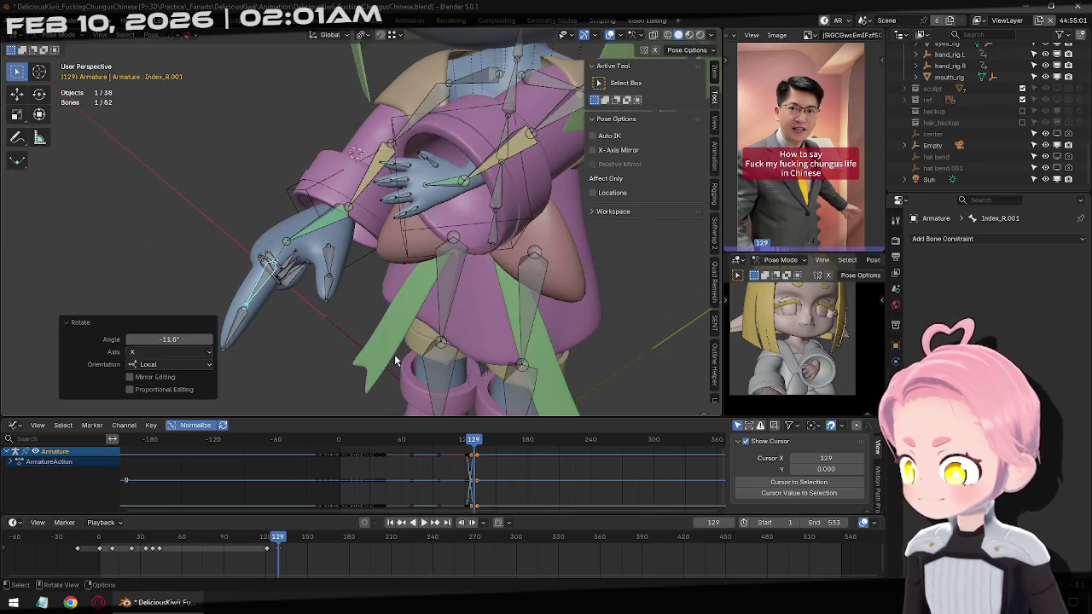
Scrub through the pointing gesture, return to frame 129 in object mode, and view from the front.
mouse_move(286, 537)
mouse_down()
mouse_move(361, 544)
mouse_move(144, 558)
mouse_move(307, 559)
mouse_move(144, 558)
mouse_move(309, 560)
mouse_move(189, 571)
mouse_move(371, 575)
mouse_move(309, 576)
mouse_up()
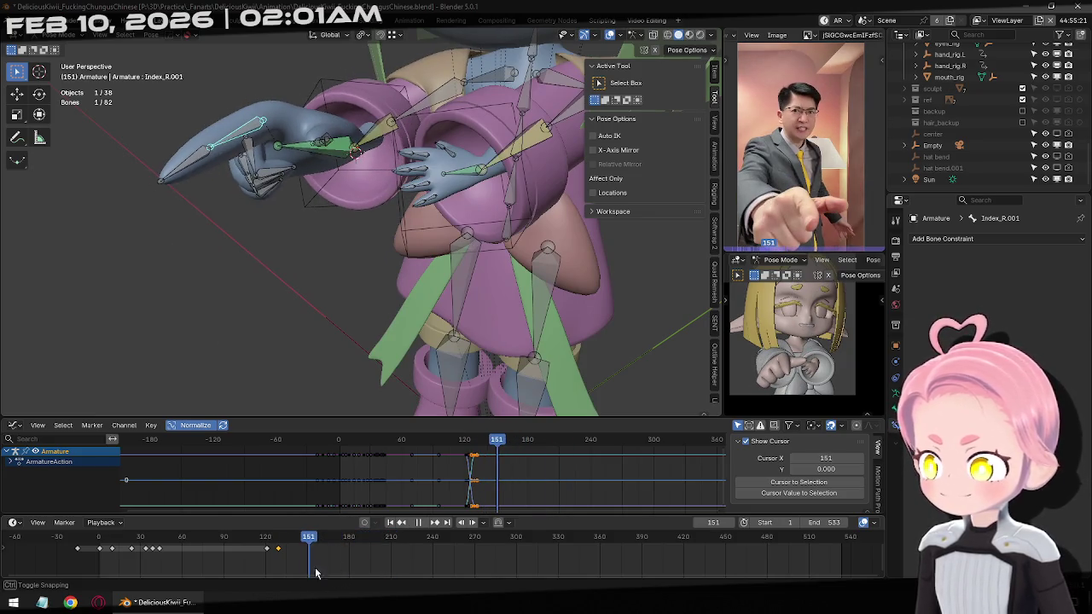
click(401, 522)
middle_drag(470, 294, 382, 248)
key(ctrl+Tab)
key(KP_1)
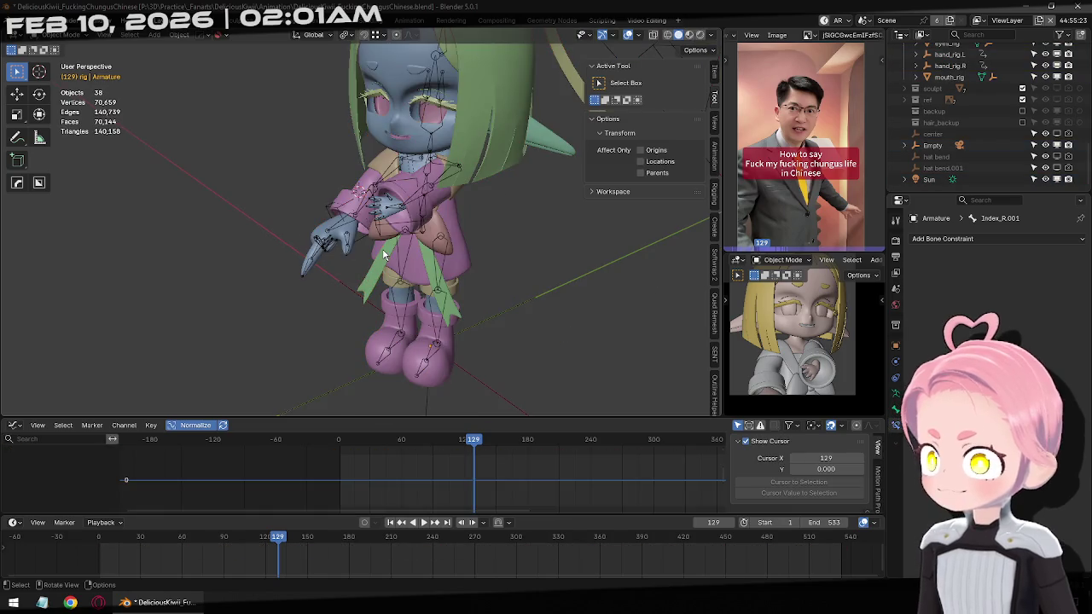
Save the blend file and scrub the timeline to around frame 94.
scroll(510, 221, up, 1)
shift+middle_drag(510, 221, 510, 292)
key(ctrl+s)
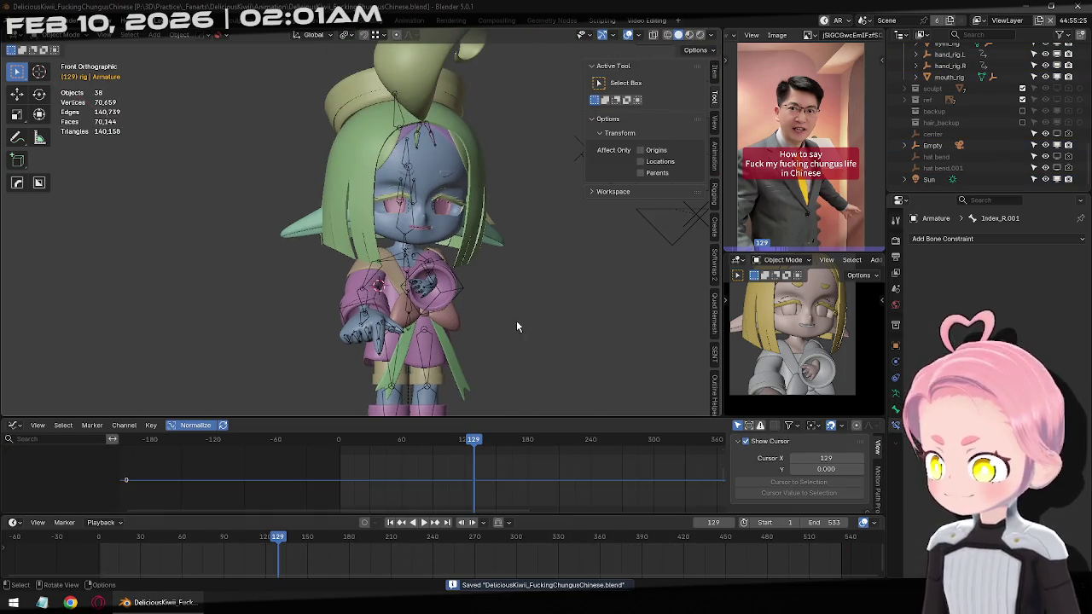
mouse_move(270, 542)
mouse_down()
mouse_move(188, 539)
mouse_move(218, 539)
mouse_up()
drag(223, 538, 228, 538)
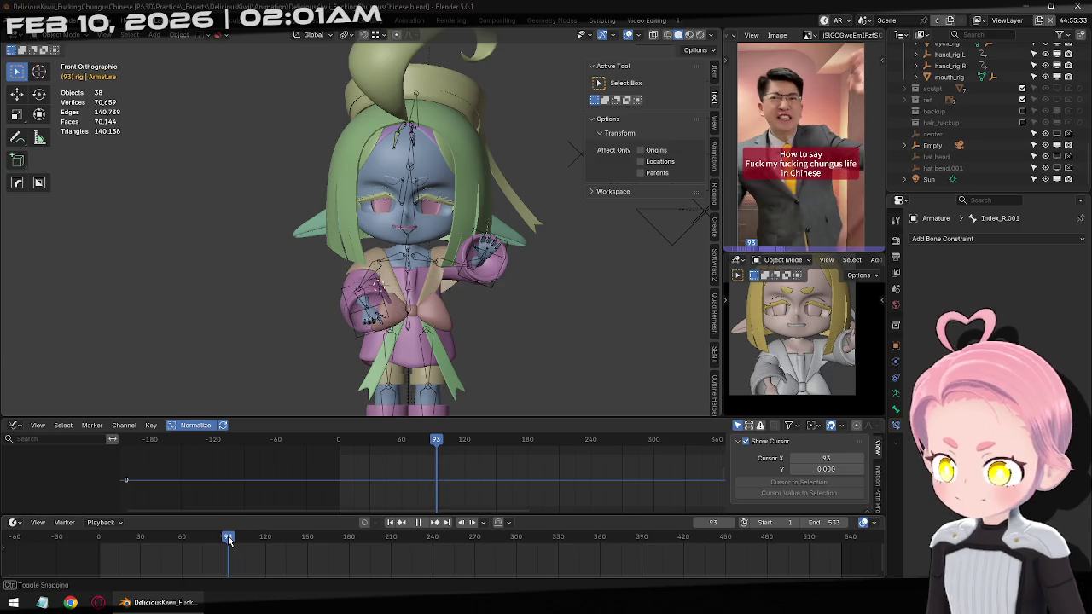
Select hand_rig.L and step through its keyframes to land on frame 94.
click(495, 297)
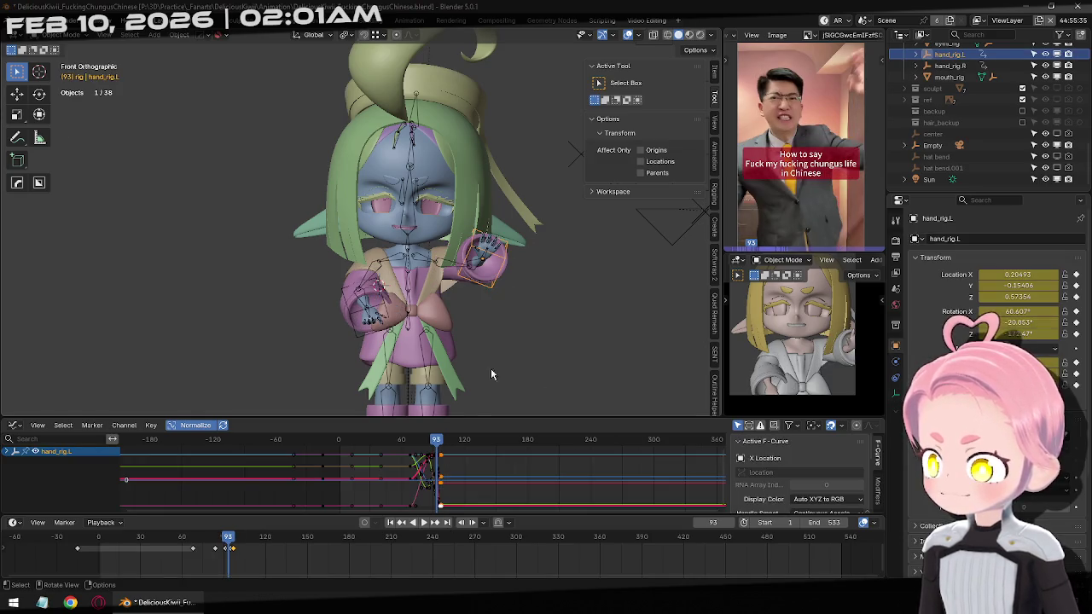
click(402, 523)
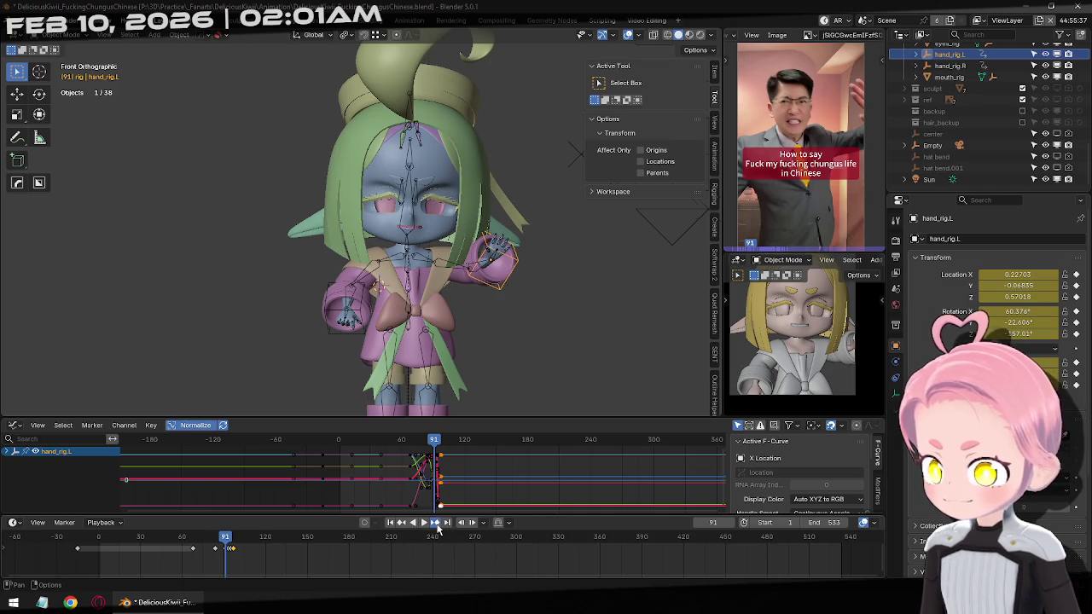
click(436, 528)
click(437, 528)
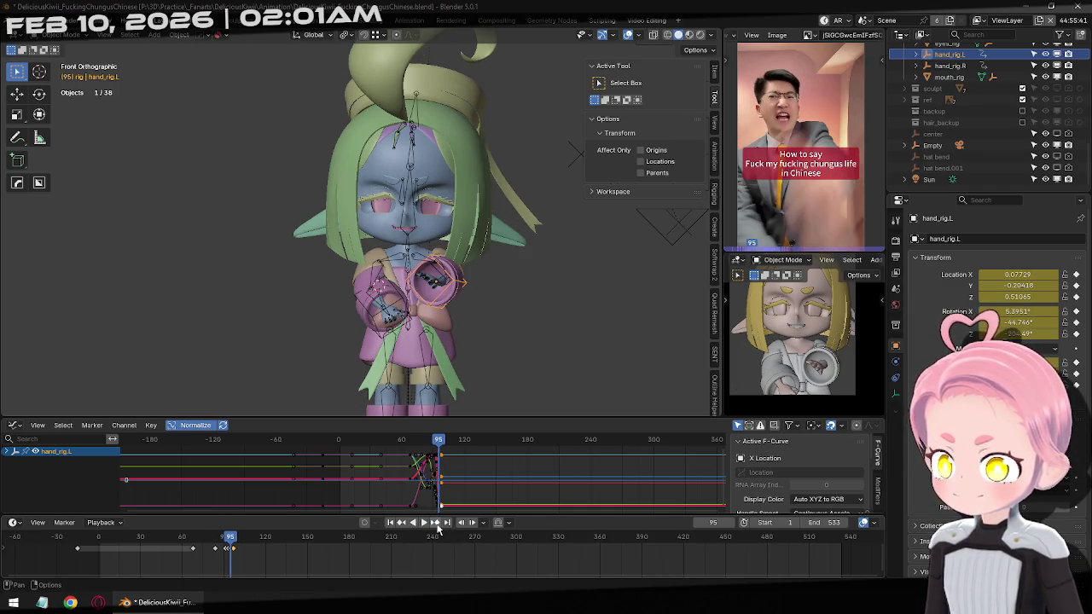
click(436, 528)
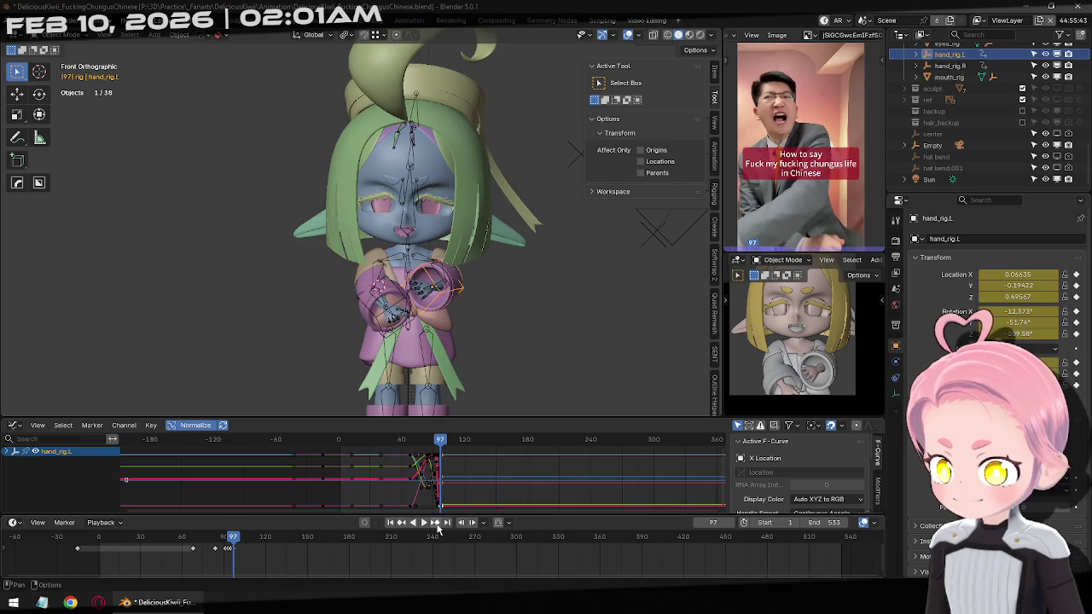
click(403, 528)
click(402, 527)
click(403, 528)
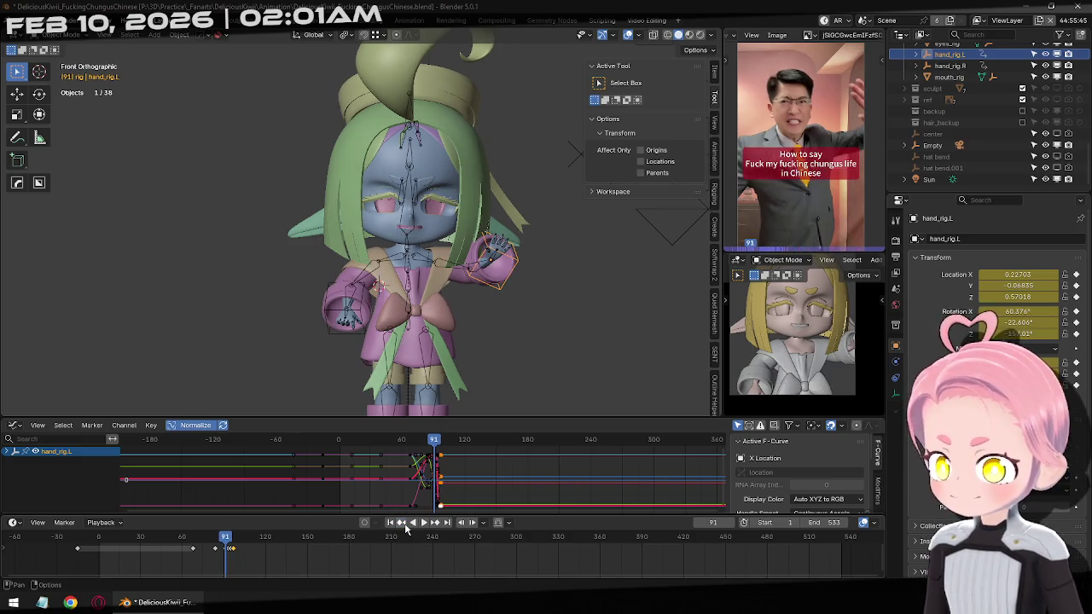
key(Right)
key(Right)
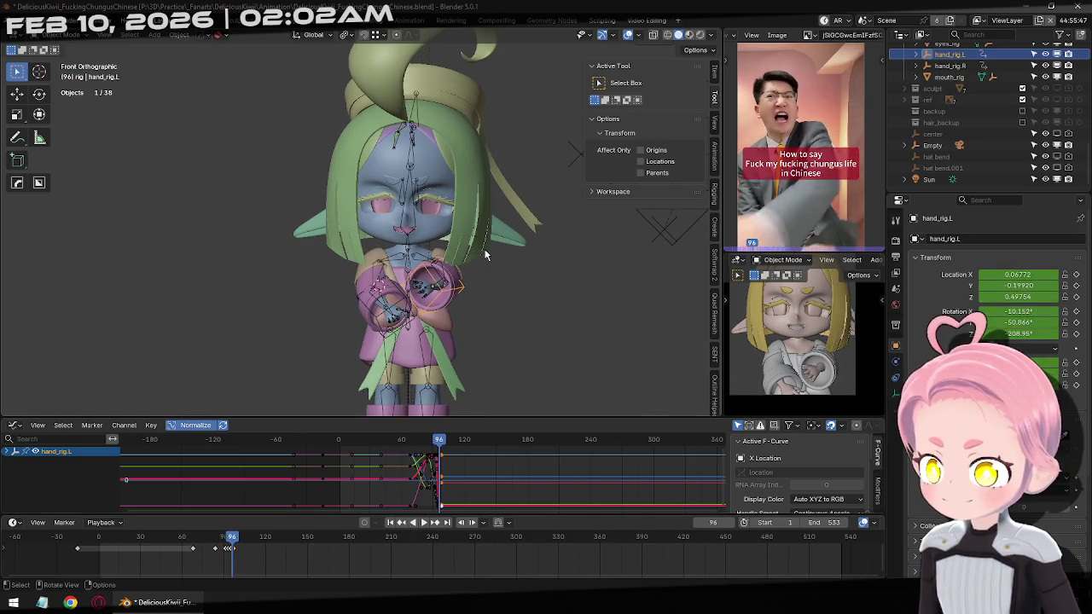
key(Right)
Nudge the left hand rig slightly lower at frame 94, then select all its keyframes.
middle_drag(486, 256, 648, 239)
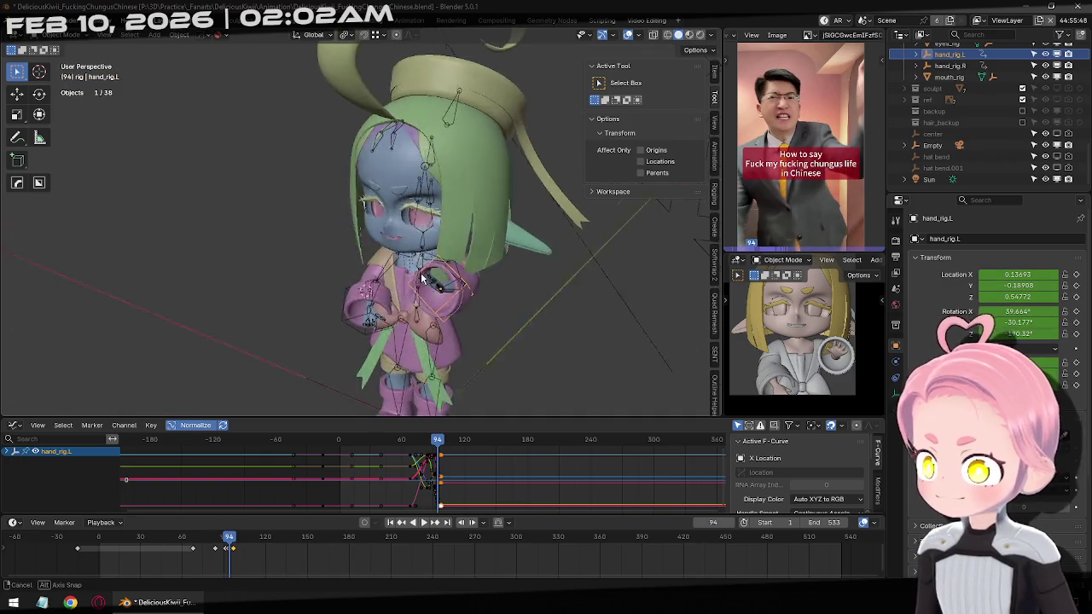
key(g)
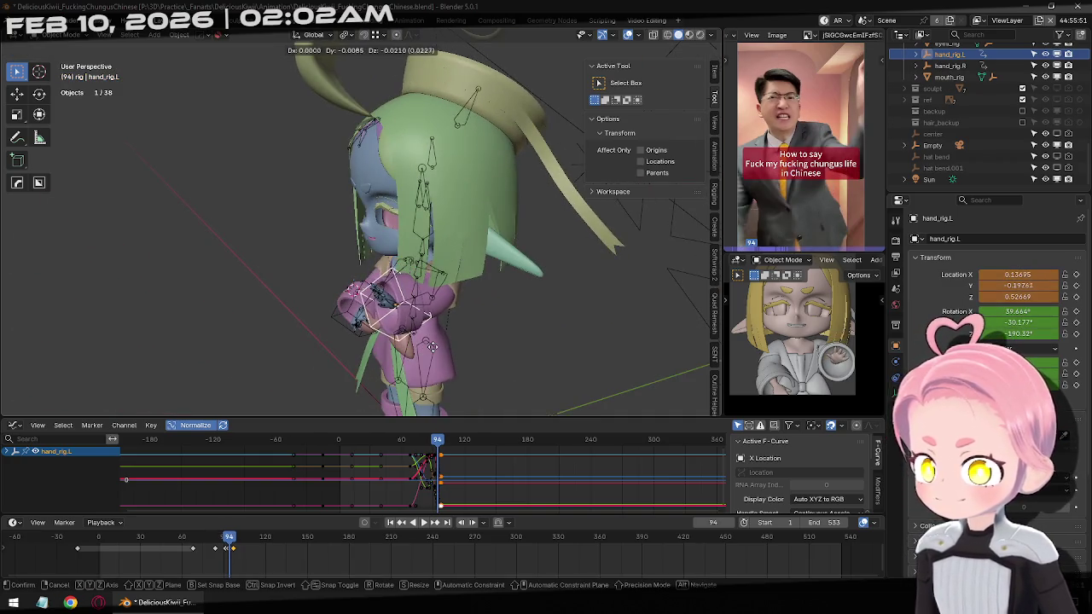
click(431, 349)
scroll(511, 328, up, 5)
mouse_move(511, 328)
middle_down()
mouse_move(475, 173)
mouse_move(437, 243)
middle_up()
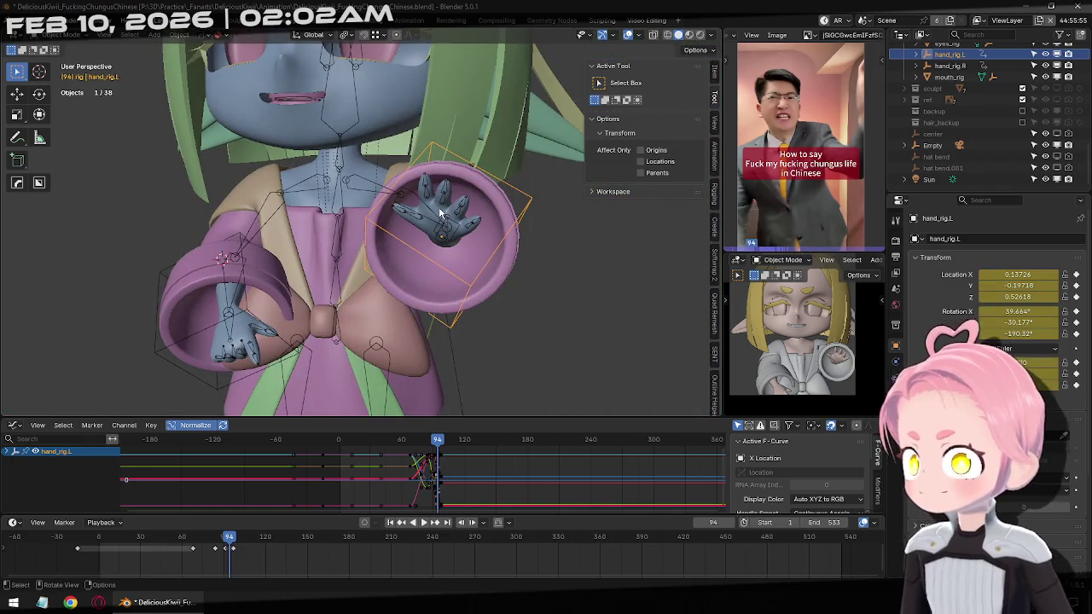
scroll(429, 287, down, 4)
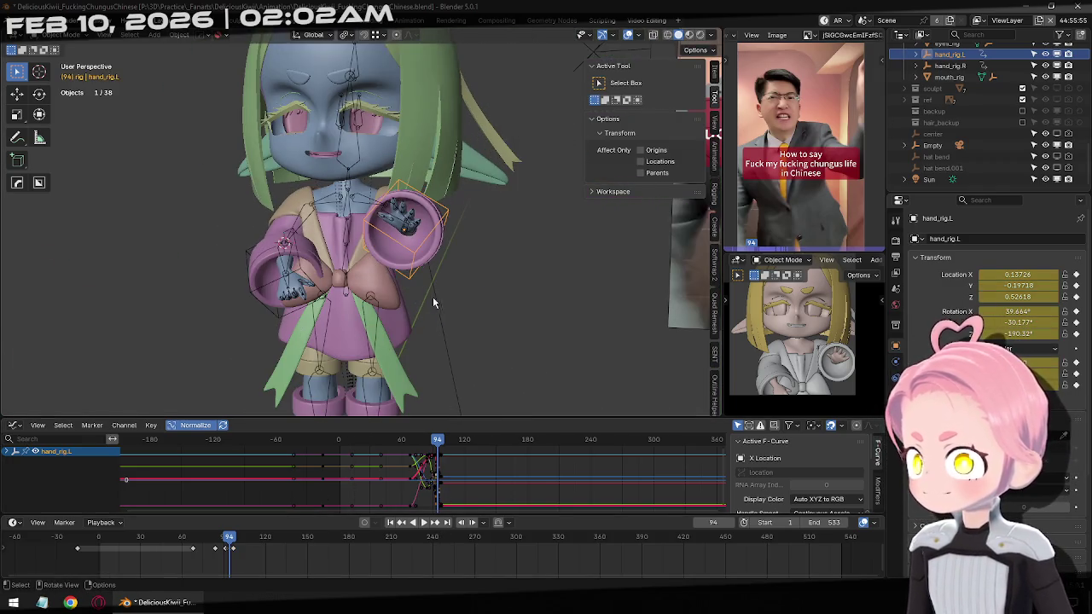
key(a)
right_click(369, 485)
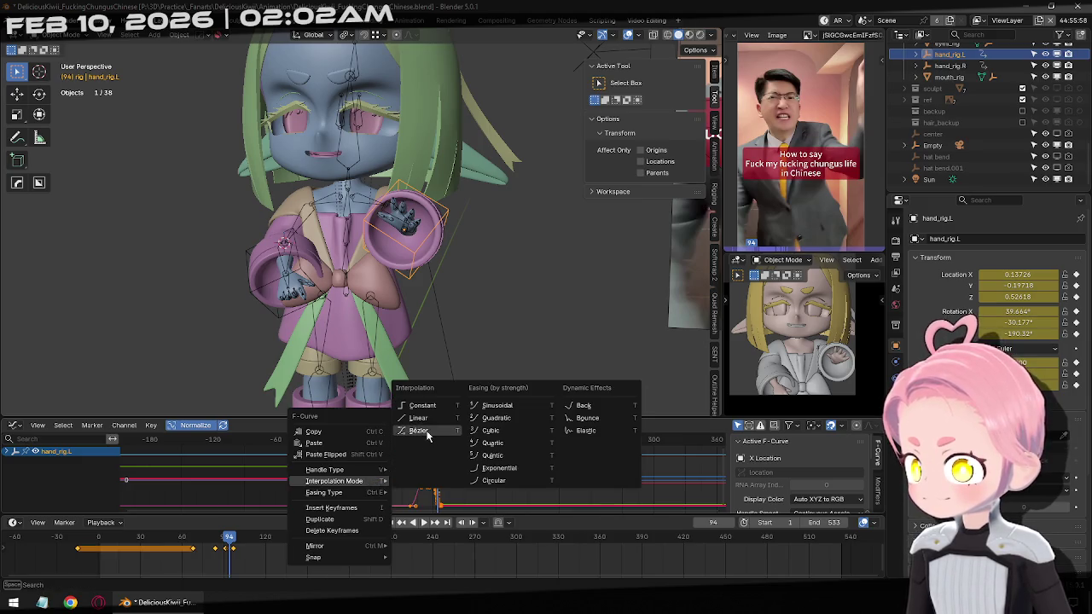
Finish giving the first hand rig's keyframes Bézier interpolation and an easing type.
click(427, 435)
right_click(417, 483)
click(498, 495)
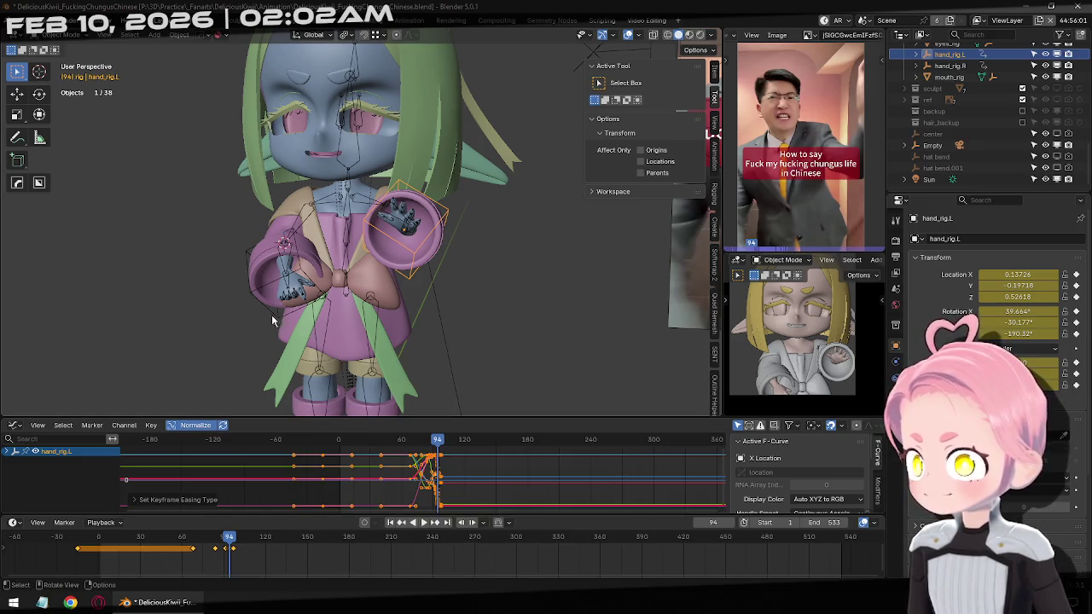
Set all of hand_rig.R's keyframes to Bézier interpolation with an easing type.
click(260, 317)
key(a)
right_click(428, 485)
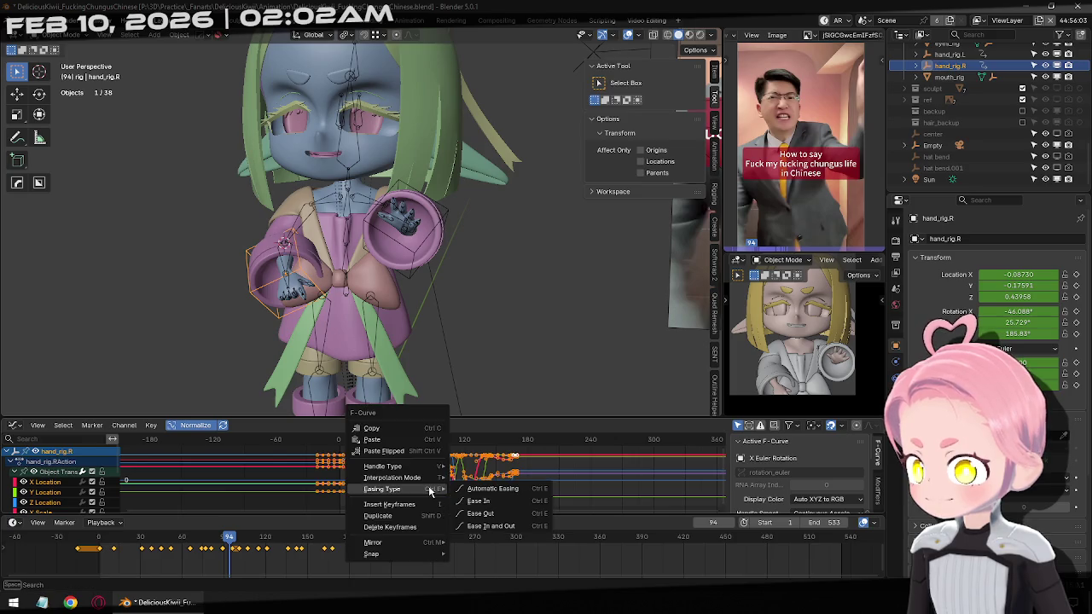
click(486, 429)
right_click(416, 480)
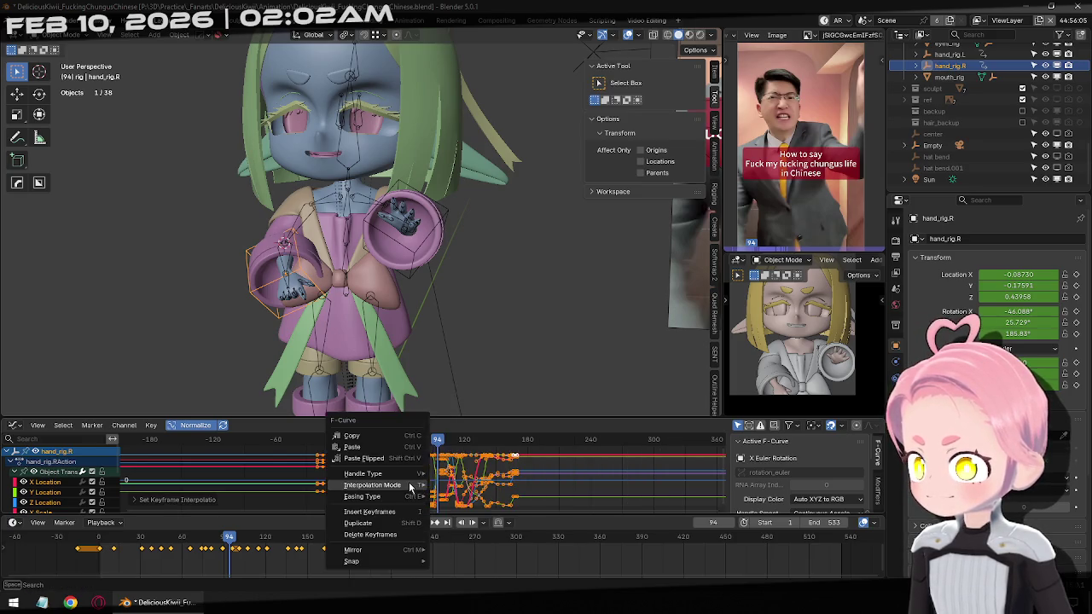
click(478, 502)
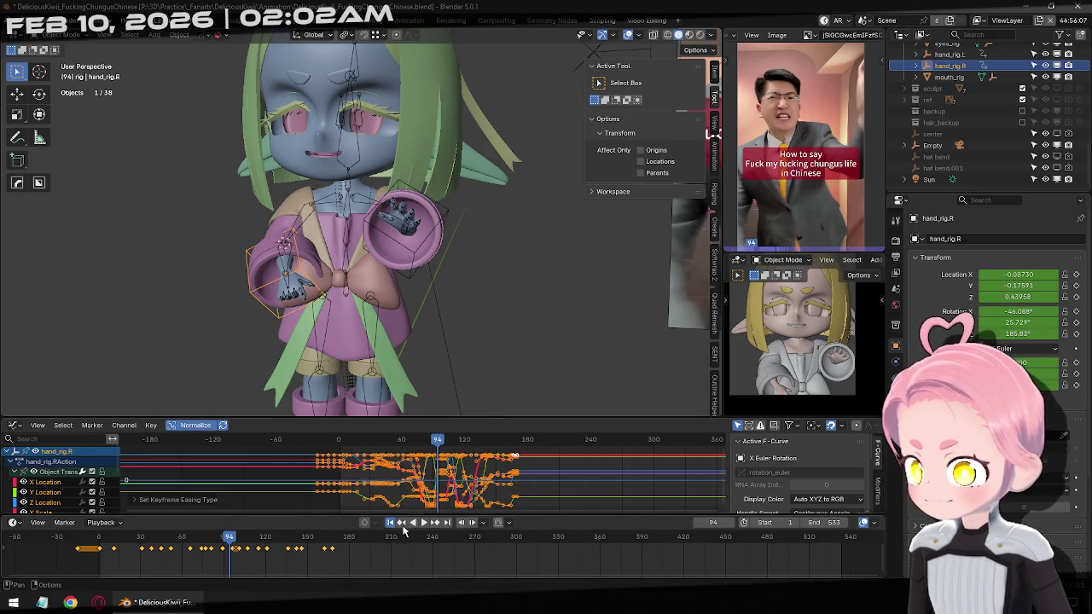
Play back the animation to review the motion, then return to the first frame.
click(392, 522)
click(422, 523)
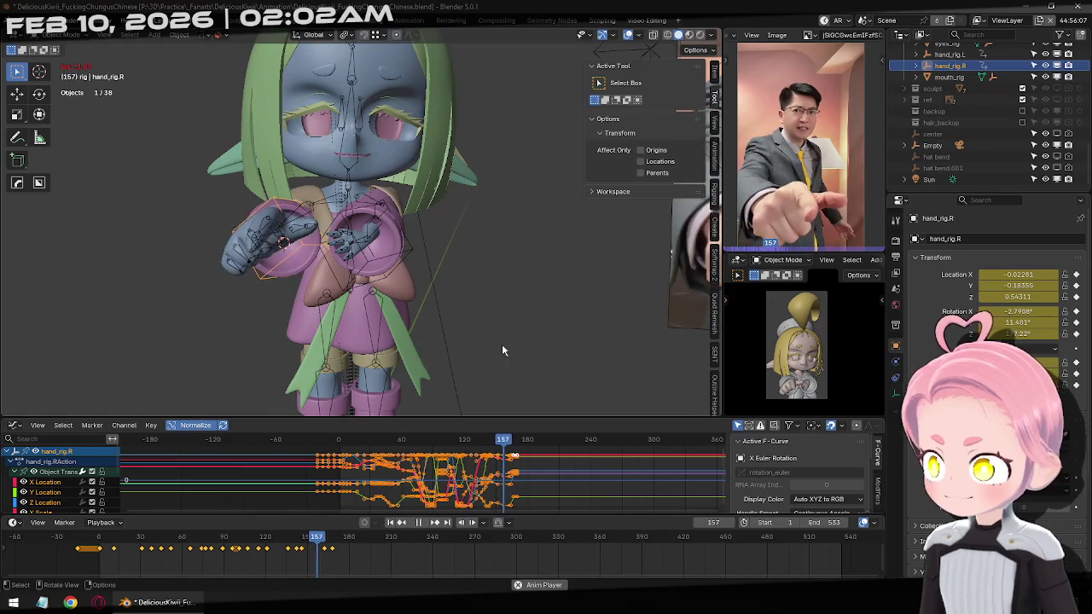
click(418, 523)
click(394, 527)
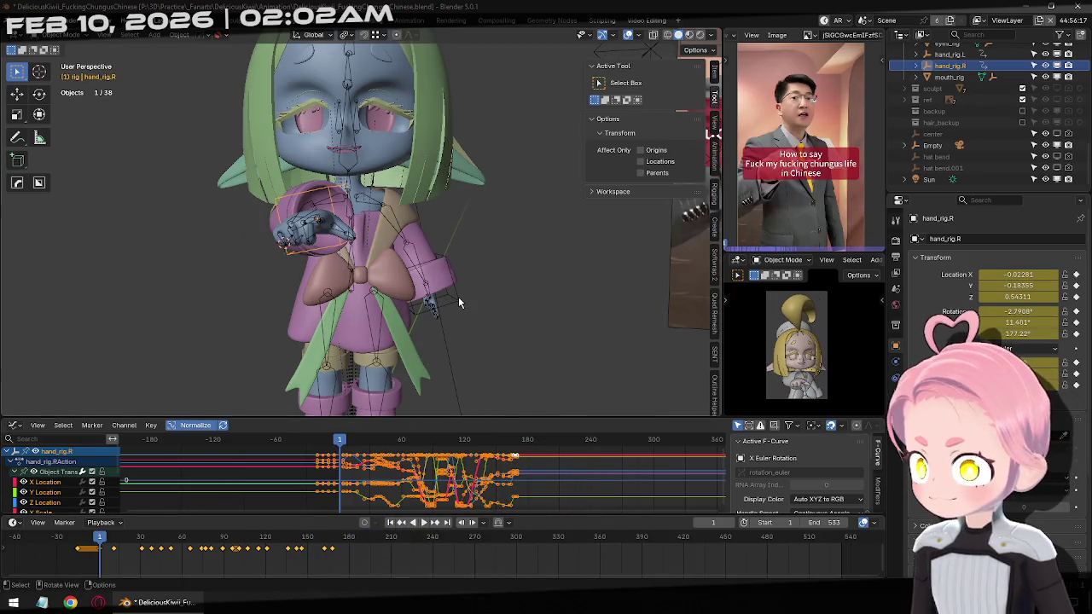
In Pose Mode, give all armature bone keyframes Bézier interpolation and an easing type.
click(458, 297)
click(407, 229)
click(406, 228)
key(ctrl+Tab)
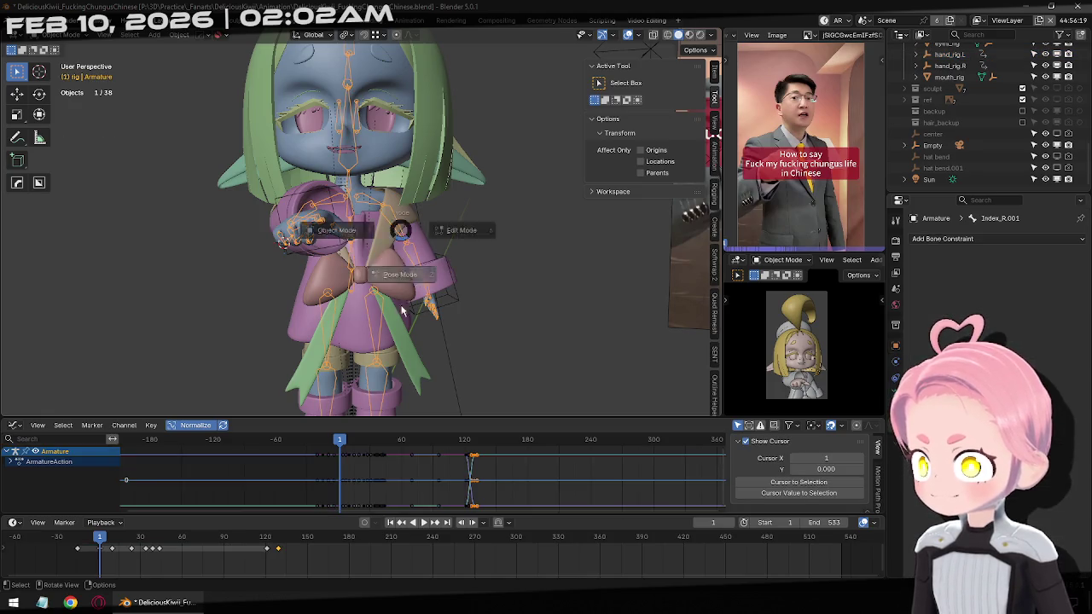
key(a)
right_click(427, 467)
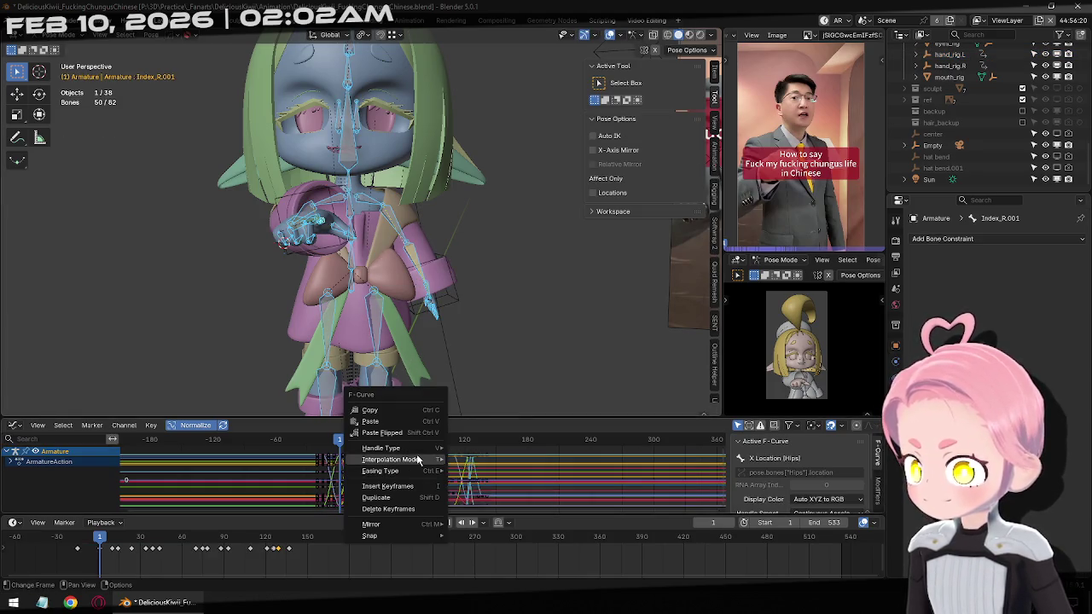
click(473, 501)
right_click(404, 474)
mouse_move(380, 471)
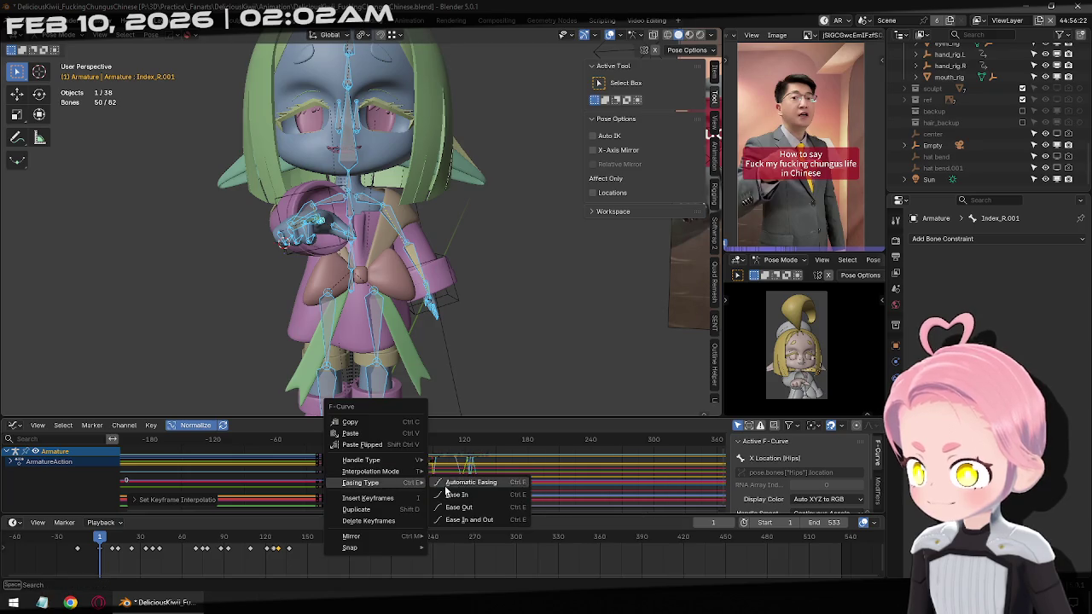
click(467, 483)
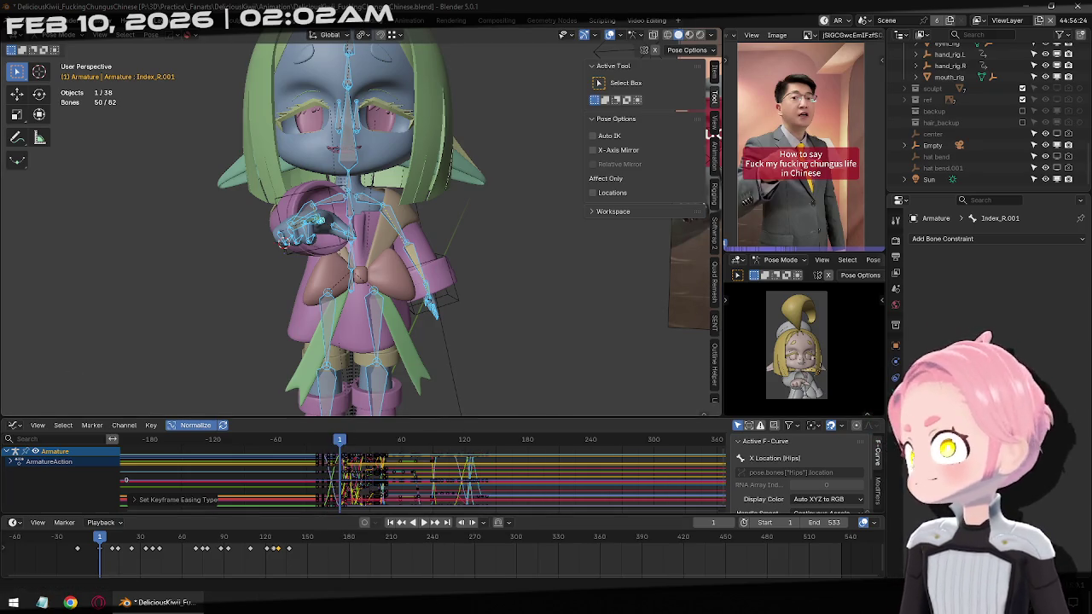
Return to Object Mode in front view, save, and scrub the left hand rig to around frame 98.
key(ctrl+Tab)
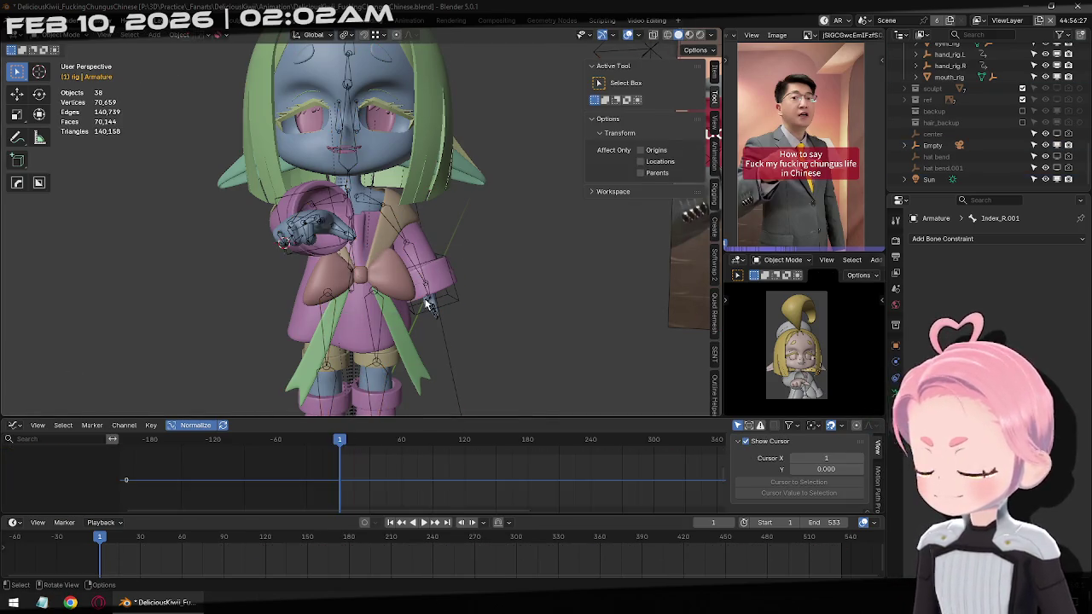
key(KP_1)
key(ctrl+s)
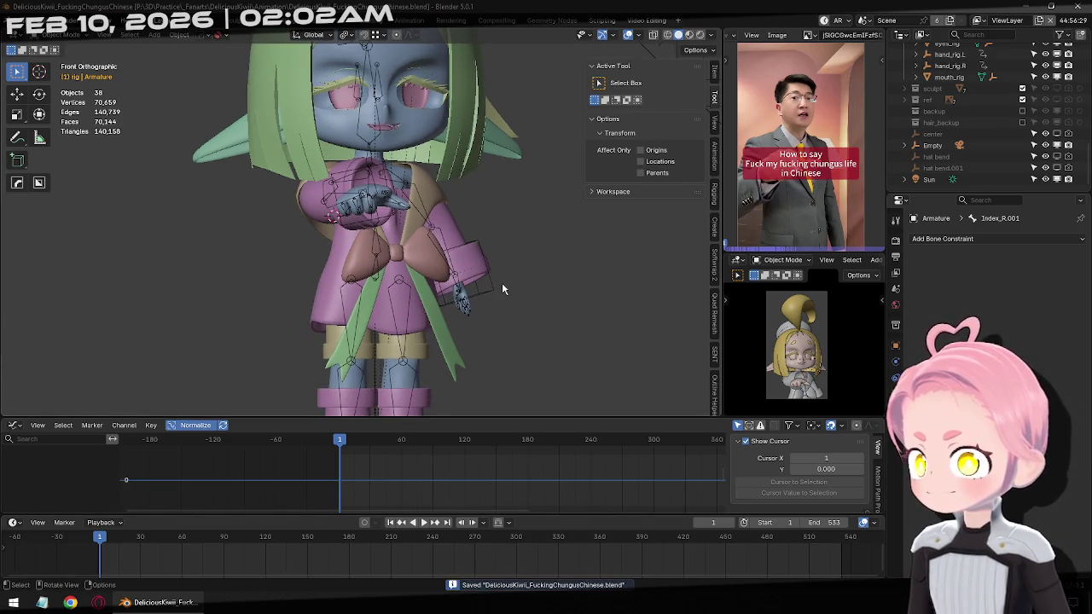
click(490, 286)
drag(229, 539, 235, 537)
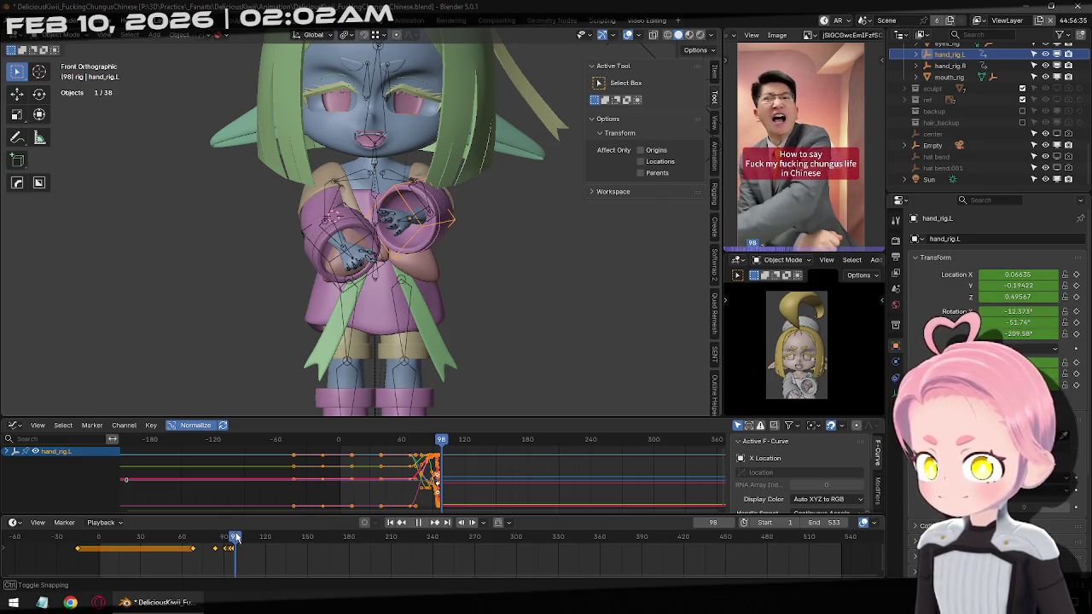
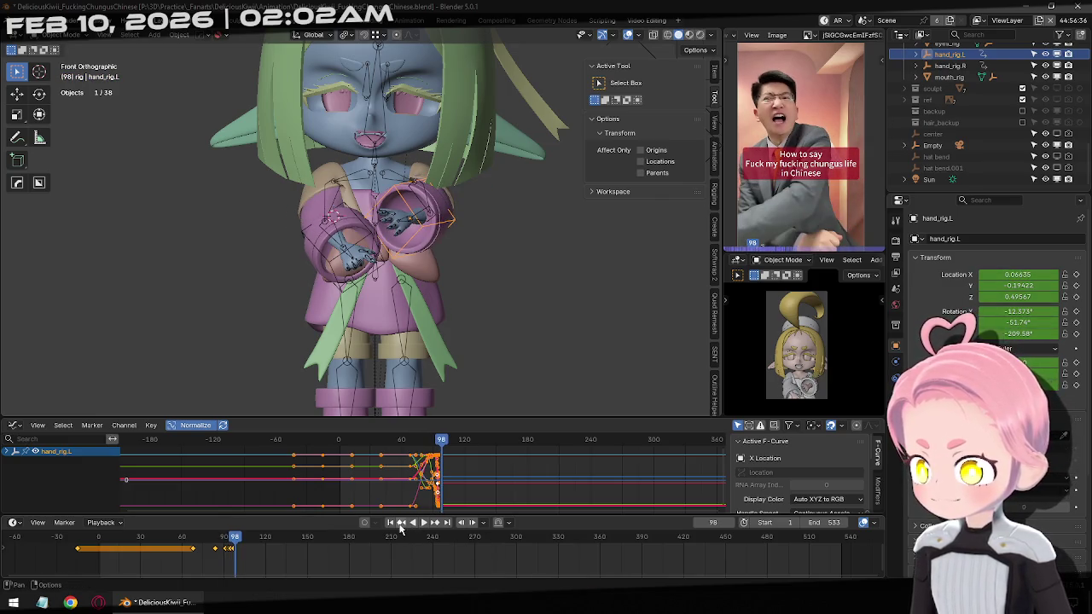
Around frame 102, reposition hand_rig.L and rotate it 7.85°, checking it in camera and front views.
key(Left)
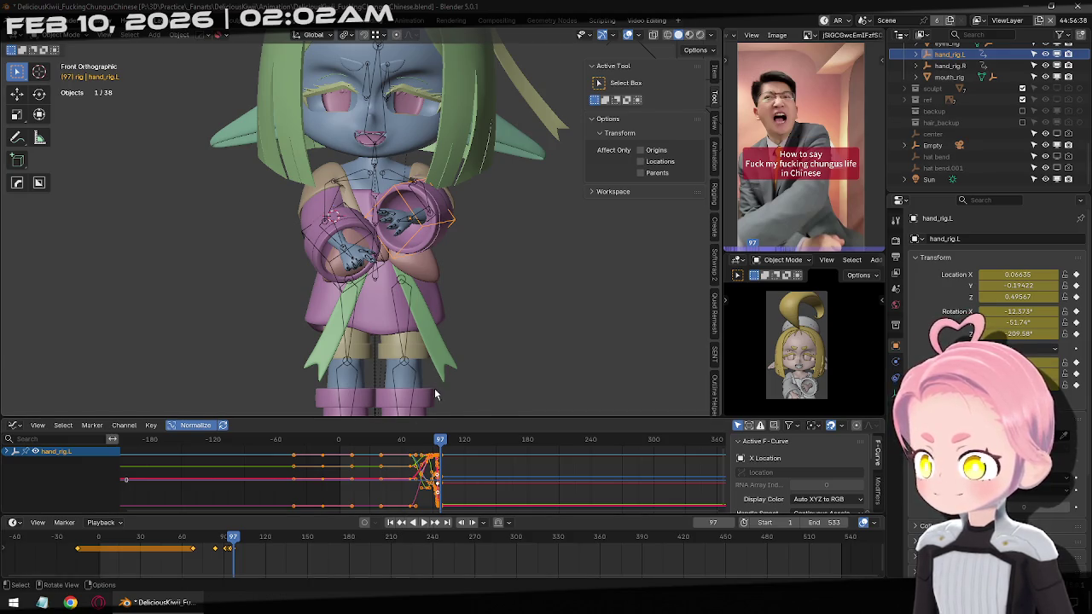
key(Right)
key(Right)
key(Right)
key(Right)
key(Right)
mouse_move(454, 194)
middle_down()
mouse_move(446, 182)
mouse_move(580, 290)
mouse_move(517, 280)
mouse_move(540, 267)
mouse_move(507, 312)
middle_up()
key(g)
click(550, 266)
key(r)
key(r)
click(499, 286)
key(r)
click(507, 314)
key(g)
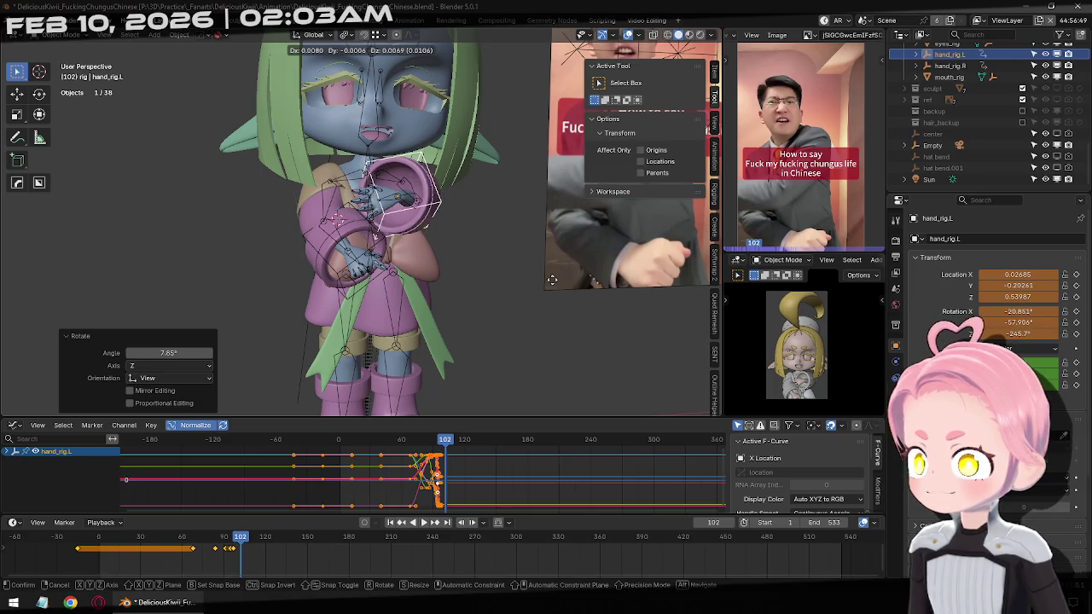
click(546, 285)
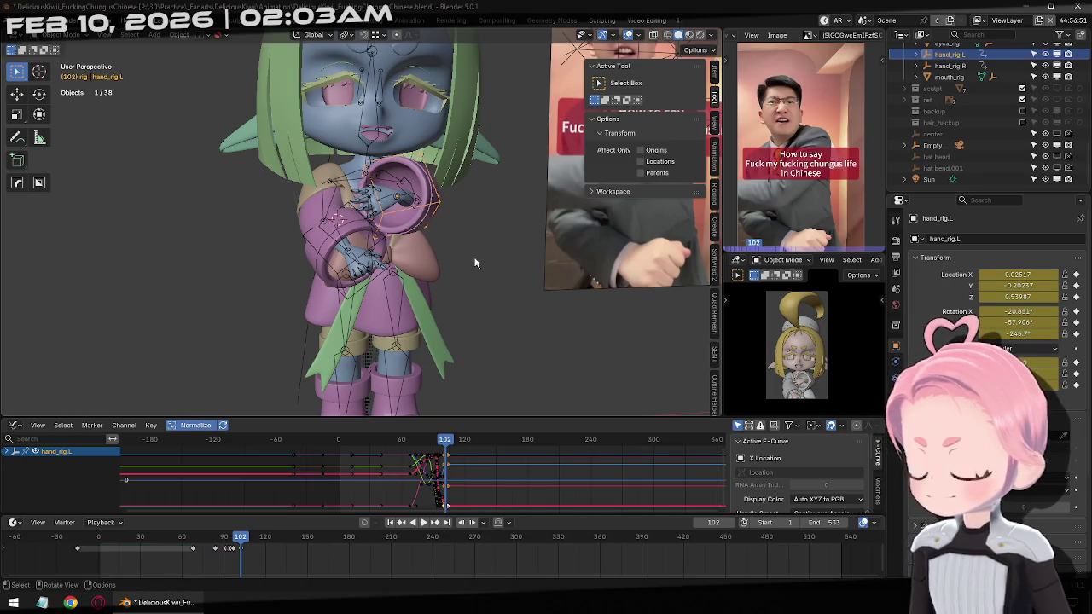
key(KP_0)
key(KP_1)
scroll(414, 273, down, 1)
scroll(426, 245, down, 1)
At frame 107, rotate the left hand 21.9°, raise it near the face, and keyframe it.
key(Right)
key(Right)
key(Right)
key(Right)
key(Right)
key(r)
click(522, 409)
key(g)
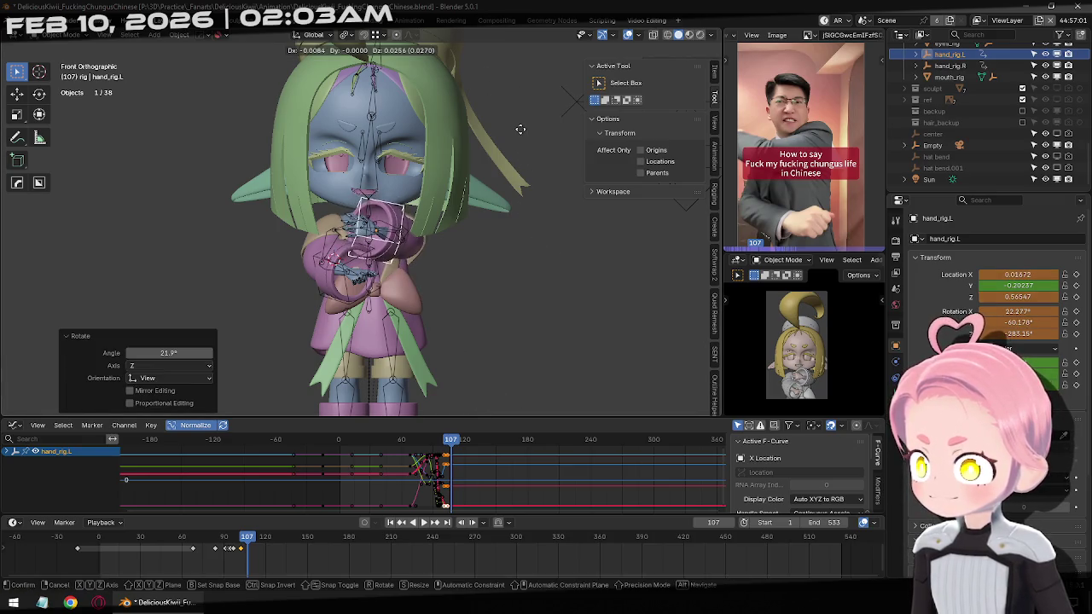
click(499, 196)
key(g)
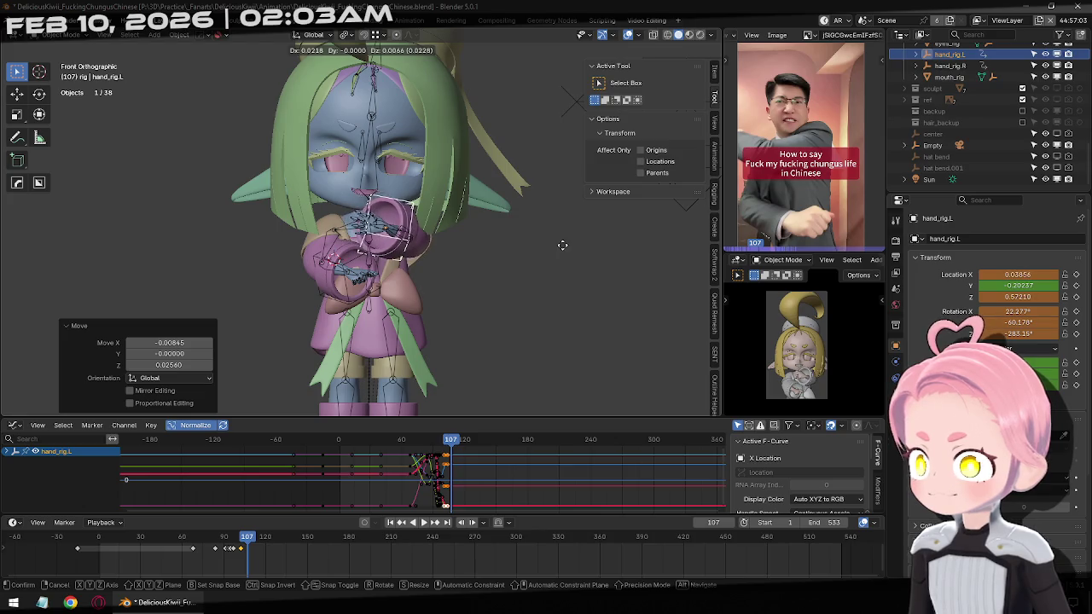
click(524, 244)
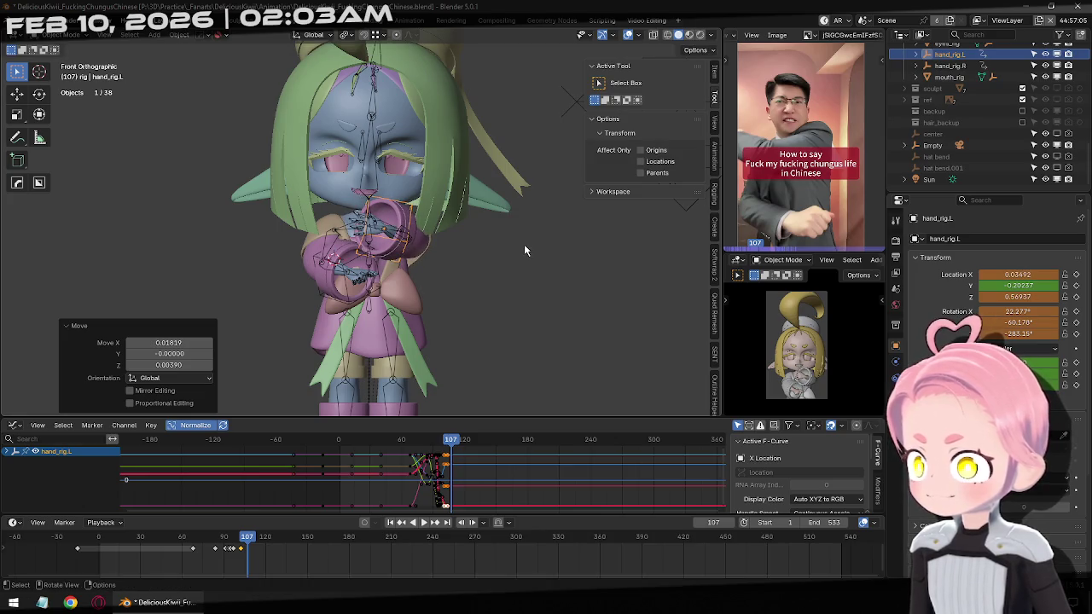
key(i)
key(Right)
key(Right)
key(Right)
key(Right)
key(Right)
key(Right)
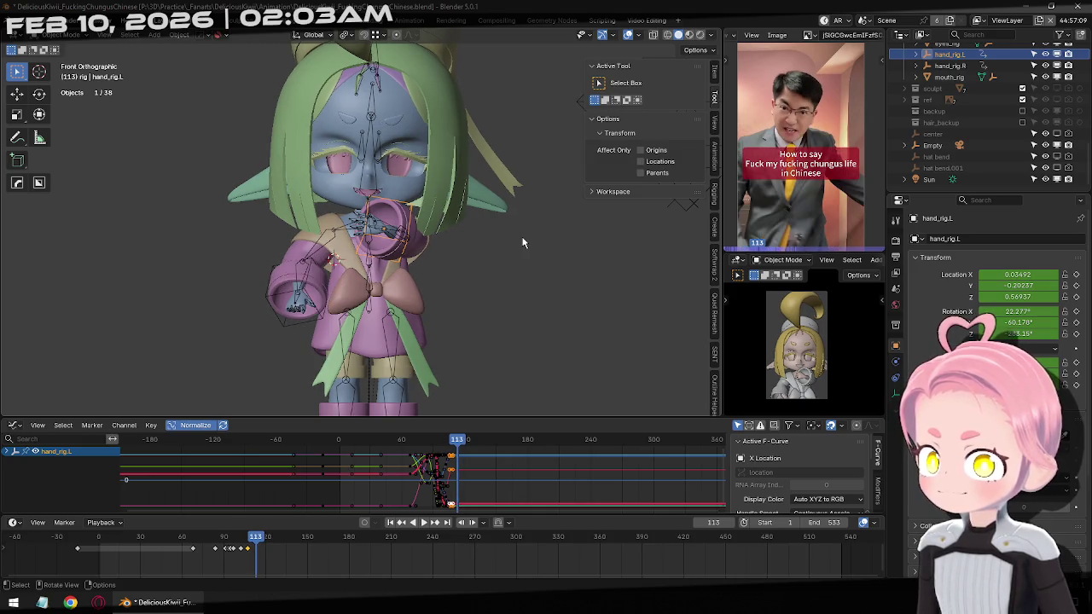
At frame 112, rotate the left hand rig 22.6° about the view axis and move it.
key(Left)
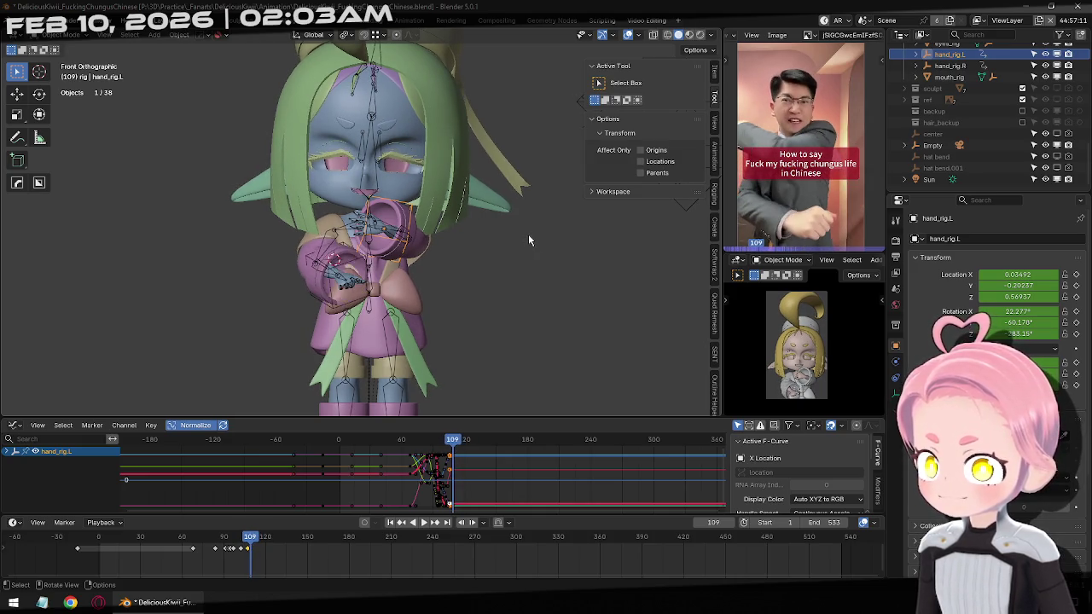
key(Left)
key(Right)
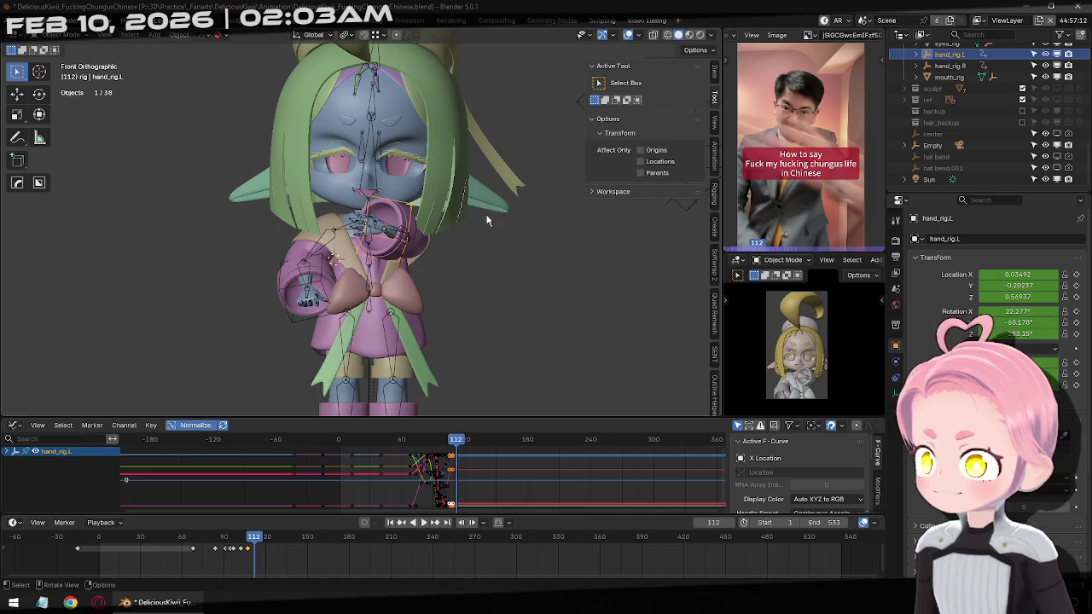
key(r)
key(r)
click(534, 245)
key(r)
click(503, 288)
key(g)
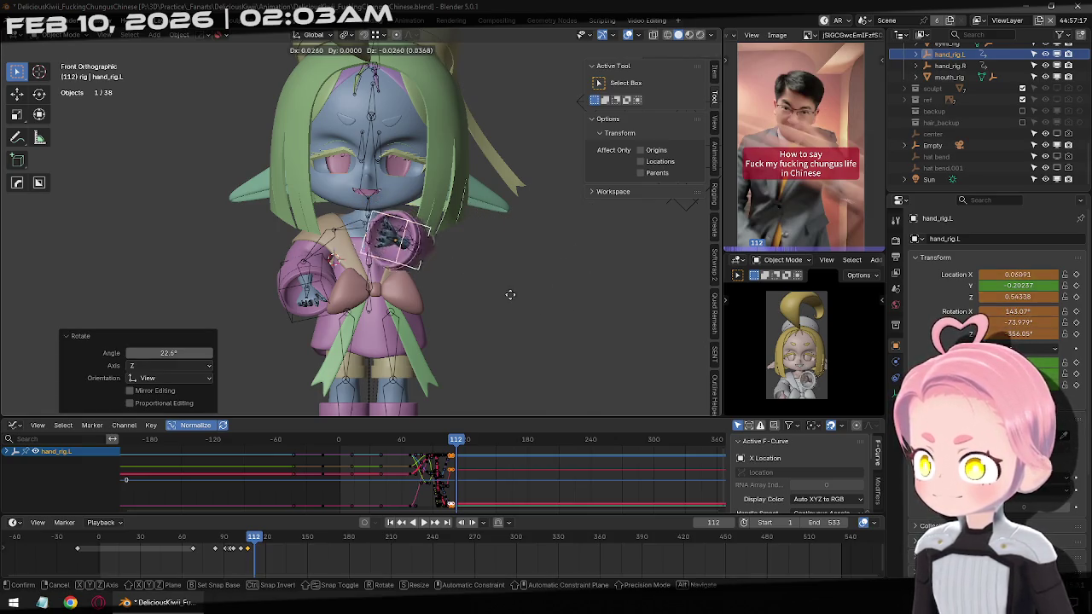
click(511, 307)
Refine the frame 112 hand pose from the side, rotating it -10.9°, then return to front view.
middle_drag(512, 307, 373, 277)
key(g)
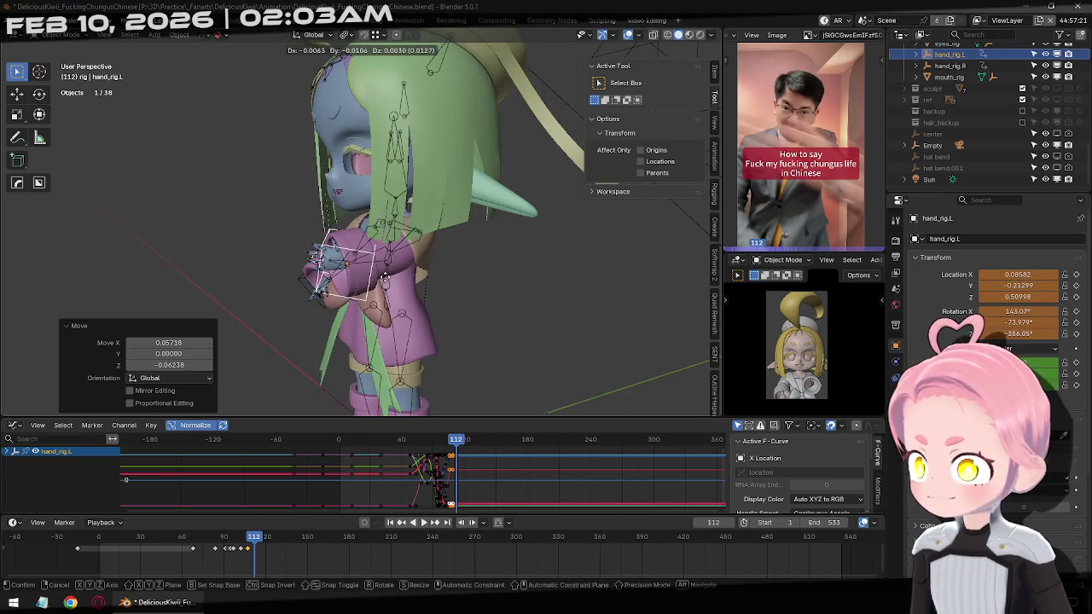
click(384, 277)
middle_drag(384, 277, 510, 262)
key(r)
click(487, 224)
middle_drag(487, 225, 475, 268)
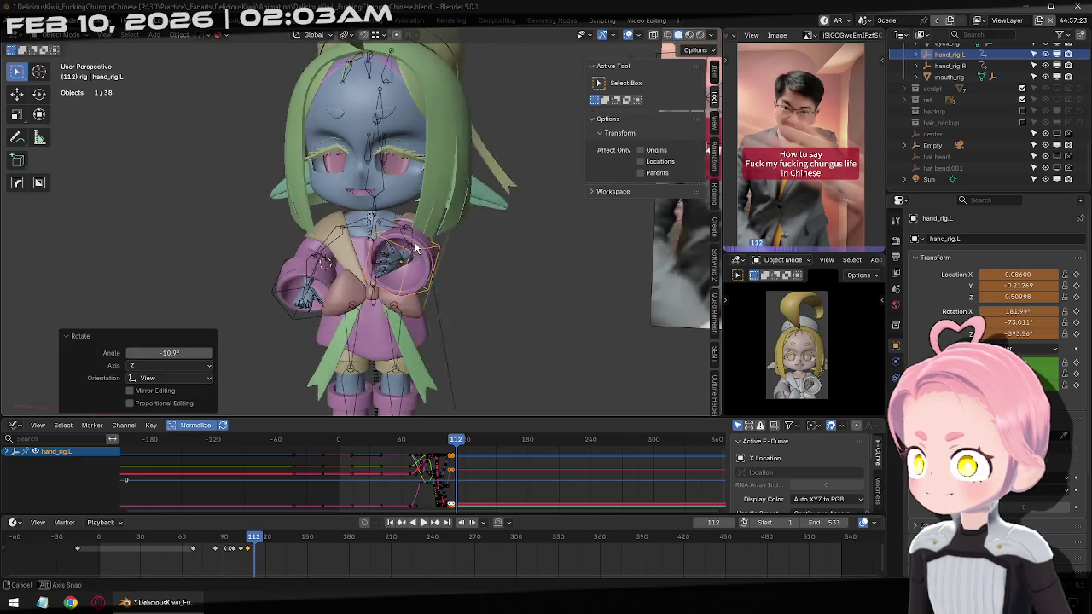
key(r)
key(r)
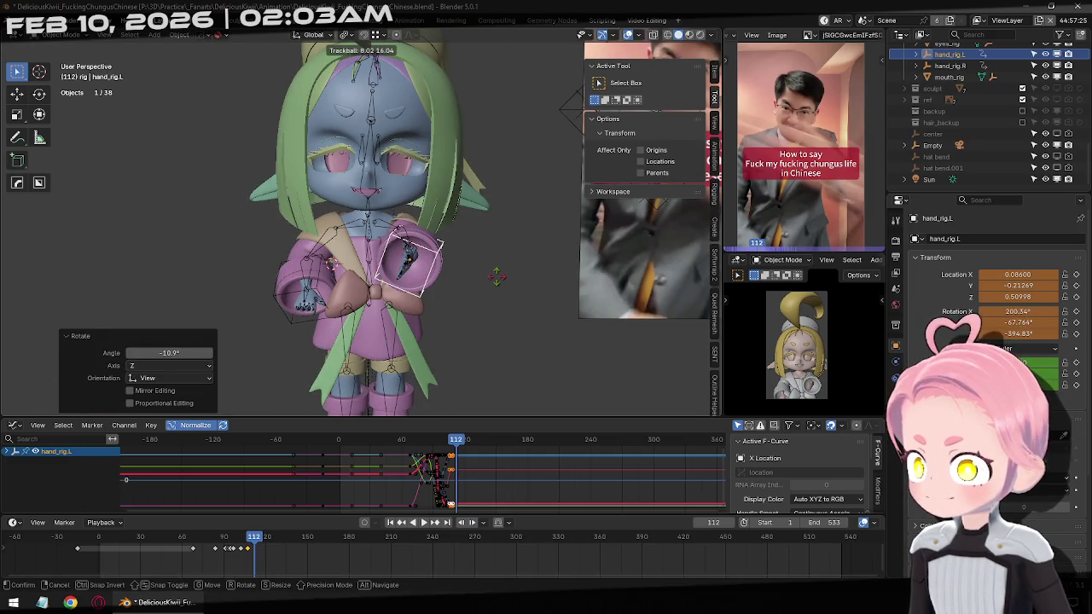
click(496, 276)
key(KP_1)
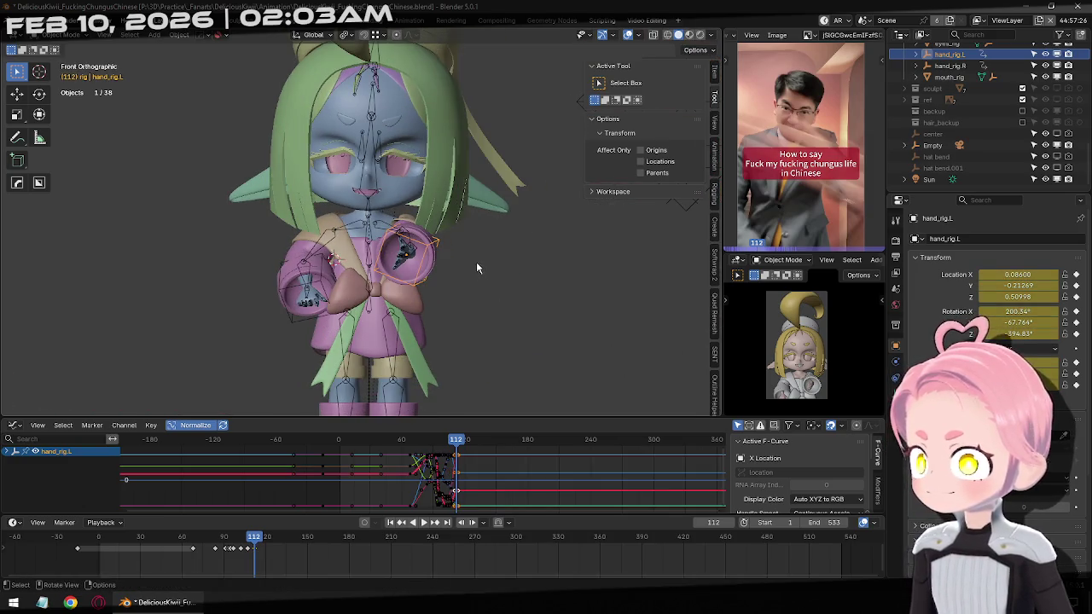
At frame 114, move the left hand outward and rotate it -73.4°.
key(Right)
key(Right)
mouse_move(467, 297)
middle_down()
mouse_move(442, 297)
mouse_move(477, 294)
middle_up()
key(g)
click(482, 285)
key(r)
key(r)
click(481, 286)
middle_drag(482, 286, 529, 282)
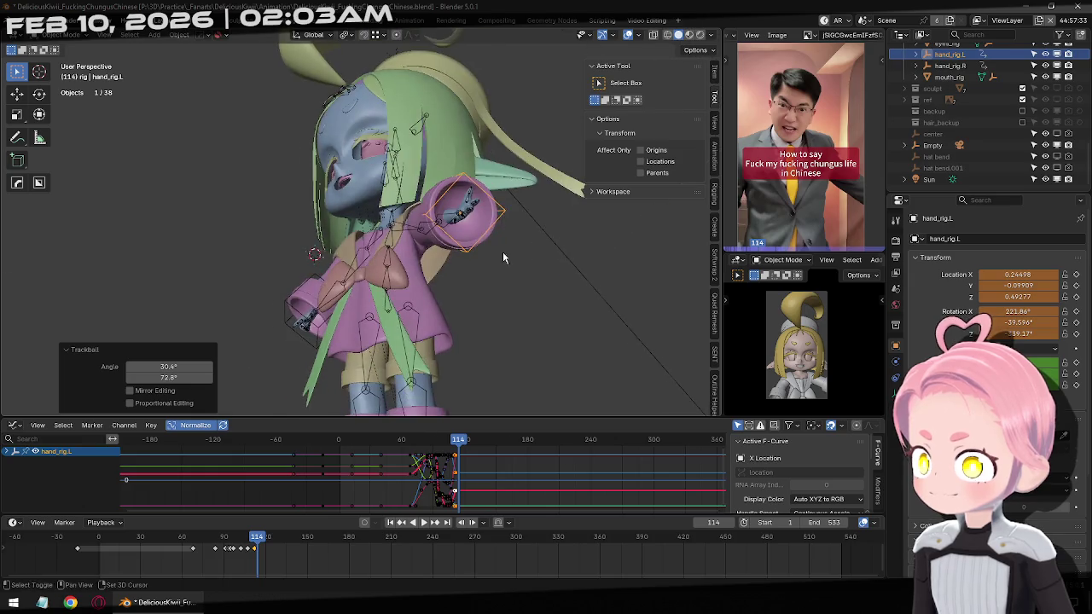
scroll(529, 281, up, 5)
key(r)
click(477, 206)
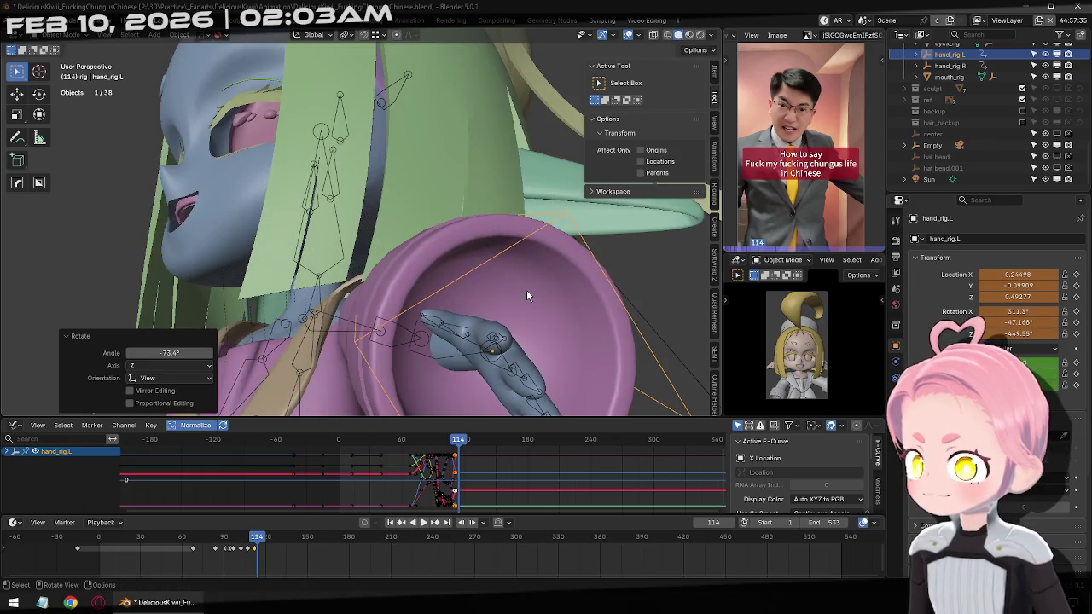
Swing the hand about 25.7° and place it outstretched beside the shoulder, pointing.
scroll(465, 290, down, 3)
middle_drag(441, 295, 519, 276)
scroll(518, 276, down, 3)
key(r)
click(507, 361)
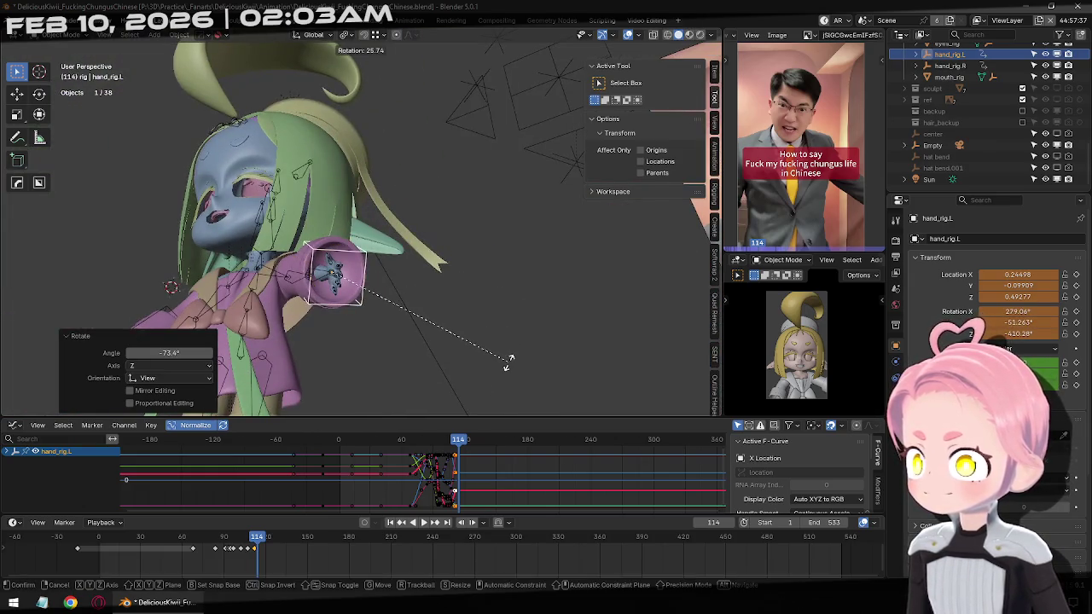
middle_drag(506, 361, 403, 325)
key(g)
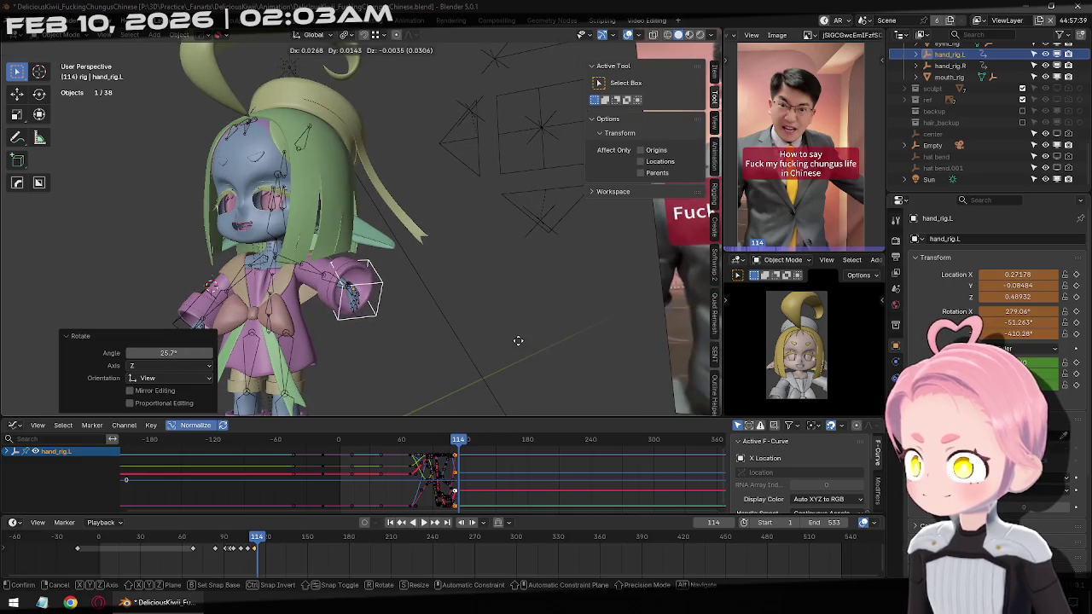
click(514, 344)
middle_drag(515, 344, 472, 312)
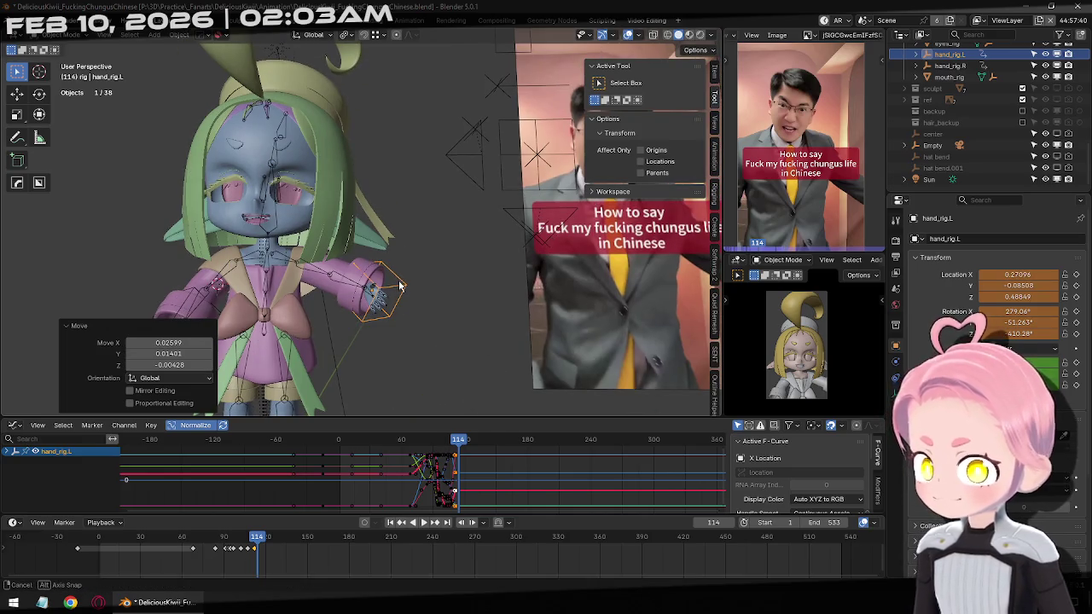
key(g)
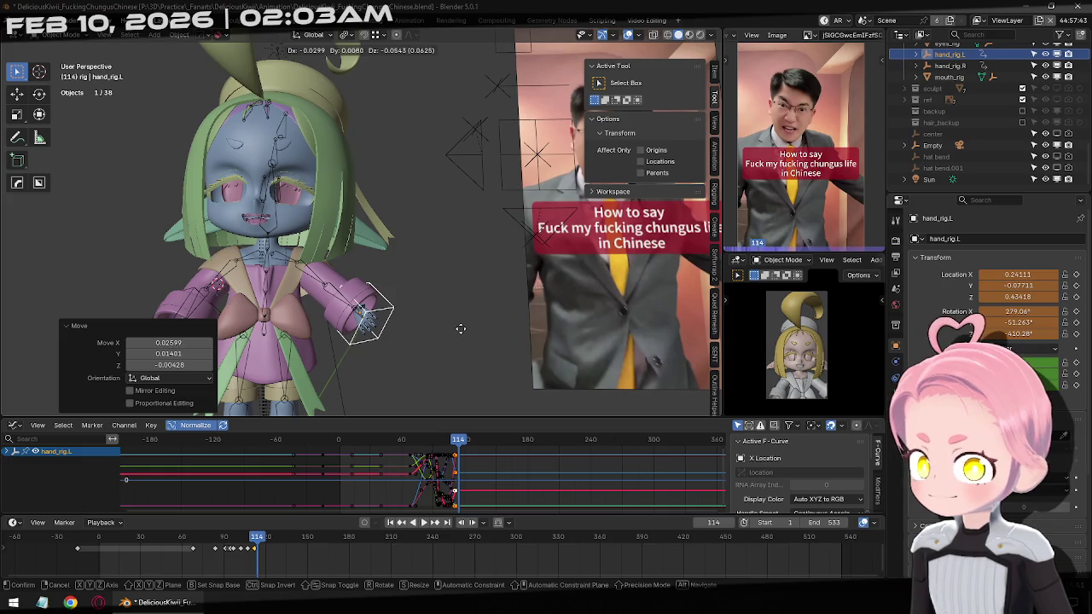
click(466, 321)
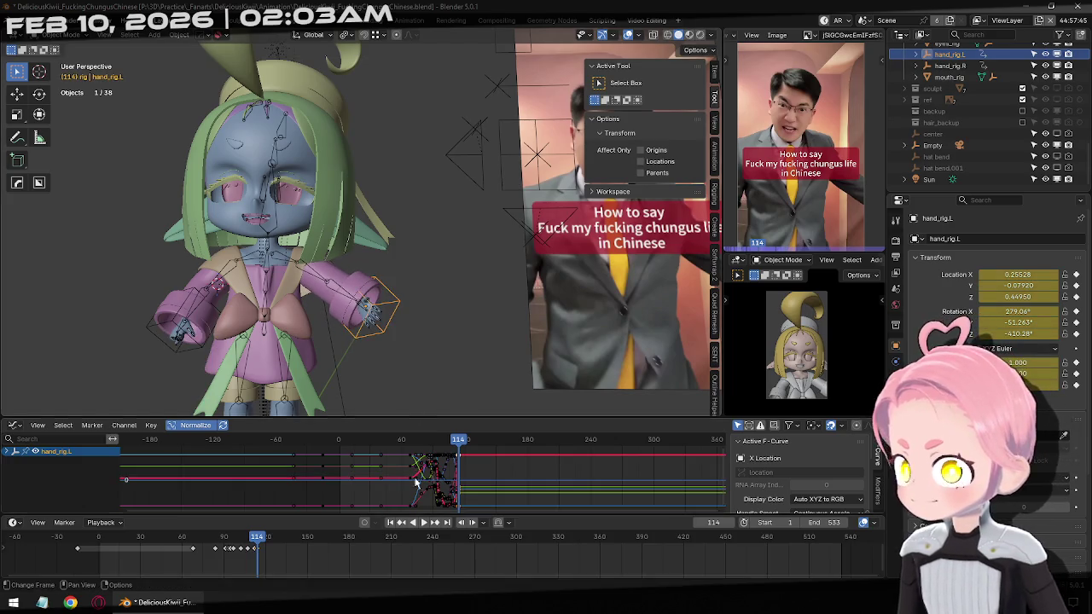
key(Left)
key(Left)
key(Left)
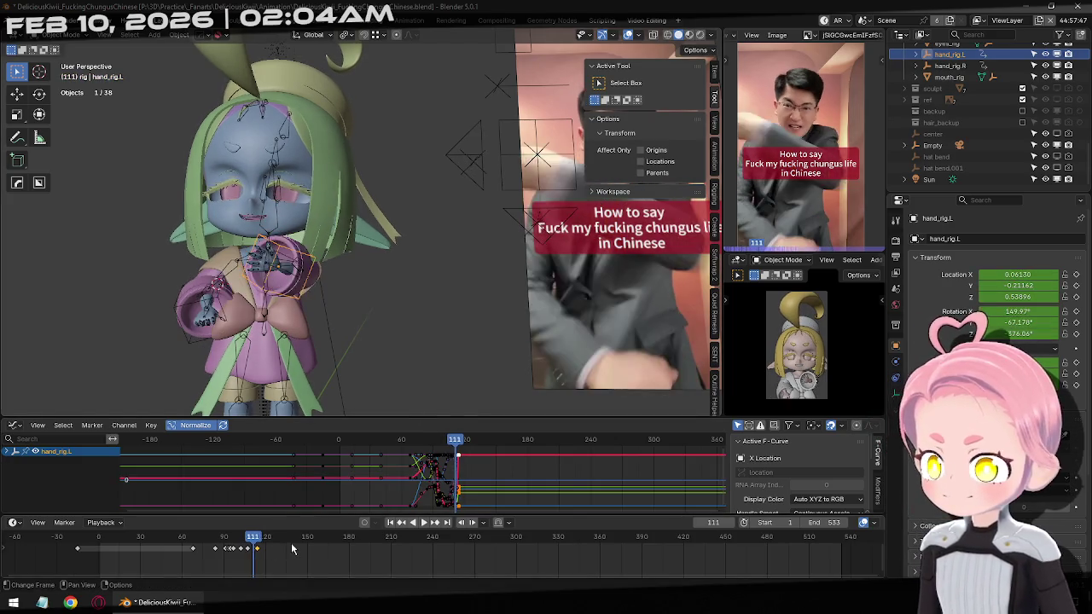
key(Left)
key(Left)
key(Left)
key(Left)
key(Left)
key(Left)
key(Left)
key(Left)
key(Left)
key(Left)
key(Left)
key(Left)
key(Left)
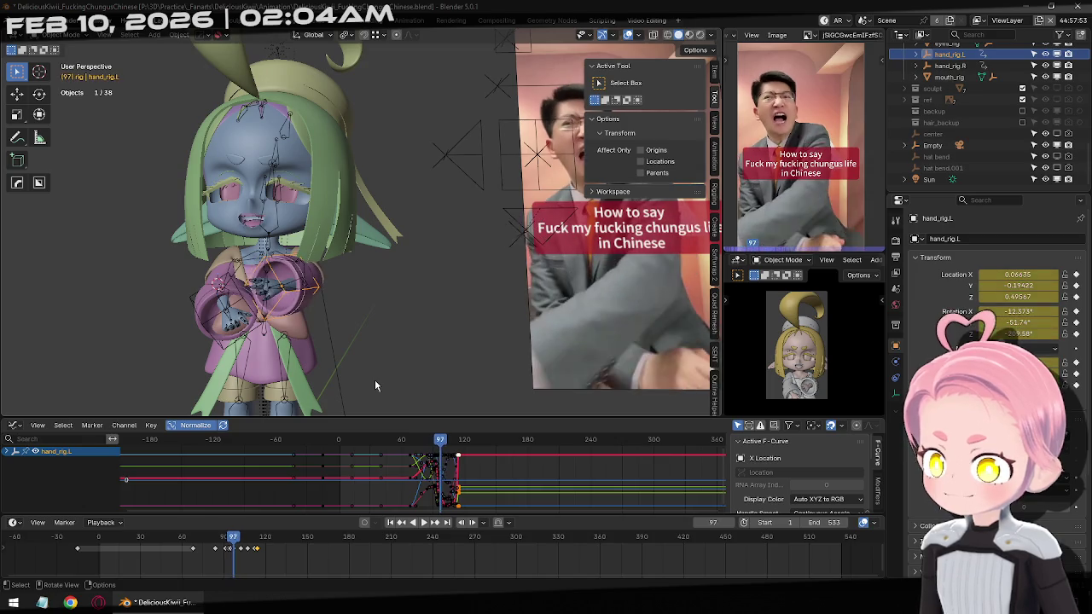
key(Left)
key(Left)
key(Left)
key(Left)
key(Left)
key(Left)
key(Right)
key(Right)
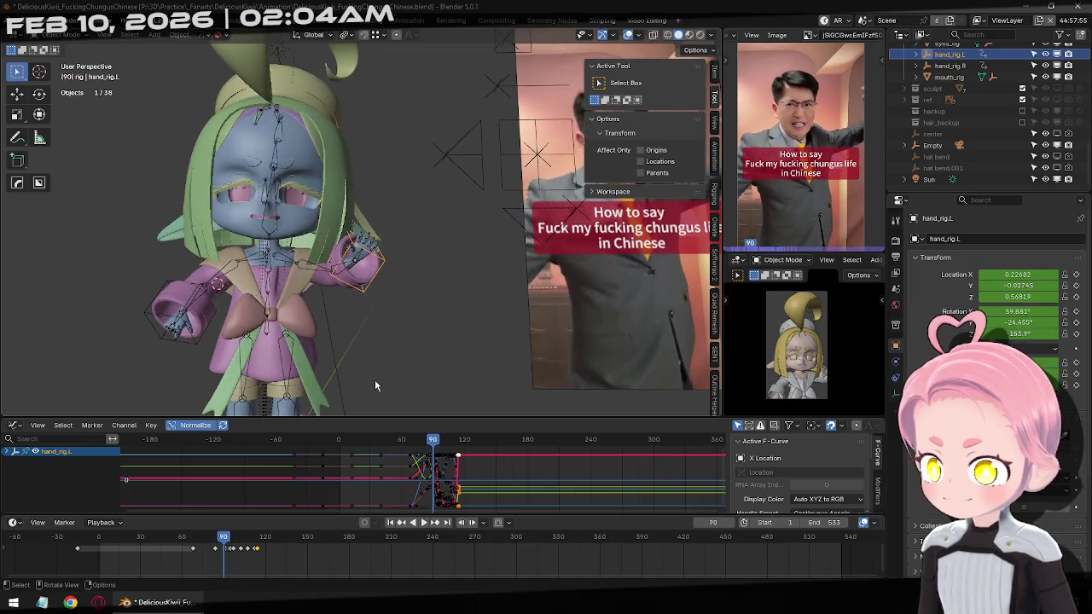
key(Right)
key(Right)
key(Right)
key(Right)
key(Right)
key(Right)
key(Right)
key(Right)
key(Right)
key(Right)
key(Right)
key(Right)
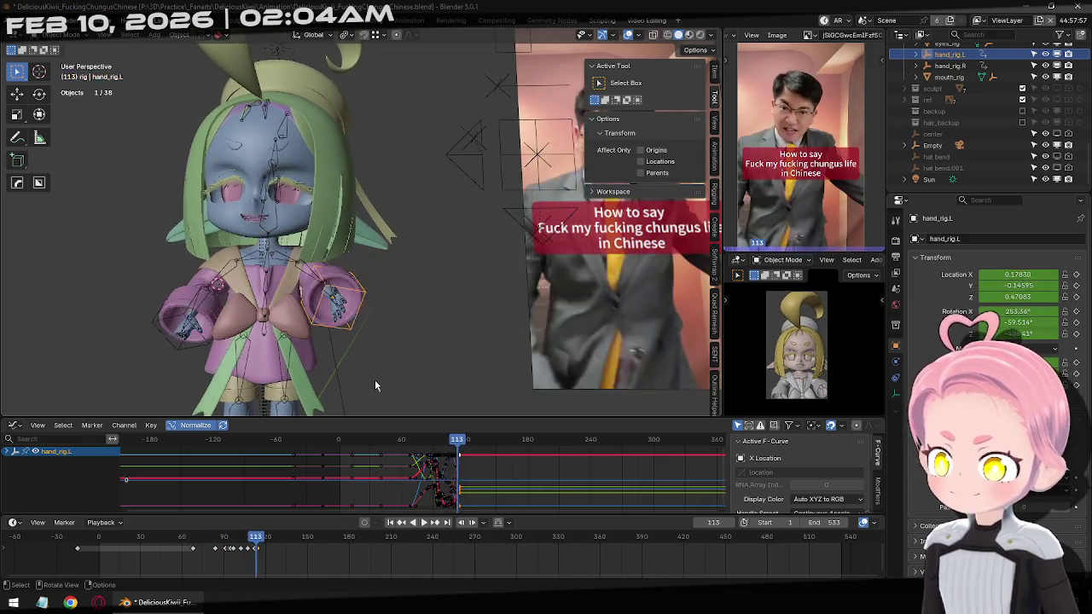
key(Right)
key(Right)
key(Right)
key(Right)
key(Right)
key(Right)
key(Left)
key(Left)
key(Left)
key(Left)
key(Left)
key(Left)
key(Right)
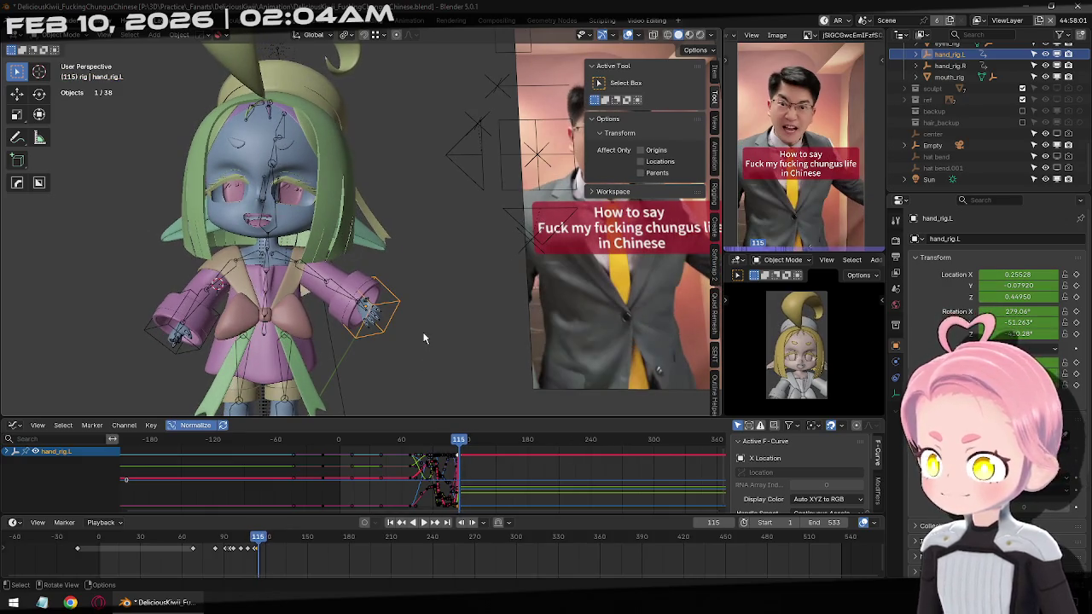
key(Right)
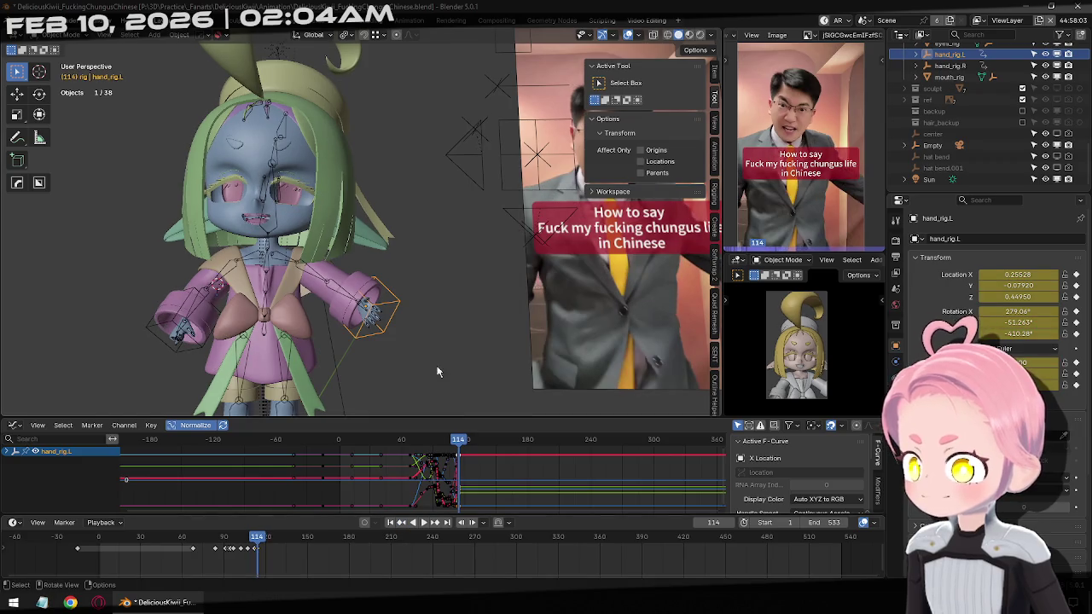
key(Right)
key(Right)
key(Right)
key(Right)
key(Right)
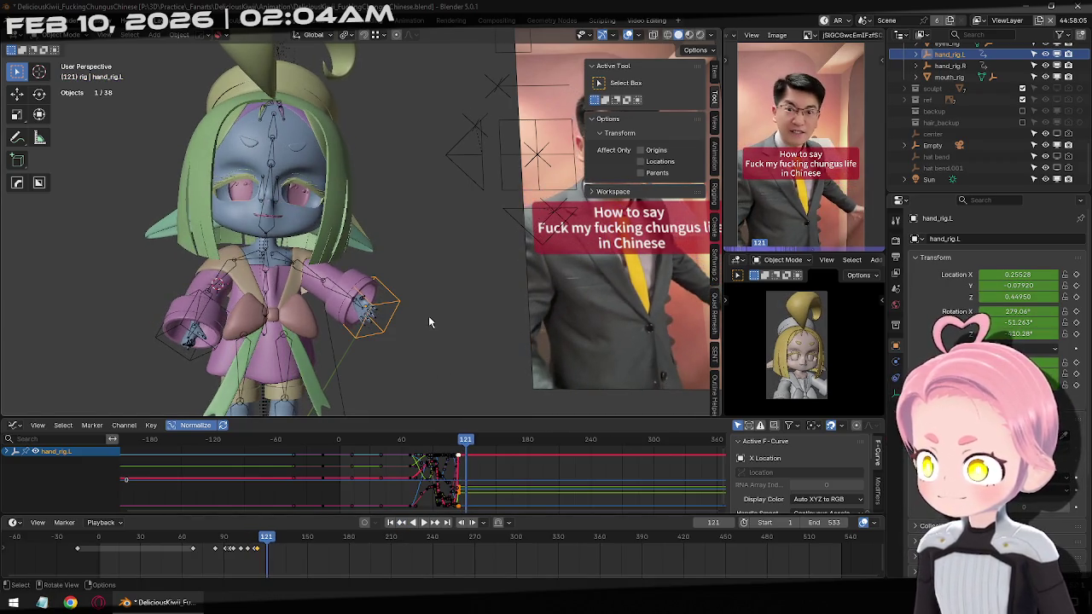
Move the left hand rig, rotate it -50.8°, and keyframe it at frame 121.
key(KP_7)
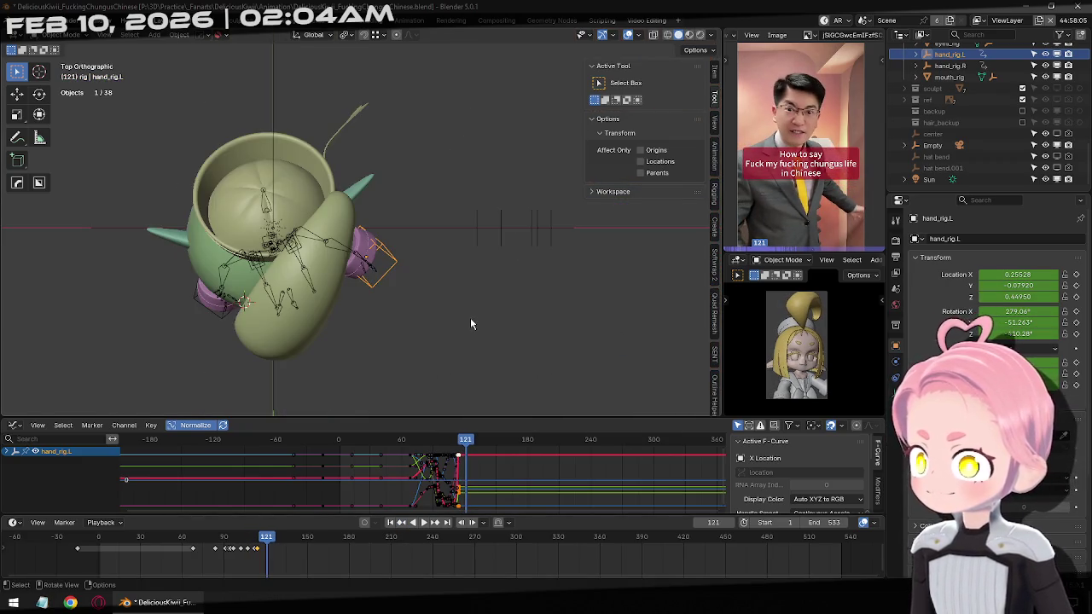
key(g)
click(478, 284)
key(r)
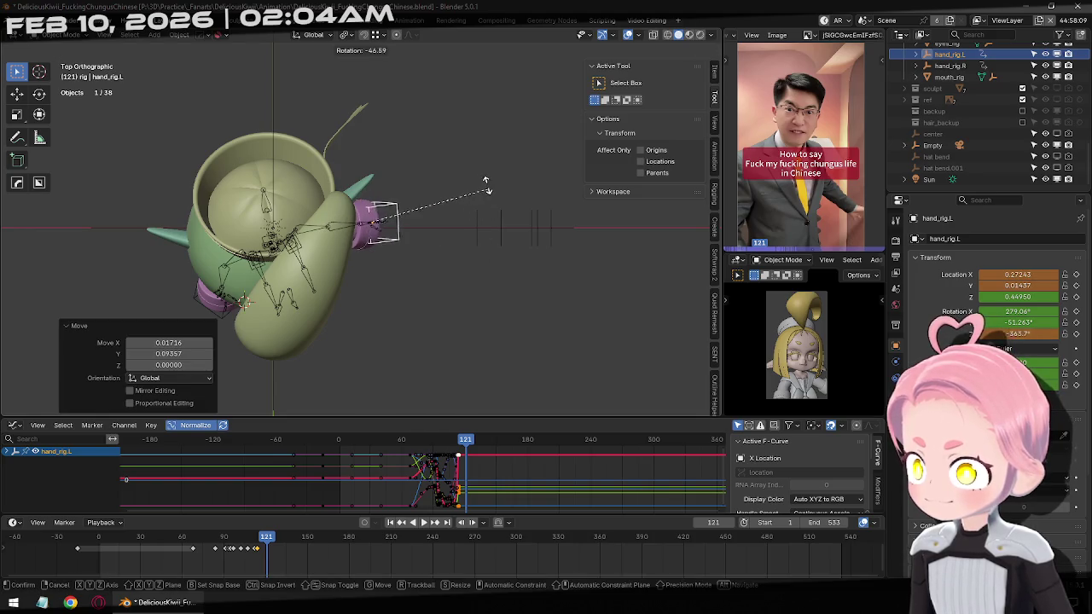
click(490, 195)
mouse_move(489, 195)
middle_down()
mouse_move(416, 162)
mouse_move(380, 114)
mouse_move(358, 141)
mouse_move(441, 195)
mouse_move(444, 214)
mouse_move(444, 147)
middle_up()
key(i)
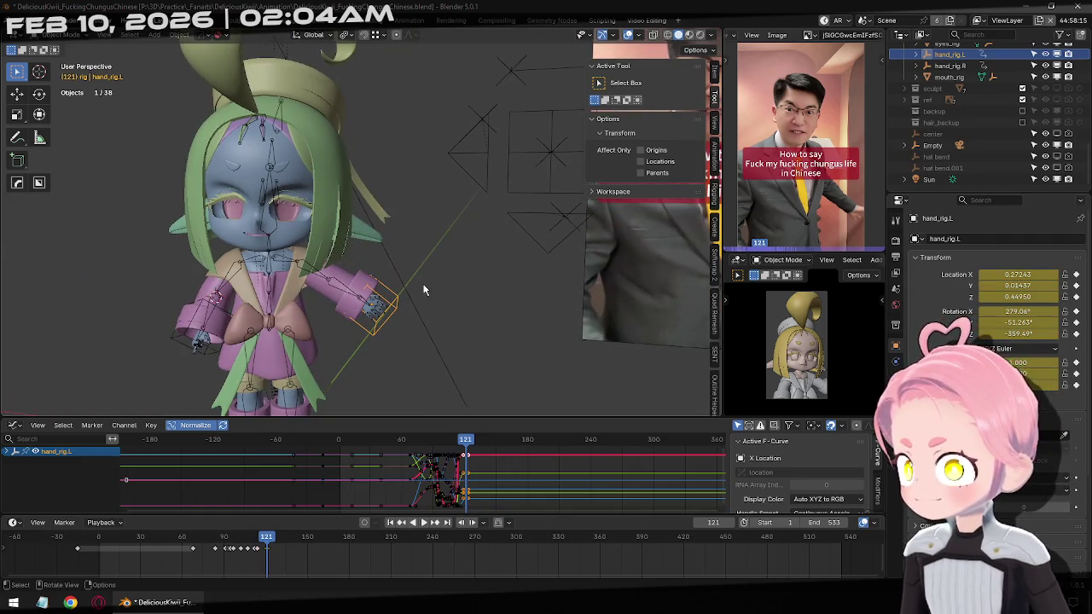
At frame 126, reposition the left hand control from the top view and rotate it.
key(Right)
key(Right)
key(Right)
key(Right)
key(Right)
key(KP_7)
key(g)
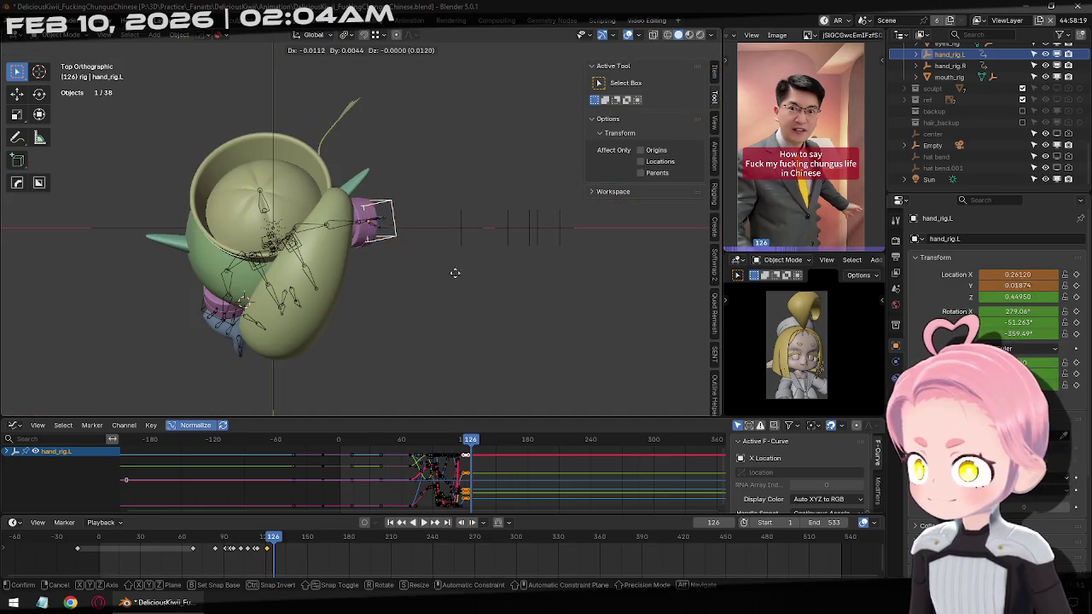
click(370, 202)
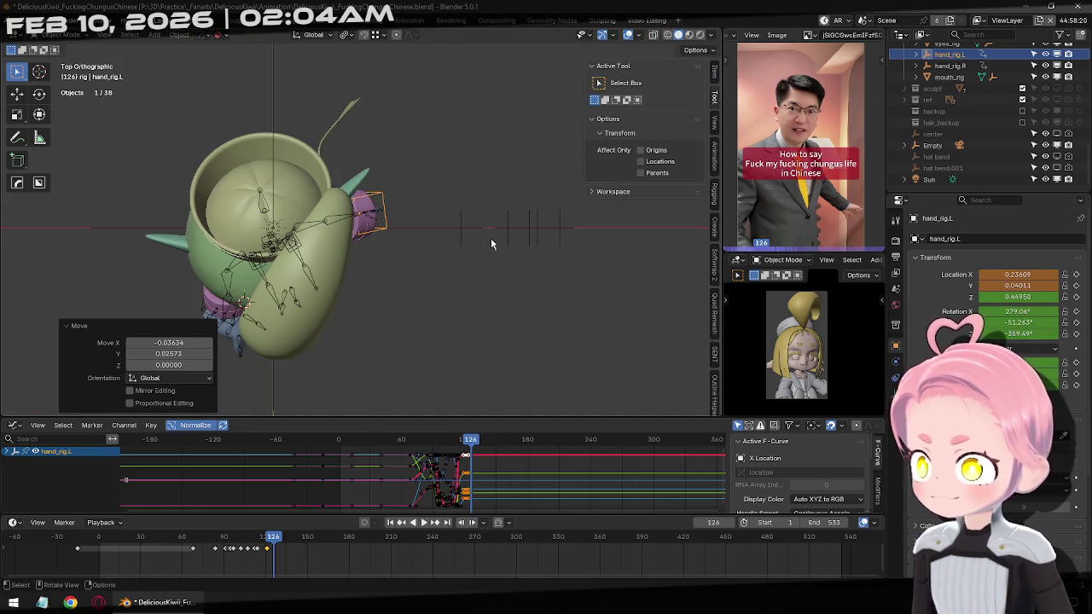
middle_drag(491, 237, 509, 249)
key(g)
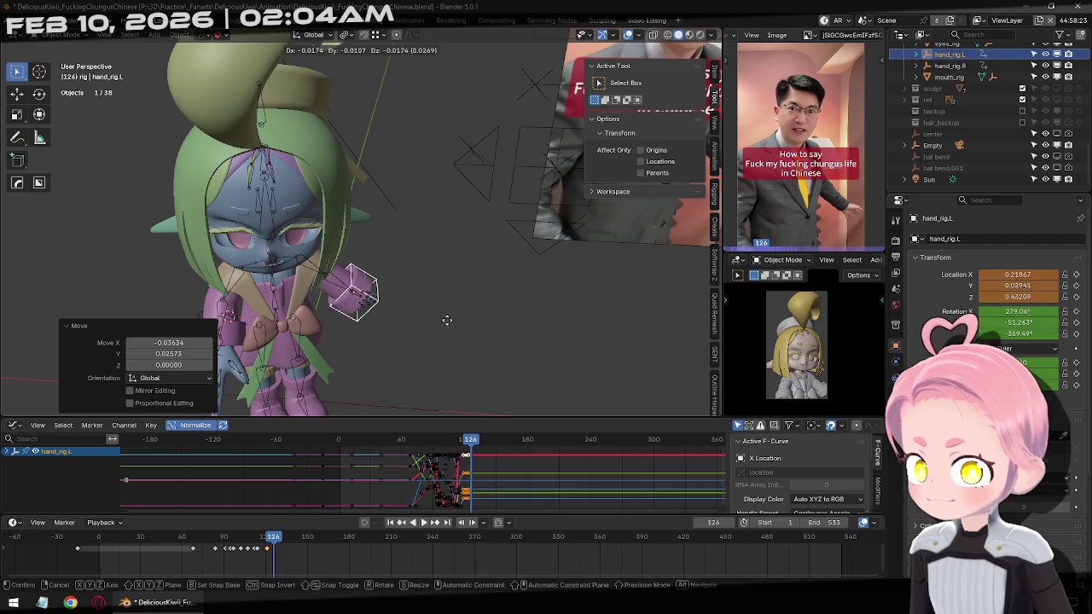
alt+middle_drag(359, 382, 385, 317)
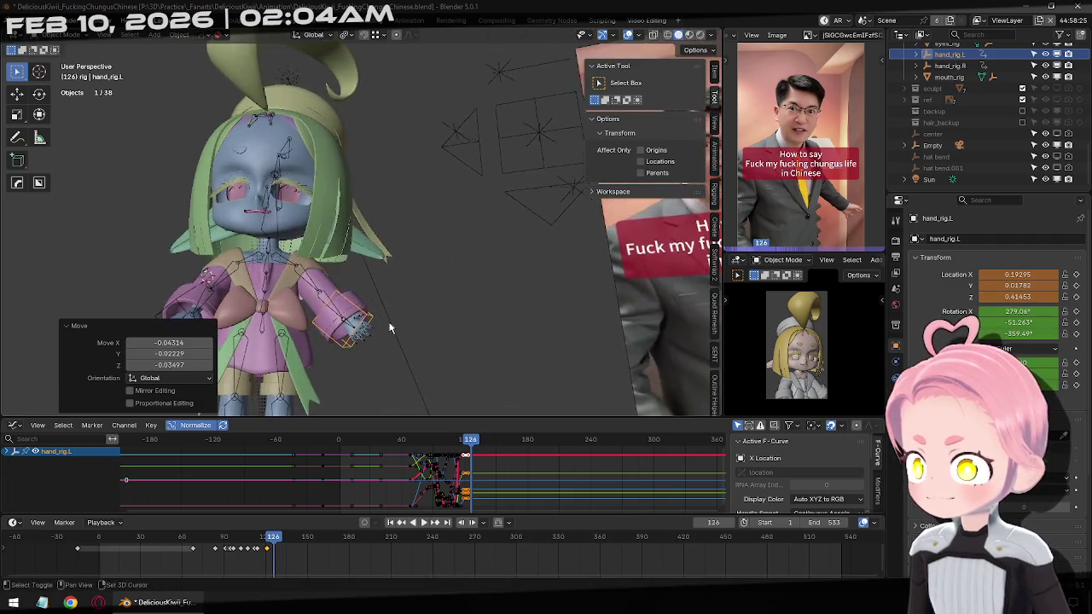
key(r)
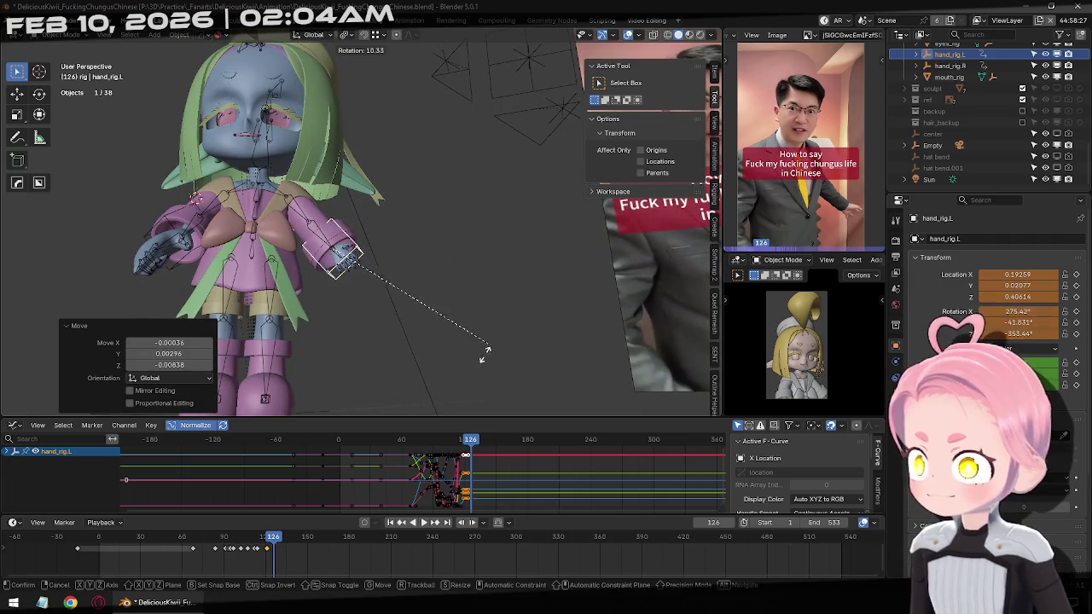
click(482, 364)
Rotate and move the left hand, then keyframe its pose at frame 137.
key(Right)
middle_drag(479, 292, 374, 307)
key(Right)
key(Right)
key(Right)
key(Right)
key(Right)
key(Right)
key(Right)
key(Right)
key(Right)
key(Right)
mouse_move(380, 314)
middle_down()
mouse_move(349, 263)
mouse_move(376, 266)
middle_up()
key(r)
key(r)
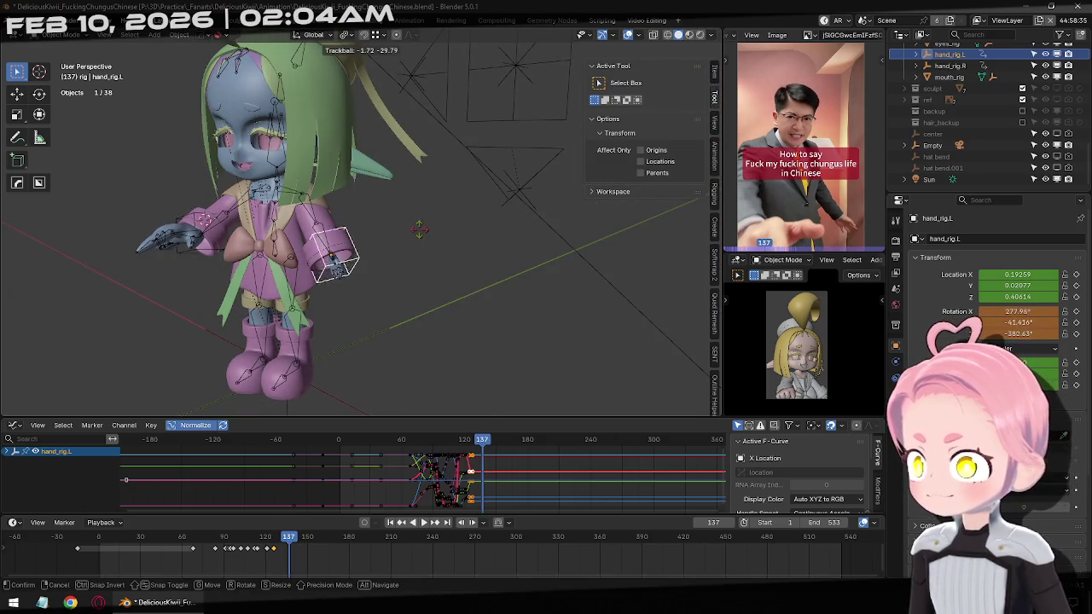
click(413, 243)
key(g)
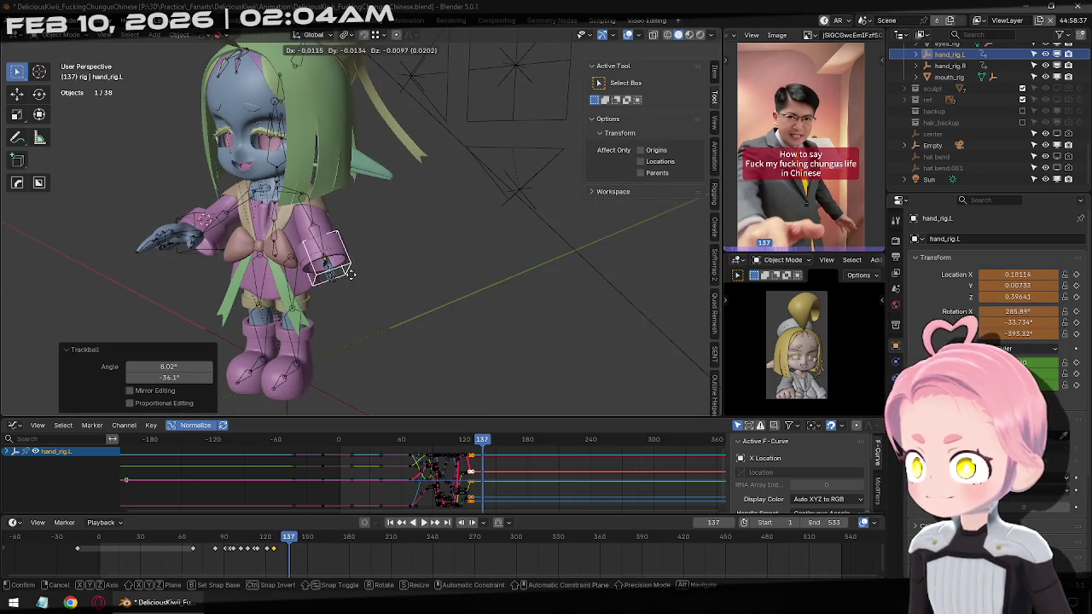
click(379, 266)
middle_drag(370, 268, 382, 278)
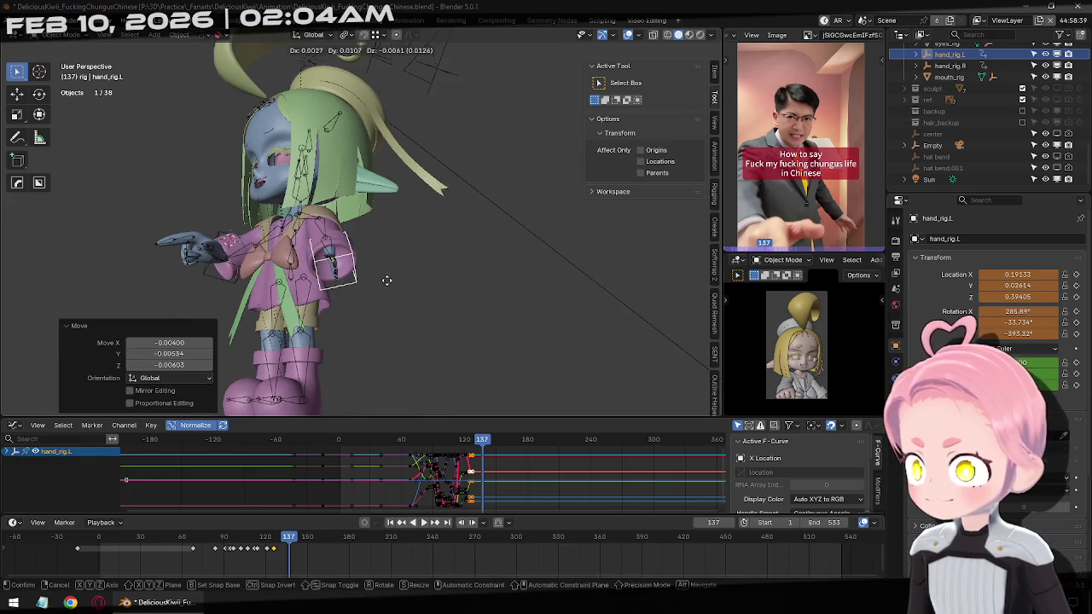
key(i)
Scrub frames 126–160 against the reference, returning to frame 126.
key(Right)
key(Right)
key(Right)
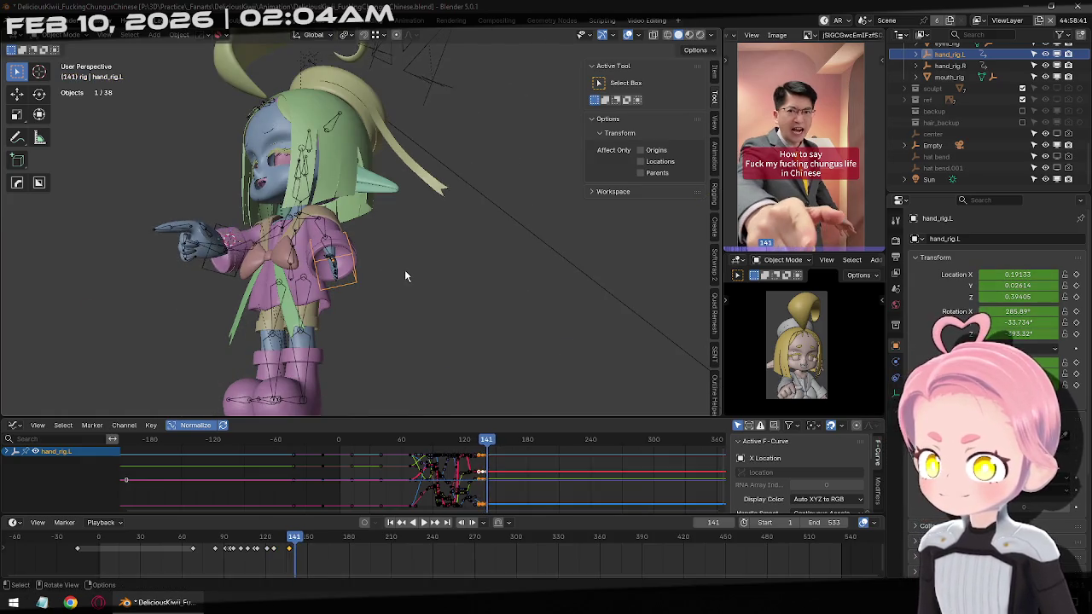
key(Right)
key(Right)
key(Right)
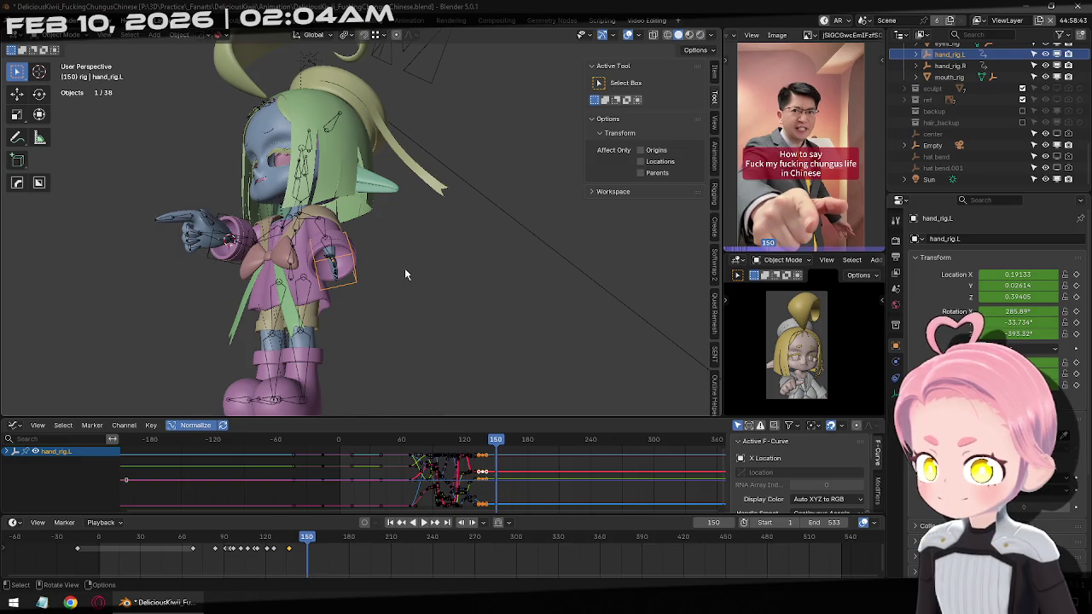
key(Right)
key(Right)
key(Right)
key(Right)
key(Right)
key(Right)
key(Right)
key(Right)
key(Right)
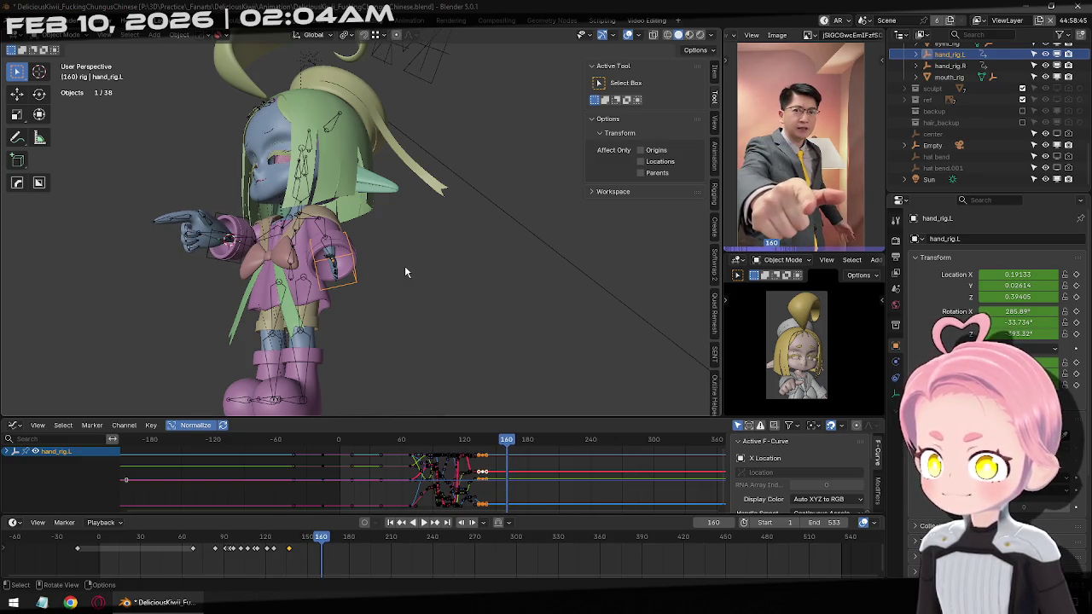
key(Left)
key(Left)
key(Left)
key(Left)
key(Left)
key(Left)
key(Left)
key(Left)
key(Left)
key(Left)
key(Left)
key(Left)
key(Left)
key(Left)
key(Left)
key(Left)
key(Left)
key(Left)
key(Left)
key(Right)
key(Right)
key(Left)
key(Right)
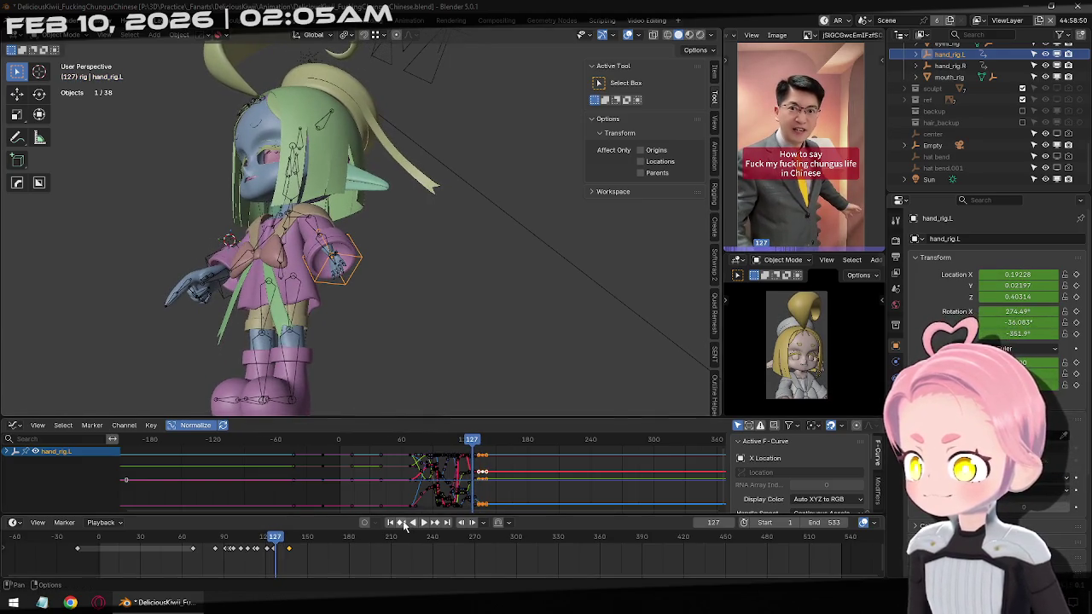
key(Left)
Refine the left hand's rotation at frame 126 with three successive rotations.
key(r)
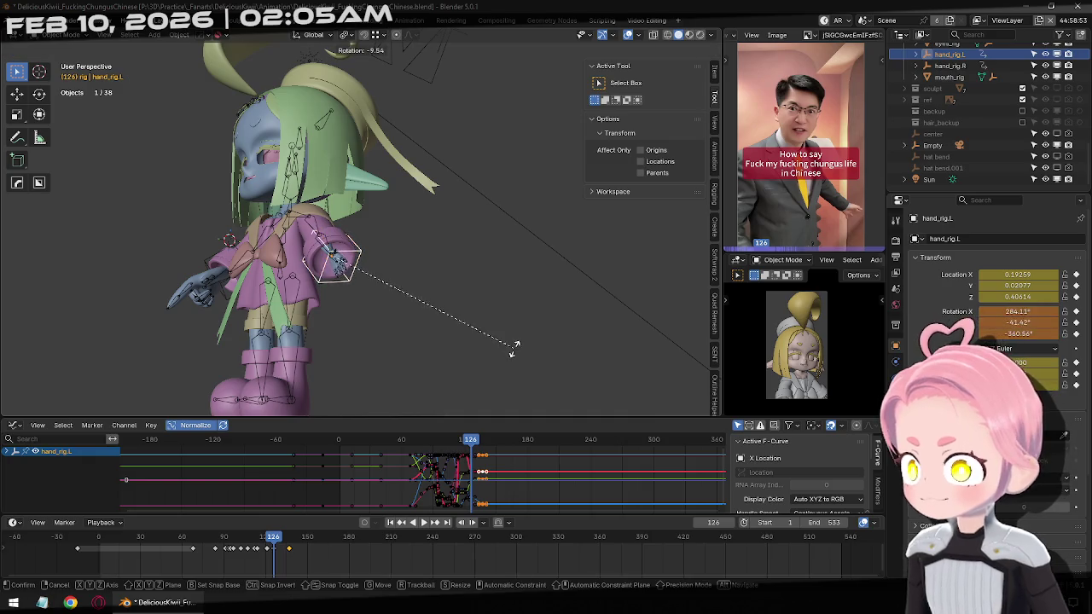
click(520, 337)
middle_drag(519, 336, 445, 371)
key(r)
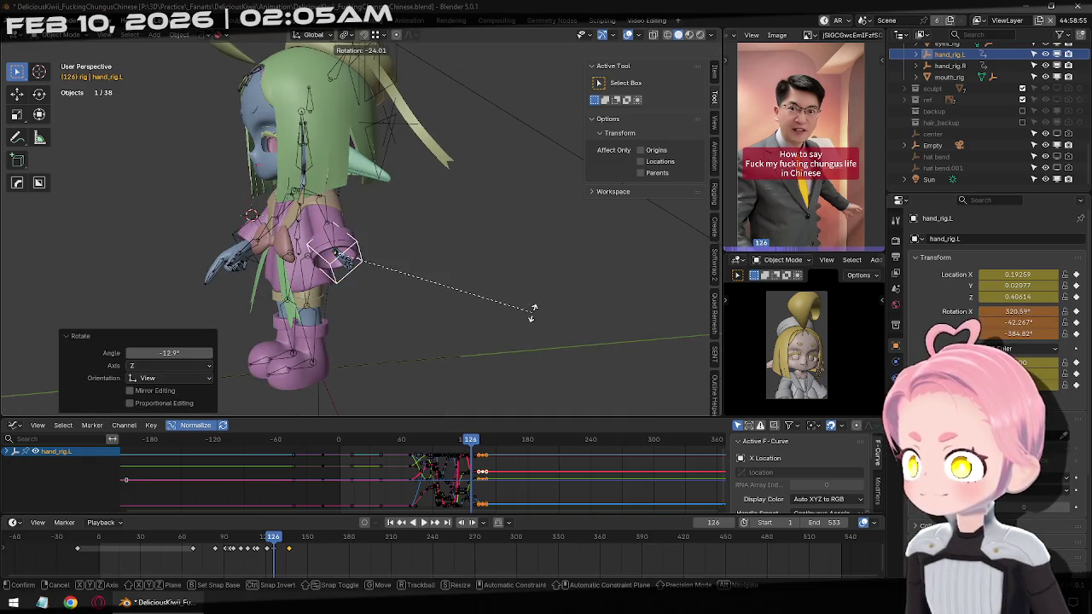
click(532, 310)
mouse_move(532, 310)
middle_down()
mouse_move(504, 263)
mouse_move(446, 284)
middle_up()
key(r)
click(510, 275)
Move, slightly rotate, and nudge the left hand, then keyframe it at frame 150.
key(Right)
key(Right)
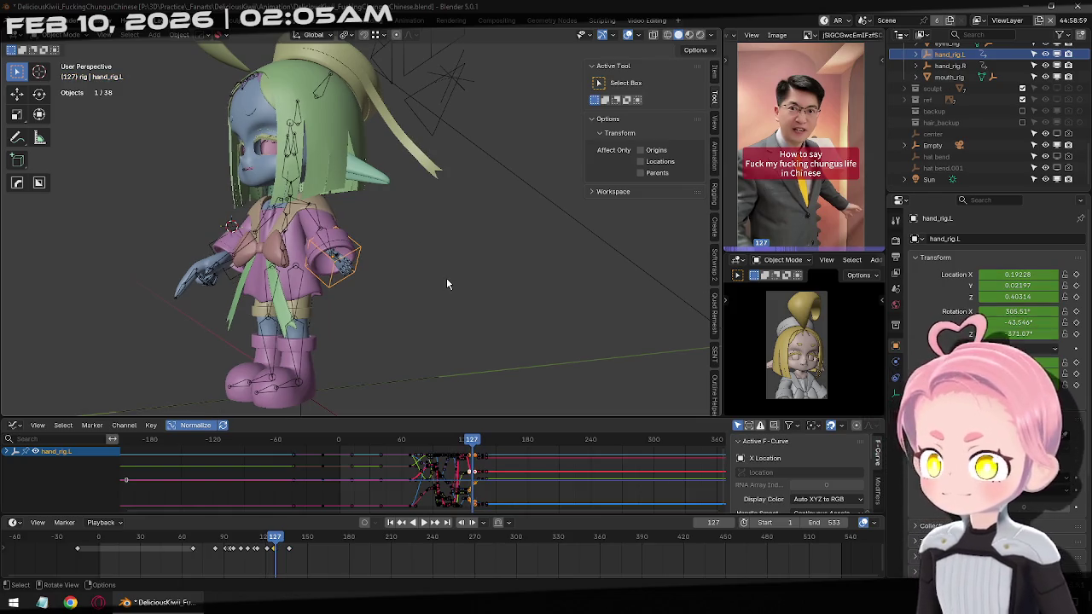
click(436, 523)
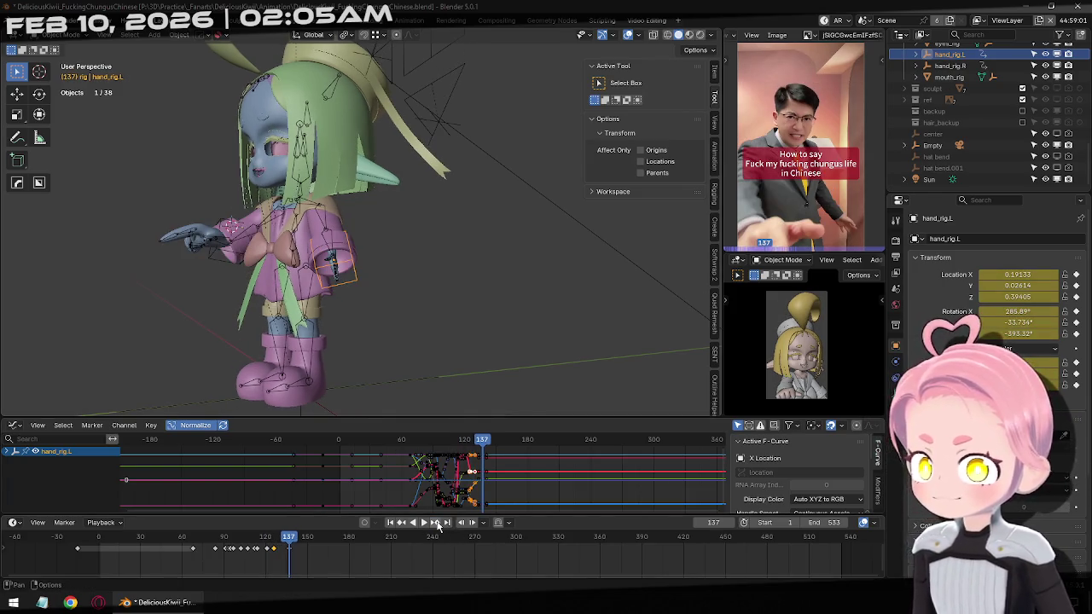
key(Right)
key(Right)
key(Right)
key(Right)
key(Right)
key(Right)
key(Right)
key(Right)
key(Right)
key(Right)
key(Right)
key(Right)
key(Right)
middle_drag(390, 293, 463, 298)
key(g)
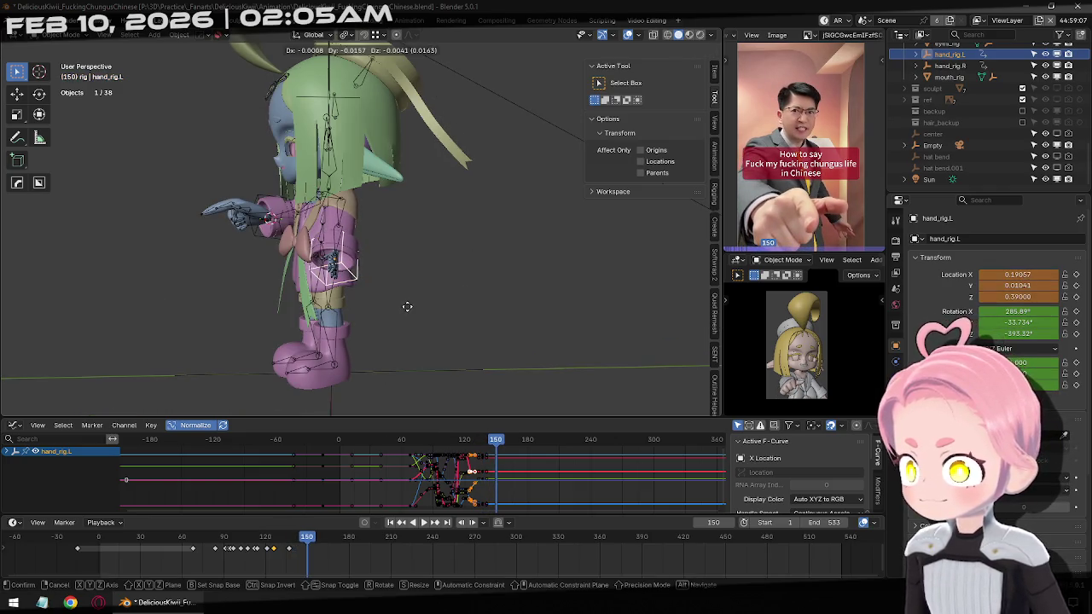
click(407, 307)
key(r)
click(495, 341)
middle_drag(494, 341, 519, 335)
key(g)
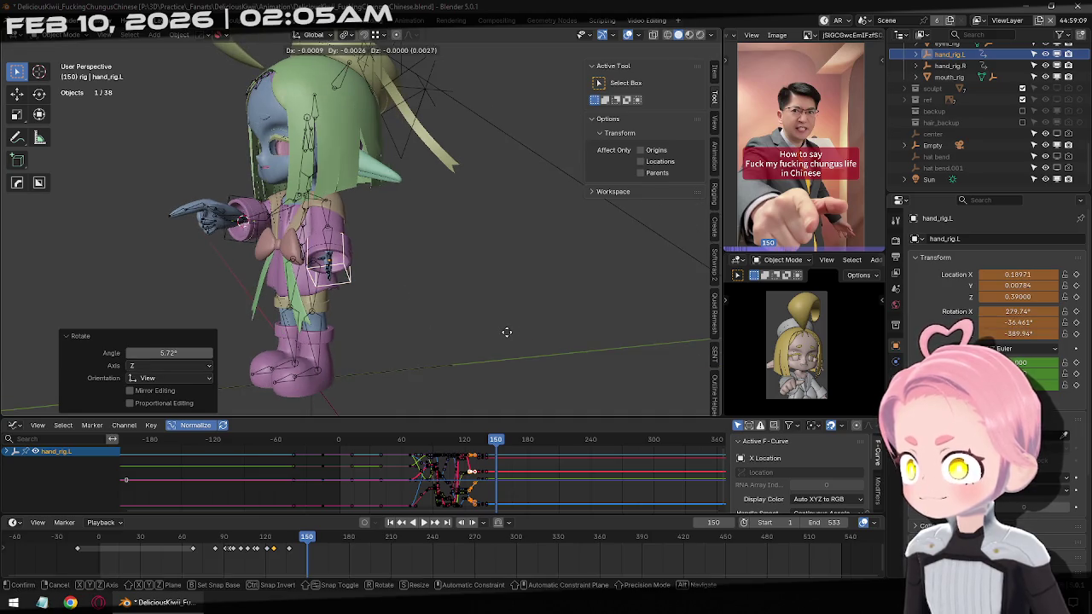
click(510, 332)
key(i)
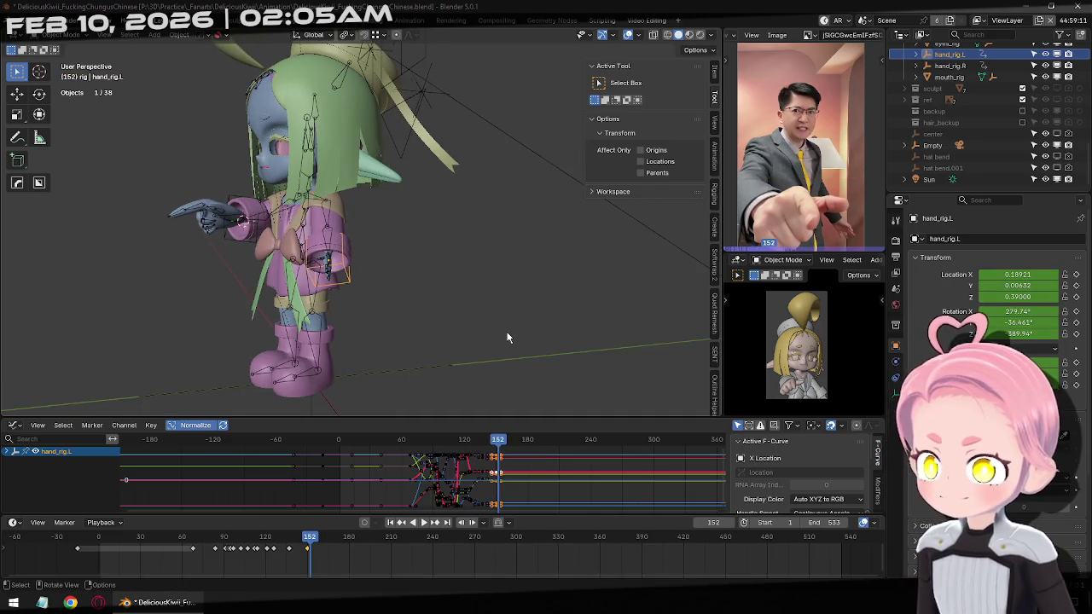
At frame 168, rotate the left hand control and move it down.
key(space)
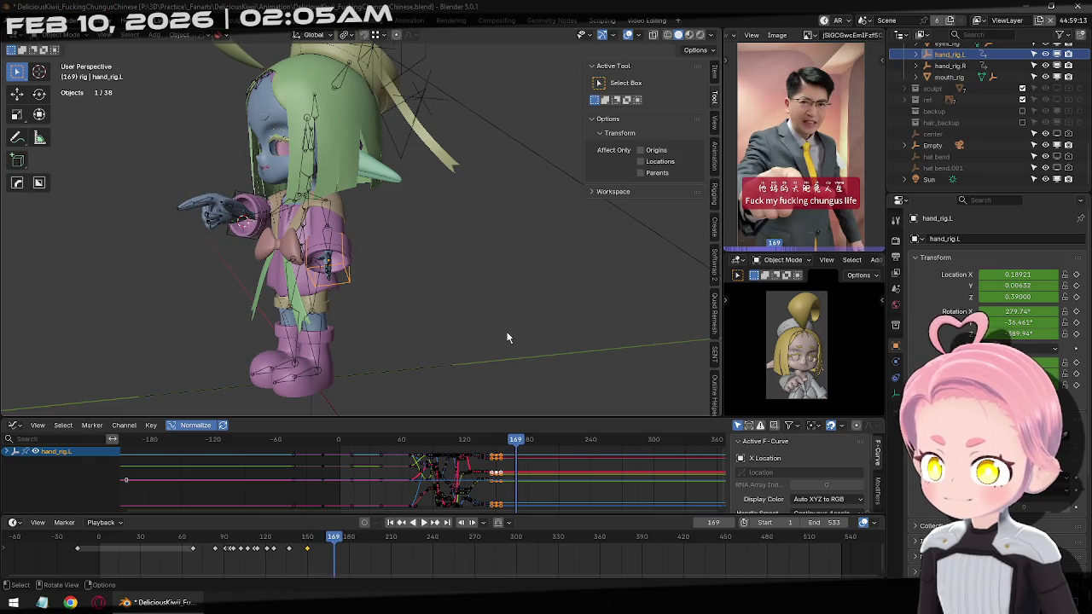
key(Left)
middle_drag(506, 331, 521, 246)
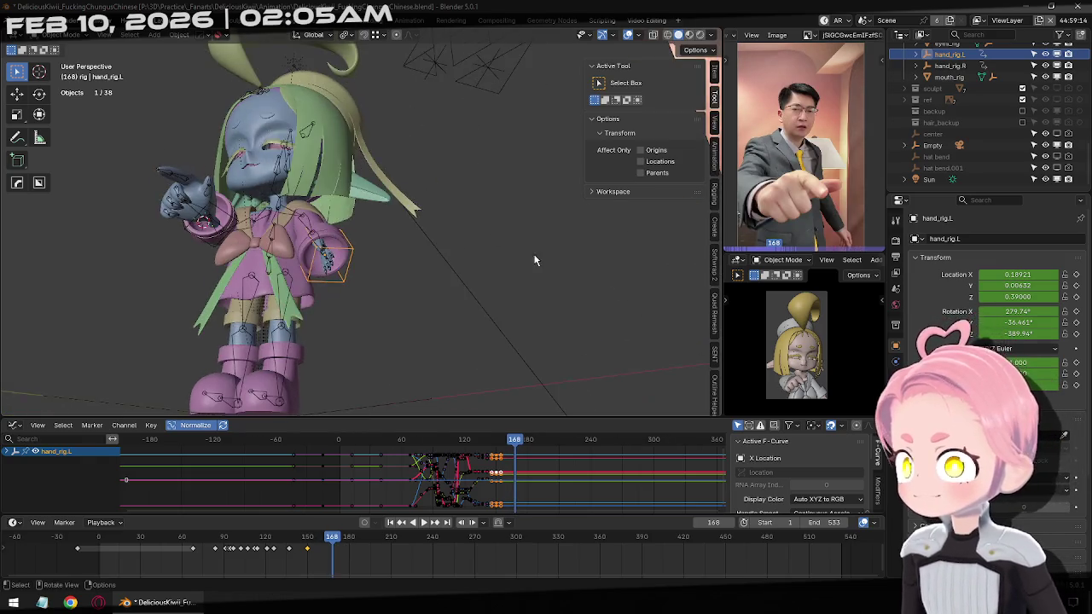
key(r)
click(522, 191)
key(g)
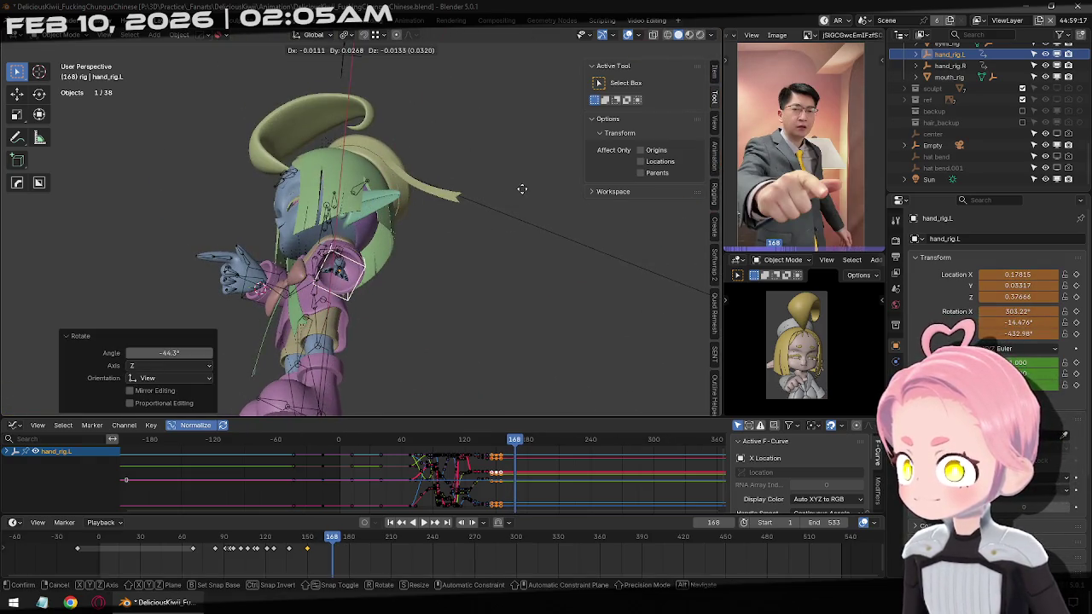
click(529, 208)
Adjust the hand's position and rotation beside the hip, then keyframe frame 168.
mouse_move(529, 208)
middle_down()
mouse_move(380, 278)
mouse_move(503, 306)
mouse_move(487, 317)
mouse_move(524, 353)
middle_up()
key(g)
click(507, 312)
key(r)
click(520, 294)
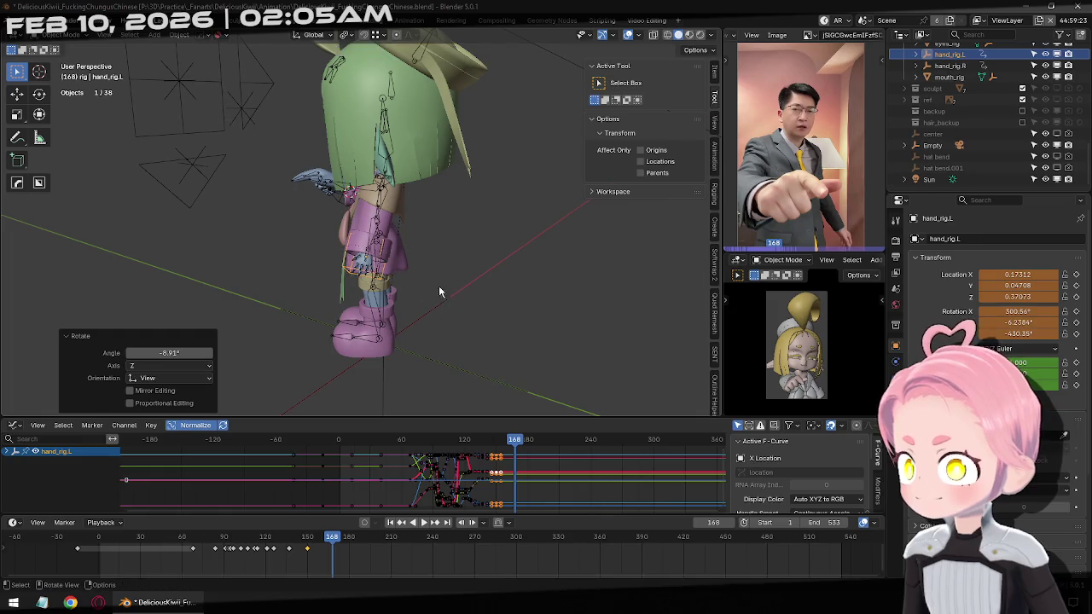
middle_drag(441, 293, 525, 240)
key(i)
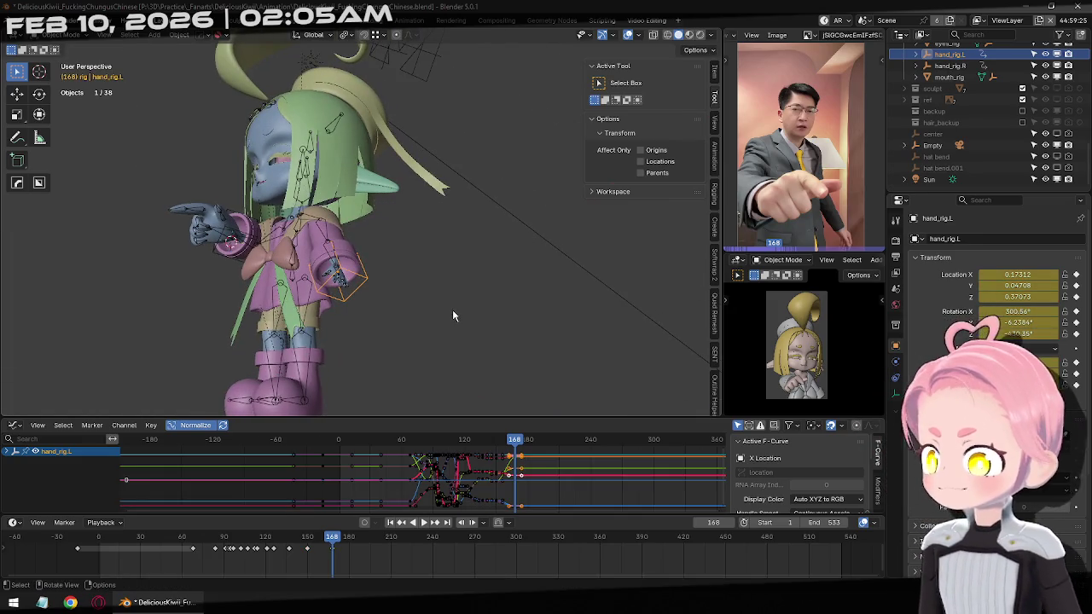
At frame 166, select all the hand's keyframes and open the keyframe context menu.
key(Left)
key(Left)
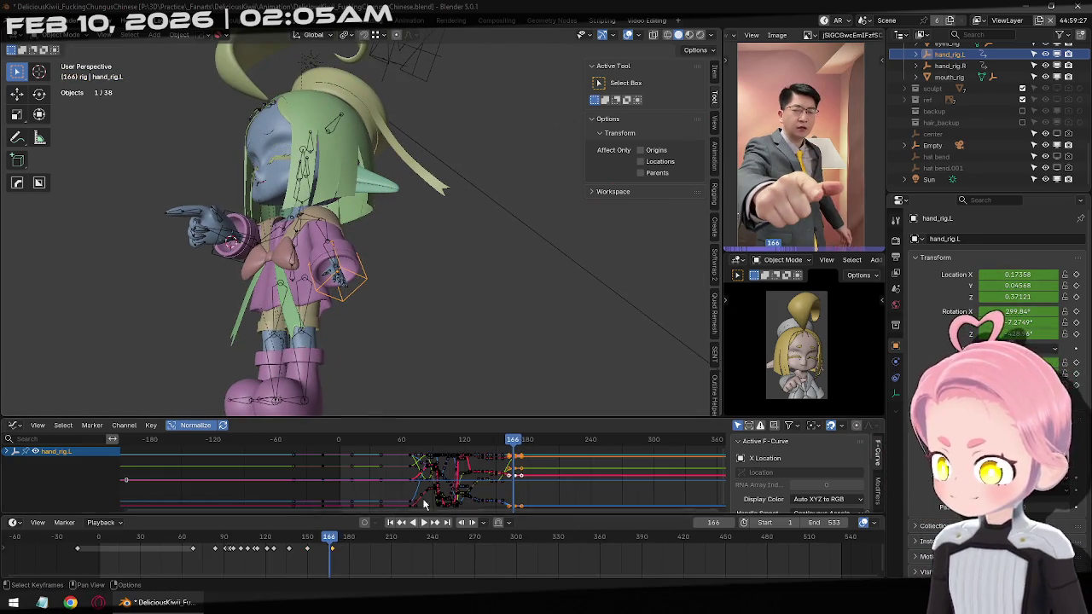
key(a)
right_click(460, 487)
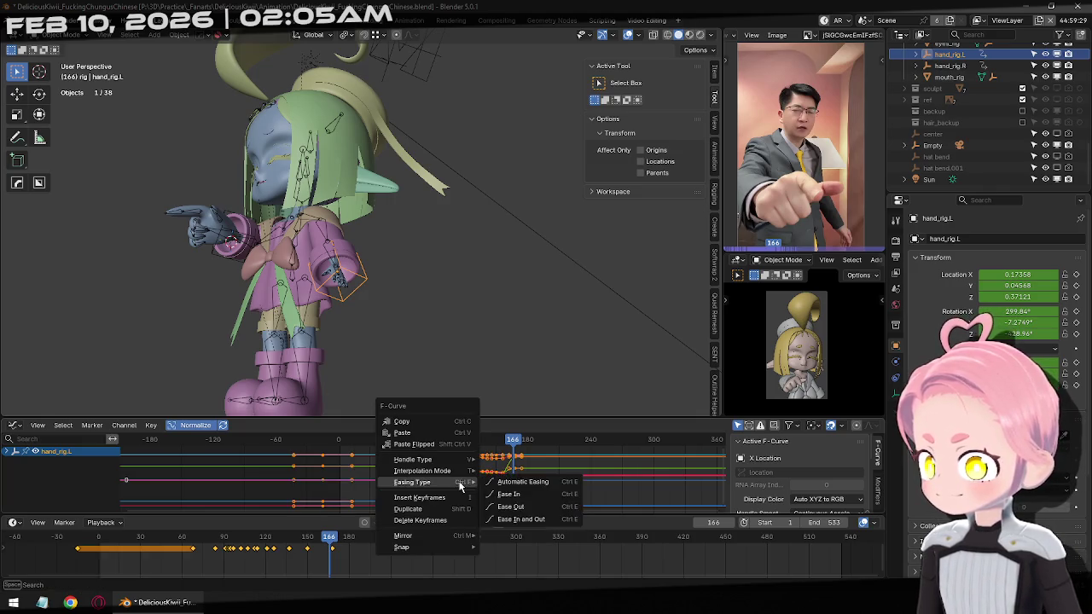
Make the left hand's keyframes Bezier and play the animation from frame 1 to review it.
click(533, 513)
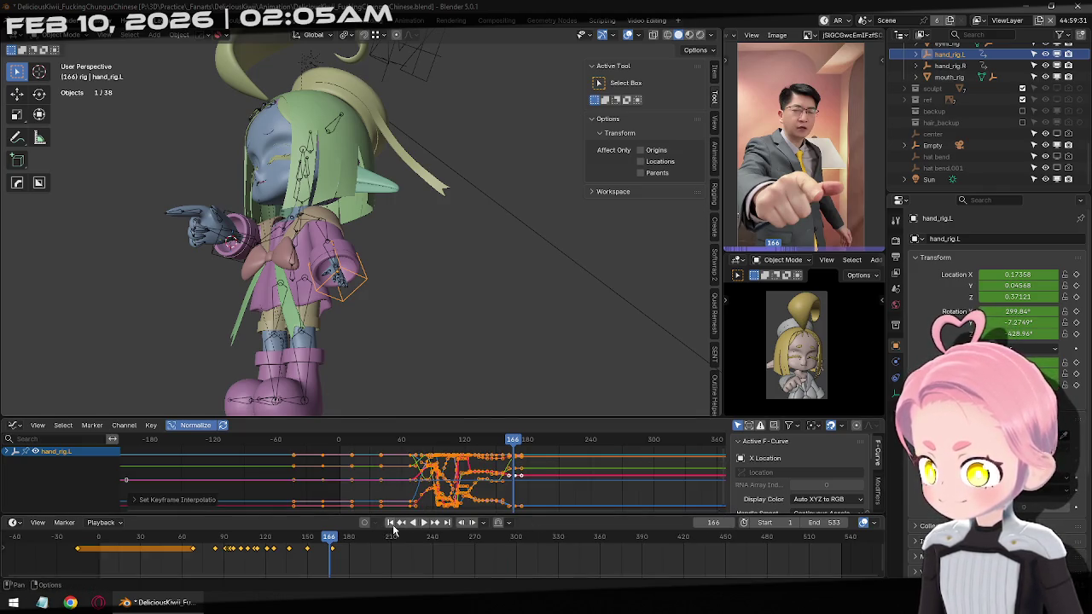
click(392, 523)
click(428, 523)
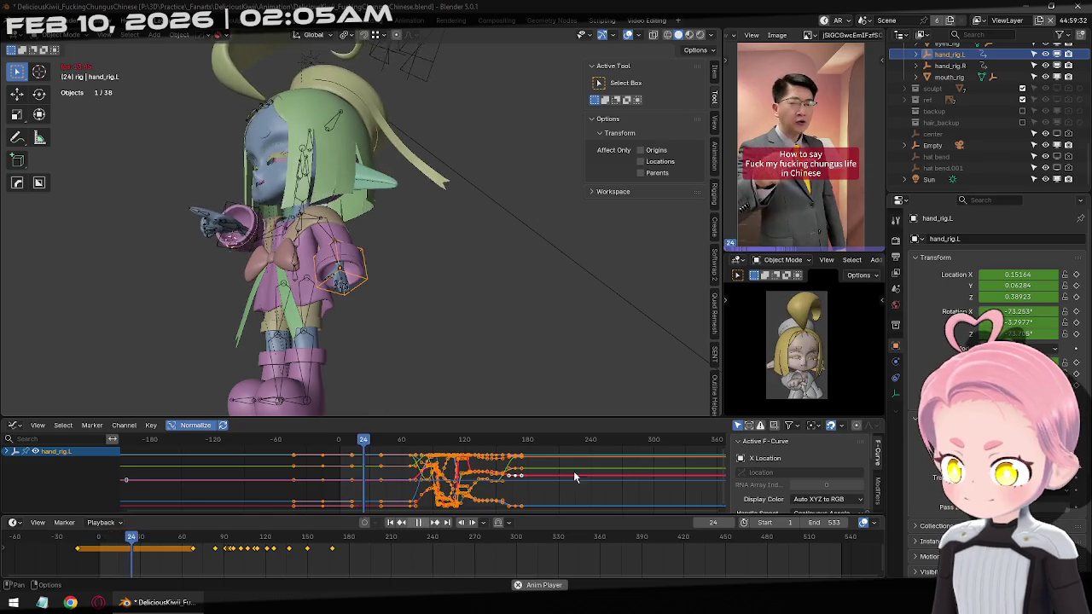
mouse_move(463, 286)
middle_down()
mouse_move(444, 254)
mouse_move(381, 309)
middle_up()
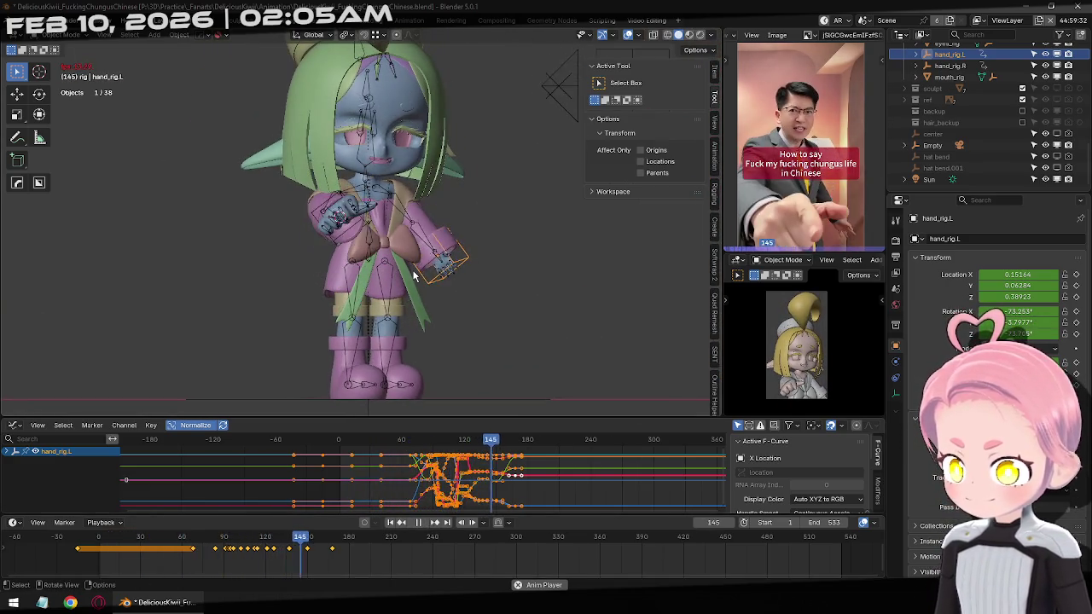
key(space)
Return to frame 1 and select the right hand rig, hand_rig.R.
click(394, 524)
scroll(380, 205, up, 3)
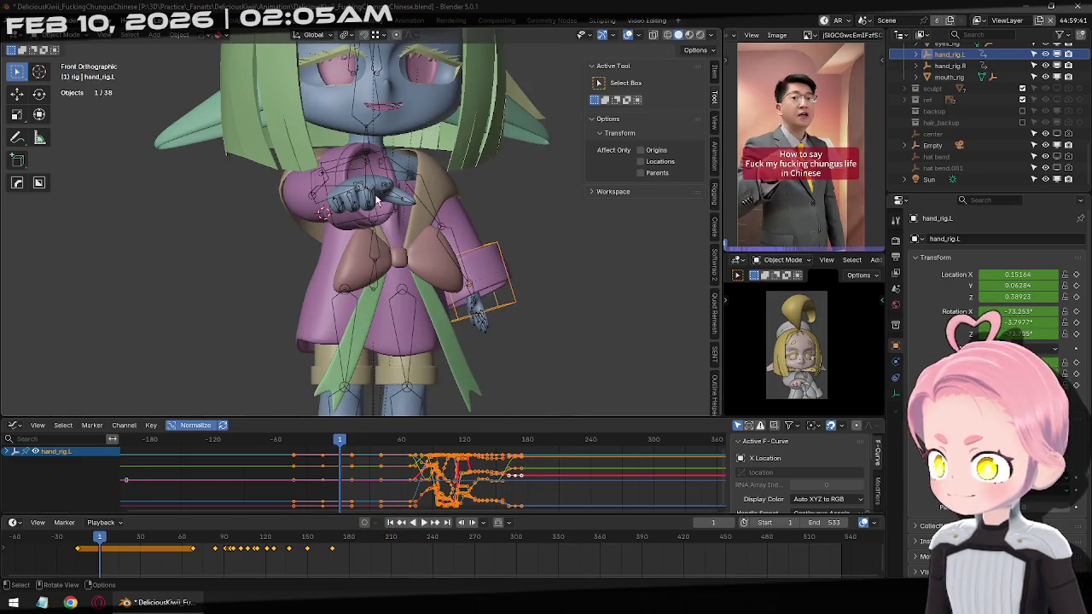
click(332, 226)
middle_drag(332, 226, 222, 256)
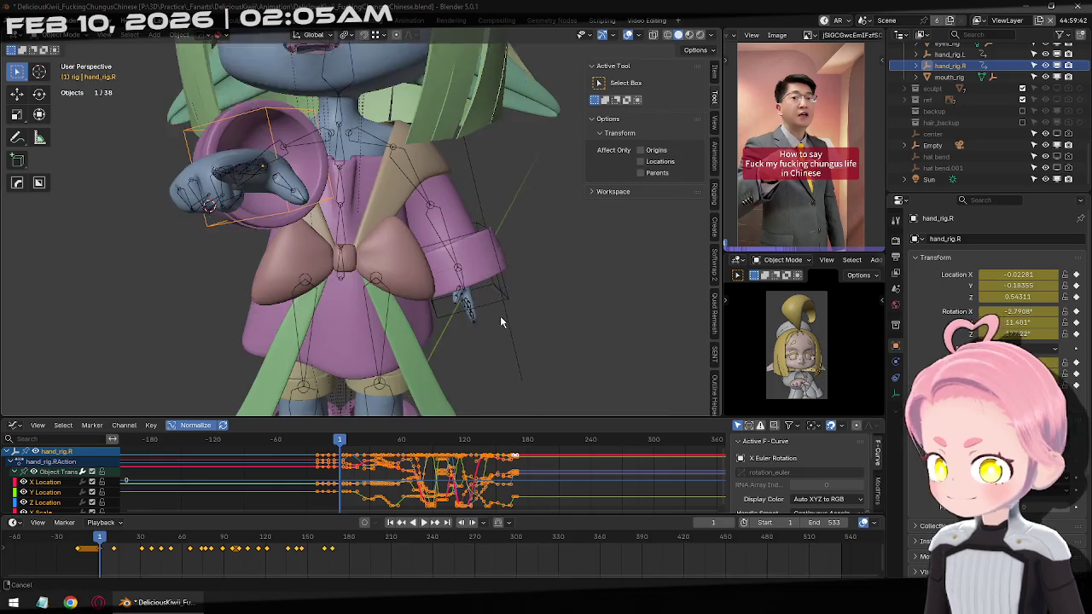
Select the left hand bone in Pose Mode and step back through its keyframes.
click(459, 272)
key(ctrl+Tab)
click(456, 276)
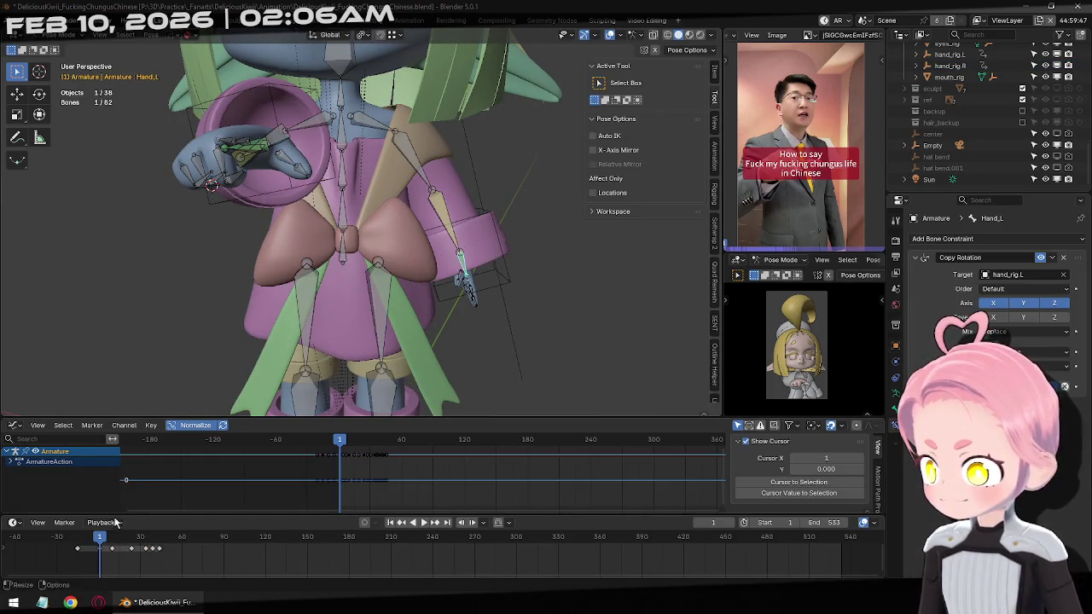
mouse_move(107, 535)
mouse_down()
mouse_move(253, 550)
mouse_move(201, 550)
mouse_up()
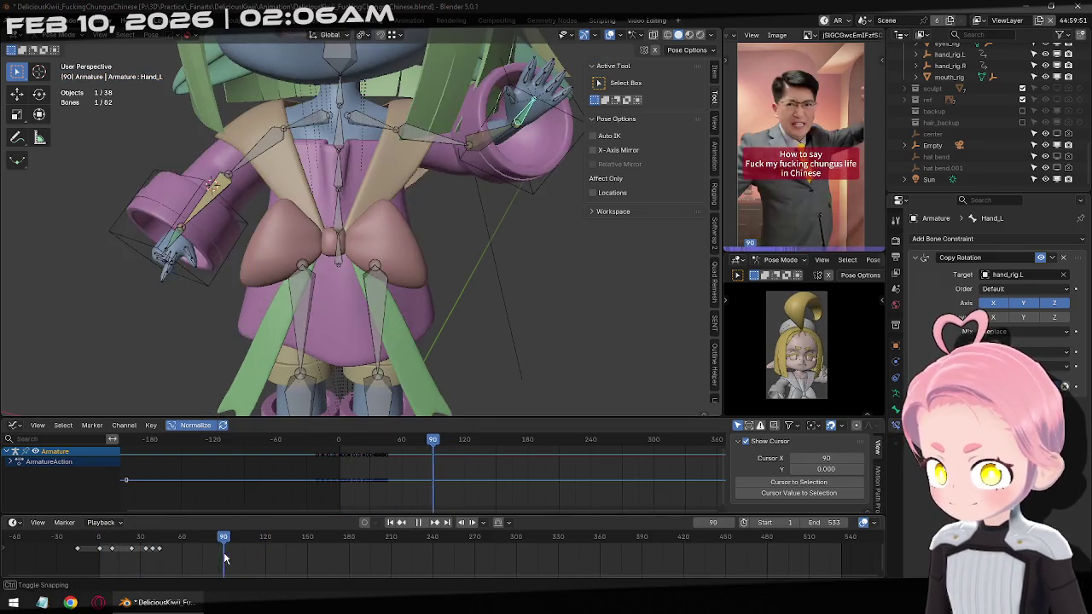
click(399, 529)
click(399, 529)
click(399, 529)
click(399, 528)
click(399, 529)
click(399, 529)
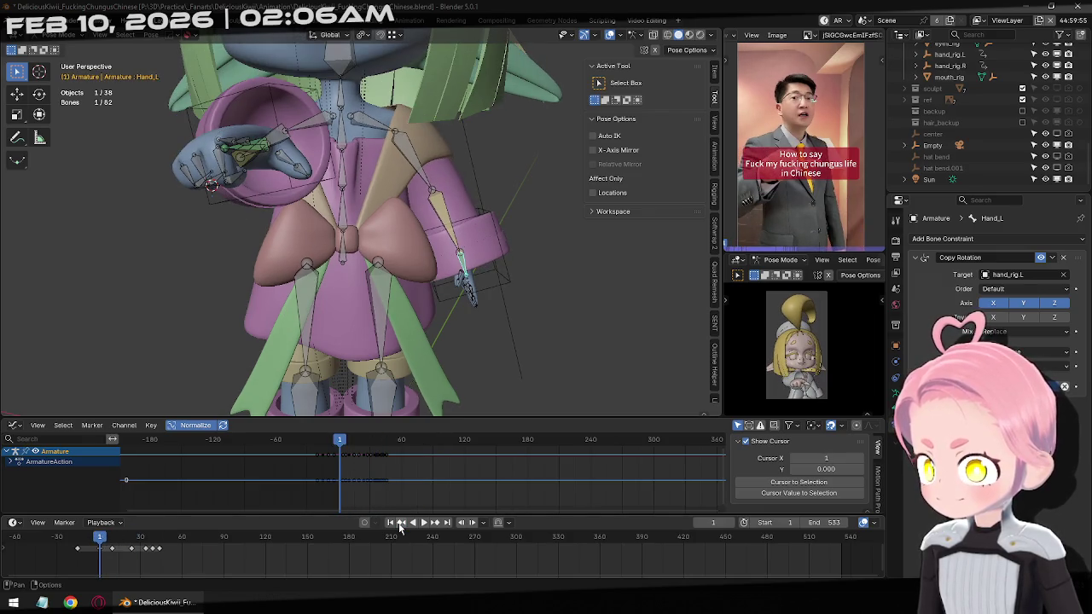
Select the left finger bones and forearm, select their later keyframes, and jump to frame -15.
middle_drag(367, 307, 410, 304)
click(442, 301)
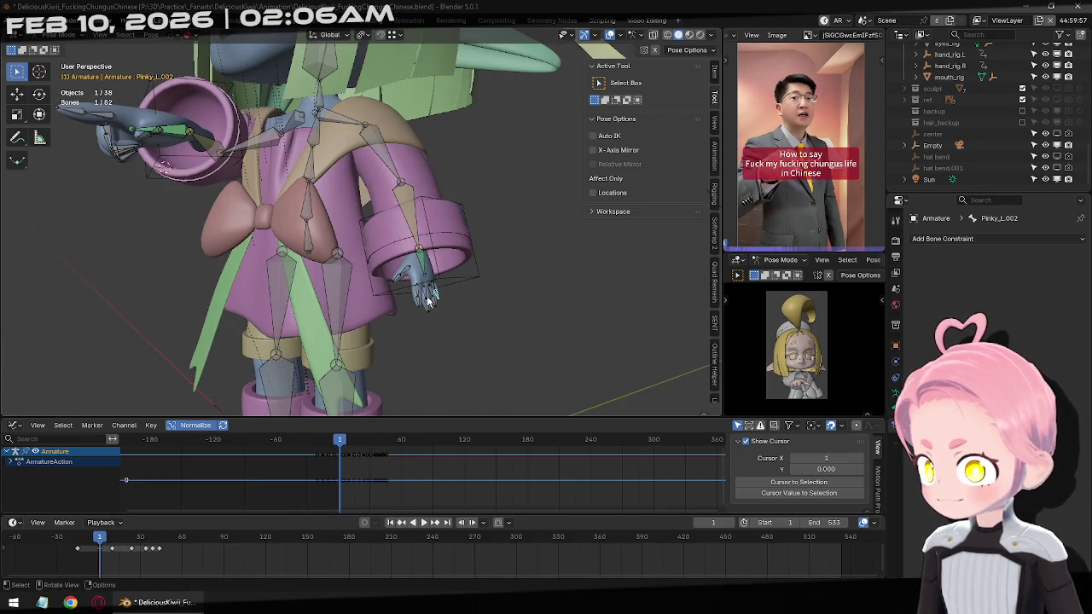
drag(130, 550, 106, 544)
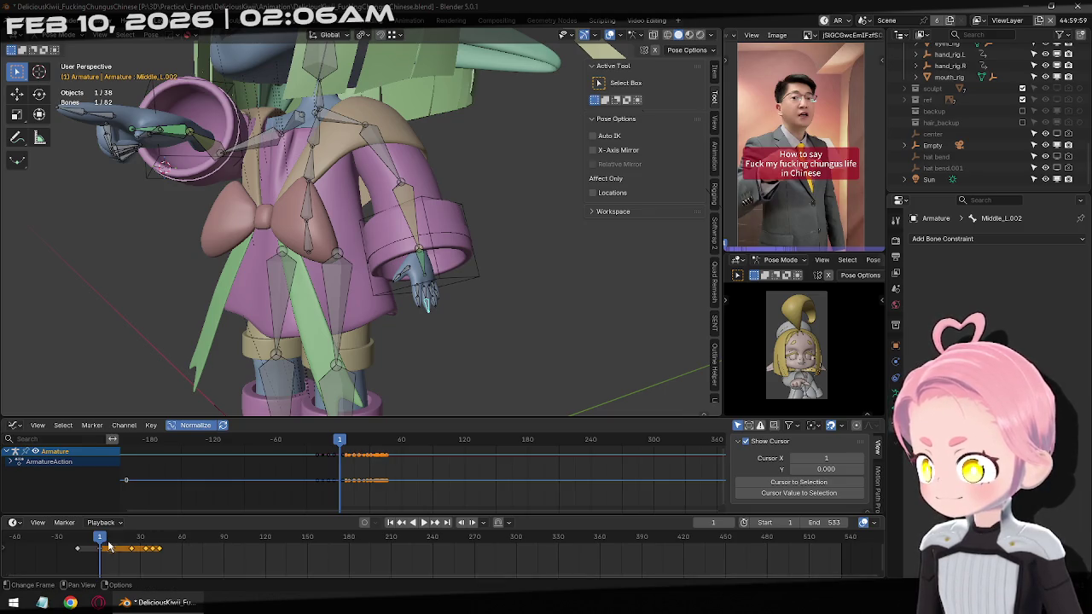
drag(454, 301, 390, 254)
shift+click(405, 202)
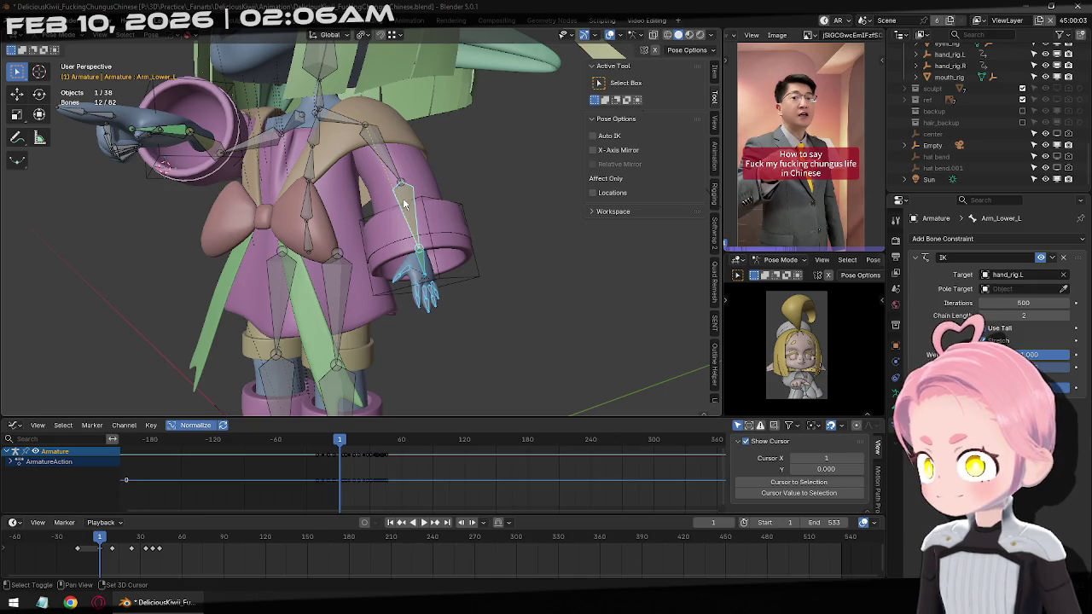
drag(187, 563, 109, 540)
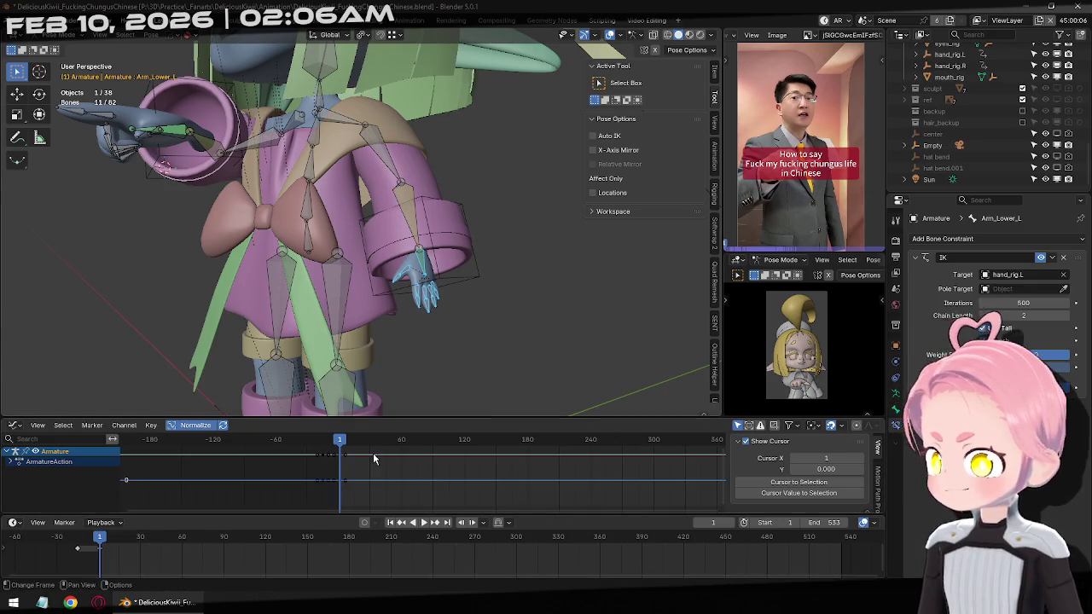
click(401, 523)
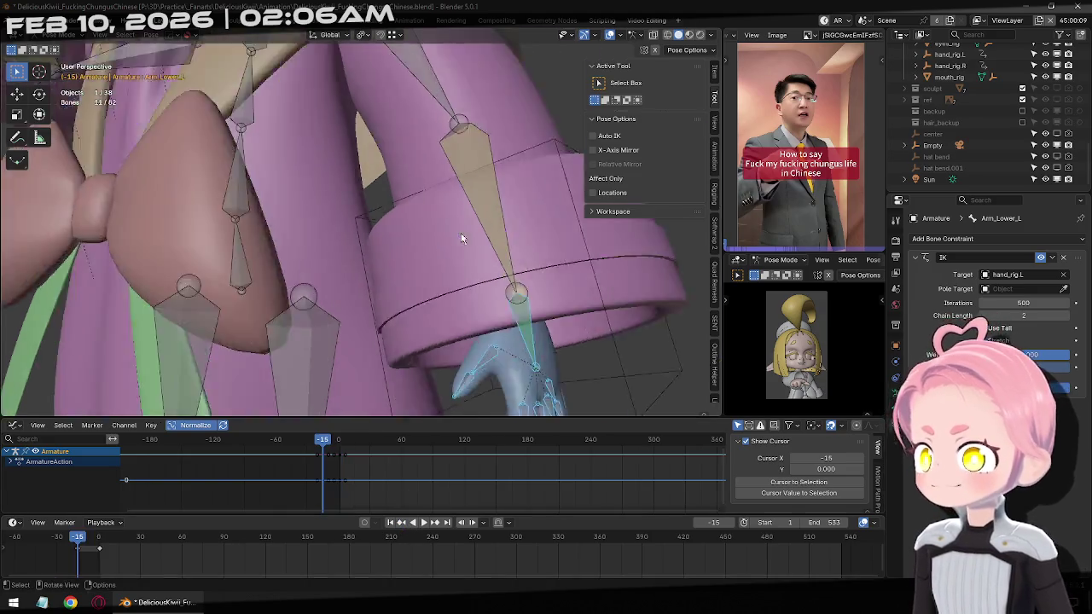
Zoom in on the left hand and bend the thumb downward around its local X axis.
scroll(460, 233, up, 5)
shift+middle_drag(438, 136, 405, 207)
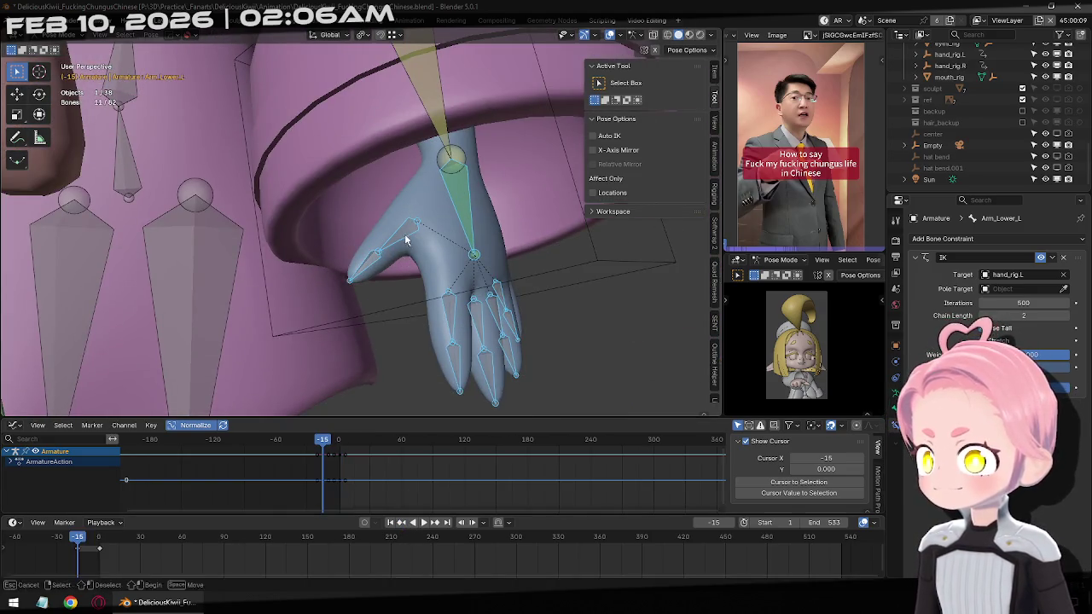
click(410, 239)
key(r)
key(x)
click(457, 317)
Select the left finger bones and curl them inward around local X.
click(450, 354)
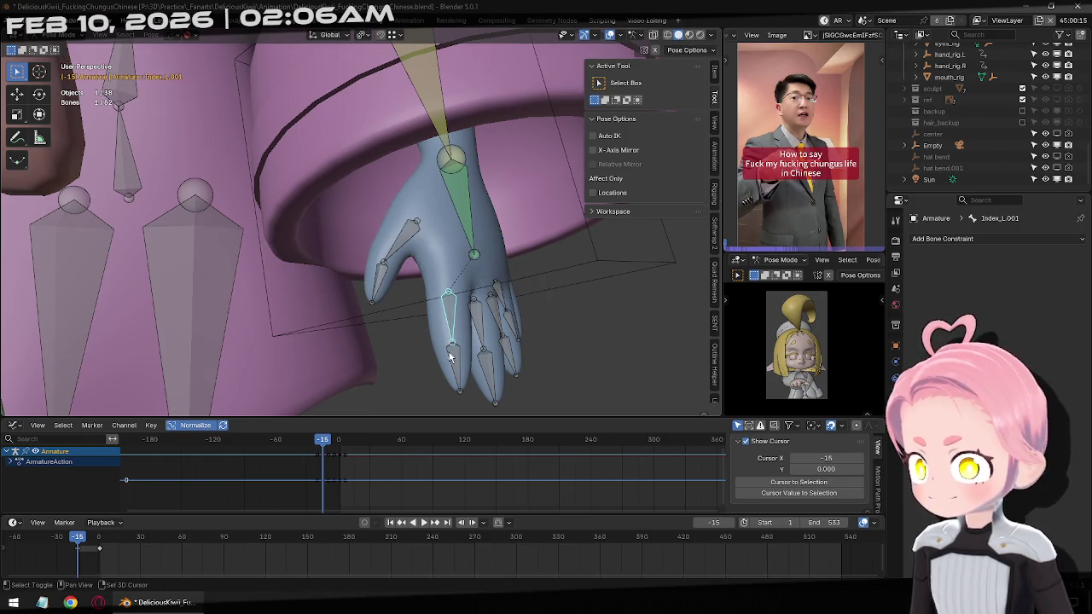
drag(550, 395, 478, 278)
middle_drag(477, 281, 506, 280)
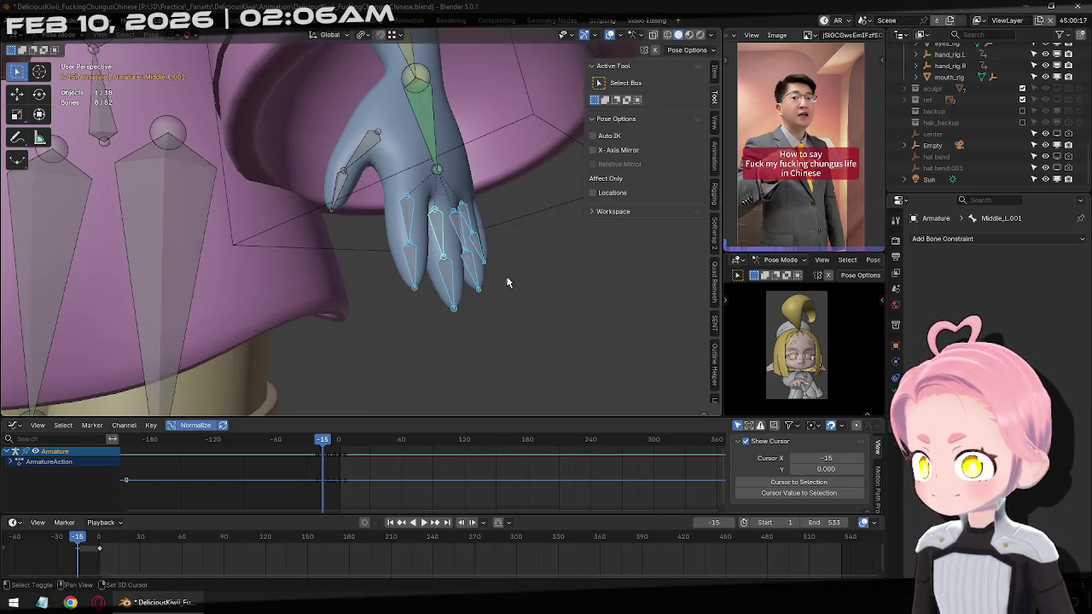
key(r)
key(x)
key(x)
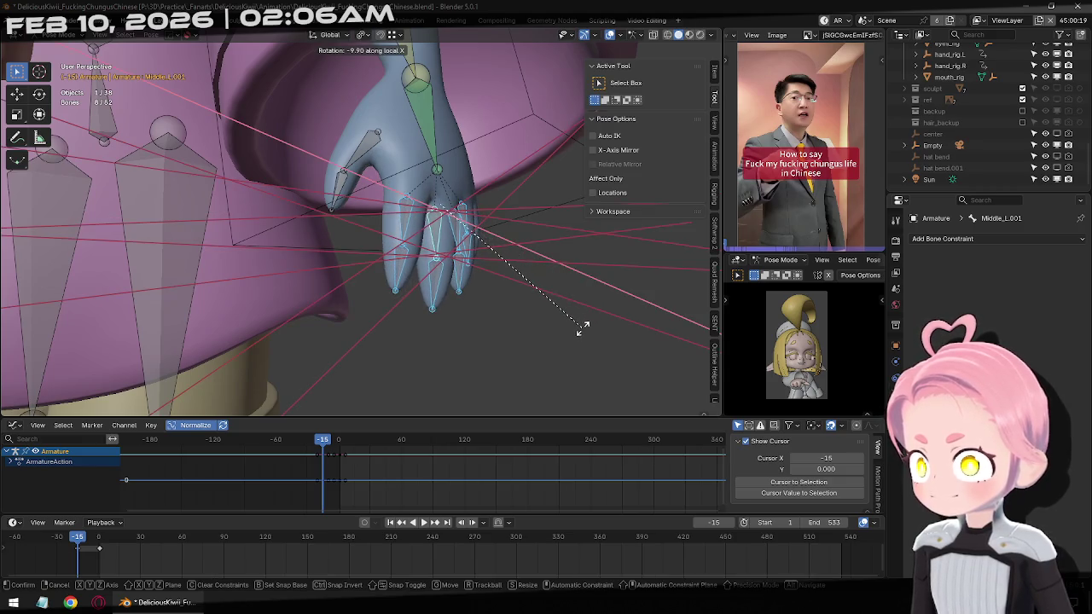
click(583, 328)
Curl the selected finger bones further around local X, to about -8°.
shift+click(397, 220)
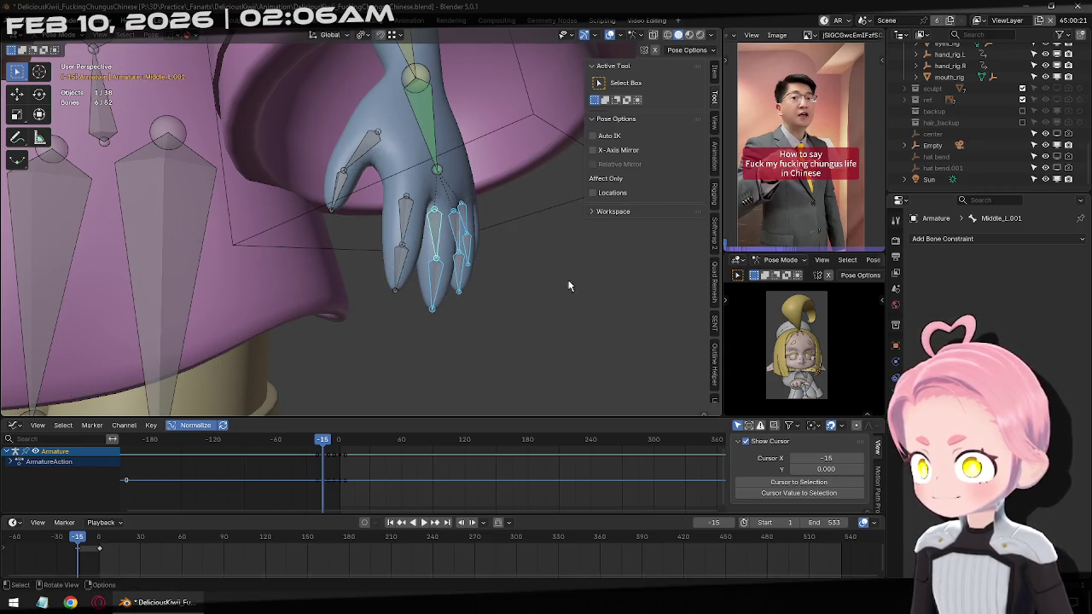
key(r)
key(x)
key(x)
click(582, 307)
mouse_move(582, 307)
middle_down()
mouse_move(271, 242)
mouse_move(411, 328)
middle_up()
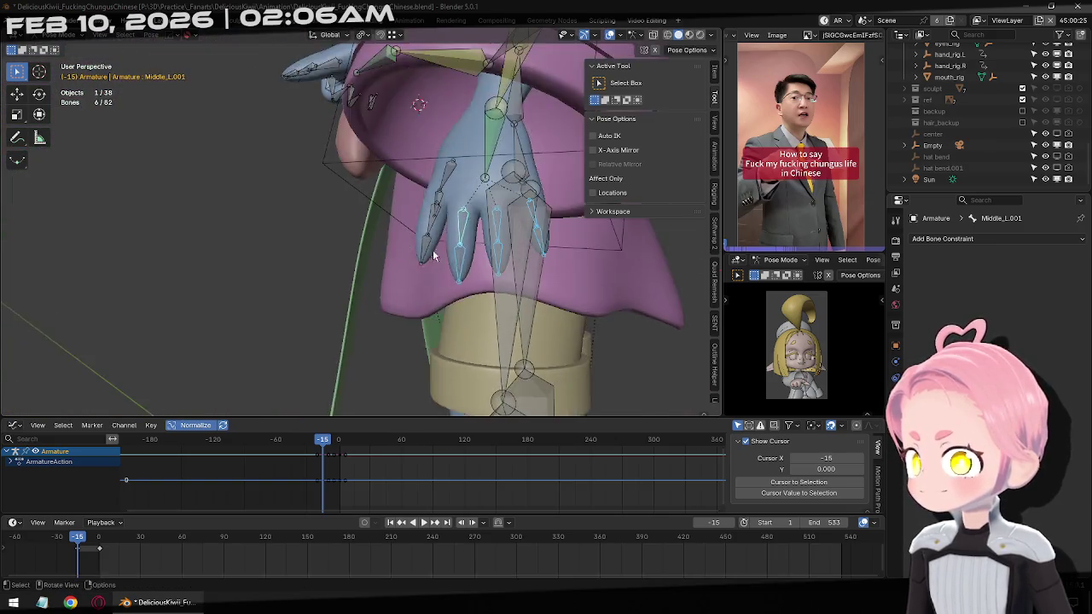
key(r)
key(x)
key(x)
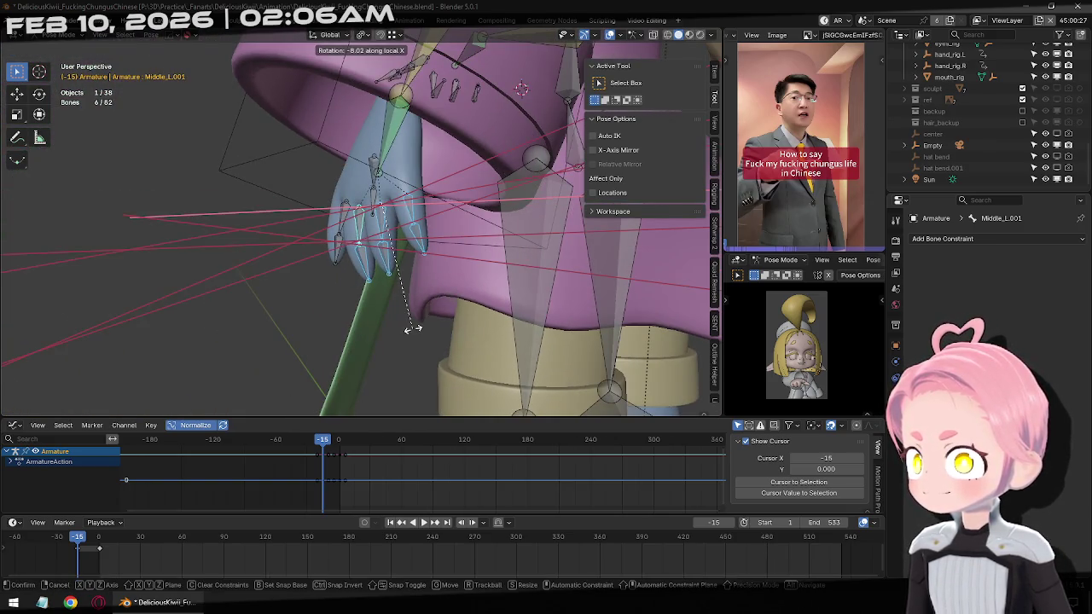
click(412, 329)
Paint-select more finger bones and curl them about -4.7° around local X.
key(c)
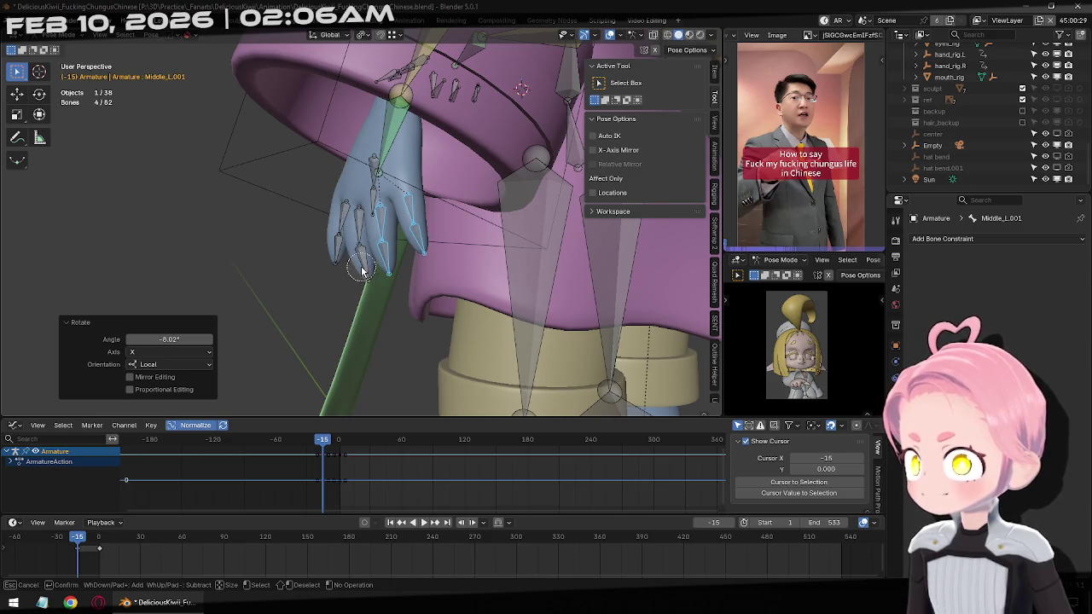
right_click(361, 271)
middle_drag(362, 271, 410, 356)
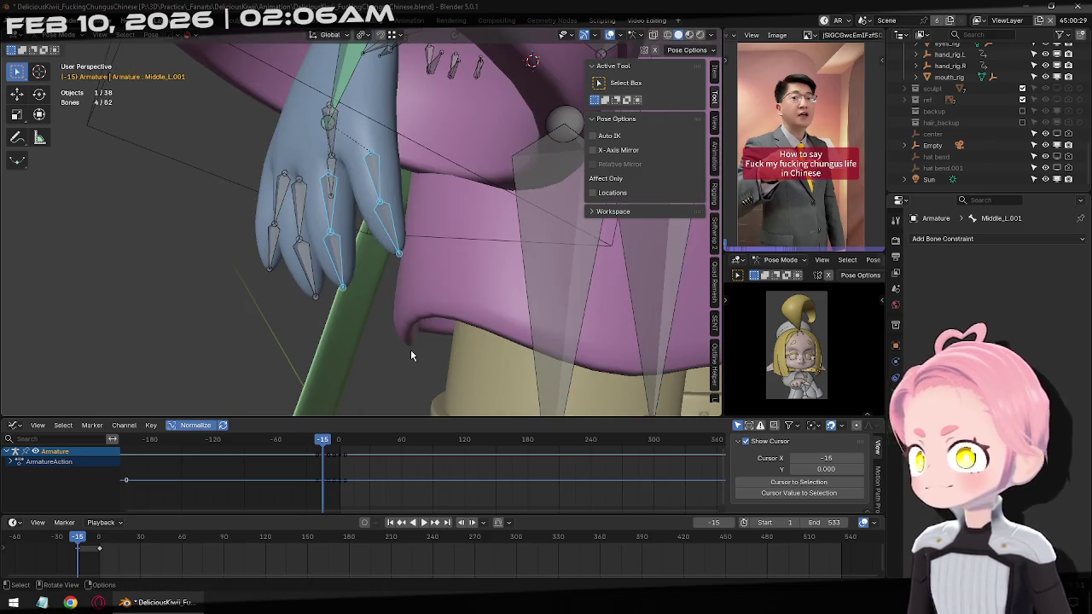
key(r)
key(x)
key(x)
click(382, 310)
Deselect two finger bones and bend the index finger around local X.
mouse_move(328, 207)
middle_down()
mouse_move(346, 260)
mouse_move(438, 295)
mouse_move(543, 251)
mouse_move(358, 243)
middle_up()
right_click(345, 260)
key(r)
key(x)
key(x)
click(387, 272)
Select all the finger bones and keyframe the curled pose at frame -15.
key(c)
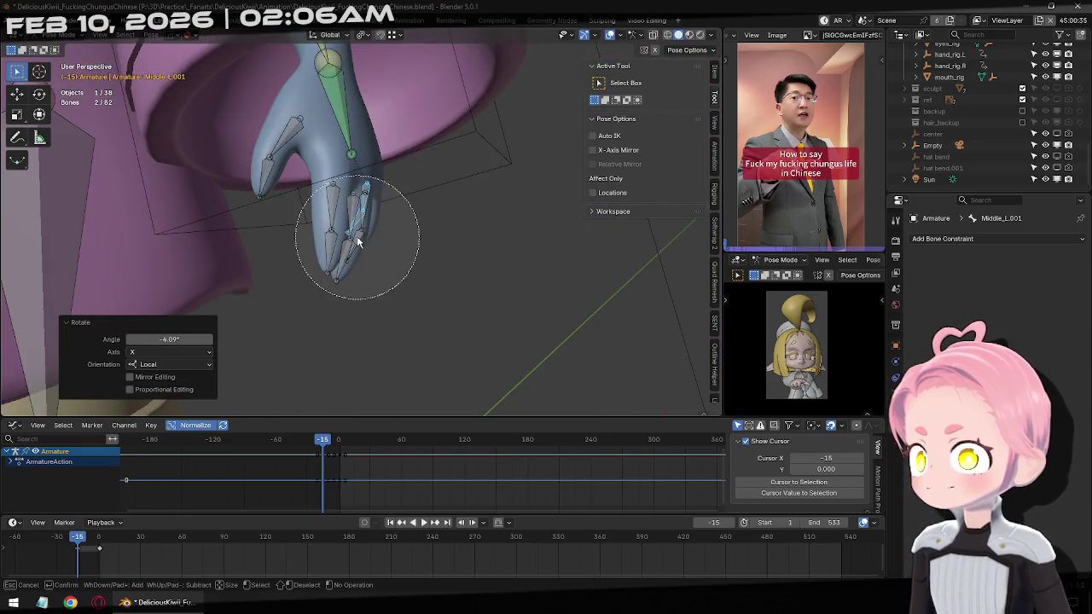
drag(359, 243, 341, 231)
right_click(341, 231)
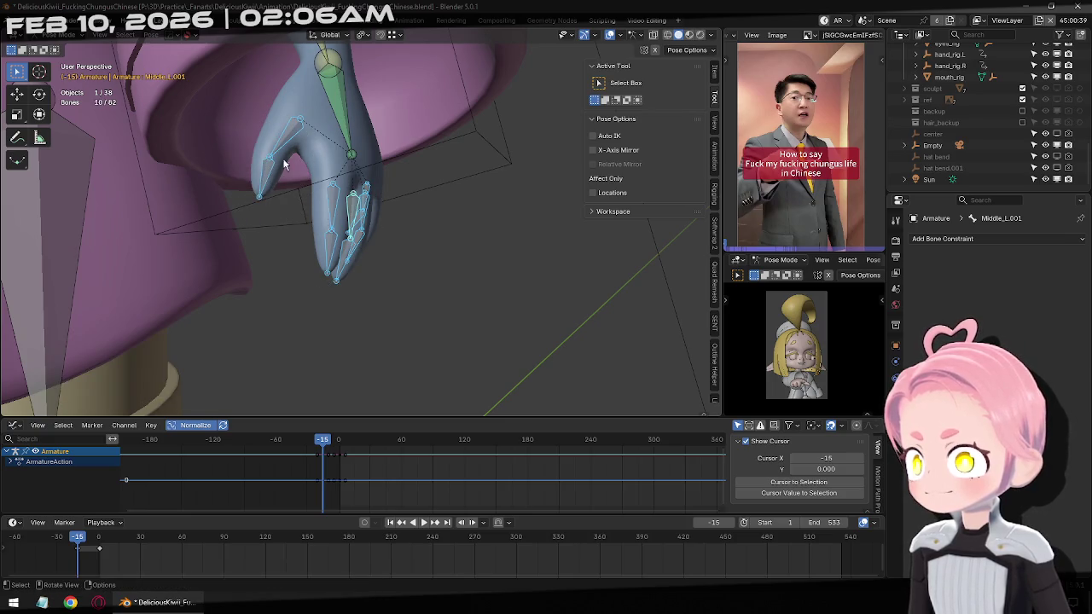
key(i)
key(KP_1)
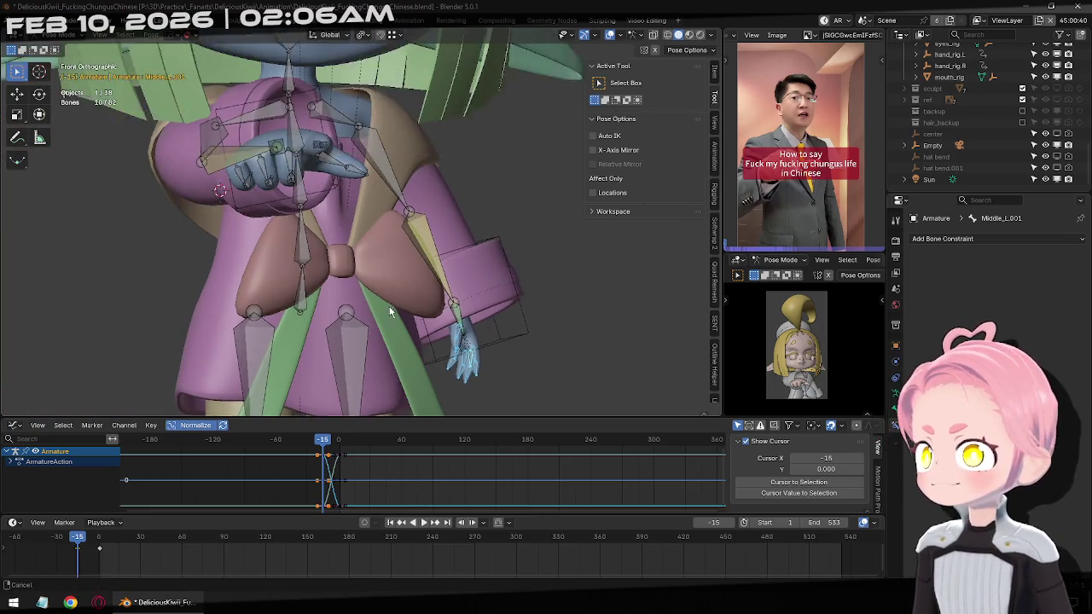
Copy the frame -15 finger pose, paste it at frame 1 and keyframe it there.
key(ctrl+Tab)
click(304, 279)
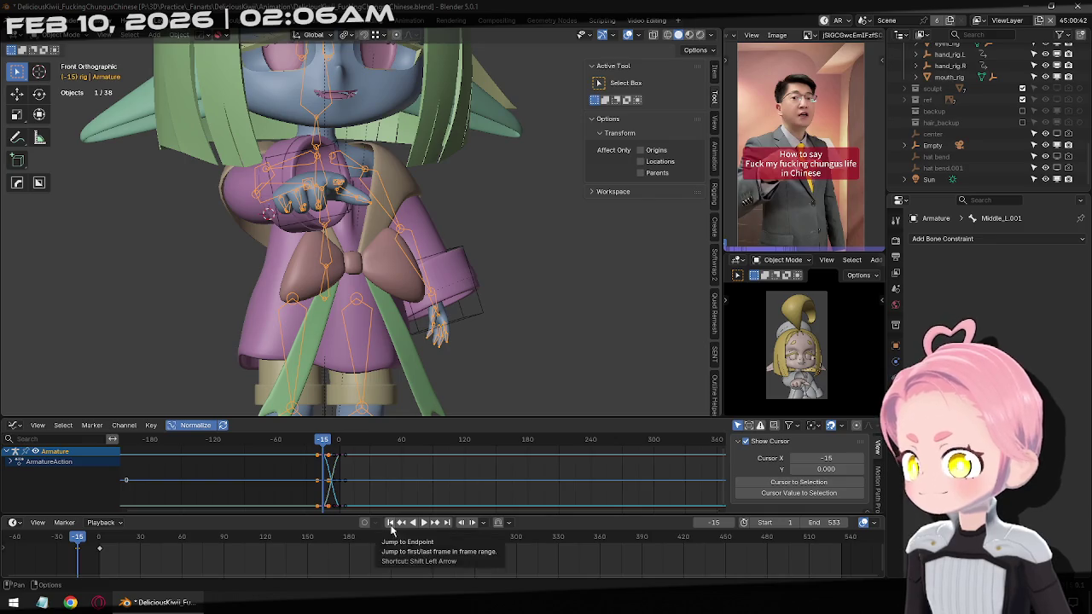
key(ctrl+Tab)
click(470, 321)
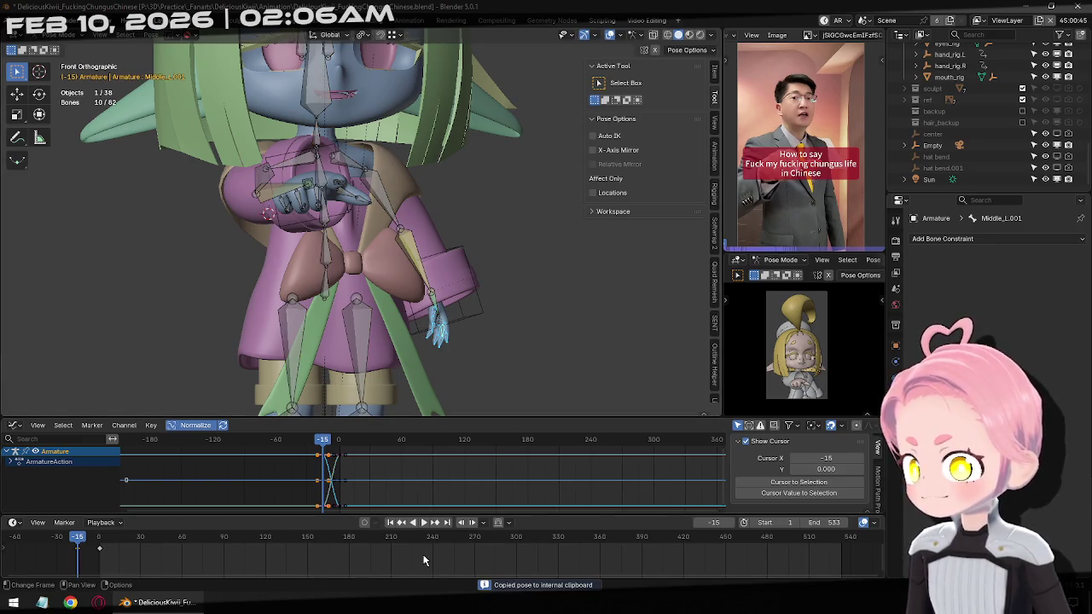
click(435, 523)
key(ctrl+v)
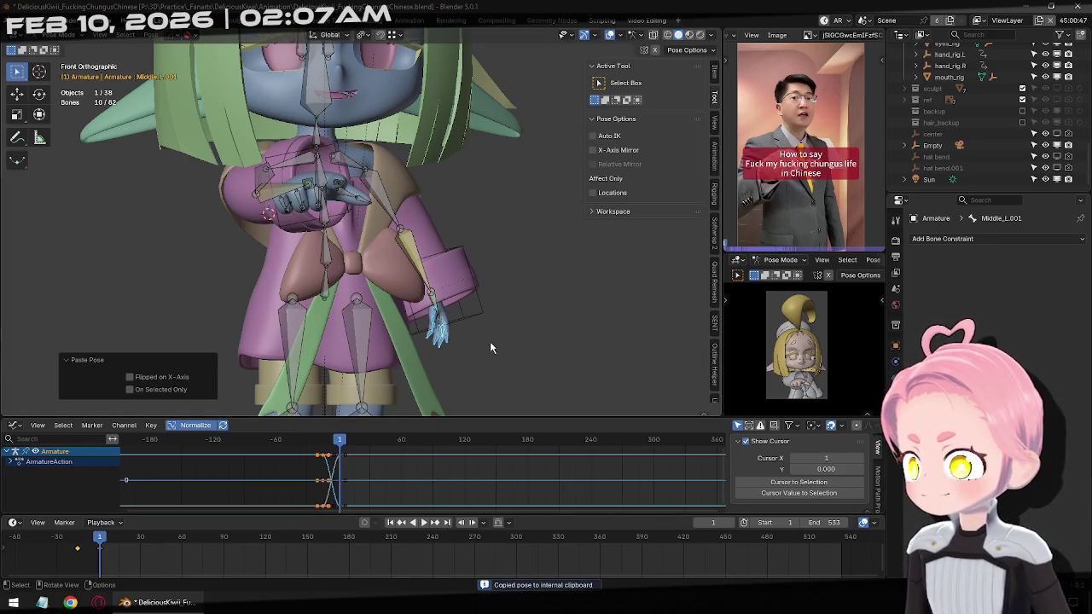
key(i)
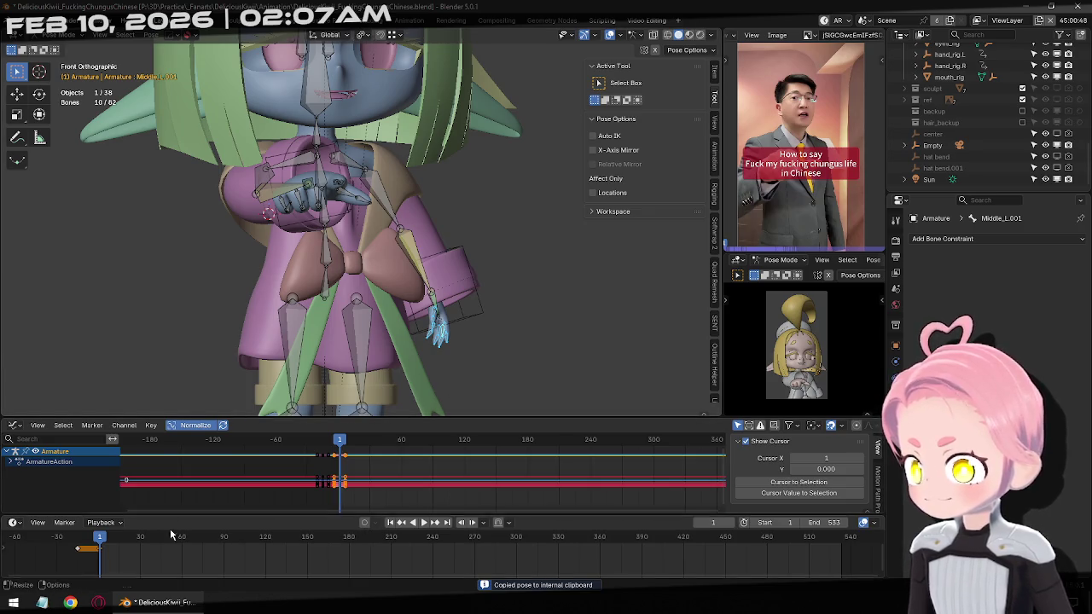
mouse_move(102, 543)
mouse_down()
mouse_move(251, 547)
mouse_move(186, 553)
mouse_move(222, 550)
mouse_up()
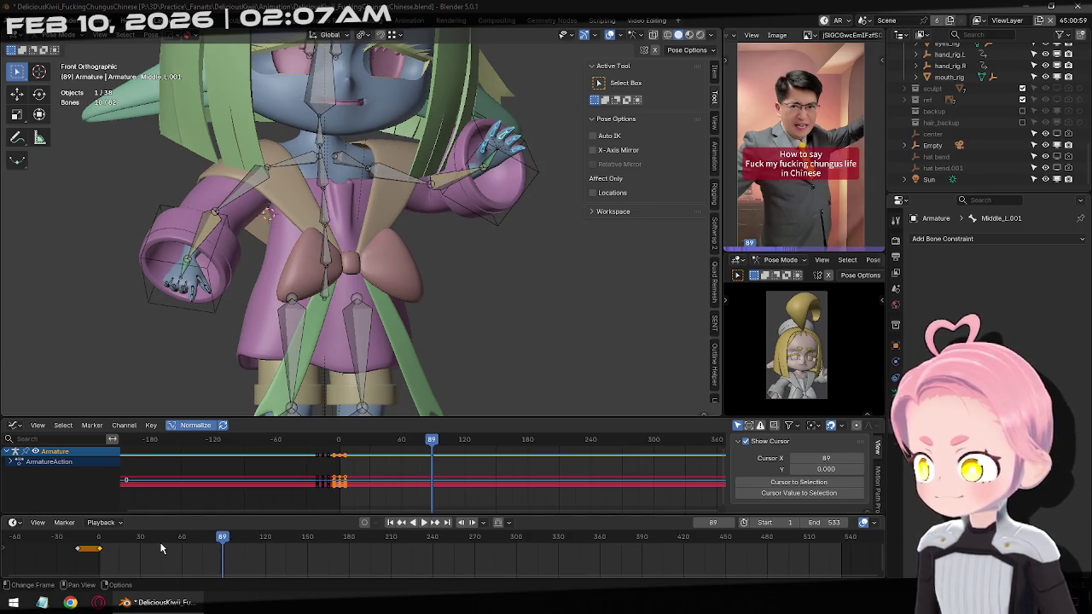
Paste the copied hand pose at frame 82 and zoom in on the raised left hand.
mouse_move(222, 541)
mouse_down()
mouse_move(212, 542)
mouse_move(222, 543)
mouse_up()
key(ctrl+v)
scroll(544, 260, up, 4)
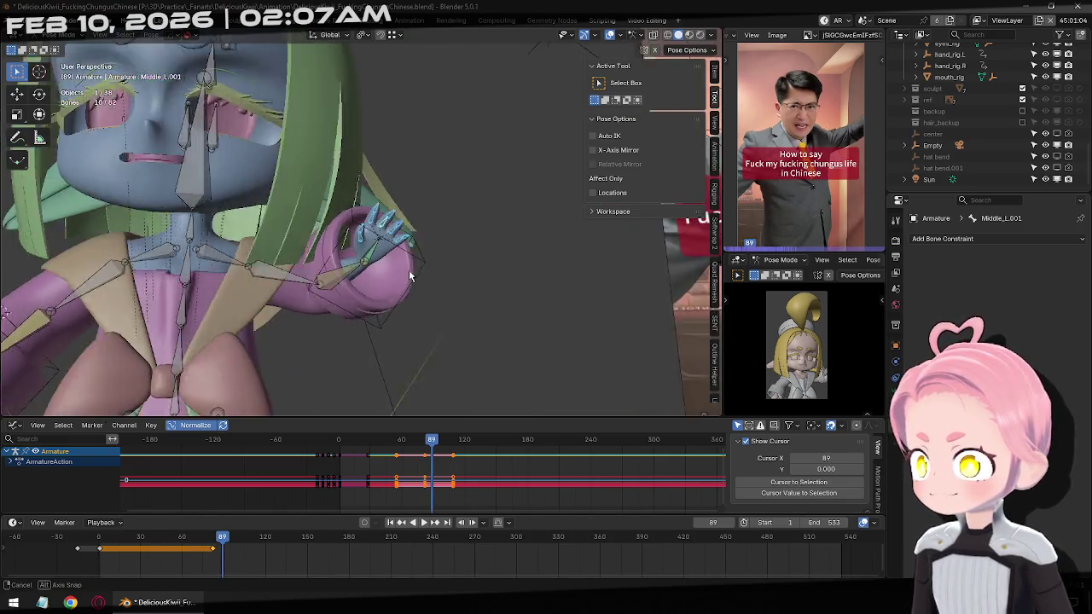
middle_drag(544, 260, 415, 224)
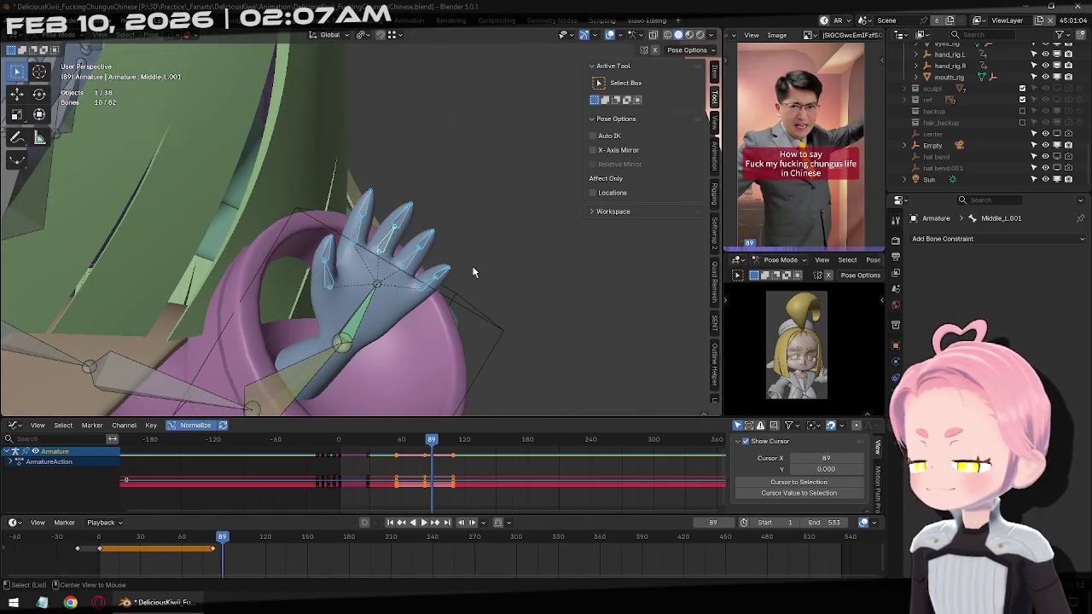
mouse_move(473, 272)
middle_down()
mouse_move(373, 283)
mouse_move(376, 253)
middle_up()
Twist the index finger's middle bone around its local Z axis.
click(349, 258)
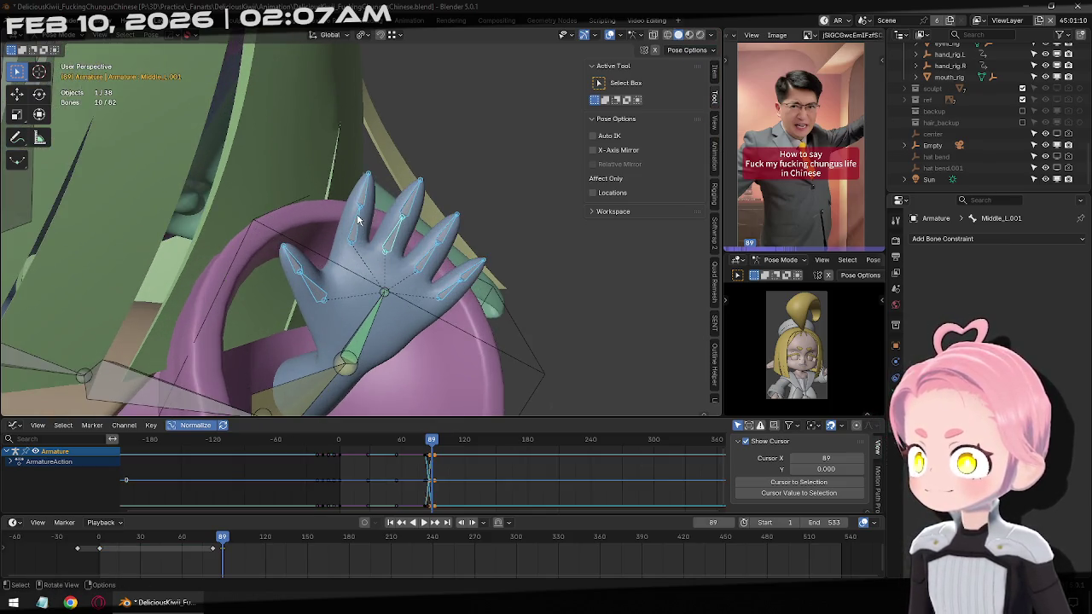
click(359, 220)
key(r)
key(z)
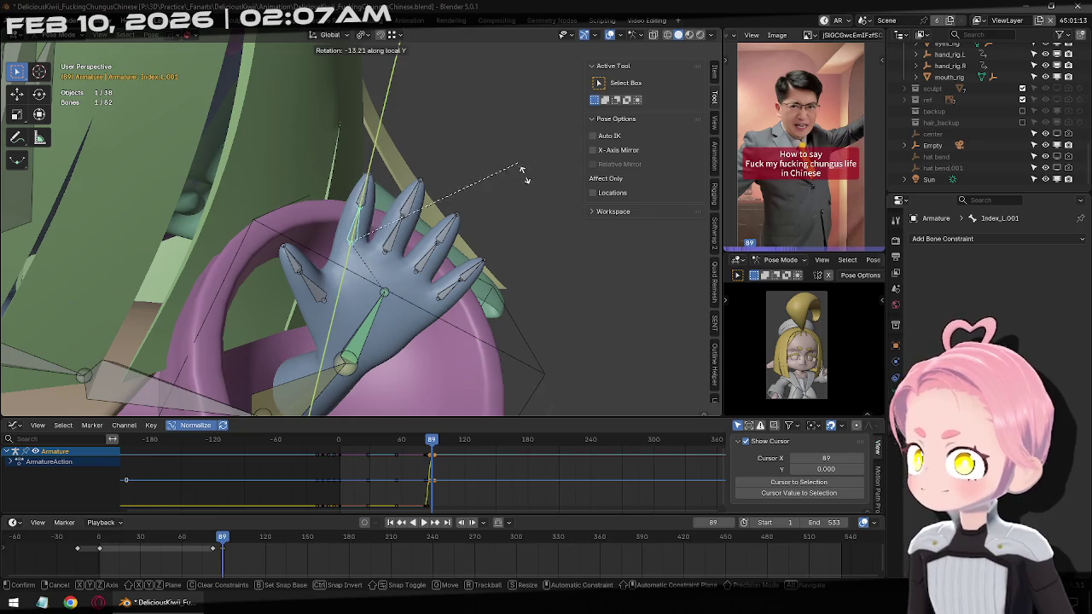
key(z)
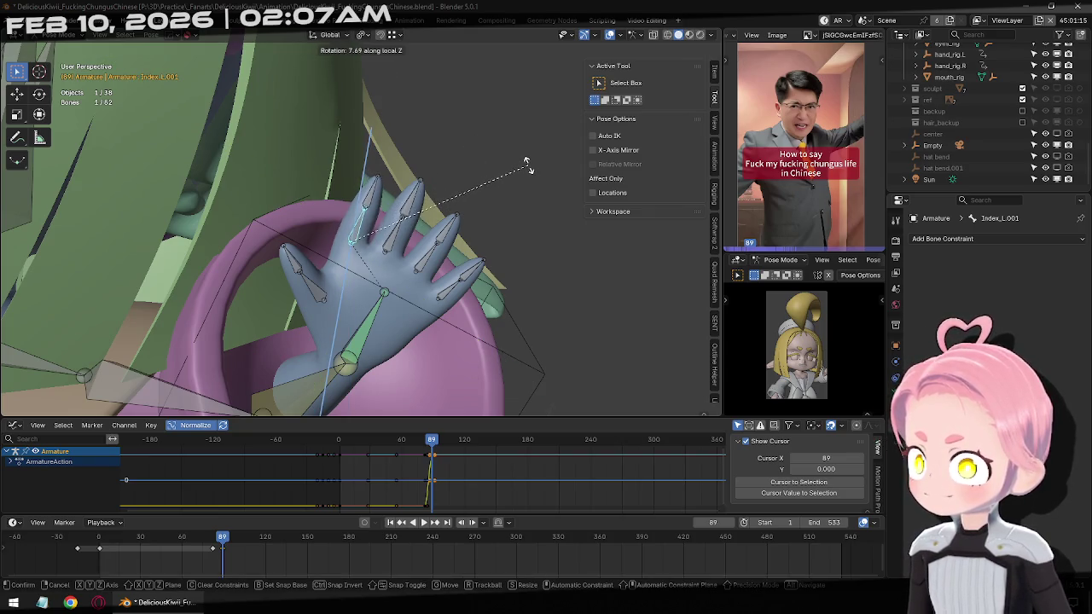
click(524, 163)
Spread the middle, ring and pinky finger bones apart around their local Z axes.
click(394, 245)
key(r)
key(z)
key(z)
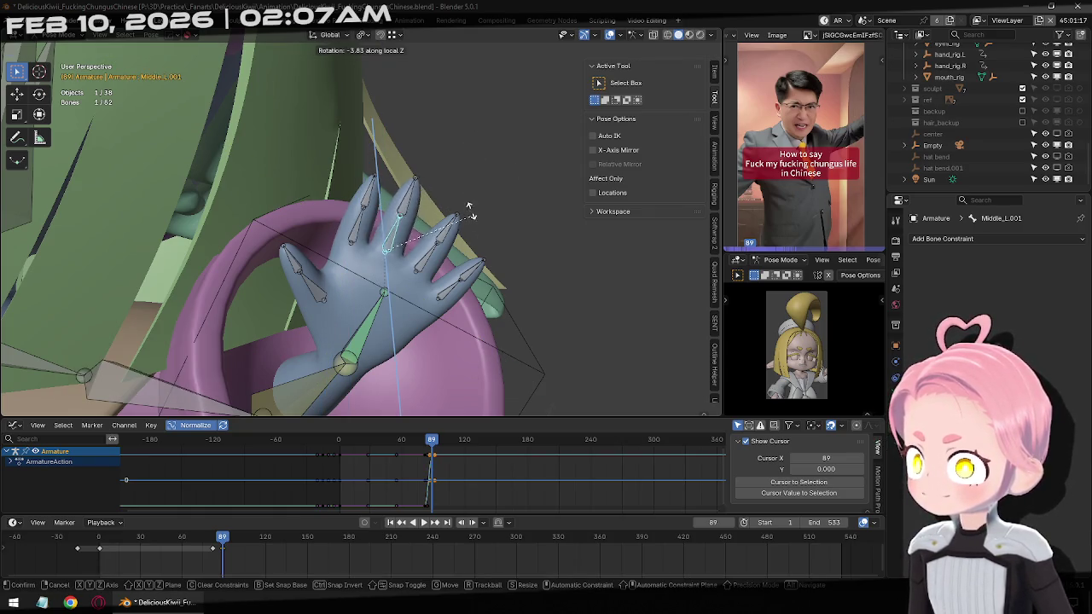
click(471, 213)
click(427, 256)
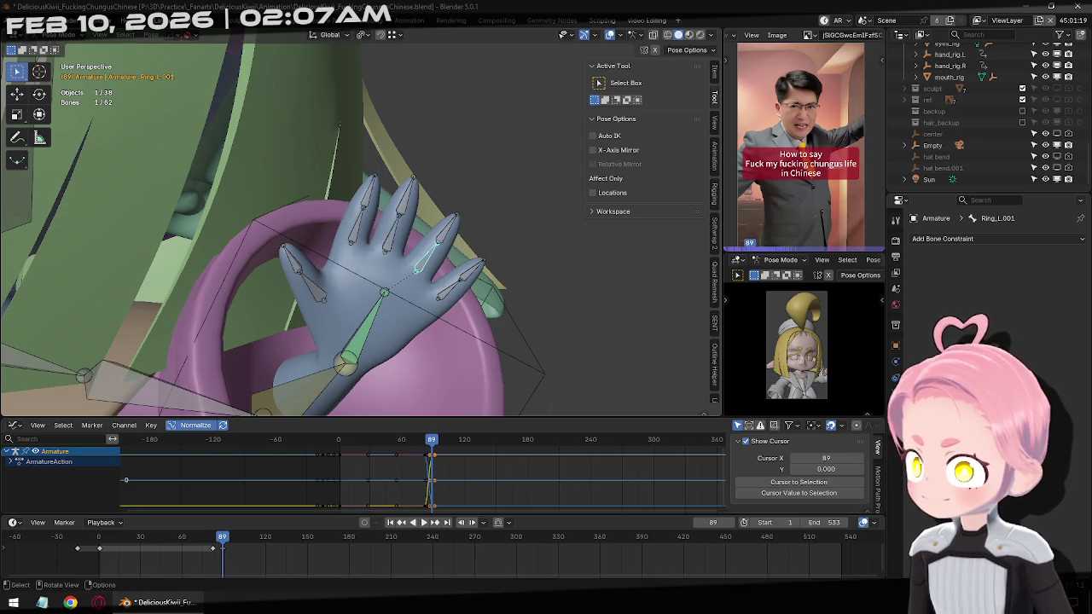
key(r)
key(z)
key(z)
click(488, 223)
click(448, 294)
key(r)
key(z)
click(501, 250)
Refine the pinky's spread around local Z to -32.1°, then adjust it again.
mouse_move(501, 251)
middle_down()
mouse_move(476, 289)
mouse_move(464, 234)
middle_up()
key(KP_Decimal)
scroll(459, 248, down, 3)
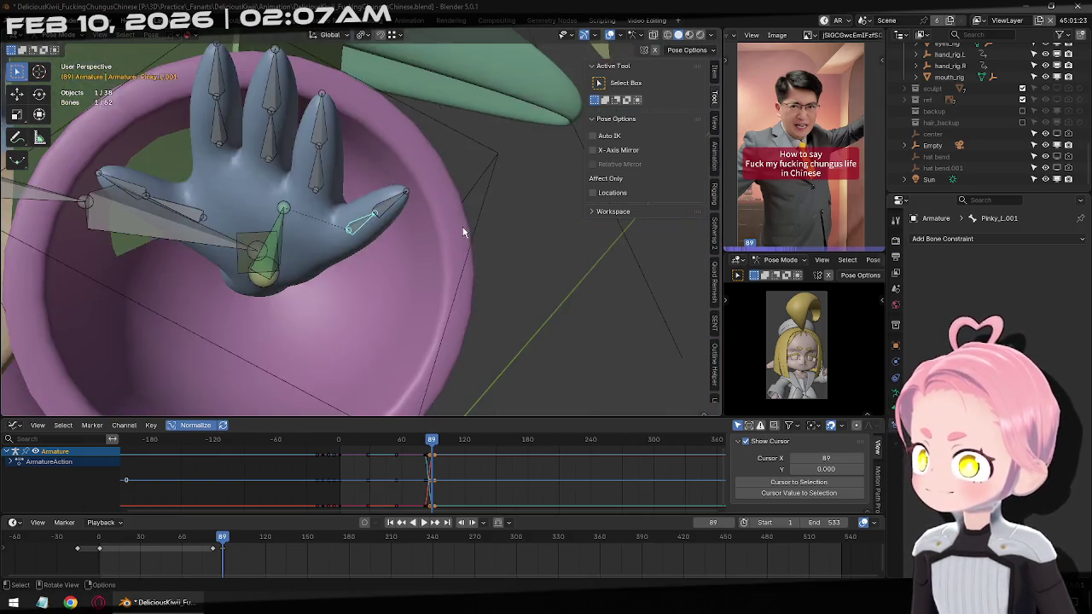
scroll(460, 239, down, 2)
key(r)
key(z)
key(z)
click(414, 218)
mouse_move(415, 218)
middle_down()
mouse_move(383, 164)
mouse_move(504, 199)
middle_up()
key(r)
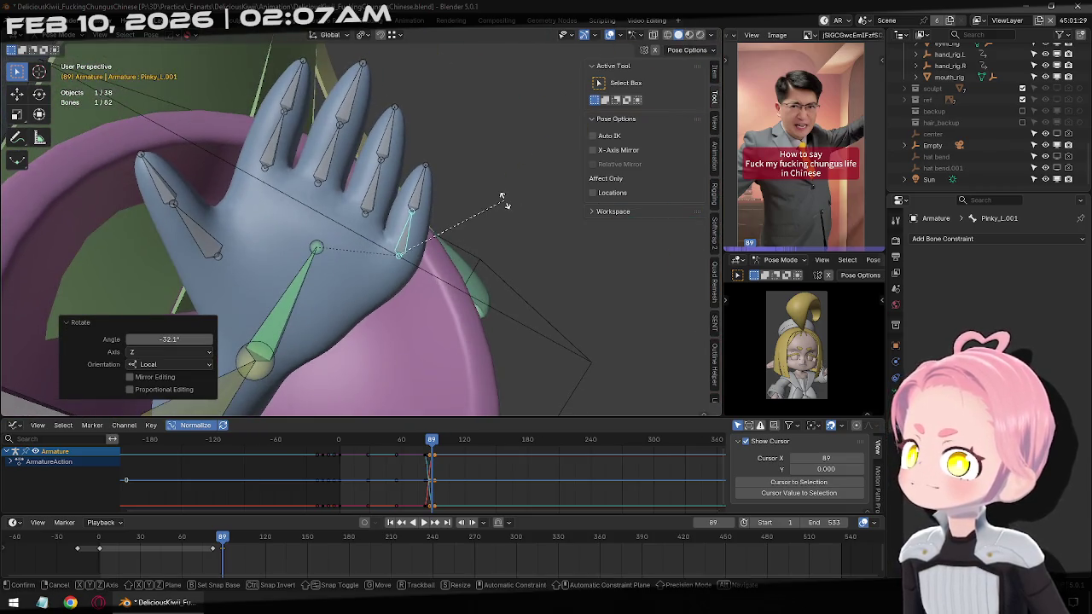
key(z)
key(z)
click(530, 213)
Rotate the ring finger to 7.2°, the index to 3.63° and the middle finger to 10.2°.
click(387, 189)
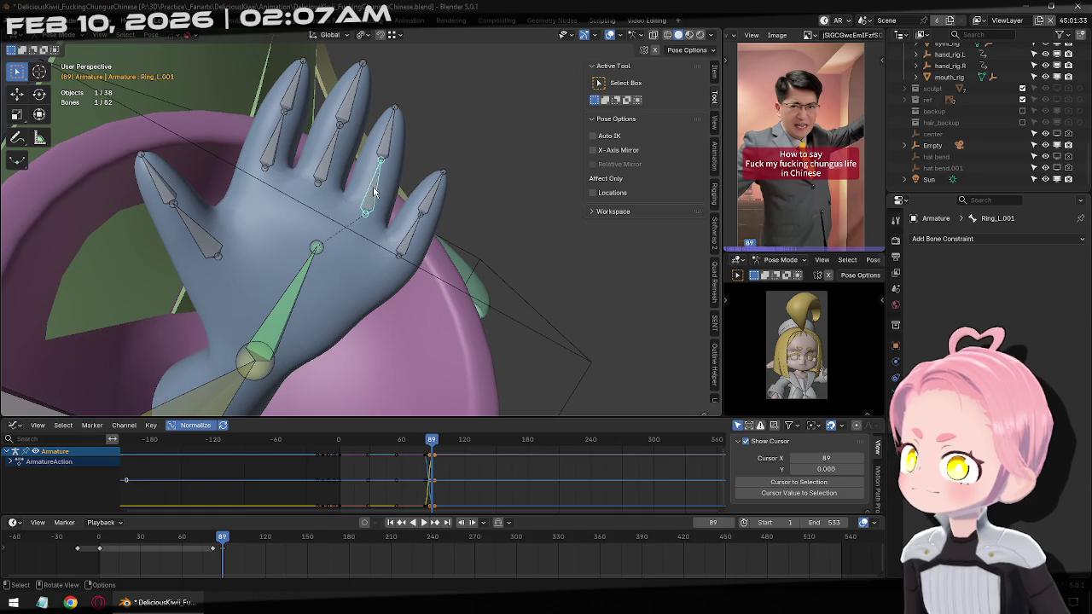
key(r)
click(443, 173)
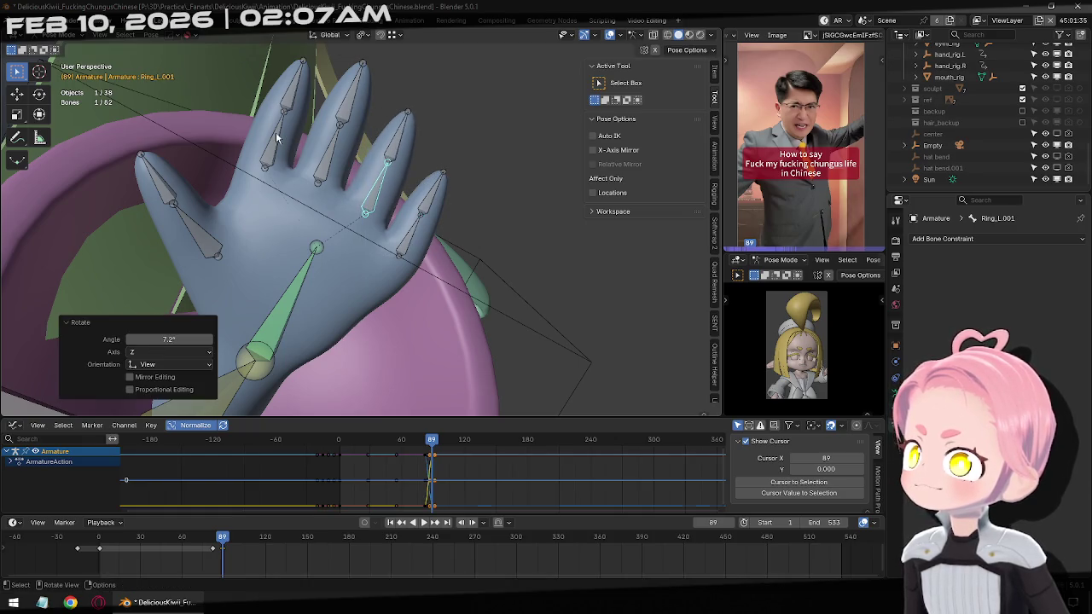
click(275, 138)
key(r)
click(450, 124)
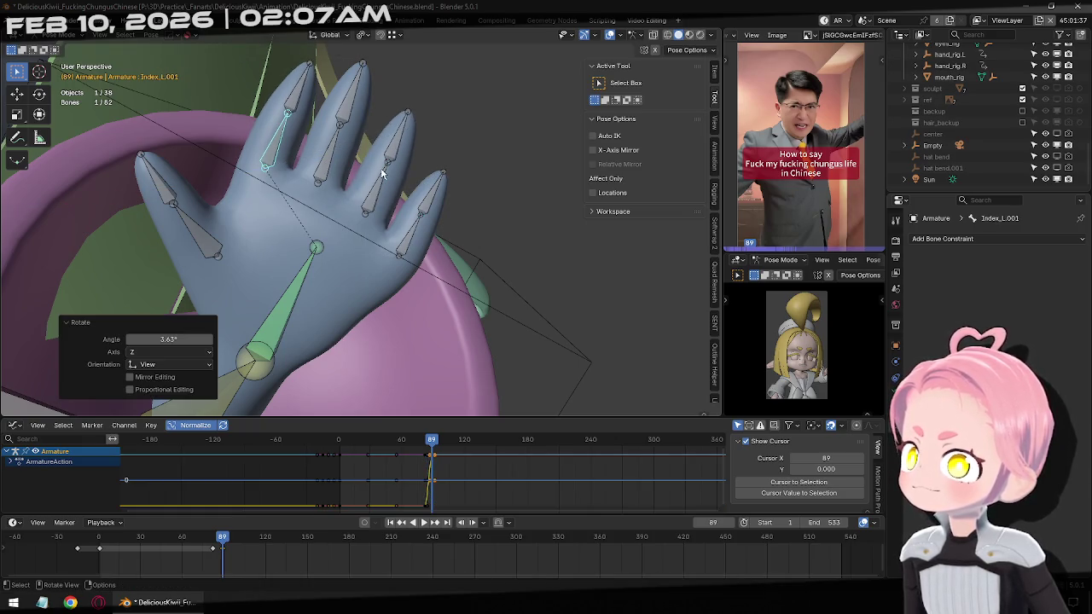
click(337, 150)
key(r)
key(z)
key(z)
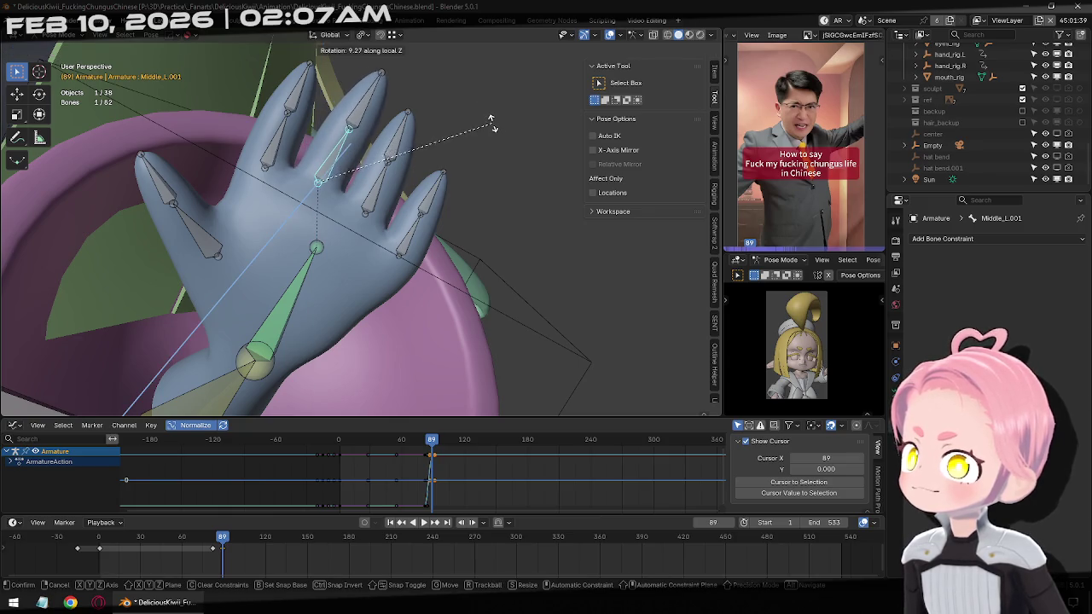
click(498, 131)
Set the index finger to 9.94° and the pinky to -4.48° around local Z.
click(282, 141)
key(r)
key(z)
key(z)
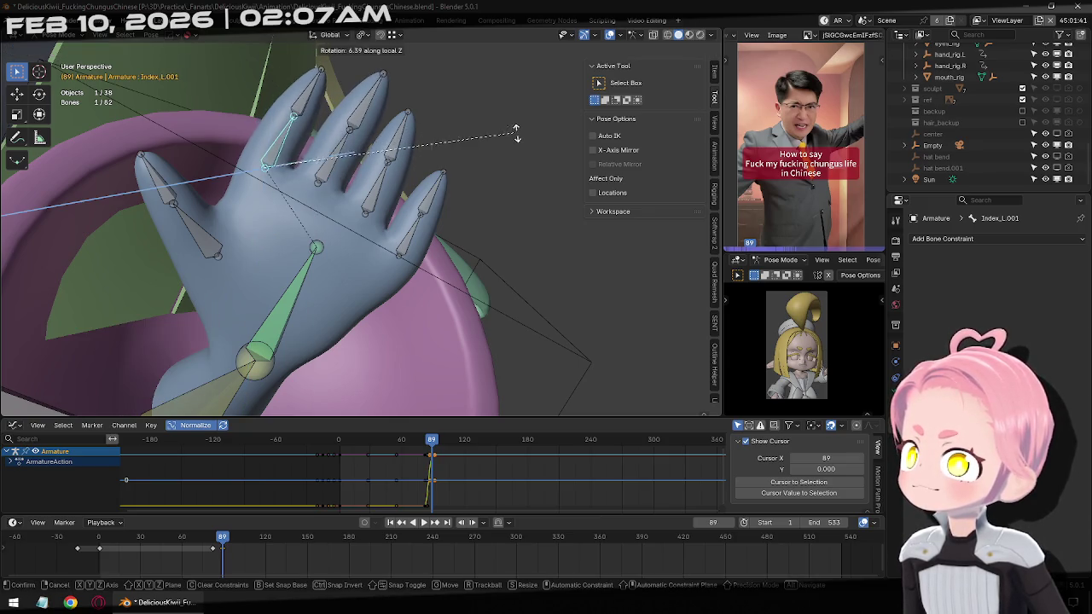
click(530, 147)
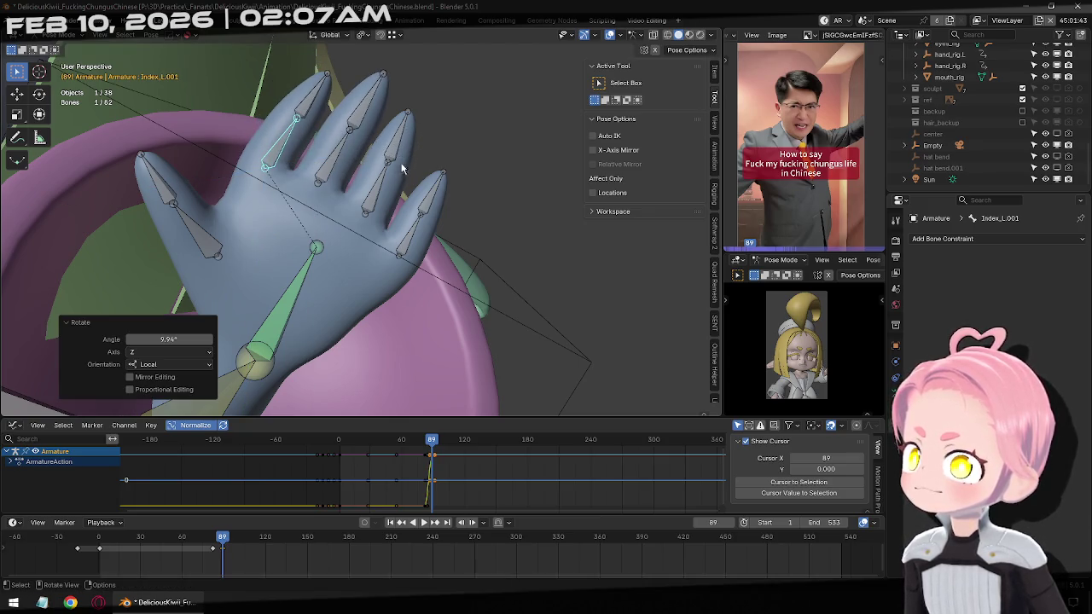
click(421, 226)
key(r)
key(z)
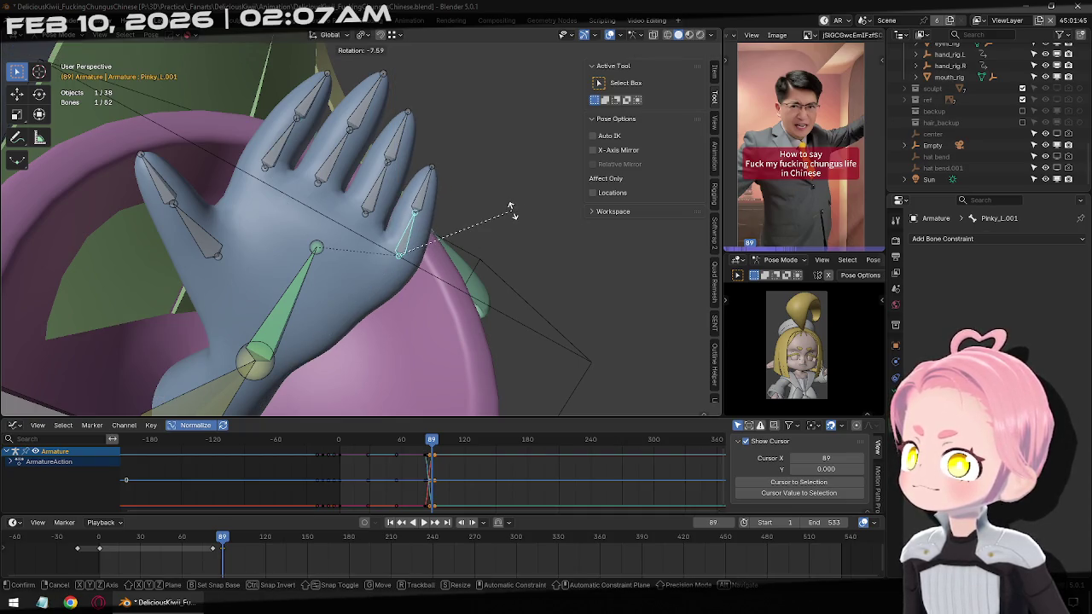
key(z)
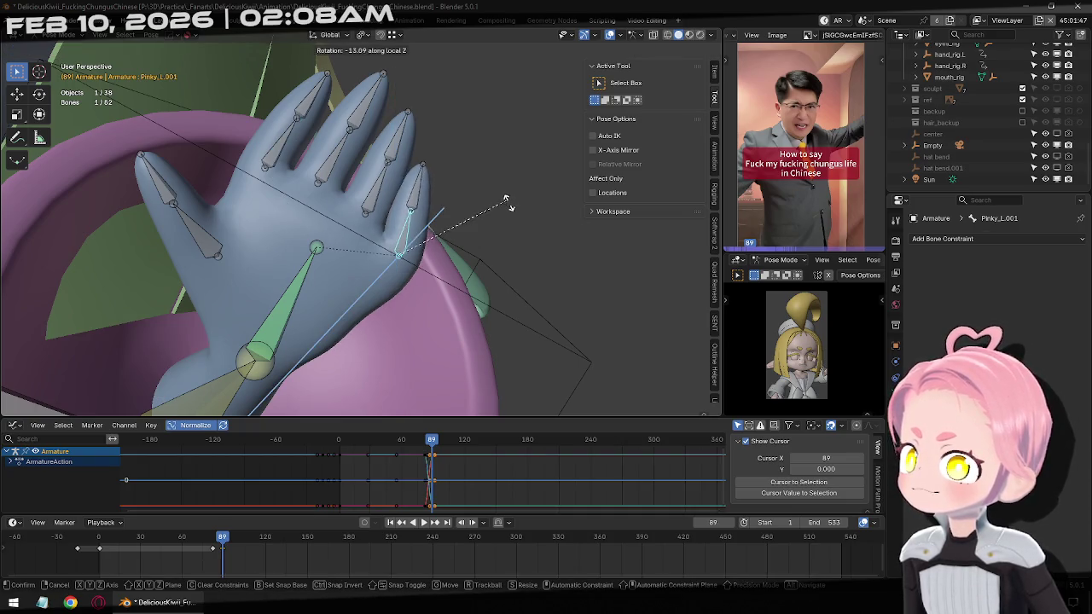
click(525, 213)
mouse_move(525, 213)
middle_down()
mouse_move(418, 202)
mouse_move(428, 248)
mouse_move(397, 259)
middle_up()
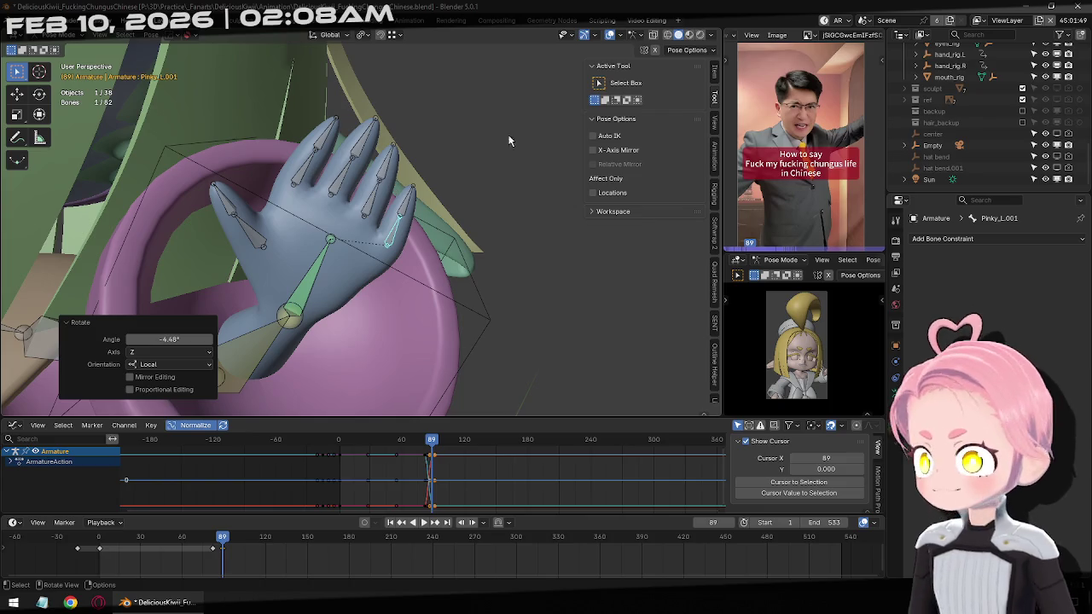
Select the thumb bone and rotate it around the Z axis.
click(242, 239)
middle_drag(242, 240, 546, 223)
key(r)
key(z)
key(z)
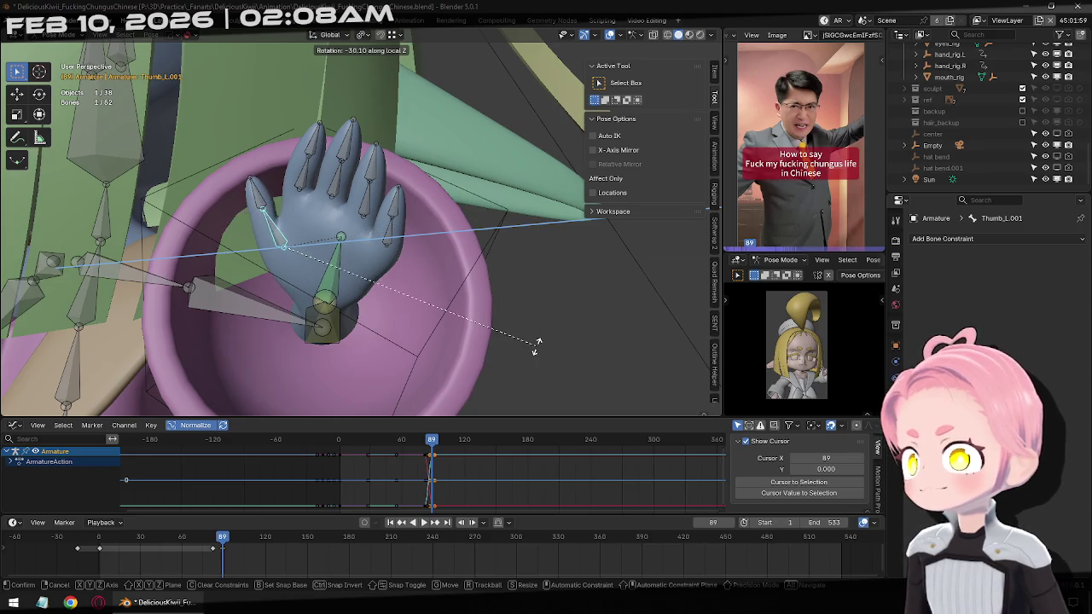
Set the thumb's new angle and twist it around the X axis.
click(543, 286)
mouse_move(542, 286)
middle_down()
mouse_move(430, 206)
mouse_move(482, 205)
middle_up()
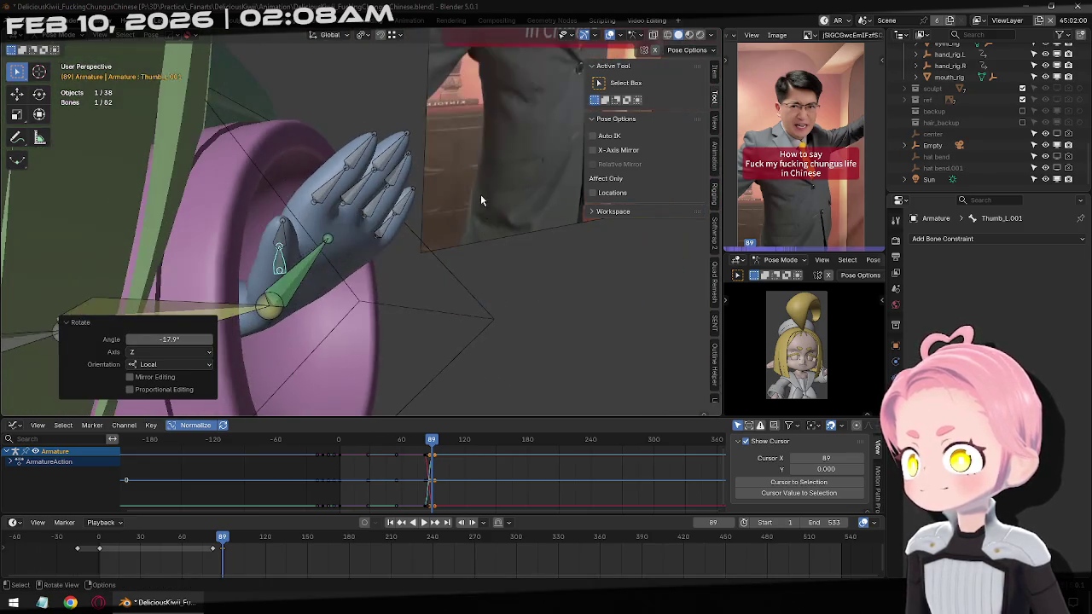
key(r)
key(x)
key(x)
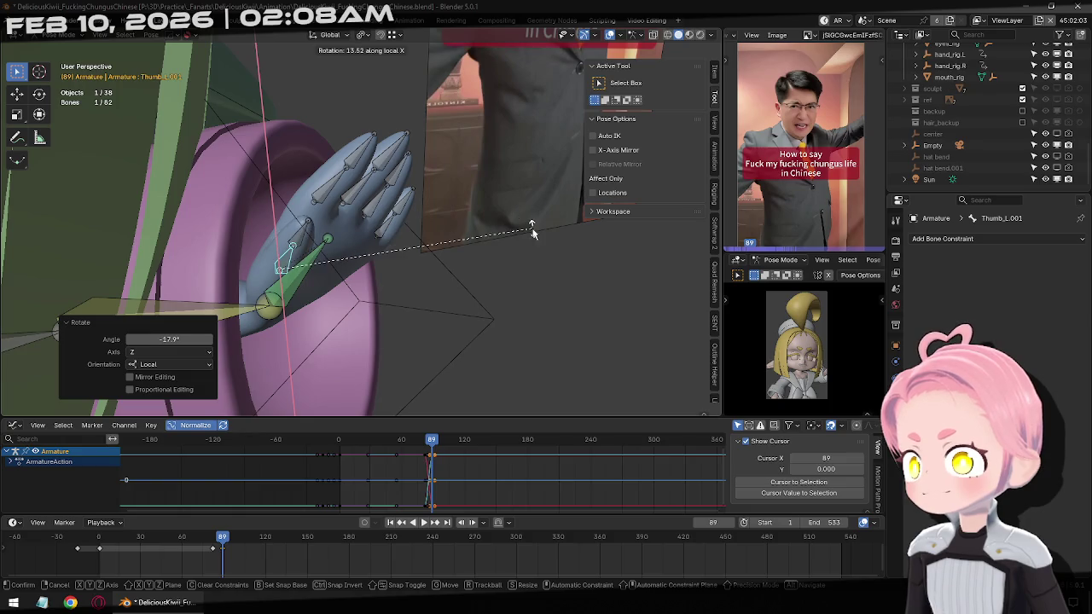
click(531, 231)
mouse_move(531, 231)
middle_down()
mouse_move(175, 176)
mouse_move(322, 119)
mouse_move(307, 111)
middle_up()
Select all the finger bones and curl them 9.67 degrees on local X.
drag(305, 109, 489, 220)
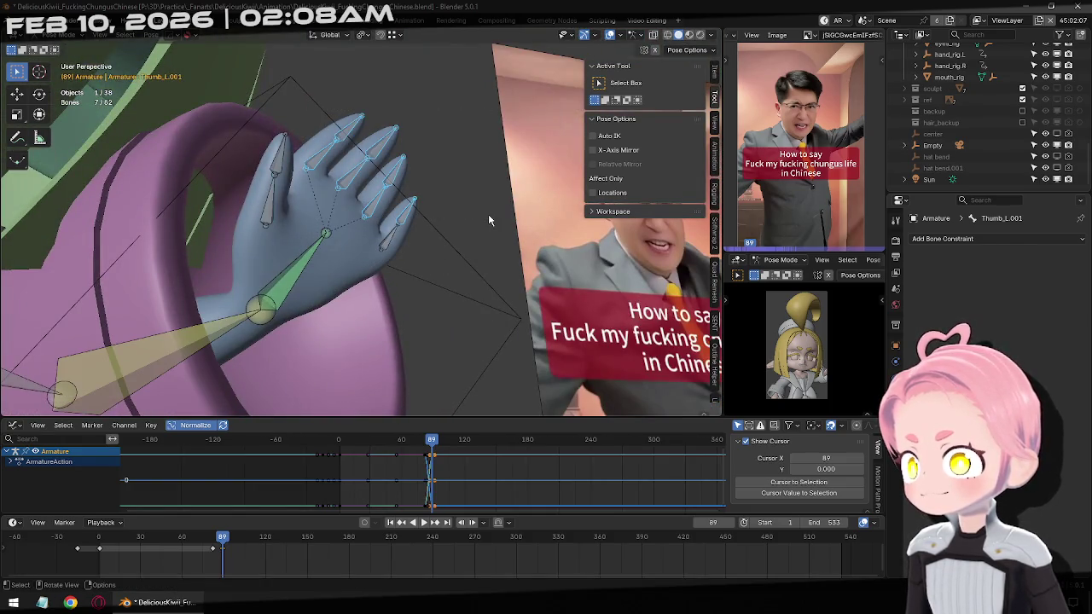
shift+drag(450, 281, 380, 183)
key(r)
key(x)
key(x)
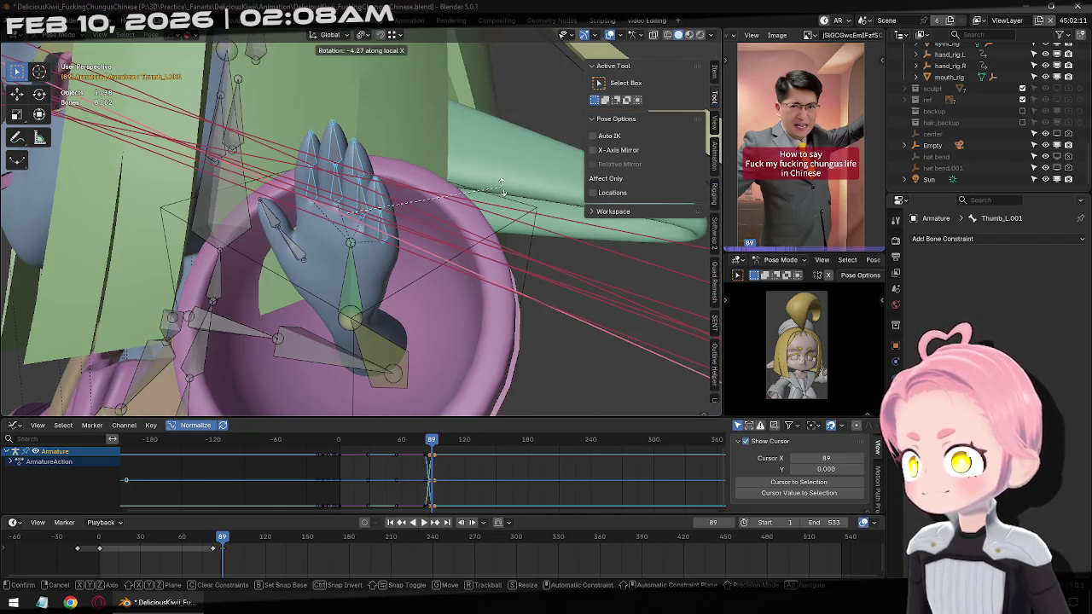
alt+middle_drag(501, 189, 465, 142)
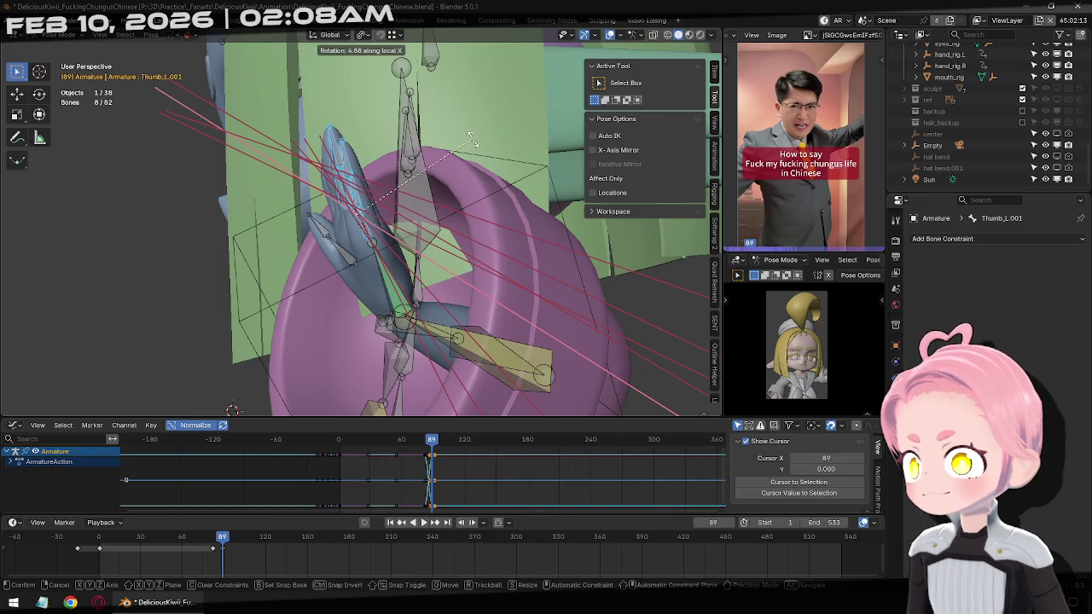
click(431, 170)
middle_drag(431, 170, 460, 225)
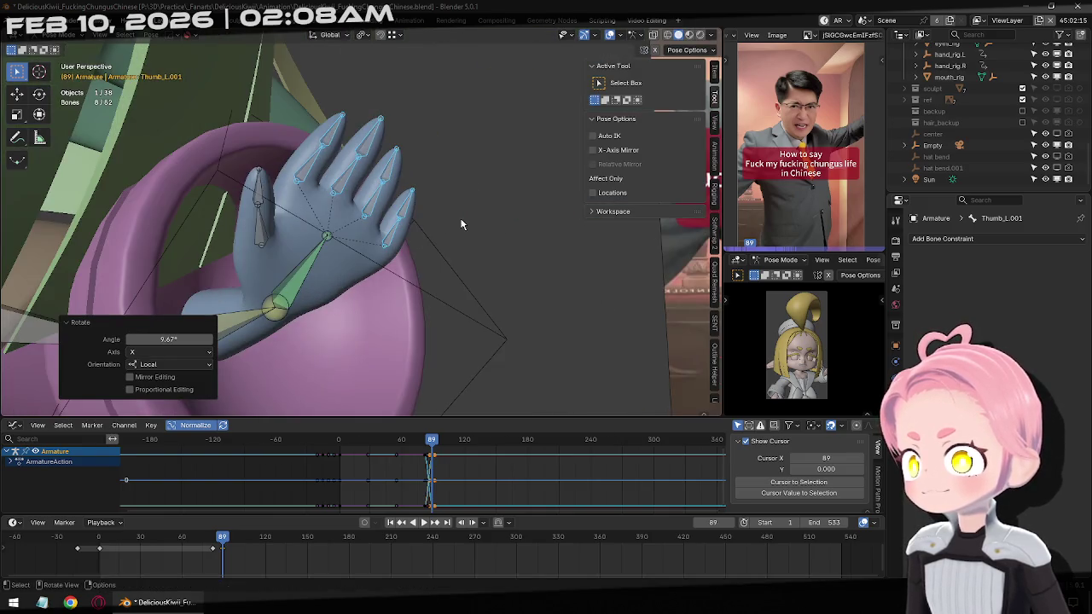
Turn the pinky finger bone 9.97 degrees on local Z.
shift+click(262, 198)
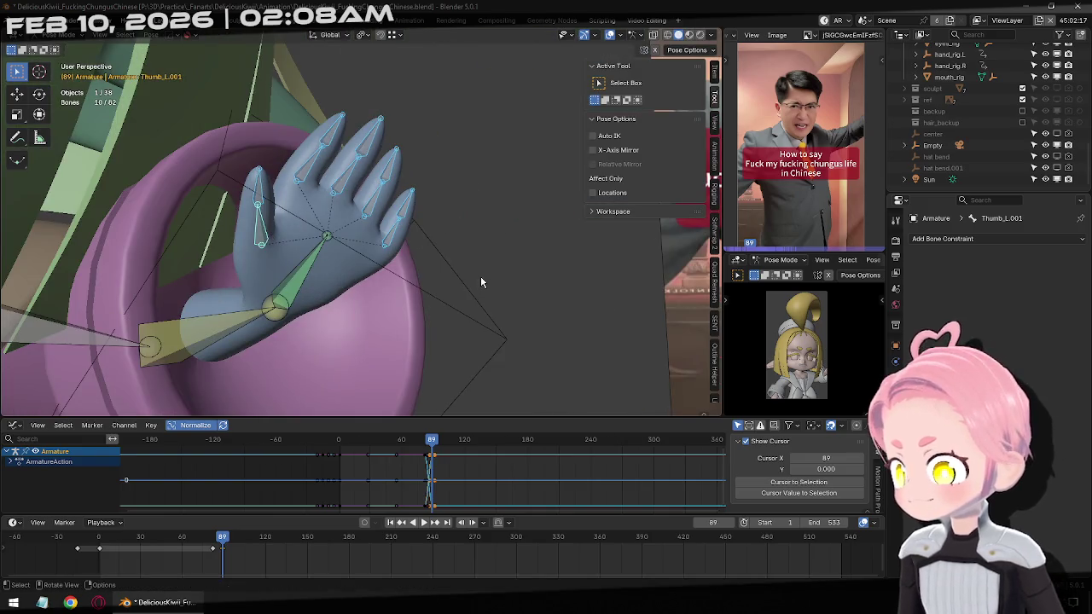
click(395, 217)
middle_drag(480, 236, 545, 224)
key(r)
key(z)
key(z)
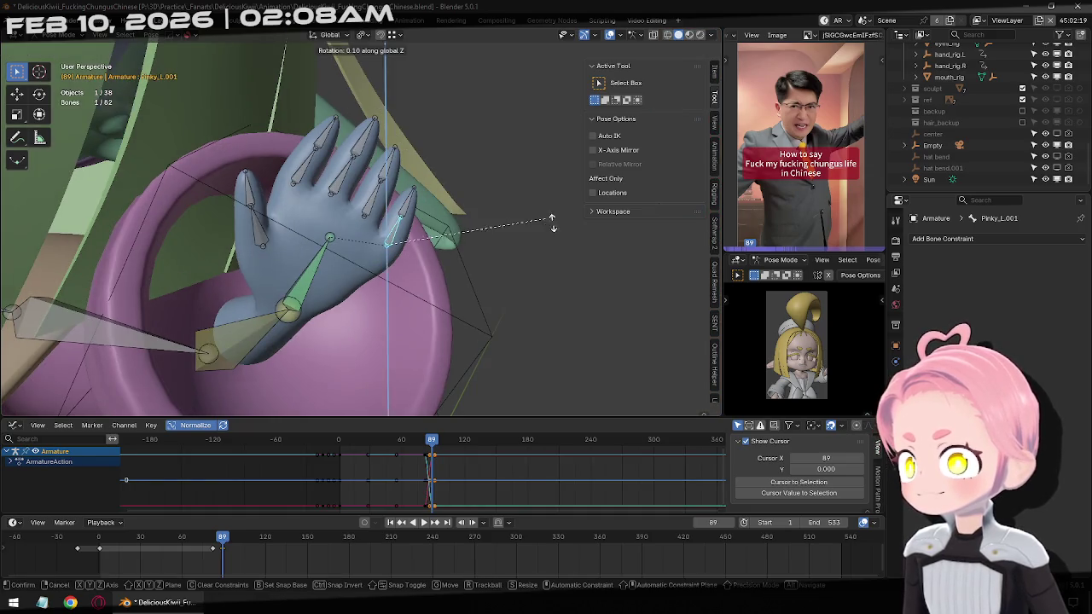
click(575, 252)
Turn the ring finger bone around local Z to spread it.
click(381, 196)
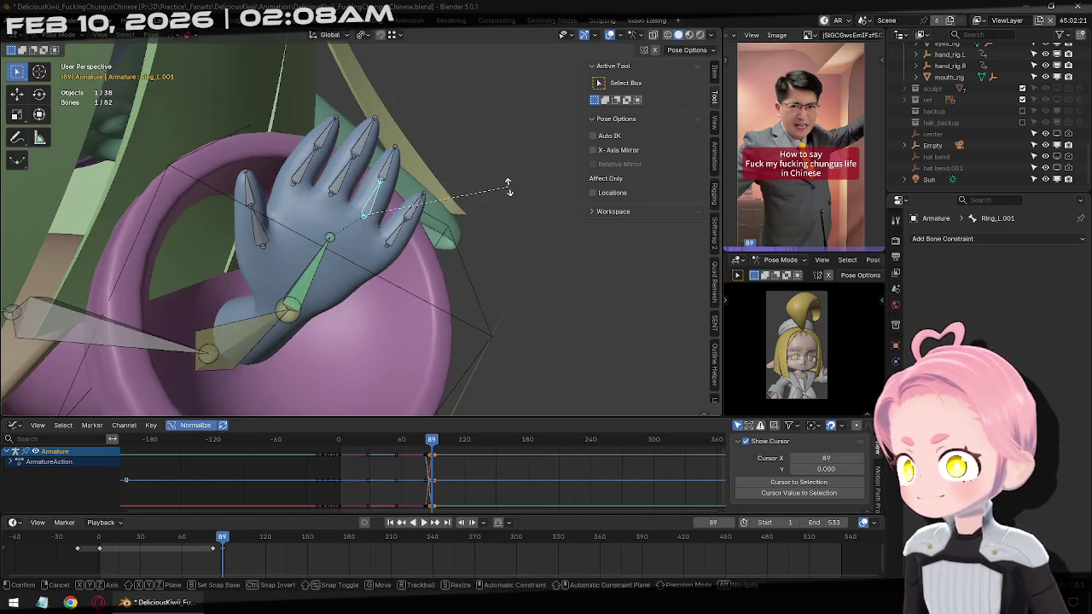
key(r)
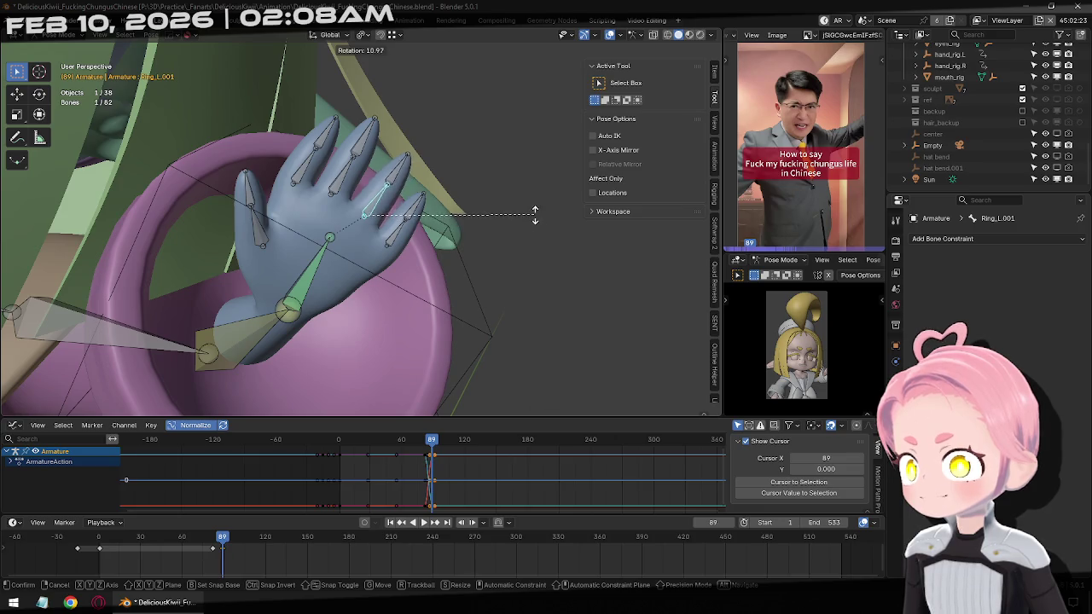
middle_drag(525, 213, 490, 177)
key(z)
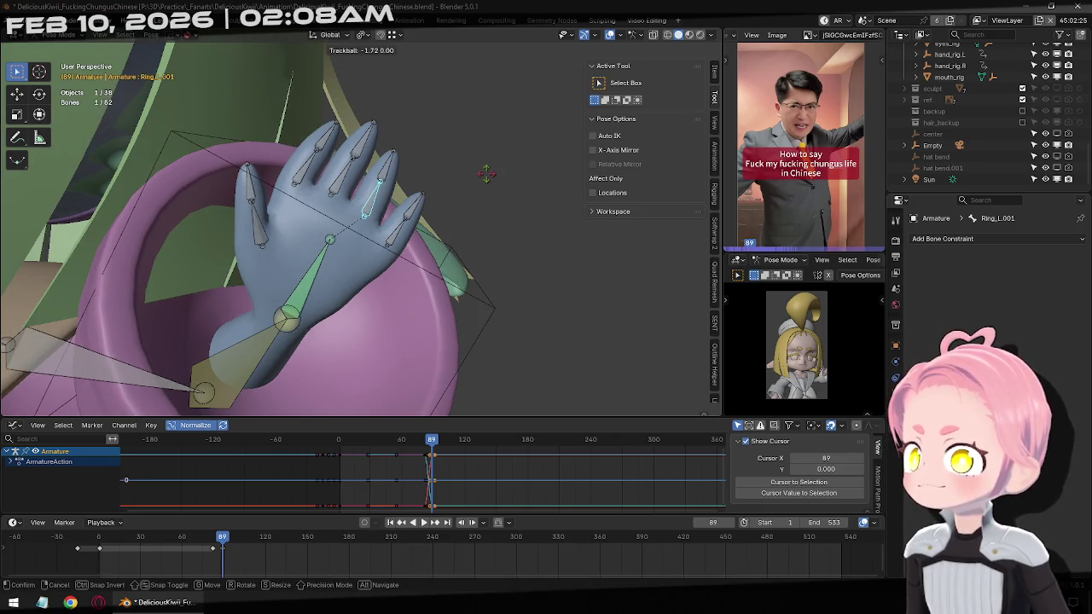
key(z)
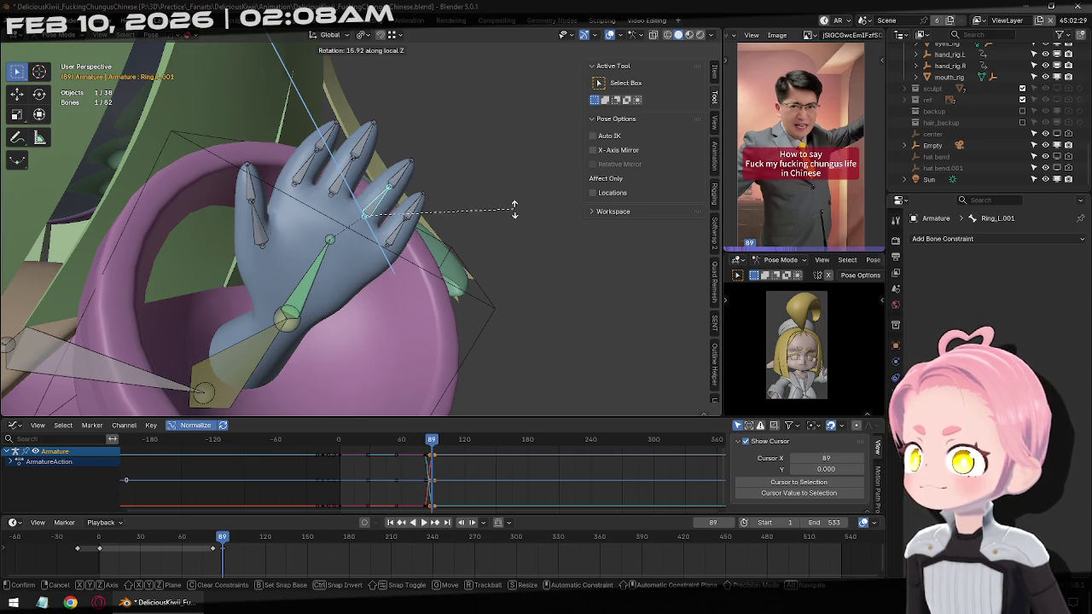
click(514, 214)
Spread the middle finger and the index finger (9.73 degrees) around local Z.
click(341, 179)
key(r)
key(z)
key(z)
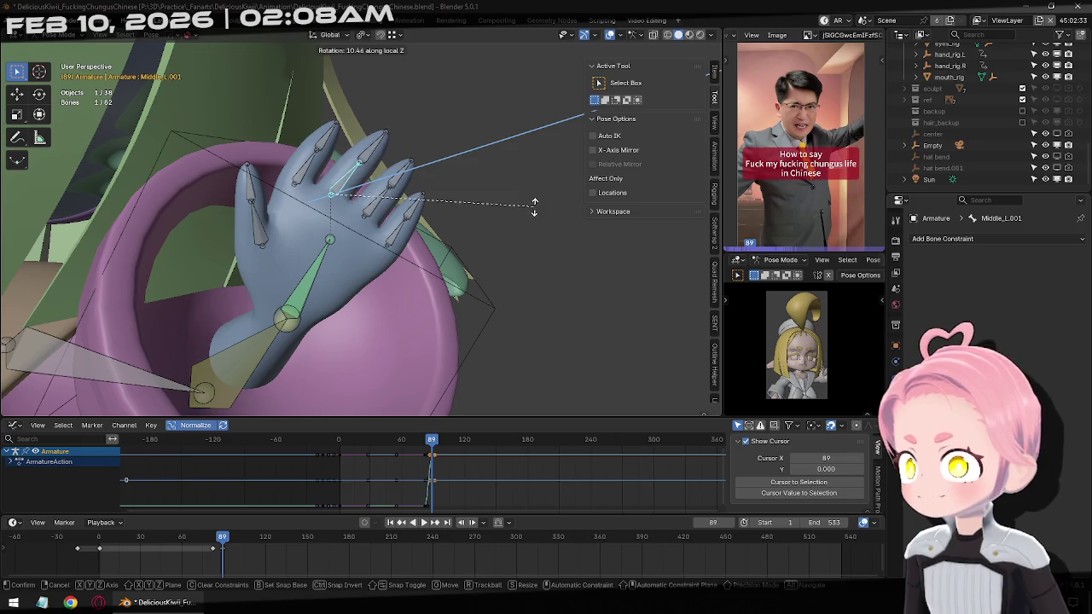
click(540, 212)
click(310, 171)
key(r)
key(z)
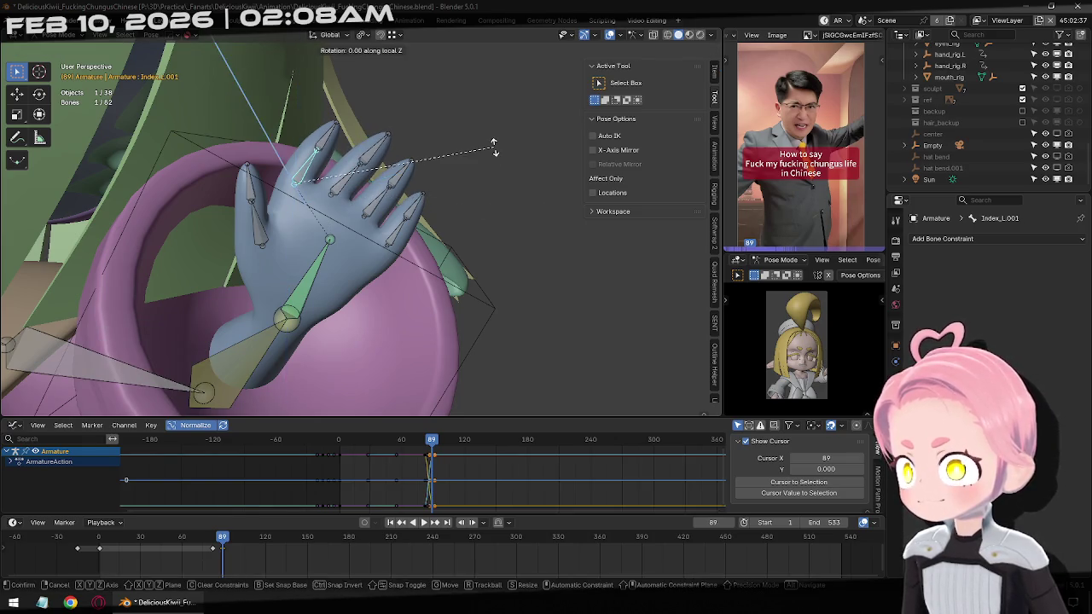
key(z)
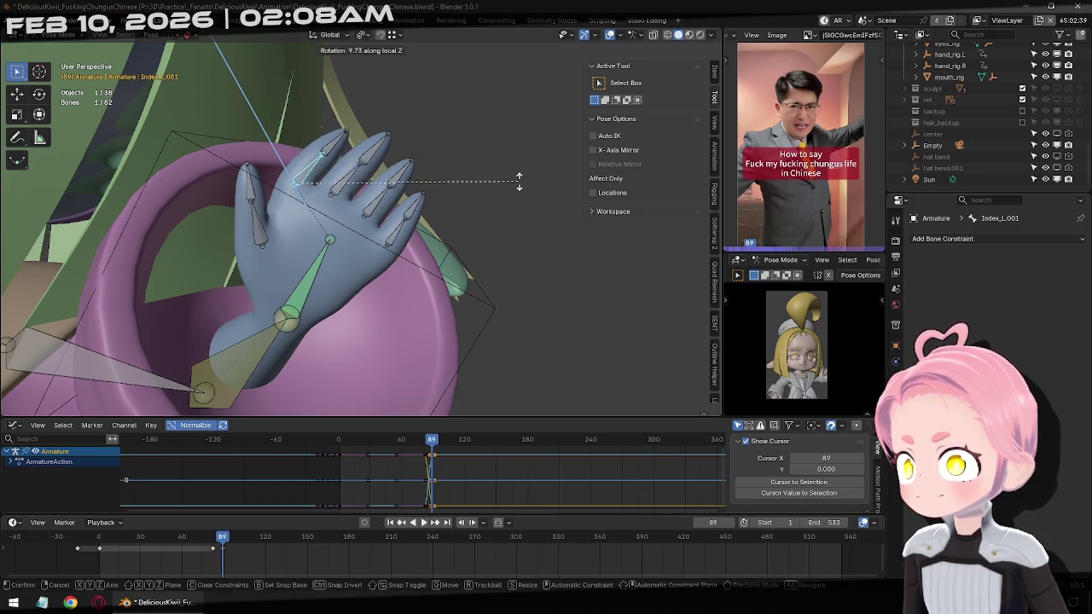
click(520, 186)
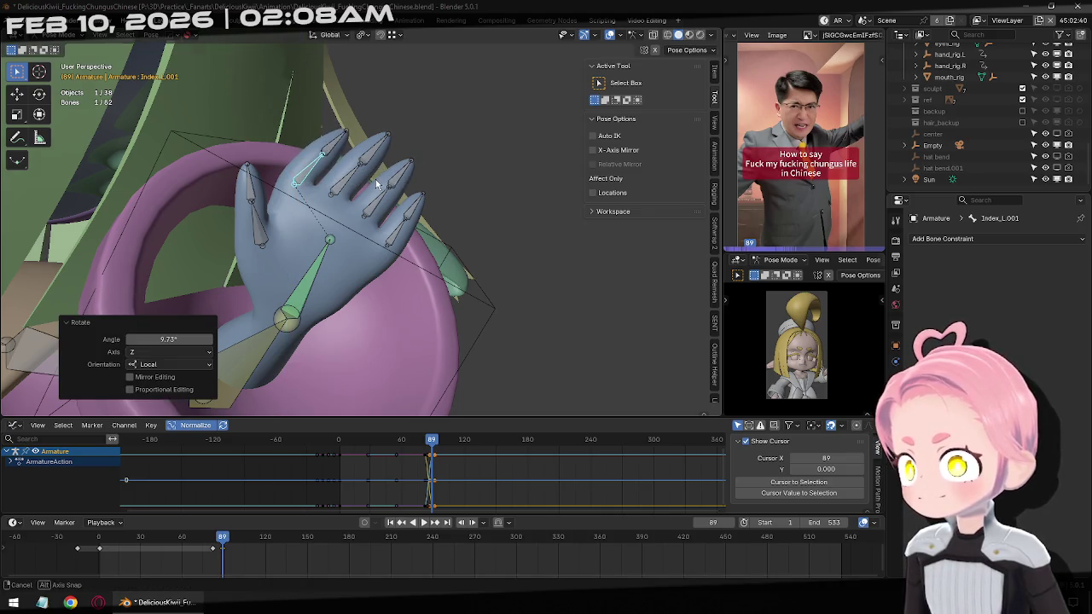
Paint-select all the finger and thumb bones of the left hand.
middle_drag(392, 184, 401, 213)
key(c)
drag(358, 154, 410, 239)
drag(278, 213, 286, 153)
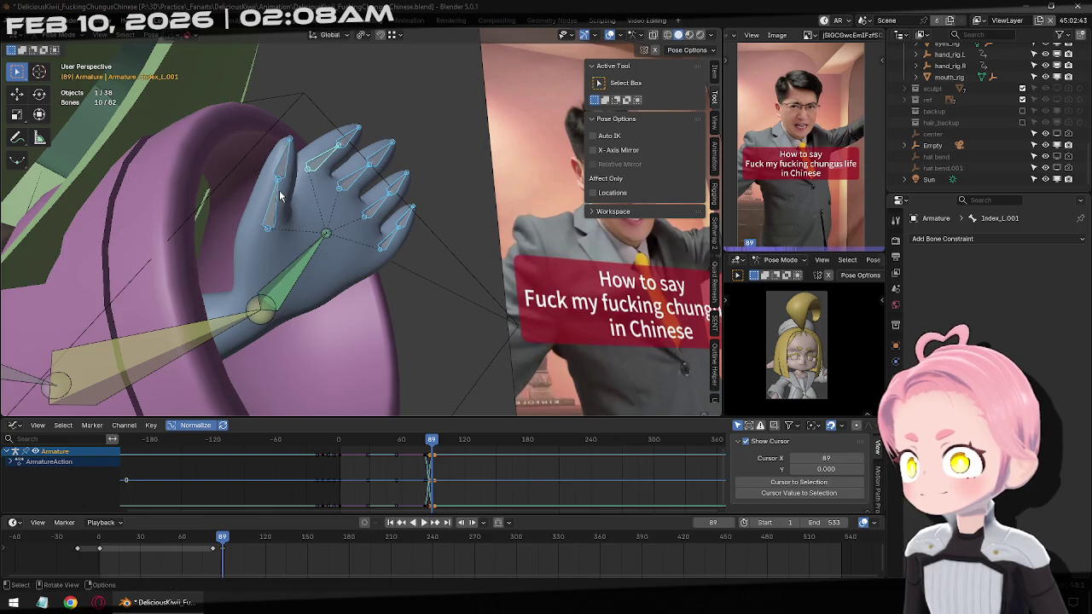
key(Escape)
middle_drag(393, 205, 409, 246)
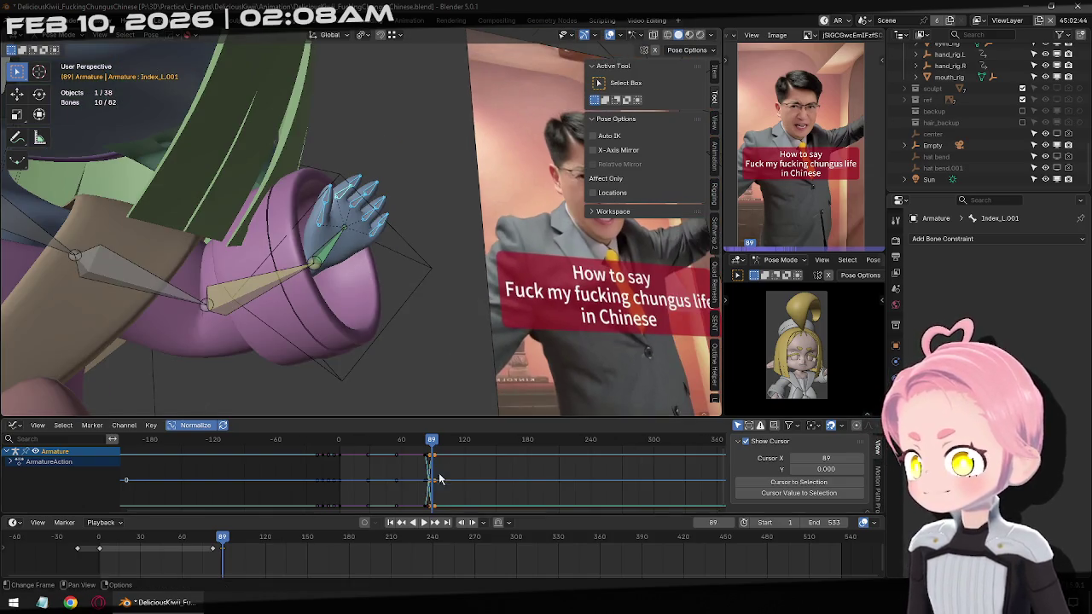
Play the animation from frame 82, step frames in Front Orthographic view, and select Hand_L.
click(403, 528)
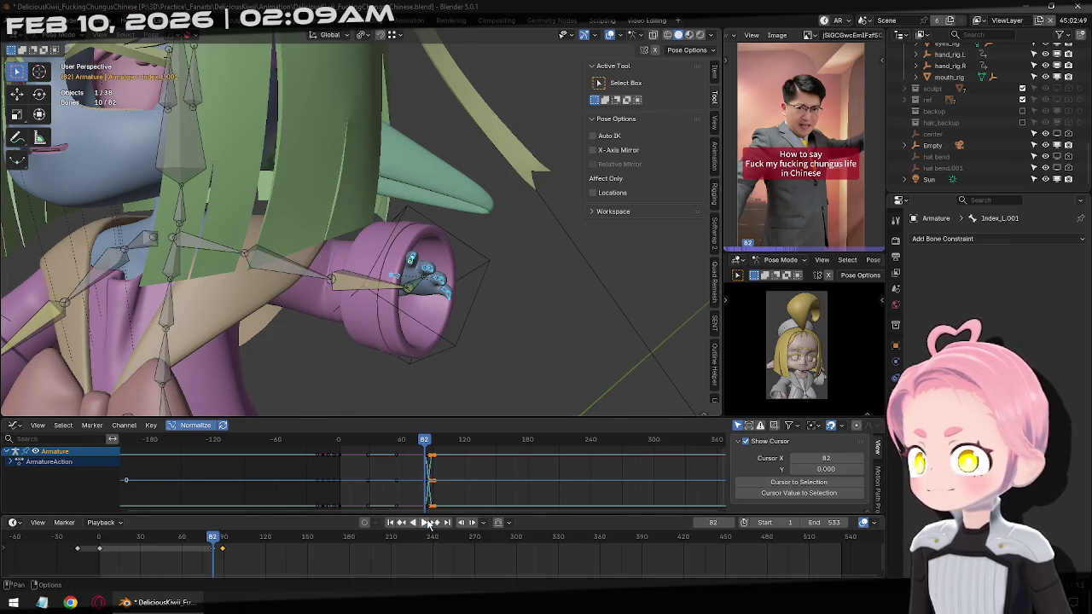
click(427, 523)
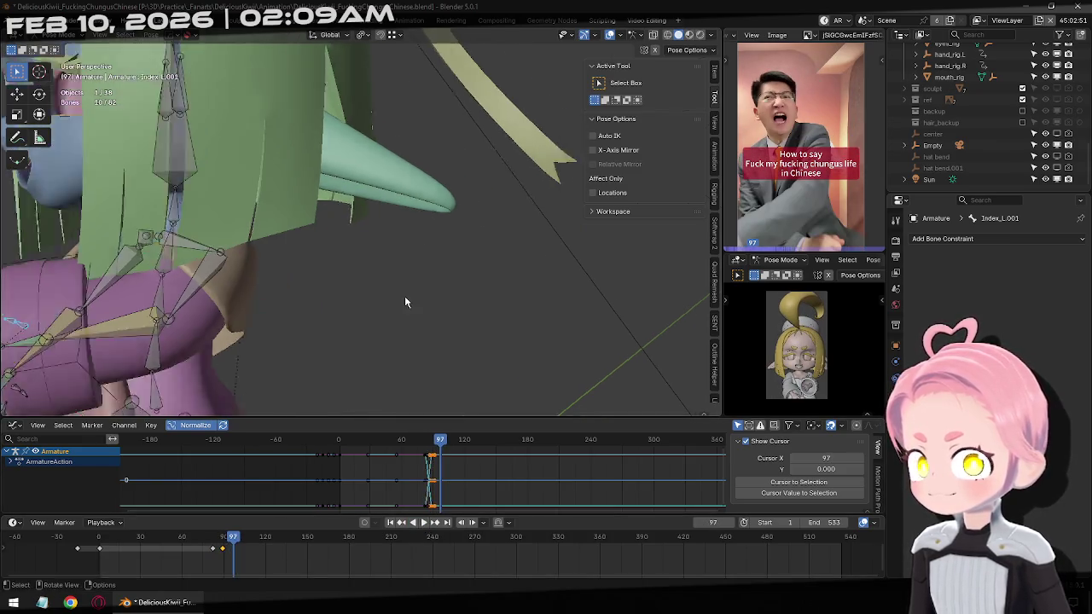
scroll(384, 281, down, 5)
key(Left)
key(Left)
key(Left)
key(KP_1)
key(Right)
key(Right)
key(Right)
key(Left)
key(Left)
key(Left)
key(Left)
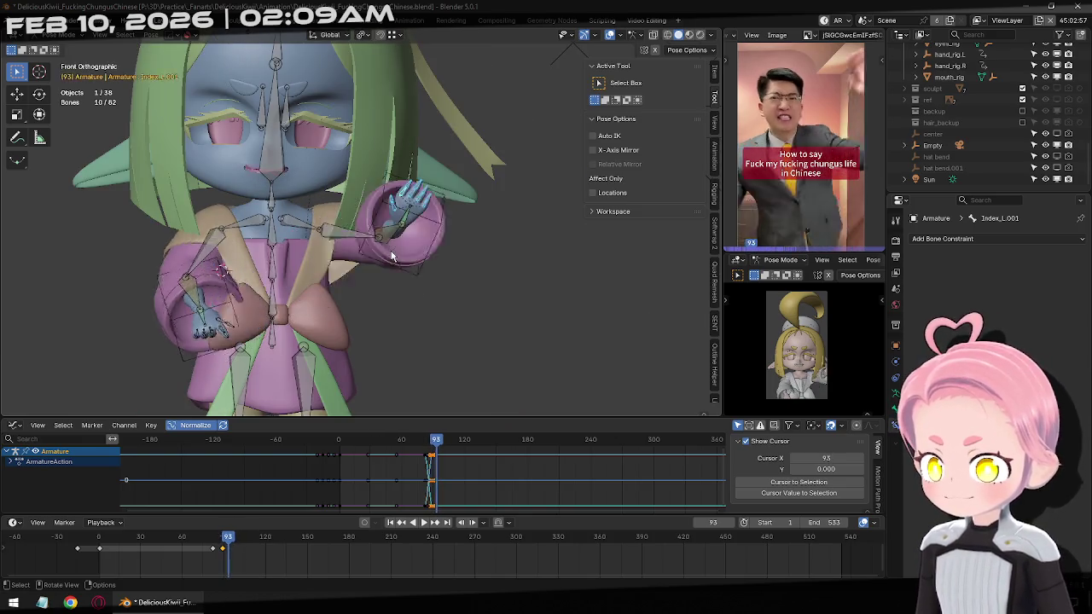
key(Left)
key(Left)
key(Left)
click(422, 228)
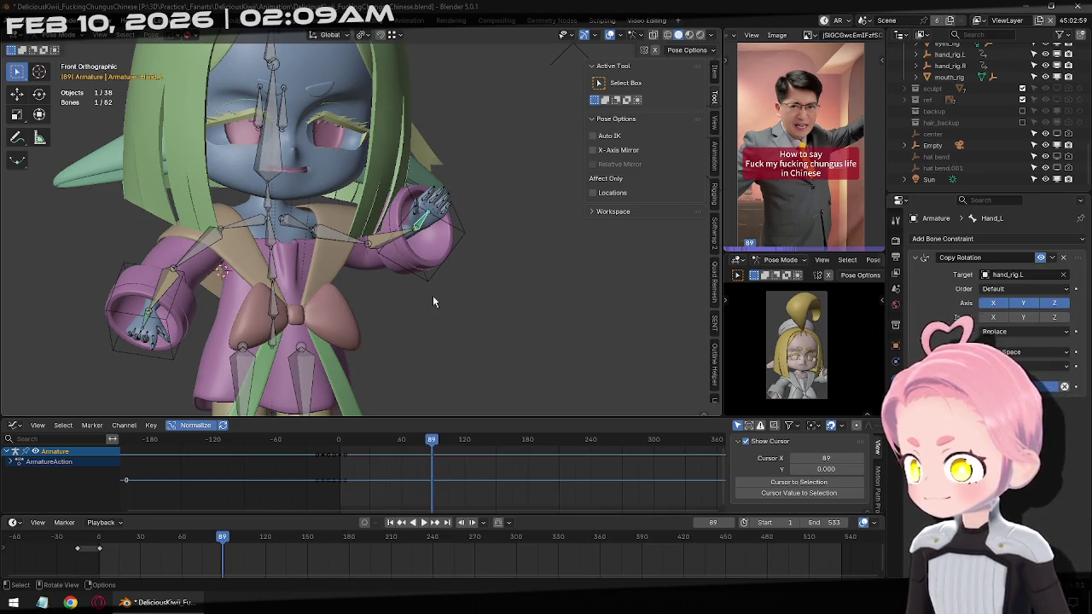
key(Right)
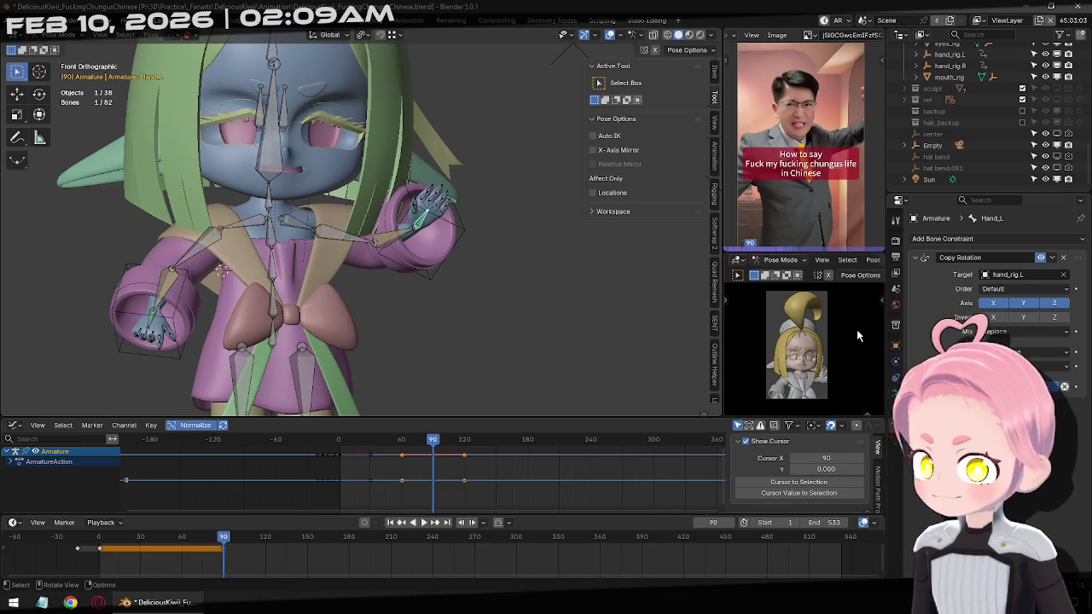
shift+middle_drag(522, 254, 544, 216)
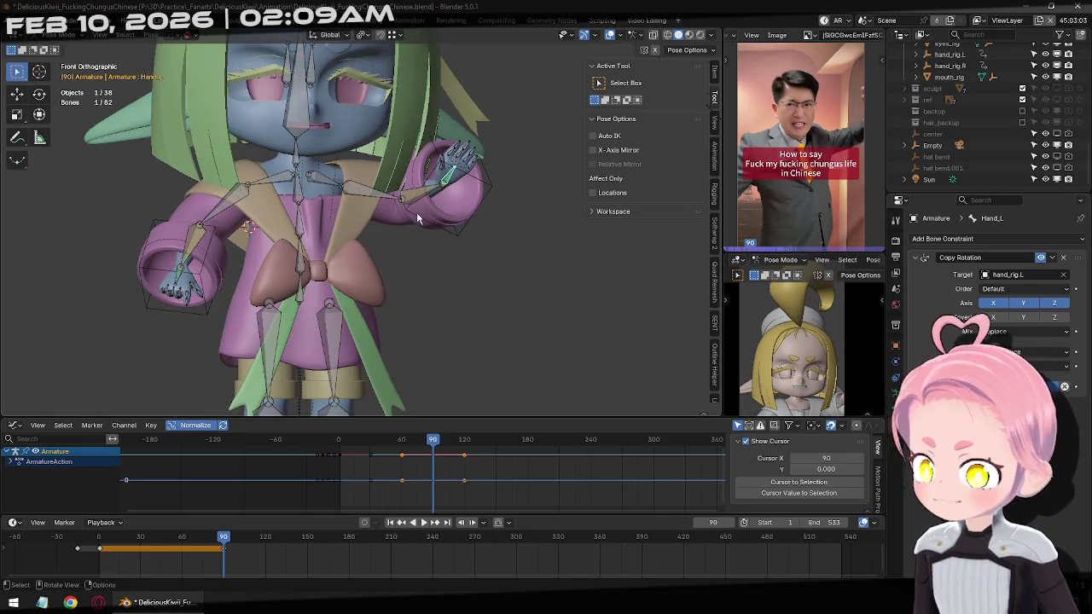
key(Left)
key(Left)
key(Left)
key(Right)
key(Right)
key(Right)
key(Right)
key(Right)
key(Right)
key(Right)
key(Right)
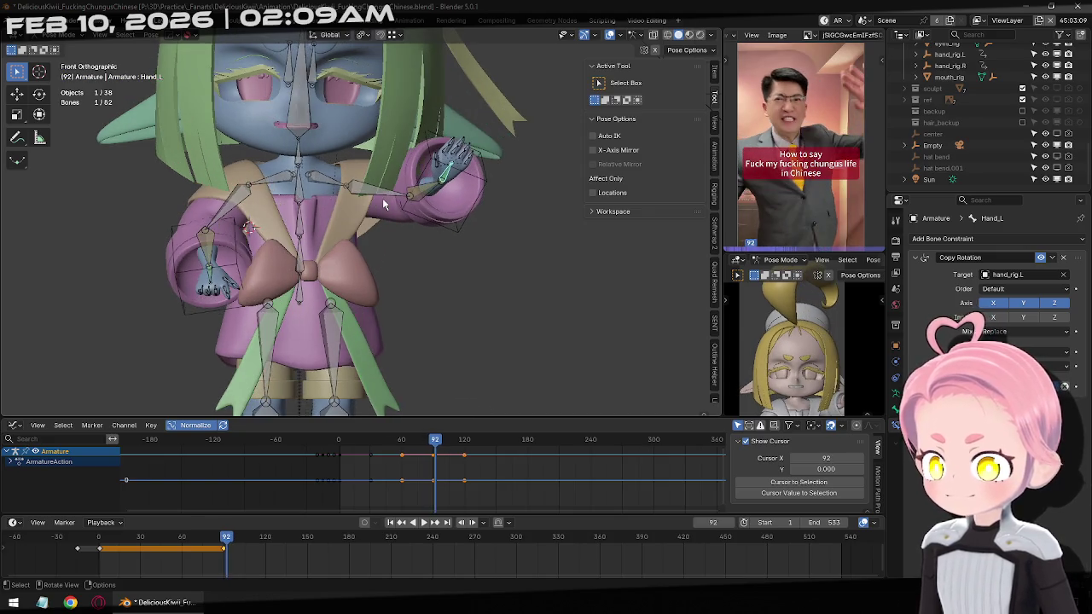
key(Right)
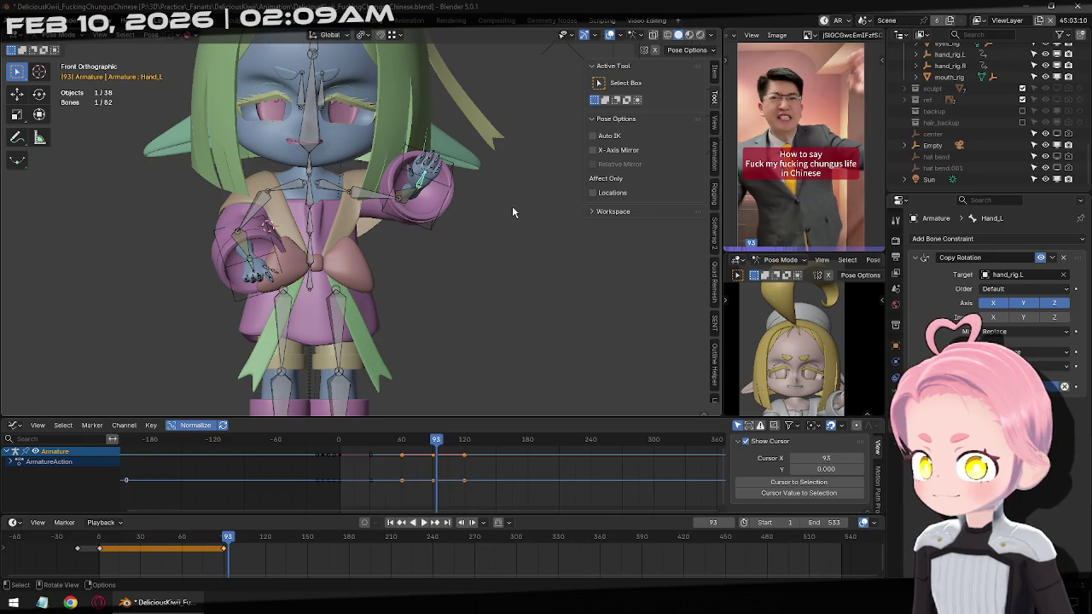
key(s)
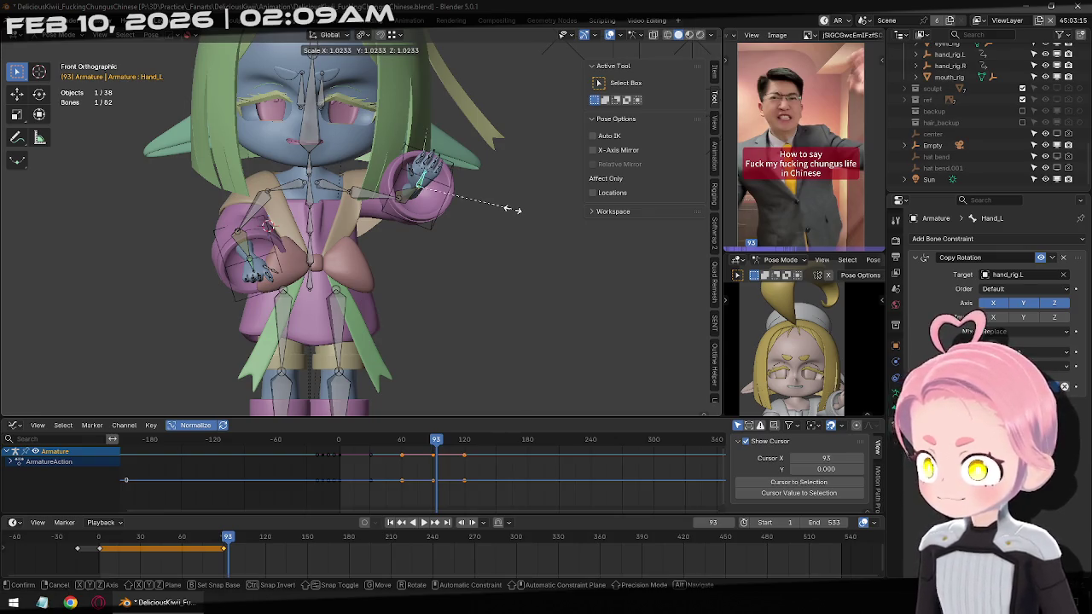
key(2)
key(Return)
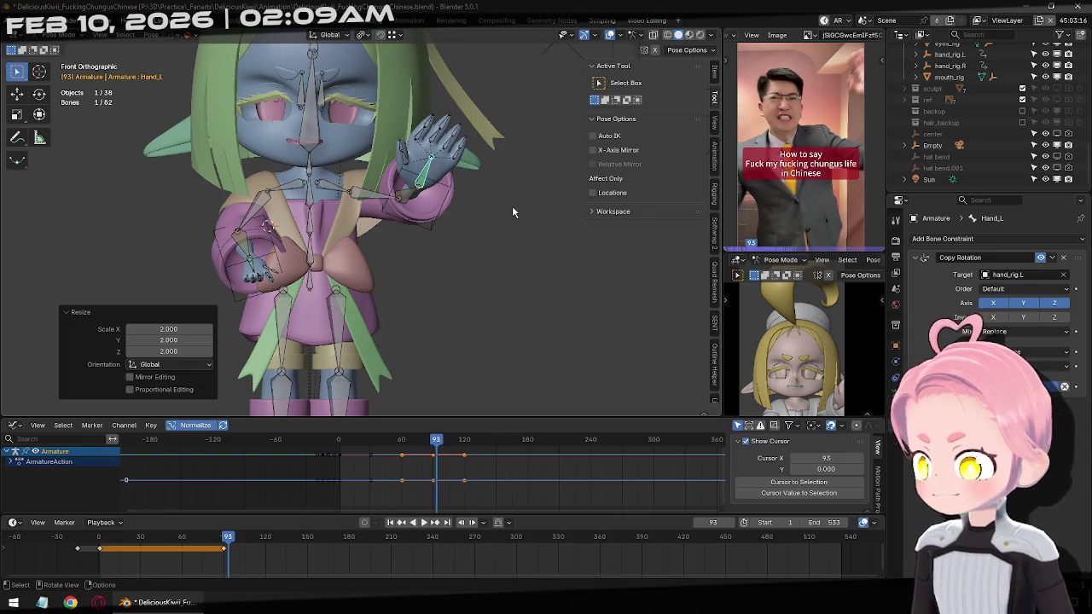
key(ctrl+z)
key(Right)
scroll(511, 205, down, 1)
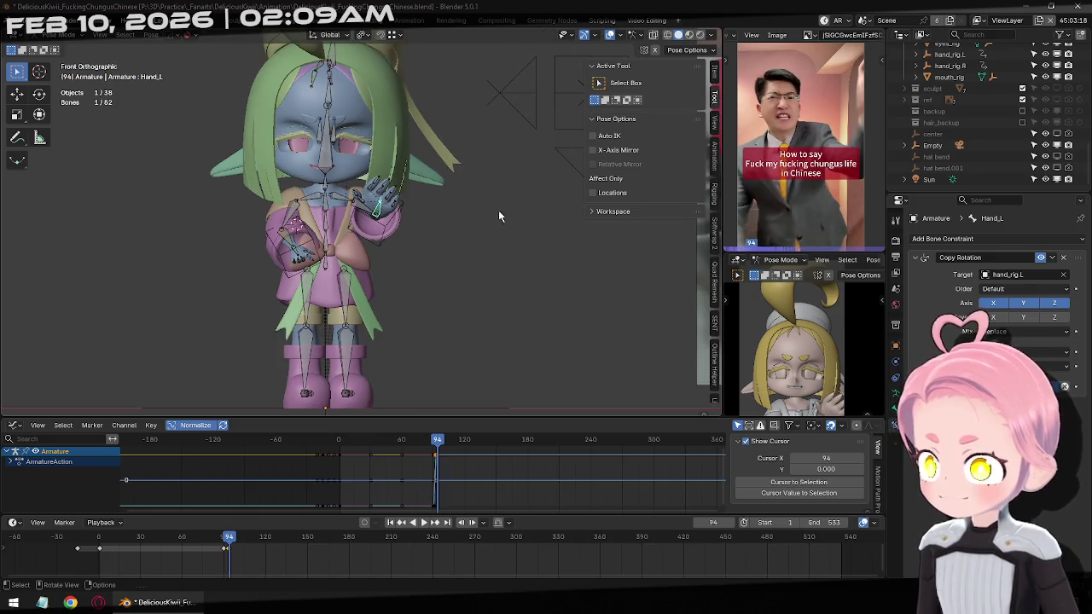
scroll(503, 214, up, 2)
key(s)
key(3)
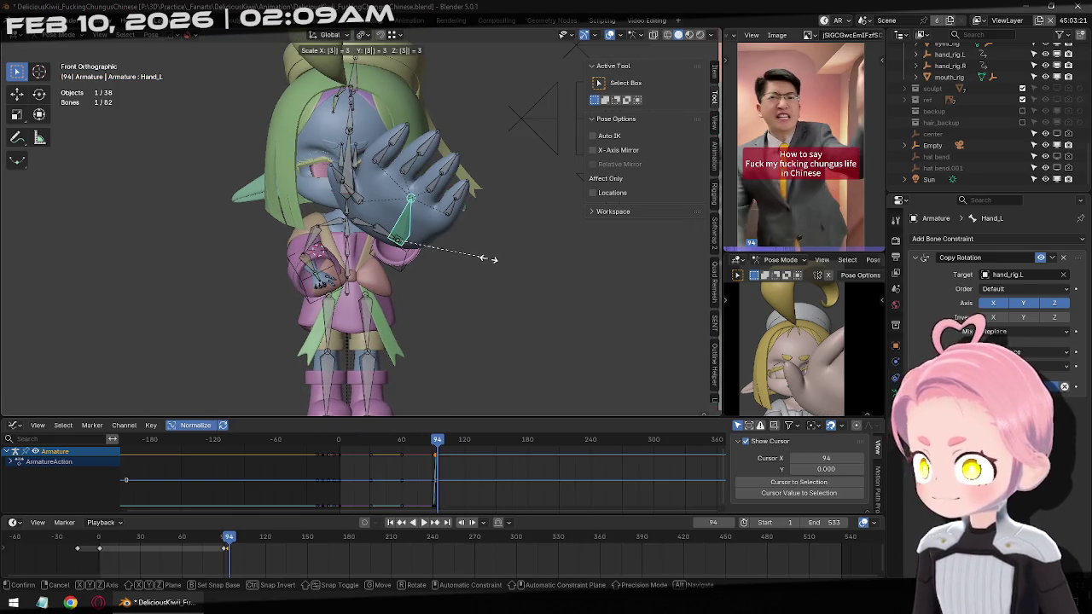
key(Escape)
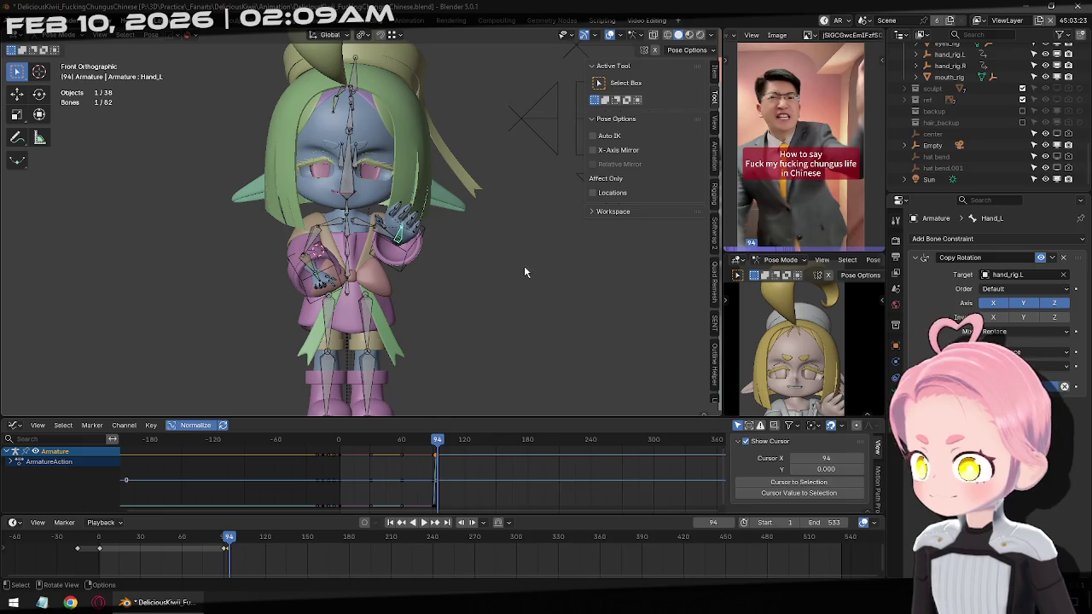
key(s)
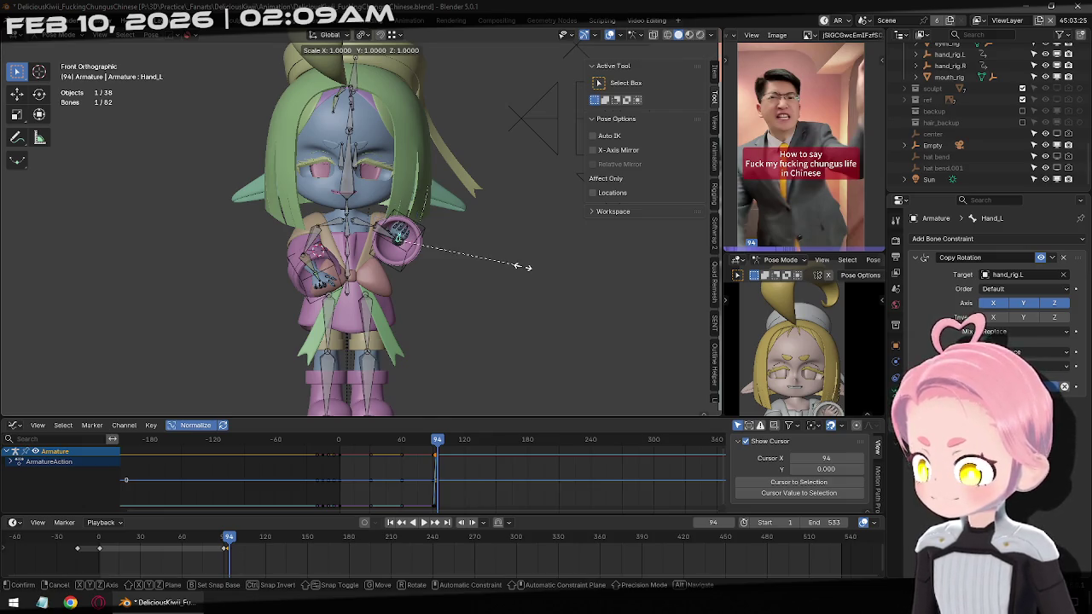
key(3)
click(524, 270)
scroll(507, 263, down, 1)
scroll(507, 264, down, 1)
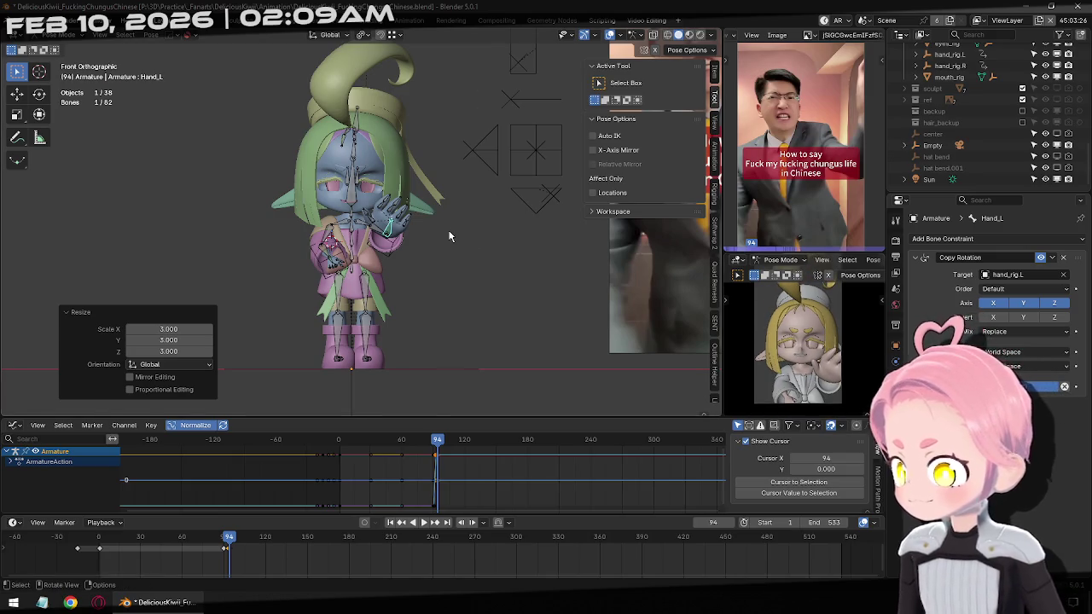
key(ctrl+z)
key(Right)
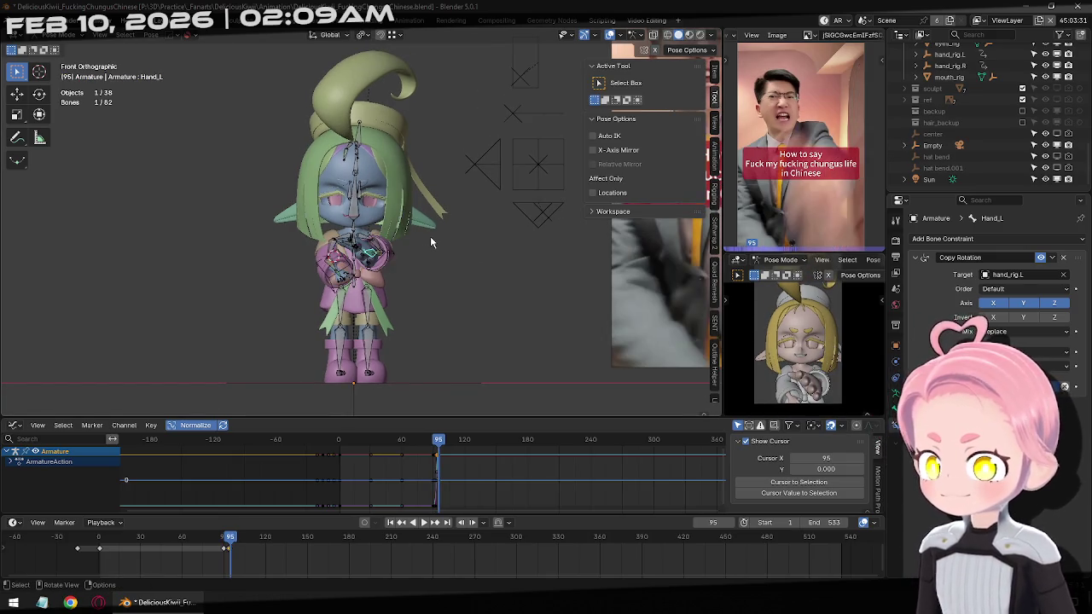
key(Right)
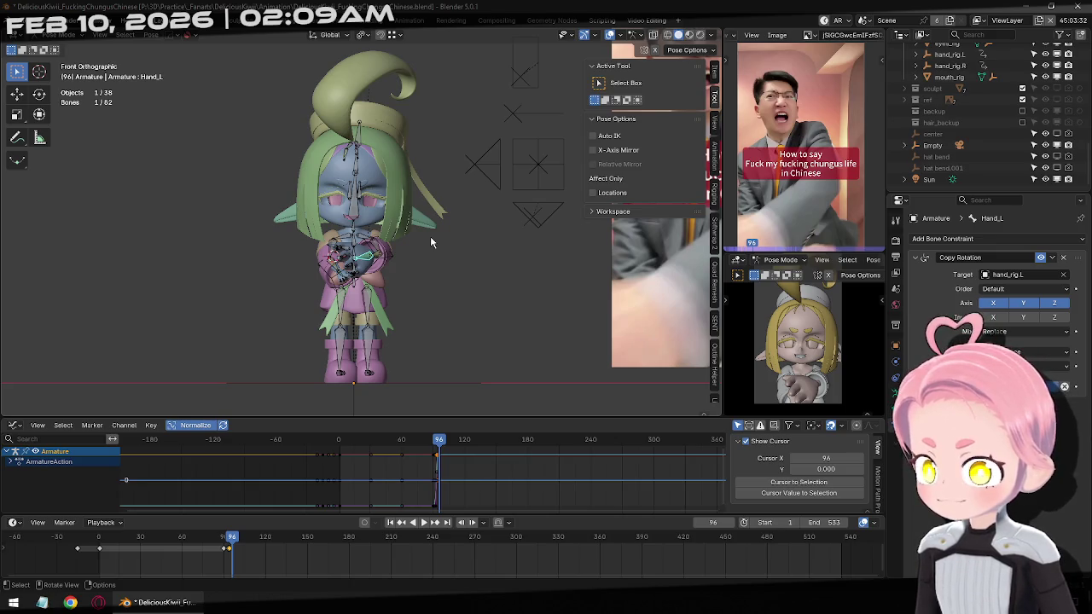
key(Right)
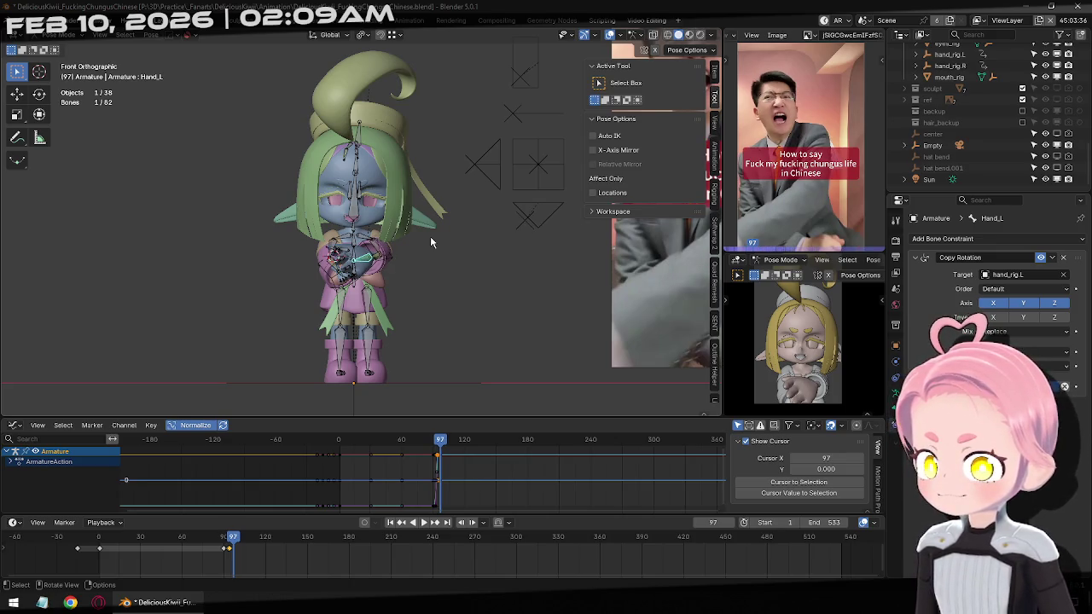
key(Left)
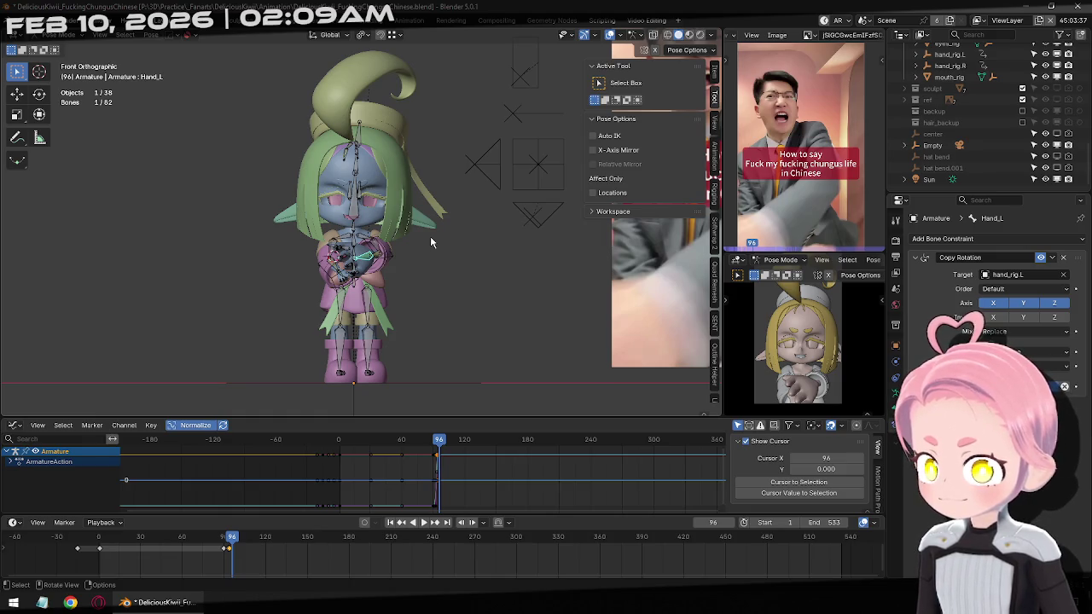
key(Right)
key(Right)
key(Right)
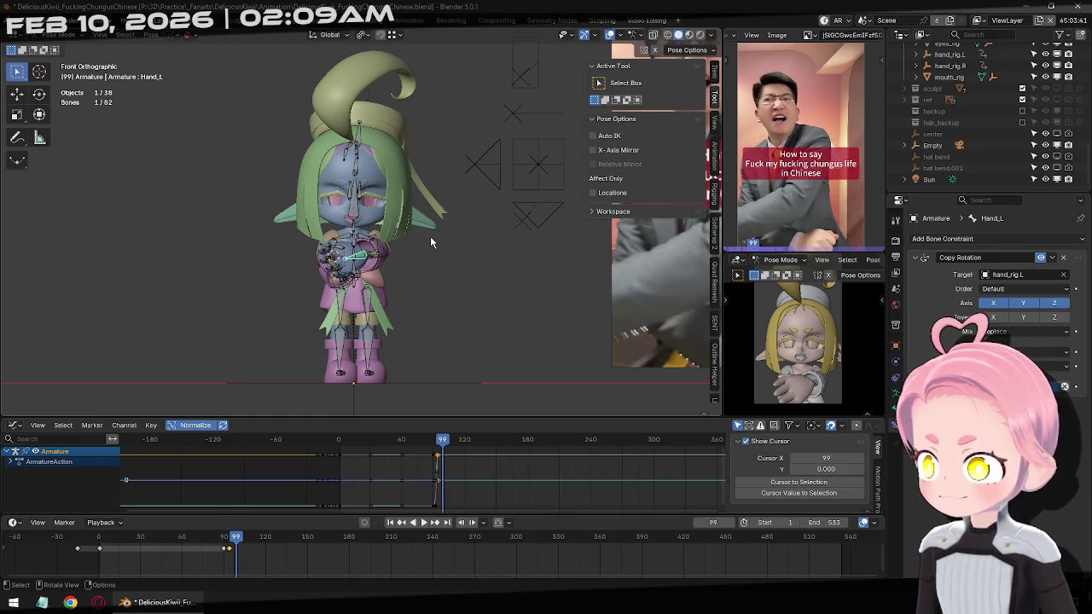
key(Left)
key(Left)
key(Left)
key(Left)
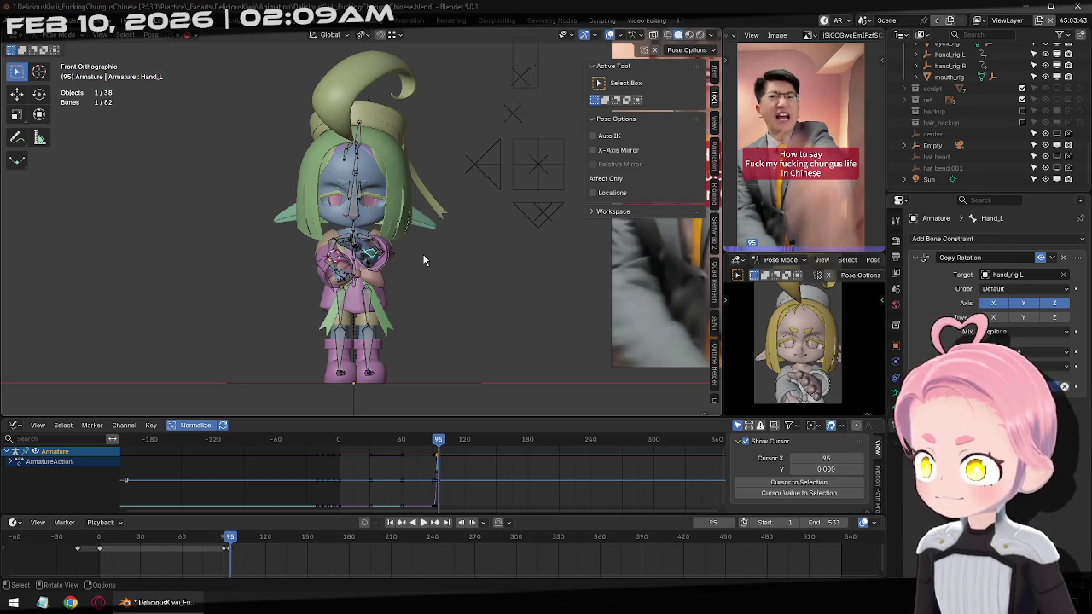
scroll(429, 264, up, 5)
shift+middle_drag(467, 288, 478, 273)
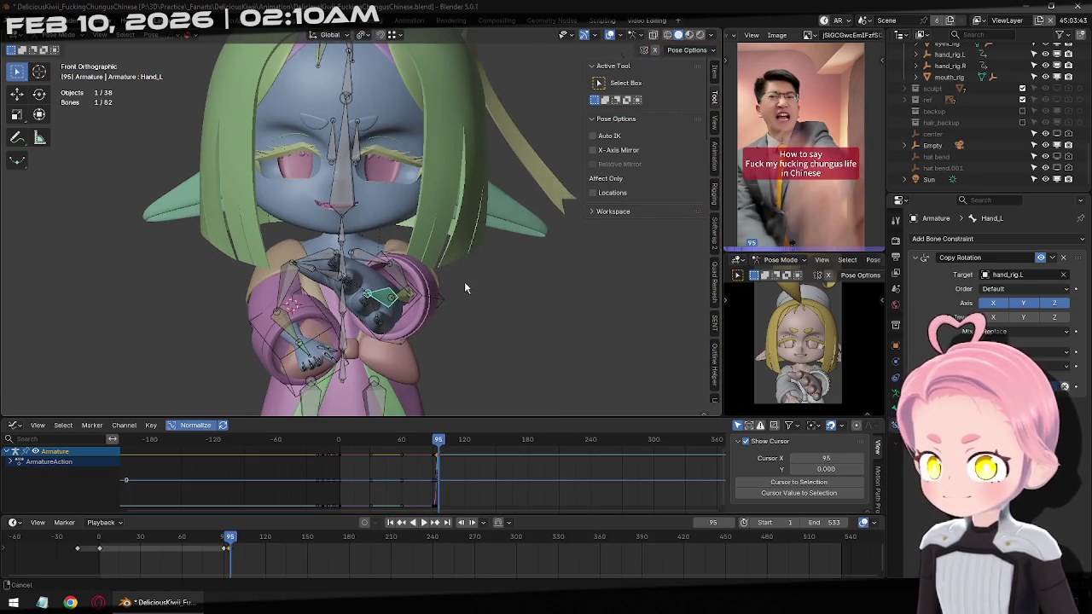
At frame 95, rotate hand_rig.L to about 6.67°, -44.46°, -196.54°, then resume posing the armature.
key(ctrl+Tab)
click(440, 288)
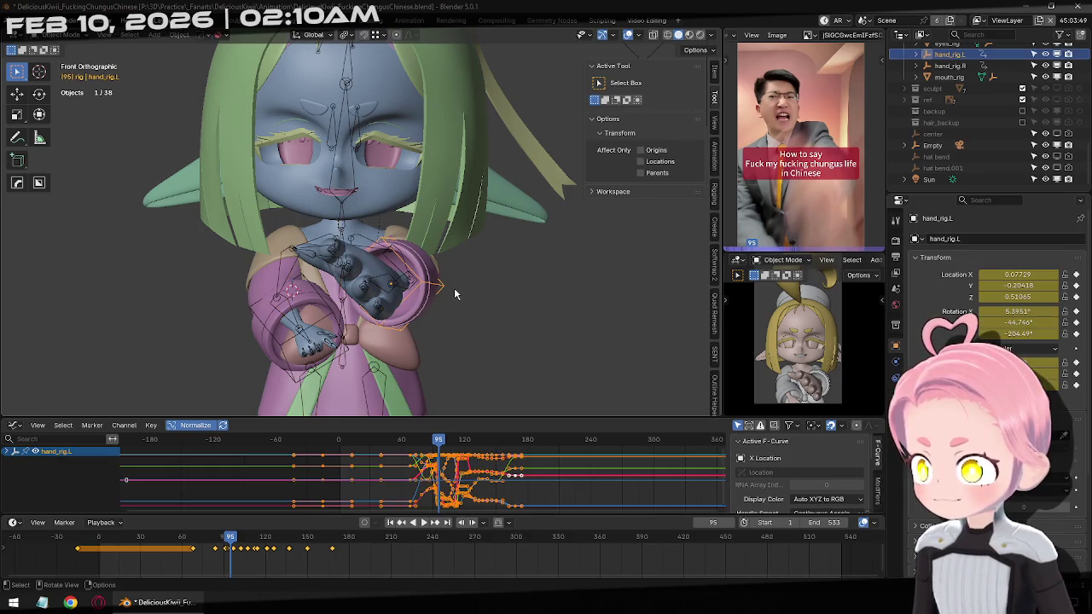
click(403, 523)
click(435, 523)
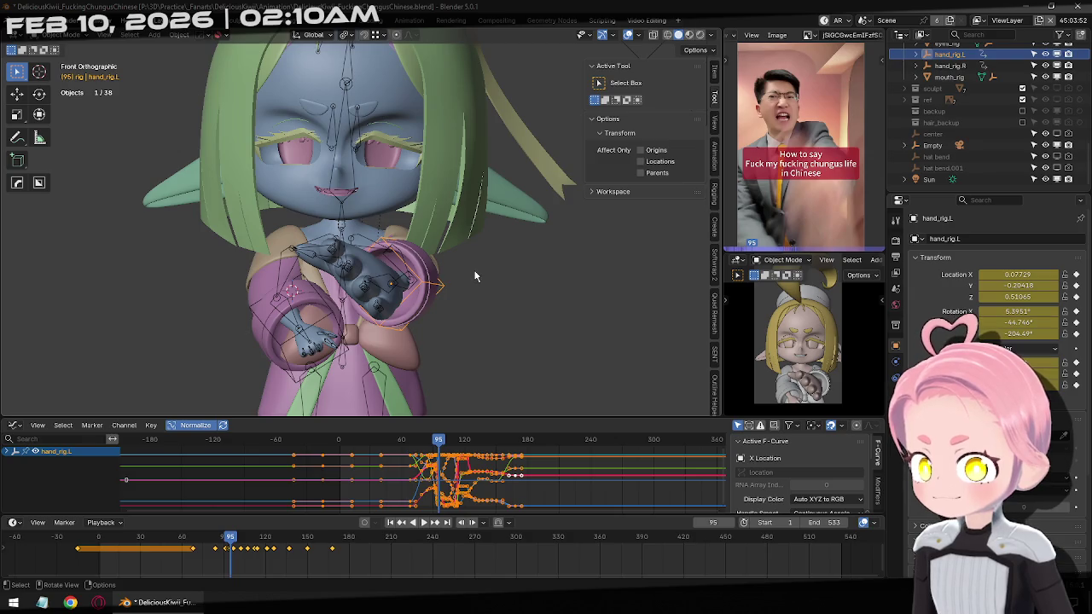
key(r)
key(r)
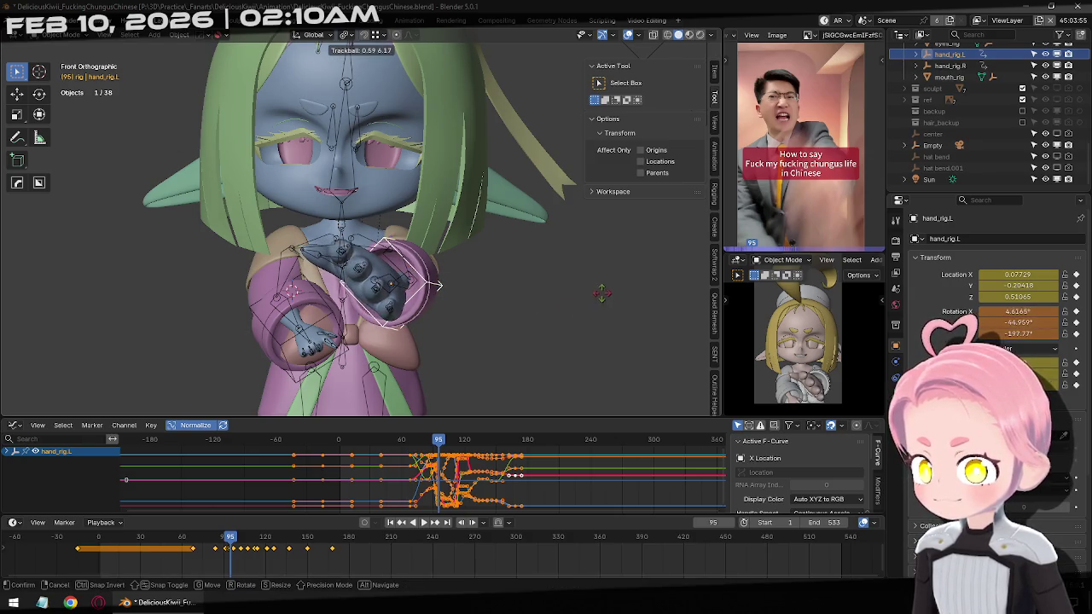
click(437, 286)
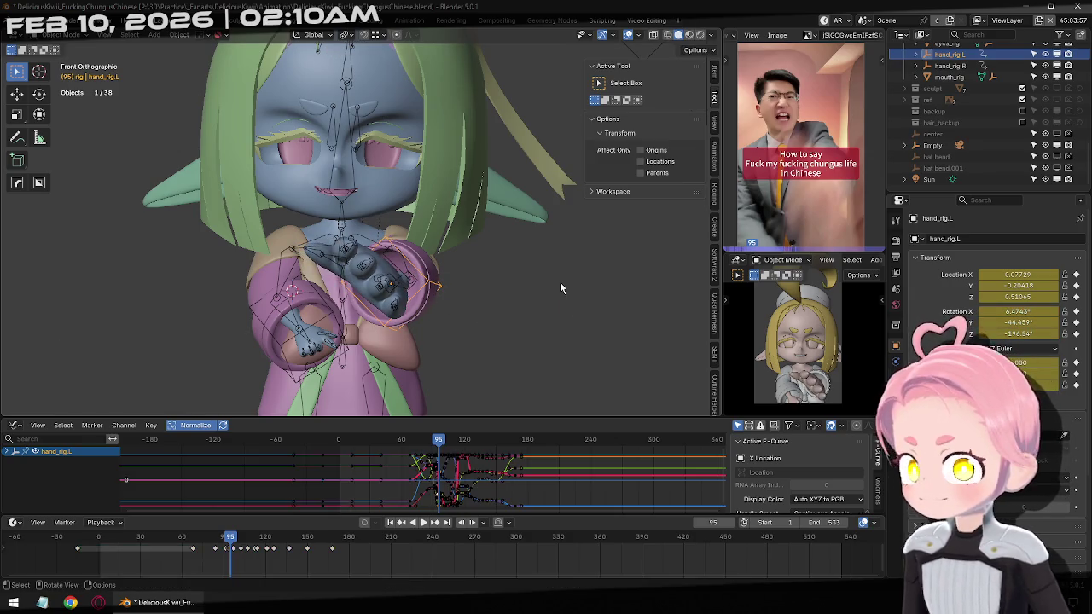
click(401, 288)
key(ctrl+Tab)
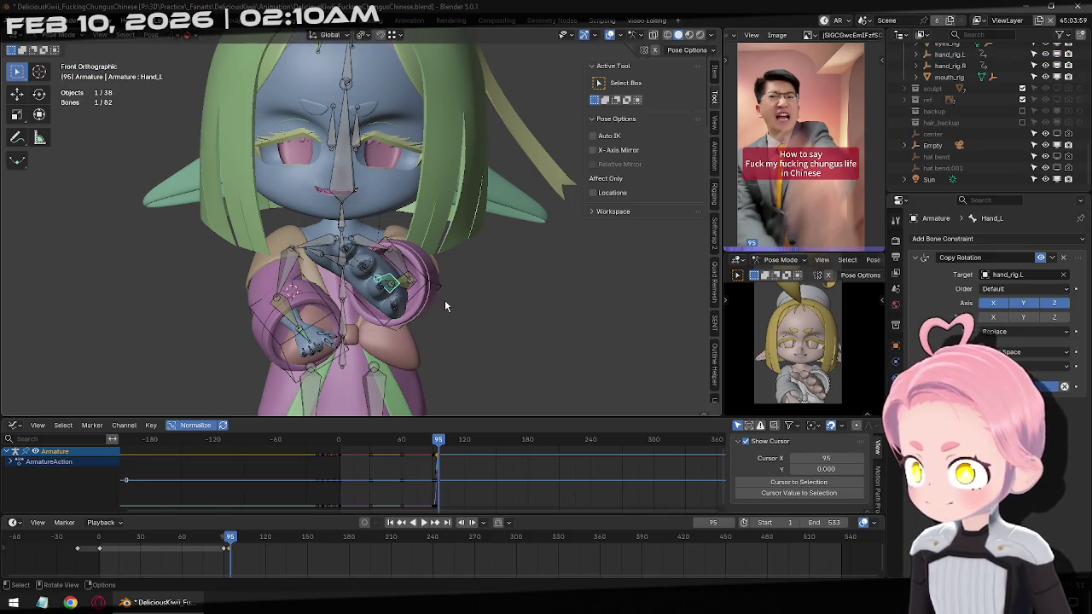
Step back and forth through frames 94–97 comparing the hand pose with the reference.
key(Right)
key(Left)
key(Right)
key(Left)
key(Right)
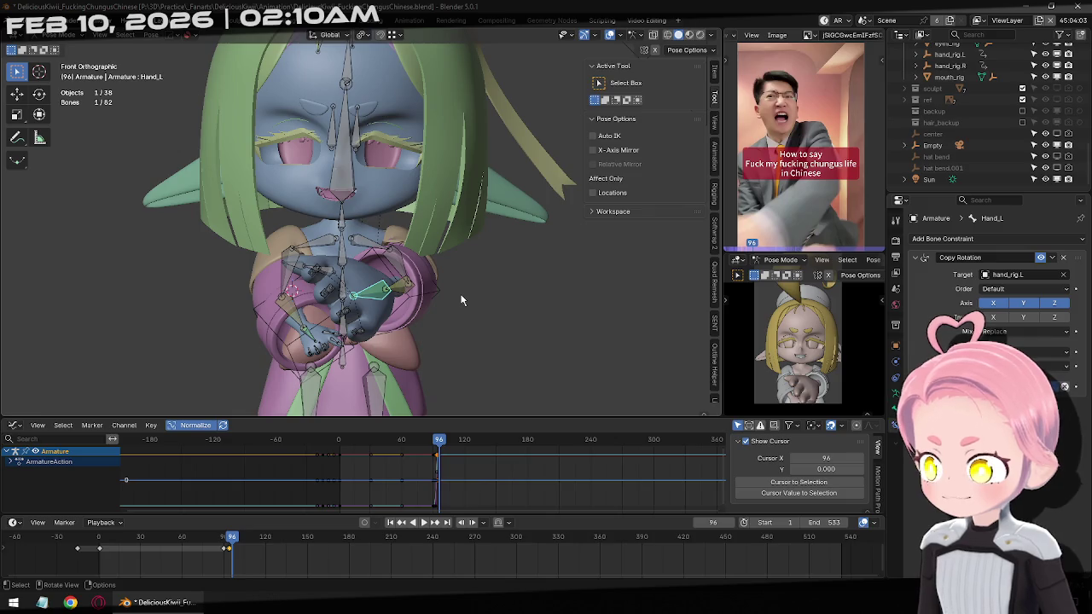
key(Left)
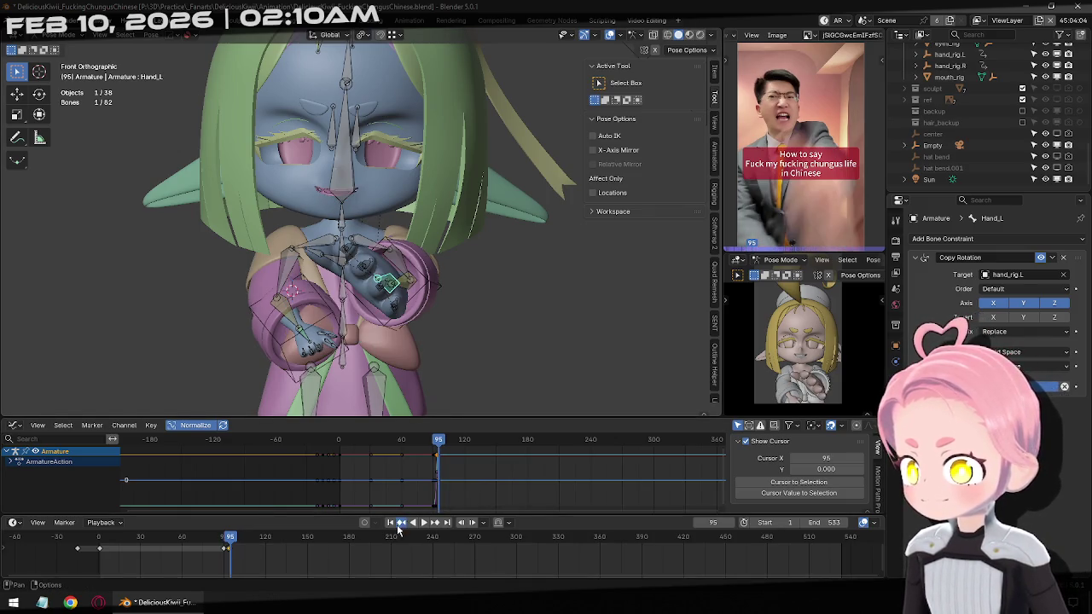
key(Left)
key(Left)
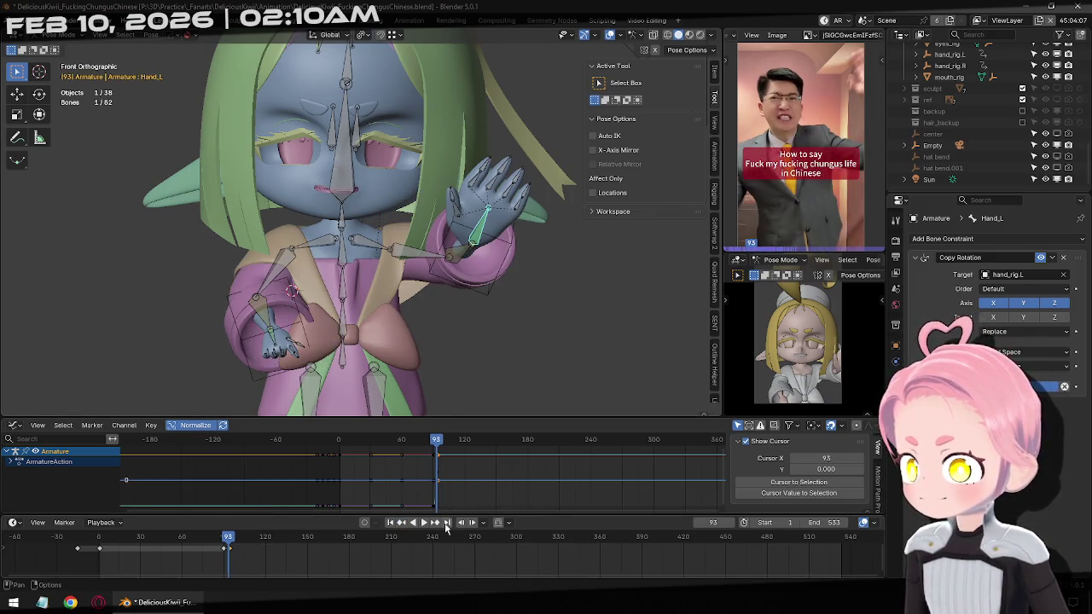
click(434, 522)
click(434, 522)
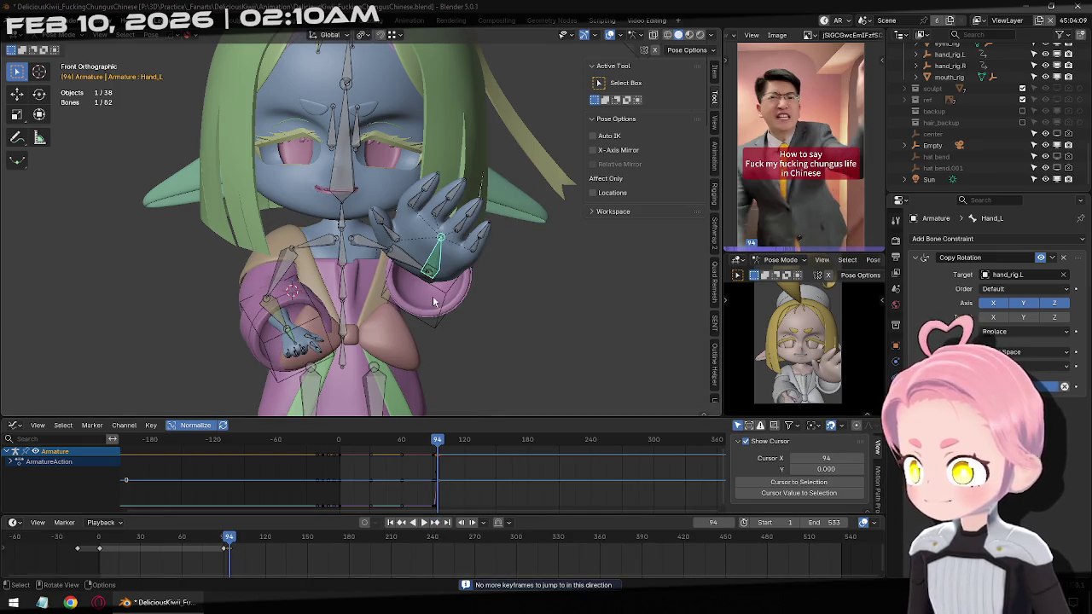
key(Left)
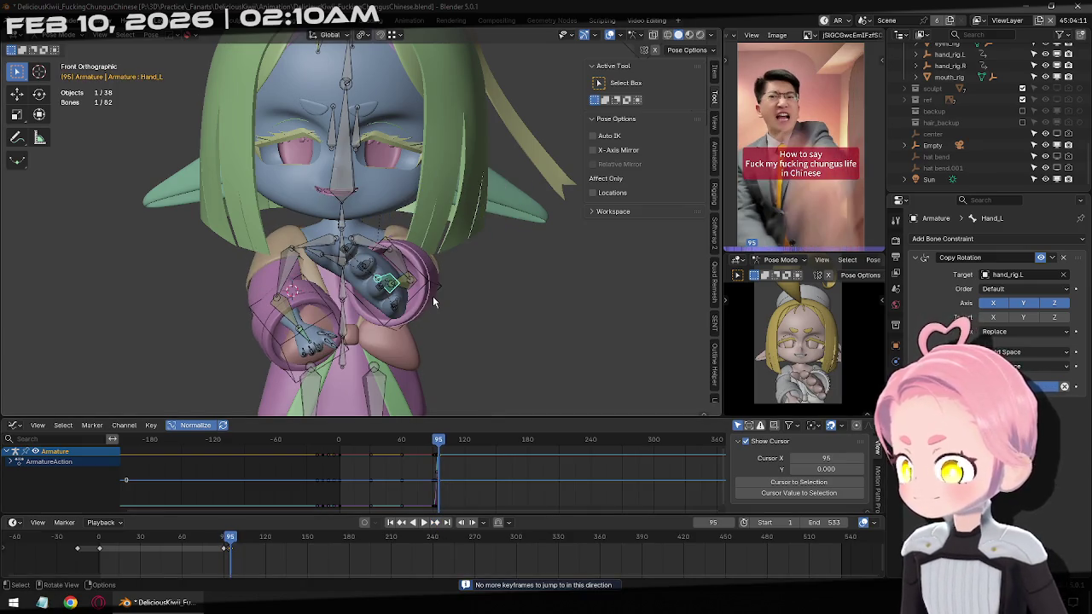
key(Right)
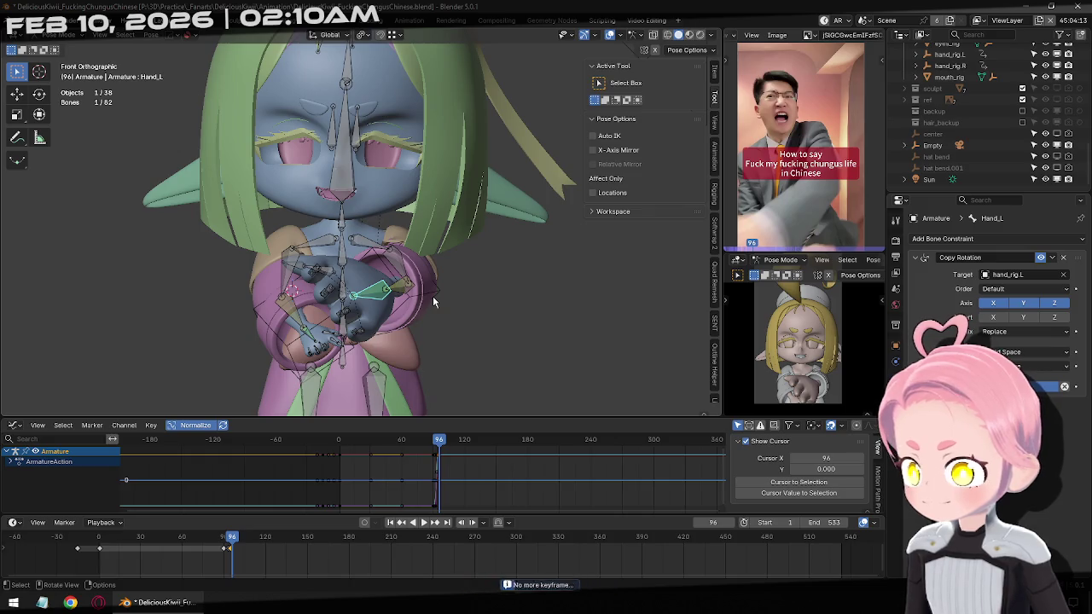
key(Right)
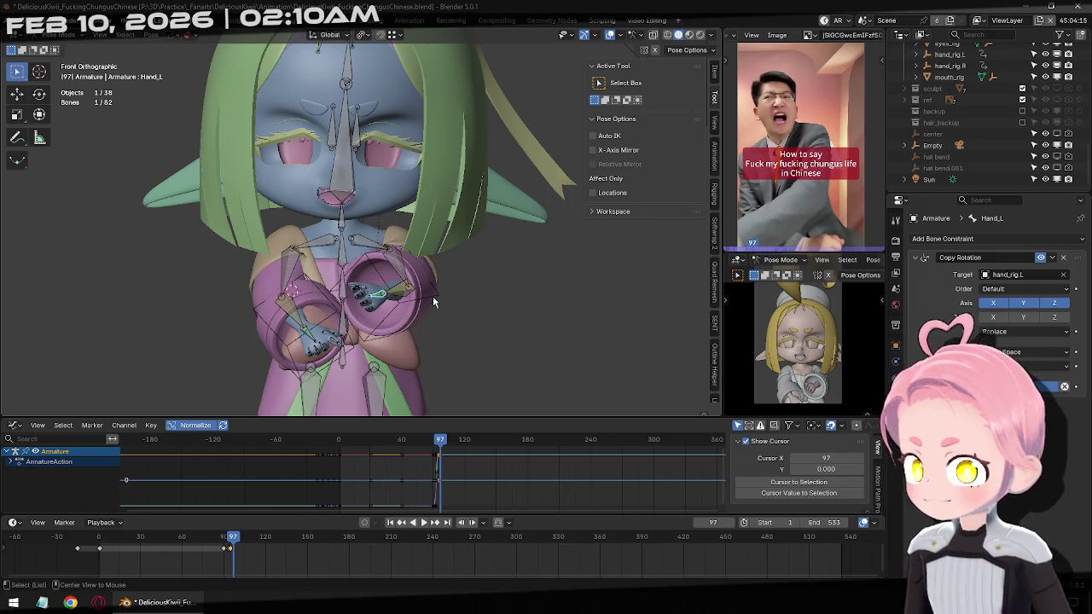
Scale the hand bones at frame 97, then clear the hand's rotation at frame 99.
key(s)
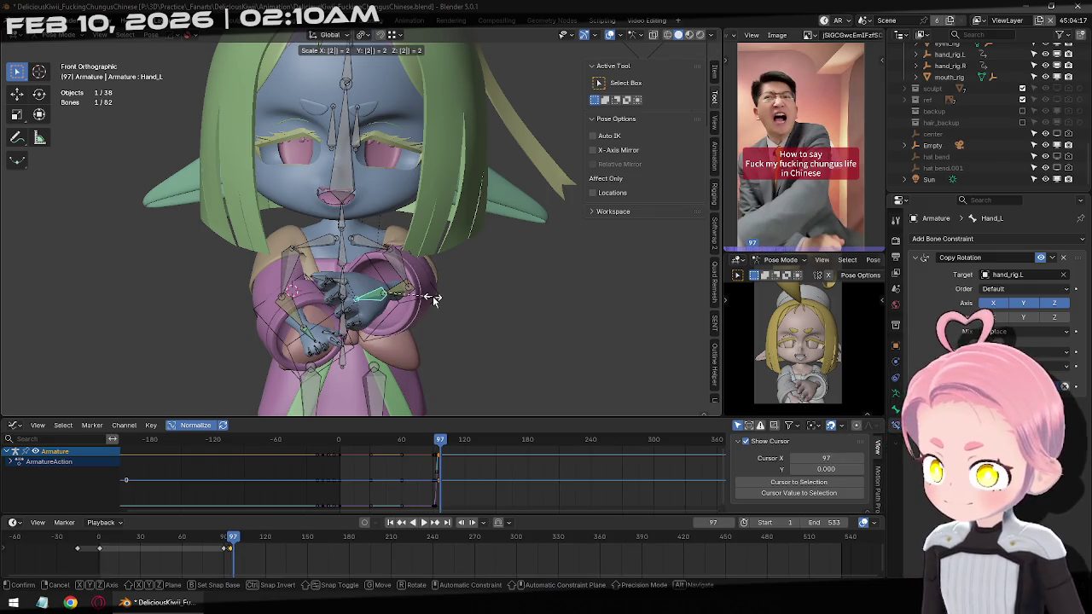
click(432, 294)
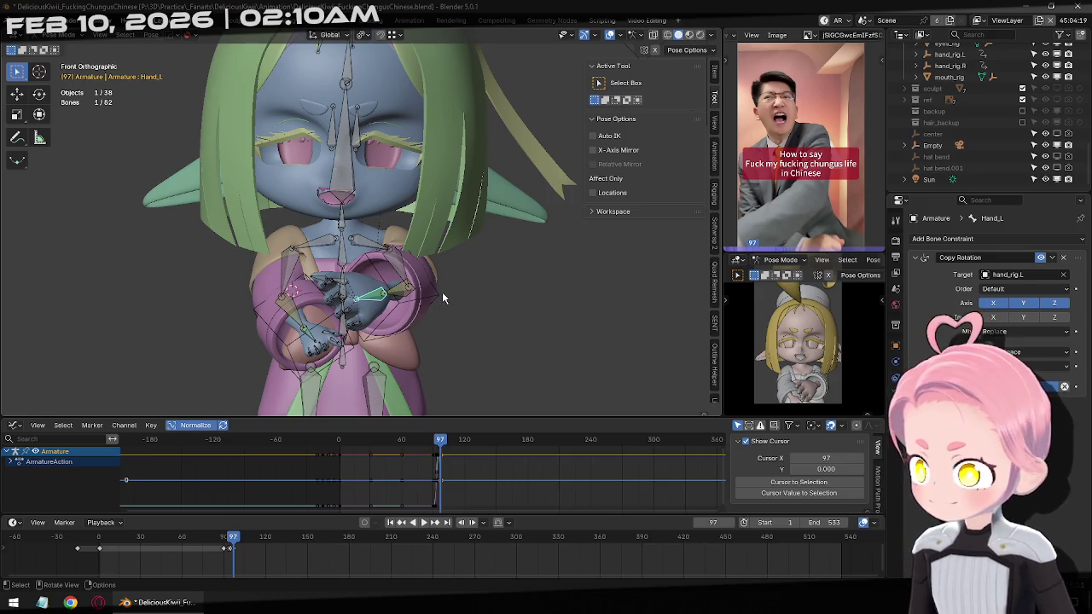
key(Right)
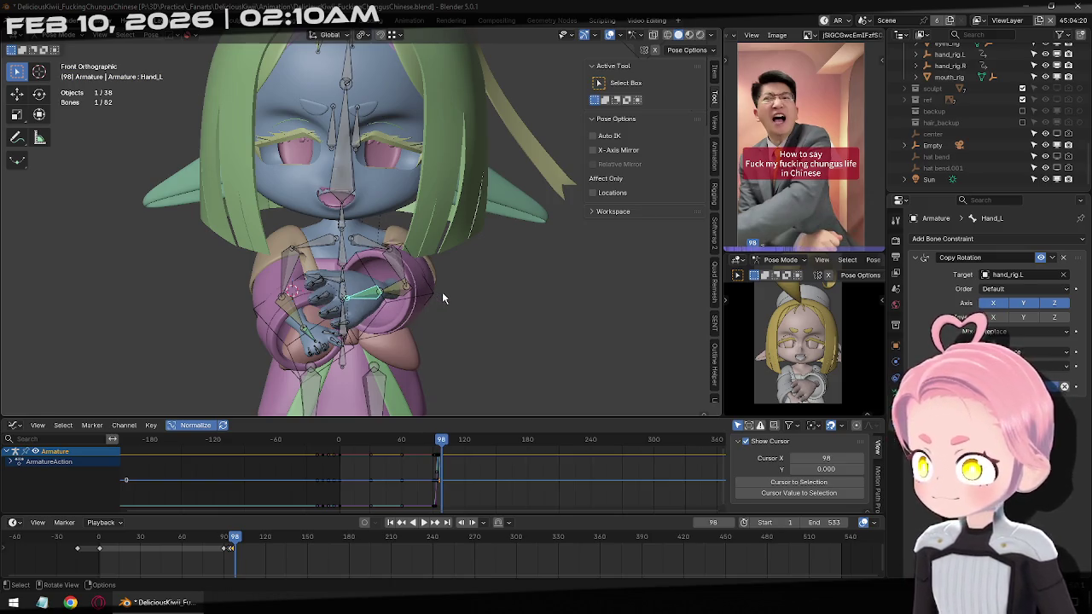
key(Right)
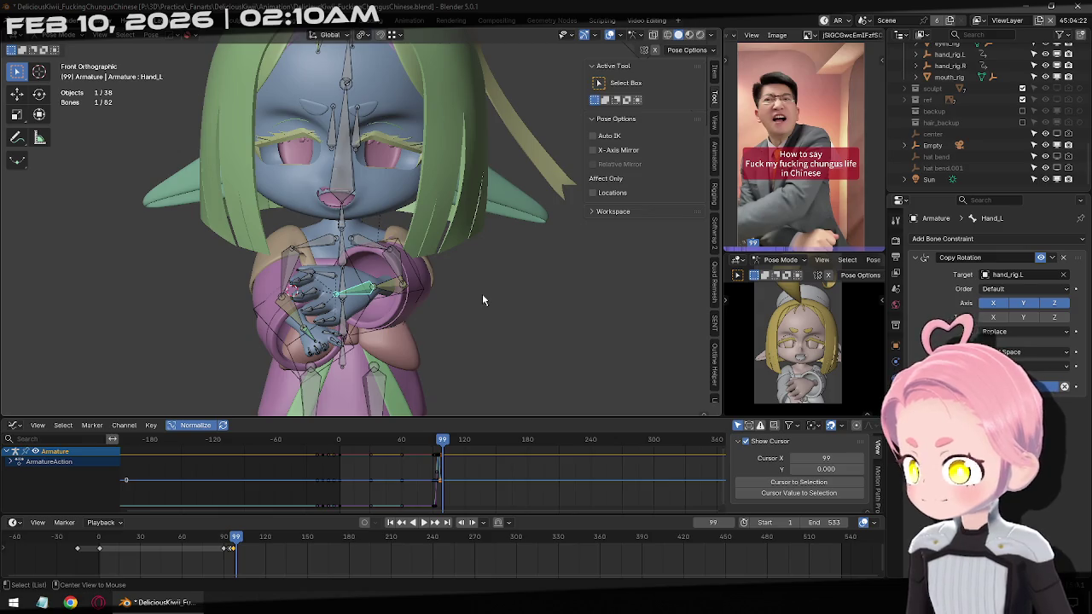
key(alt+r)
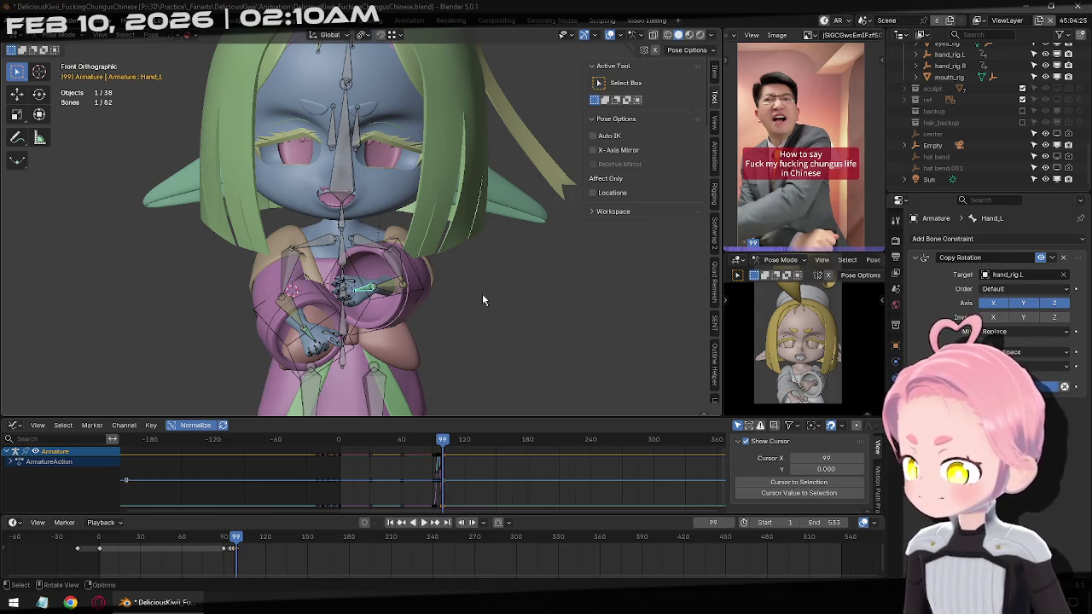
Scrub between frames 90 and 101 to review the left hand's motion.
key(Left)
key(Left)
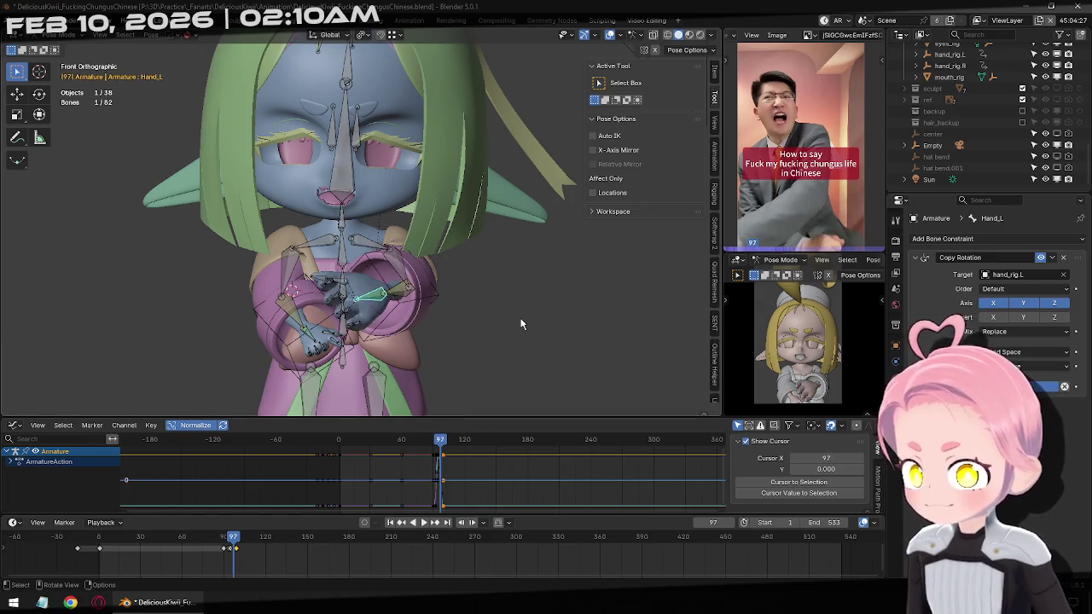
key(Left)
key(Left)
key(Left)
key(Left)
key(Left)
key(Left)
key(Left)
key(Right)
key(Right)
key(Right)
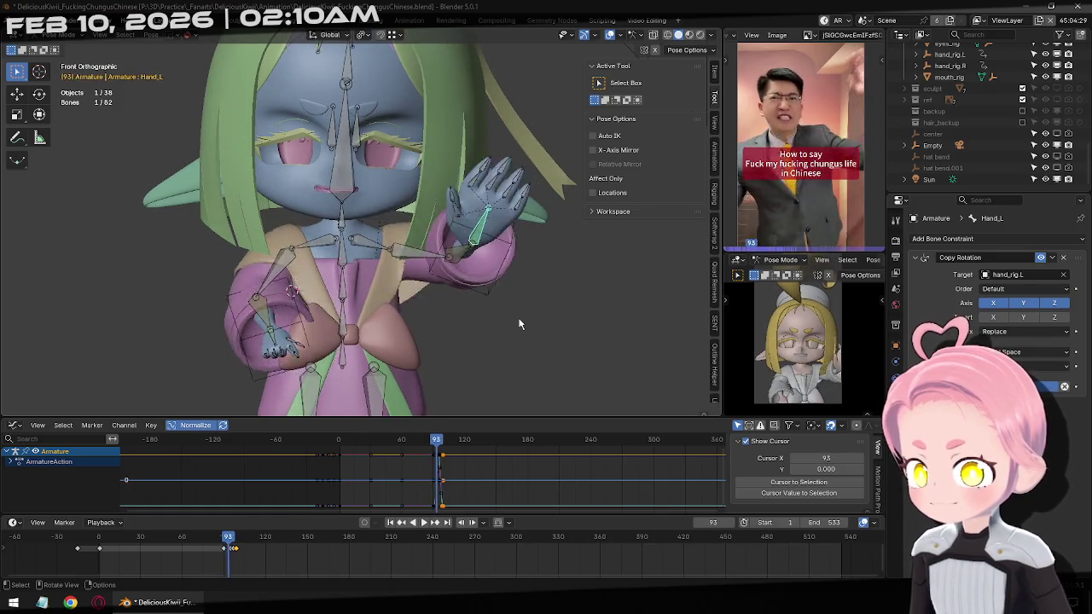
key(Right)
key(Right)
key(Right)
key(Right)
key(Right)
key(Right)
key(Right)
key(Right)
key(Left)
key(Left)
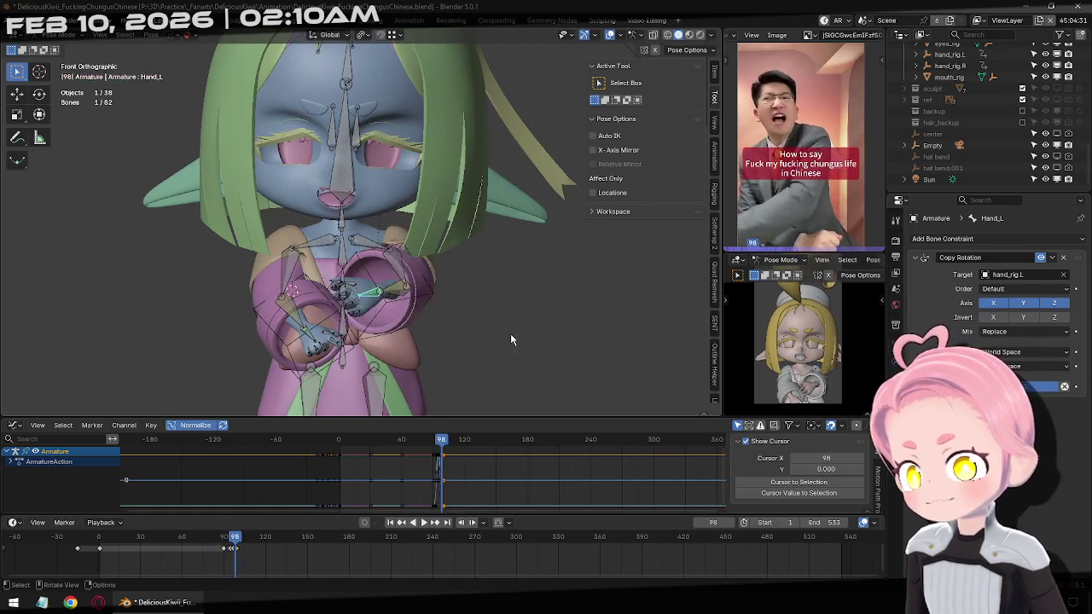
key(Left)
key(Left)
key(Left)
key(Left)
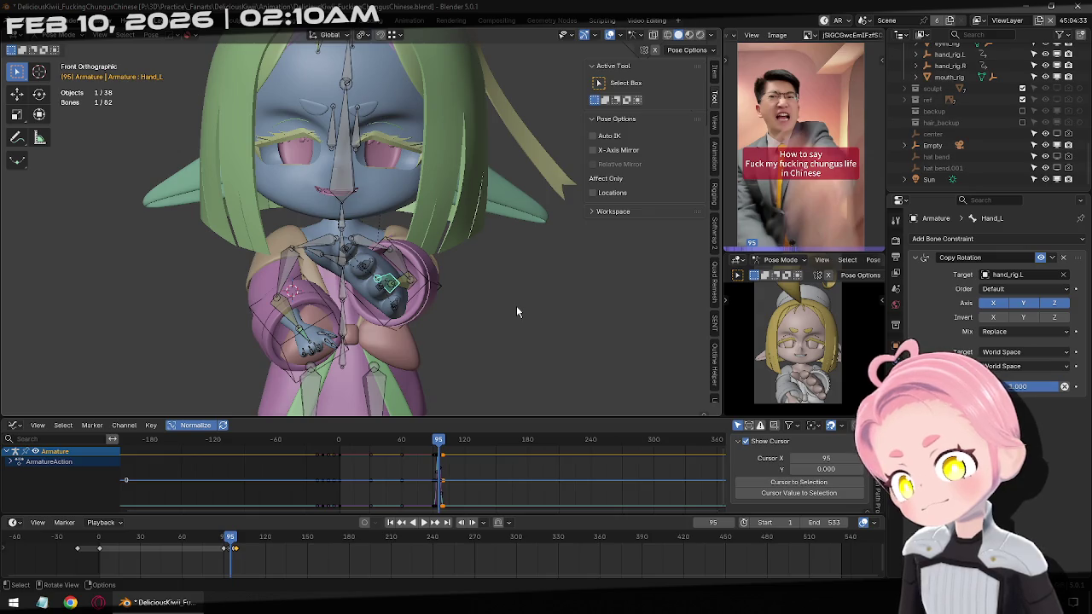
key(Right)
key(Right)
key(Right)
key(Right)
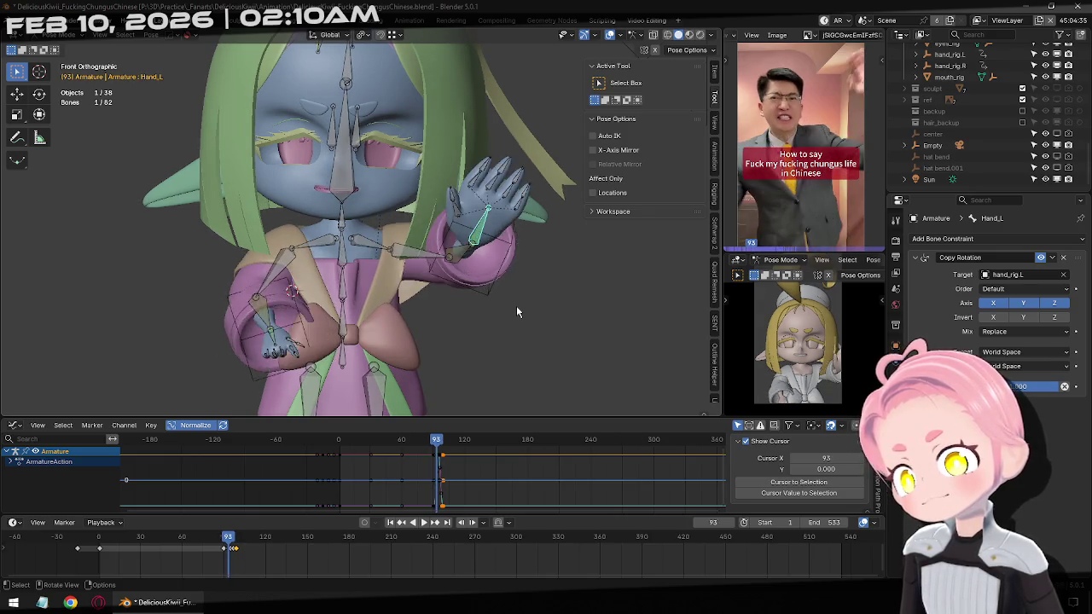
key(Left)
key(Left)
key(Left)
key(Left)
key(Right)
key(Right)
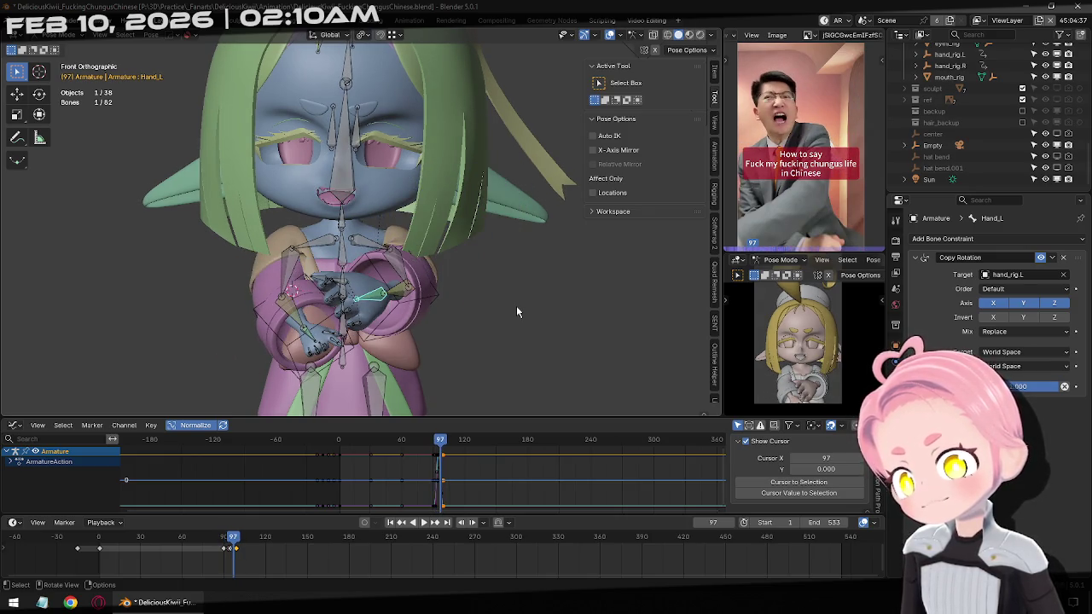
key(Right)
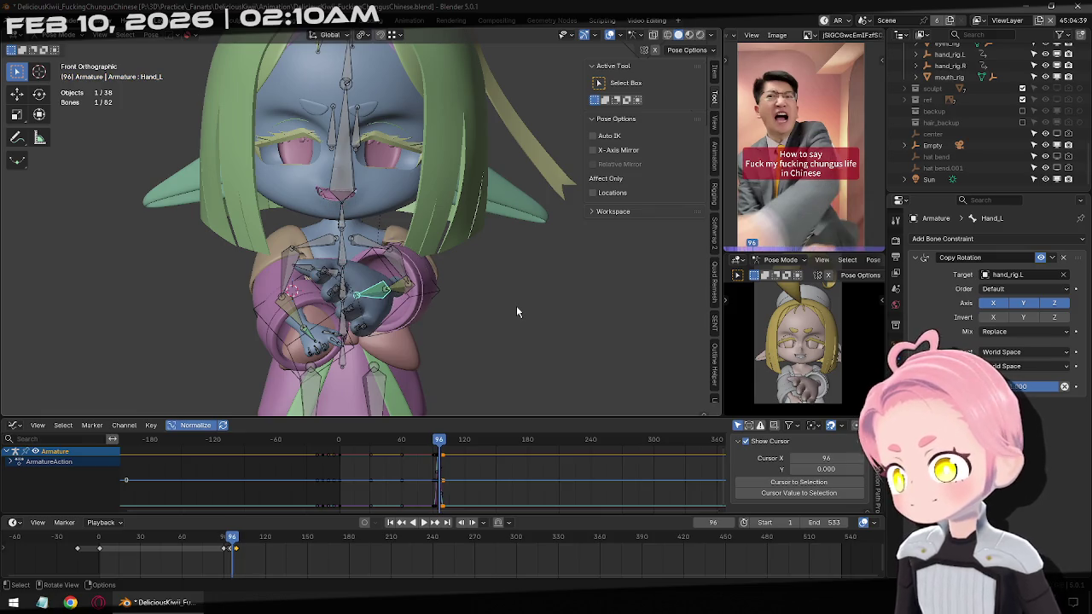
key(Left)
key(Right)
key(Right)
key(Right)
key(Right)
key(Right)
key(Right)
scroll(265, 547, up, 2)
scroll(342, 558, up, 5)
key(Down)
Slide the keys around frame 97 earlier and key the hand pose at frame 98.
drag(285, 556, 261, 540)
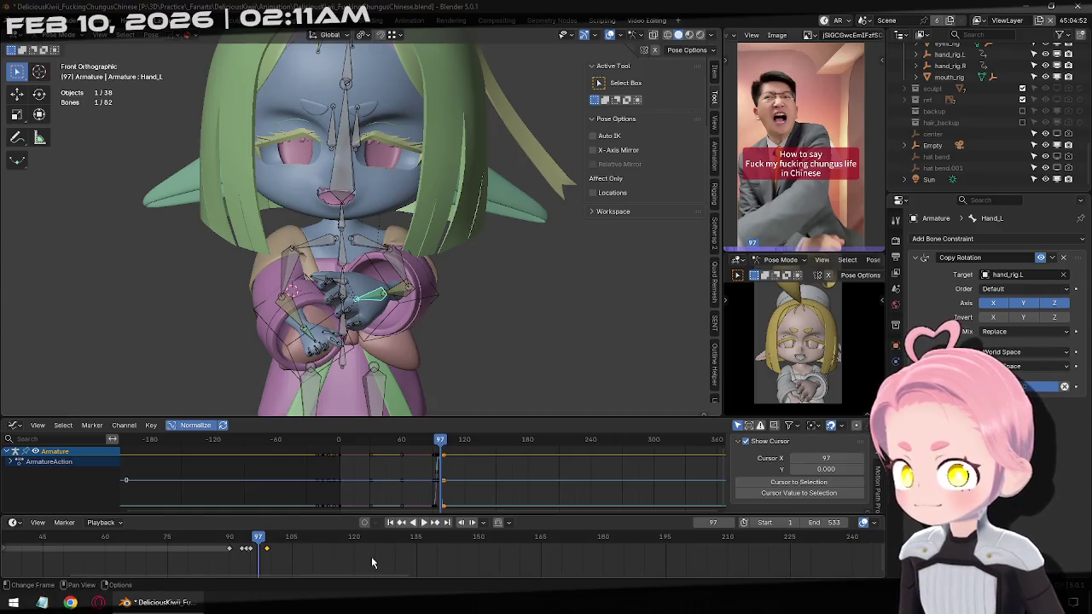
key(g)
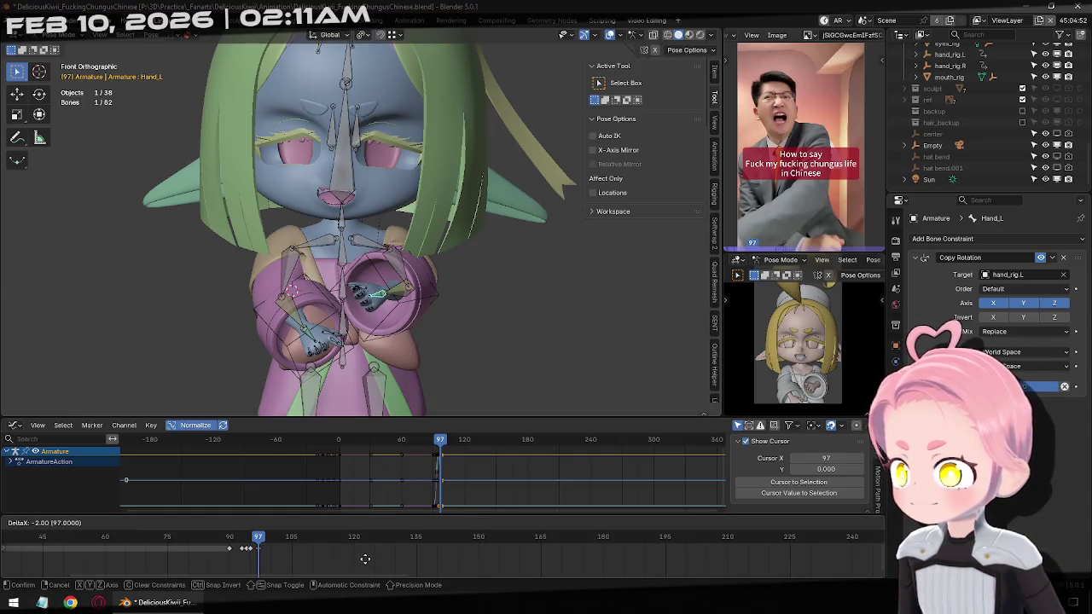
click(380, 550)
key(Left)
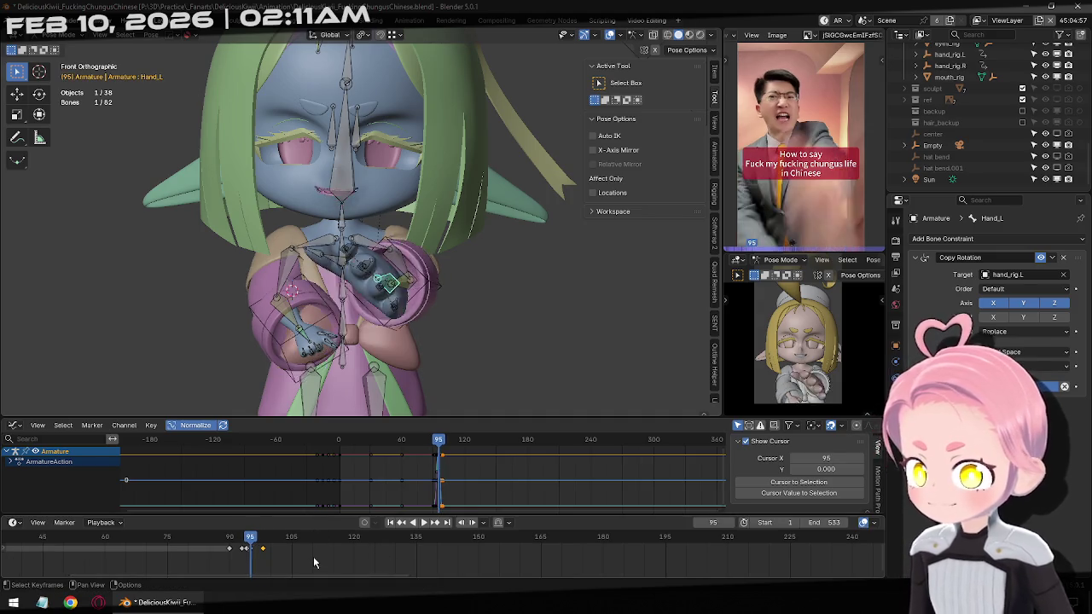
key(Left)
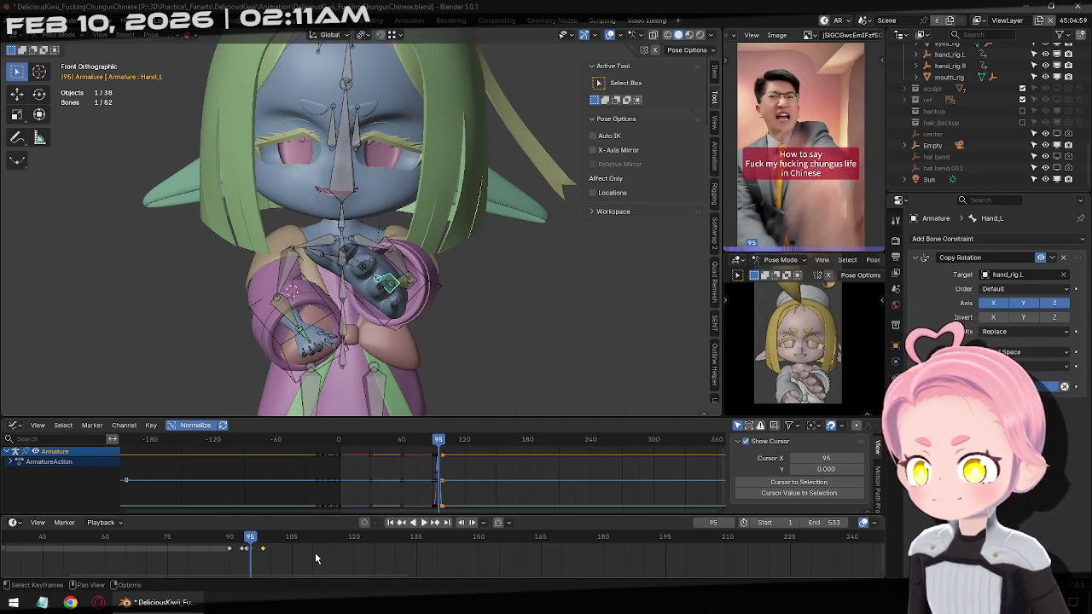
key(Right)
key(Right)
key(Right)
key(i)
key(Right)
key(Right)
key(Right)
key(Right)
key(Right)
key(Right)
key(Right)
key(Right)
key(Right)
key(Right)
key(Right)
key(Right)
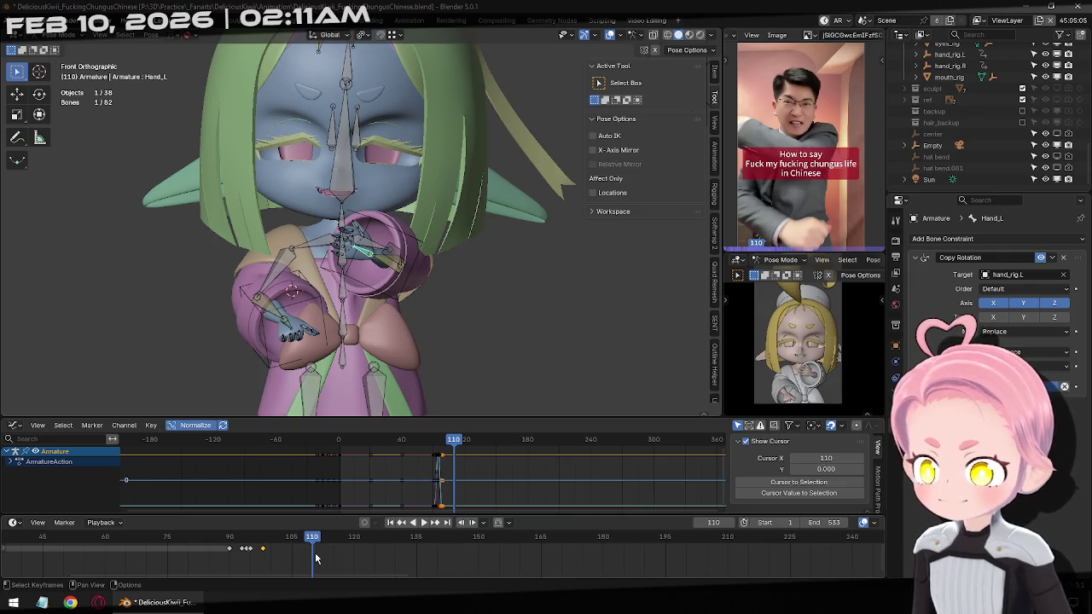
Compare poses around frames 110–112 and key the current hand pose at frame 111.
key(Right)
key(Left)
key(Right)
key(Left)
key(Right)
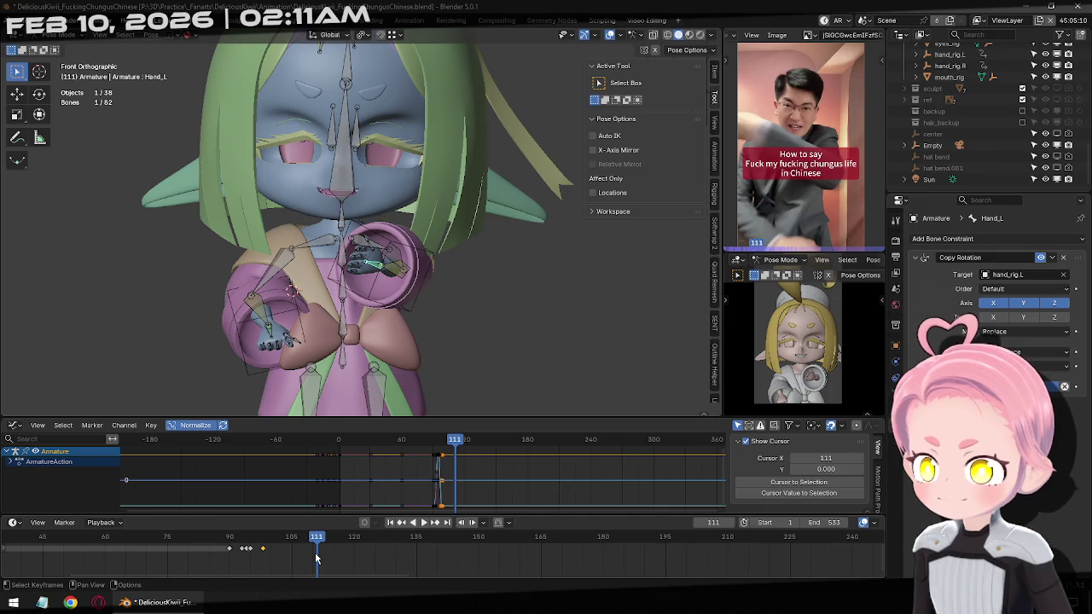
key(Right)
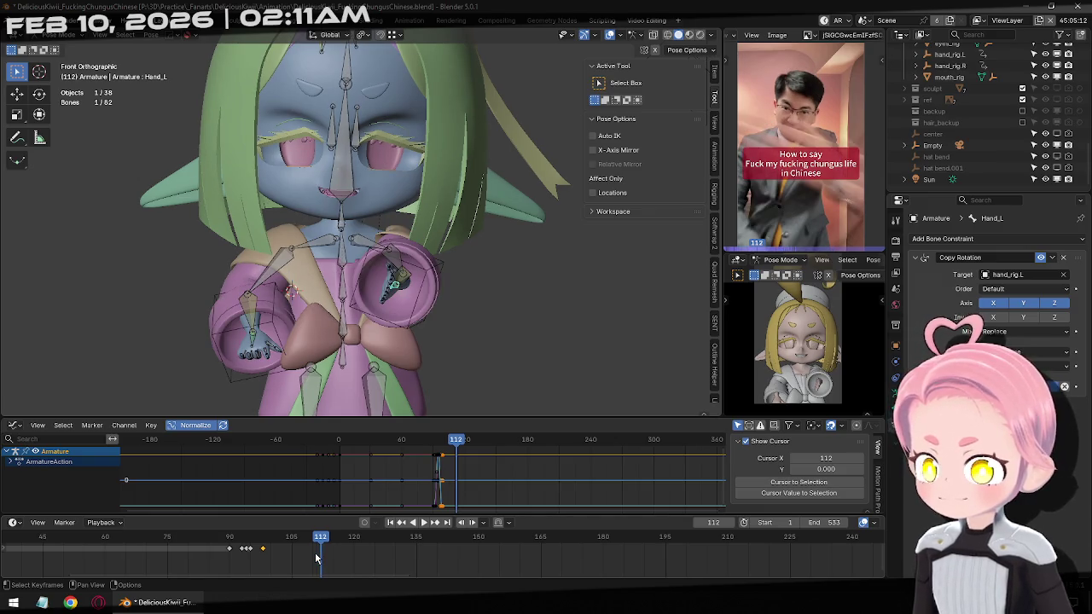
key(Left)
key(Left)
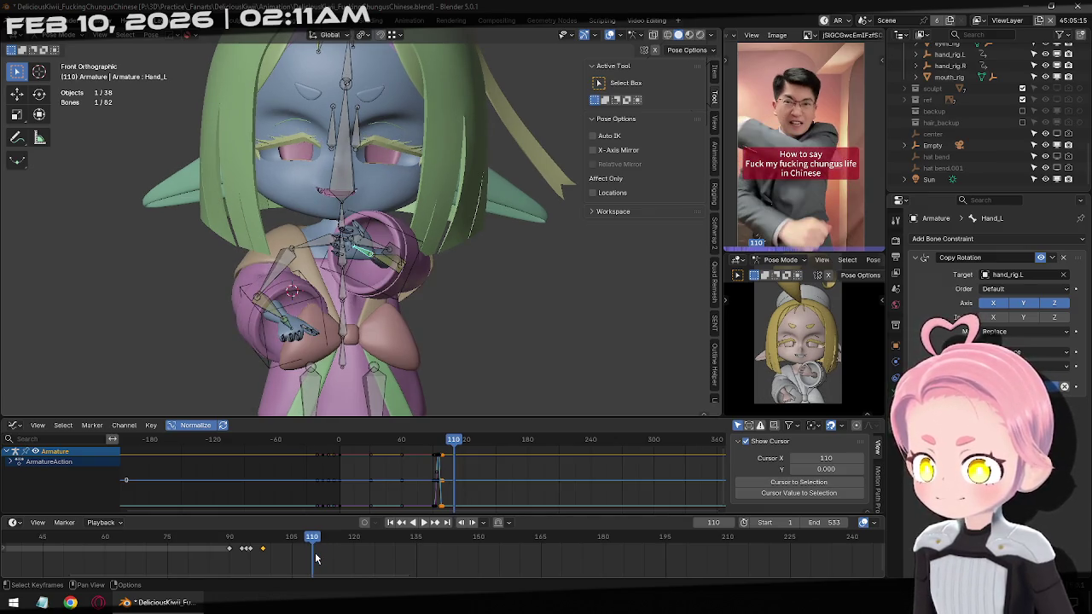
key(Right)
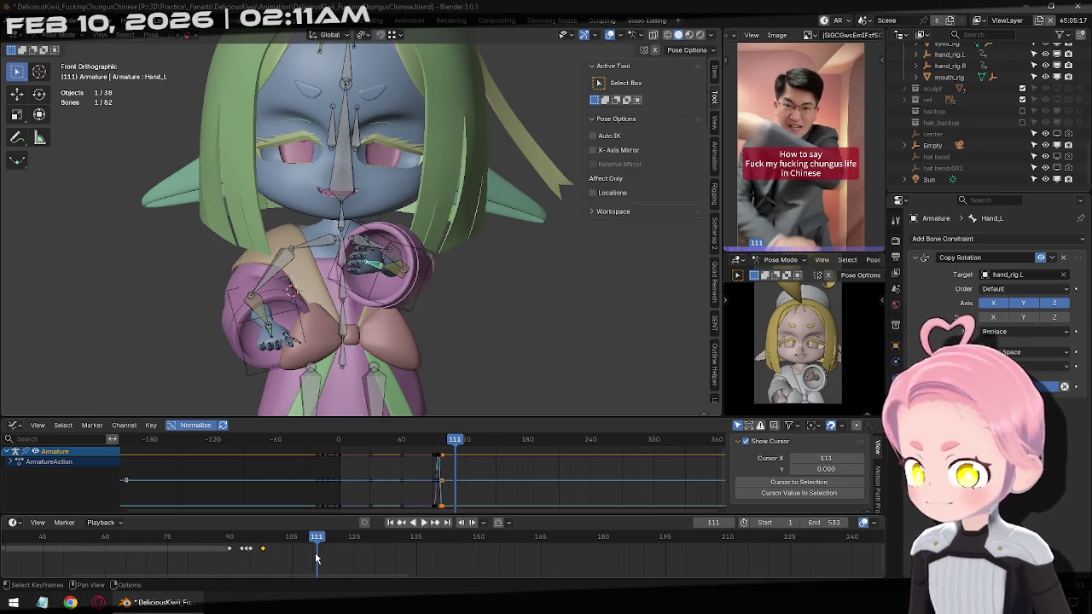
key(i)
click(314, 552)
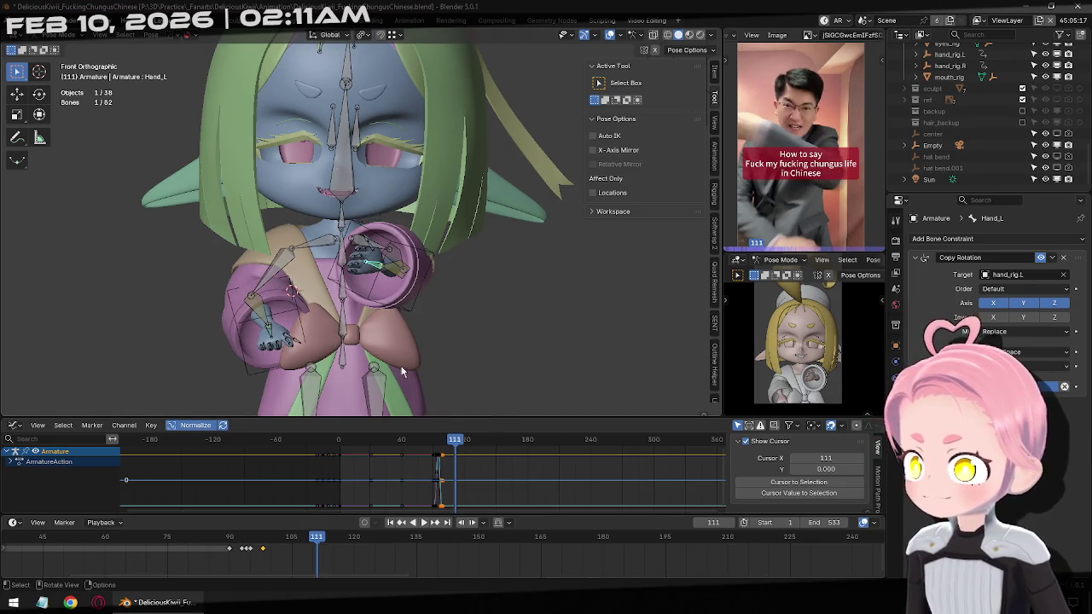
Retime the selected keys and rotate the hand bone around global X at frame 109.
key(Right)
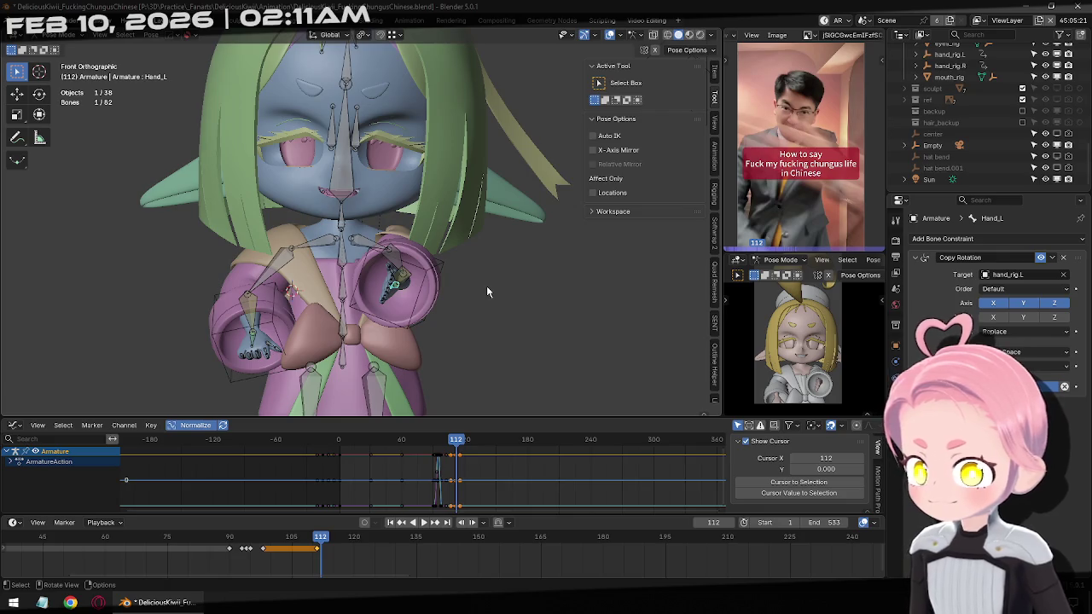
key(Left)
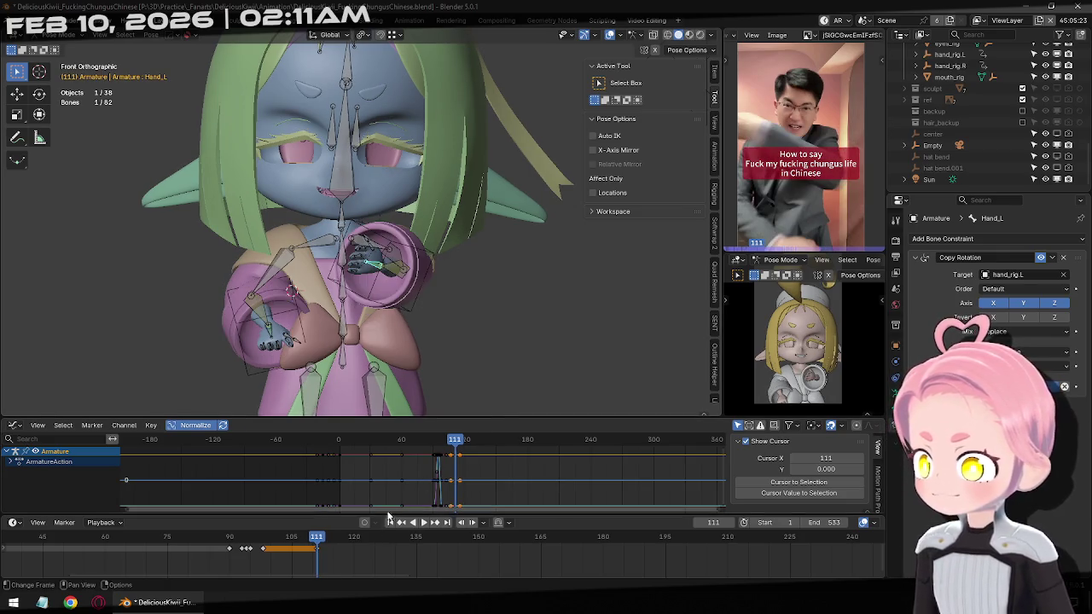
key(g)
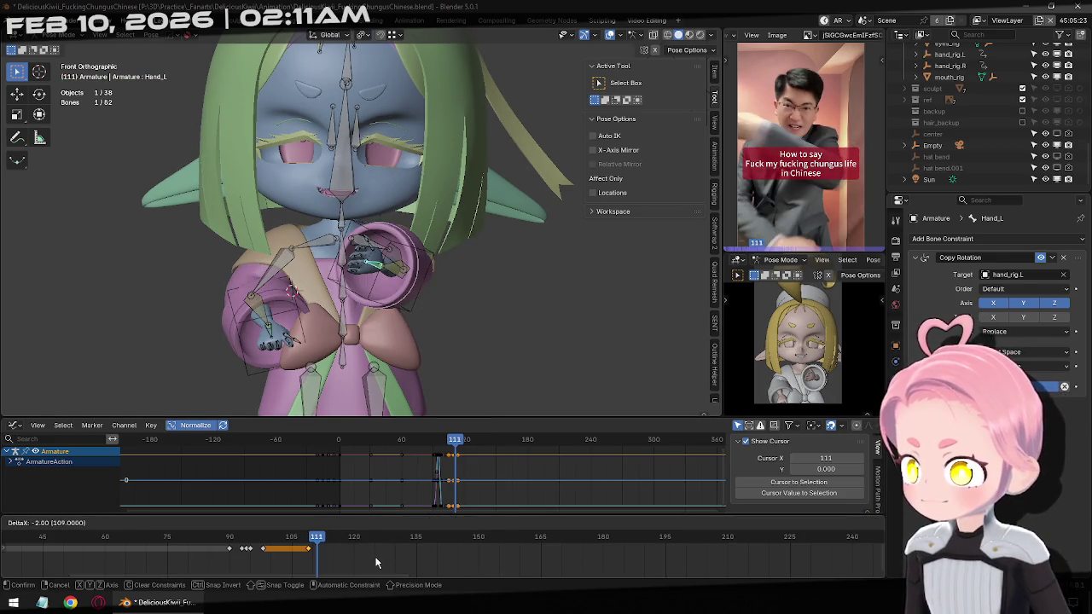
click(375, 561)
key(Left)
key(Left)
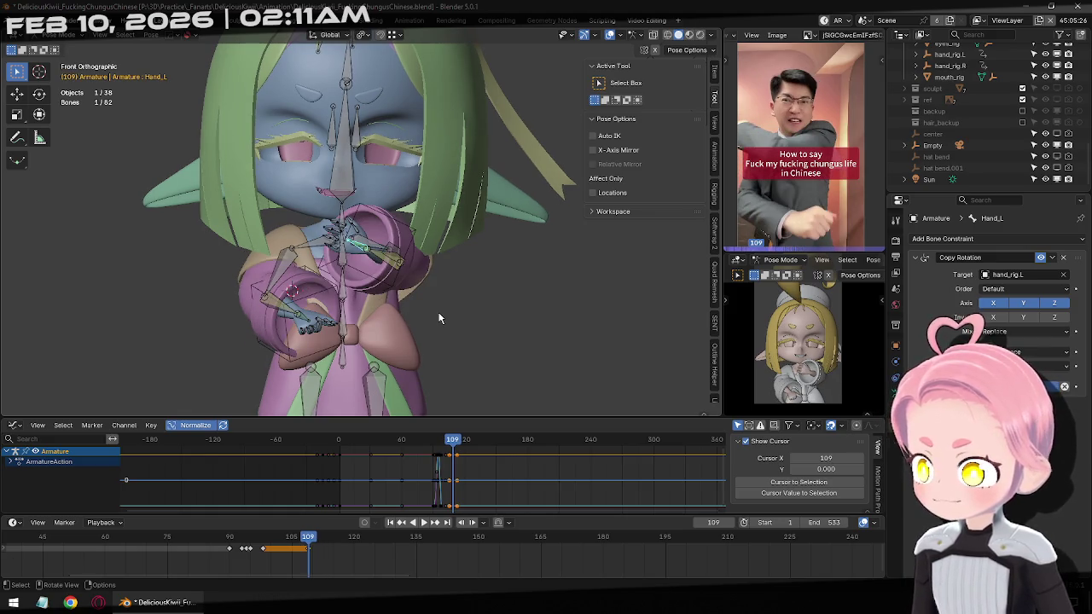
key(r)
key(x)
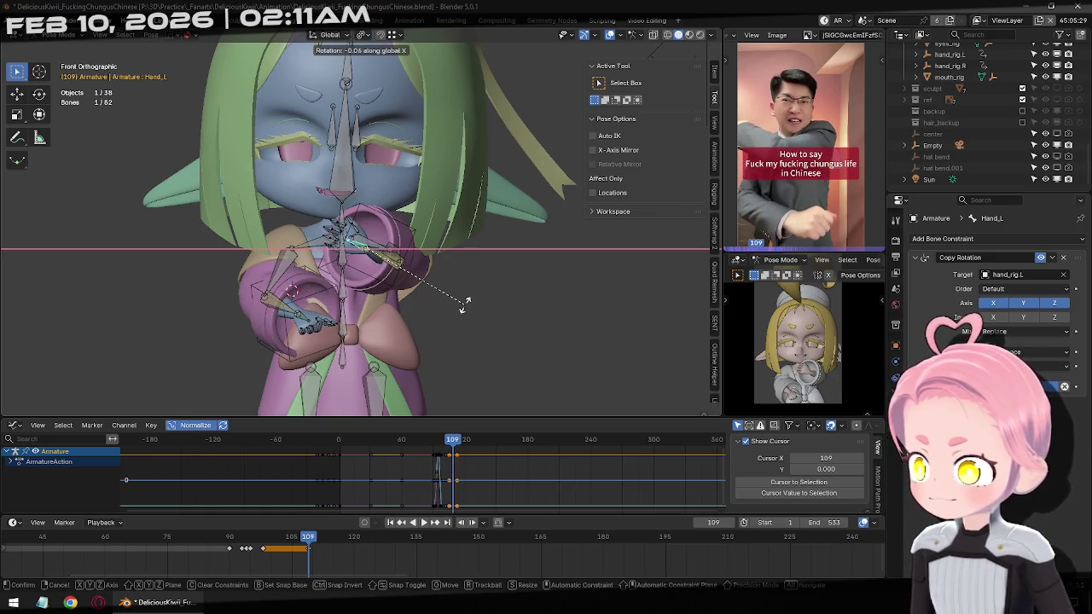
click(463, 306)
key(g)
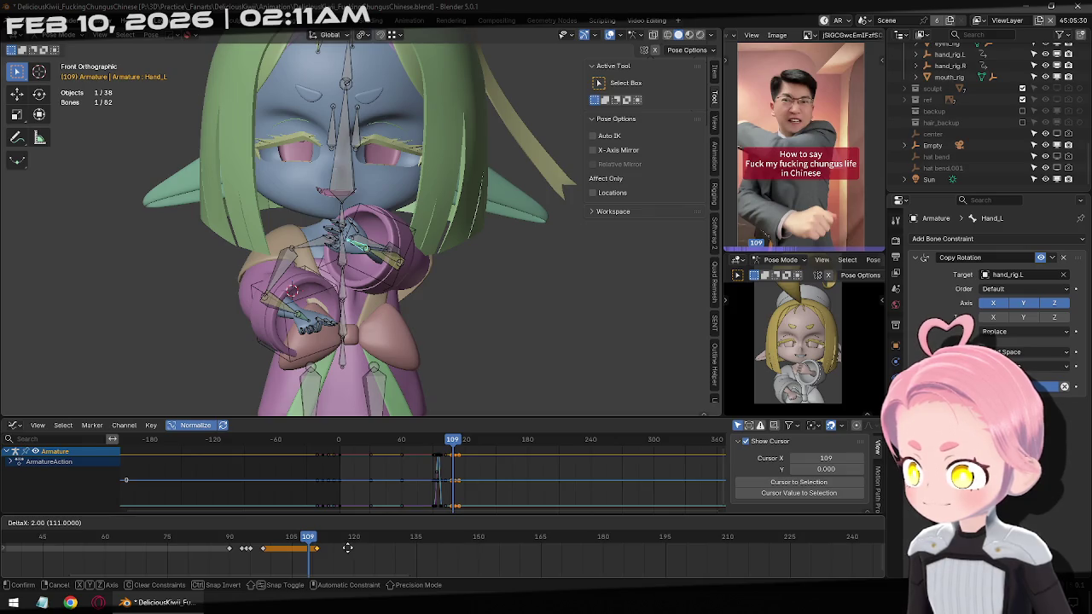
click(345, 548)
Scale Hand_L to twice its size at frame 111, then advance to frame 113.
key(Right)
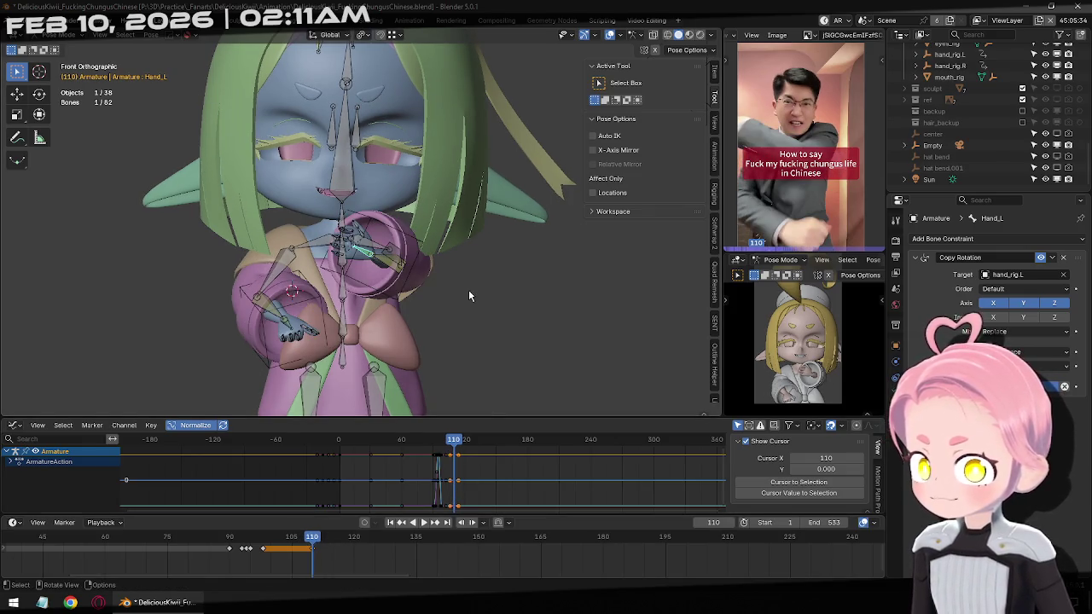
key(Right)
text(s2)
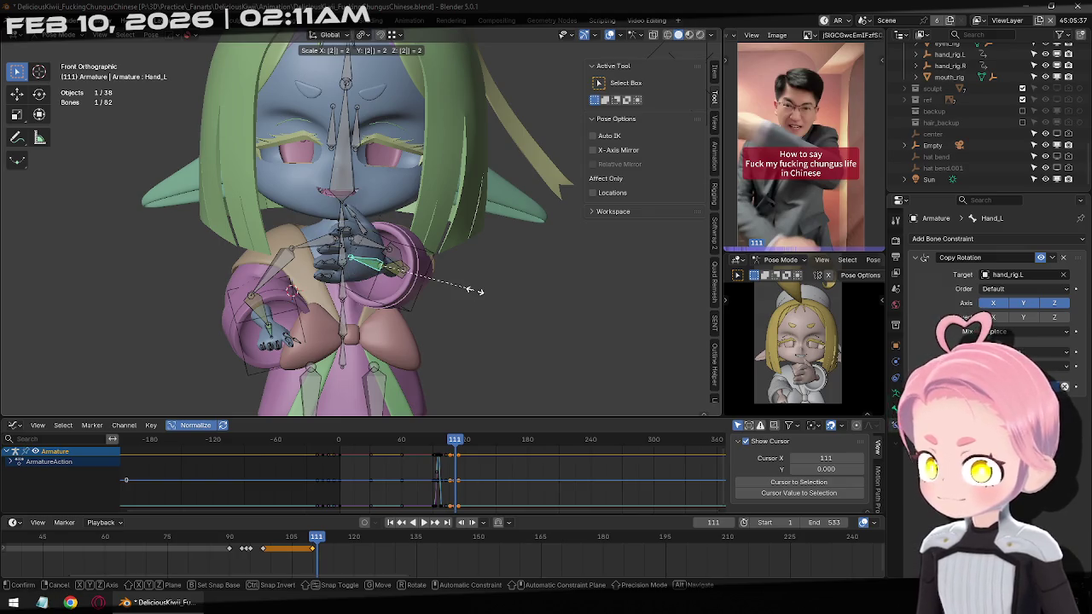
key(Return)
key(Right)
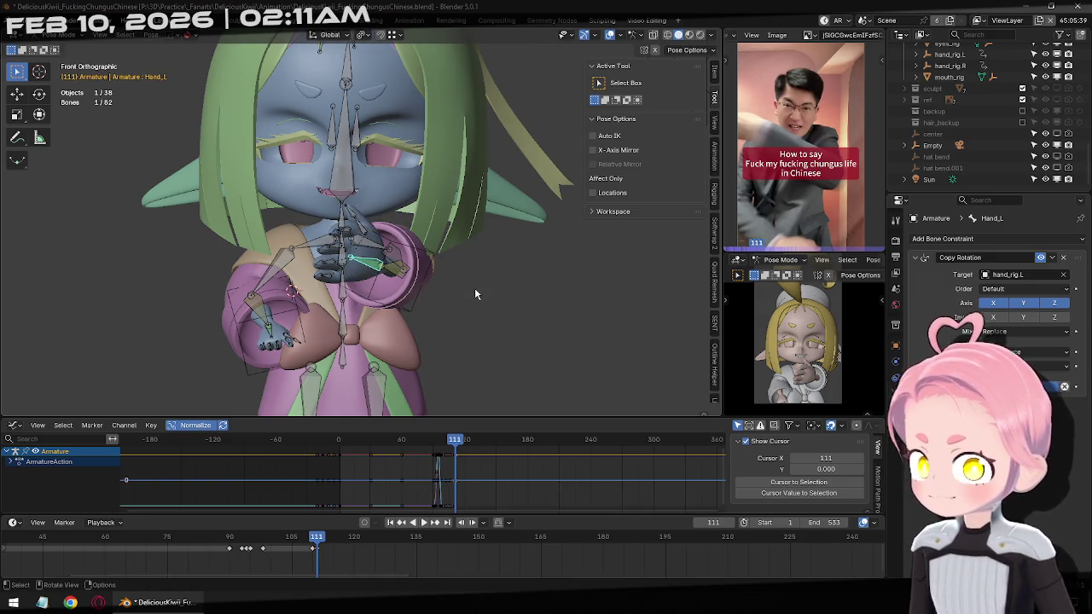
key(Right)
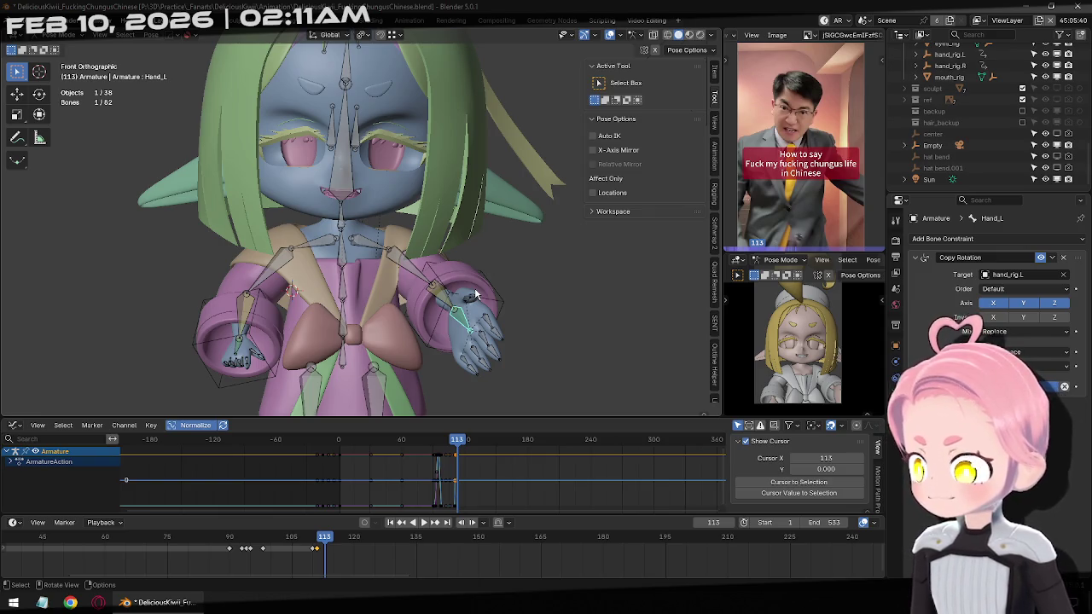
At frame 112, rotate the left hand to point downward and keyframe it.
key(Left)
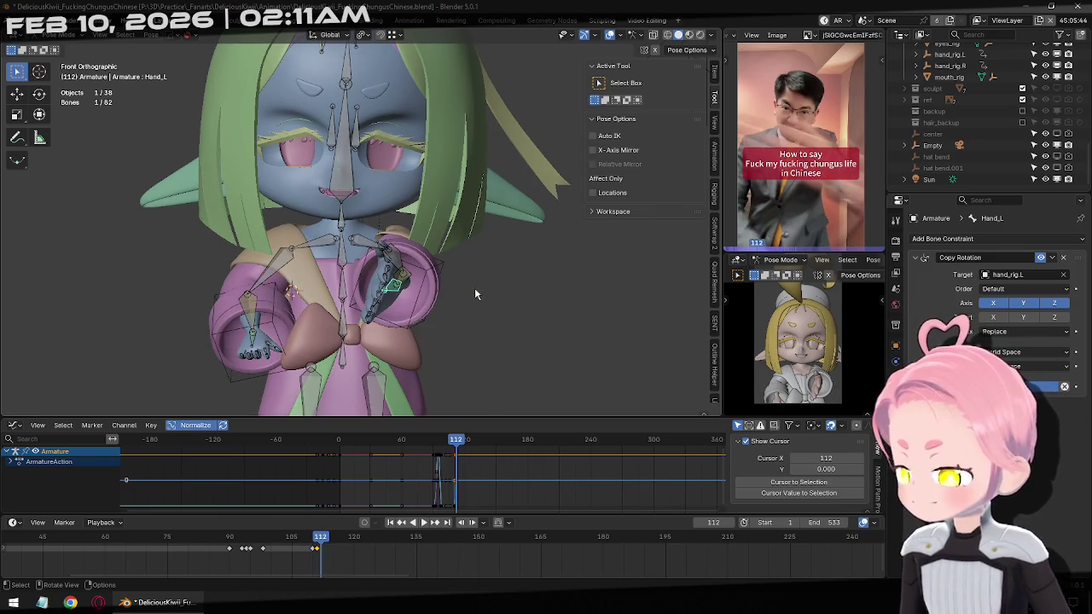
key(s)
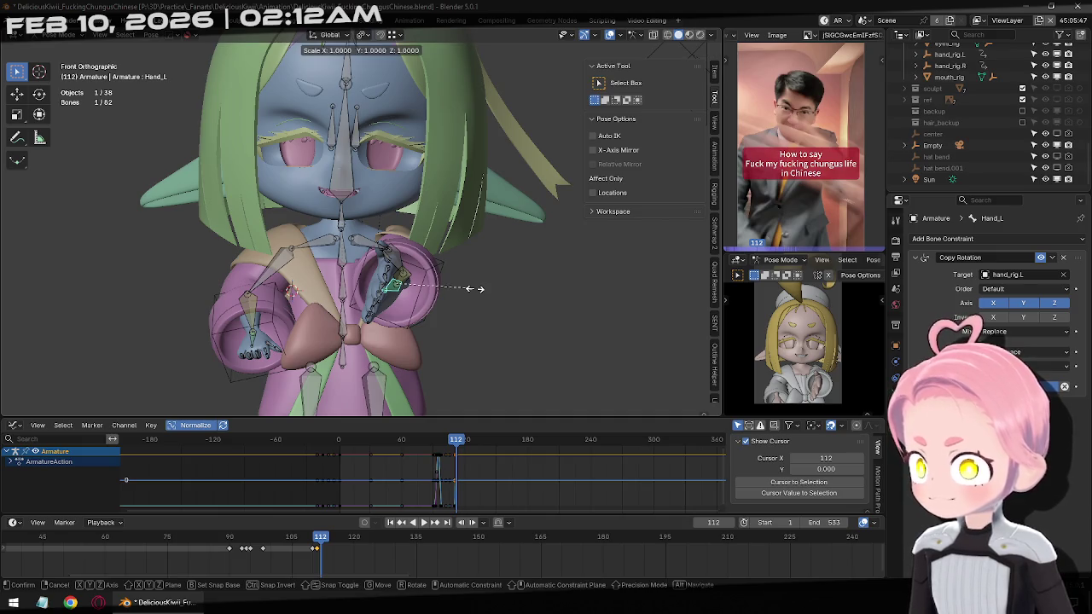
key(3)
key(Escape)
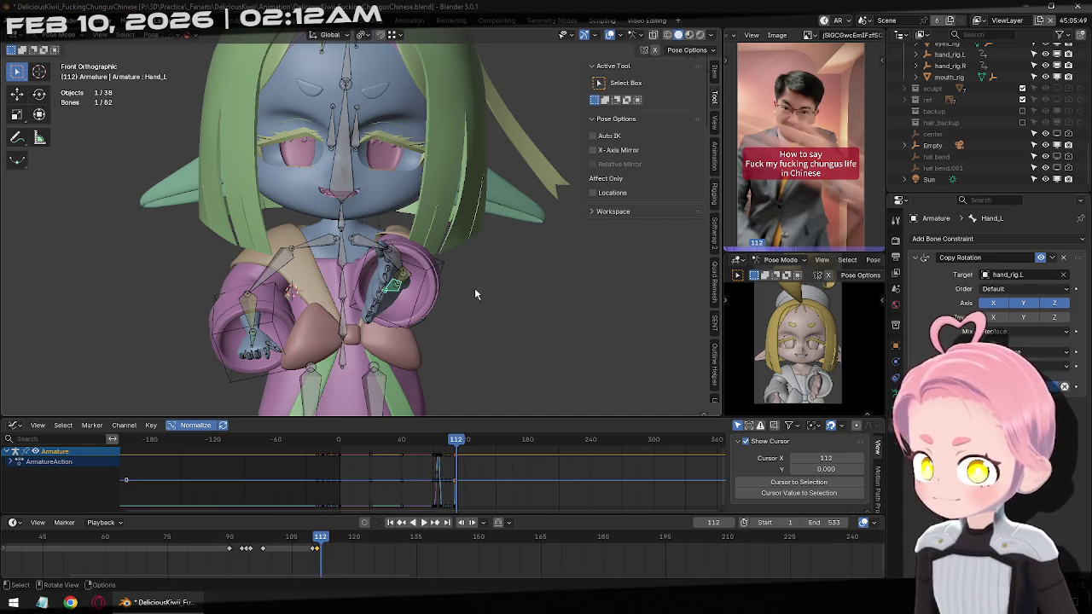
key(r)
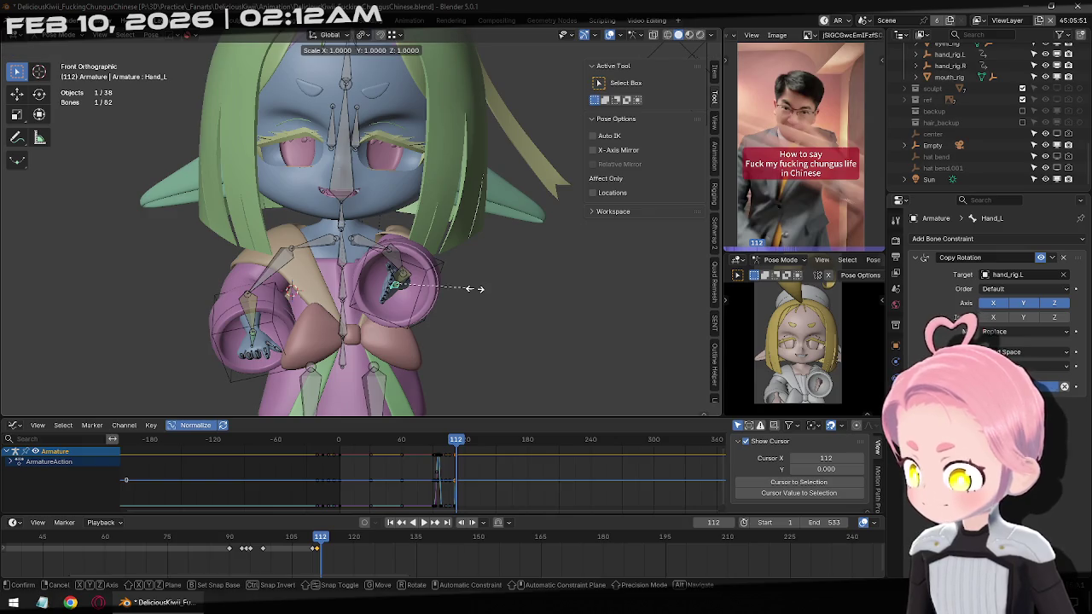
click(478, 293)
key(i)
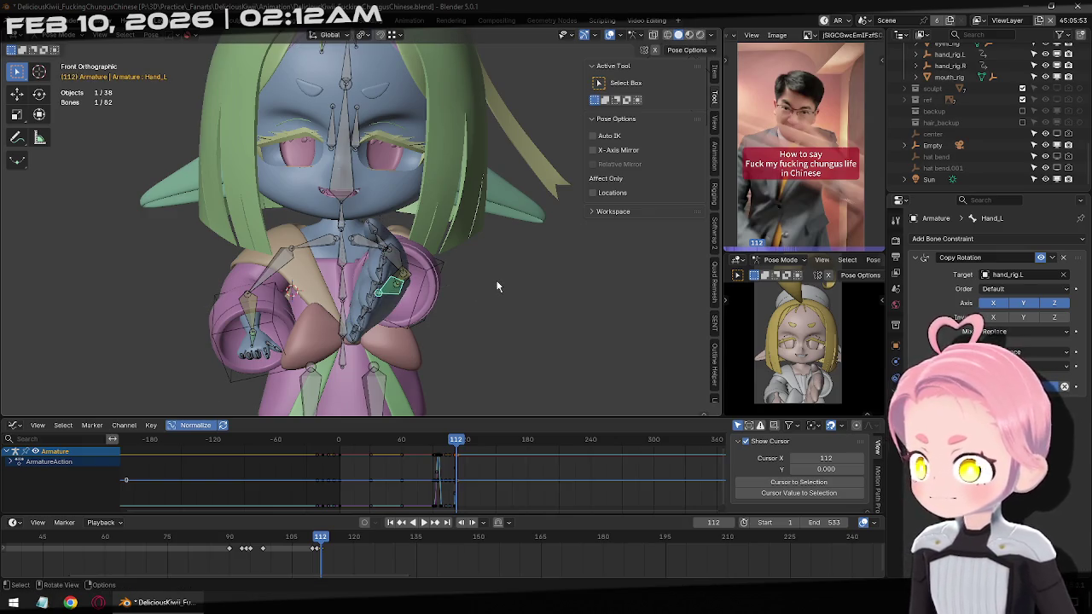
Reset the left hand's scale at frame 114, then scrub back to frame 95.
key(Right)
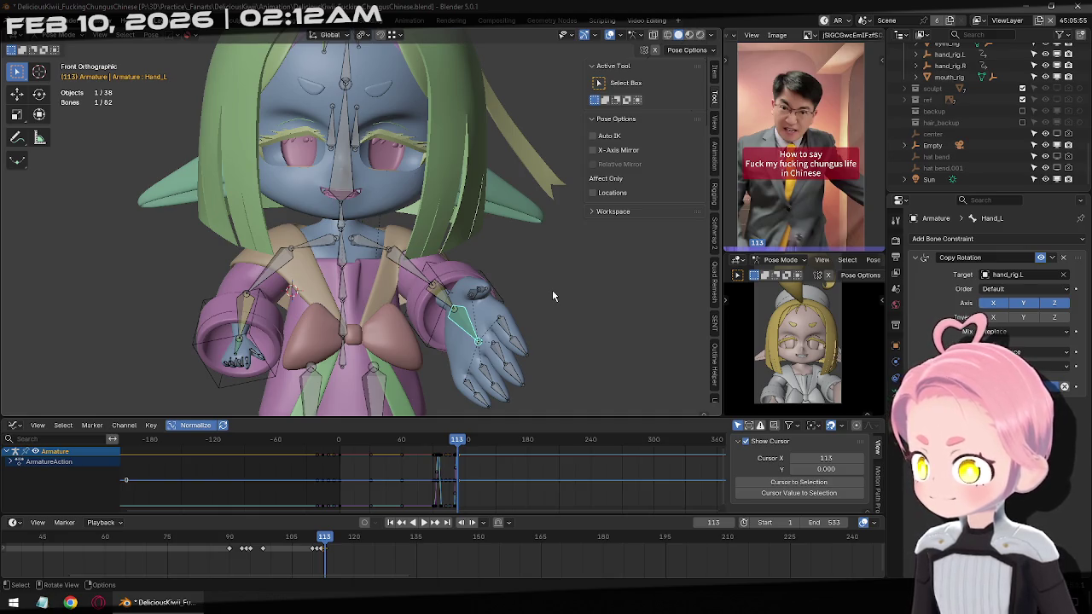
key(ctrl)
key(Right)
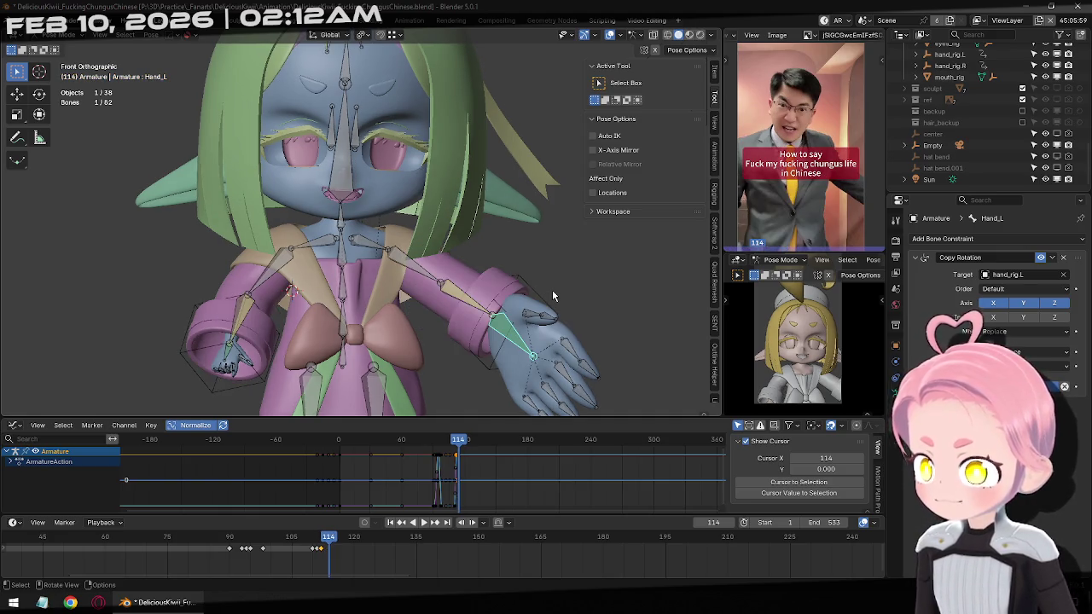
key(alt+s)
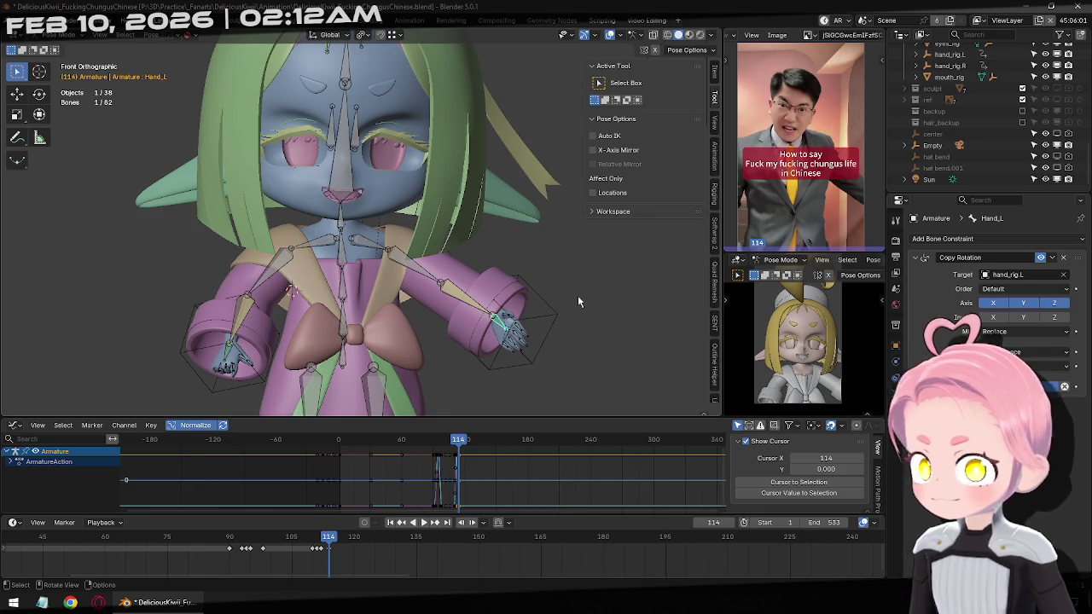
key(space)
mouse_move(326, 544)
mouse_down()
mouse_move(219, 557)
mouse_move(329, 562)
mouse_move(342, 577)
mouse_move(408, 567)
mouse_move(500, 590)
mouse_move(735, 571)
mouse_move(319, 565)
mouse_move(571, 550)
mouse_move(552, 554)
mouse_up()
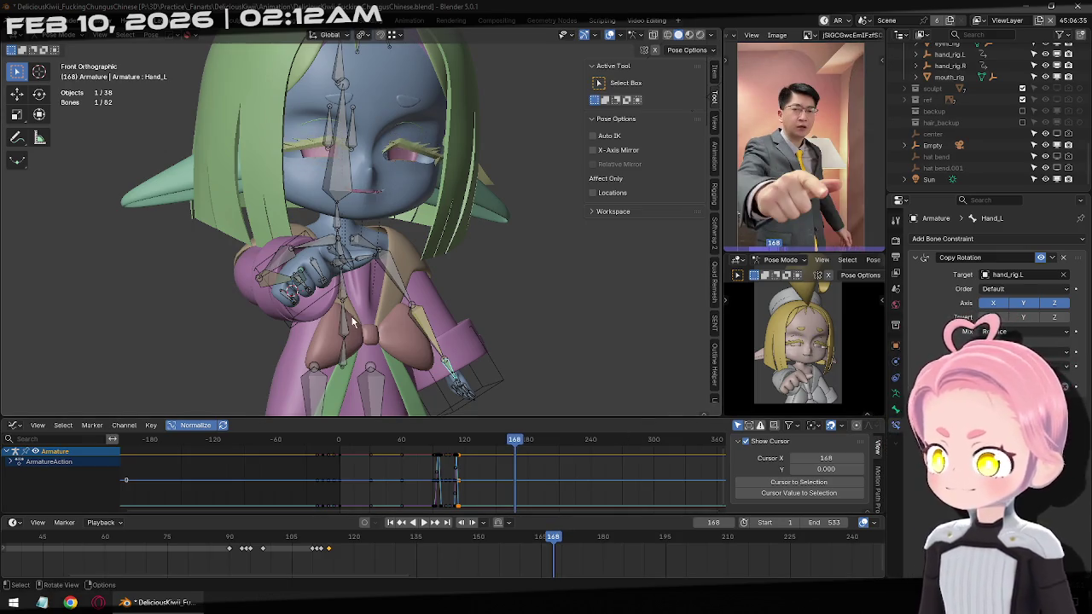
Compare frames 168 and 169, then switch the armature from Pose Mode to Object Mode.
key(Right)
key(Right)
key(Left)
key(Left)
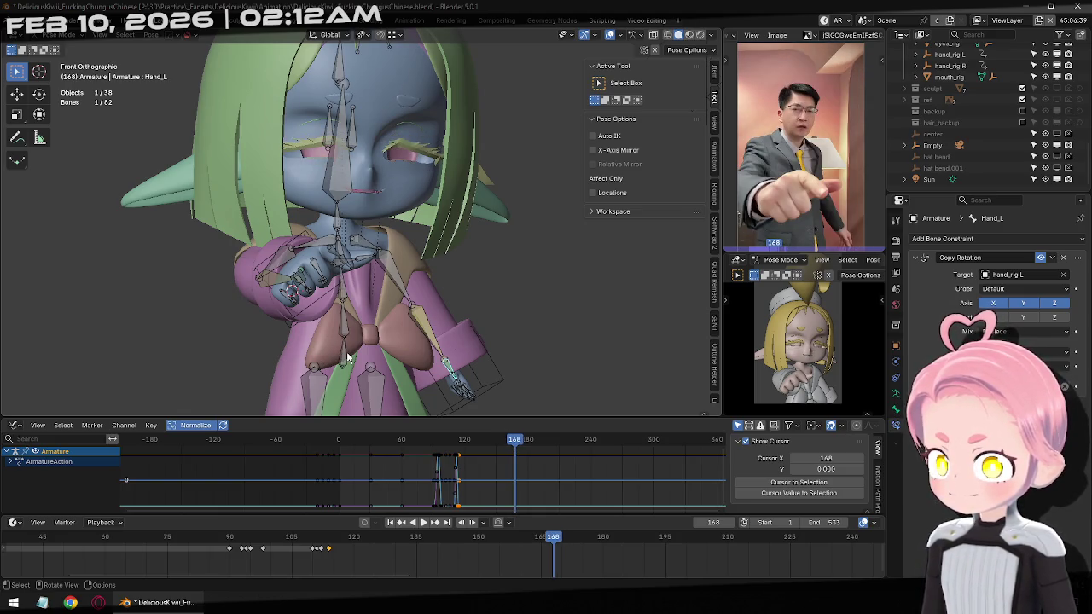
key(ctrl+Tab)
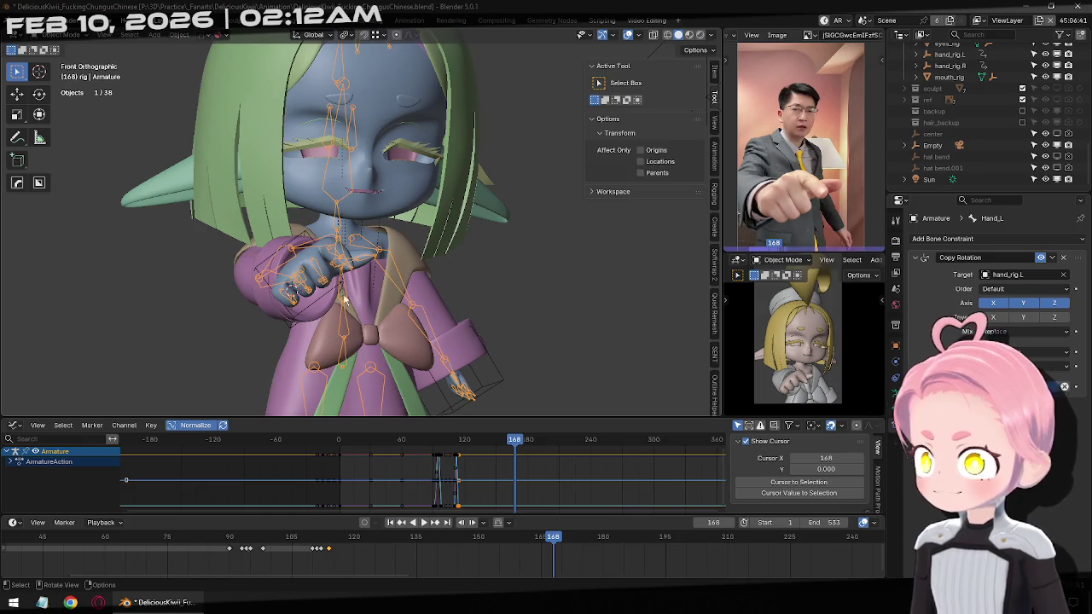
At frame 169, move and trackball-rotate hand_rig.R to follow the pointing gesture.
click(298, 313)
key(Right)
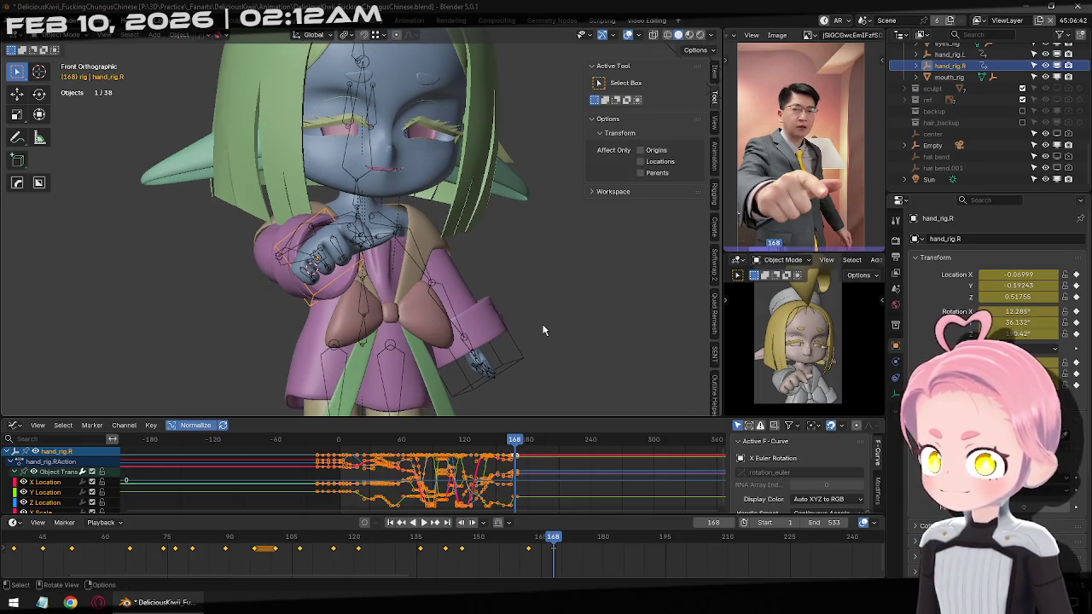
key(Left)
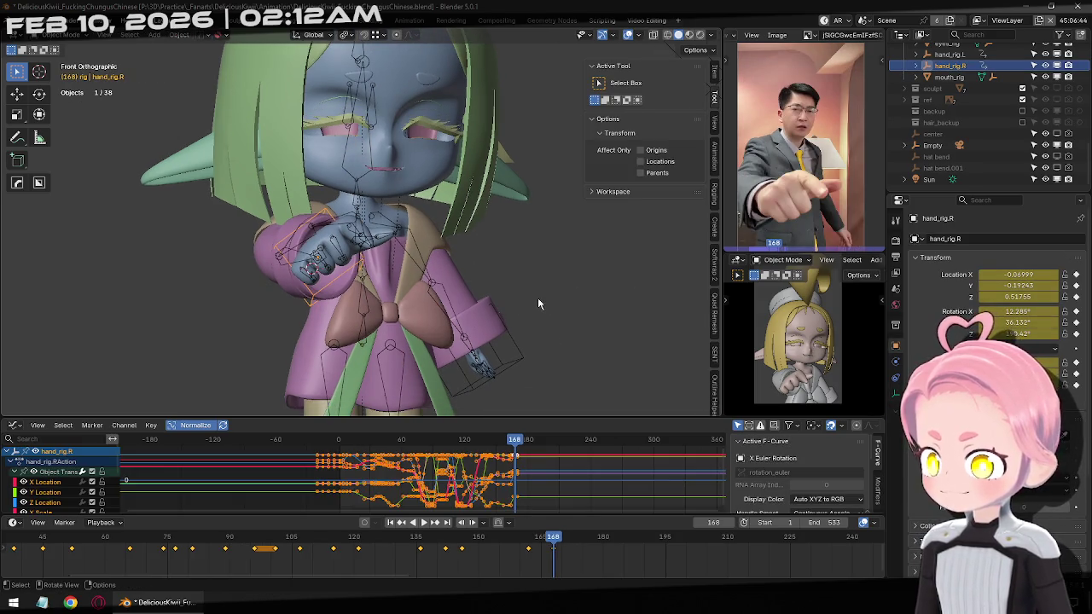
key(Right)
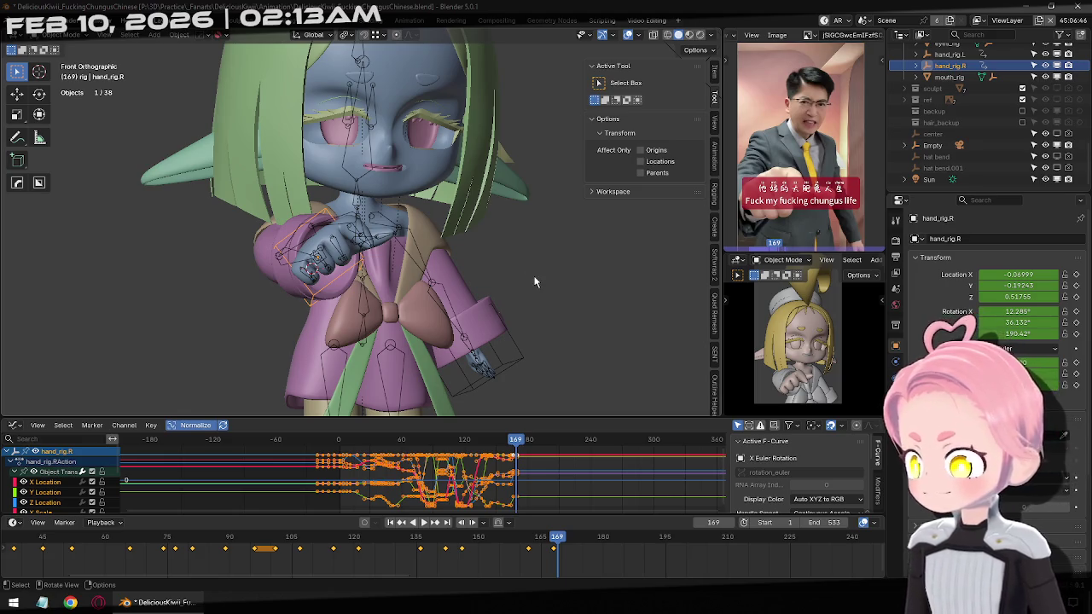
key(g)
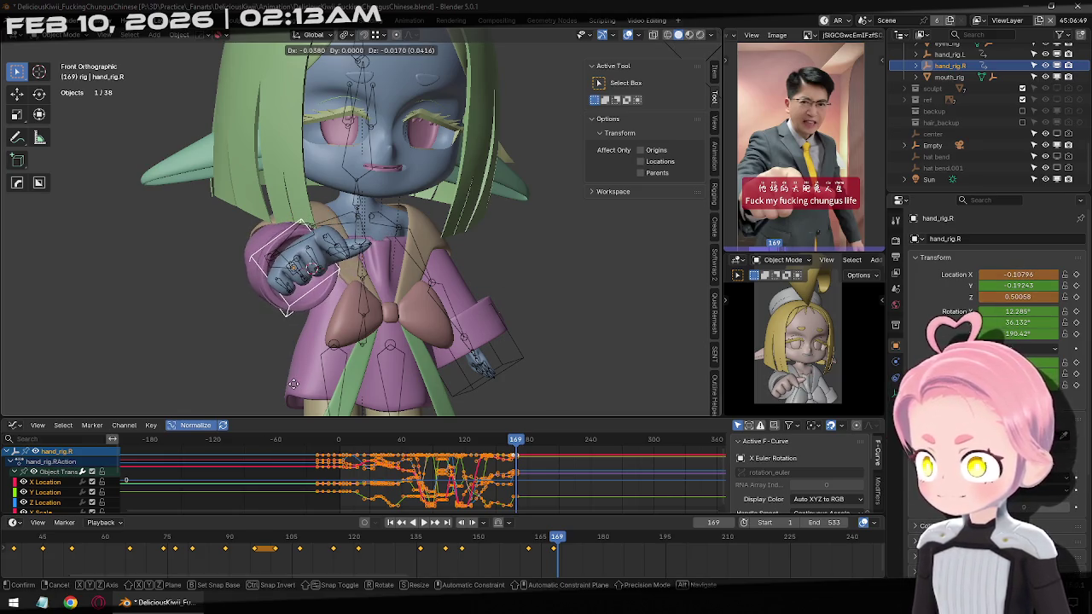
click(293, 384)
key(r)
key(r)
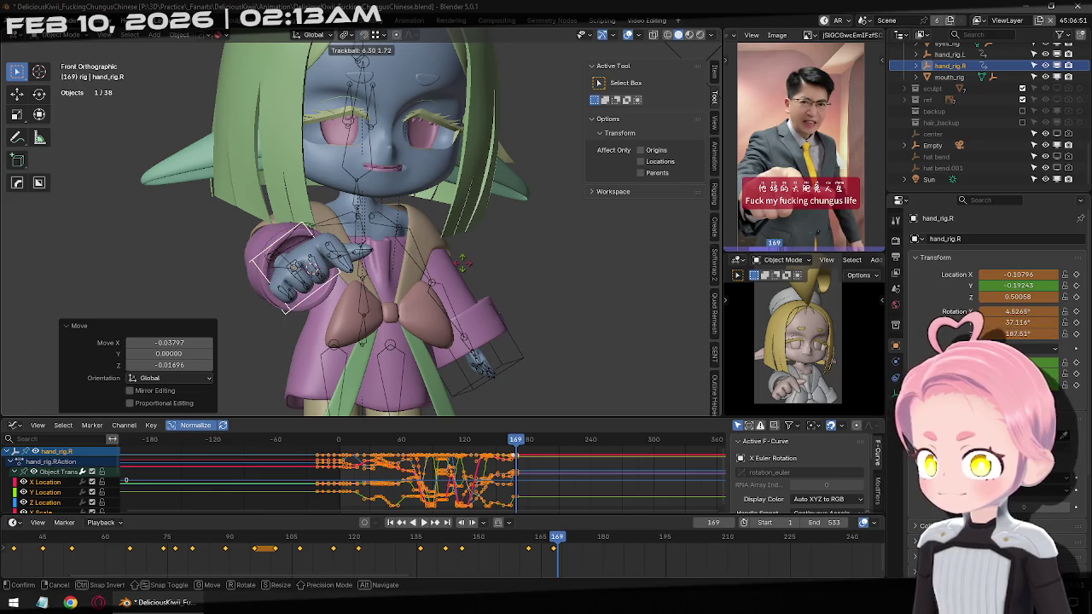
click(480, 260)
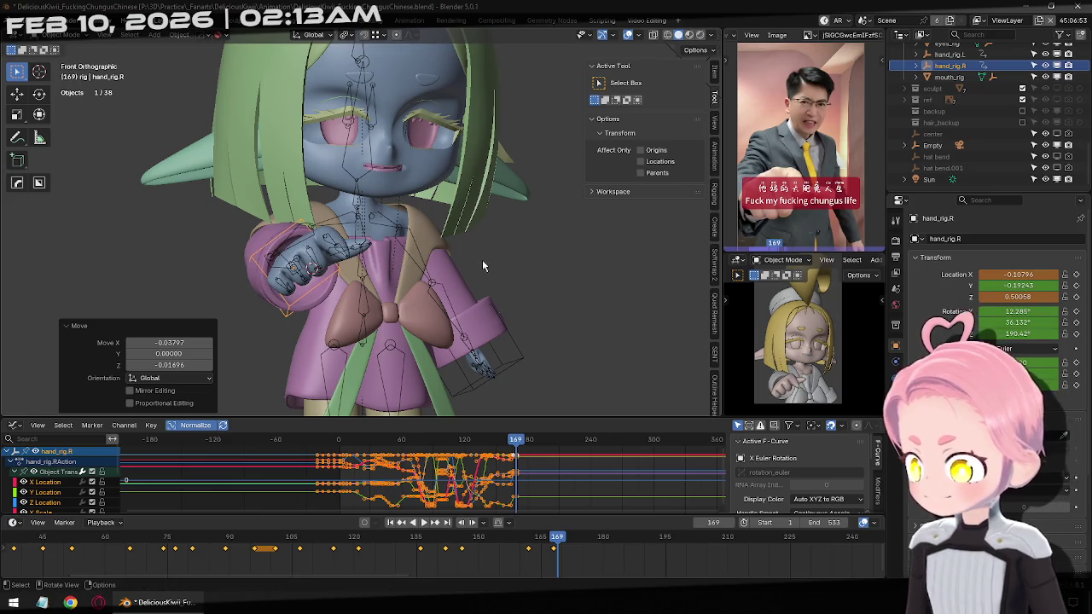
Compare the right hand pose between frames 168 and 169.
key(Left)
key(Right)
key(Left)
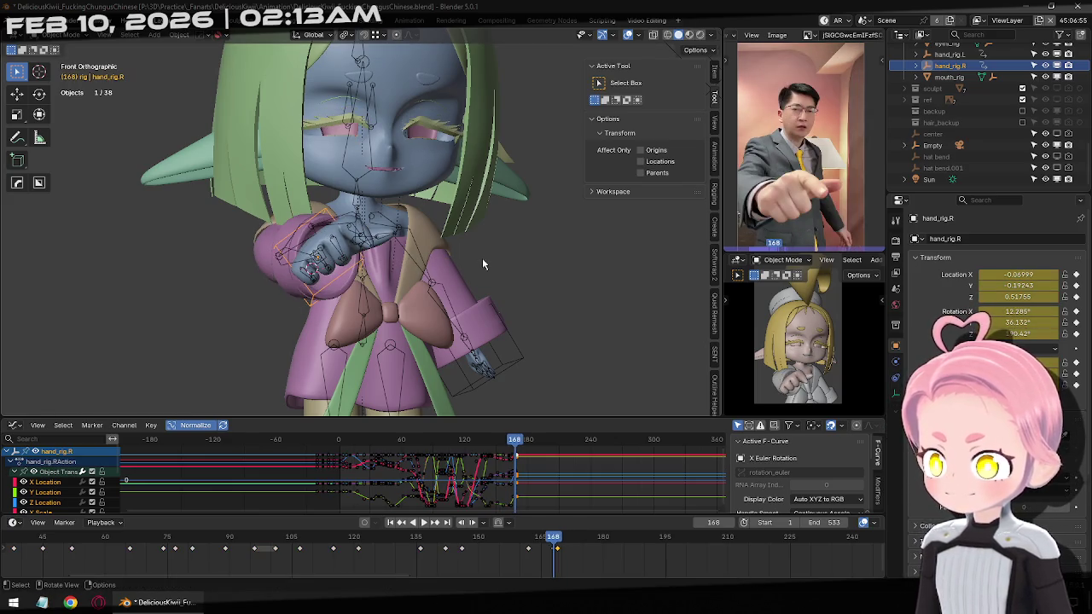
key(Right)
key(Left)
key(Right)
key(Left)
key(Right)
Select hand_rig.L and rotate it about 10.7° about the view axis at frame 169.
click(521, 352)
key(Left)
key(Right)
key(Left)
key(Right)
mouse_move(523, 351)
middle_down()
mouse_move(554, 281)
mouse_move(592, 316)
mouse_move(466, 347)
mouse_move(528, 324)
mouse_move(400, 324)
middle_up()
key(r)
click(585, 324)
key(r)
click(545, 345)
Rotate the left hand rig at frame 169, checking its depth from an orbited view.
key(g)
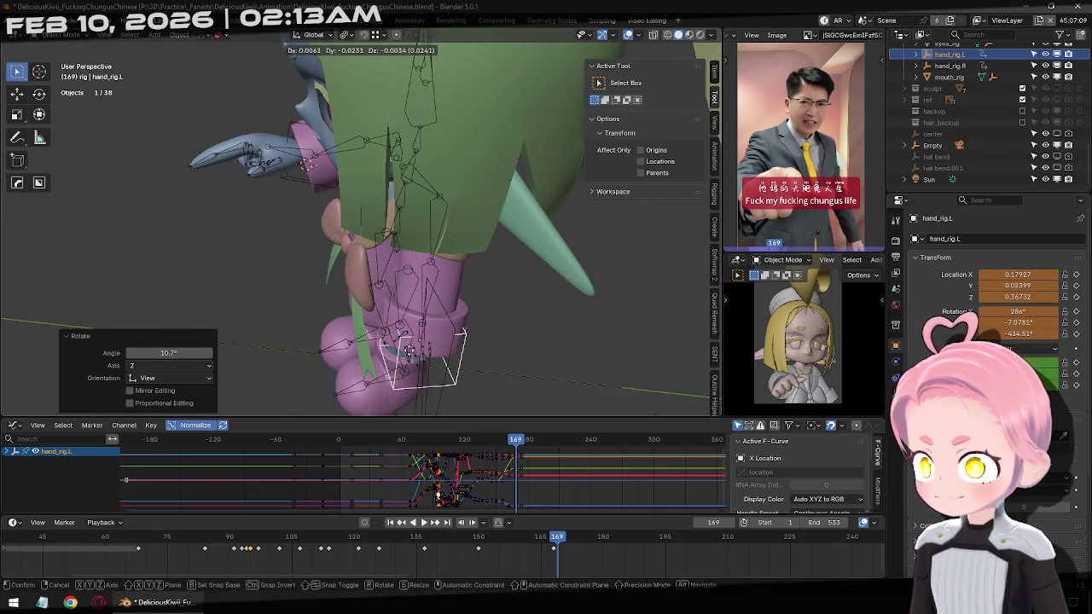
key(y)
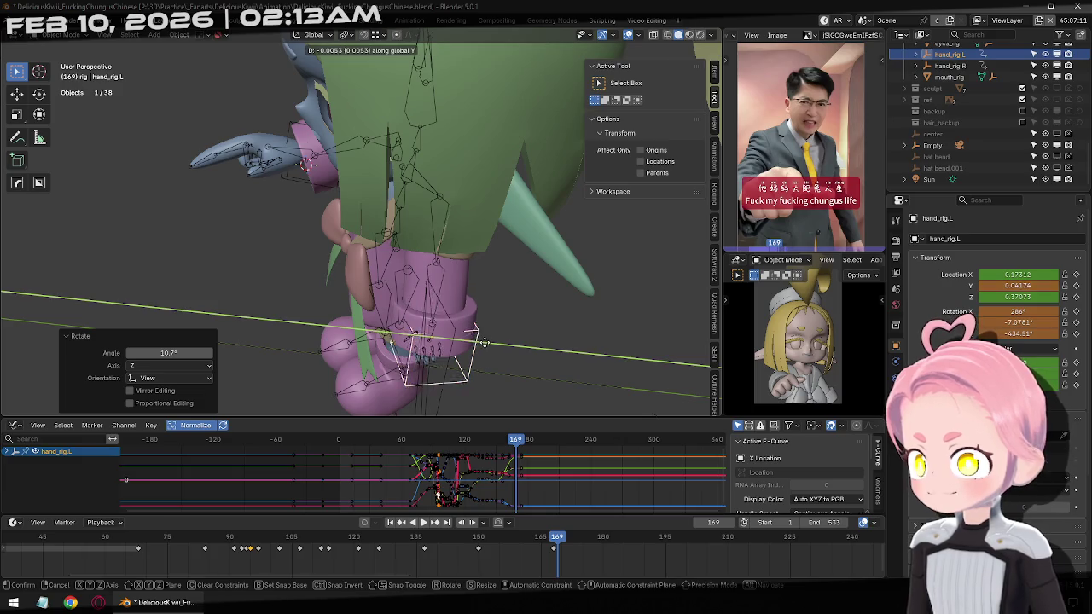
alt+middle_drag(484, 344, 457, 320)
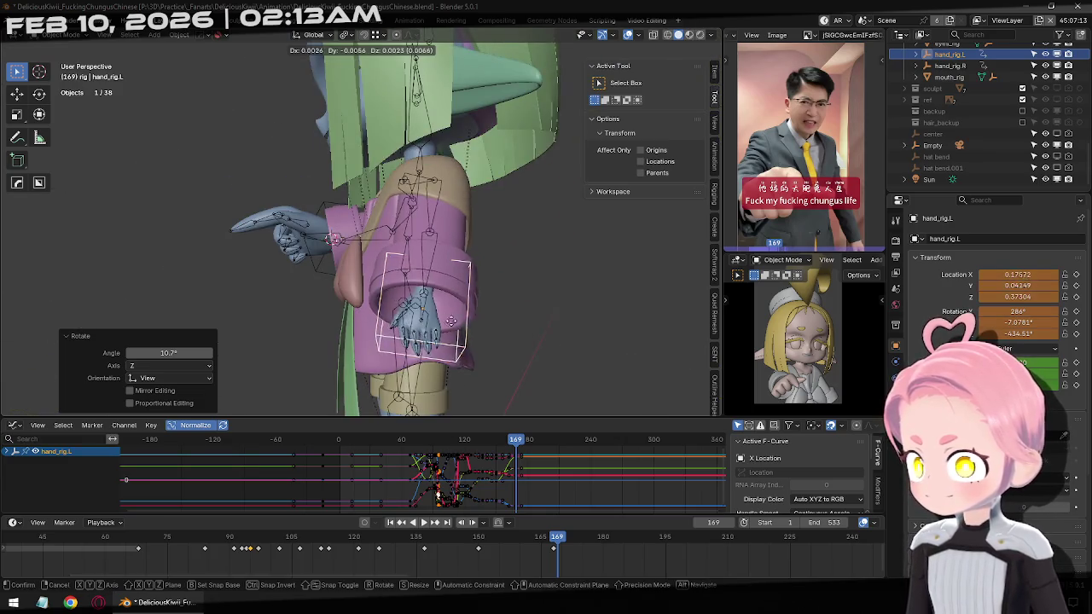
key(r)
click(531, 366)
mouse_move(531, 366)
middle_down()
mouse_move(488, 287)
mouse_move(512, 291)
middle_up()
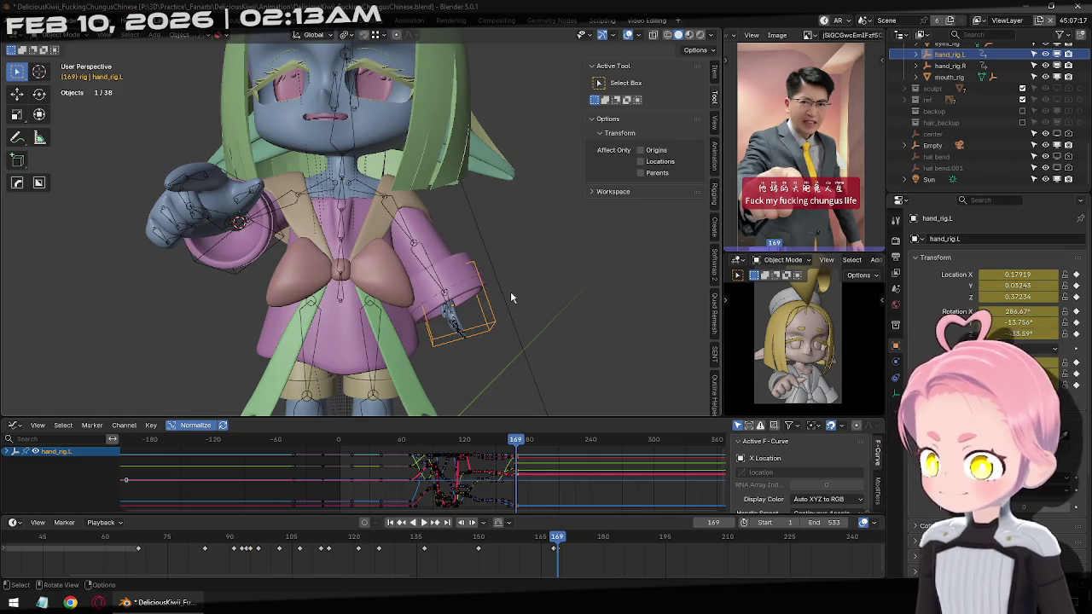
Compare frames 168 and 169, then delete the left hand rig's keyframe.
key(Left)
key(Right)
key(Left)
key(Right)
key(Left)
key(Right)
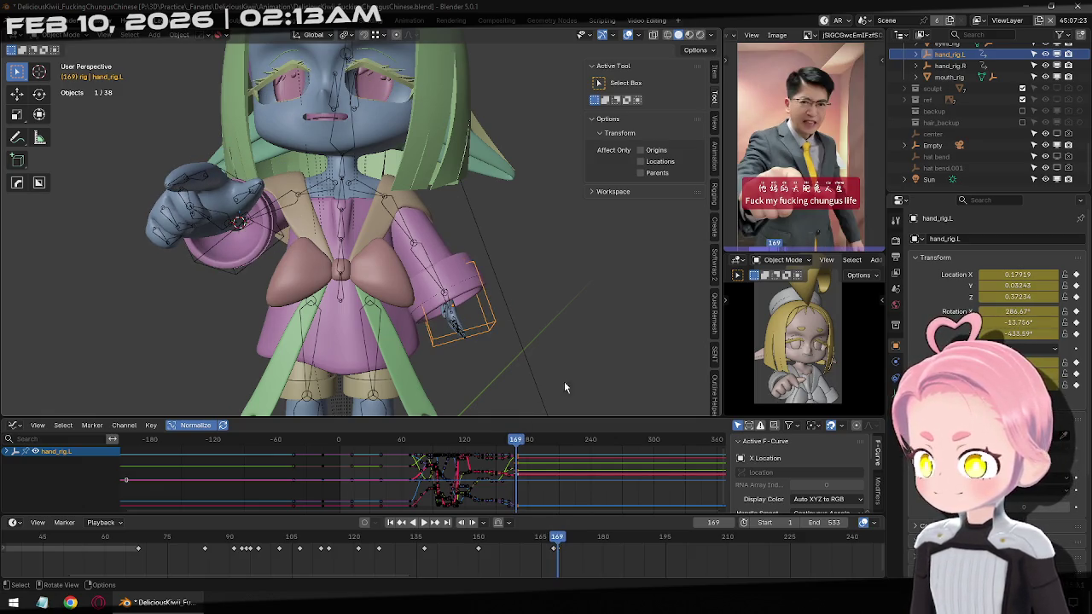
key(x)
click(610, 556)
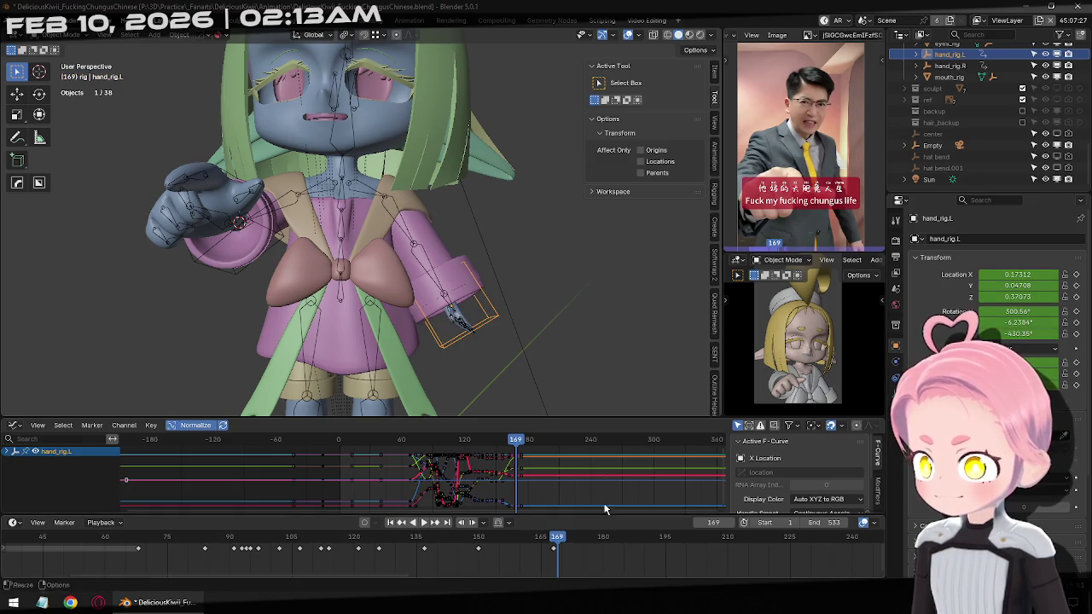
Rotate and reposition the left hand rig again after comparing neighbouring frames.
key(Right)
key(Left)
key(Right)
key(Left)
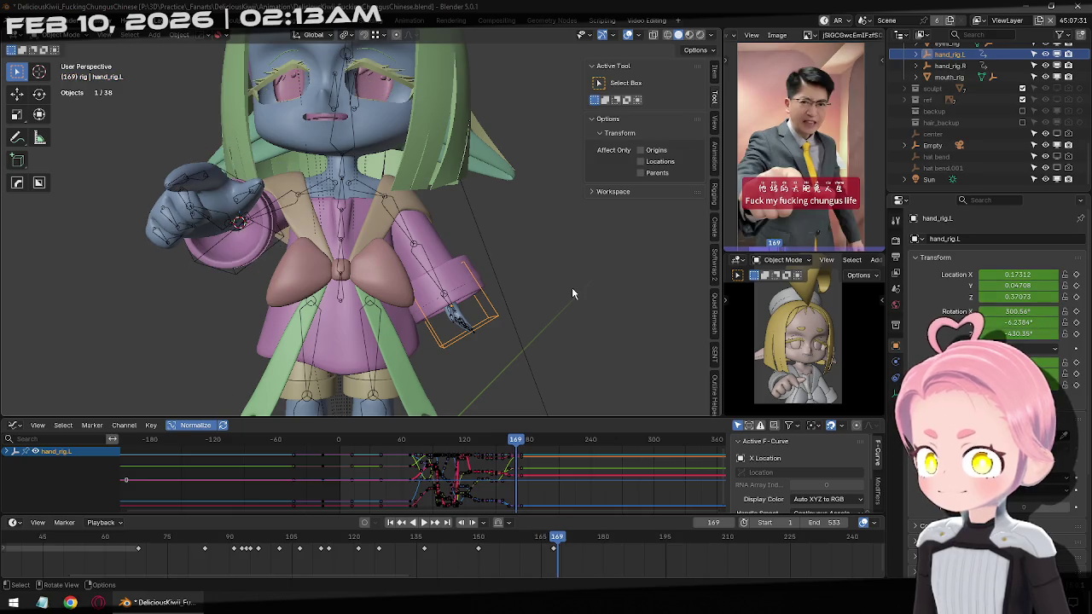
key(r)
click(567, 337)
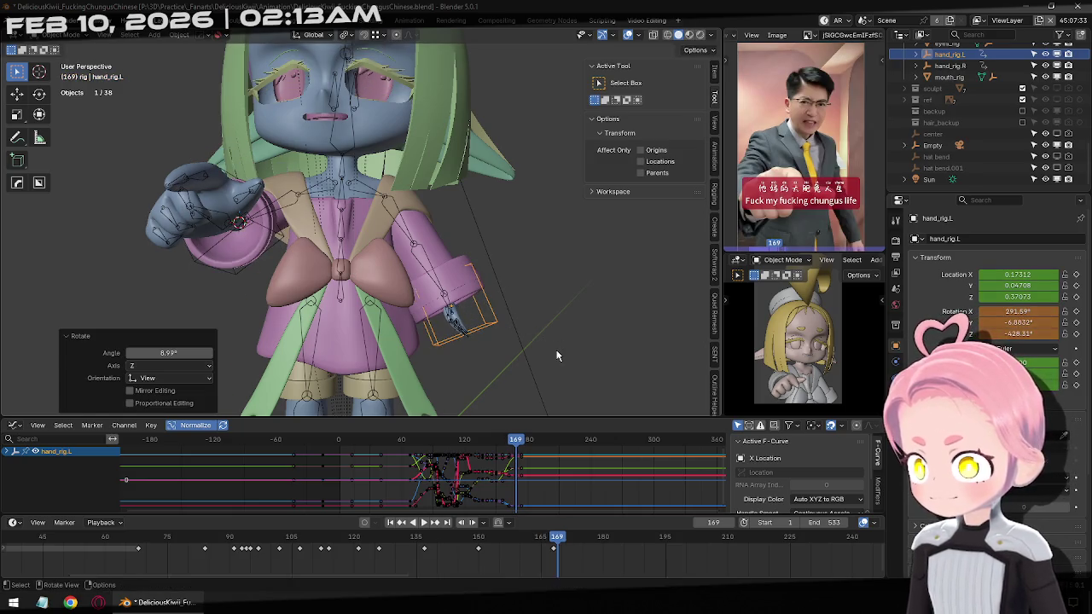
key(g)
click(655, 360)
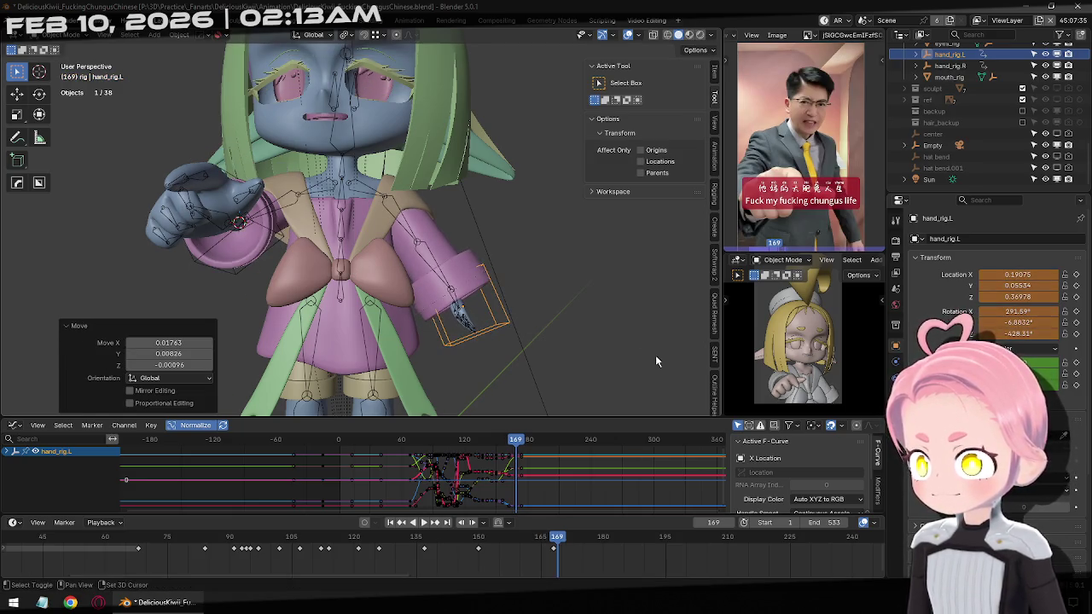
Nudge hand_rig.L along X to about 0.188, 0.047, 0.371 and keyframe it at 169.
key(KP_1)
scroll(536, 314, down, 2)
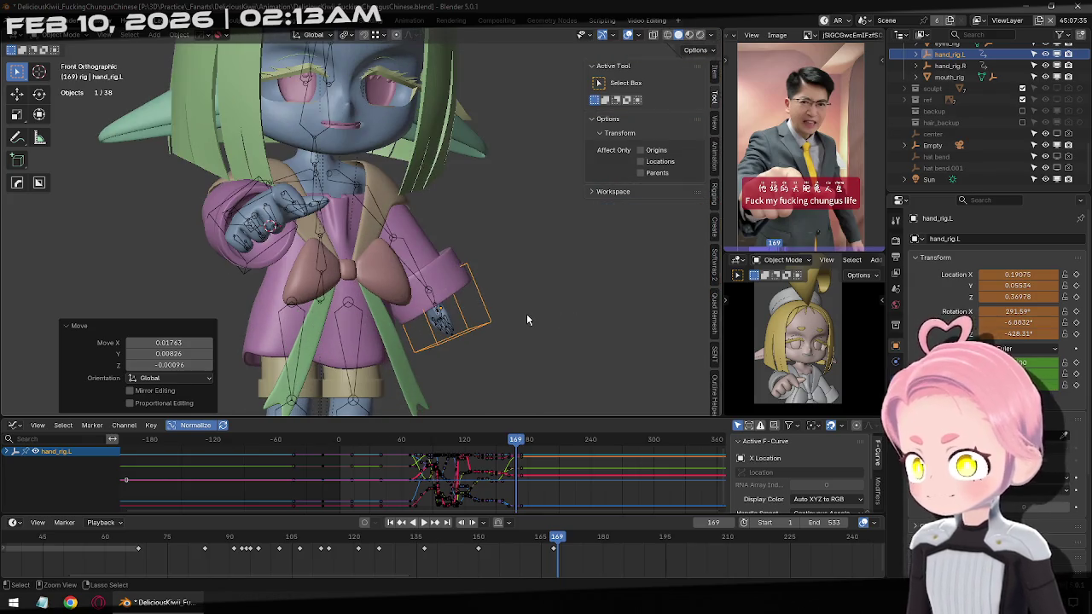
key(ctrl+z)
key(g)
key(x)
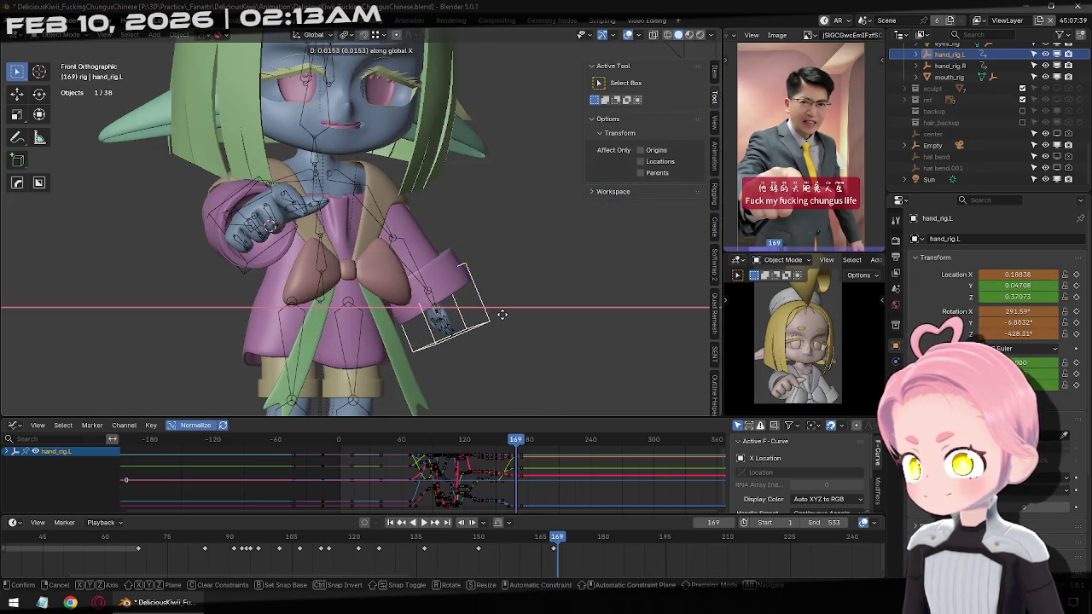
click(502, 315)
key(i)
Review the left hand motion between frames 168 and 169, ending on frame 169.
key(Left)
key(Right)
key(Left)
key(Right)
key(Left)
key(Right)
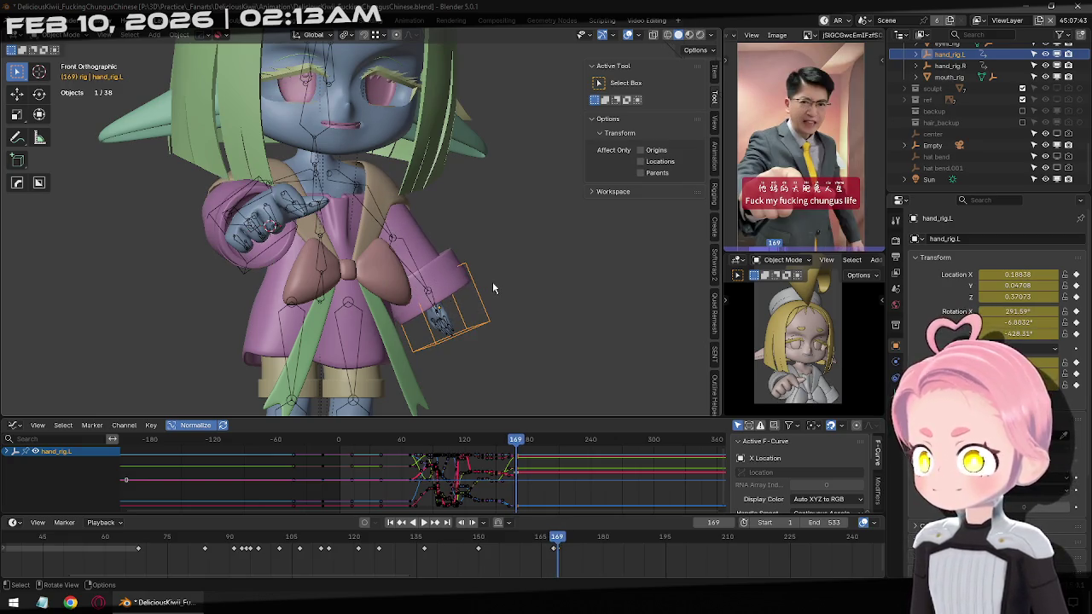
click(327, 318)
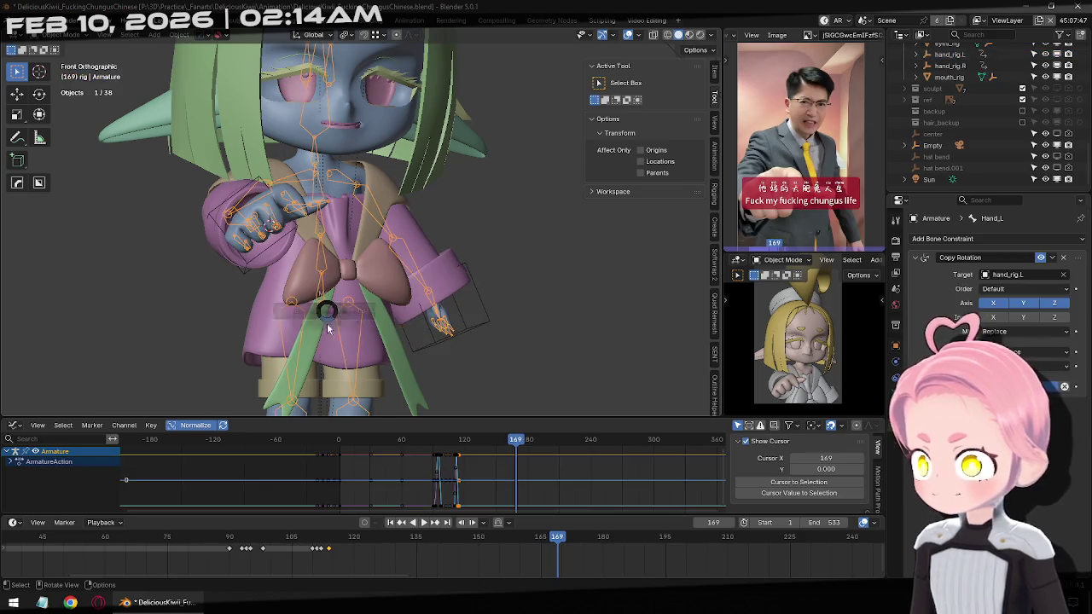
In Pose Mode, push the Hips bone along Y and keyframe it at frame 169.
key(ctrl+Tab)
click(326, 290)
mouse_move(480, 244)
middle_down()
mouse_move(426, 291)
mouse_move(401, 266)
mouse_move(416, 277)
middle_up()
key(g)
key(y)
click(384, 256)
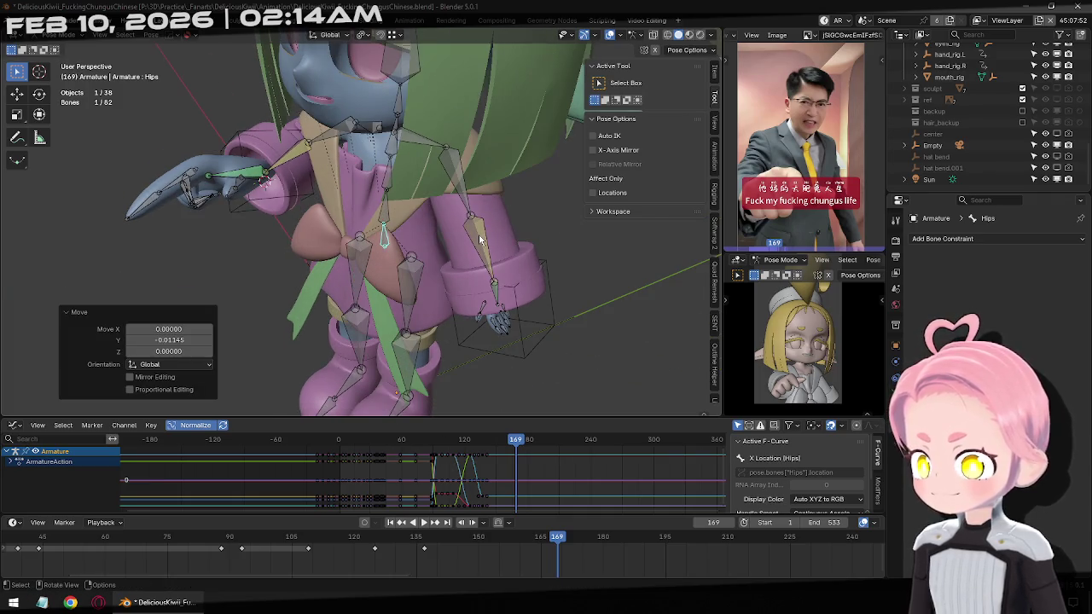
key(i)
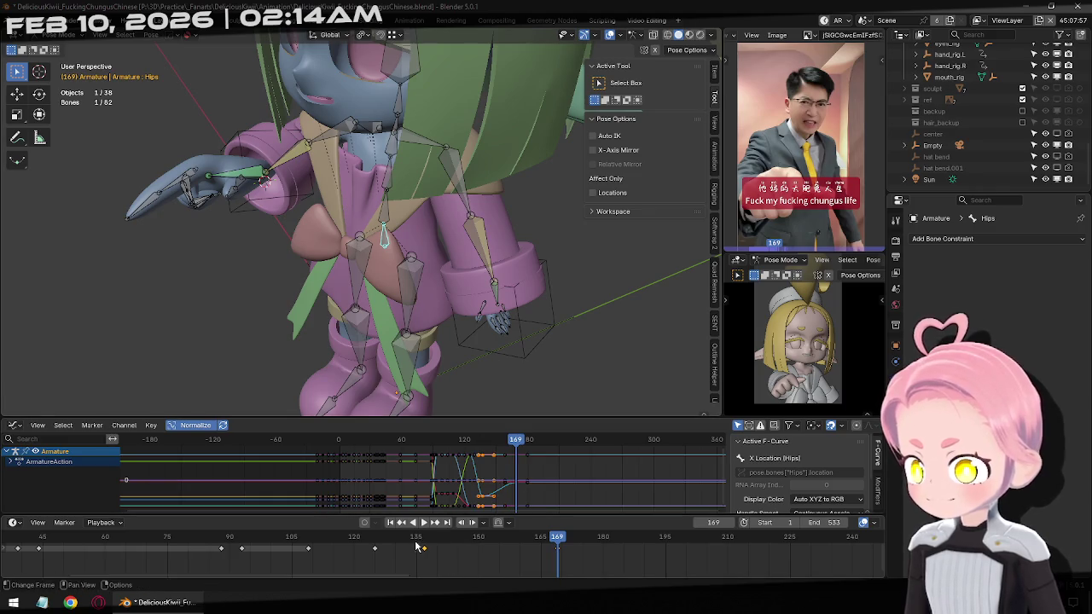
Copy the frame 169 pose and paste it onto frame 168.
key(ctrl+c)
key(Left)
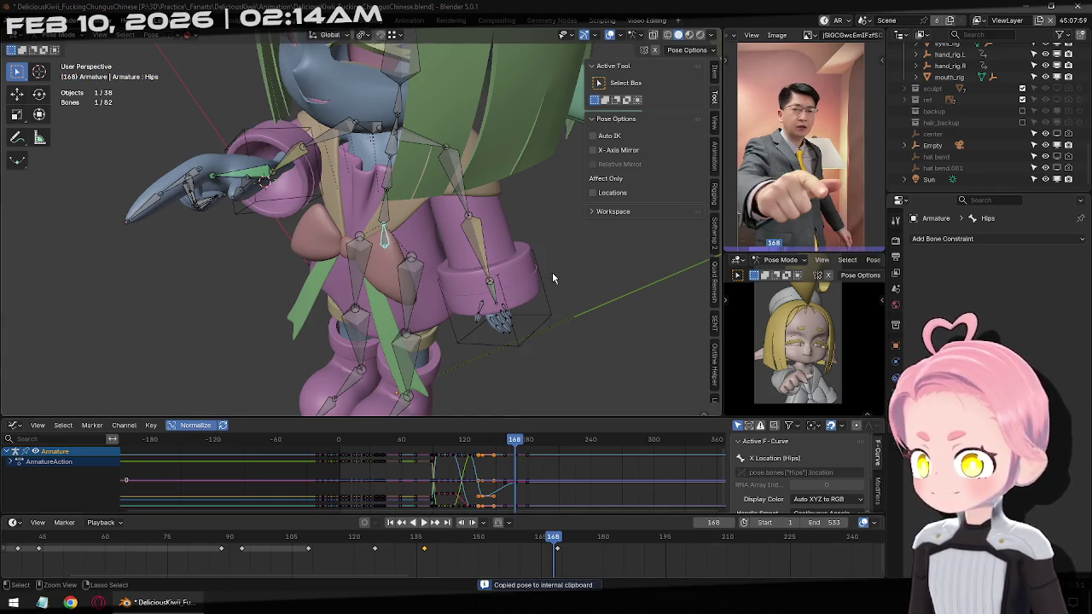
key(ctrl+v)
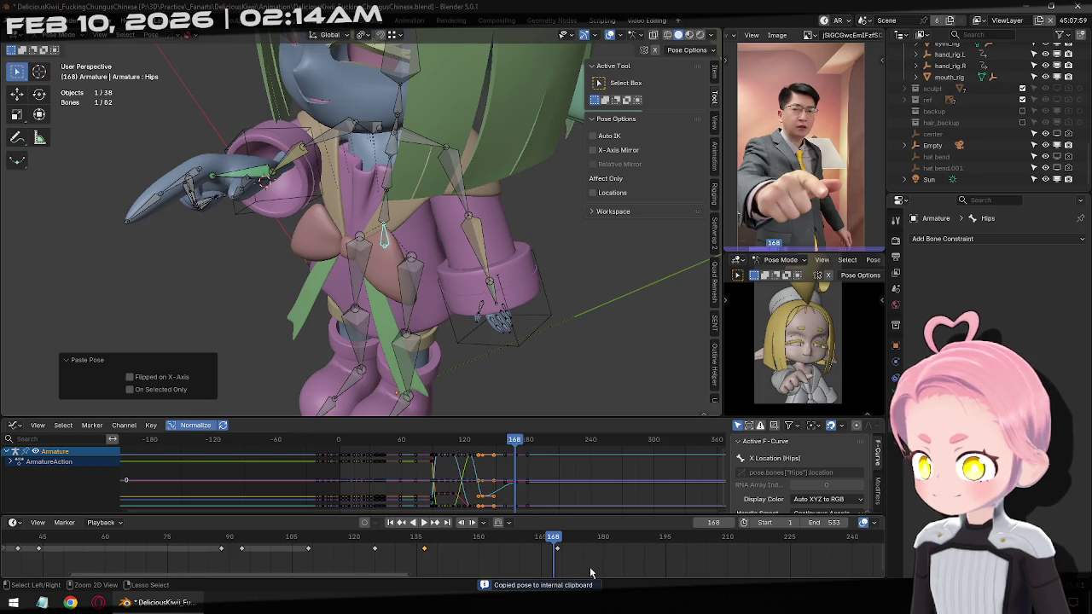
key(ctrl+v)
key(ctrl+z)
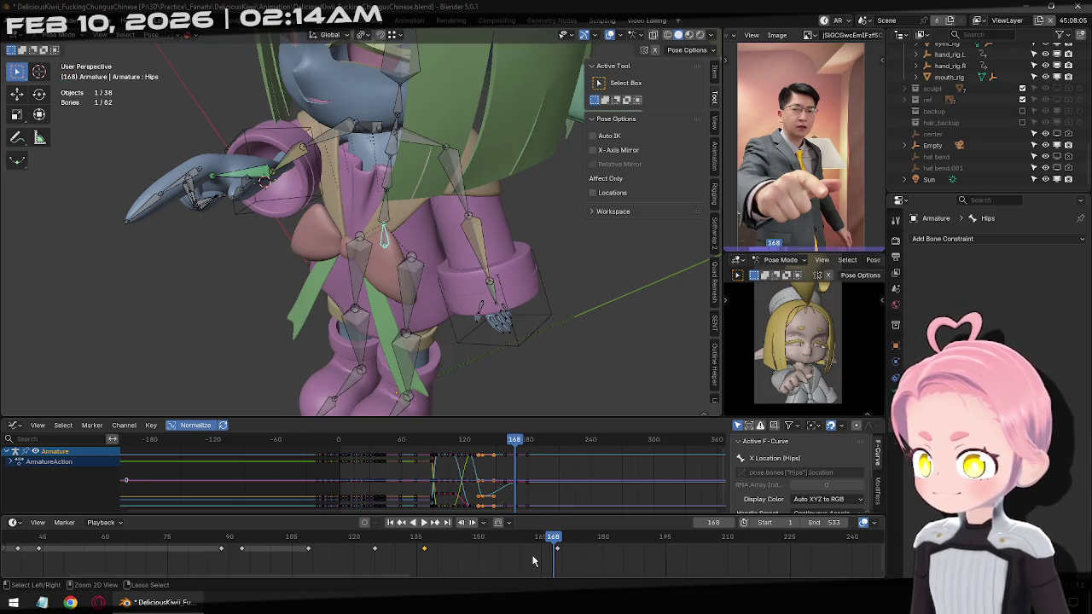
key(ctrl+v)
Step through frames around 169 to compare the body sway with the reference.
key(Right)
key(Left)
key(Right)
key(Left)
key(Left)
key(Right)
key(Right)
key(Left)
key(Right)
key(Left)
key(Right)
key(Right)
key(Right)
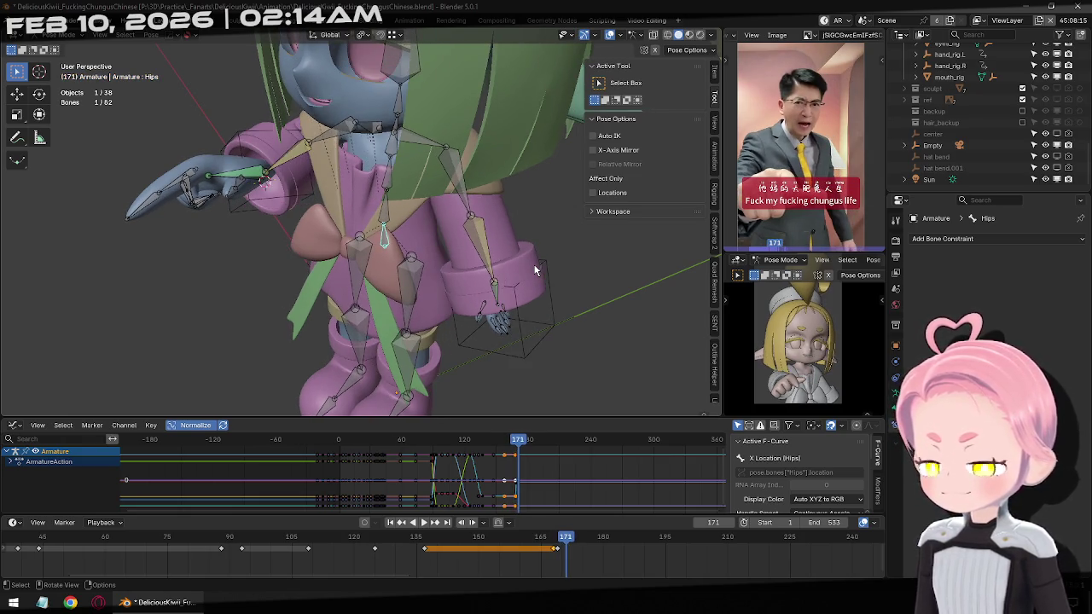
key(Left)
key(Right)
key(Left)
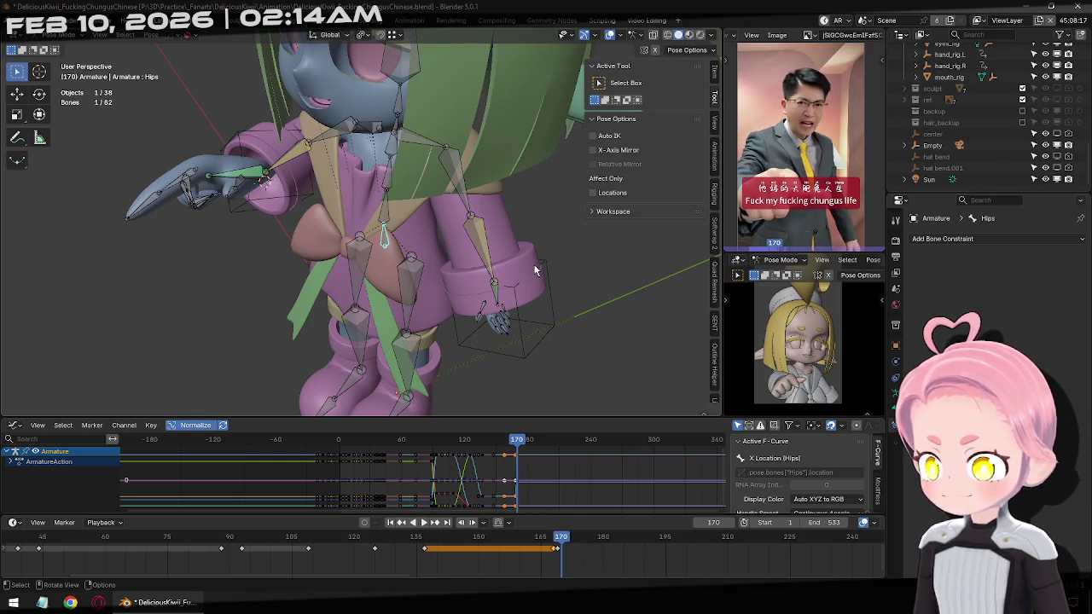
key(Left)
key(Right)
key(Right)
key(Right)
key(Right)
key(Right)
key(Right)
key(Right)
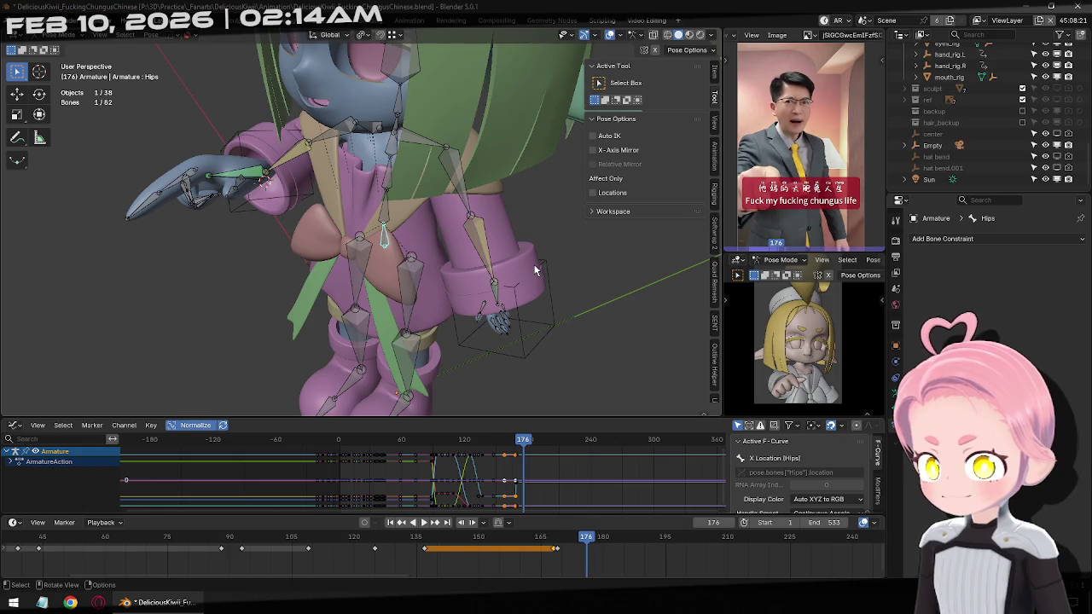
Shift the Hips bone about -0.019 along X and keyframe it at frame 176.
key(KP_1)
key(g)
key(x)
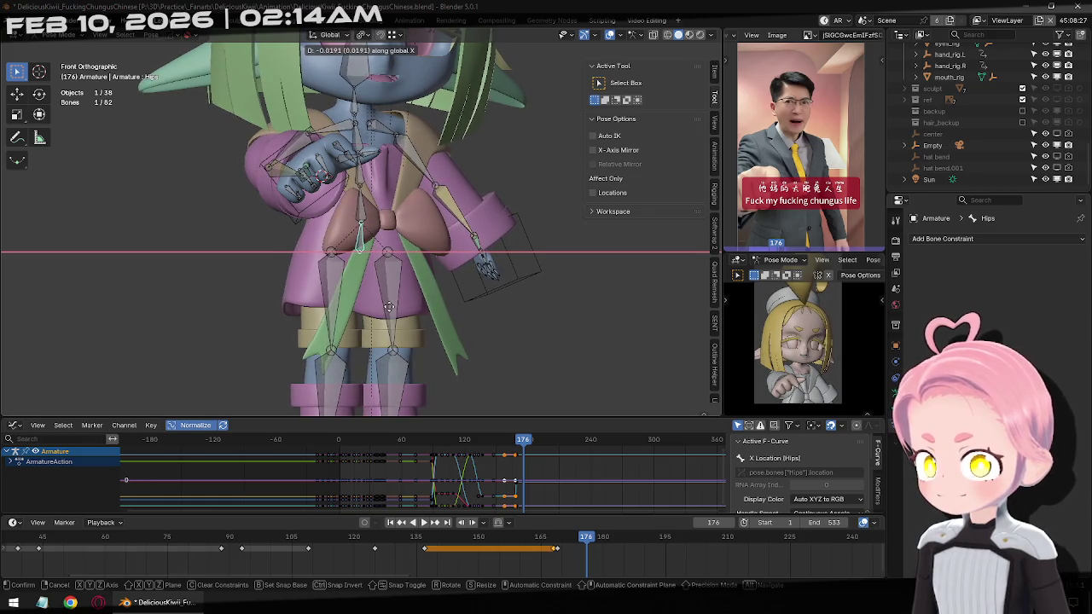
click(388, 306)
key(i)
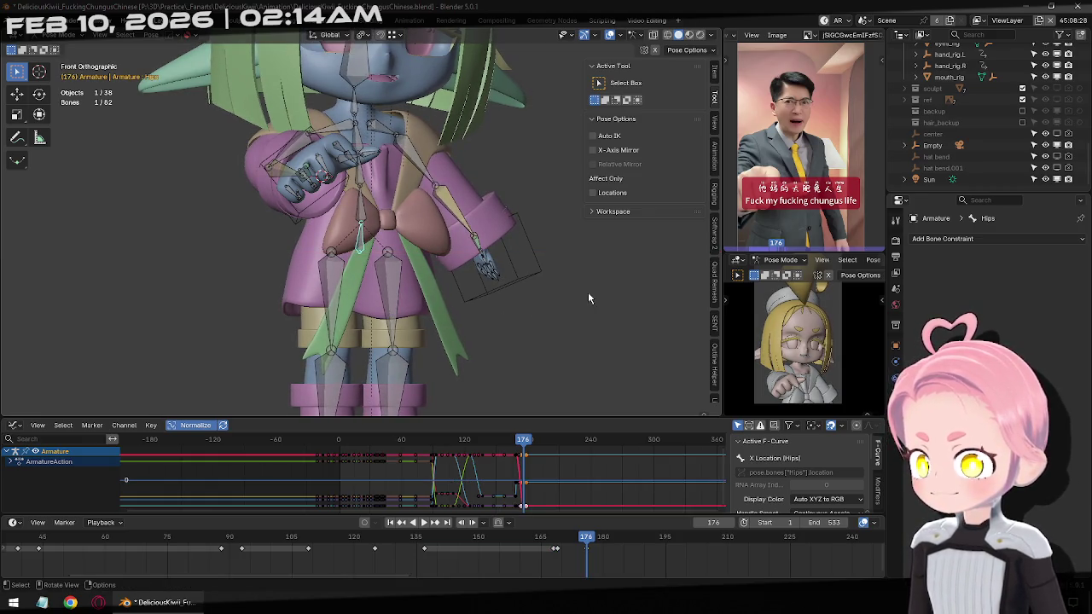
click(535, 277)
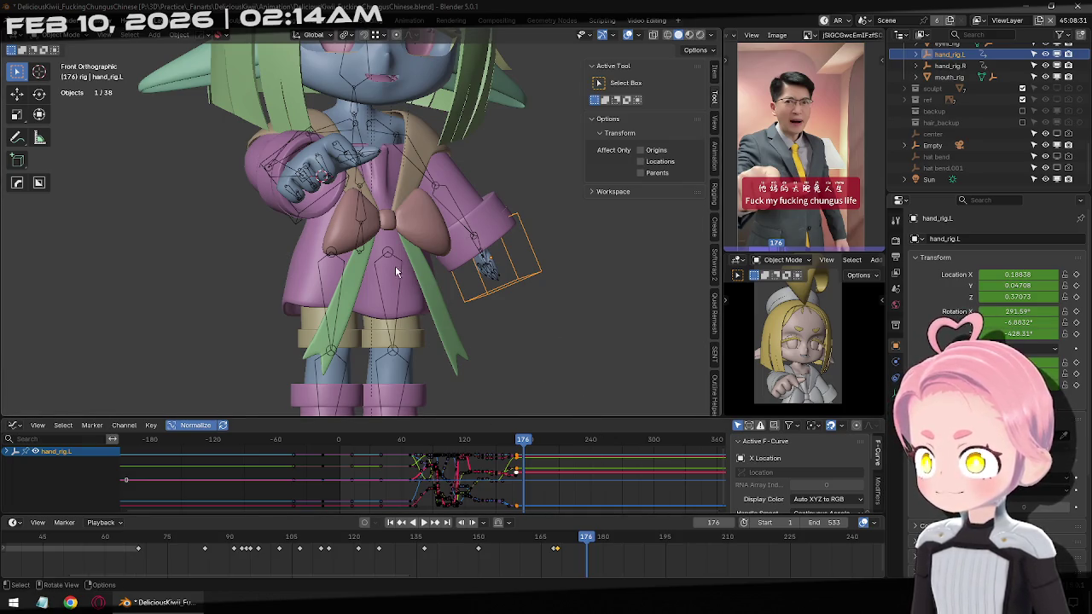
click(360, 253)
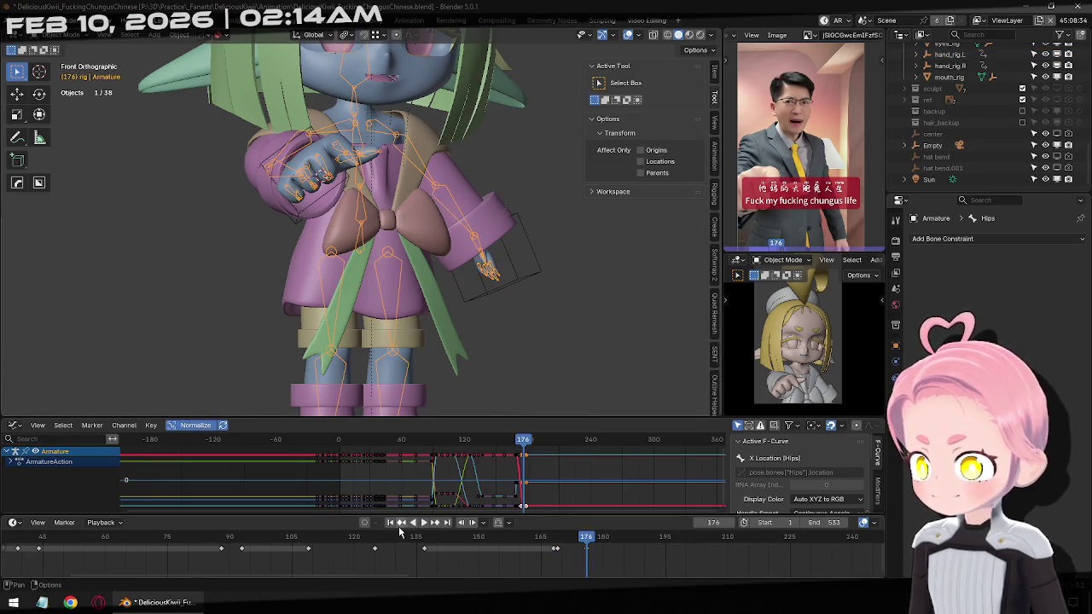
Move hand_rig.L left along X and keyframe it at frame 176.
click(399, 521)
key(space)
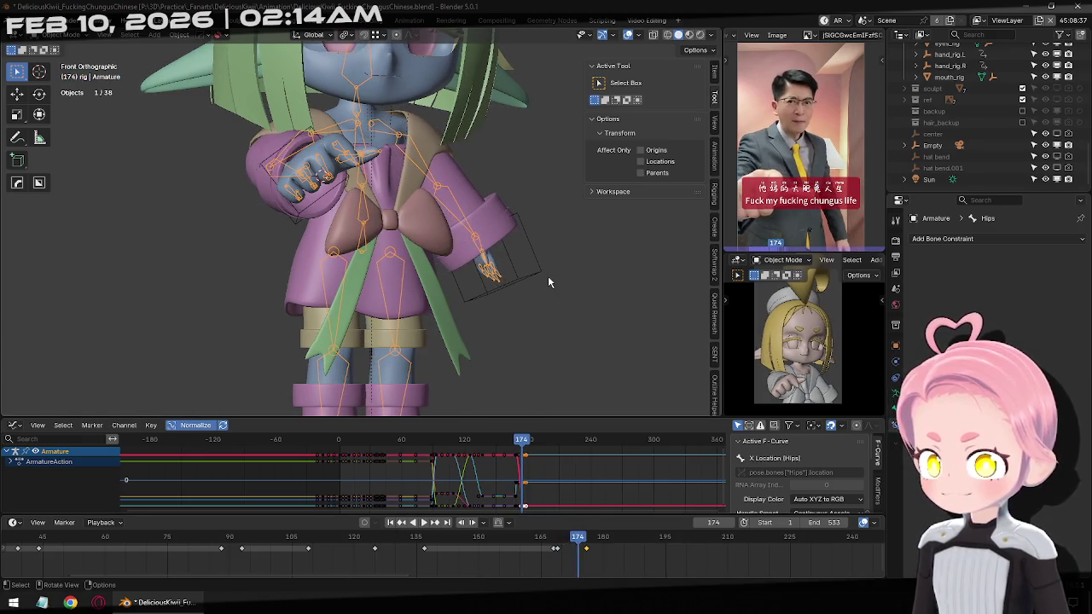
click(538, 272)
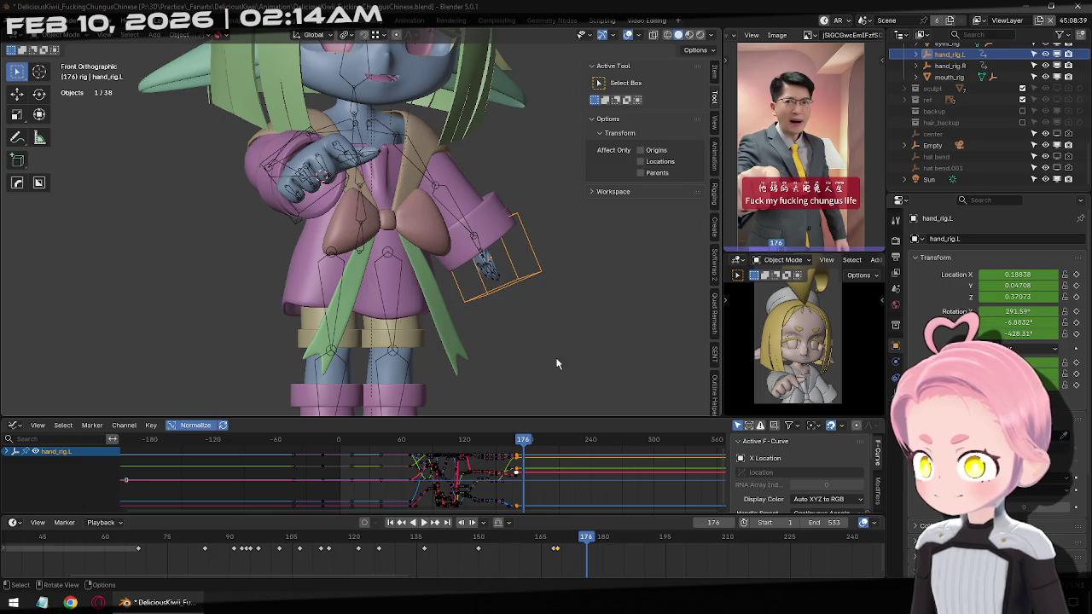
key(g)
key(x)
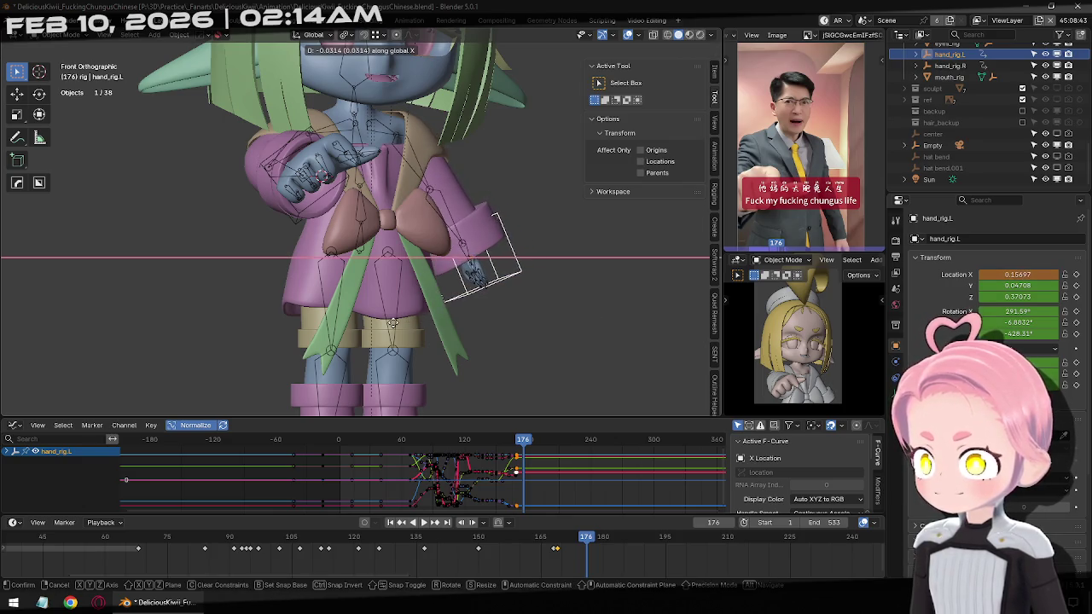
click(380, 328)
key(i)
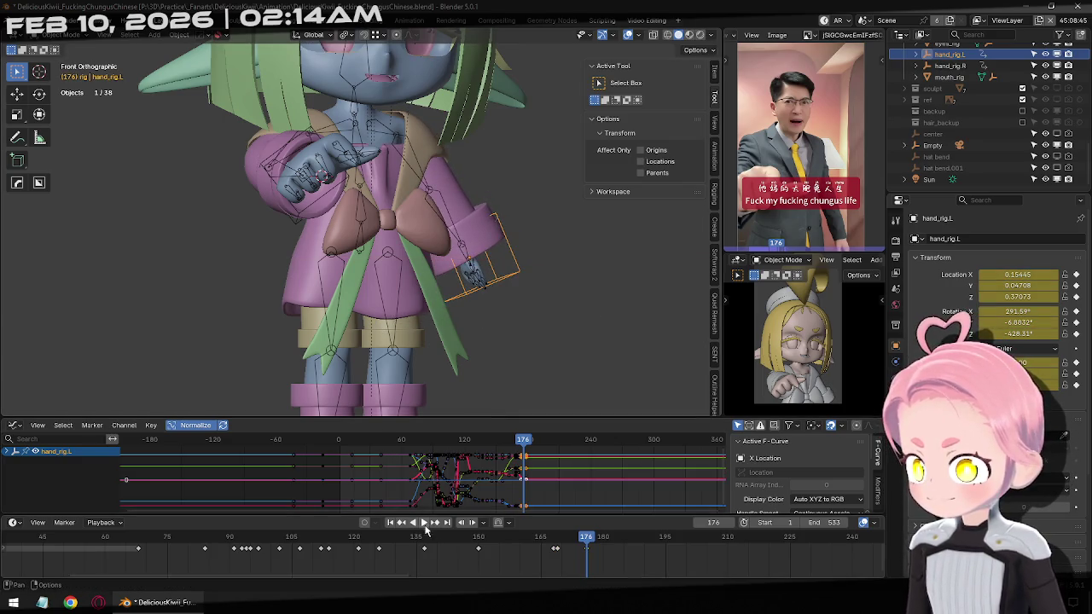
At frame 185, move hand_rig.L about 0.041 along global Y.
key(Left)
key(Left)
key(Left)
key(Left)
key(Left)
key(Left)
key(Left)
key(Right)
key(Right)
key(Right)
key(Right)
key(Right)
key(Right)
key(Right)
key(Right)
key(Right)
key(Right)
key(Left)
key(Left)
key(Left)
key(Left)
key(Left)
key(Right)
key(Right)
key(Right)
key(Right)
key(Right)
key(Right)
key(Right)
key(Right)
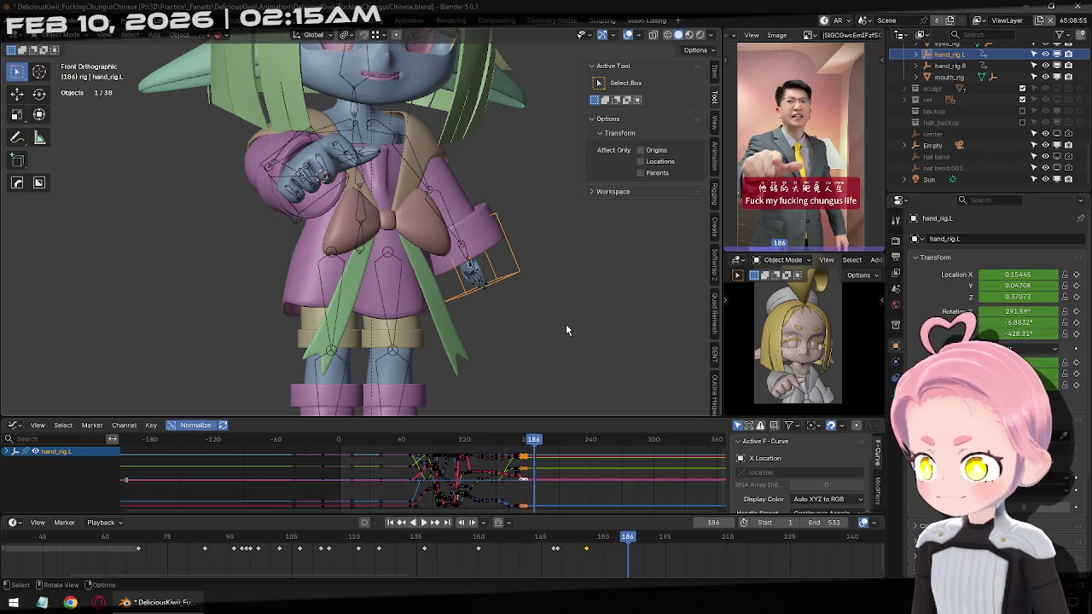
key(Left)
middle_drag(565, 323, 417, 322)
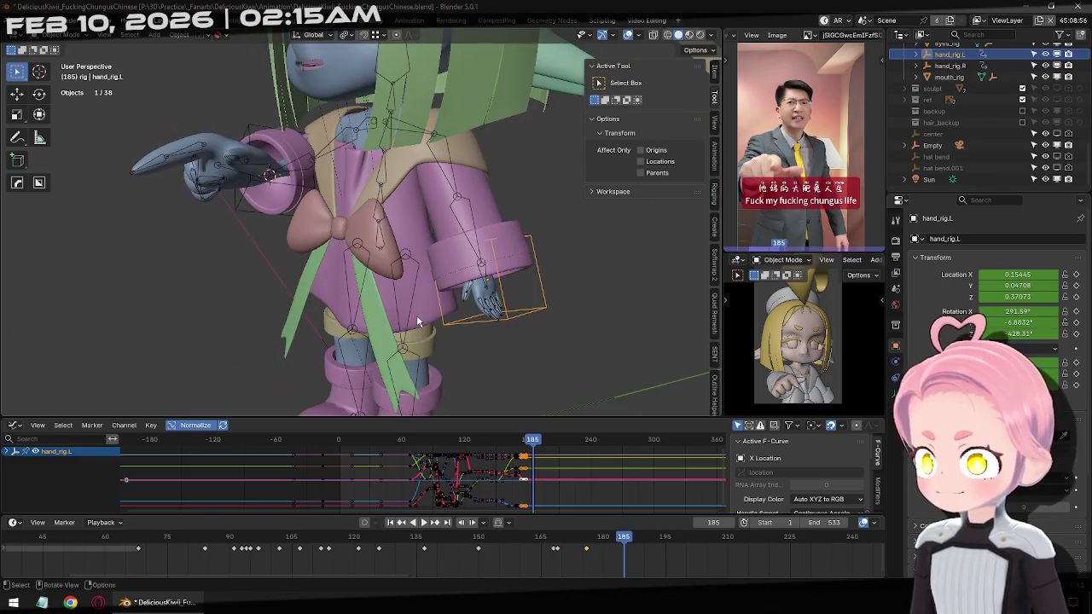
key(g)
key(y)
click(550, 299)
Key hand_rig.L at frame 185 and shift the Hips bone 0.0326 along Y.
key(i)
click(382, 237)
key(ctrl+Tab)
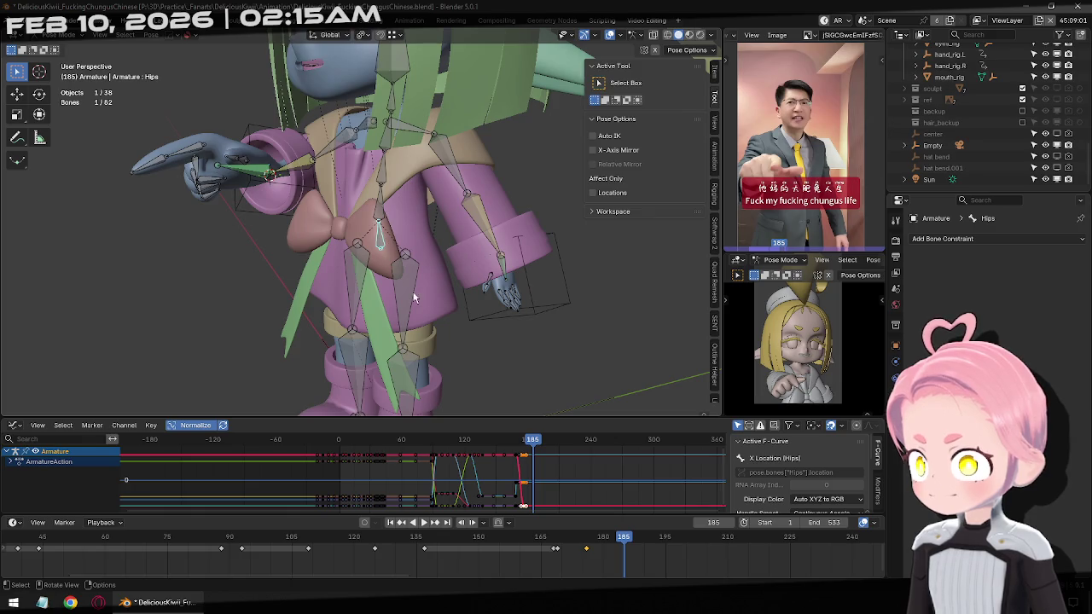
key(g)
key(y)
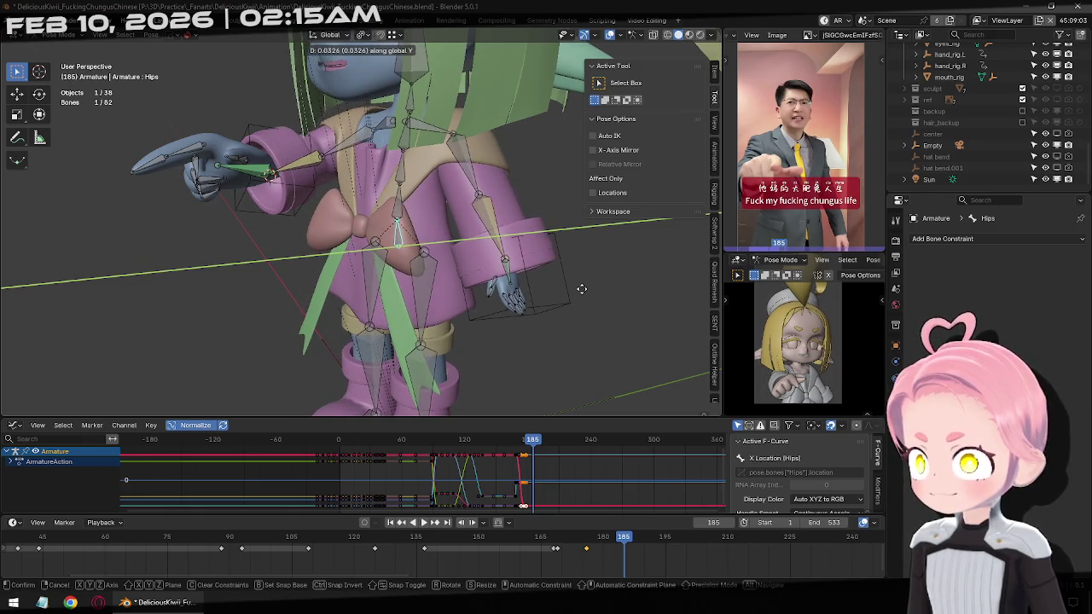
click(563, 293)
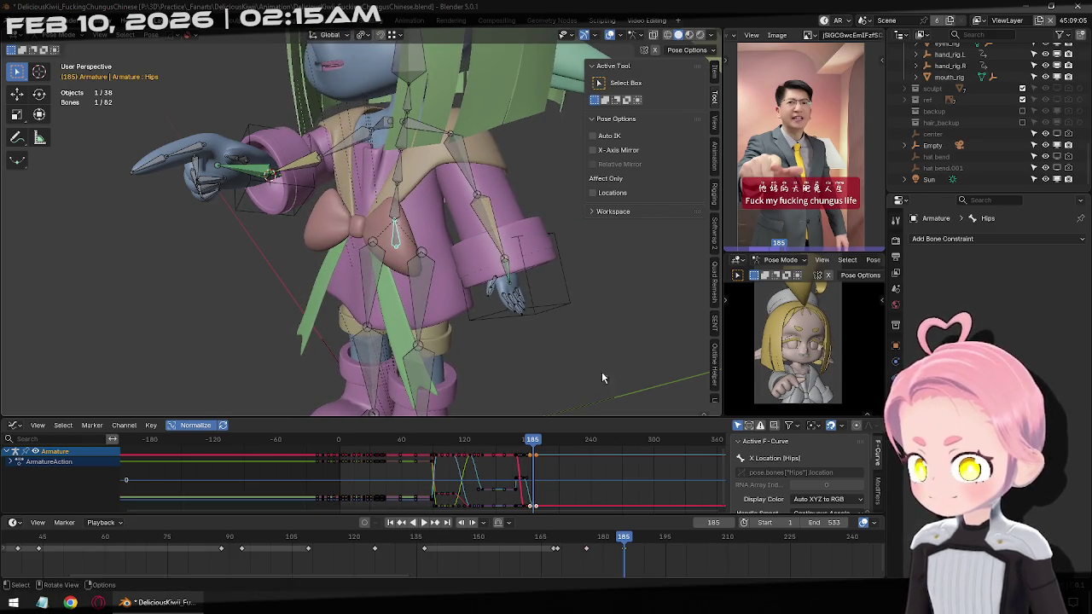
key(Left)
key(Left)
key(Left)
key(Right)
key(Right)
key(Right)
key(Right)
key(Right)
key(Right)
key(Right)
key(Right)
key(Right)
key(Right)
key(Right)
key(Right)
key(Right)
key(Right)
key(Right)
key(Right)
key(Right)
key(Right)
key(Right)
key(Right)
key(Right)
key(Right)
key(Right)
key(Right)
key(Right)
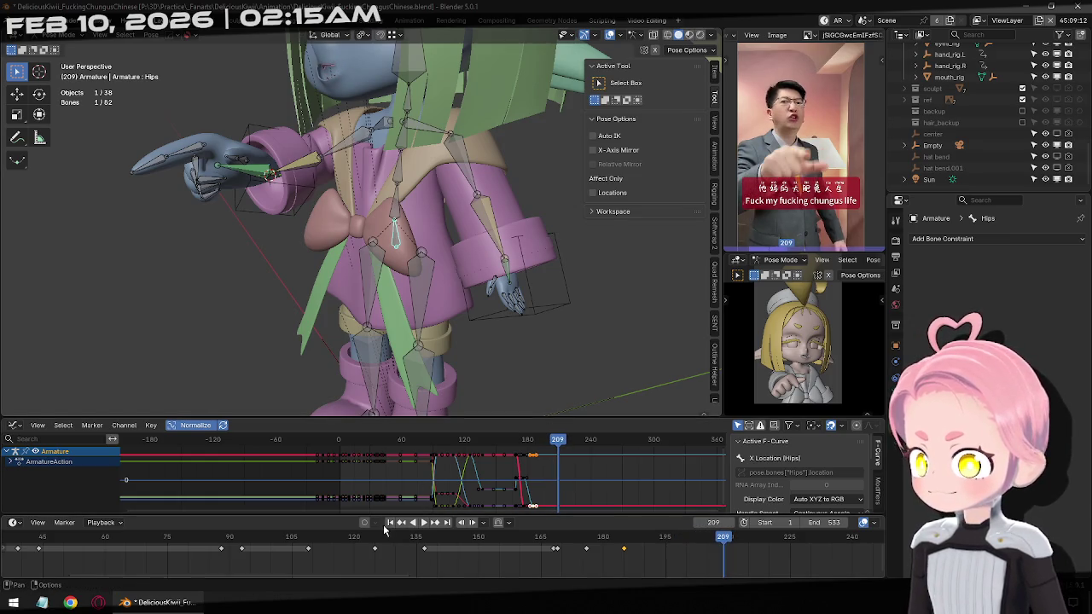
Return to frame 1 and view the character from the front.
click(390, 527)
scroll(504, 297, down, 6)
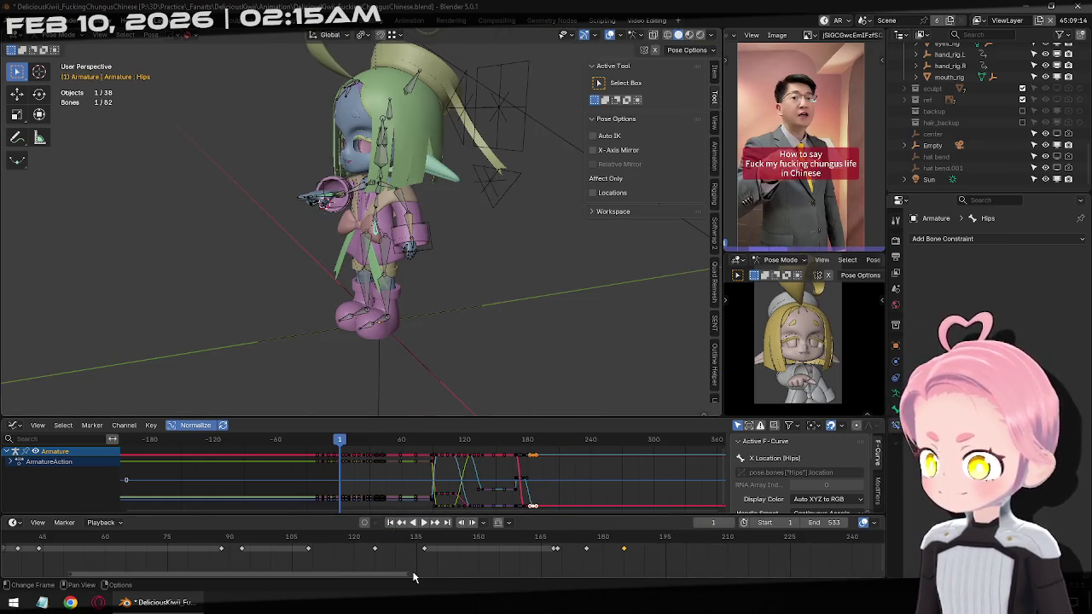
scroll(413, 579, down, 2)
scroll(413, 580, down, 1)
key(KP_1)
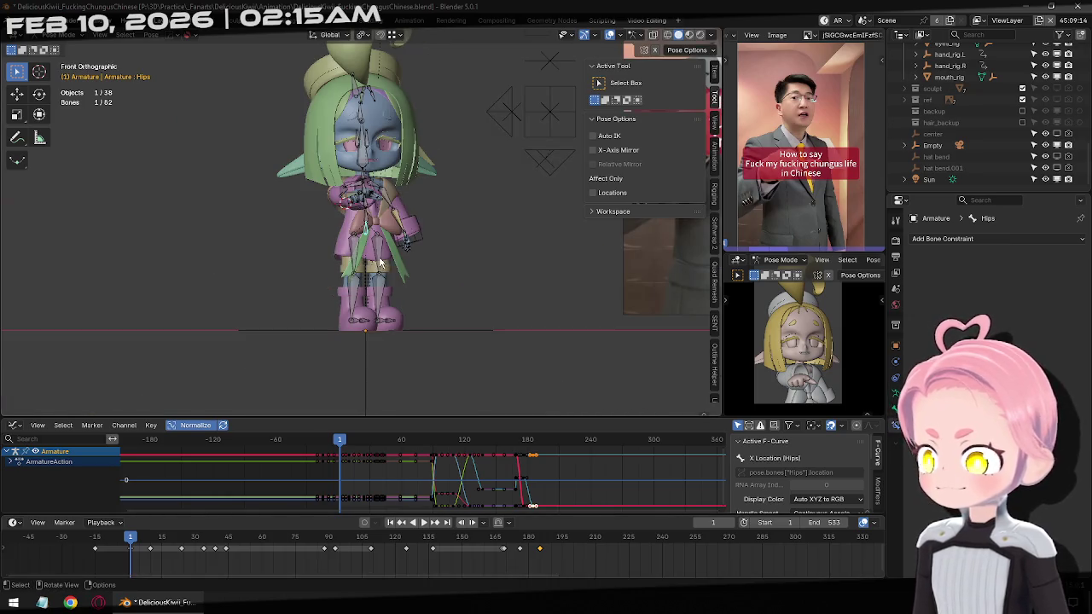
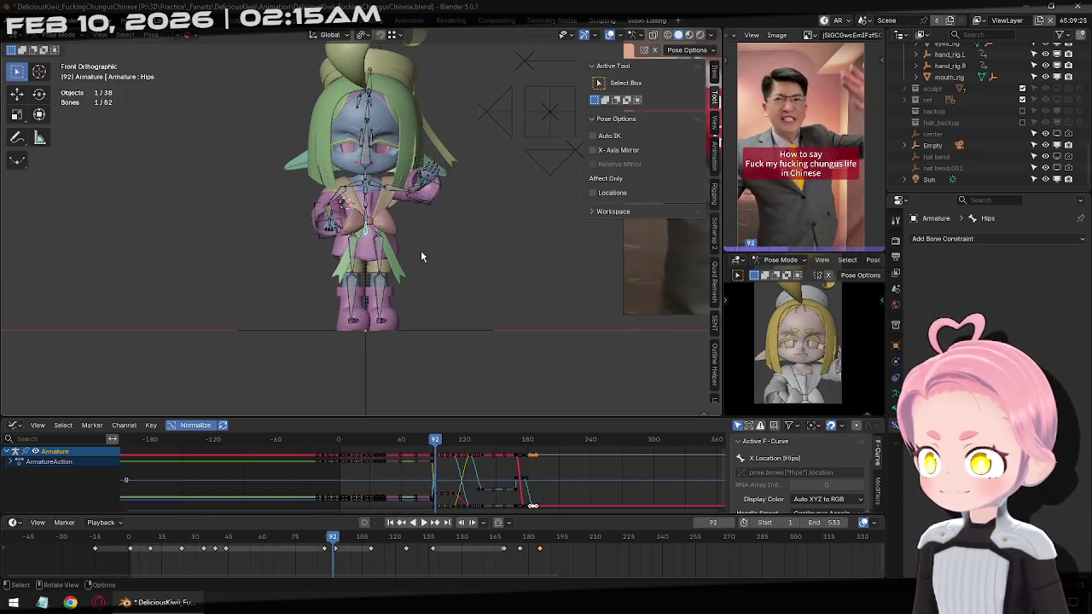
Review the animation from the first frame, stop at frame 51 and select the Head bone.
key(space)
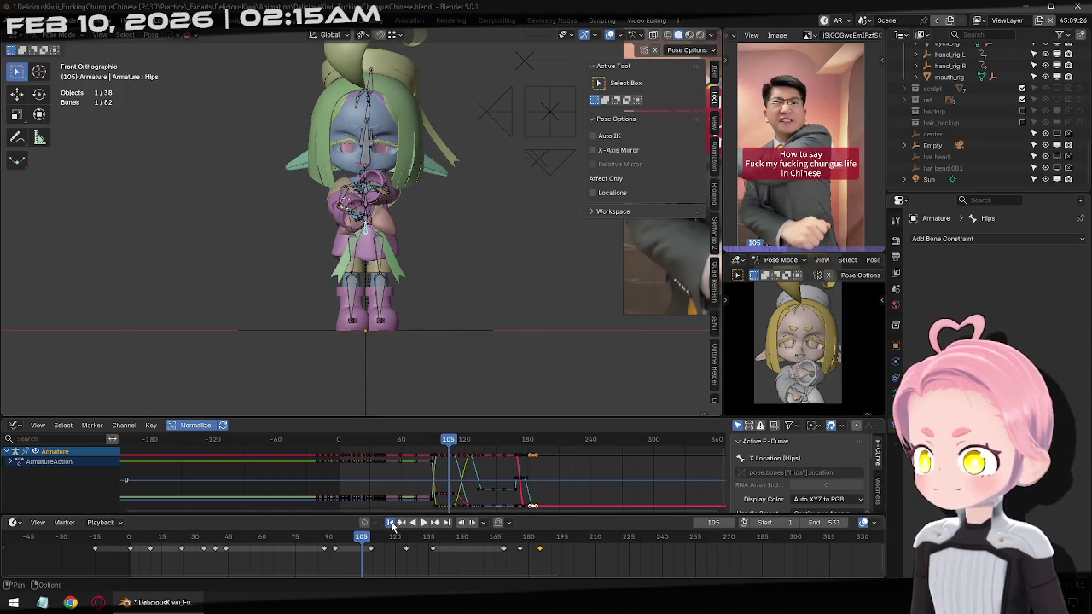
key(shift+Left)
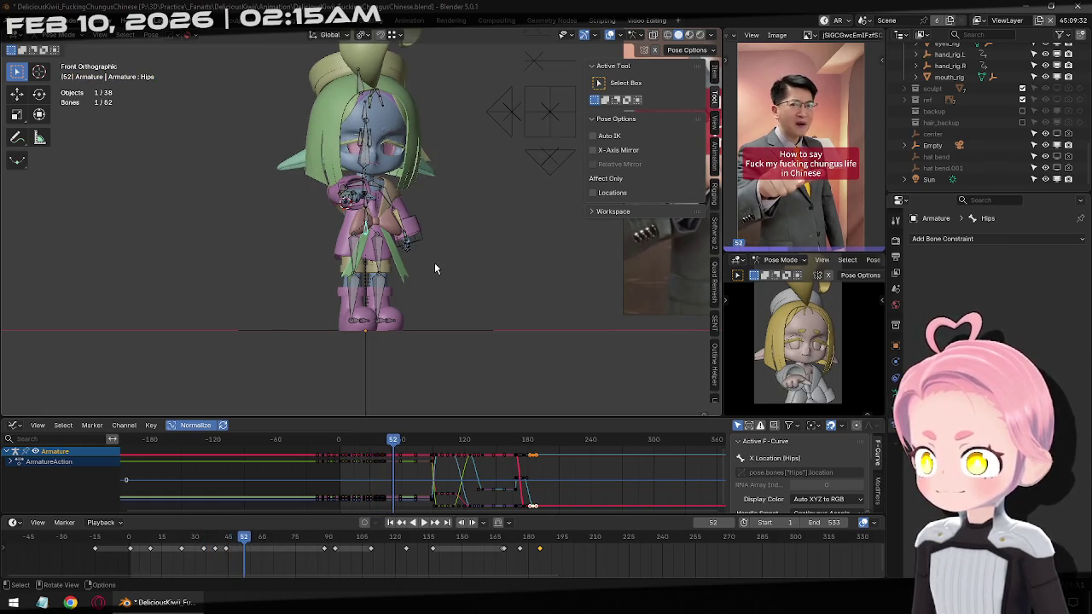
key(shift+ctrl+space)
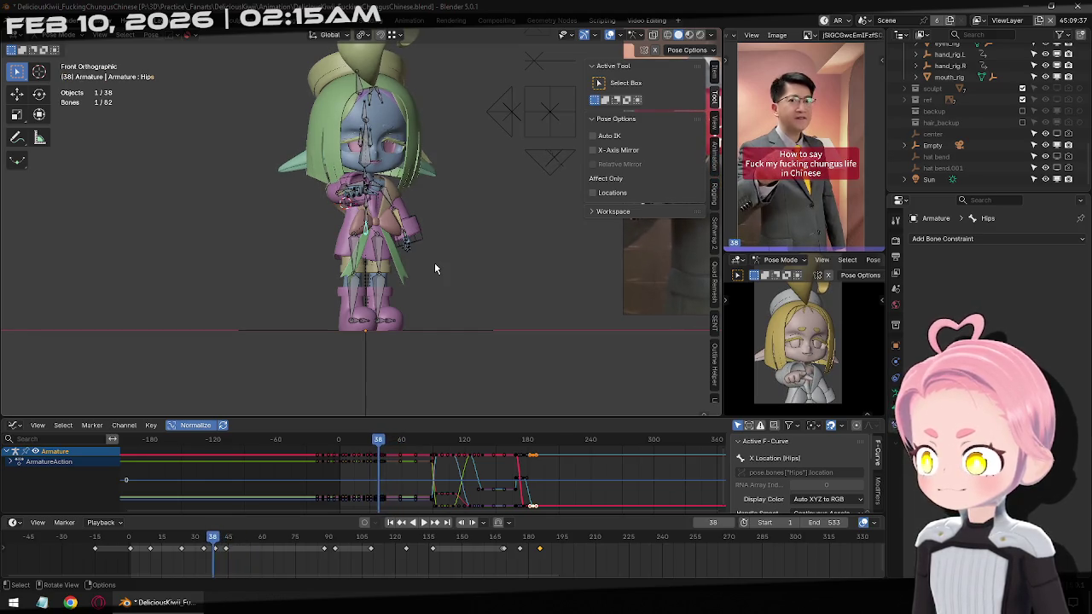
key(Right)
key(space)
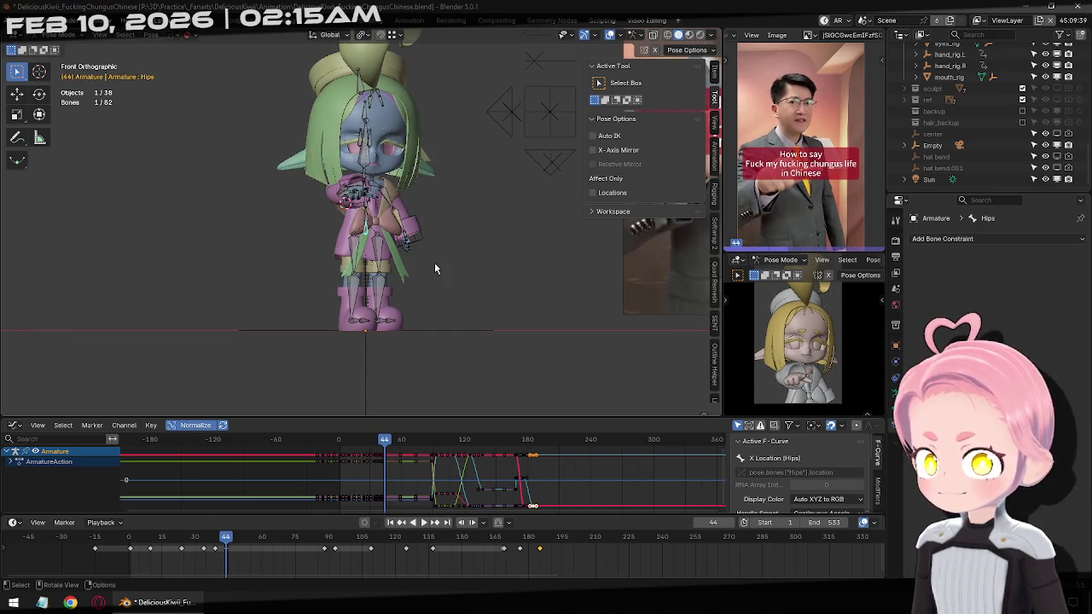
key(space)
click(364, 162)
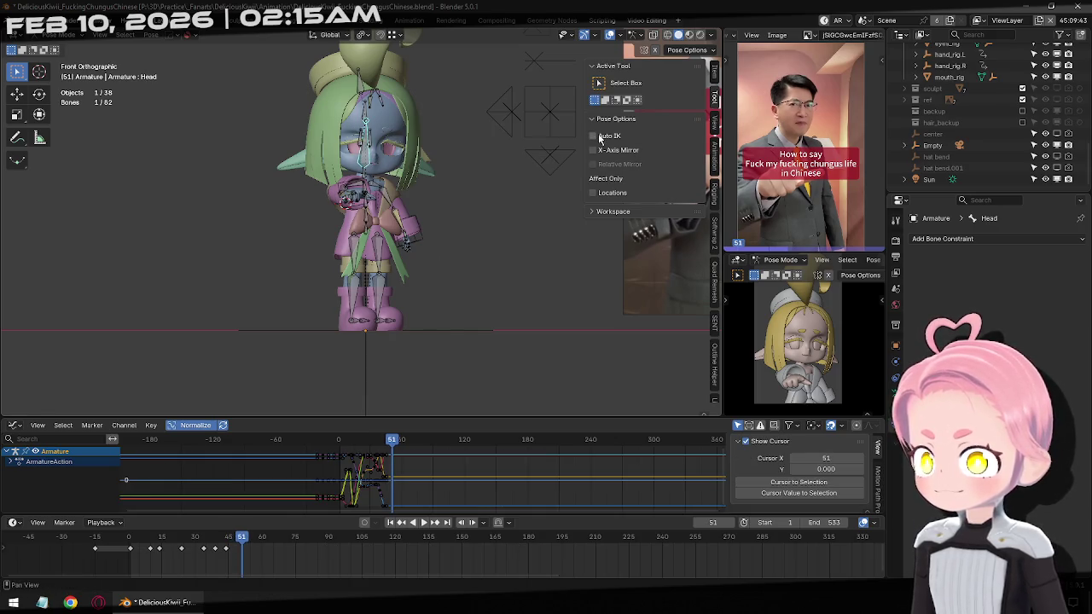
In the right side view, move the Head bone and keyframe the whole rig at frame 51.
key(KP_3)
scroll(516, 228, up, 2)
scroll(516, 228, up, 3)
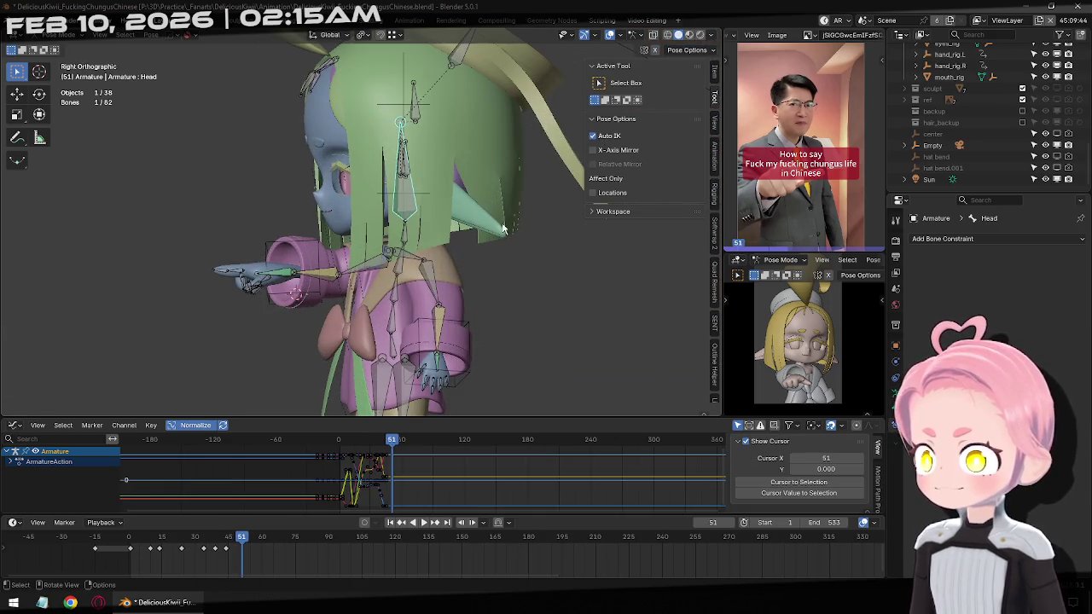
key(g)
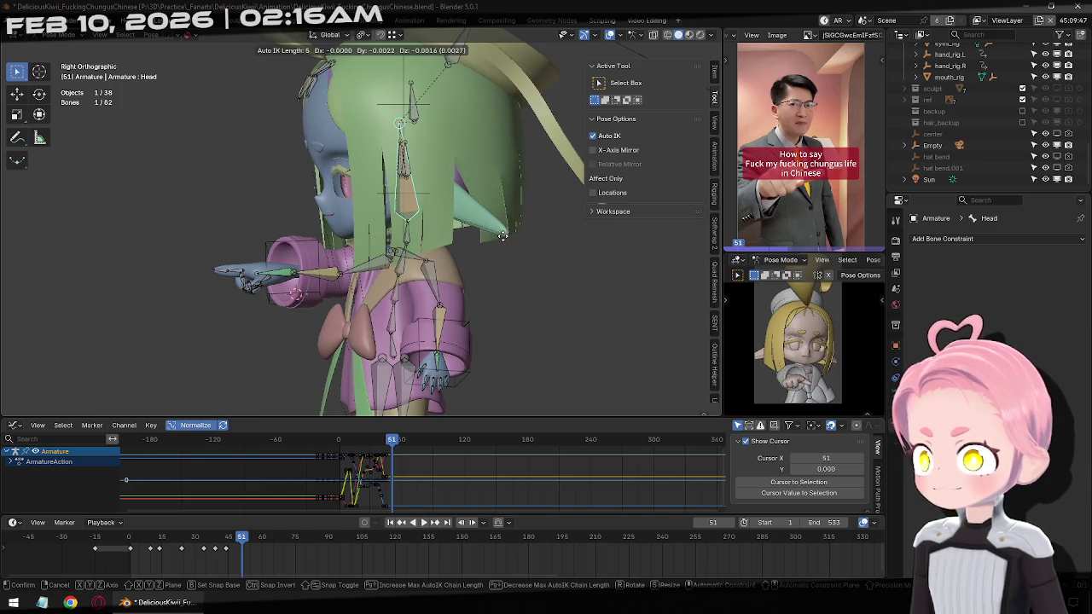
click(503, 235)
key(a)
key(i)
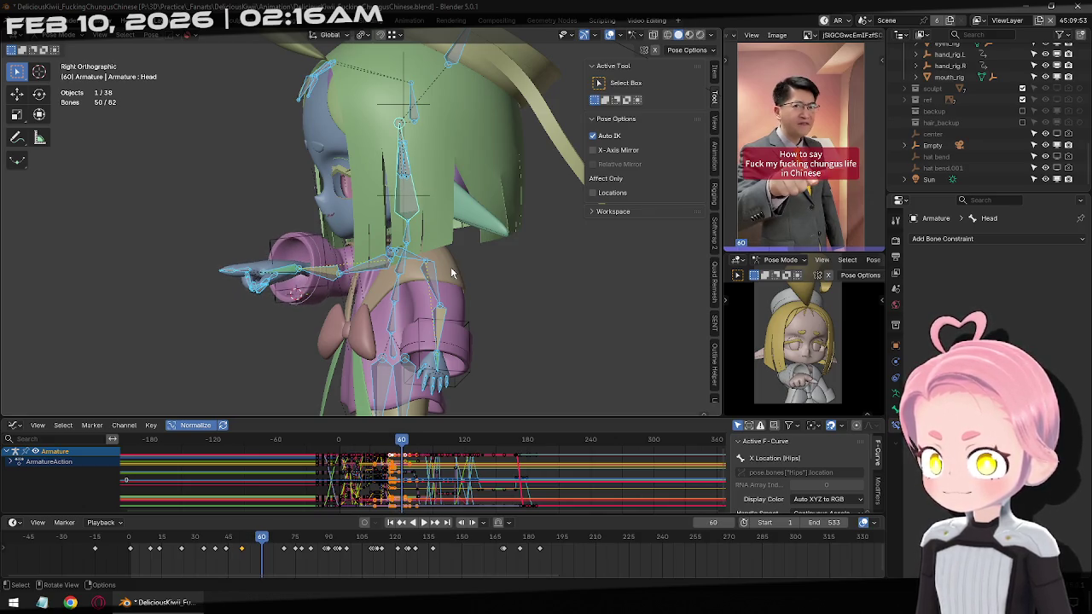
Play the animation back to check the new pose and select the Hips bone.
scroll(450, 267, down, 2)
key(shift+ctrl+space)
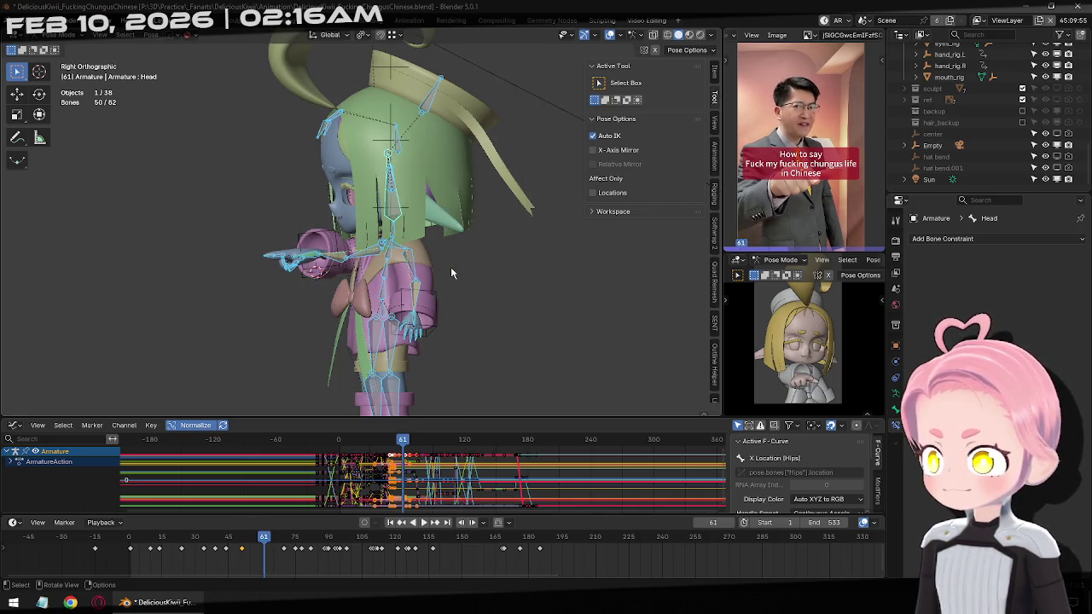
click(400, 298)
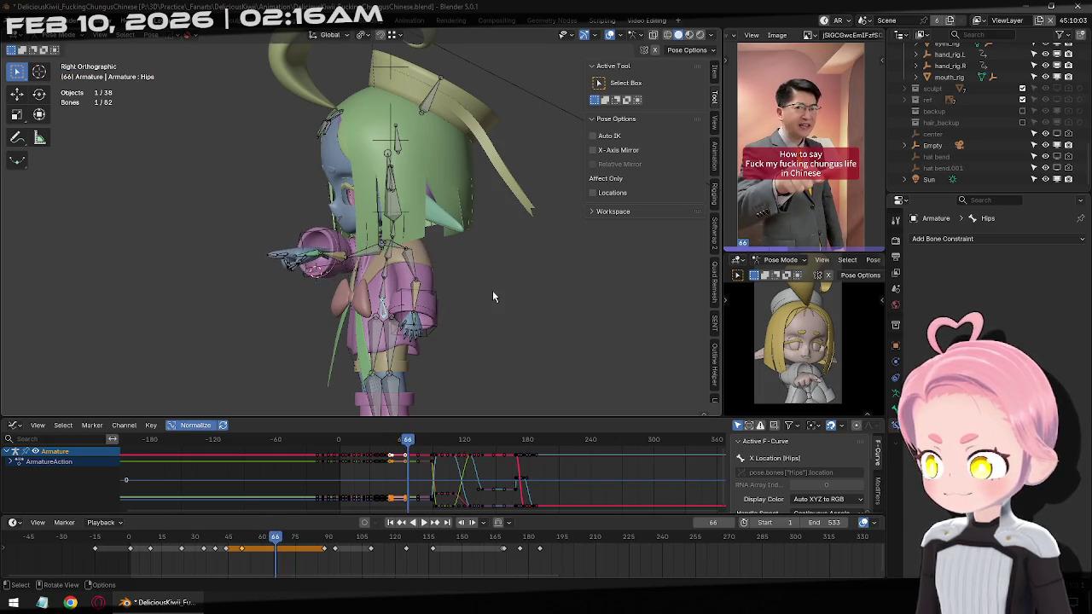
Move the Hips along Y and keyframe them at frame 63.
click(402, 522)
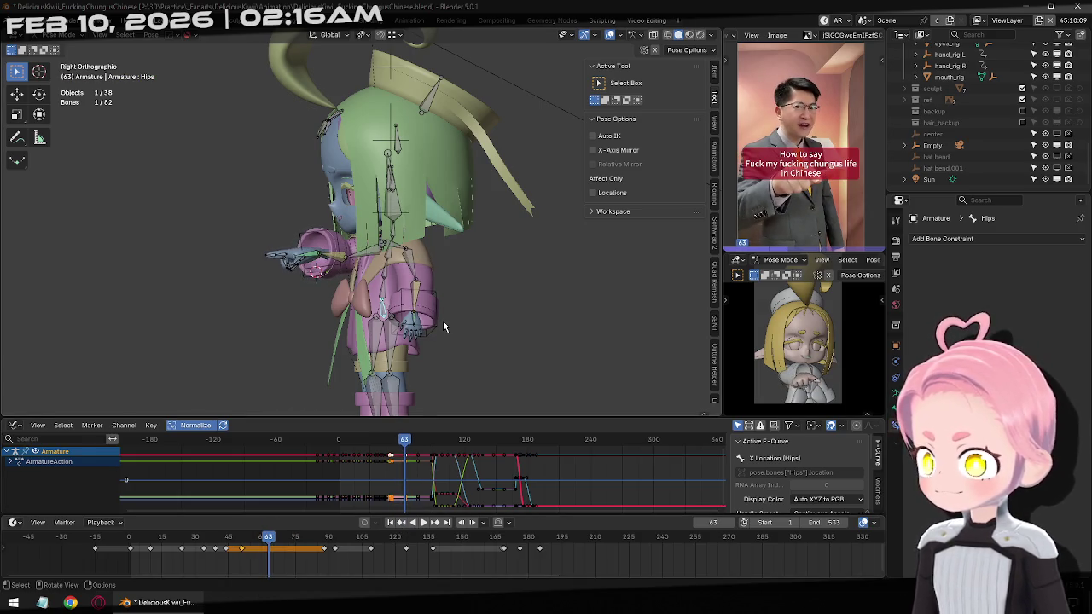
key(g)
key(y)
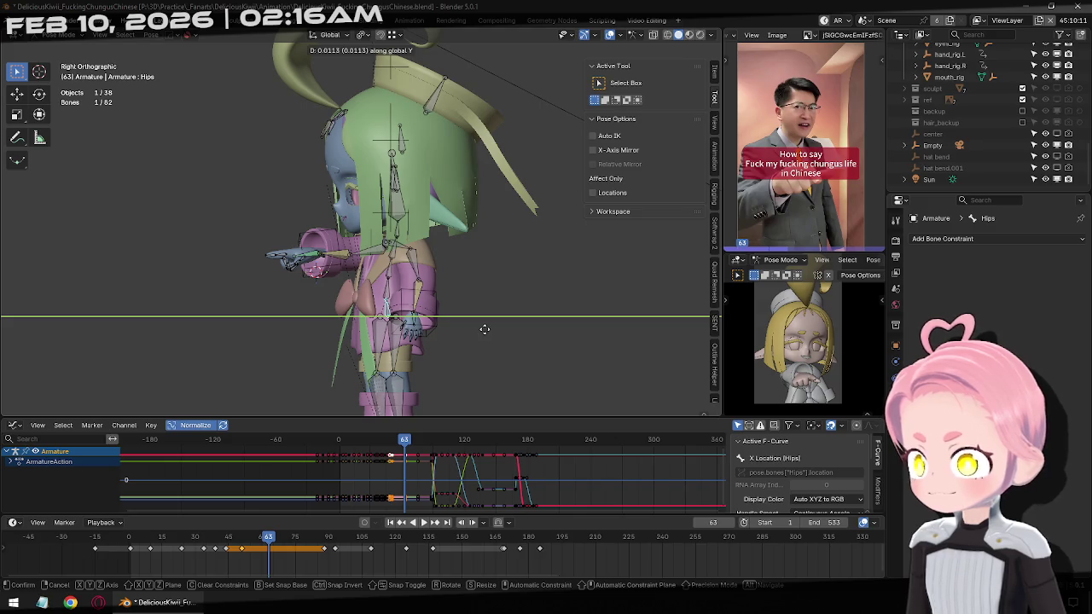
click(484, 329)
key(i)
At frame 74, shift the Hips along Y and keyframe them again.
key(Right)
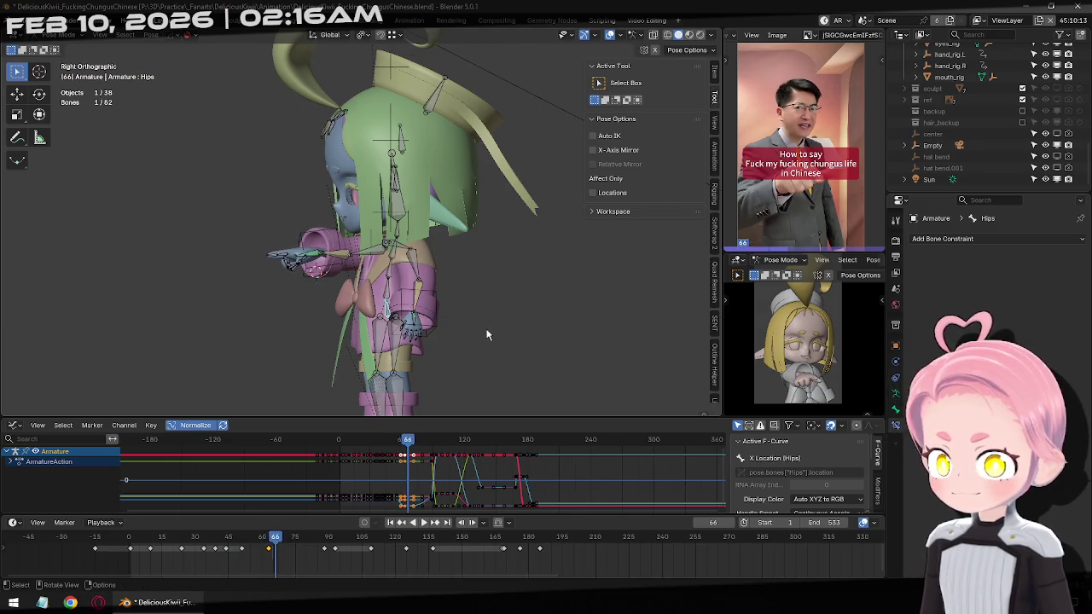
key(Right)
key(Right)
key(Right)
key(g)
key(y)
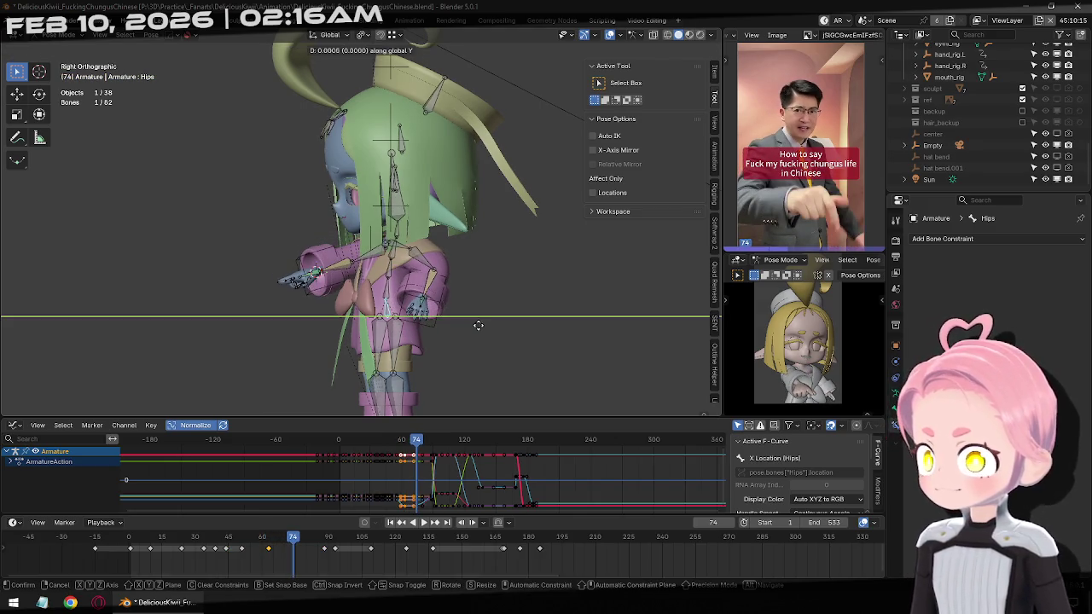
click(518, 336)
key(i)
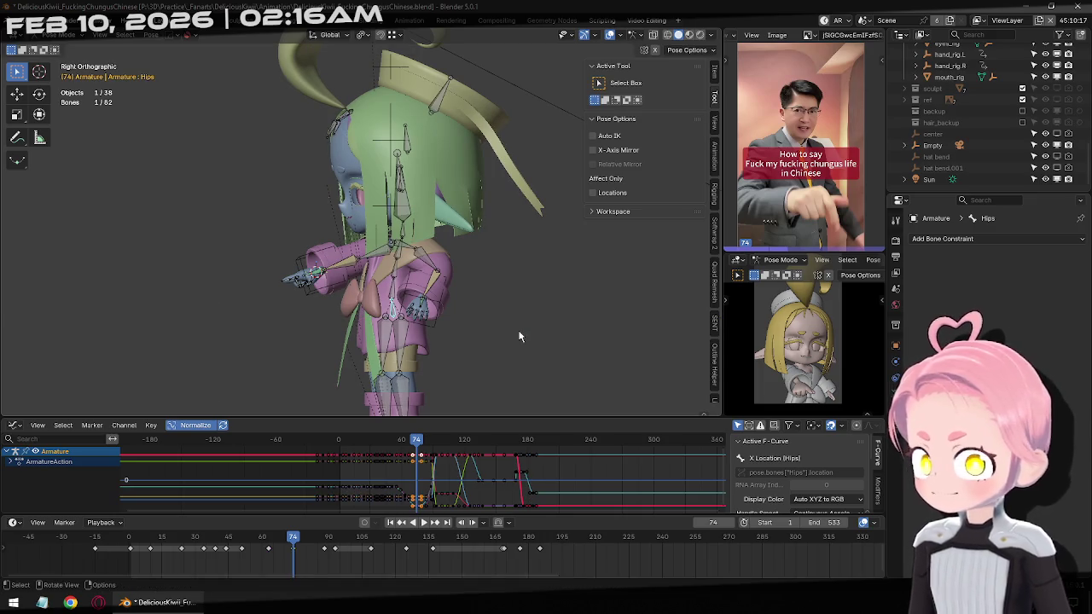
Step through frames up to about 170, comparing the hip motion with the reference.
key(Left)
key(Left)
key(Left)
key(Left)
key(Left)
key(Left)
key(Left)
key(Left)
key(Left)
key(Left)
key(Left)
key(Left)
key(Left)
key(Left)
key(Right)
key(Right)
key(Right)
key(Right)
key(Right)
key(Right)
key(Right)
key(Right)
key(Right)
key(Right)
key(Right)
key(Right)
key(Right)
key(Right)
key(Right)
key(Right)
key(Right)
key(Right)
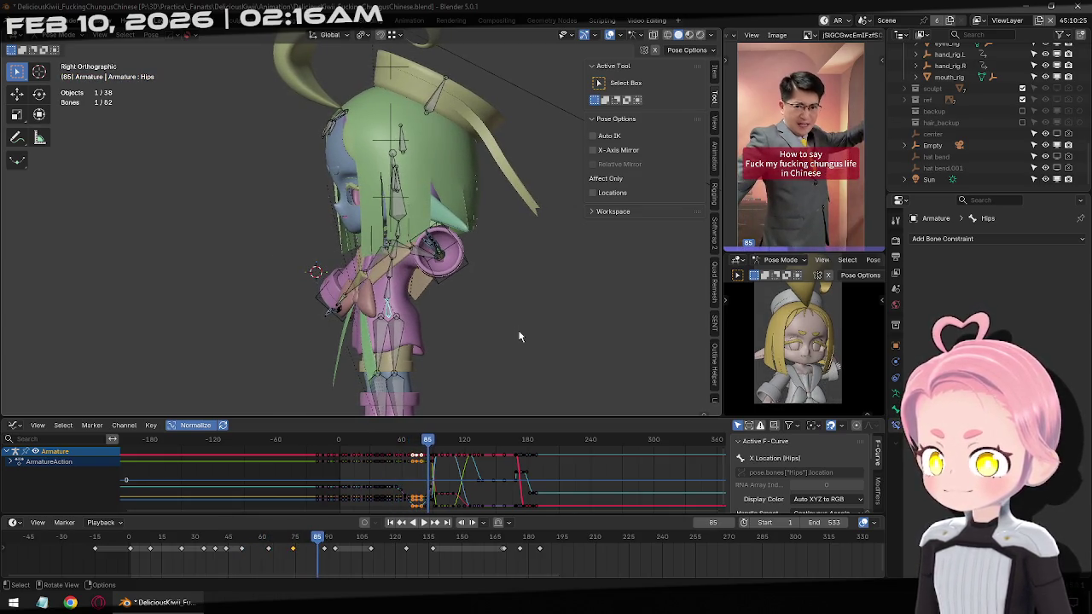
key(Right)
key(Right)
key(Right)
key(Right)
key(Right)
key(Right)
key(Right)
key(Right)
key(Right)
key(Left)
key(Left)
key(Left)
key(Left)
key(Left)
key(Left)
key(Left)
key(Left)
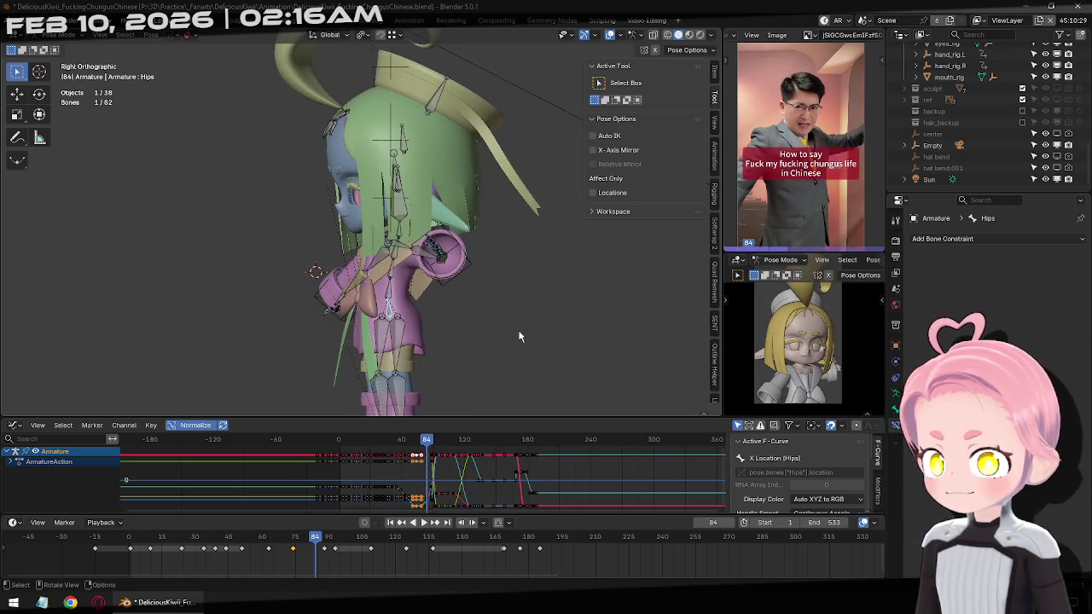
key(Right)
key(Right)
key(Right)
key(Right)
key(Right)
key(Right)
key(Right)
key(Right)
key(Right)
key(Right)
key(Right)
key(Right)
key(Right)
key(Right)
key(Right)
key(Right)
key(Right)
key(Right)
key(Right)
key(Right)
key(Right)
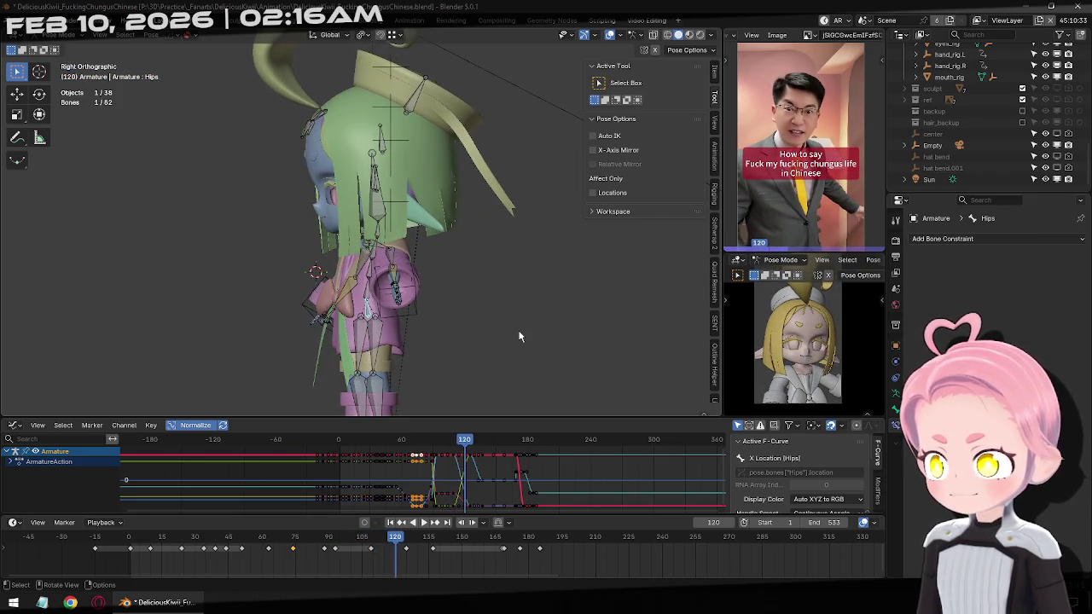
key(Right)
key(Right)
key(Right)
key(Right)
key(Right)
key(Right)
key(Right)
key(Right)
key(Right)
key(Right)
key(Right)
key(Right)
key(Right)
key(Right)
key(Right)
key(Right)
key(Right)
key(Right)
key(Right)
key(Right)
key(Right)
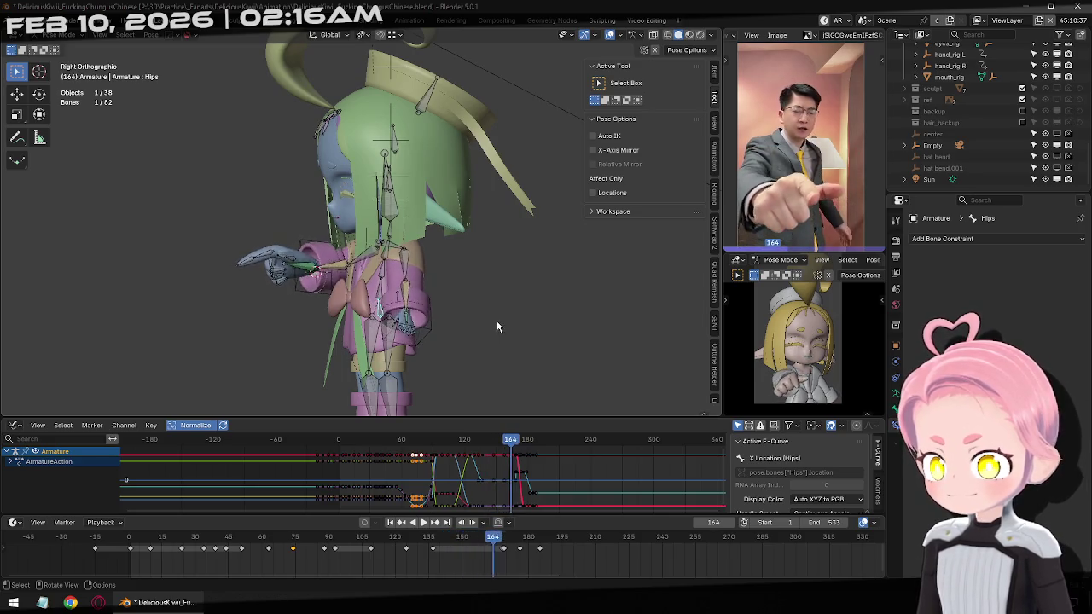
key(Right)
key(Right)
key(Right)
Play in reverse, scrub back to around frame 62 and select the Head bone.
click(408, 524)
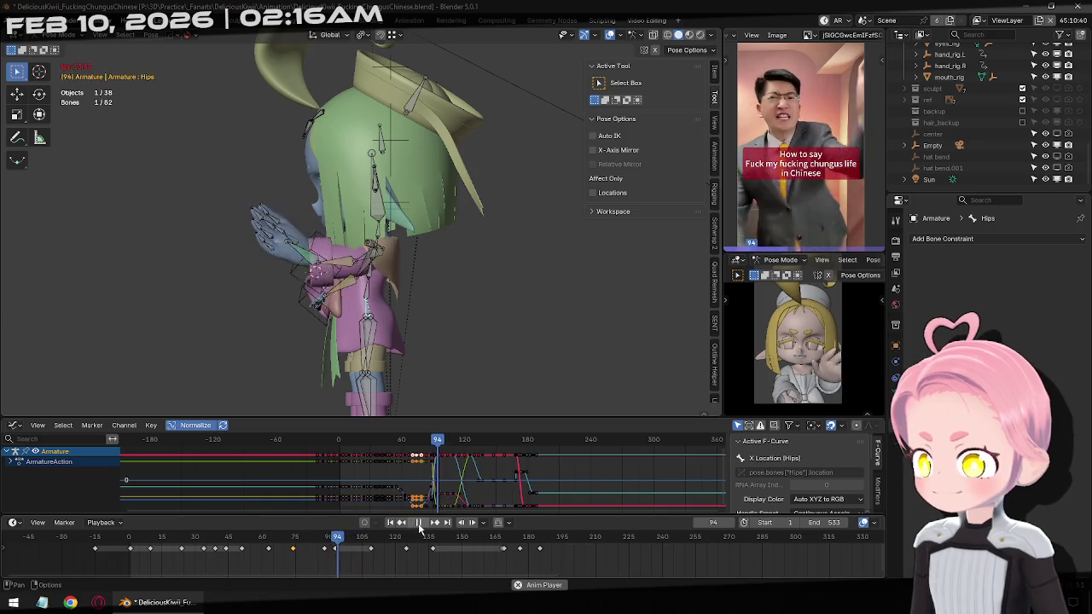
click(407, 524)
drag(211, 540, 271, 539)
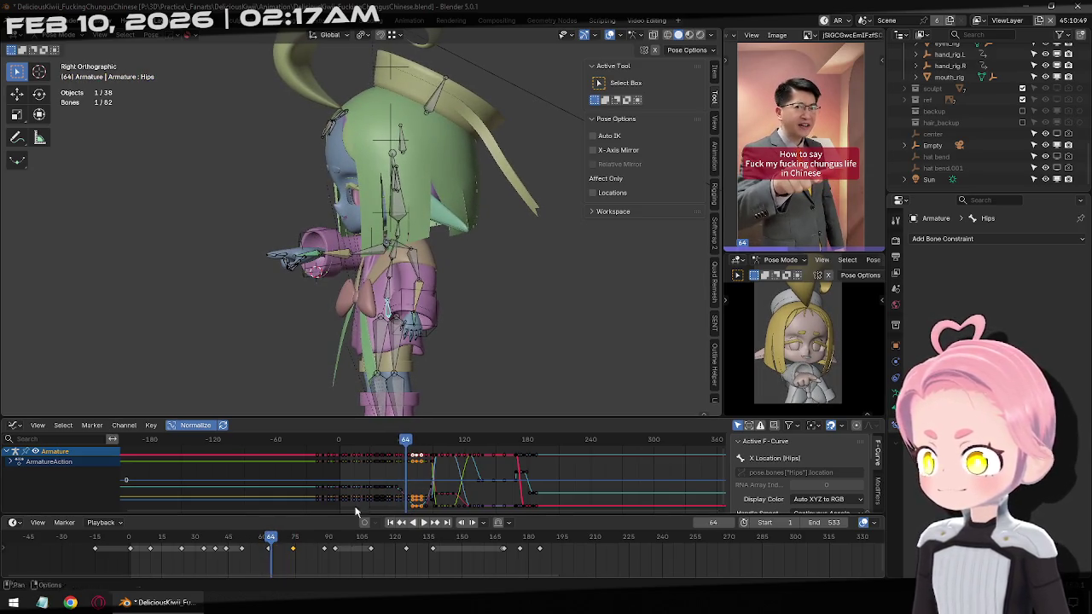
click(392, 208)
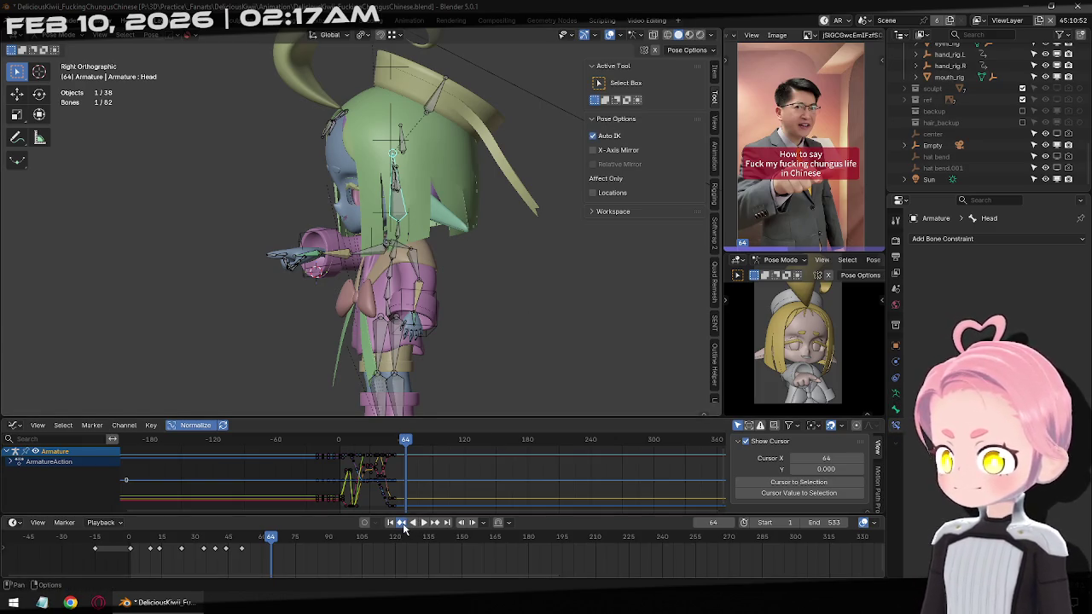
Jump to the previous keyframe, reposition the Head bone and keyframe it at frame 65.
click(402, 524)
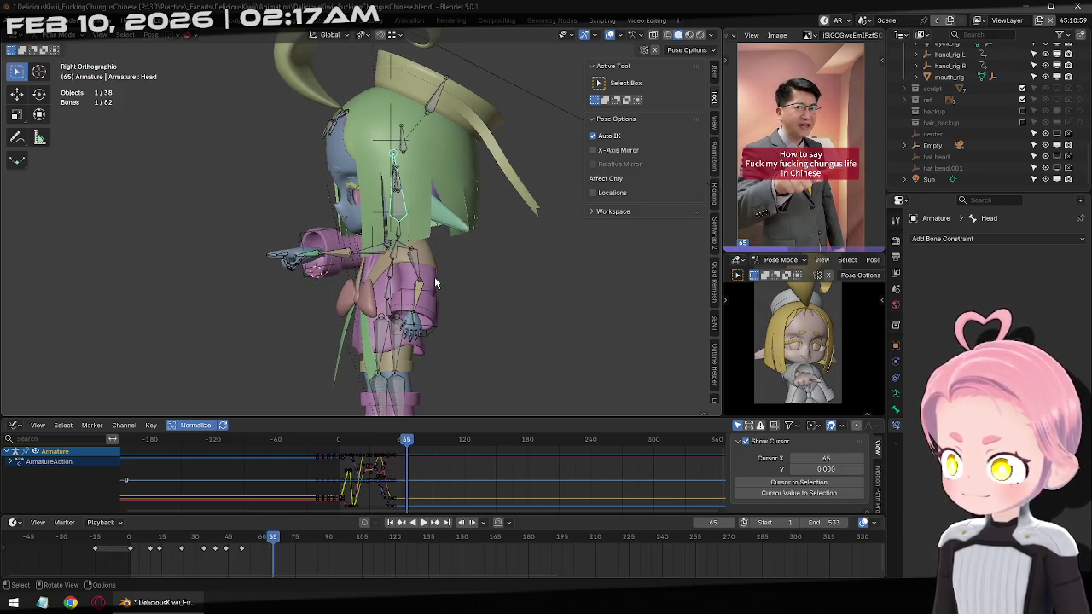
middle_drag(430, 276, 460, 271)
key(g)
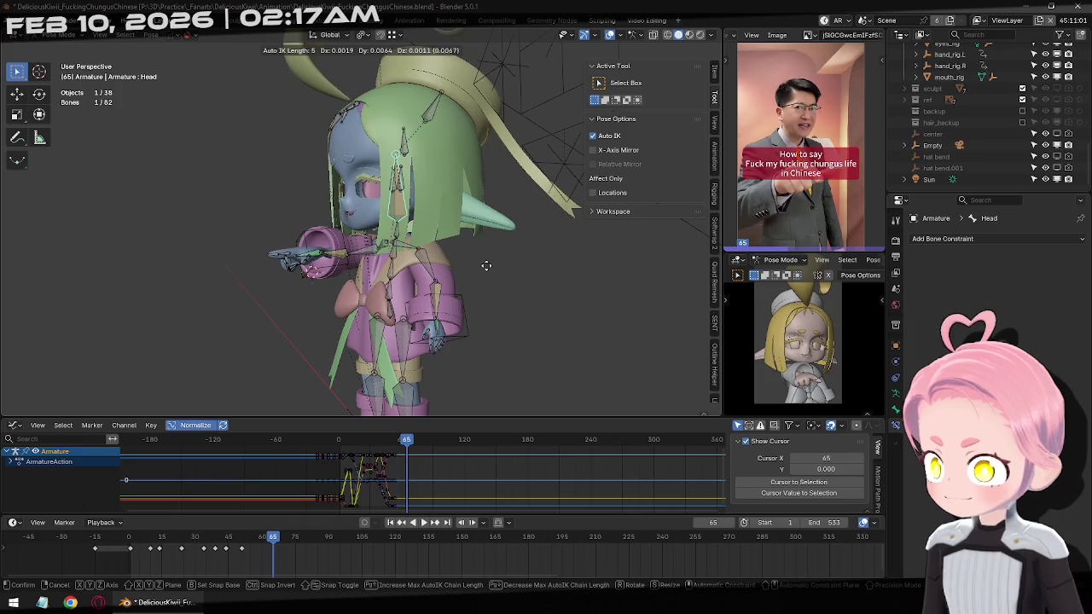
click(485, 263)
key(r)
key(r)
right_click(498, 266)
key(a)
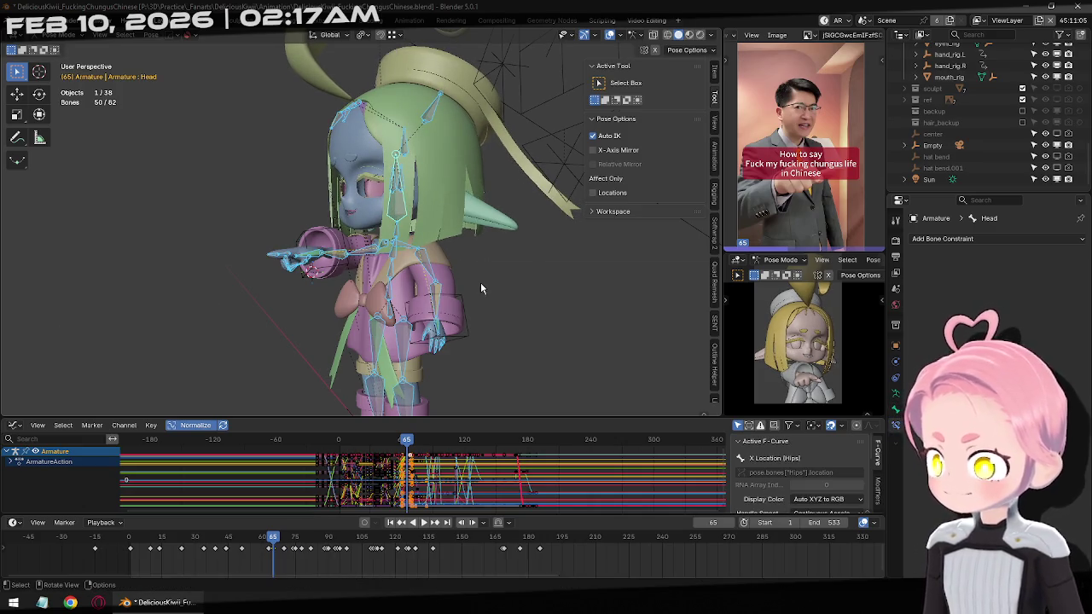
click(396, 214)
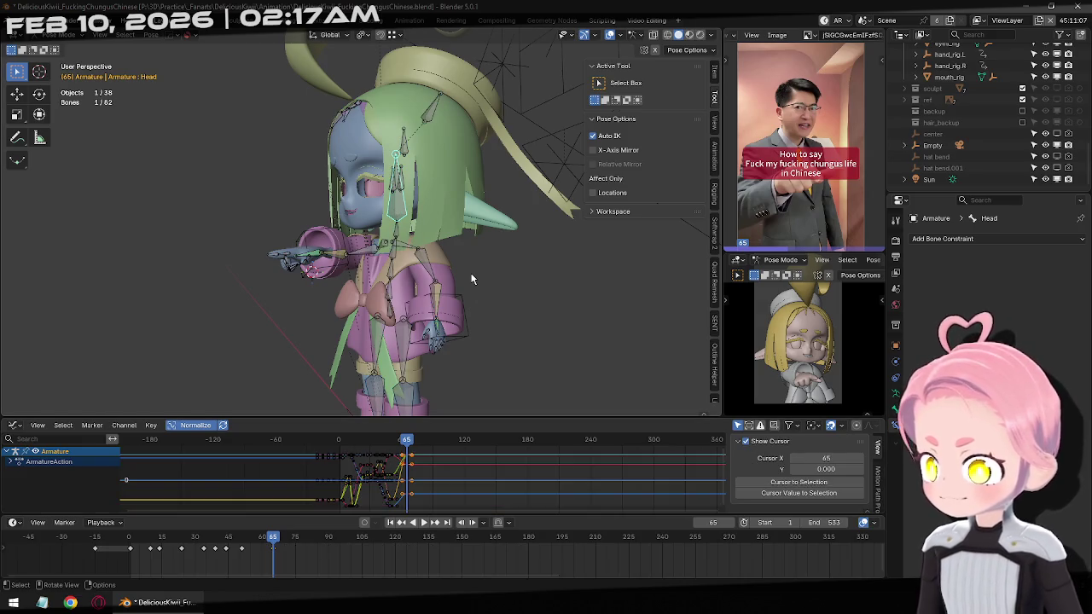
key(i)
At frame 74, rotate and move the head, then keyframe the head pose.
key(Right)
key(Right)
key(Right)
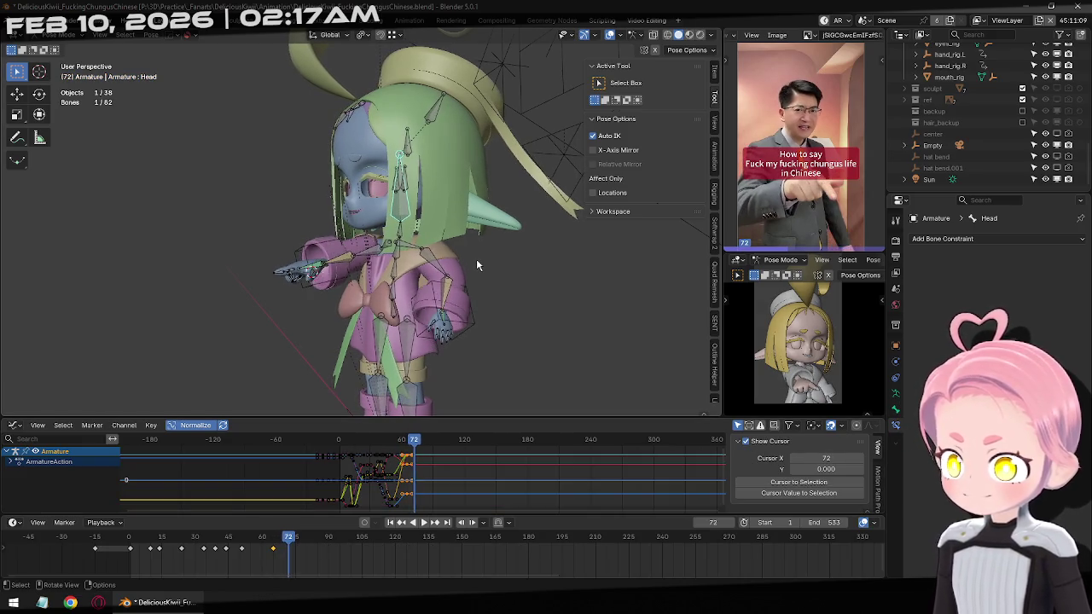
key(Right)
key(Right)
key(r)
key(r)
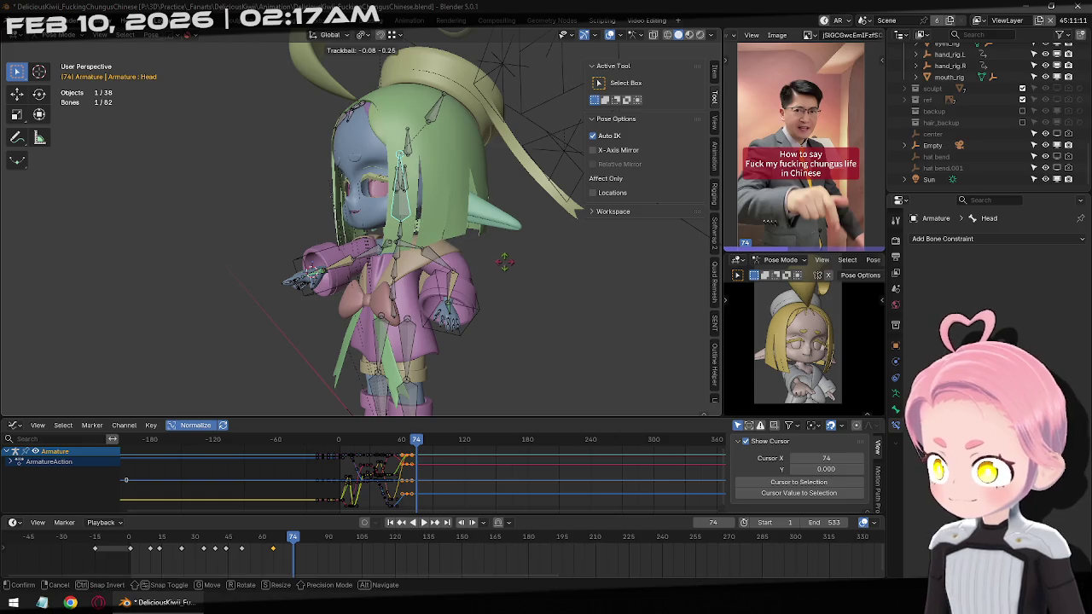
click(480, 264)
key(g)
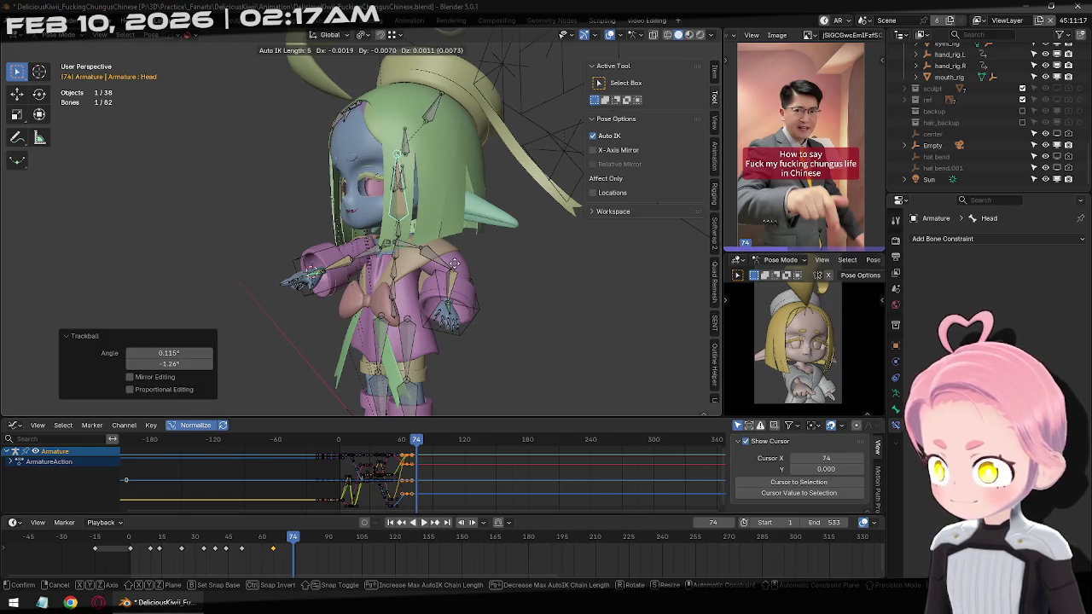
click(454, 261)
key(i)
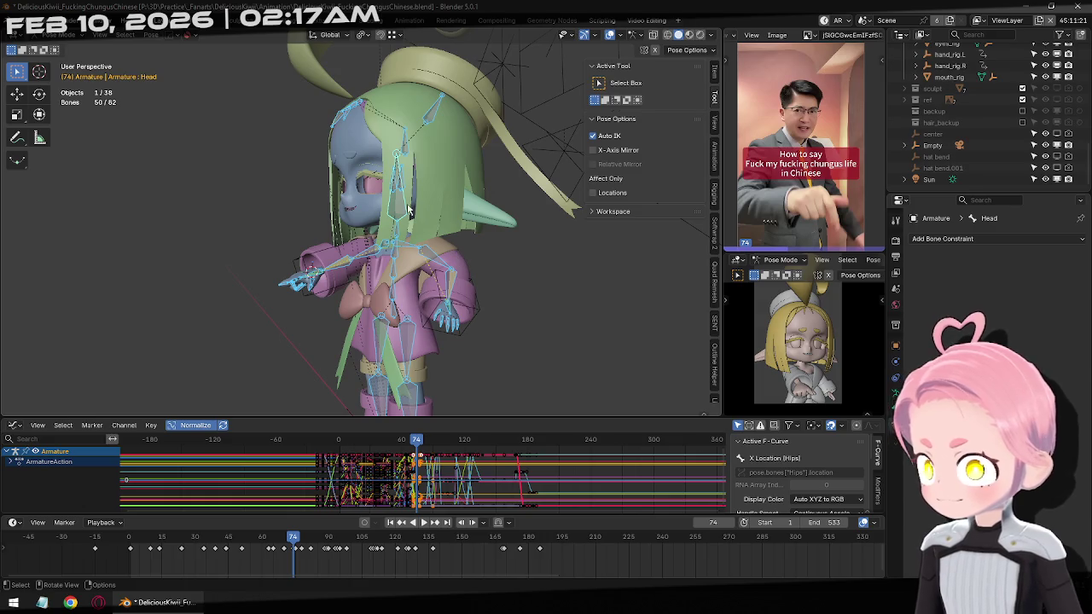
key(Right)
key(Right)
key(Right)
key(Right)
key(Right)
key(Right)
key(Right)
key(Right)
key(Right)
key(Right)
At frame 85, move the Head bone, rotate it on X and select all bones to key.
key(Right)
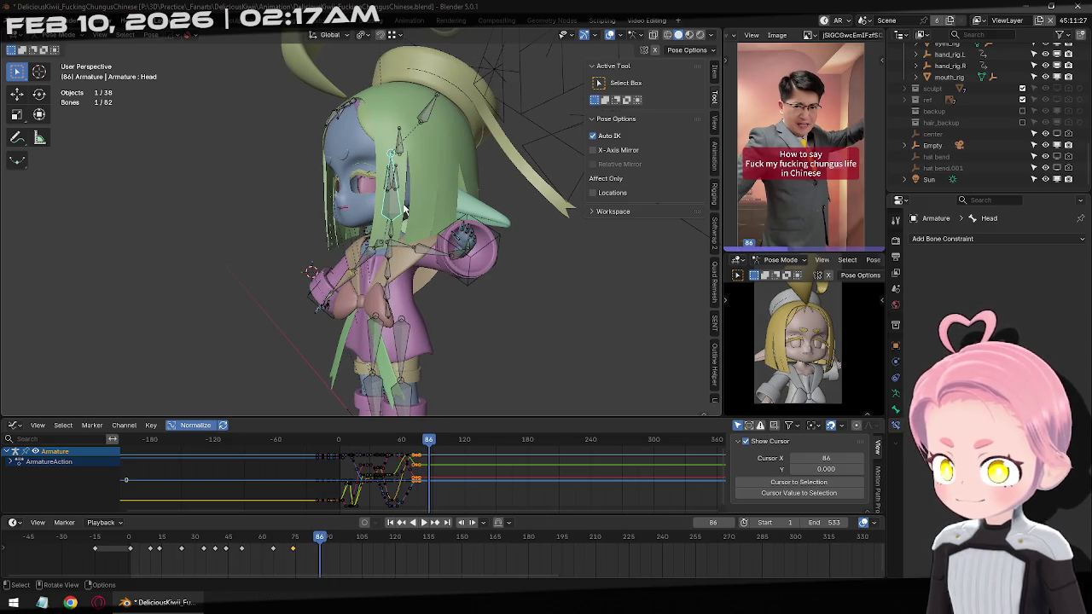
key(Left)
key(Right)
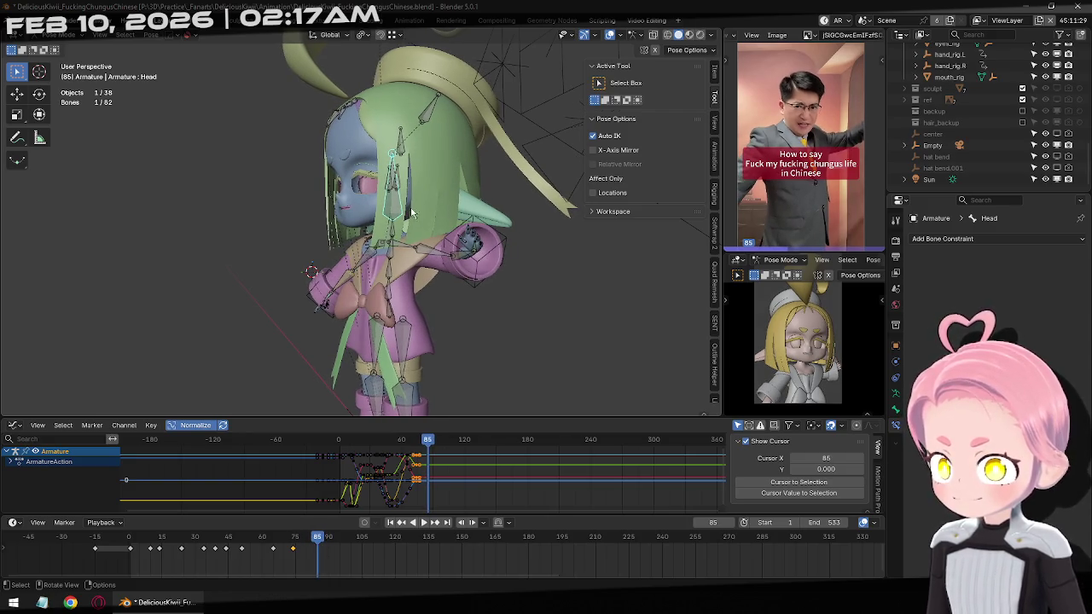
key(g)
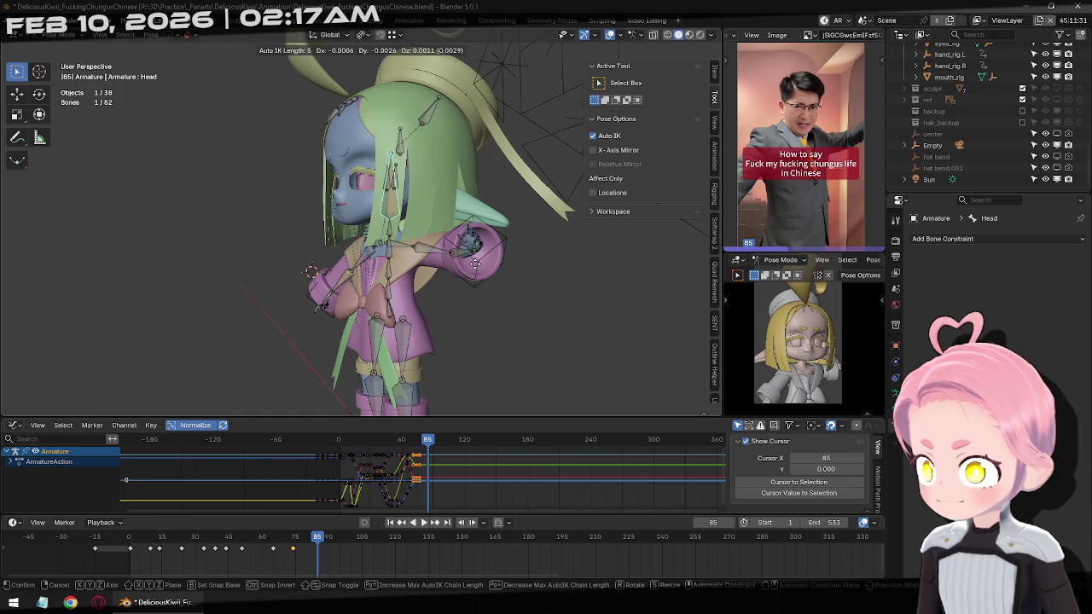
click(474, 263)
middle_drag(506, 248, 516, 273)
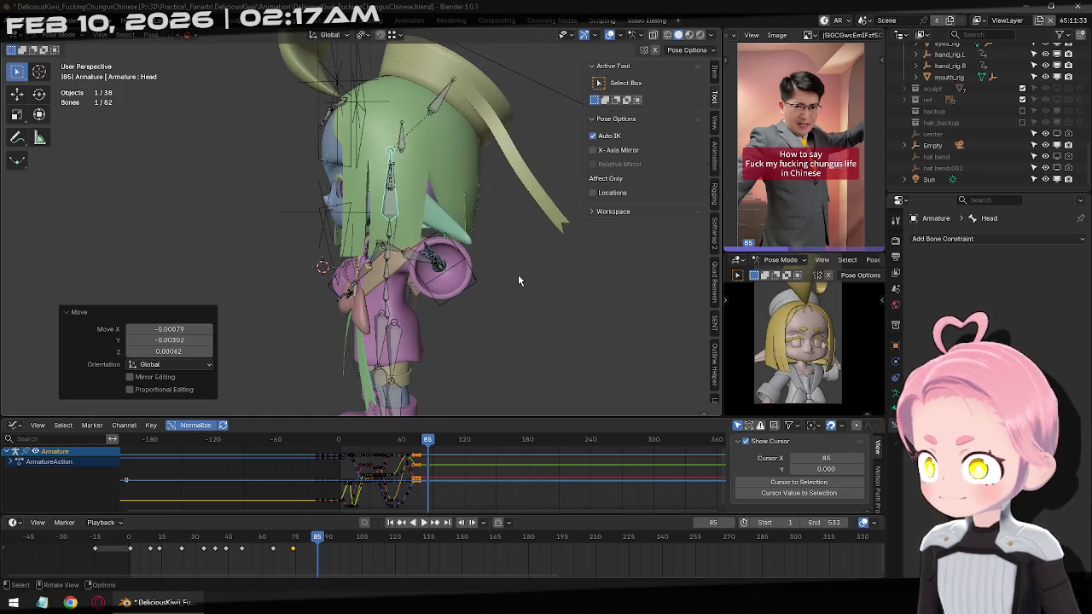
key(r)
key(x)
key(x)
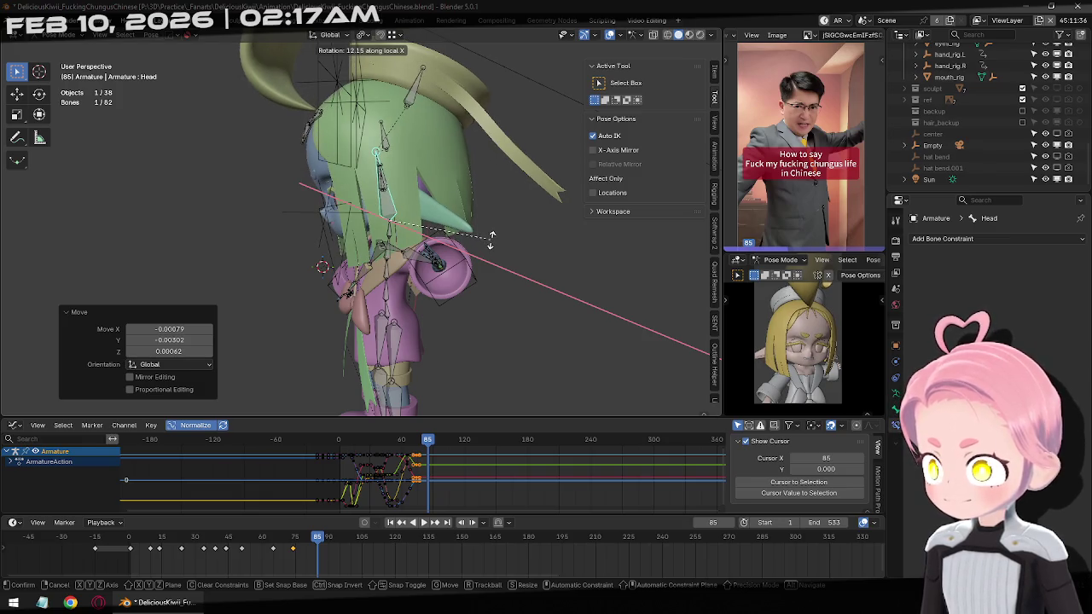
click(504, 244)
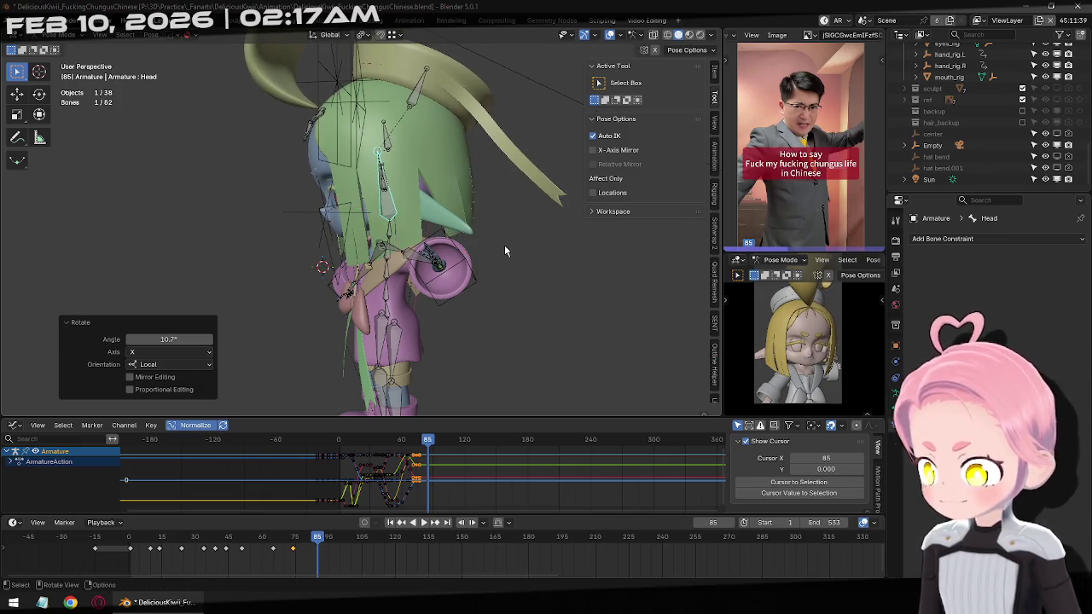
key(a)
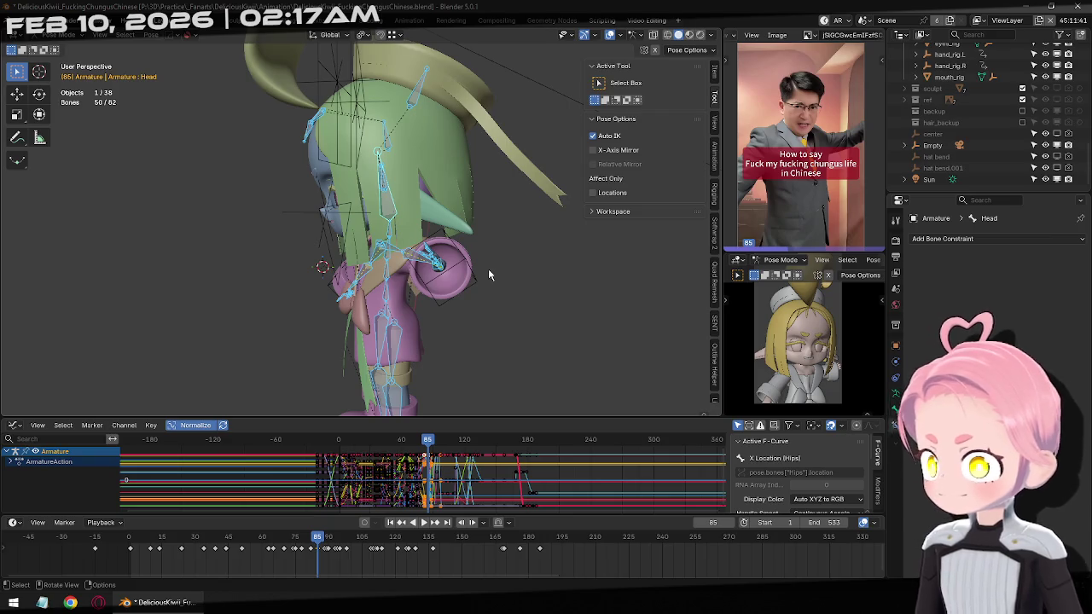
Play ahead to frame 91, move and X-rotate the head, and select all bones to key.
middle_drag(487, 269, 478, 257)
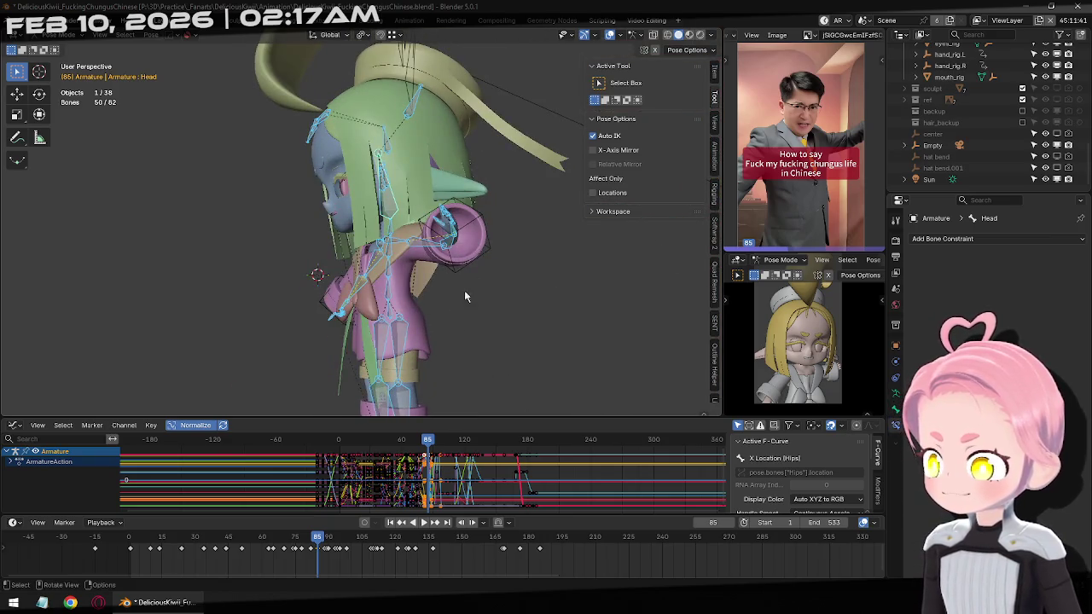
click(389, 207)
key(space)
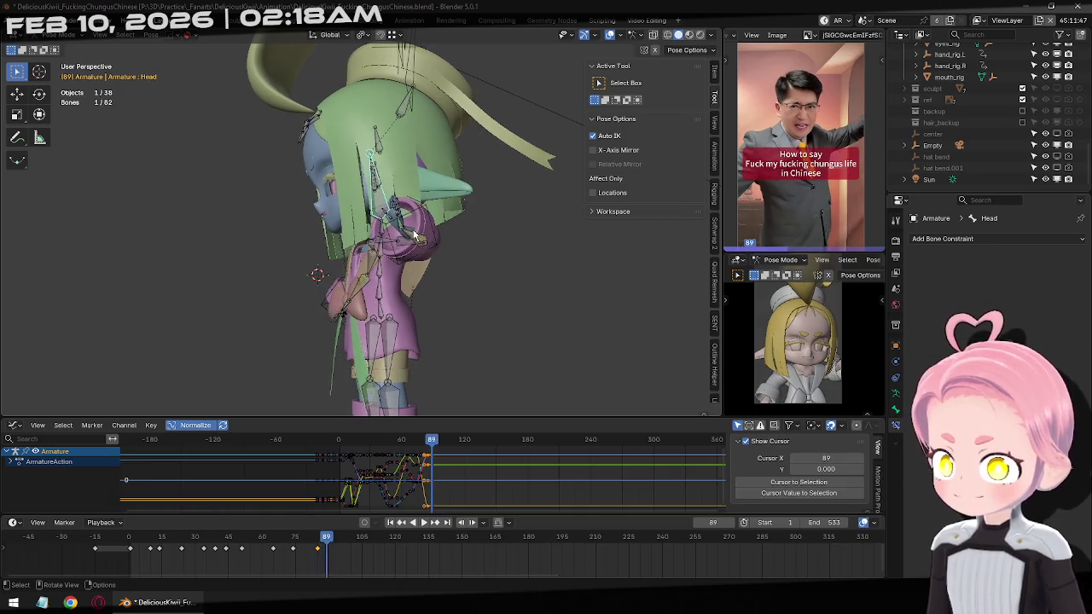
key(g)
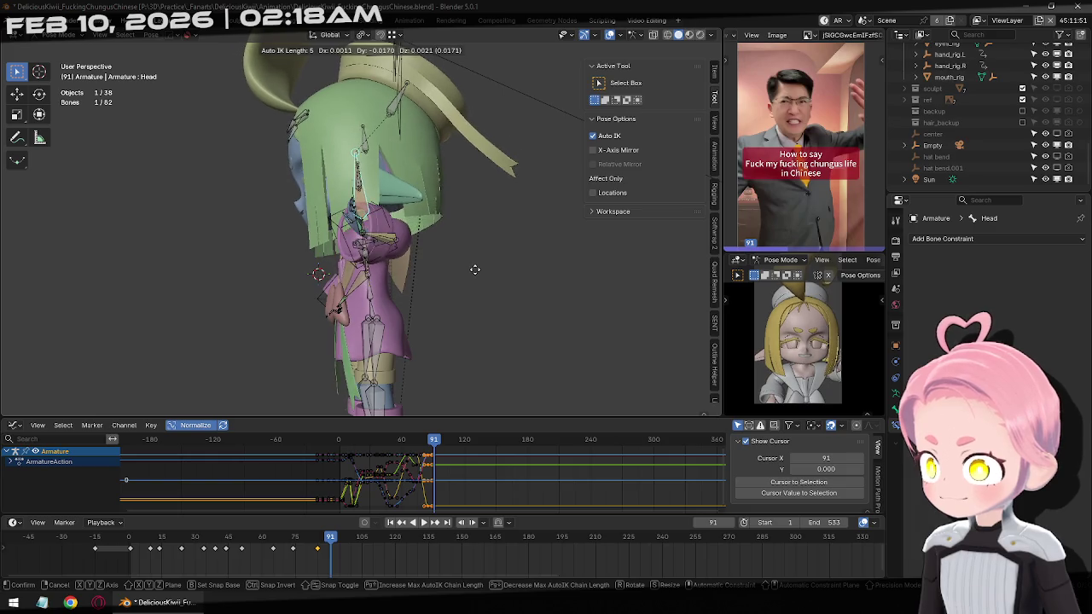
click(506, 271)
key(r)
key(x)
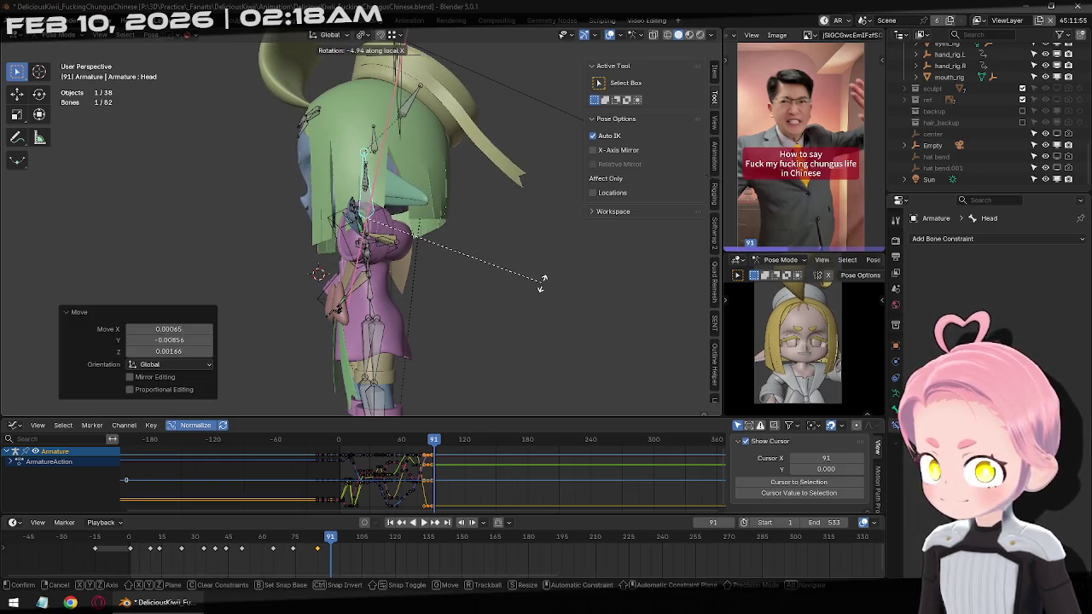
click(542, 281)
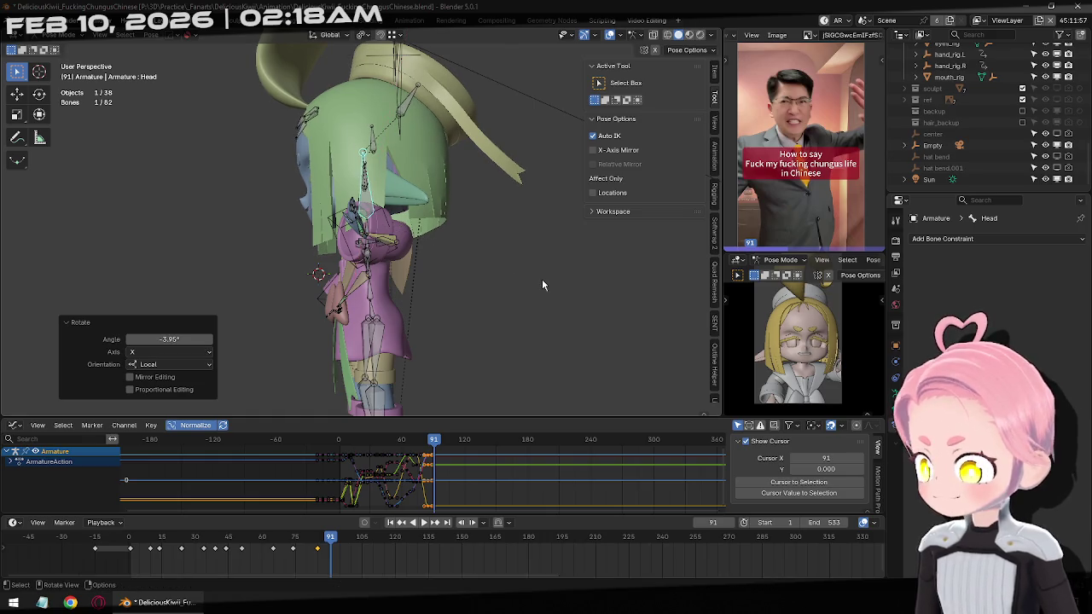
key(a)
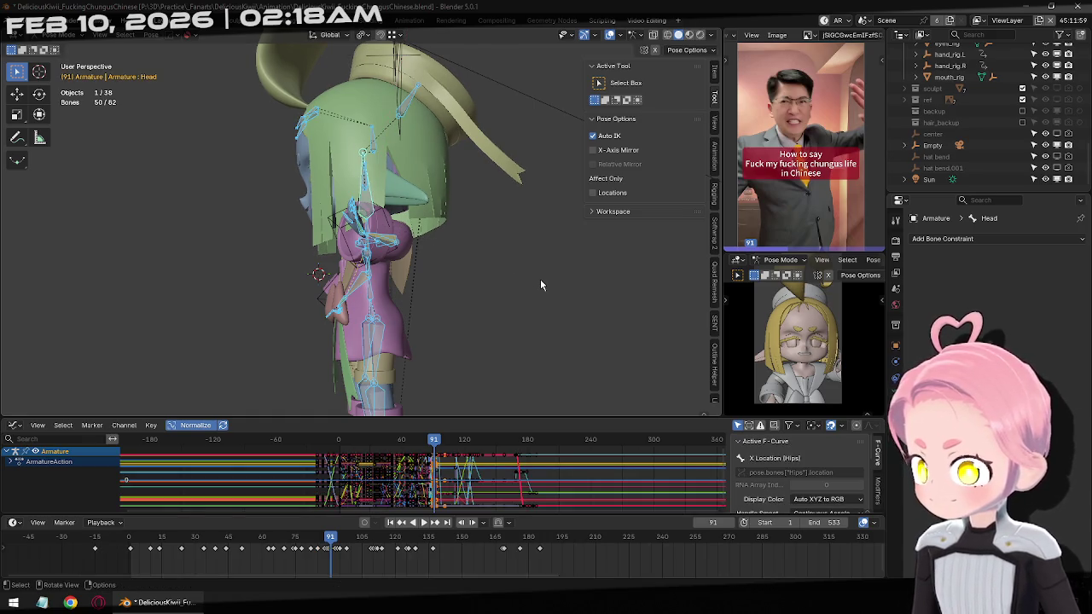
Reselect only the Head bone and go to frame 94 in front view.
key(alt+a)
click(369, 198)
key(Right)
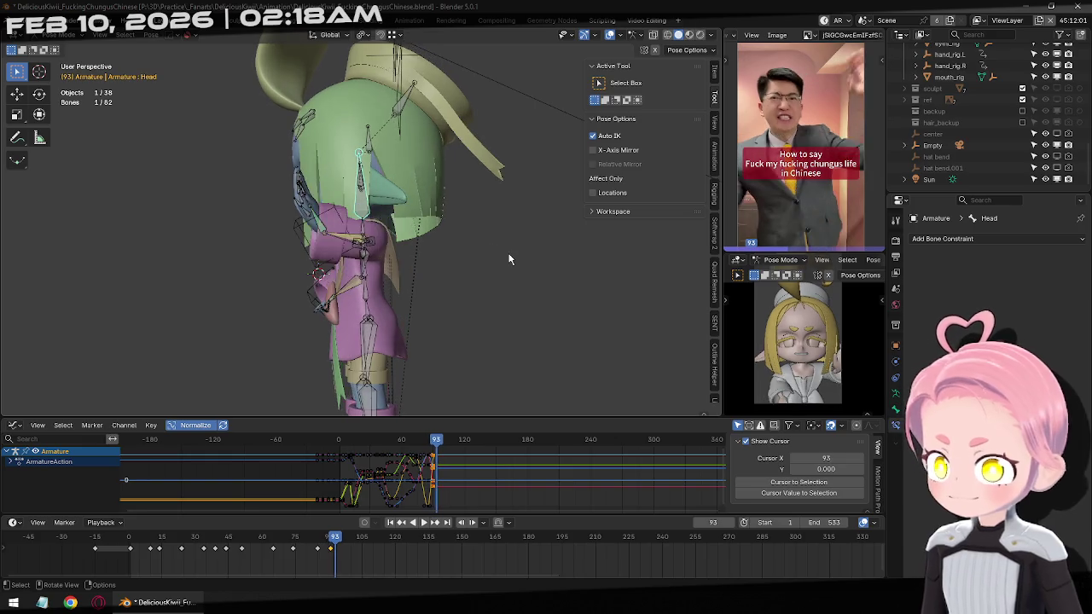
key(Right)
key(Right)
key(Left)
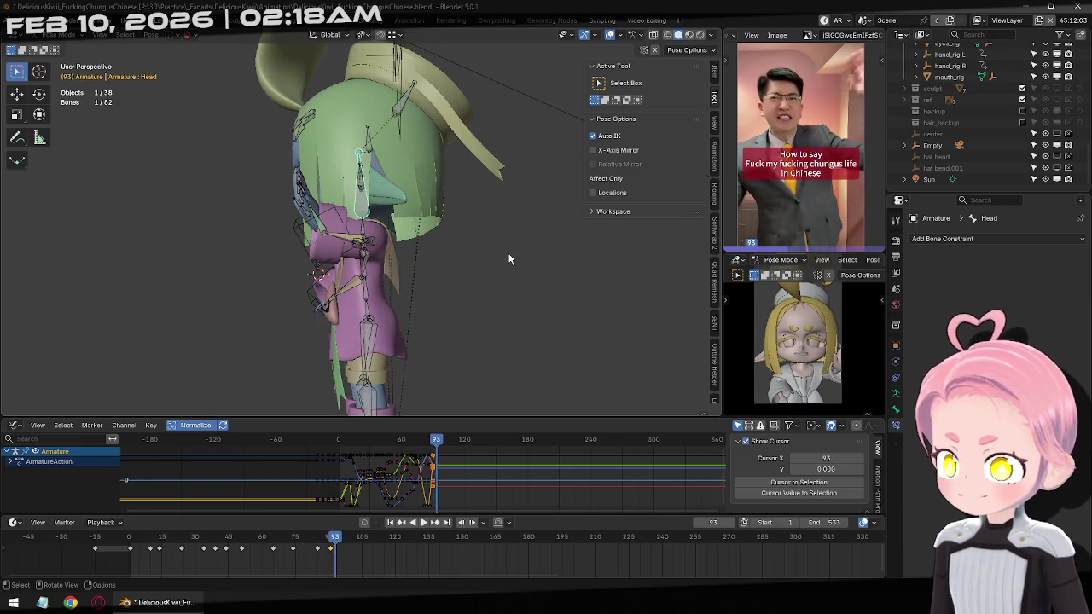
key(KP_1)
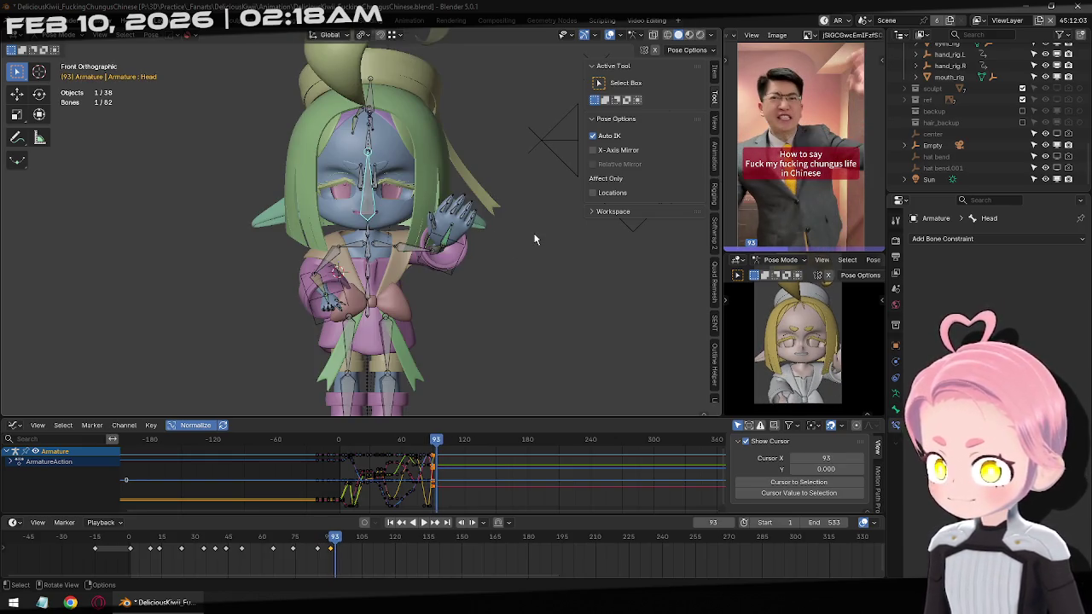
key(Right)
Tilt and move the head at frame 94, then select all bones to key the pose.
key(r)
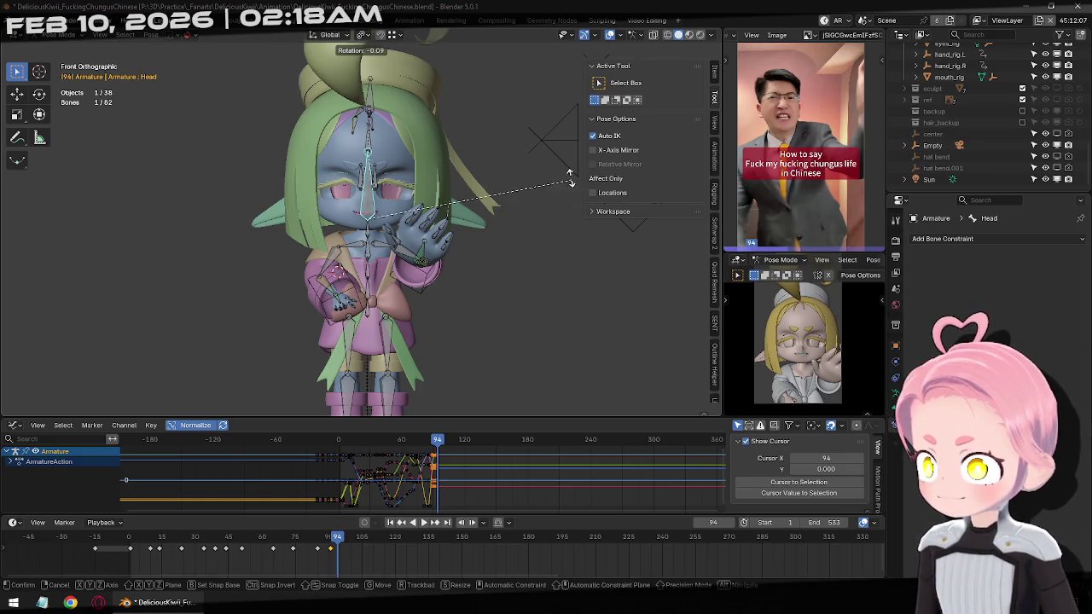
click(566, 177)
key(g)
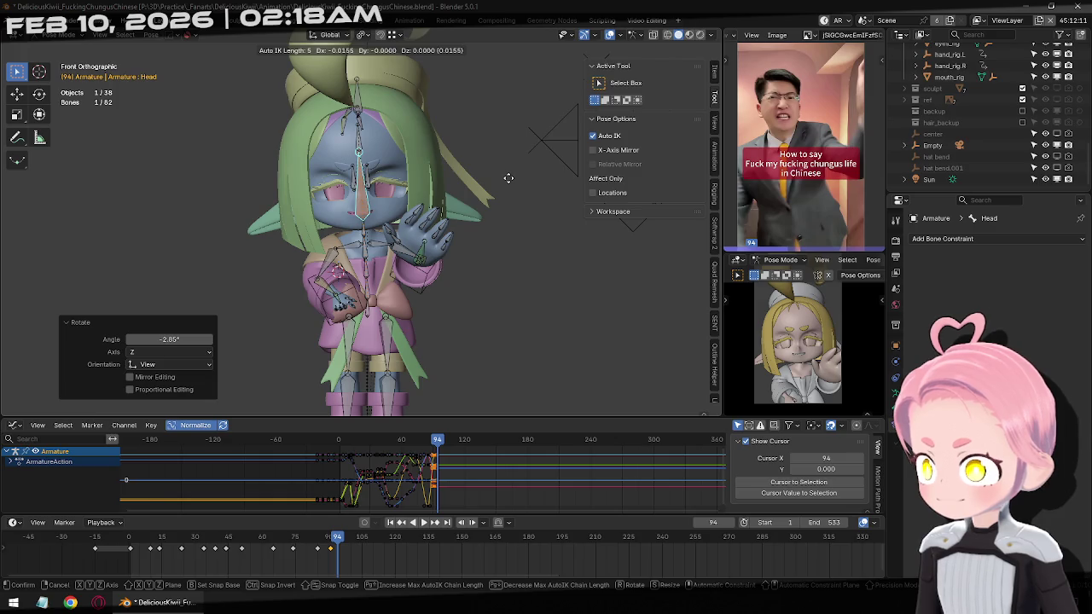
click(508, 177)
key(a)
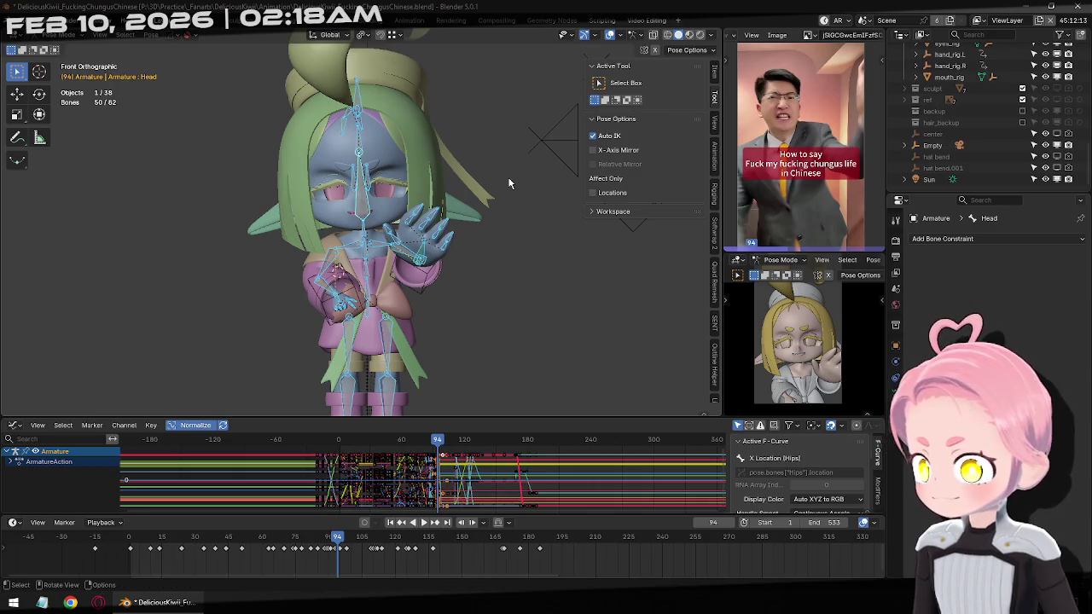
Advance to frame 97 and rotate the Head bone about 4°.
key(alt+a)
key(Right)
key(Right)
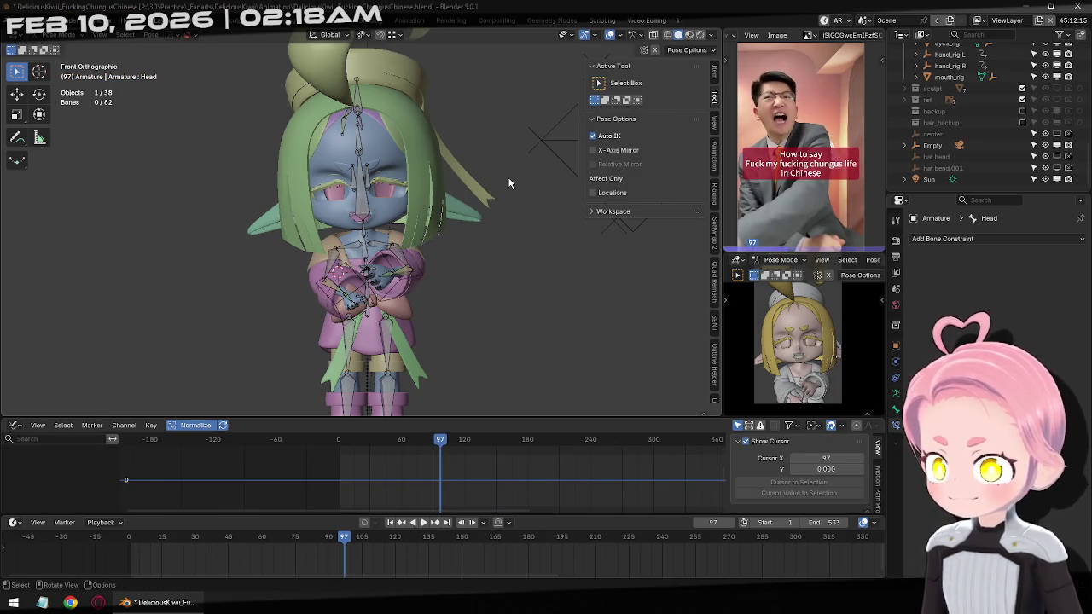
key(Right)
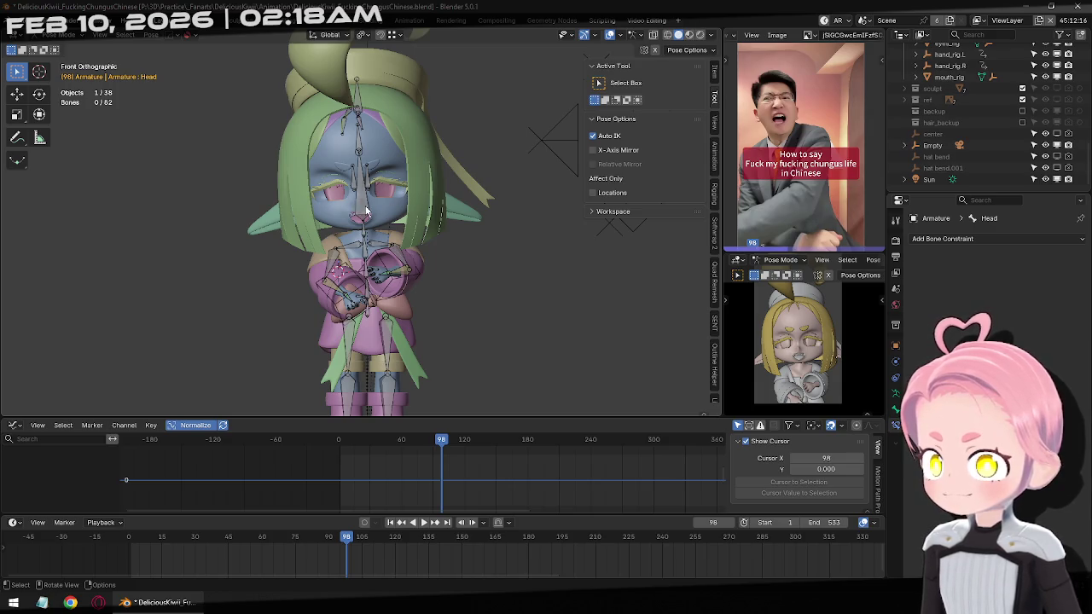
click(367, 210)
key(r)
key(r)
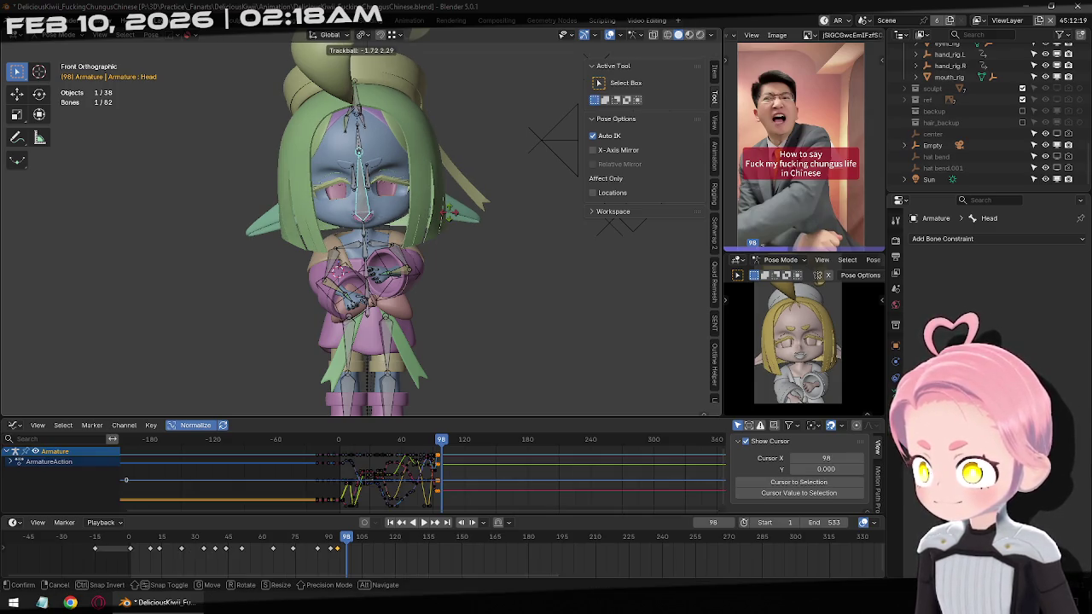
click(453, 214)
key(g)
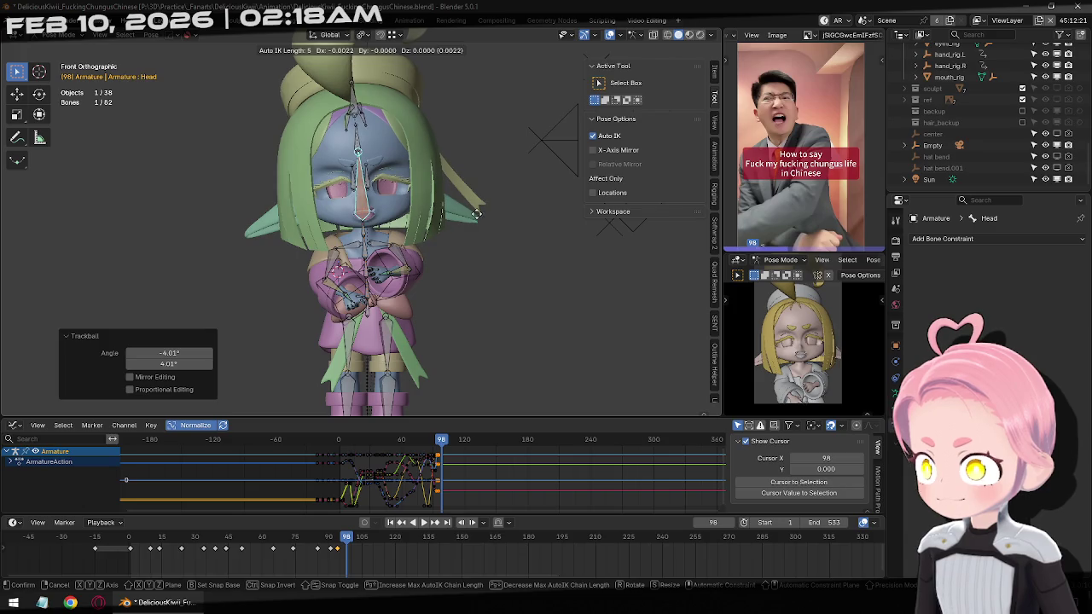
right_click(478, 219)
Move the head, key the whole pose at frame 98 and play back around frame 107.
key(g)
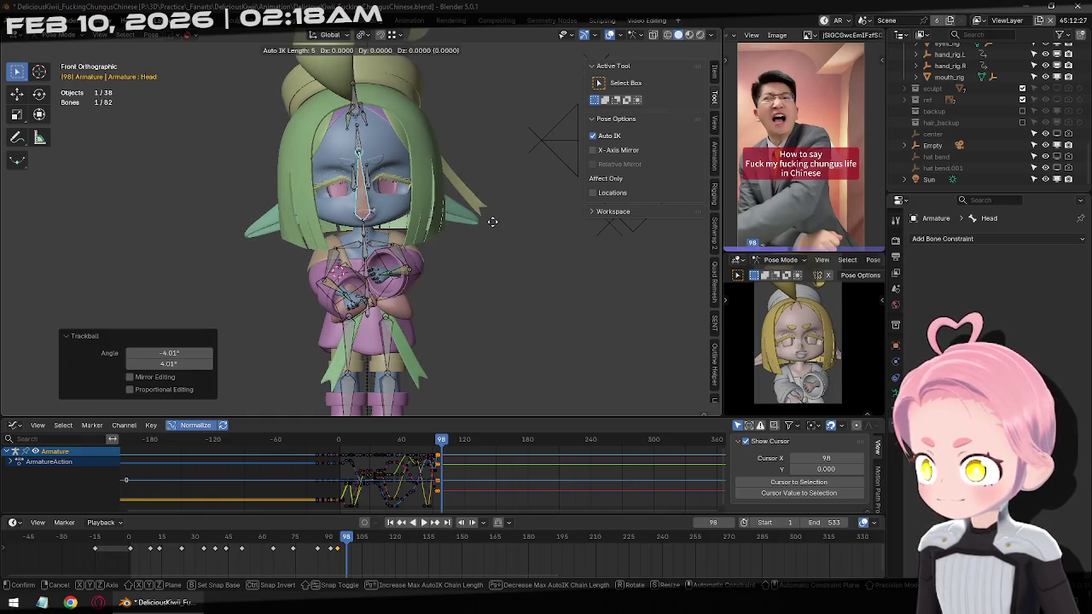
click(492, 221)
key(a)
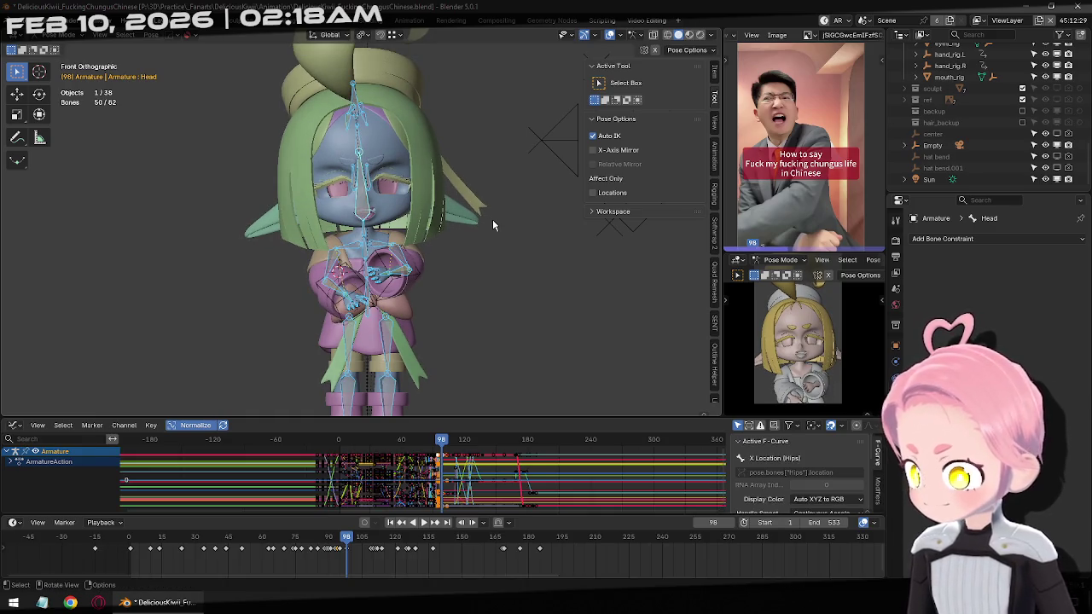
key(space)
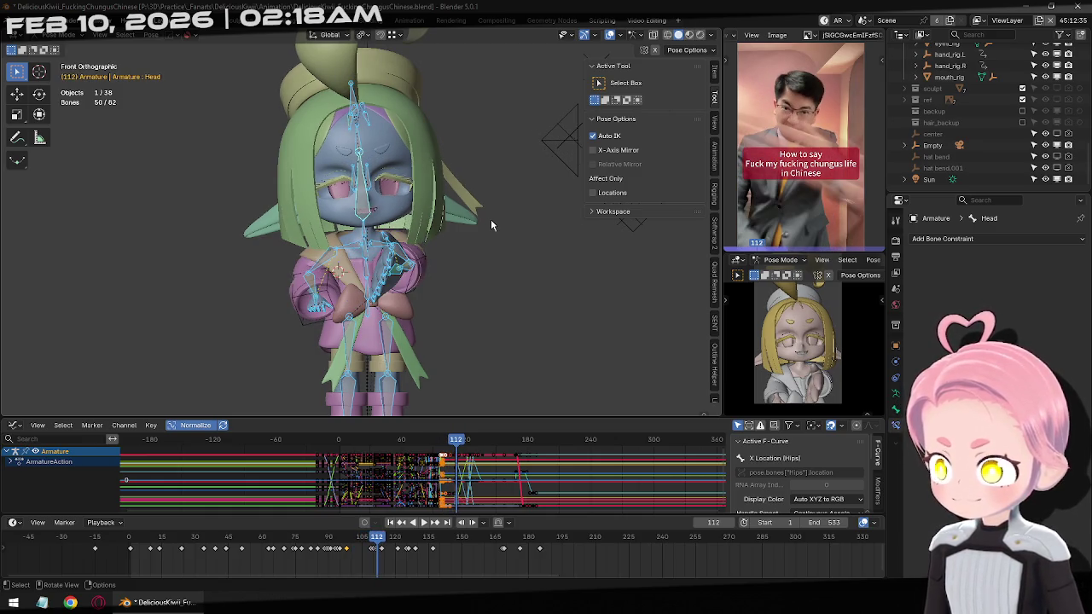
key(Left)
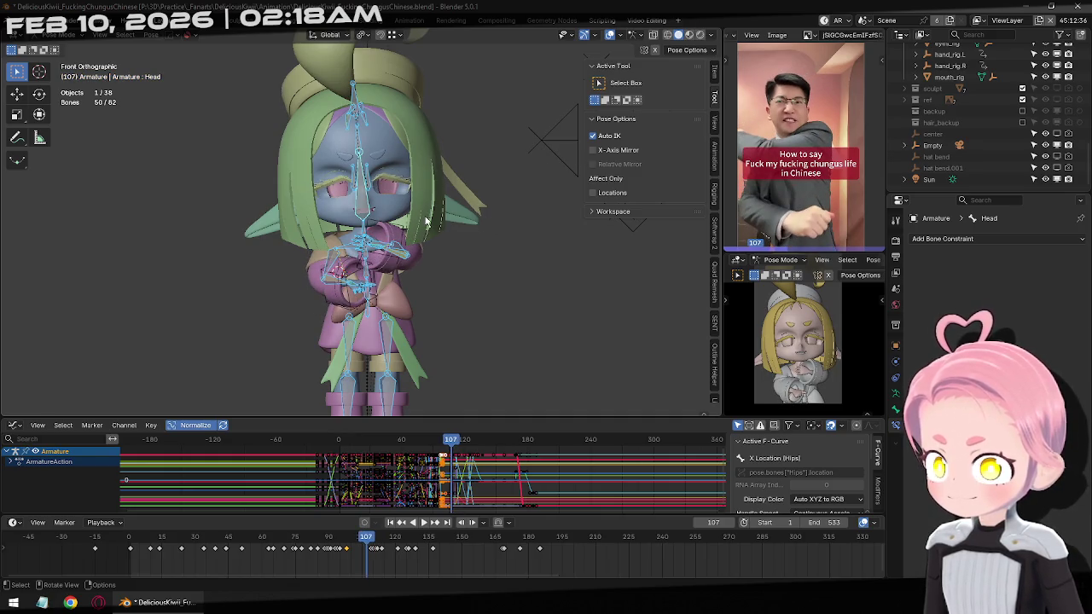
Tilt and rotate the Head bone and keyframe it at frame 108.
key(Left)
click(368, 211)
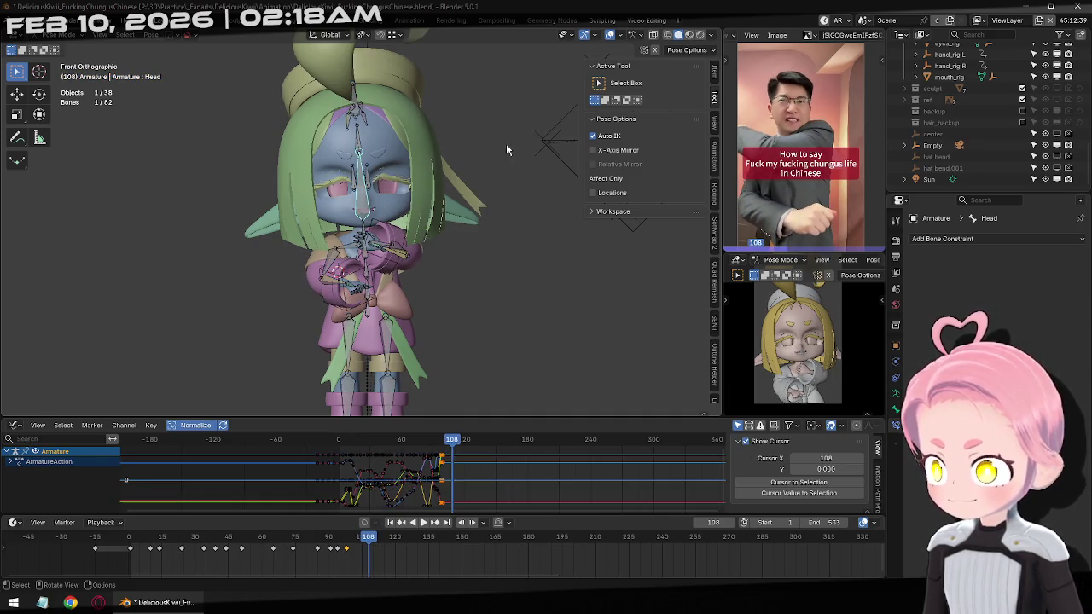
key(r)
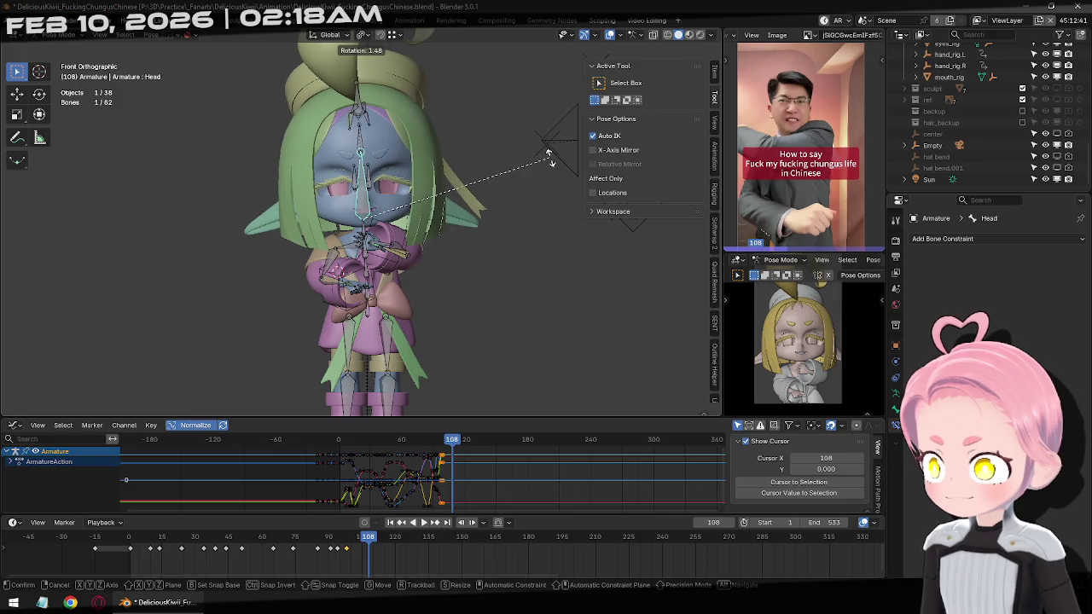
click(550, 162)
key(r)
key(r)
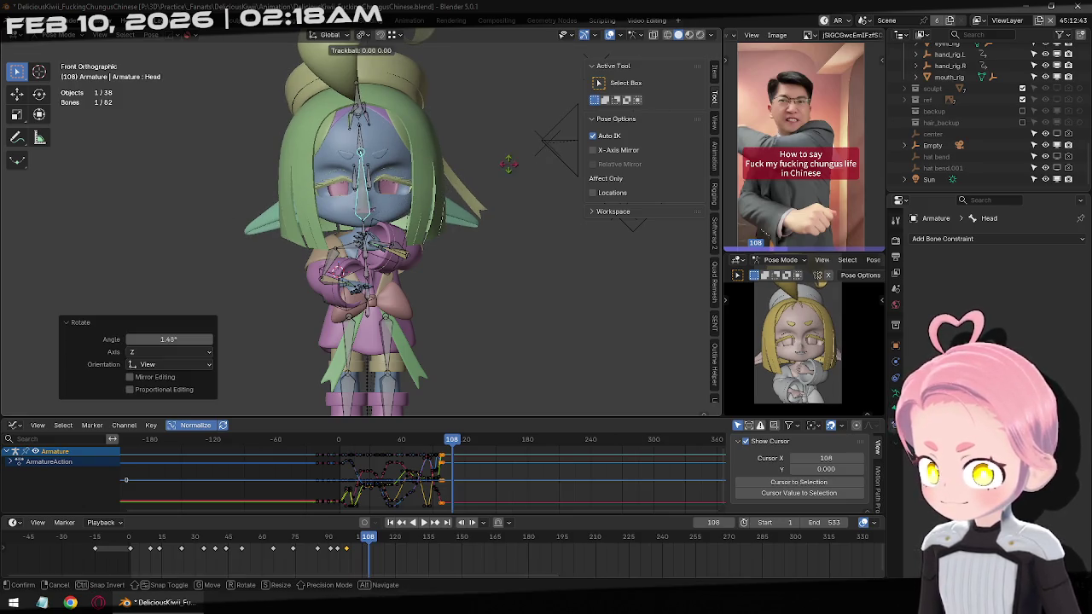
click(503, 211)
key(i)
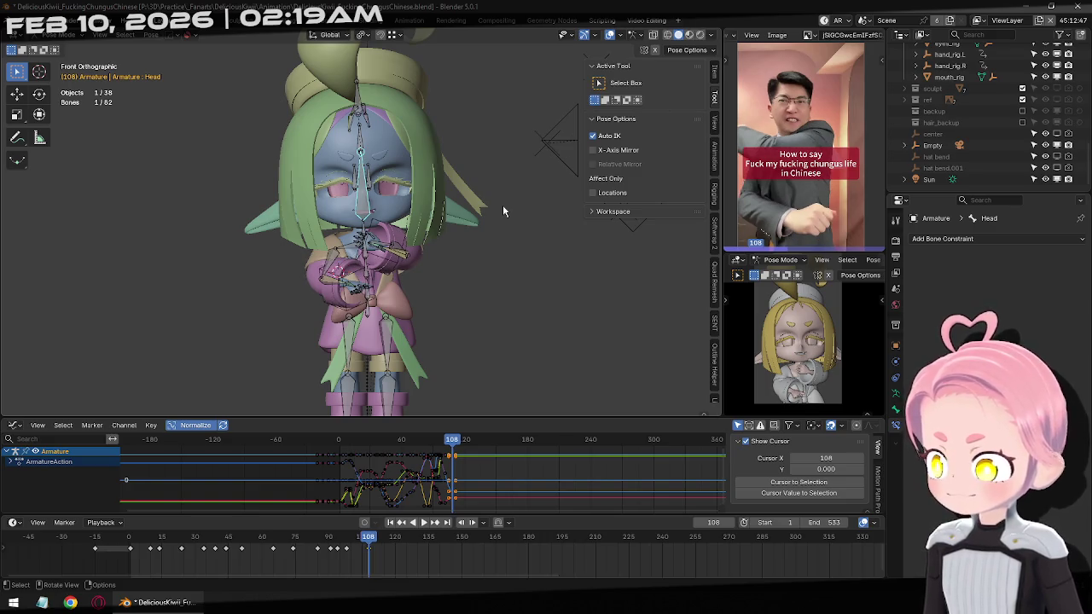
Shift the head at frame 108, key all bones, then step to frame 111.
key(g)
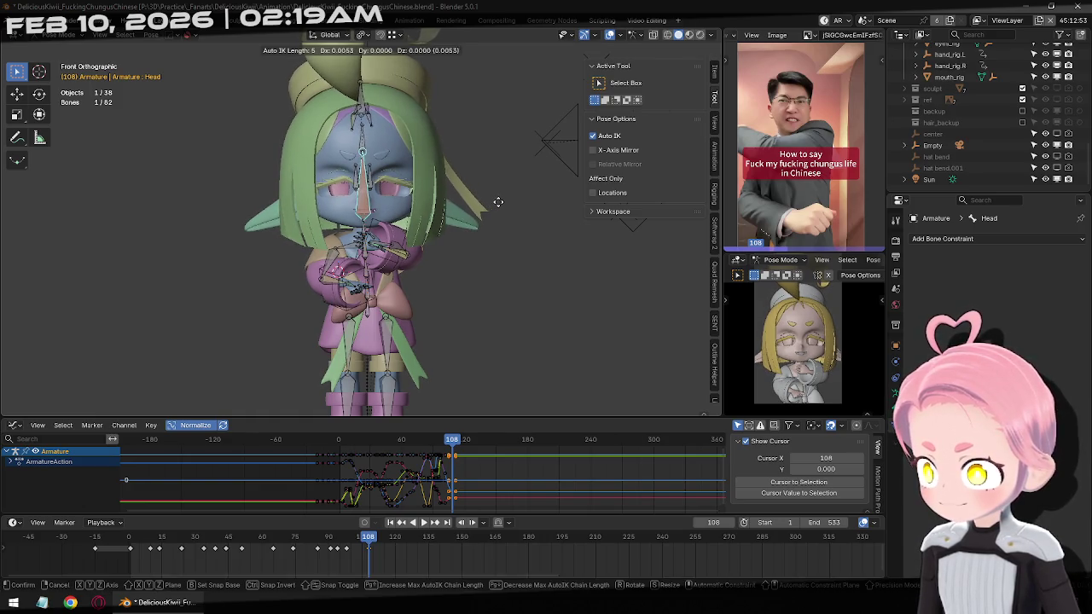
click(474, 203)
key(a)
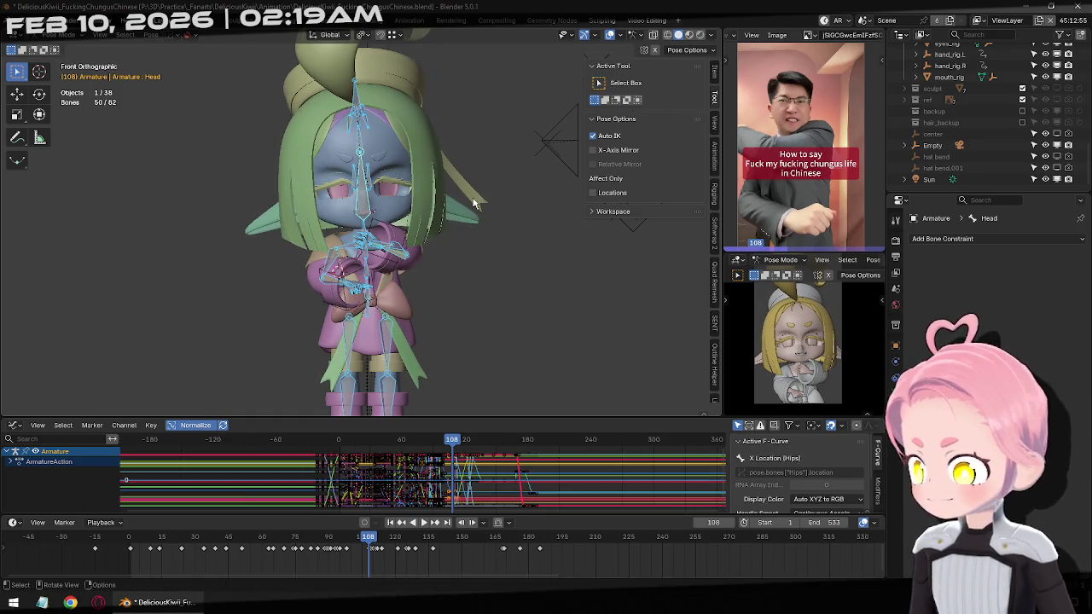
click(363, 213)
key(Right)
key(Right)
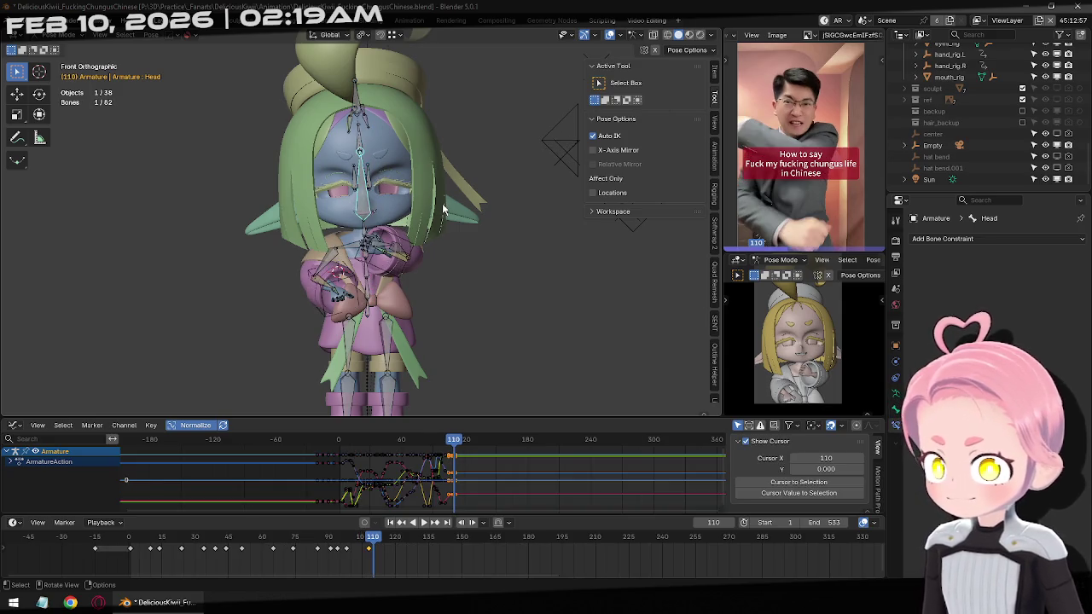
key(Right)
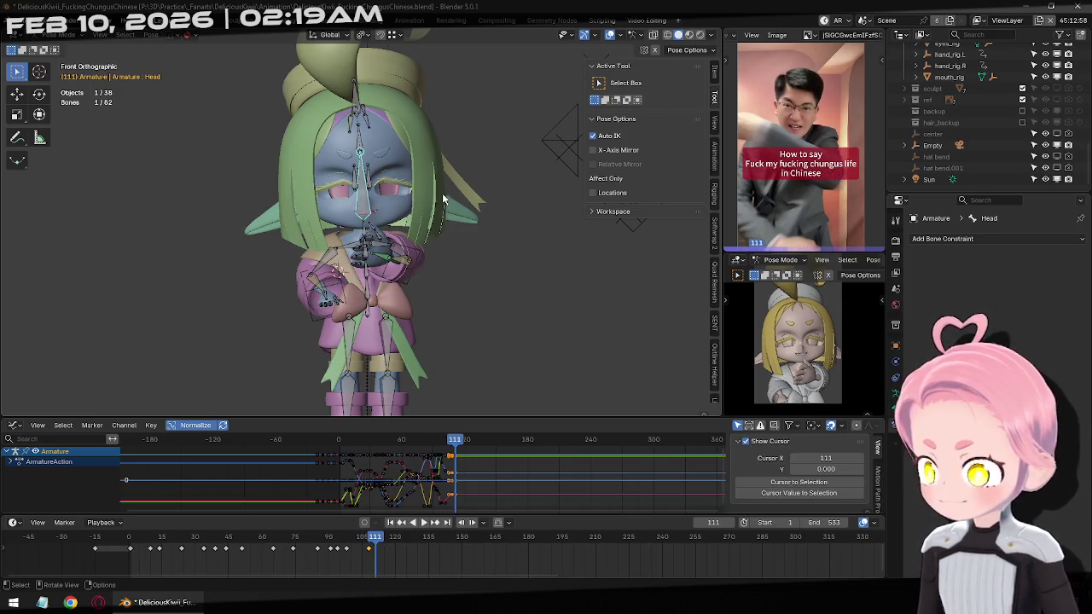
Move the head with Auto IK at frame 111, checking from perspective and top views.
middle_drag(441, 200, 563, 259)
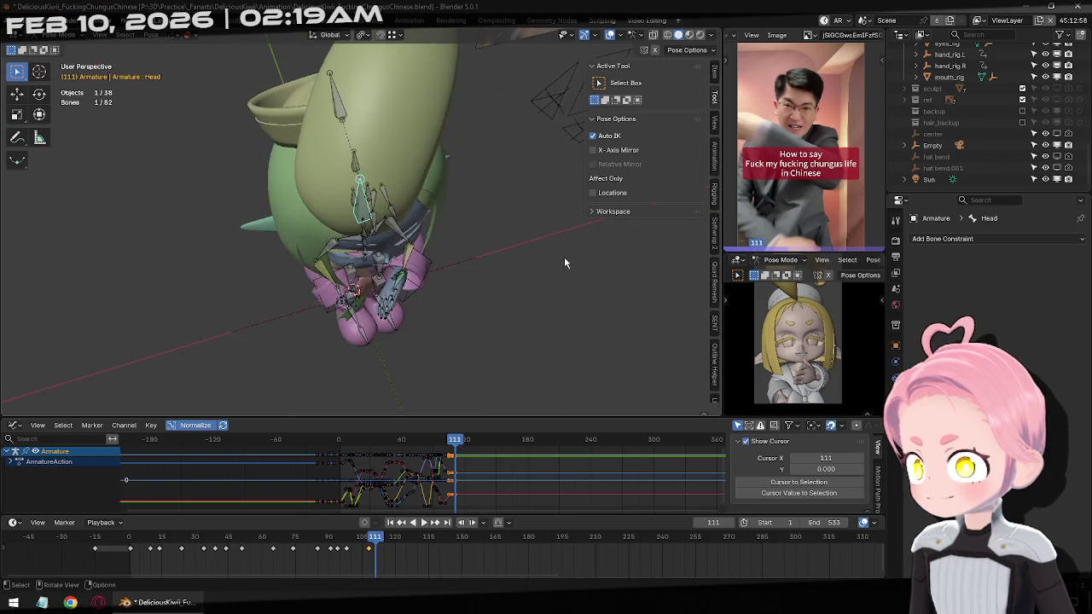
key(g)
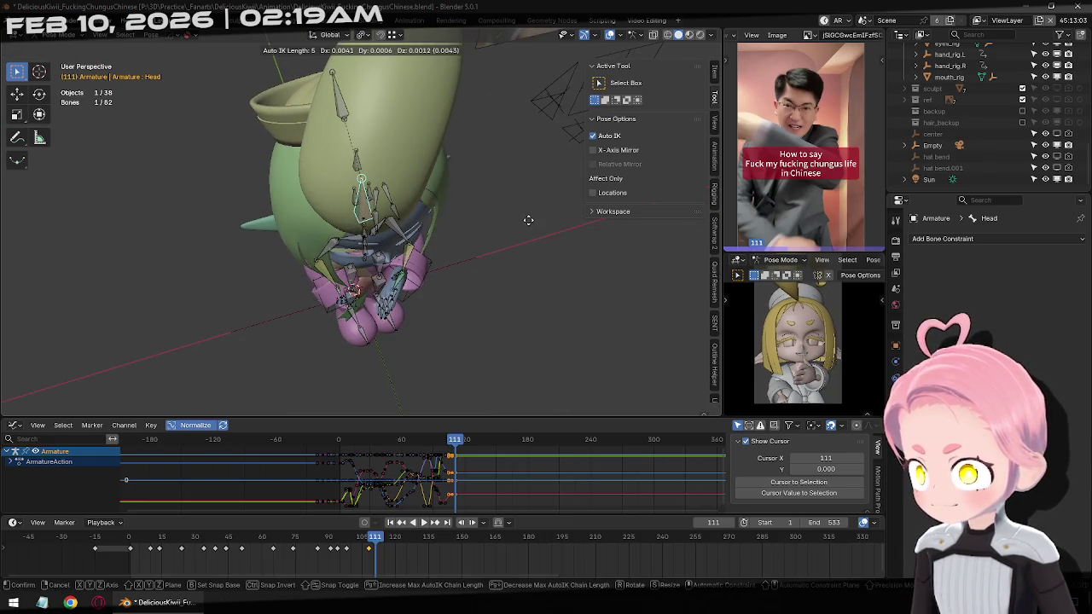
click(460, 207)
key(KP_7)
key(g)
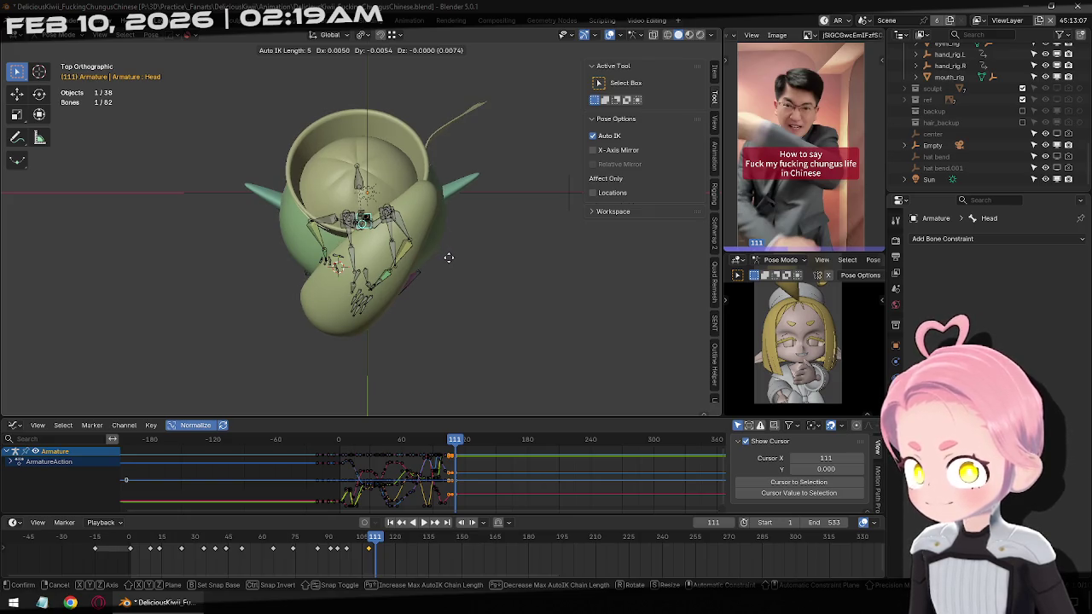
click(448, 257)
middle_drag(449, 256, 499, 154)
Rotate the head, key all bones at frame 111, and step forward to compare in side view.
key(r)
key(r)
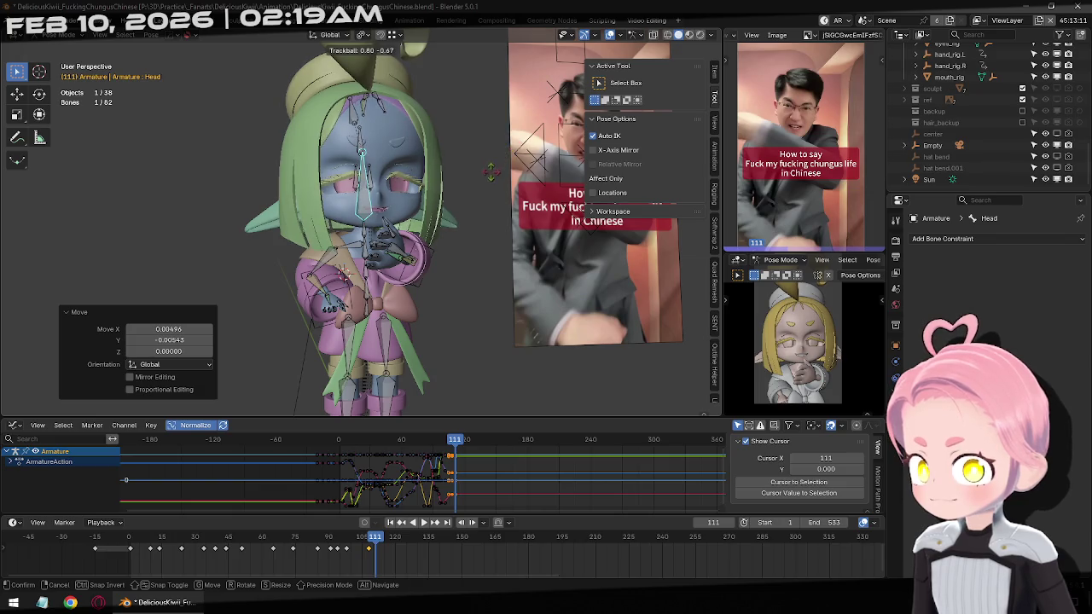
click(431, 248)
key(a)
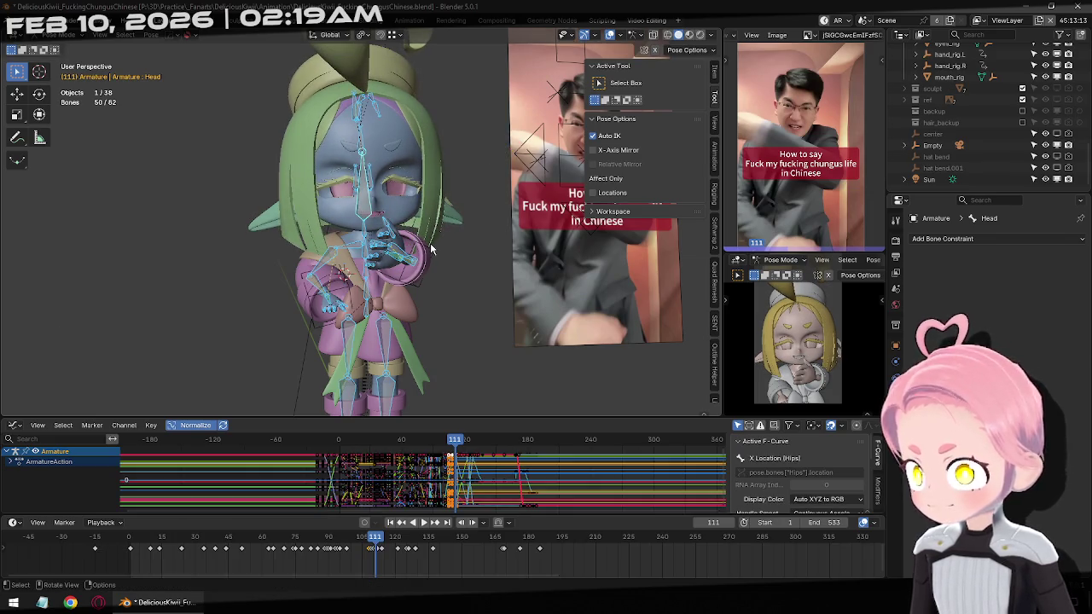
click(364, 213)
key(Right)
key(Right)
key(Right)
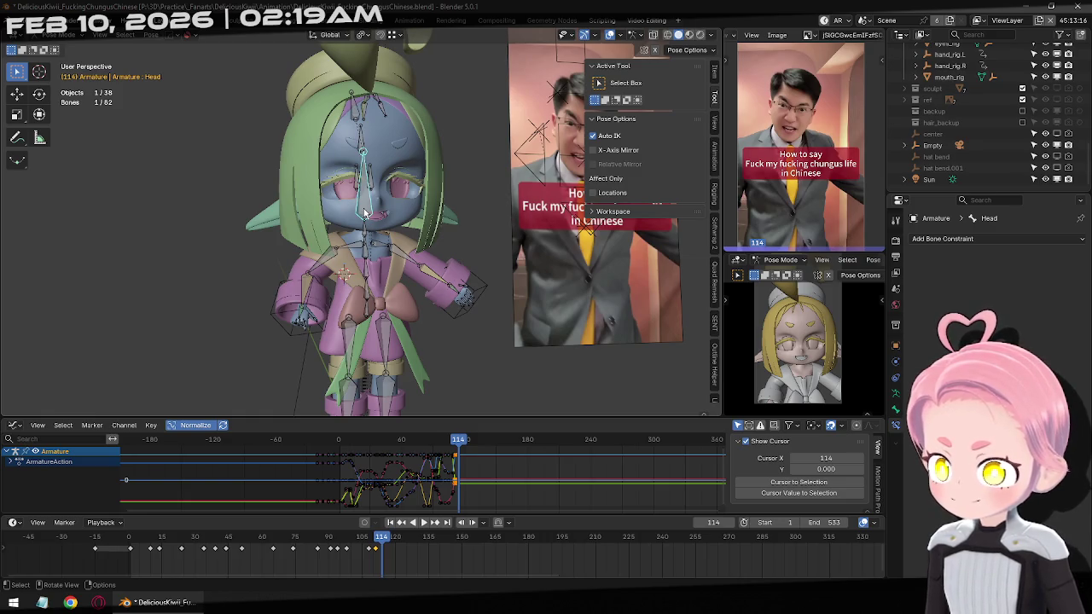
key(Right)
key(Right)
key(Right)
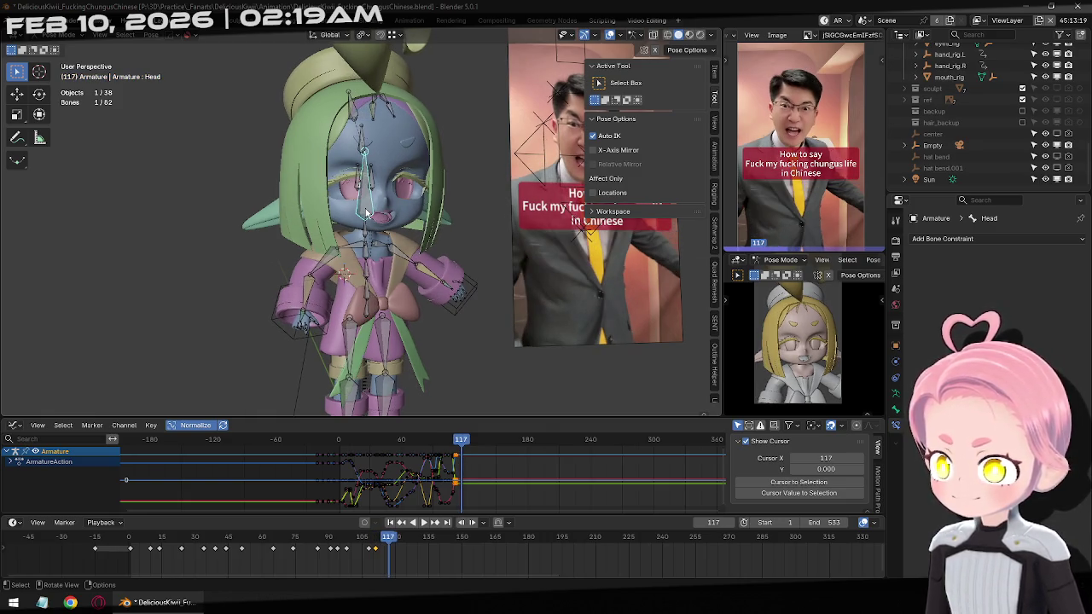
key(KP_3)
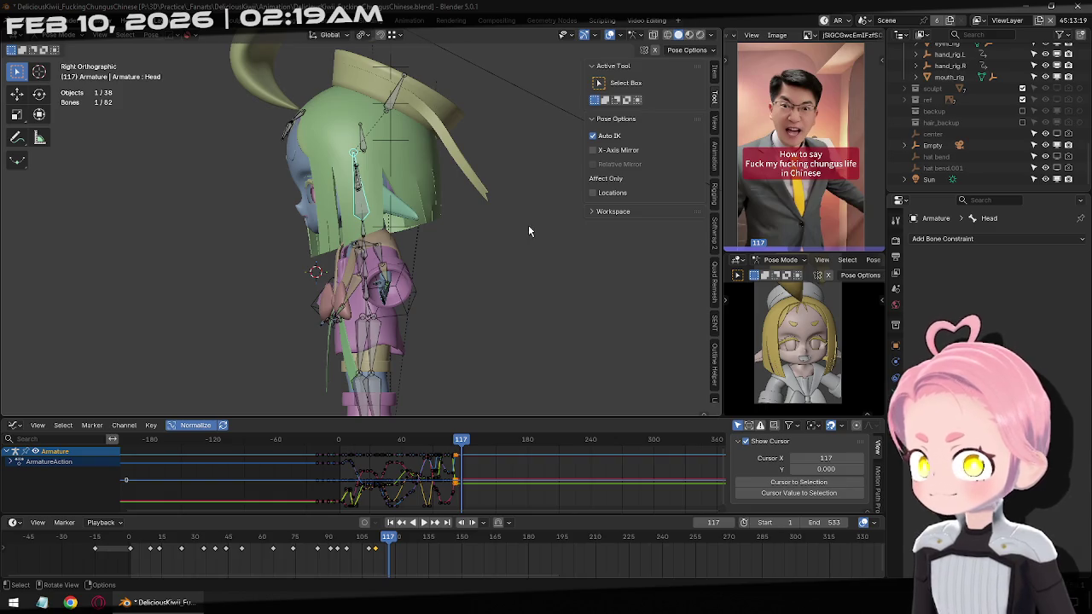
Rotate, move and re-rotate the Head bone for the frame-117 pose, then select all bones.
key(r)
click(499, 214)
key(g)
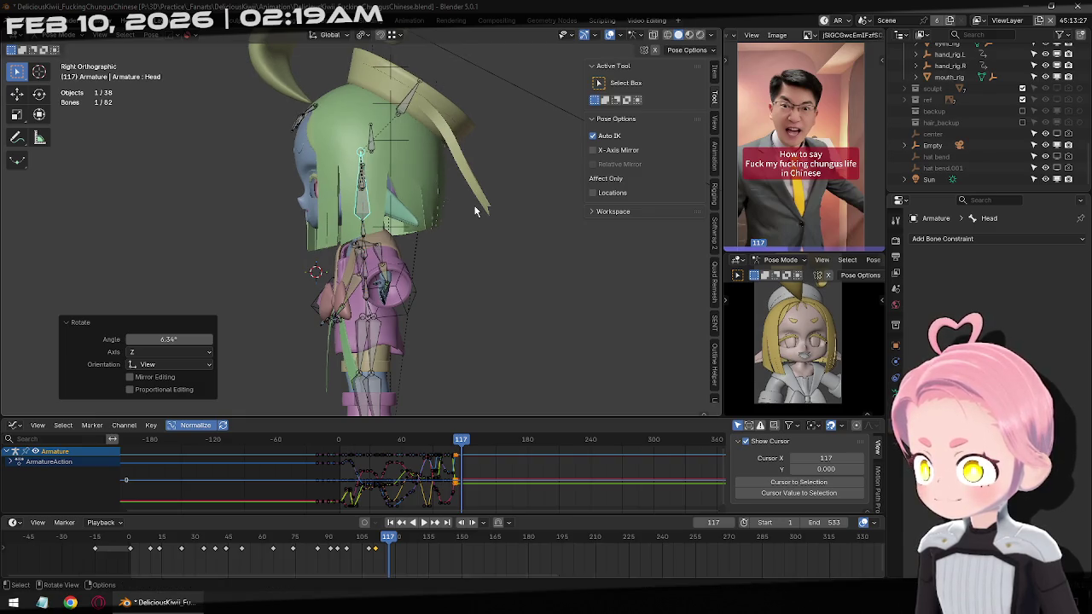
click(410, 207)
key(r)
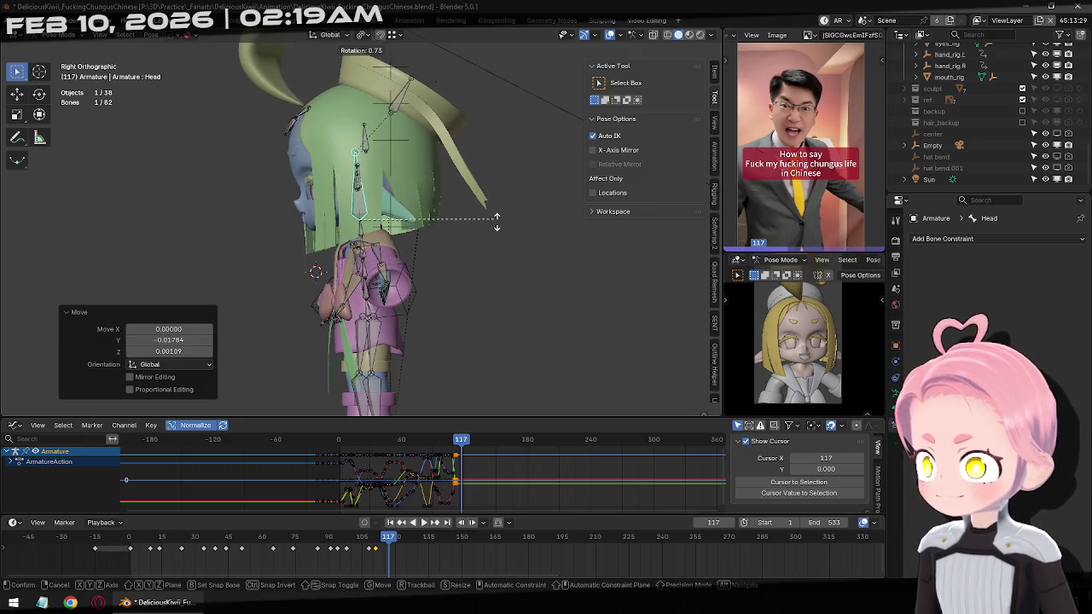
click(491, 224)
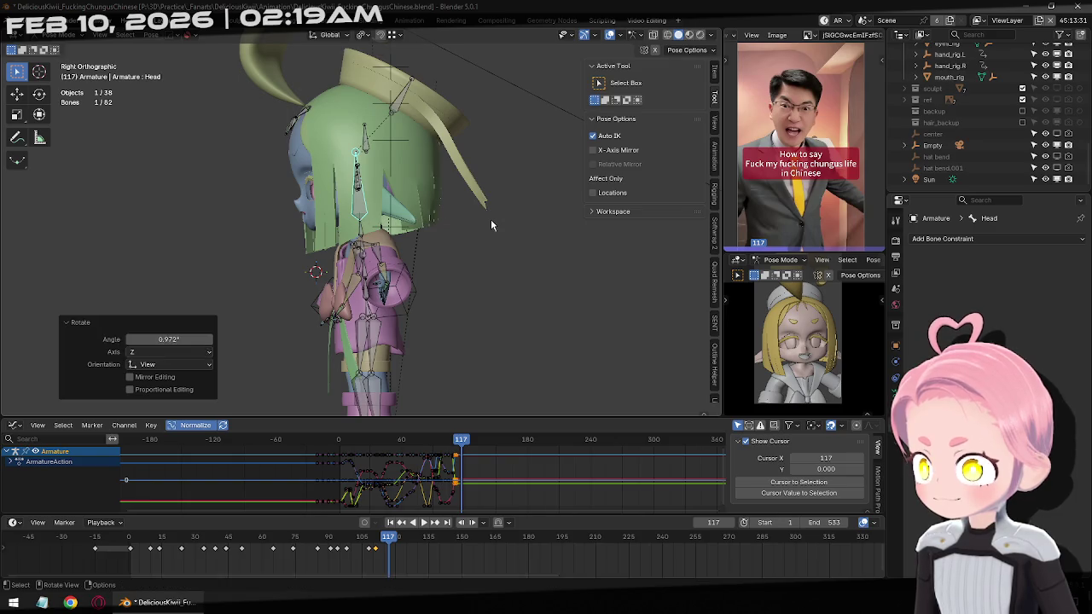
key(a)
Play ahead to frame 125 and move the Head bone with auto IK into the next pose.
key(space)
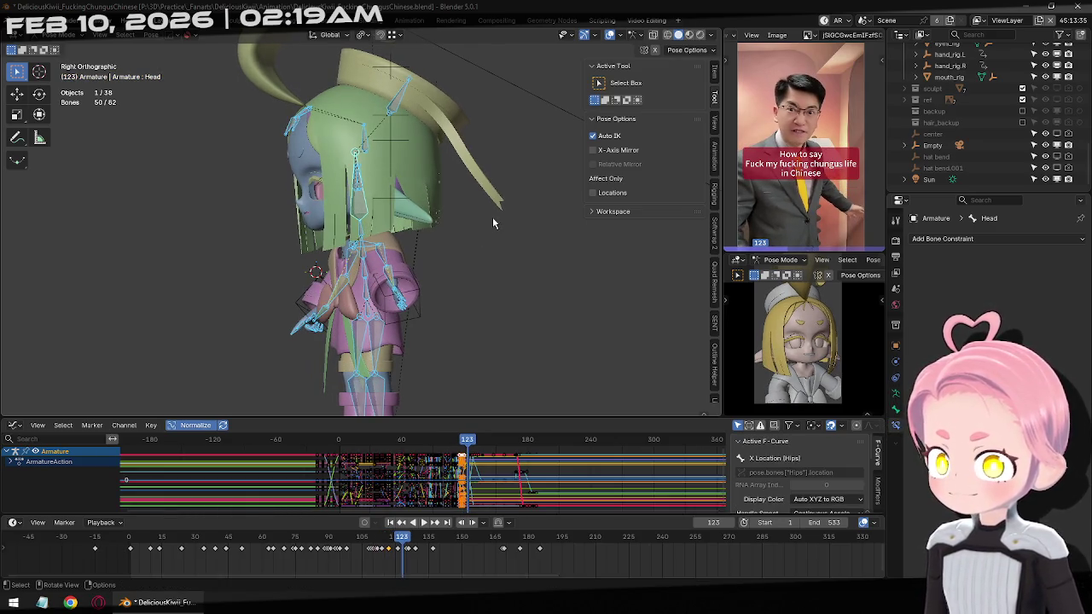
click(362, 214)
key(g)
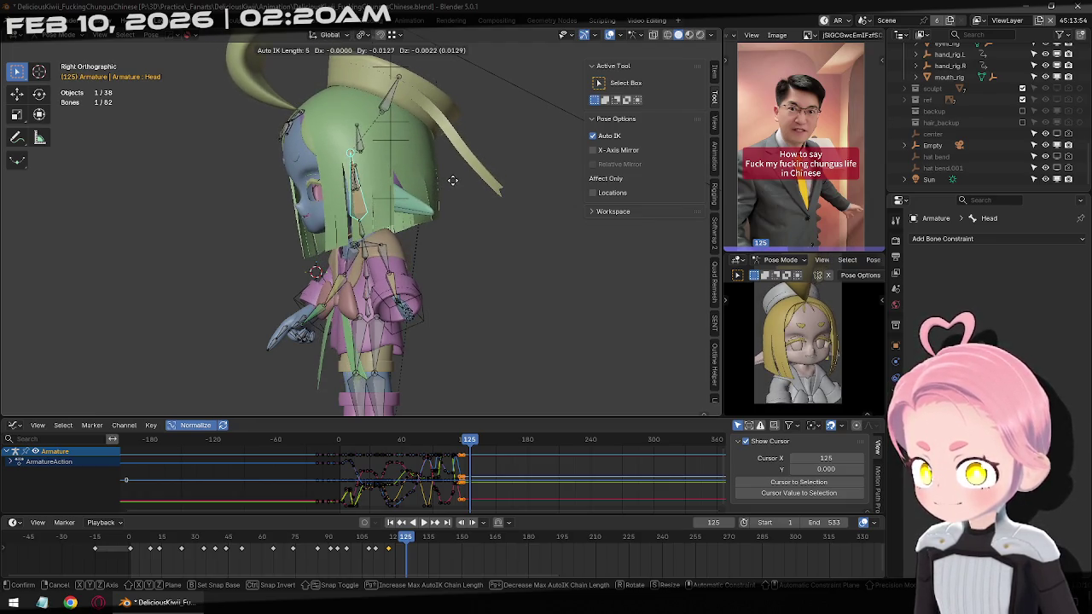
click(452, 179)
key(a)
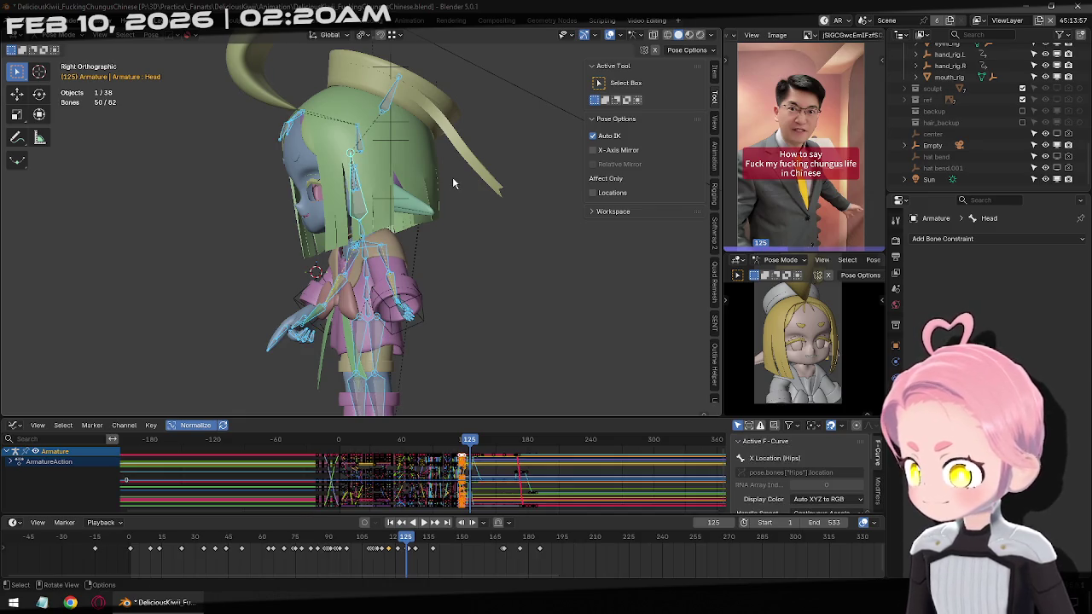
click(348, 214)
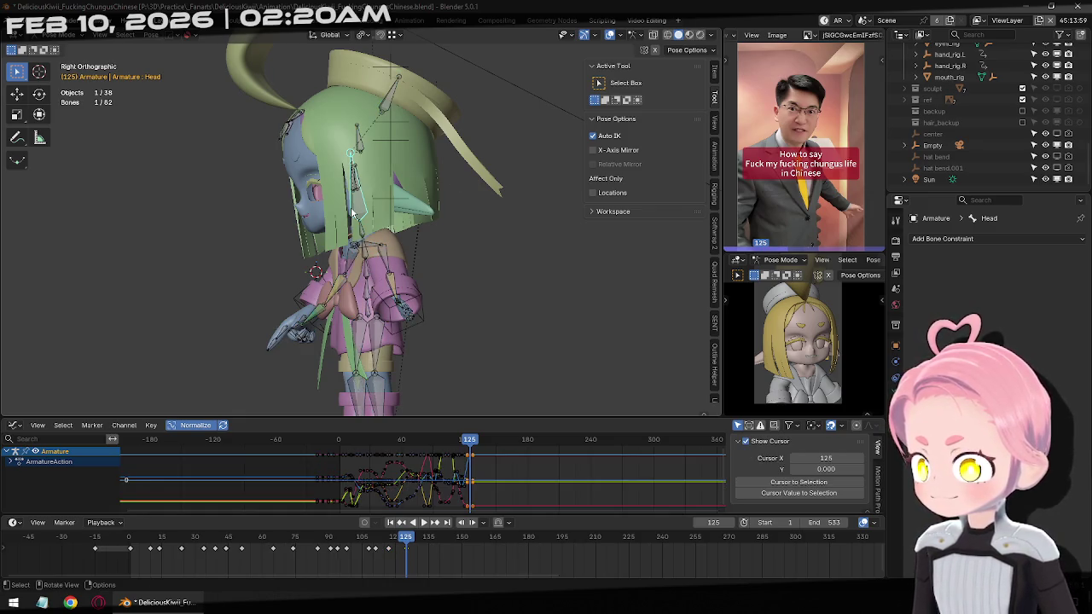
Step back and forth between frames 111 and 127 to review the head motion.
key(Left)
key(Left)
key(Left)
key(Left)
key(Left)
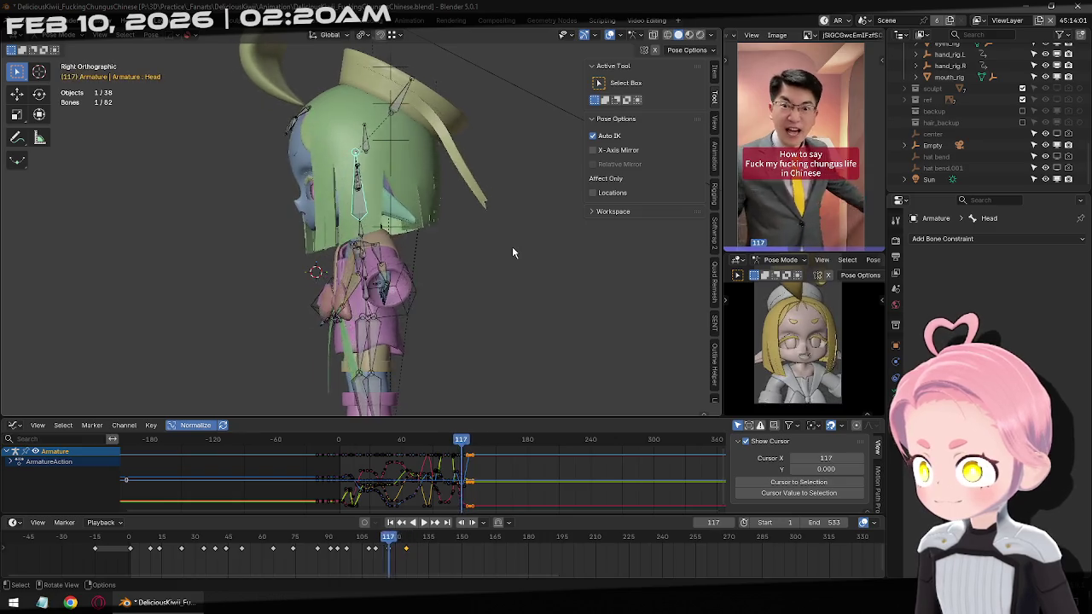
key(Left)
key(Left)
key(Left)
key(Left)
key(Left)
key(Left)
key(Left)
key(Right)
key(Right)
key(Right)
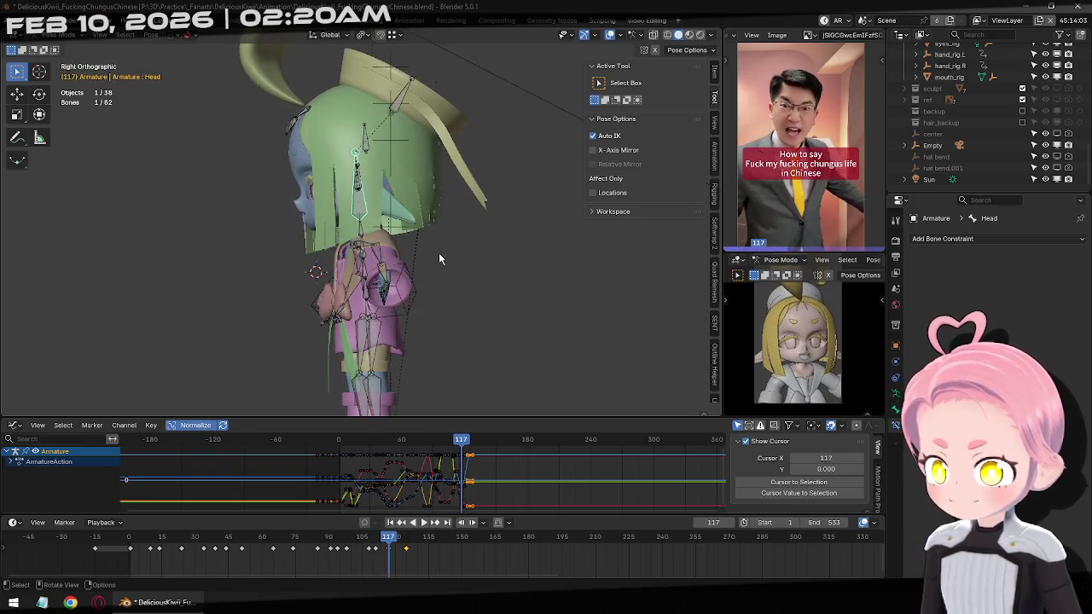
key(Right)
key(Right)
key(Right)
key(Right)
key(Right)
key(Right)
key(Right)
key(Right)
key(Right)
key(Right)
key(Right)
key(Right)
key(Right)
key(Right)
key(Right)
key(Right)
key(Right)
key(Right)
key(Right)
key(Right)
key(Right)
key(Left)
key(Left)
key(Left)
key(Left)
key(Left)
key(Left)
key(Left)
key(Right)
key(Right)
key(Right)
key(Right)
key(Right)
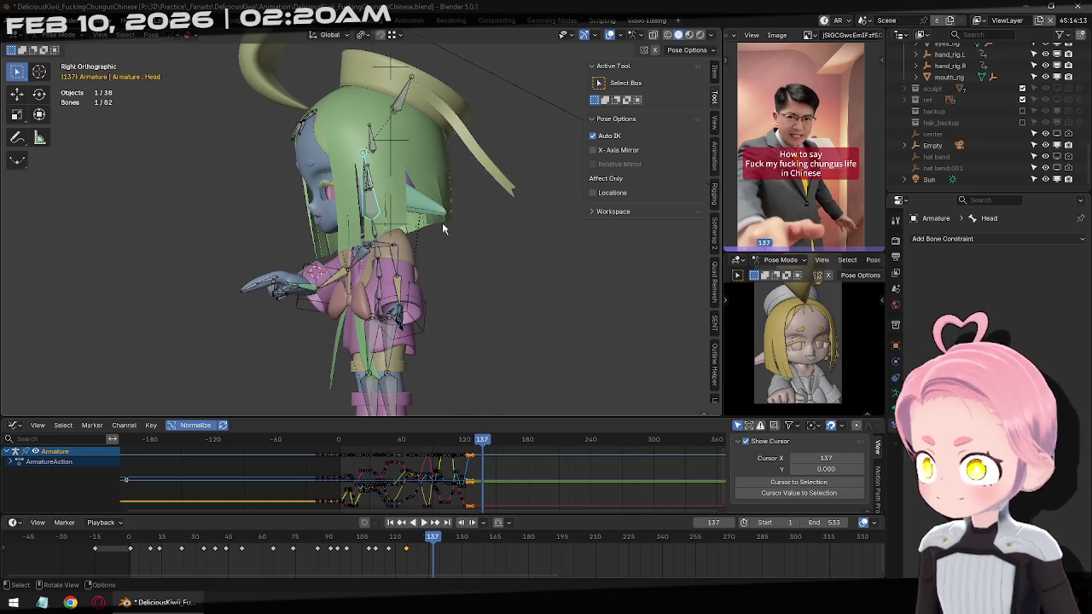
Move and rotate the Head bone, then key all bones at frame 137.
key(g)
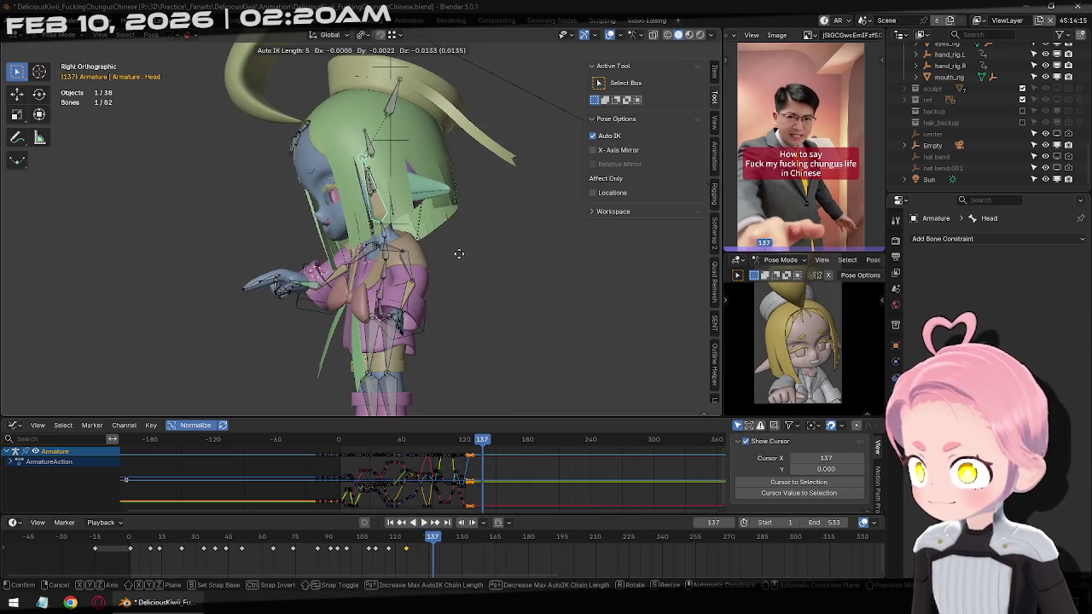
click(459, 243)
middle_drag(385, 247, 540, 258)
key(r)
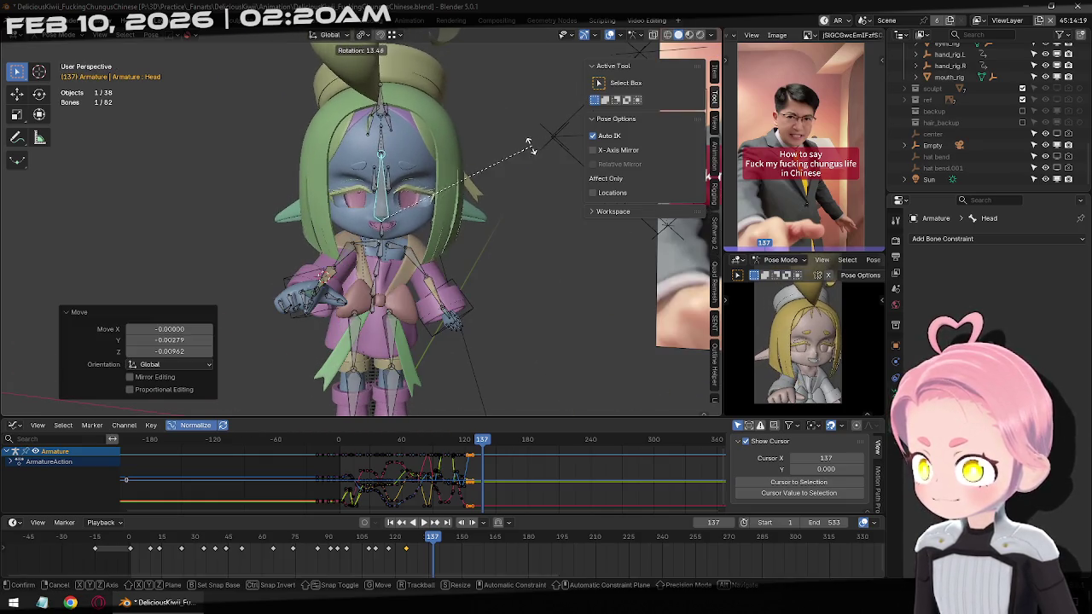
click(510, 160)
key(r)
key(r)
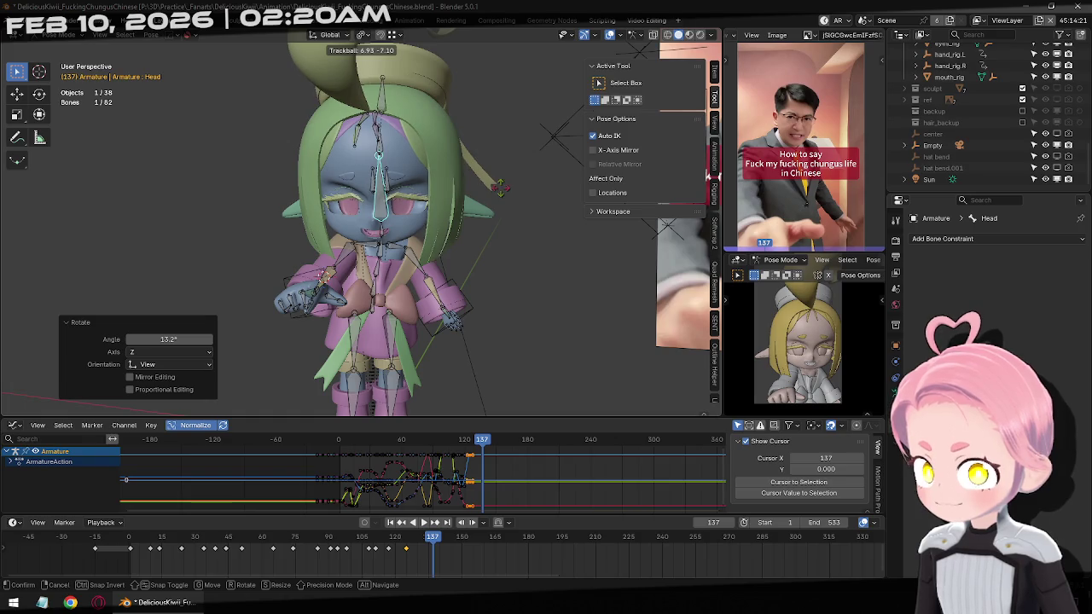
key(Escape)
key(a)
key(i)
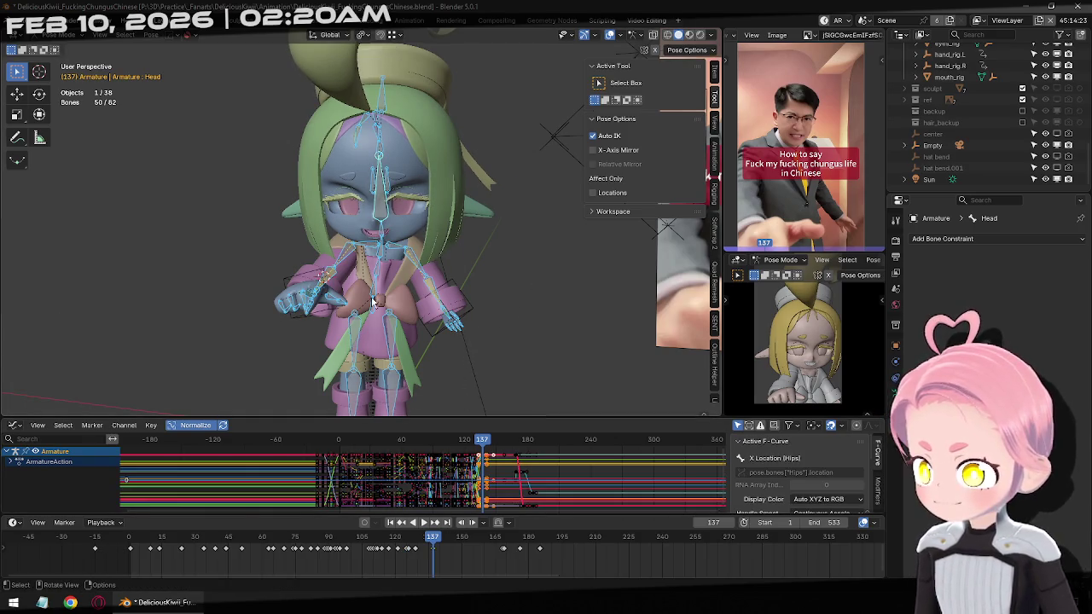
Select the Head bone and play against the reference up to frame 141, viewed from the right.
click(385, 220)
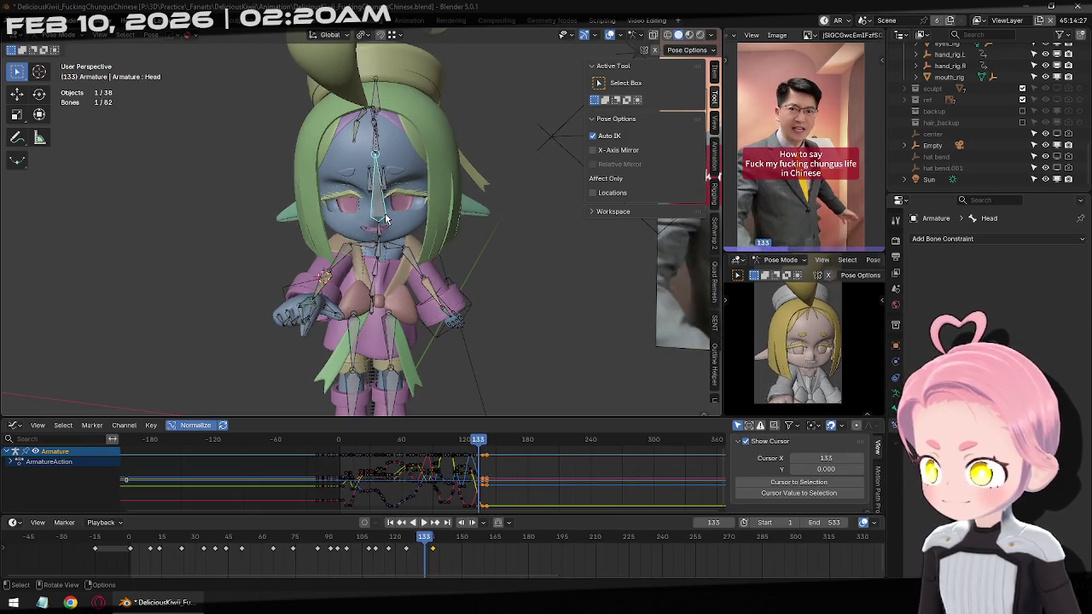
key(Left)
key(Left)
key(Left)
key(space)
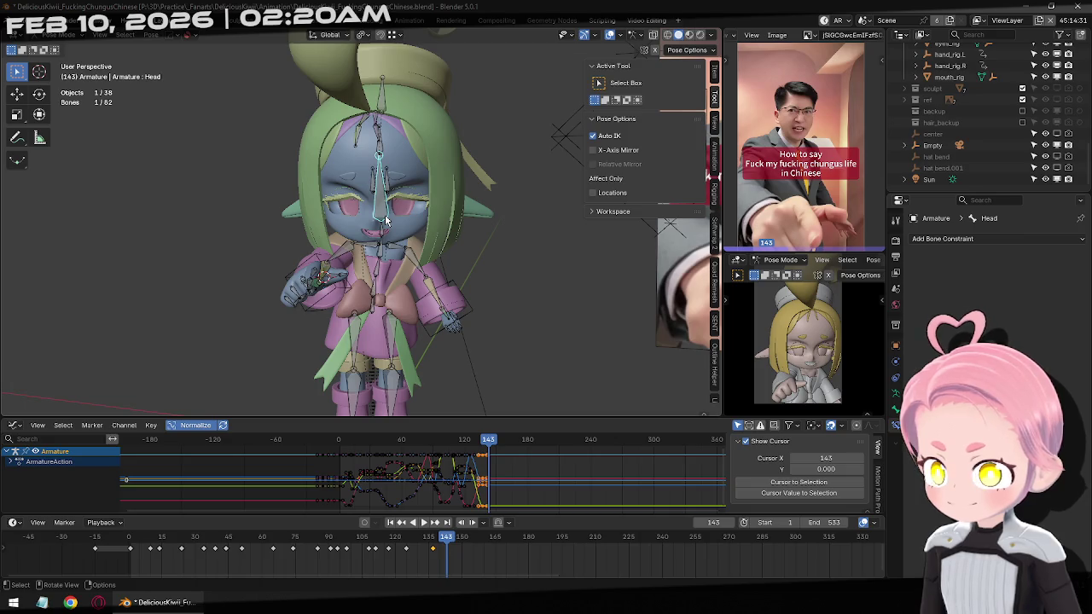
key(Left)
key(Left)
key(Left)
key(Right)
key(Right)
key(Right)
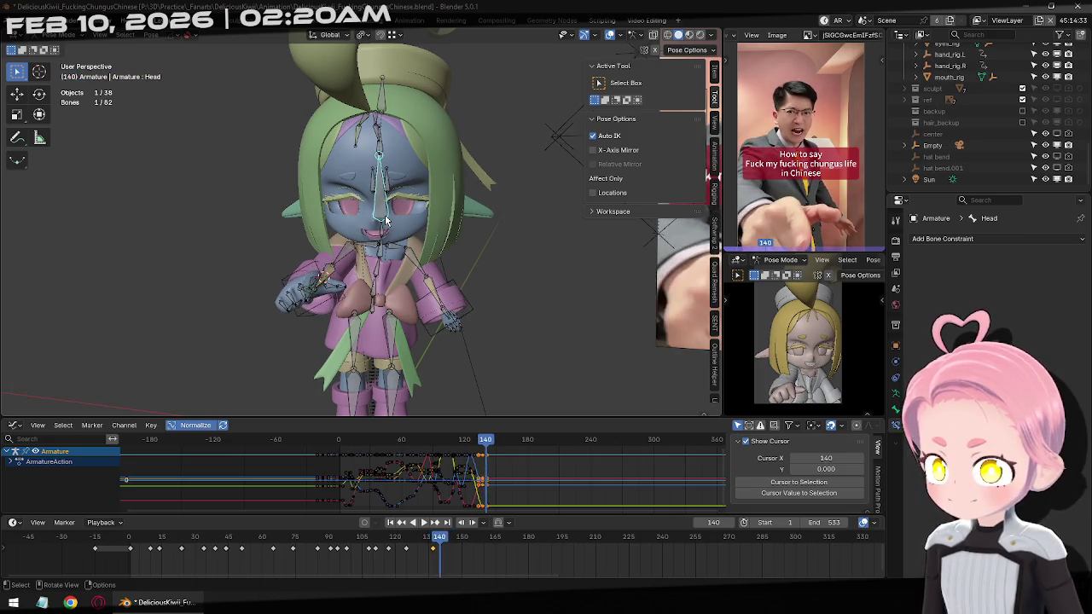
key(KP_3)
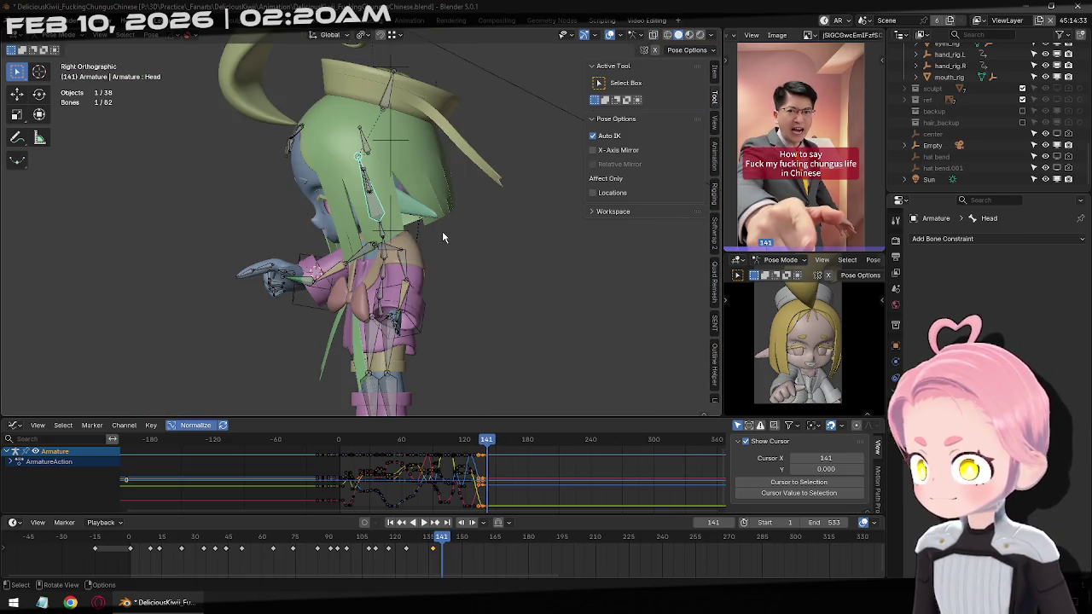
At frame 141, move the head and tilt it 8.24° and -4.18° from side and front views.
key(g)
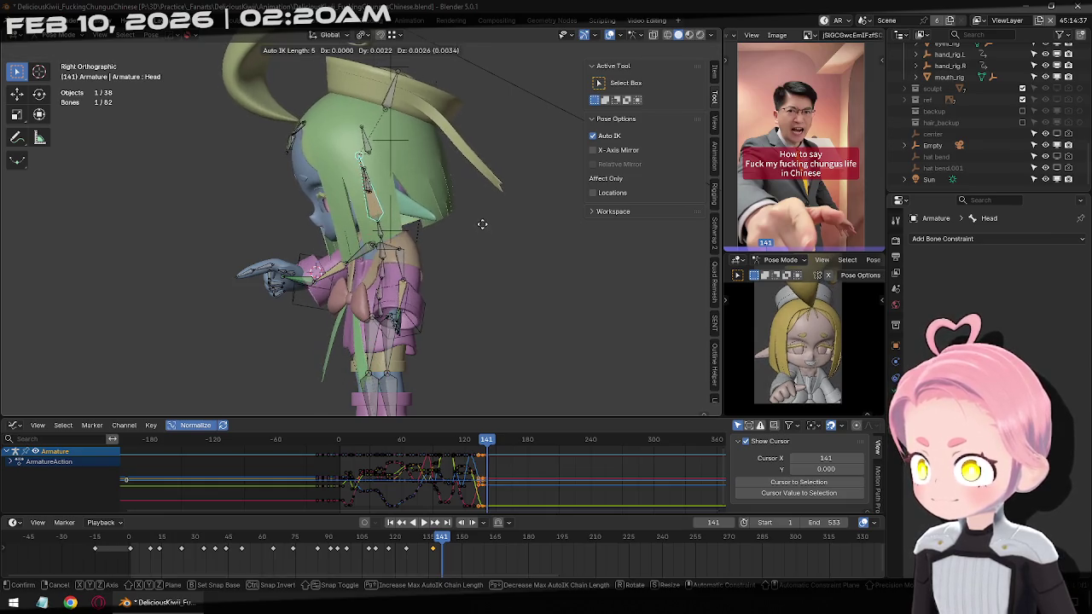
click(483, 215)
key(r)
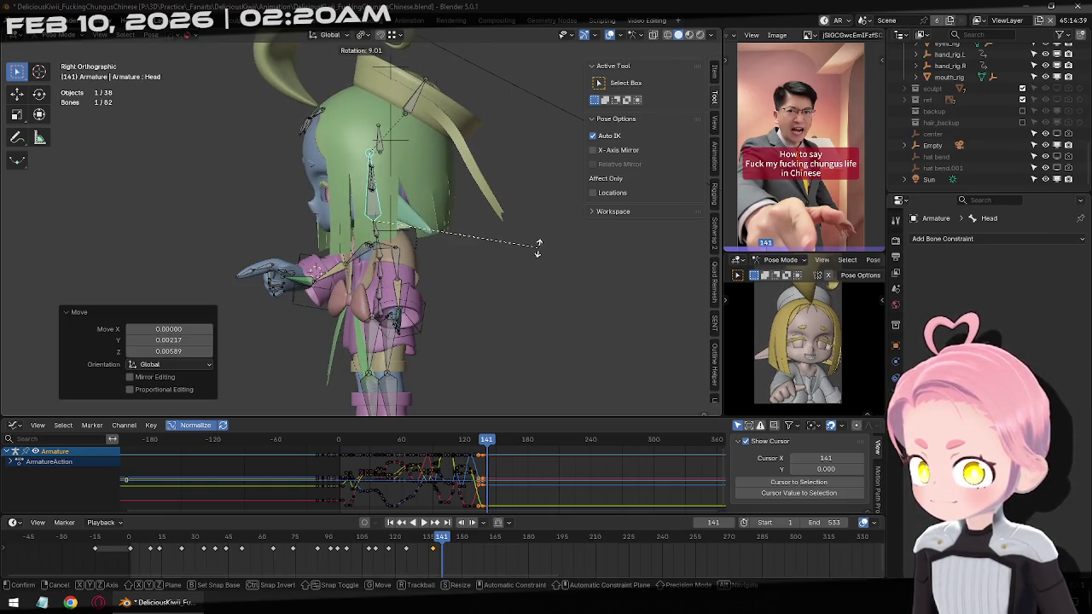
click(531, 246)
key(KP_1)
key(r)
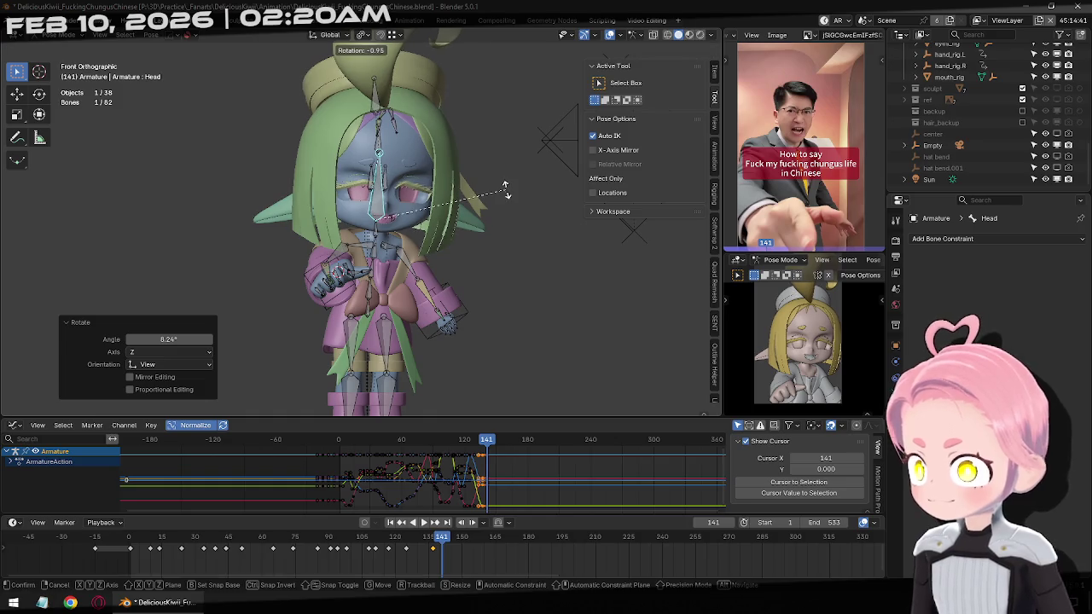
click(499, 185)
key(g)
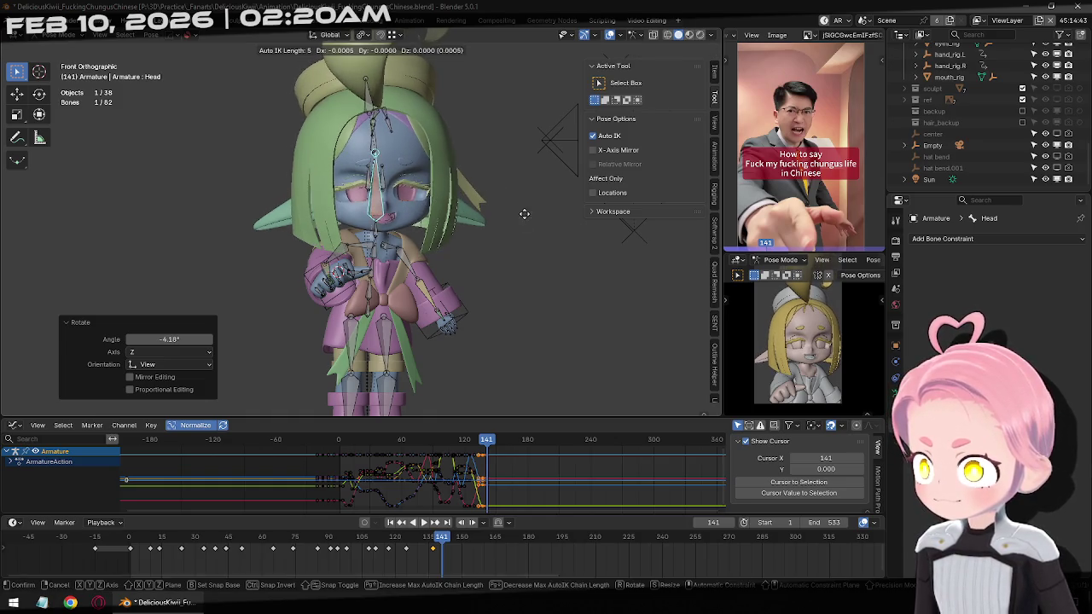
click(502, 211)
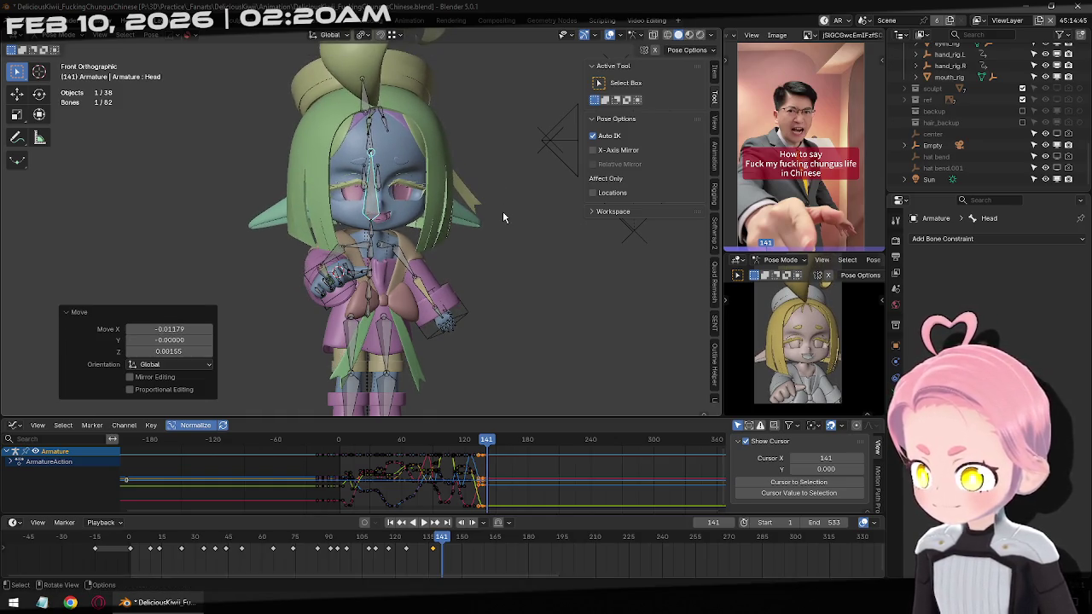
key(a)
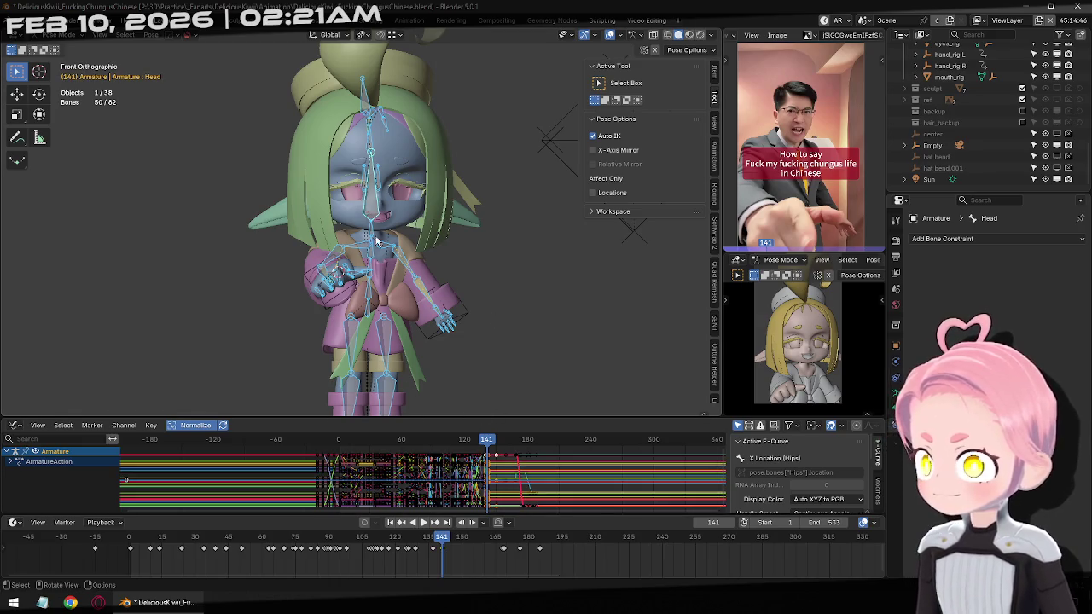
Reposition the head at frame 137, then jump between keyframes 125 and 141 to review.
click(369, 220)
click(406, 524)
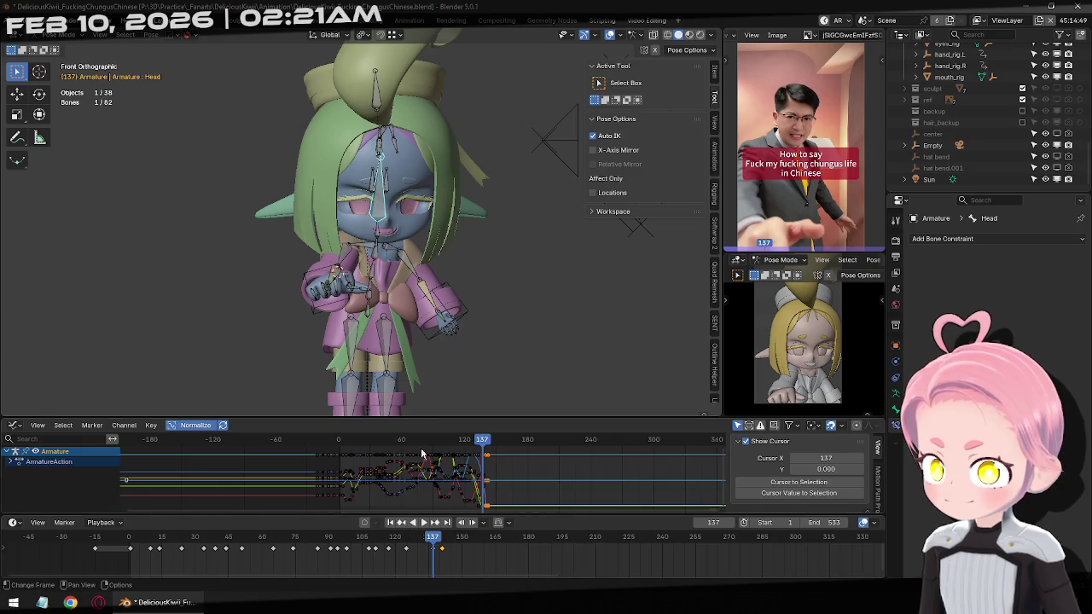
key(g)
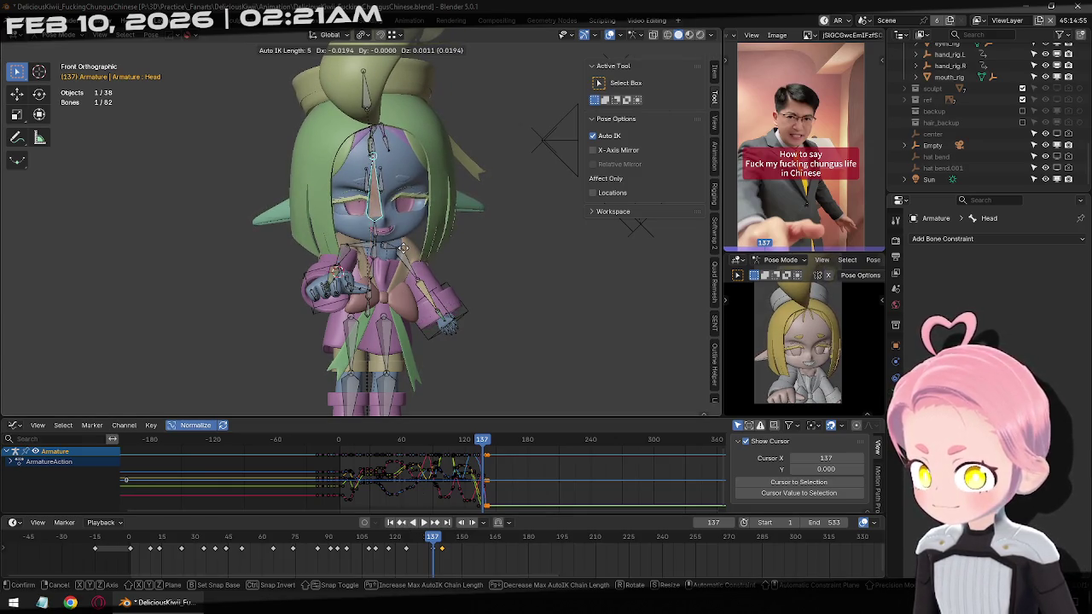
click(403, 246)
key(a)
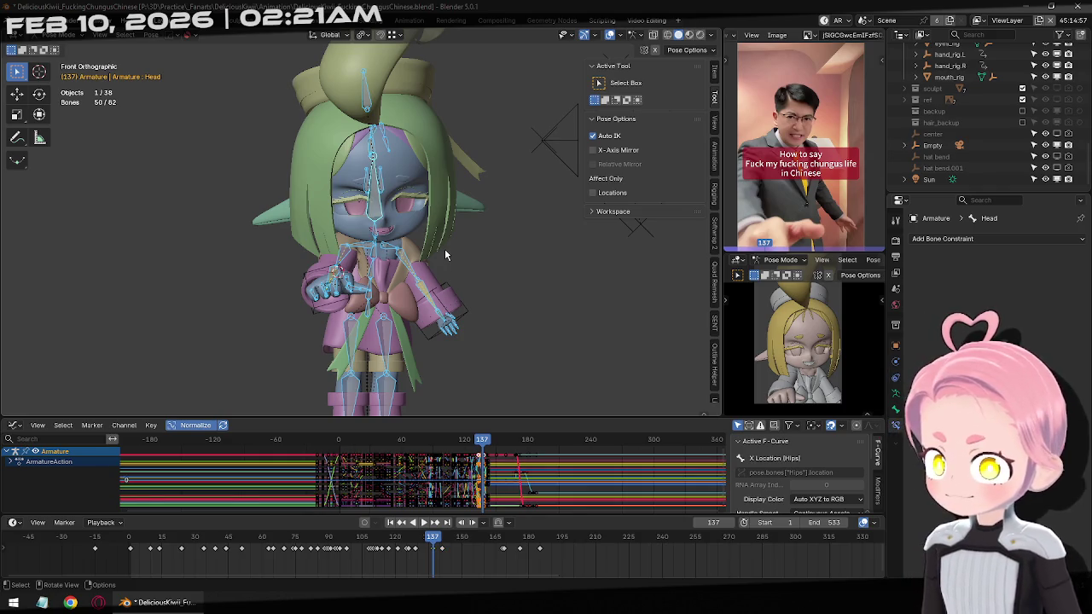
key(alt+a)
click(381, 219)
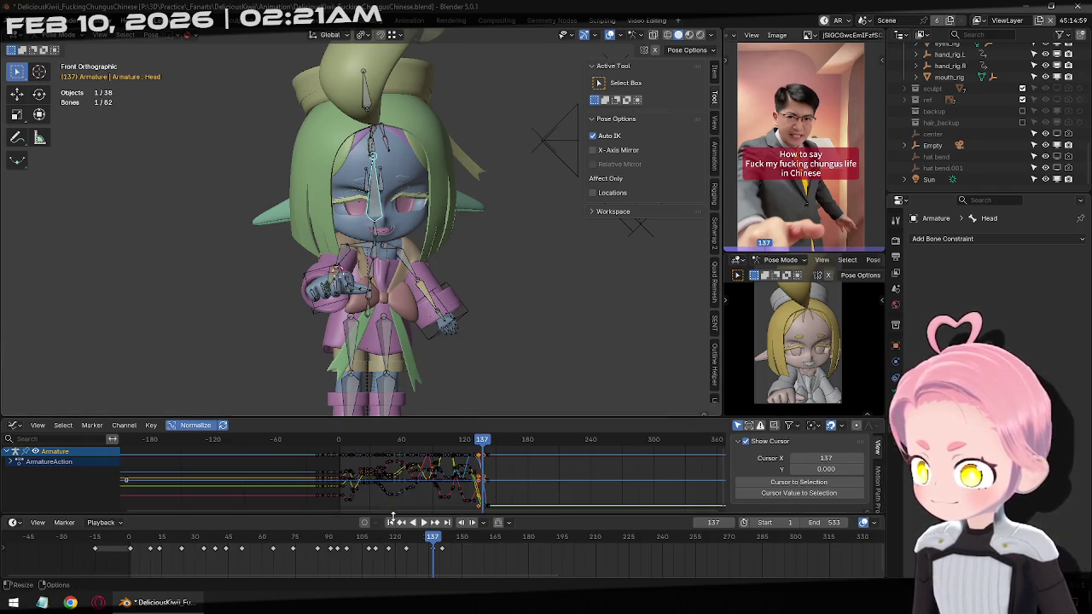
click(401, 522)
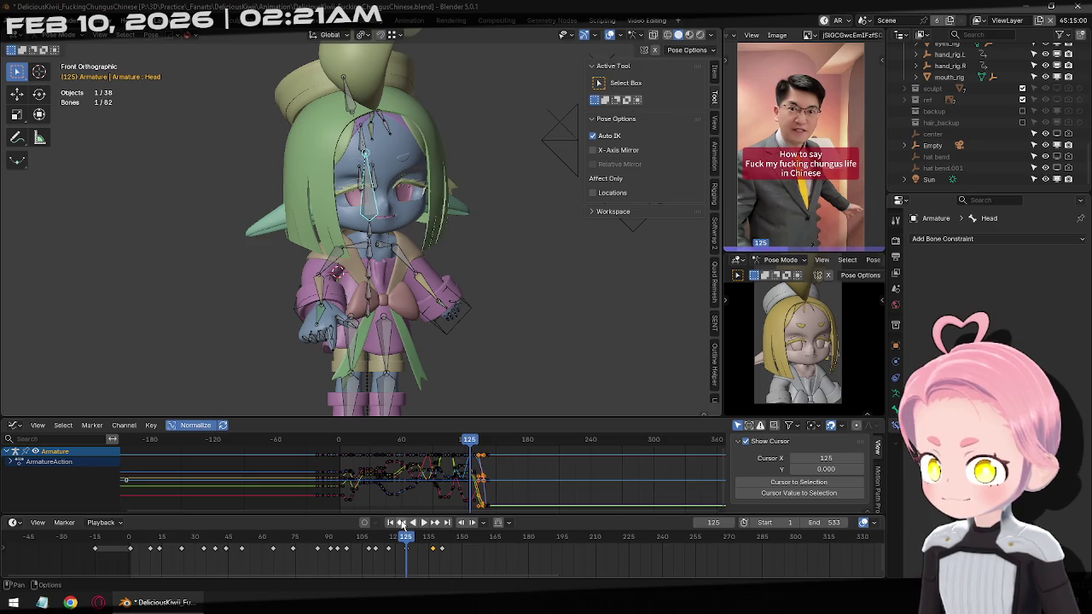
click(436, 522)
click(435, 523)
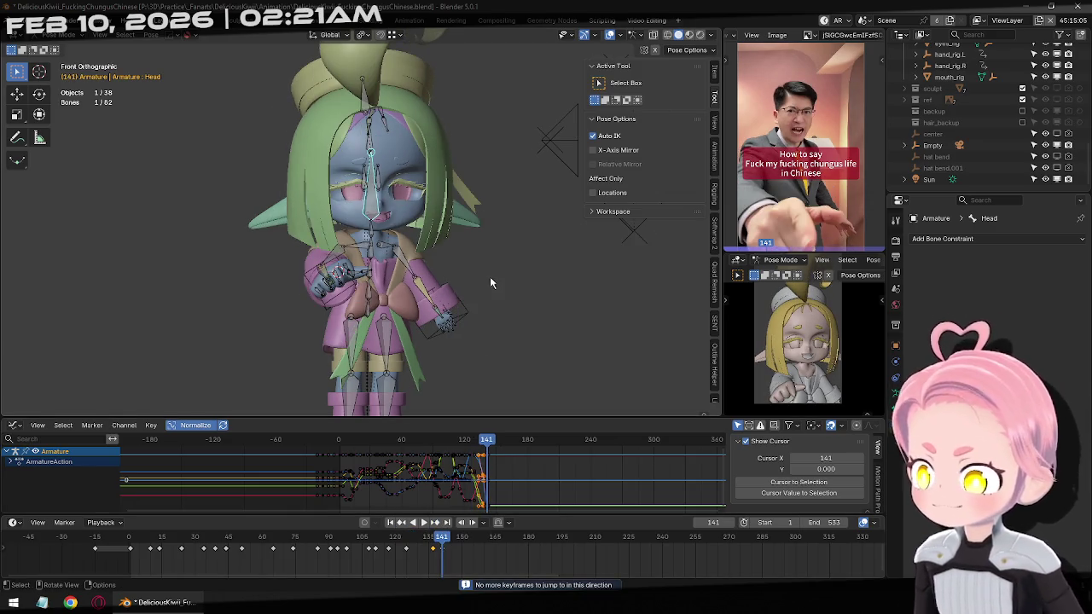
key(Right)
key(Right)
key(Right)
key(Right)
key(Right)
key(Right)
key(Right)
key(Right)
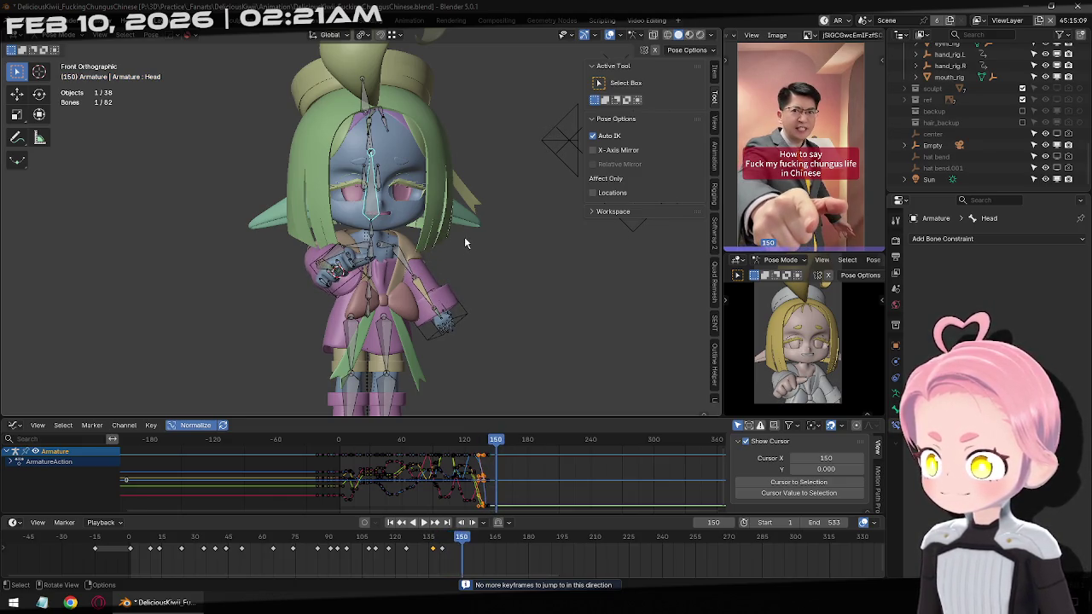
Move the Head bone and key all bones at frame 150.
middle_drag(464, 236, 455, 249)
key(g)
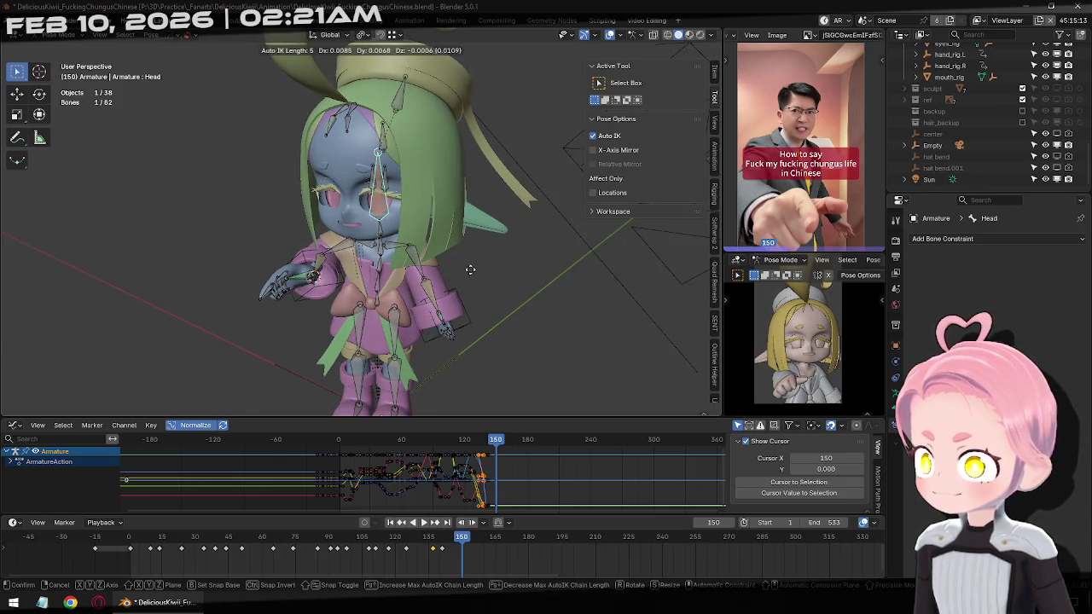
click(472, 269)
key(a)
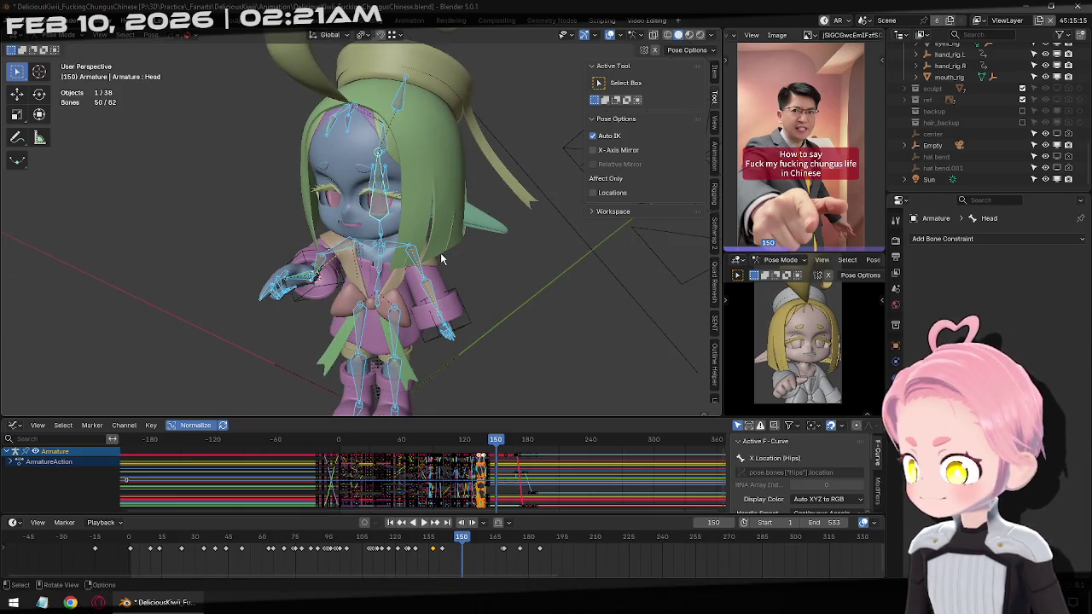
key(i)
Review the animation in reverse, then rewind and play it from the first frame.
key(Right)
key(Right)
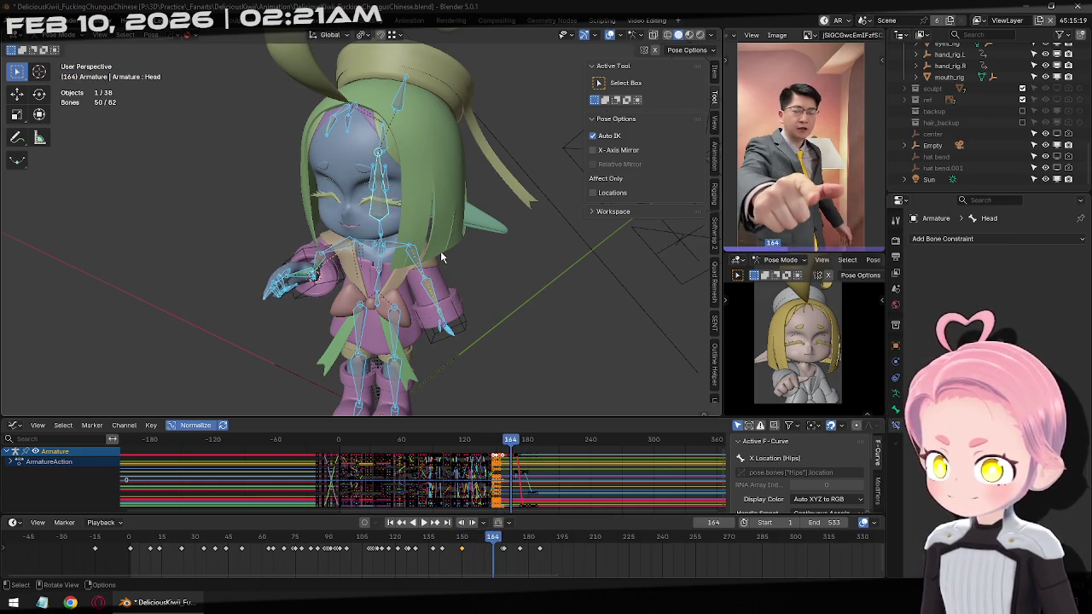
key(space)
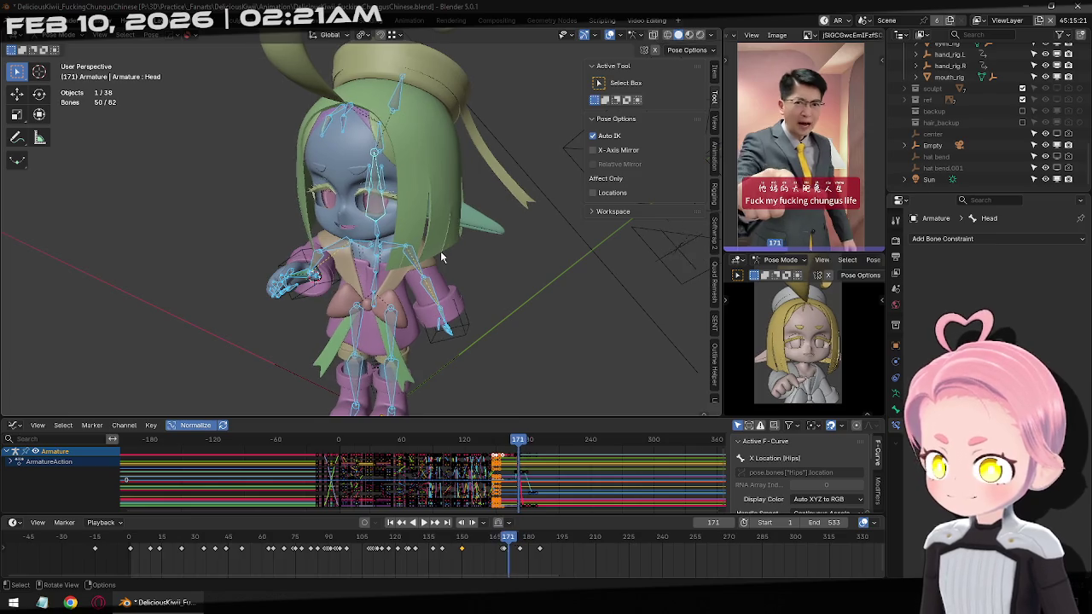
key(Escape)
key(shift+ctrl+space)
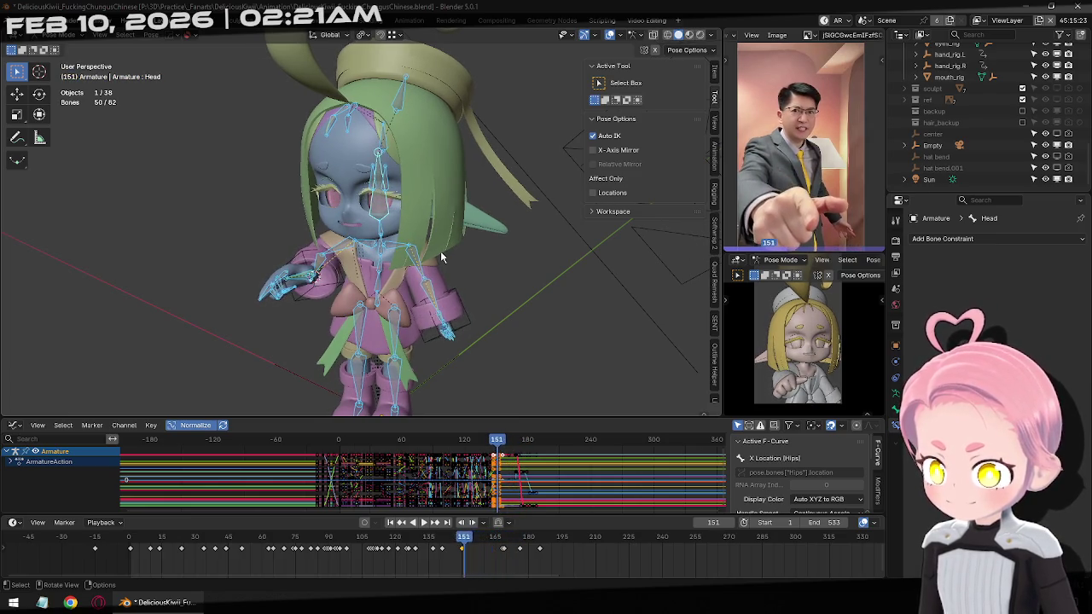
key(space)
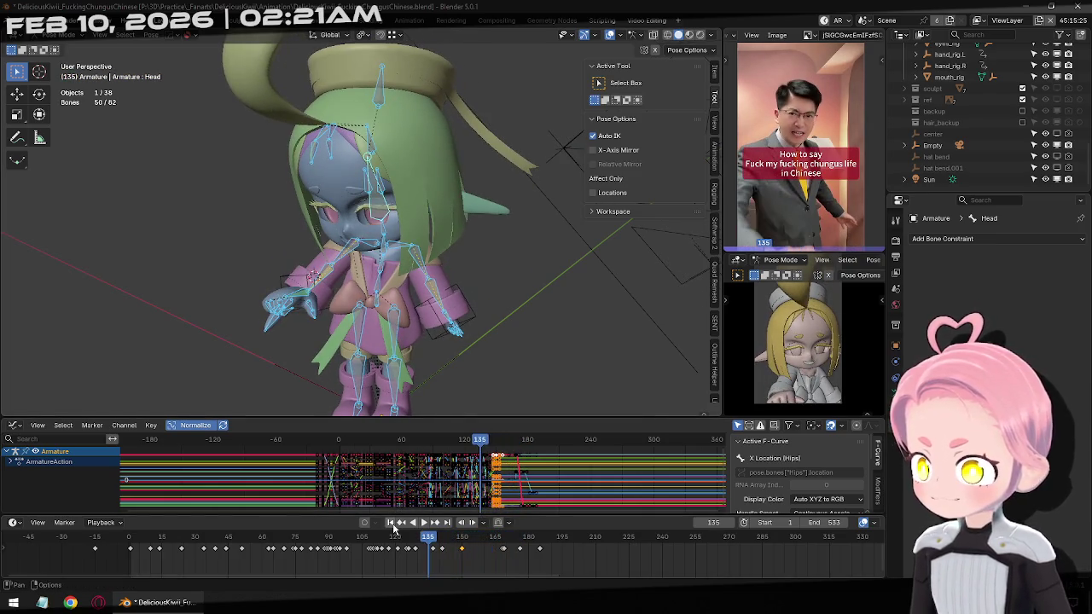
key(shift+Left)
click(423, 523)
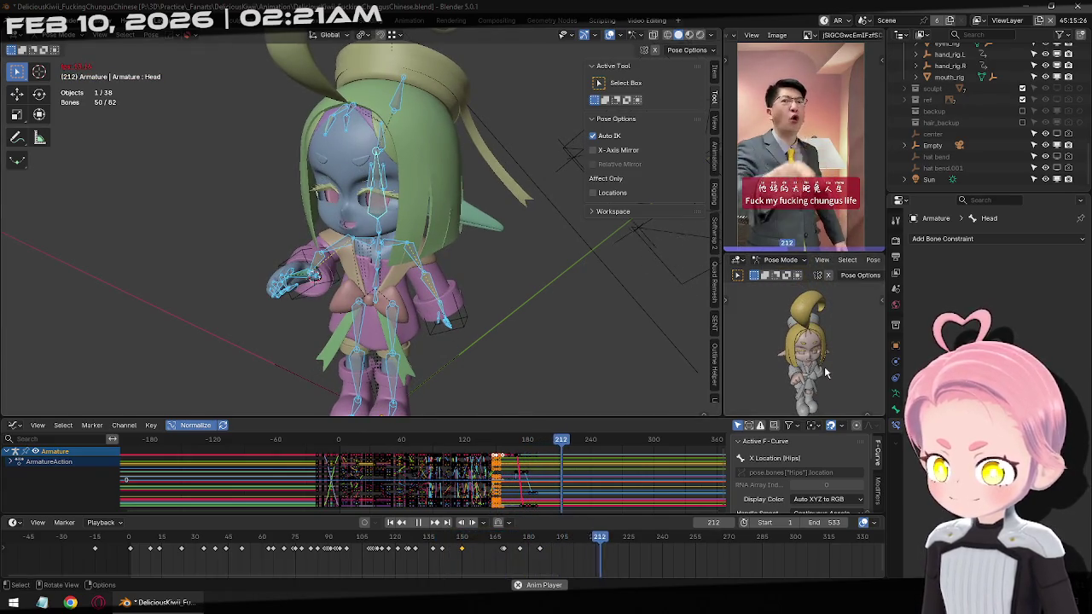
Stop playback at frame 310, return to object mode with nothing selected, and save.
key(KP_0)
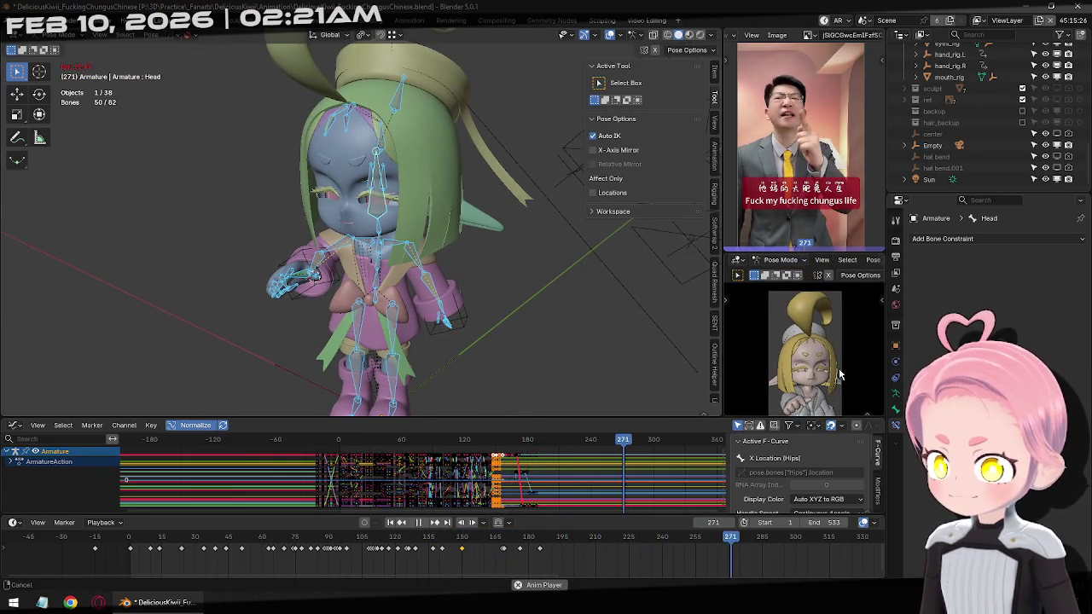
click(418, 522)
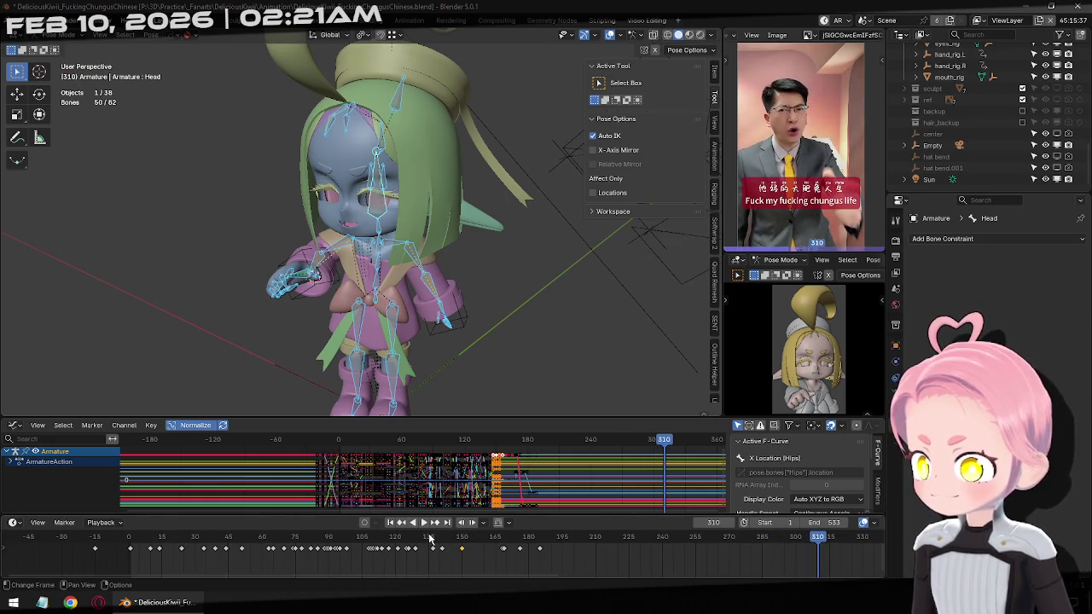
key(ctrl+Tab)
key(alt+a)
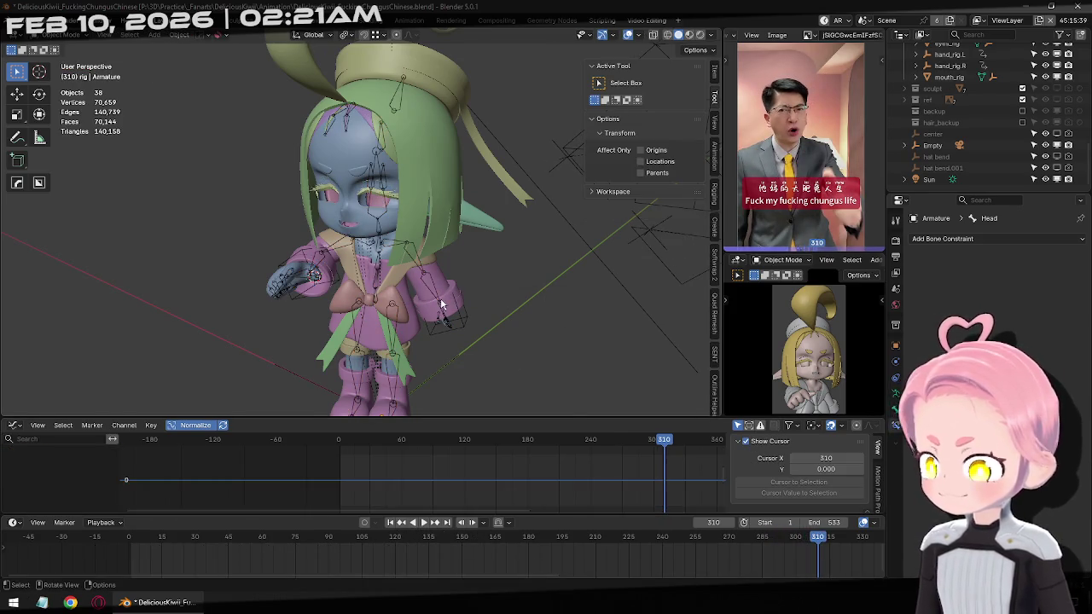
key(KP_1)
key(ctrl+s)
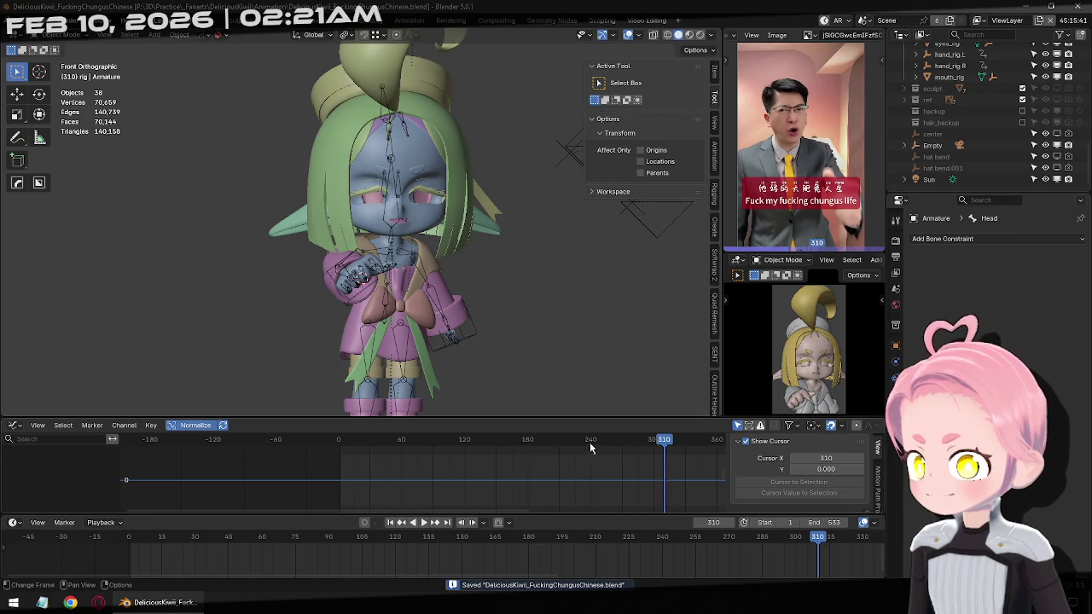
Compare frames 168 and 169, then set the scene end frame to 168.
mouse_move(579, 537)
mouse_down()
mouse_move(488, 551)
mouse_move(512, 553)
mouse_up()
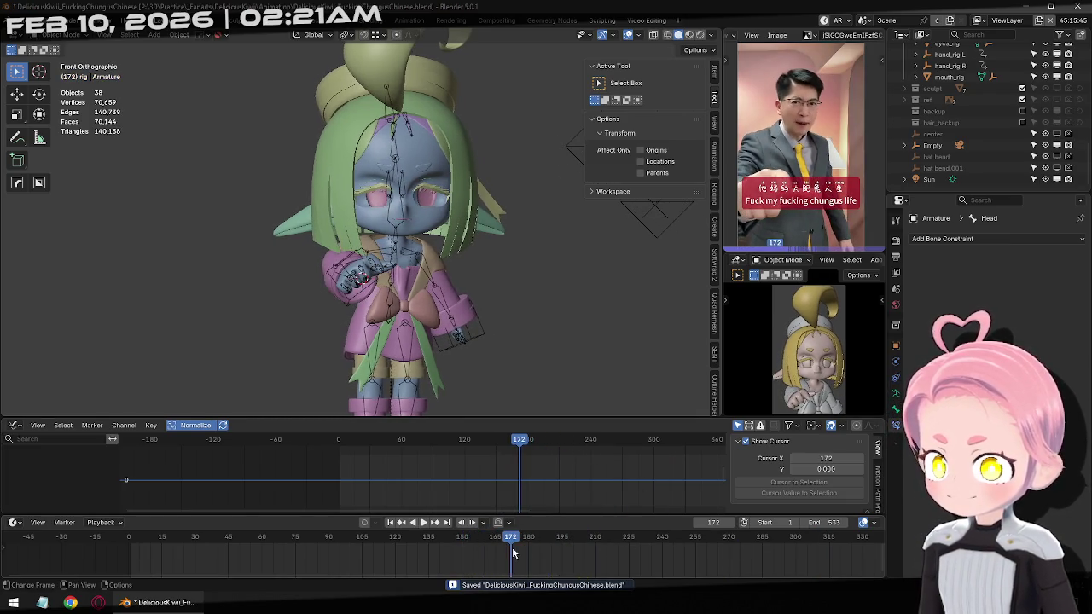
key(Left)
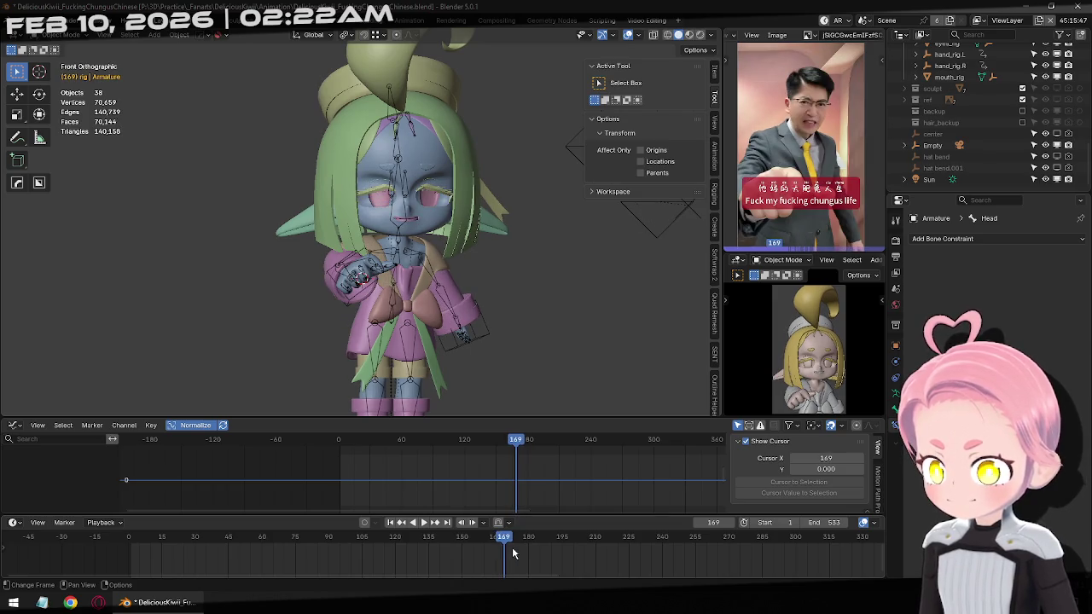
key(Left)
key(Right)
key(Left)
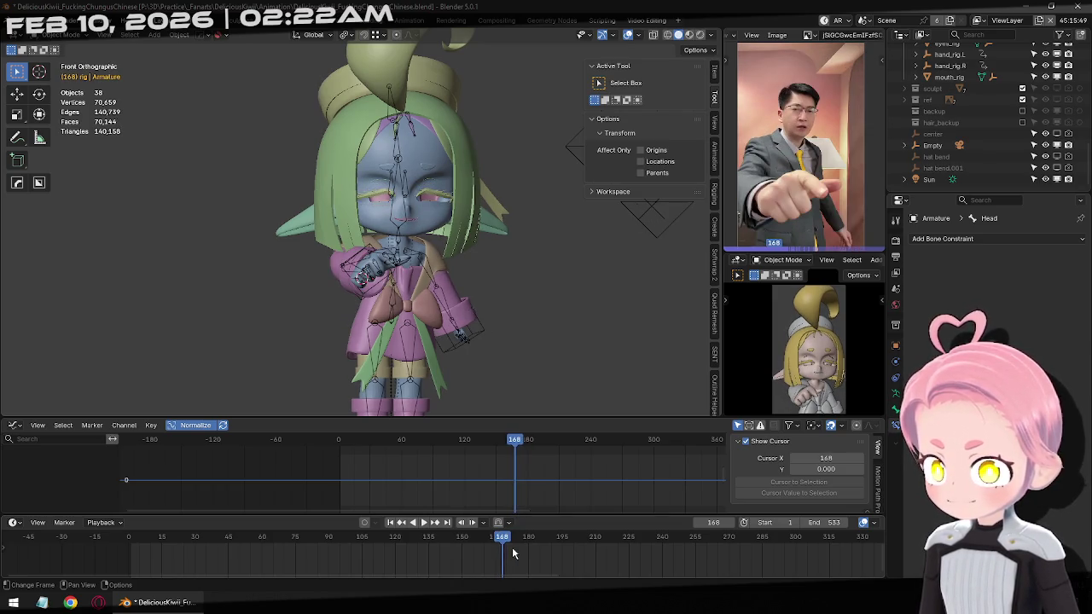
click(829, 523)
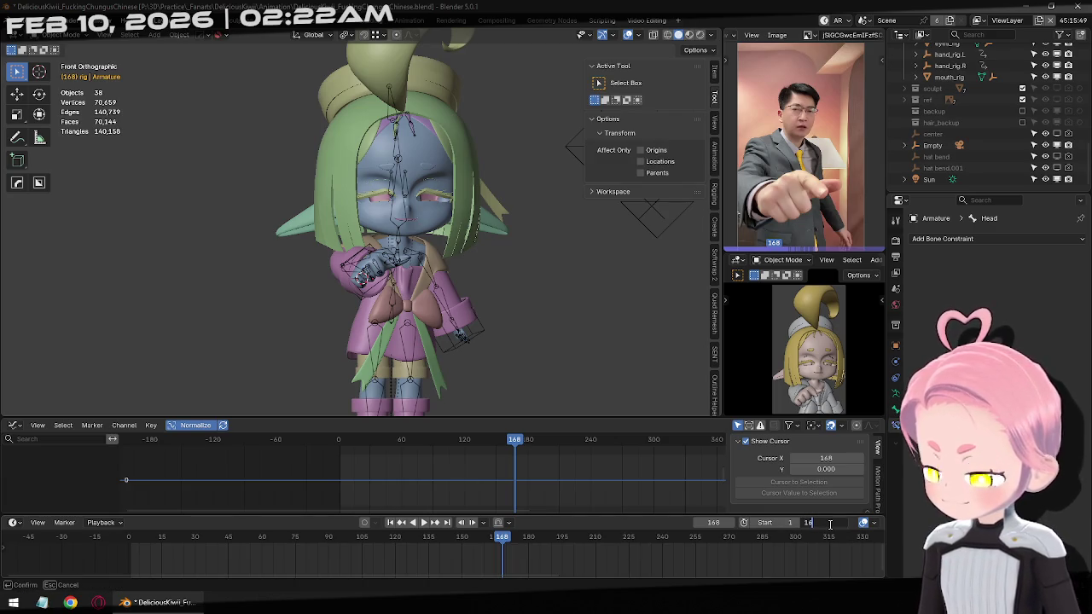
text(168)
key(Return)
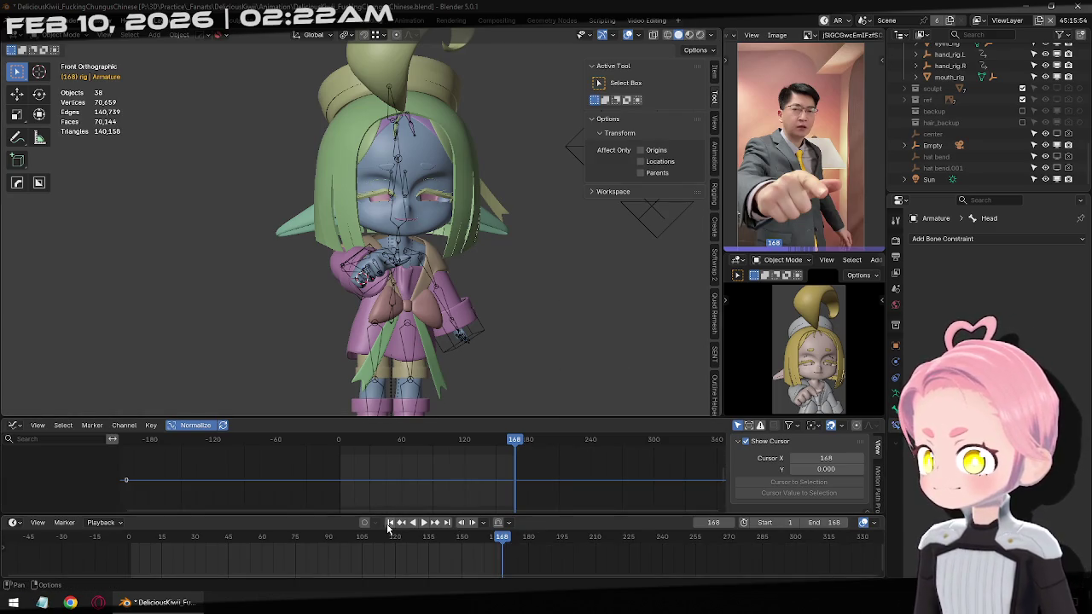
Rewind the timeline to frame 1 and save the blend file.
click(390, 522)
shift+middle_drag(500, 246, 517, 252)
key(ctrl+s)
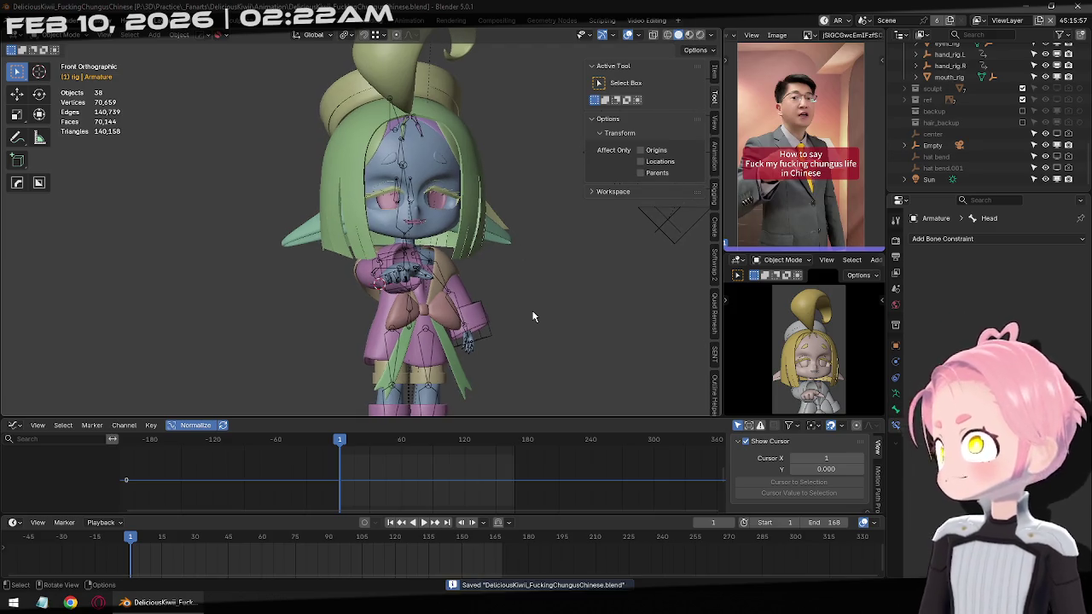
Show the Render properties, scroll through the settings, and save the file.
click(895, 240)
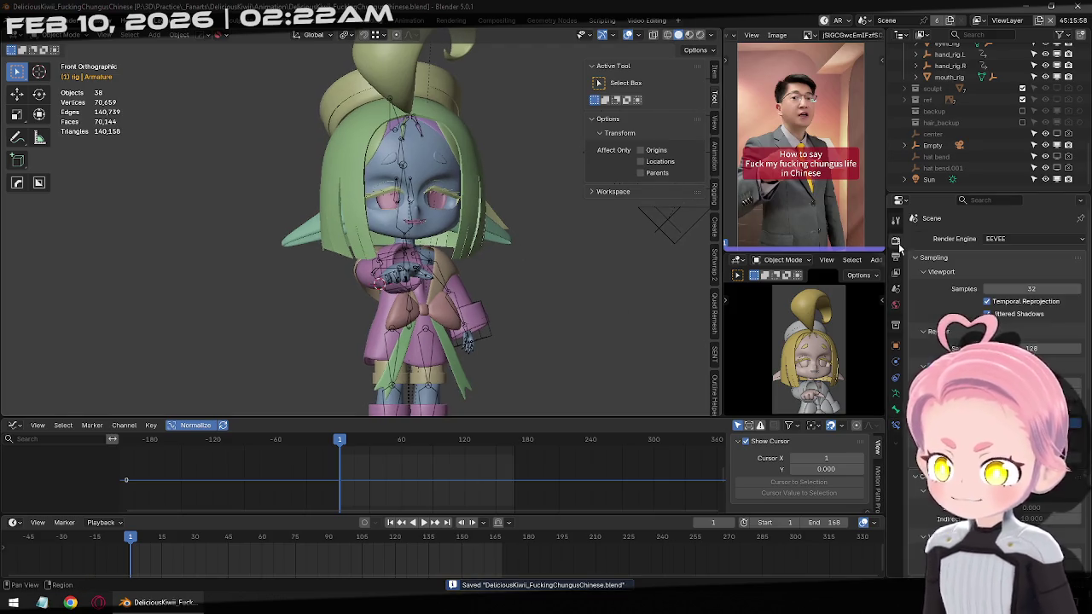
scroll(947, 341, down, 4)
scroll(947, 338, down, 3)
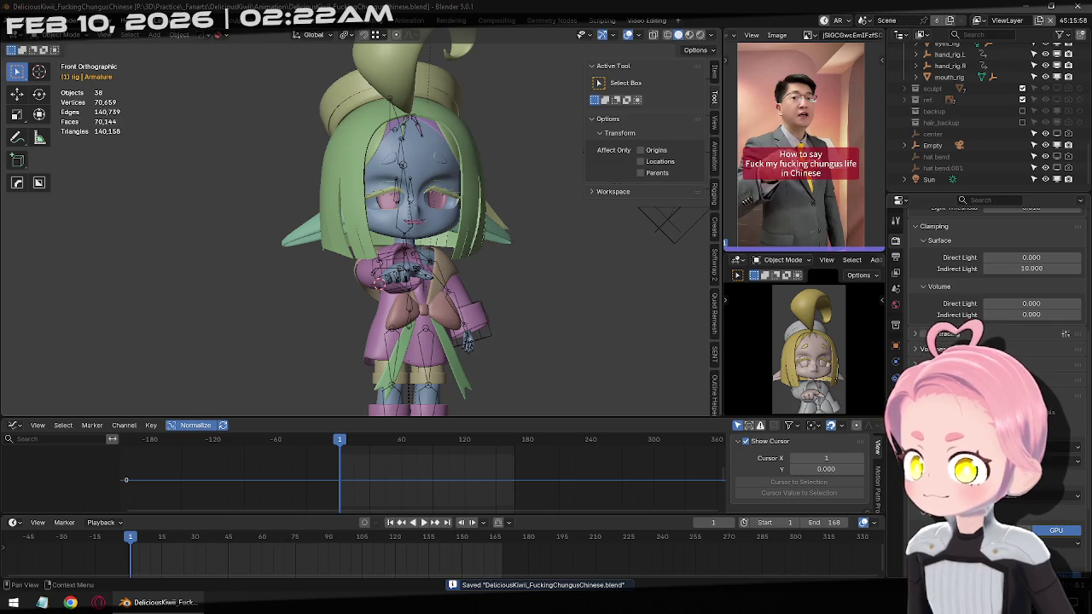
scroll(948, 341, up, 1)
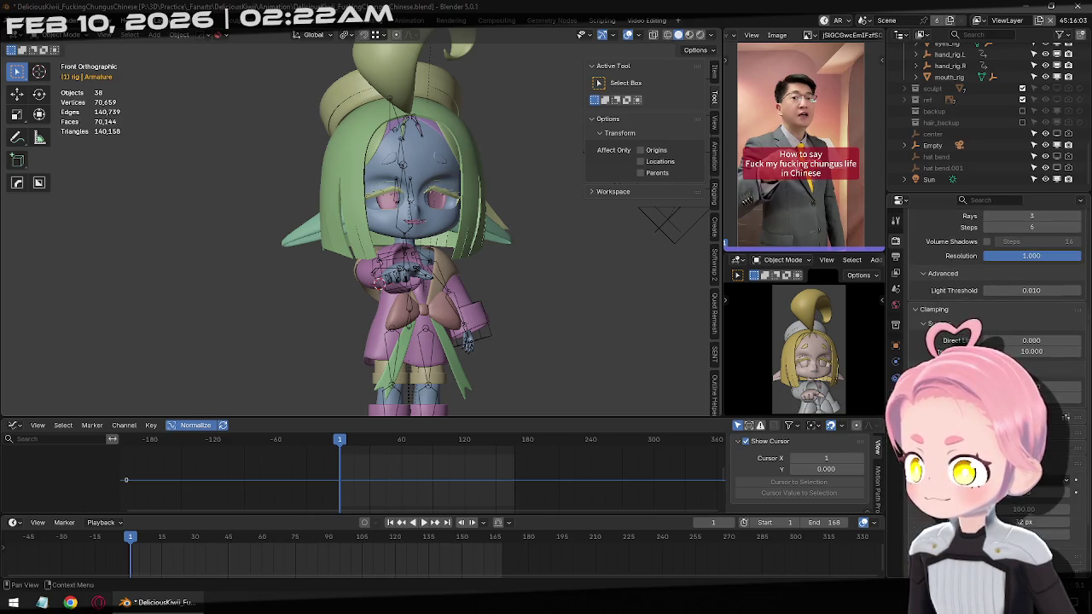
scroll(947, 341, up, 1)
scroll(948, 341, down, 1)
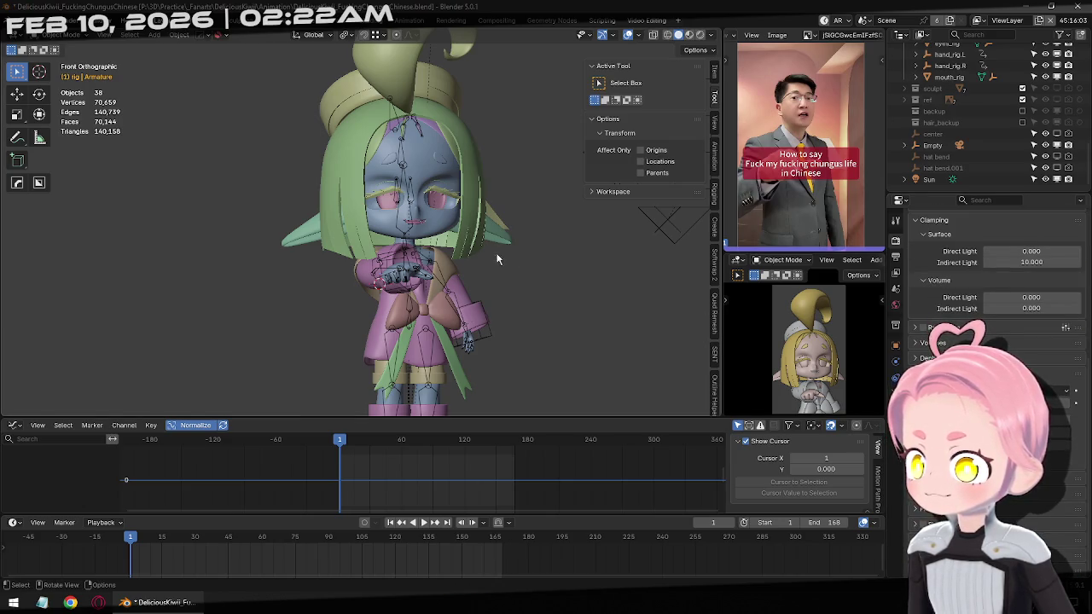
key(ctrl+s)
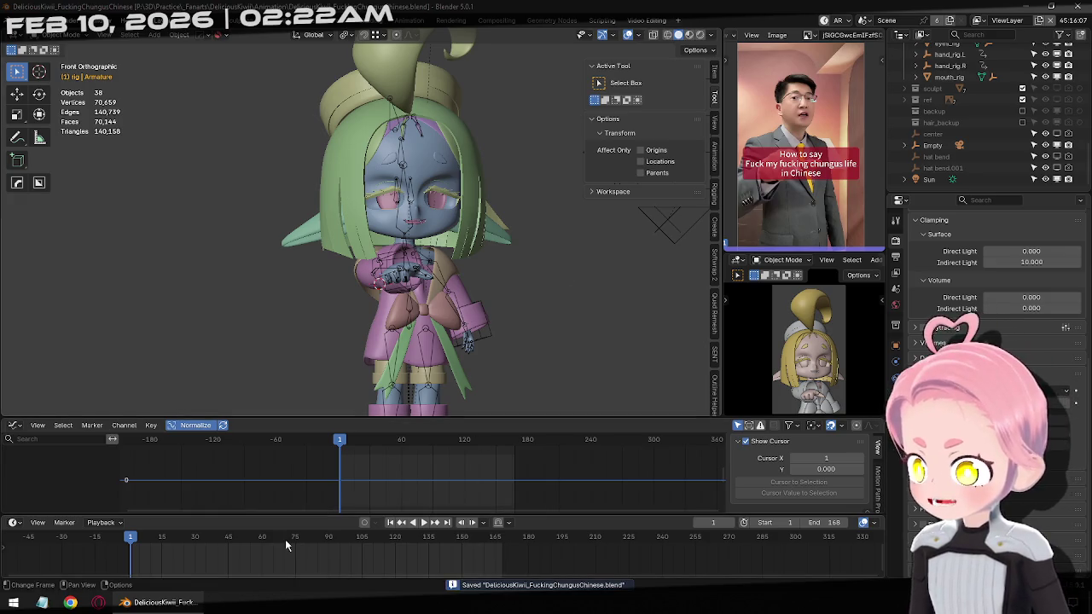
Scrub to frame 94, start Render Animation, then cancel it and step to frame 95.
click(286, 539)
drag(286, 544, 337, 539)
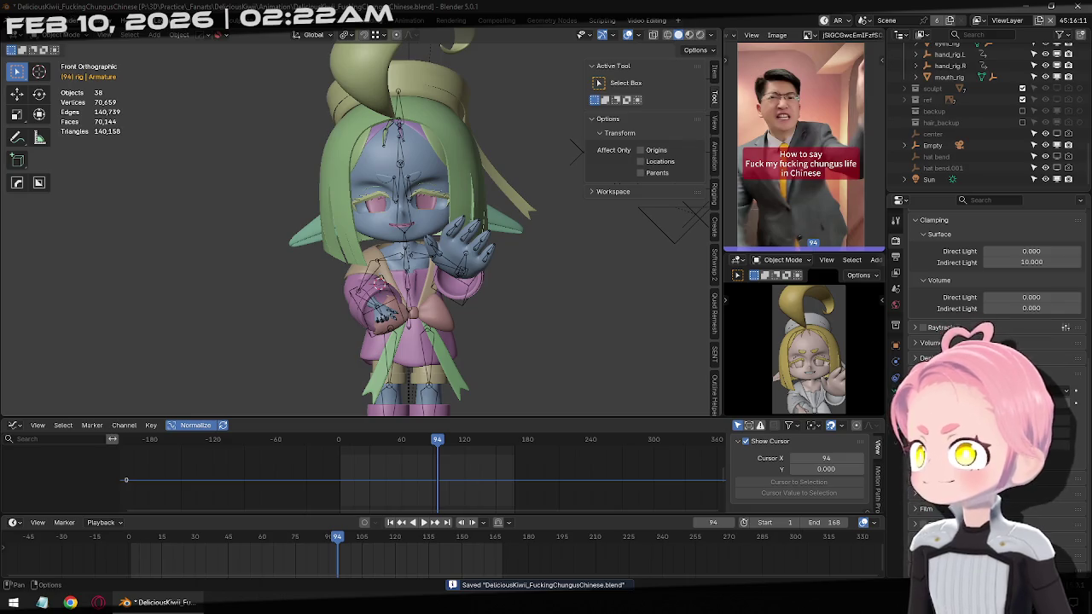
click(85, 20)
click(95, 44)
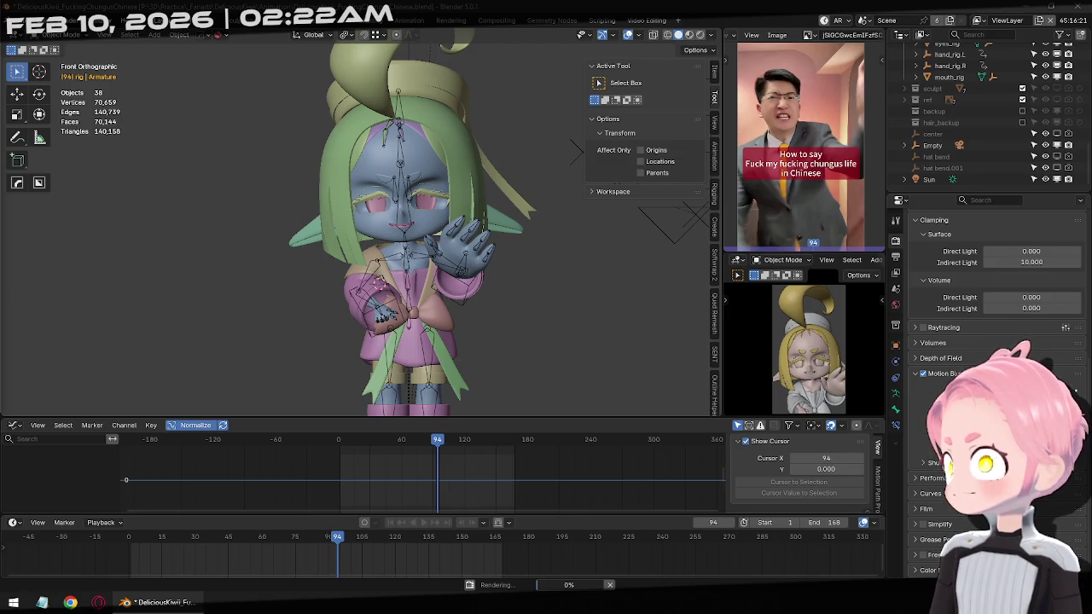
key(Escape)
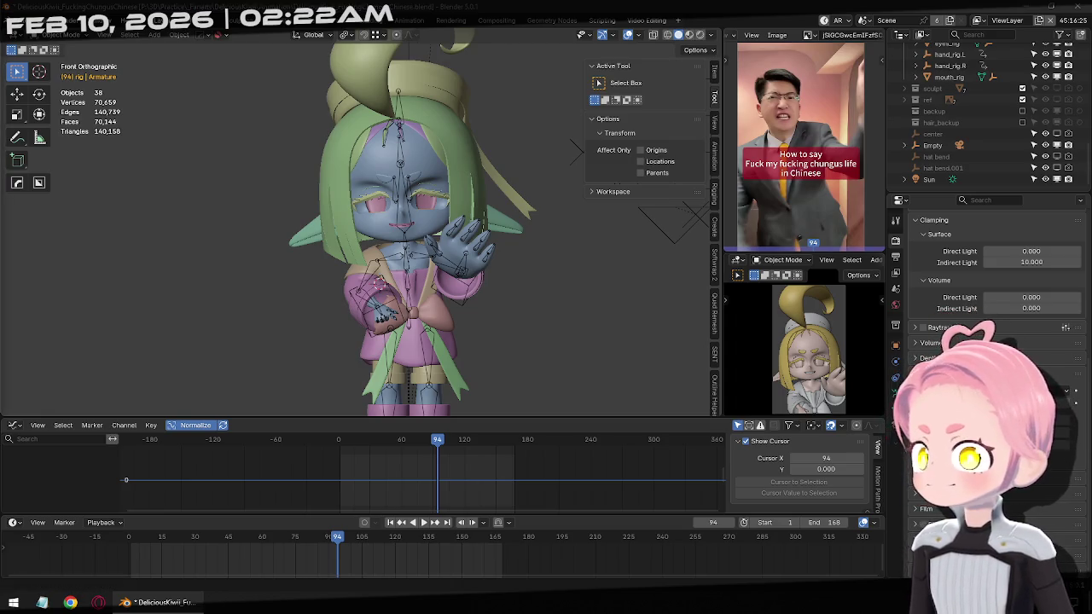
key(Right)
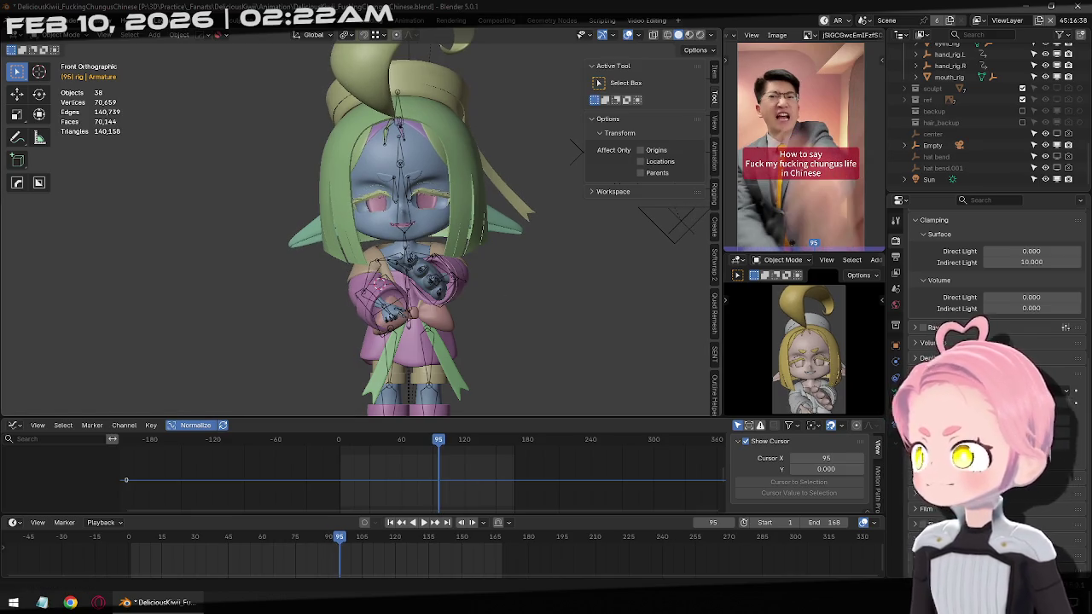
Render the animation with Ctrl+F12, advance to frame 97, and trigger the render again.
key(ctrl+F12)
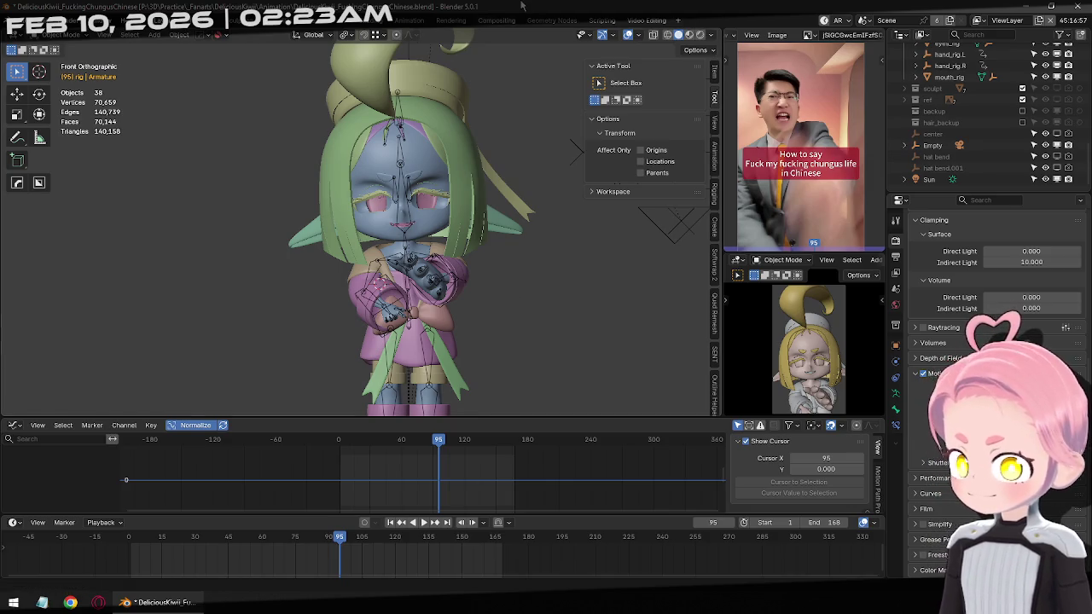
key(Right)
key(Right)
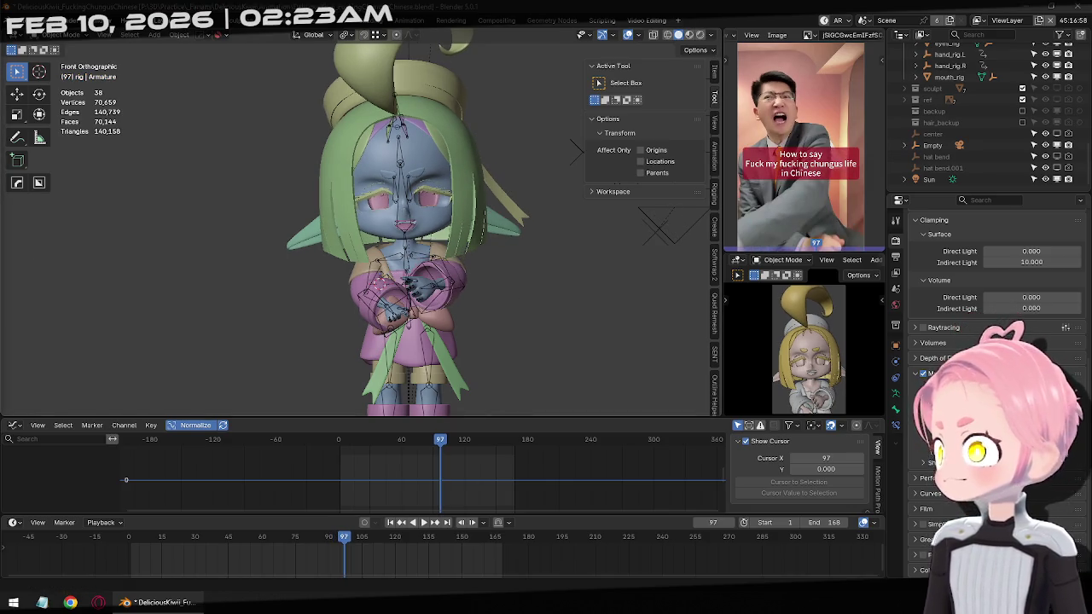
key(F12)
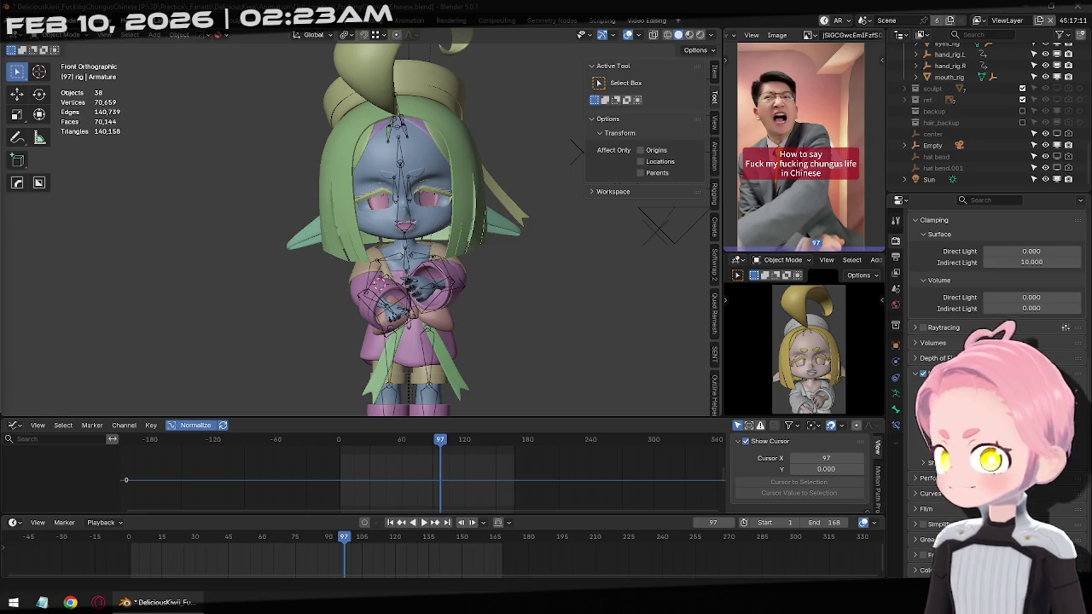
Select the scene camera and browse the Output Format resolution presets.
mouse_move(582, 287)
middle_down()
mouse_move(344, 228)
mouse_move(333, 247)
middle_up()
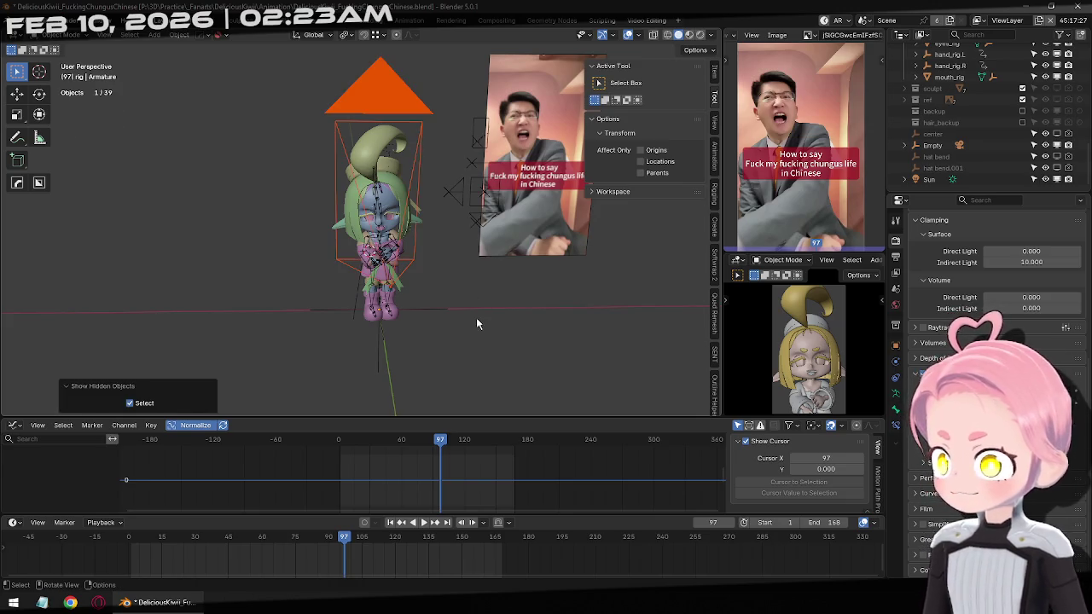
click(380, 88)
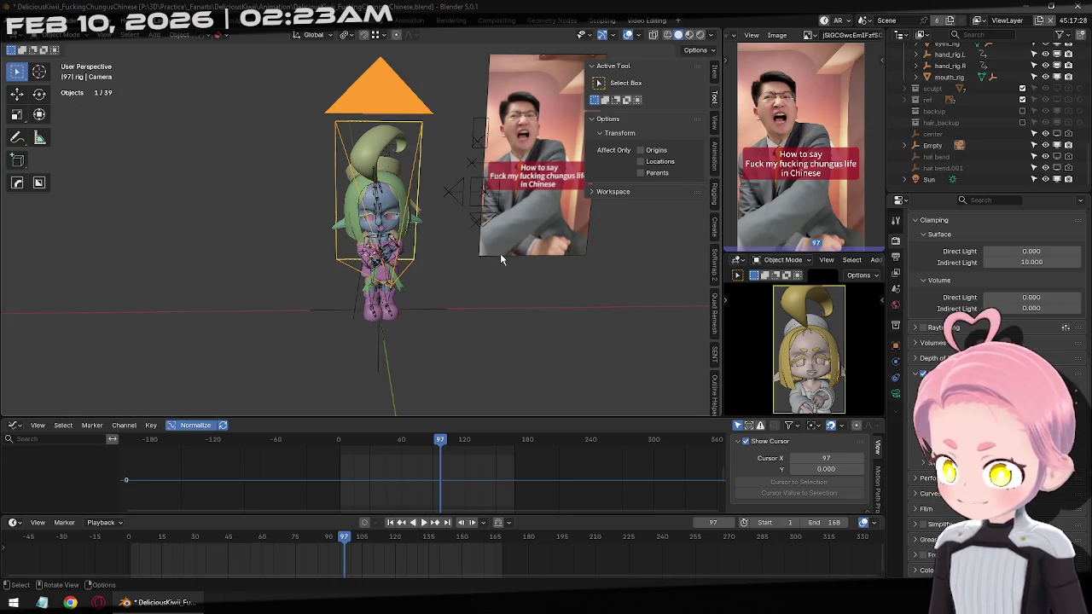
click(895, 256)
click(1065, 236)
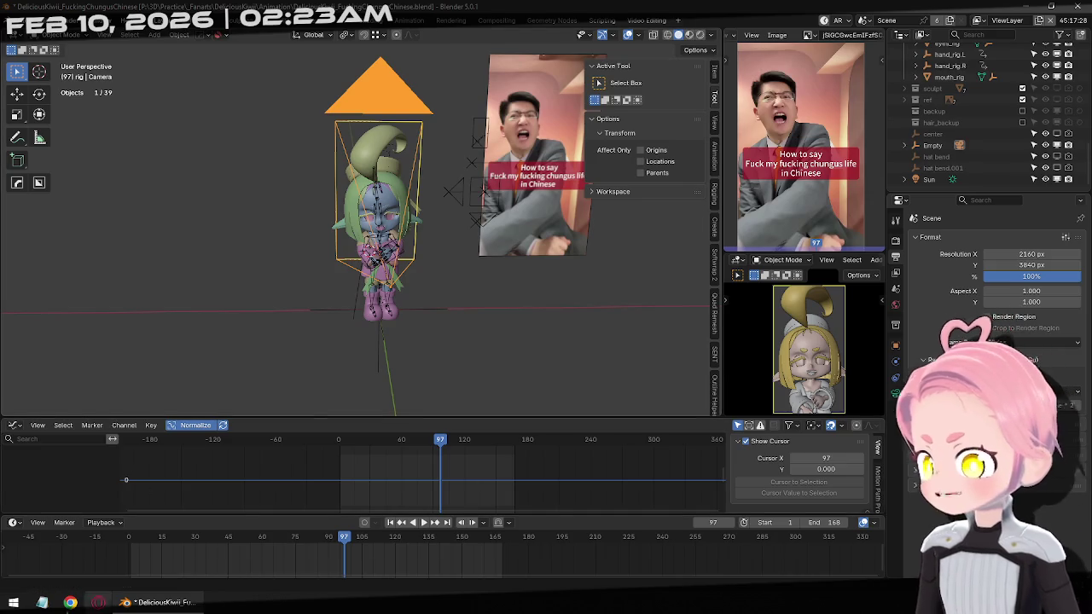
scroll(762, 151, down, 1)
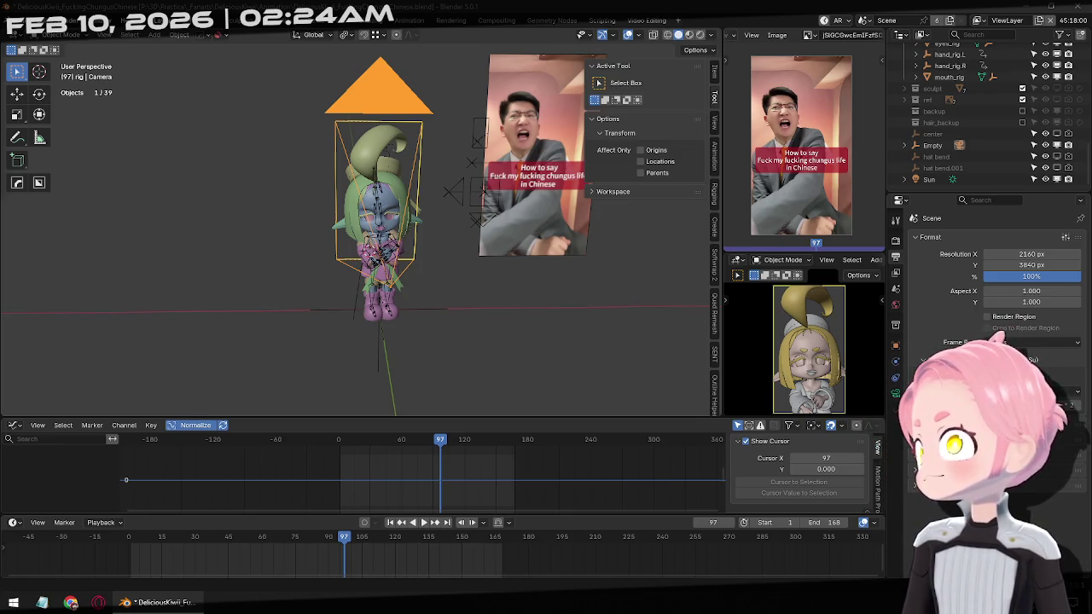
mouse_move(1031, 265)
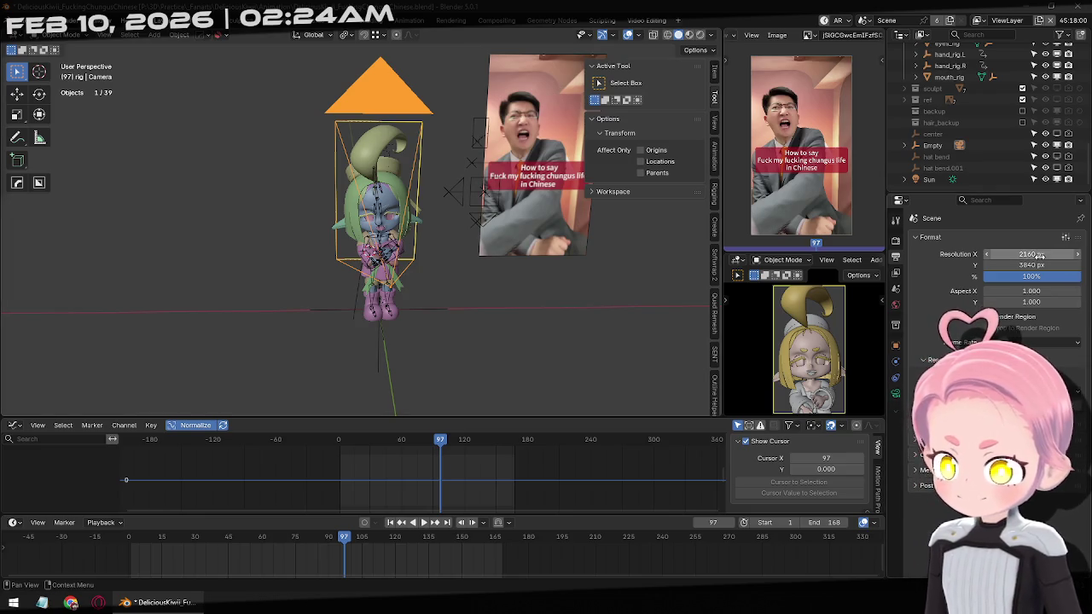
Try the 640x853 and 1080x2338 presets before settling on 1080 x 1448, then start a Z camera move.
click(1065, 237)
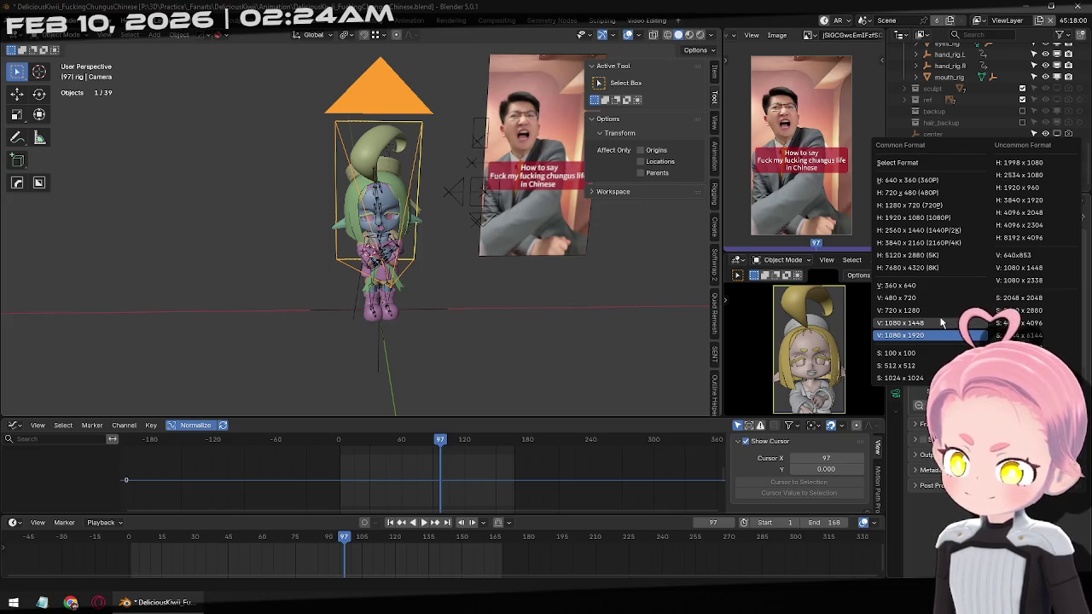
click(1037, 257)
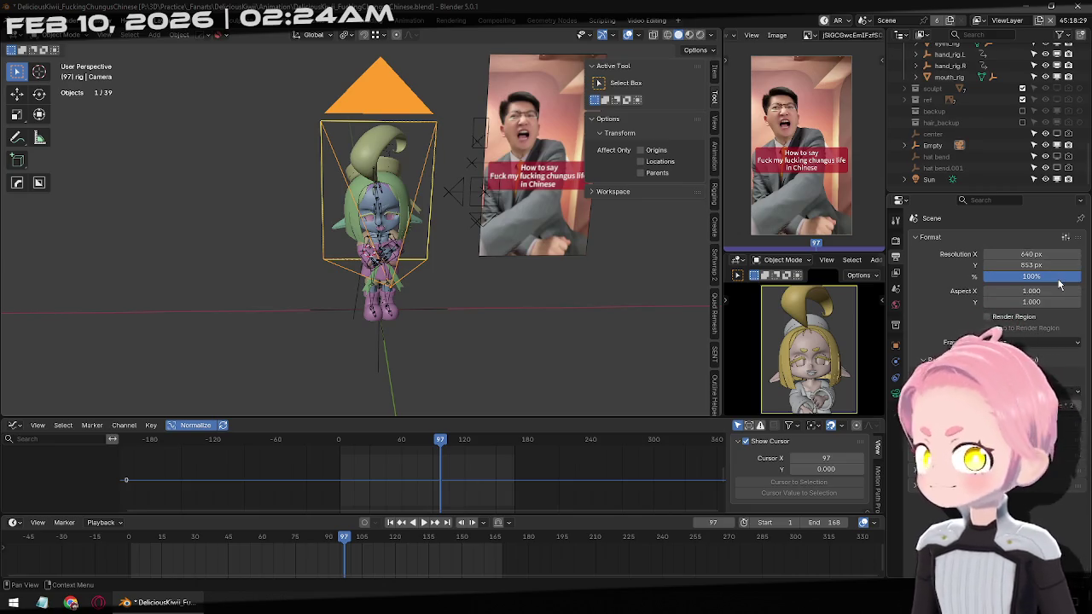
click(1065, 237)
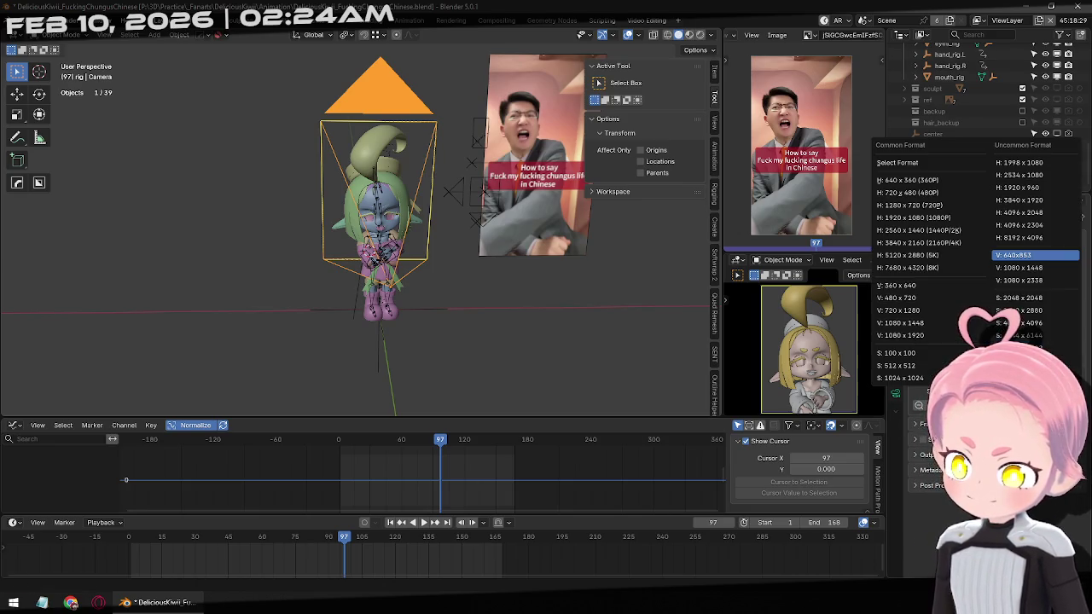
click(1057, 281)
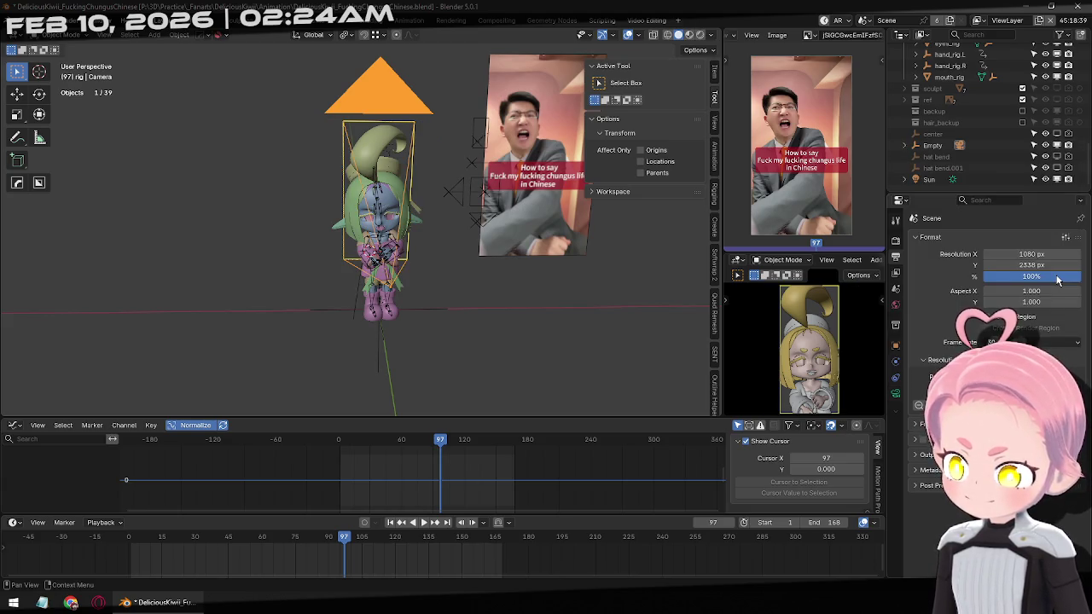
click(1065, 236)
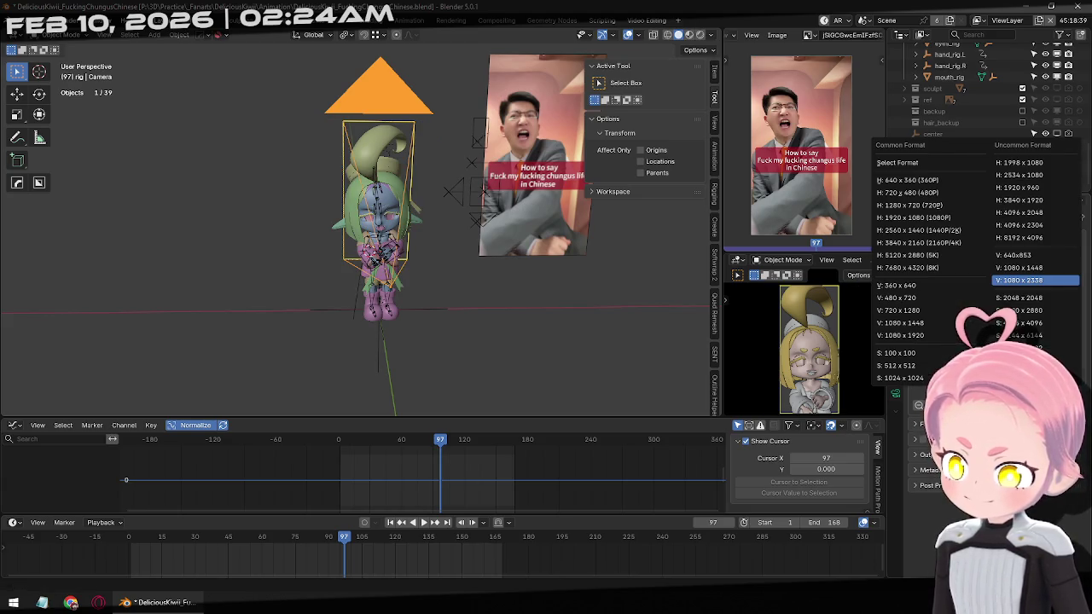
click(1036, 270)
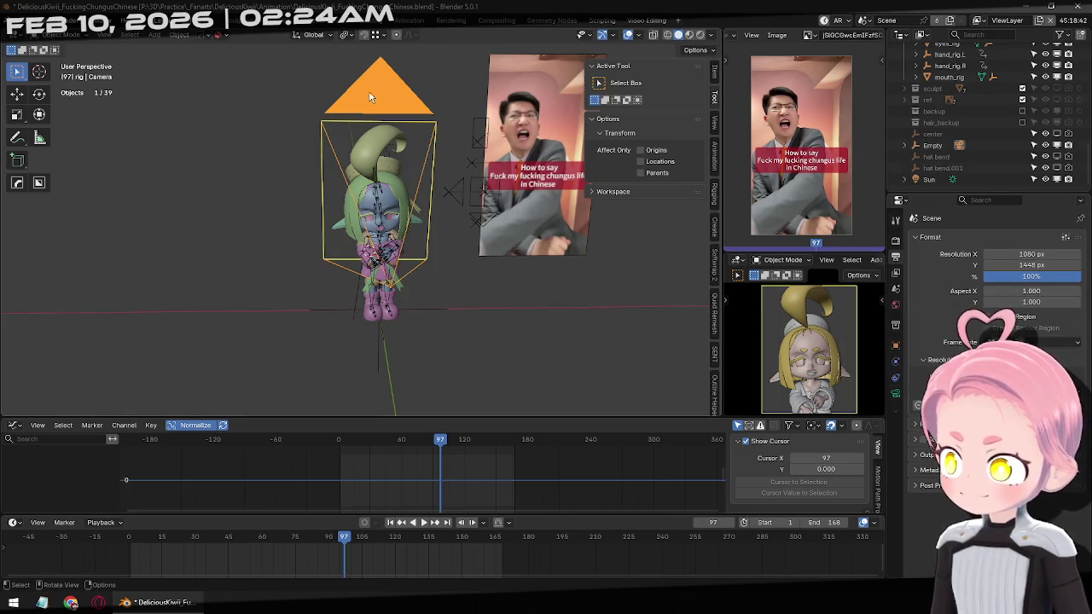
key(g)
key(z)
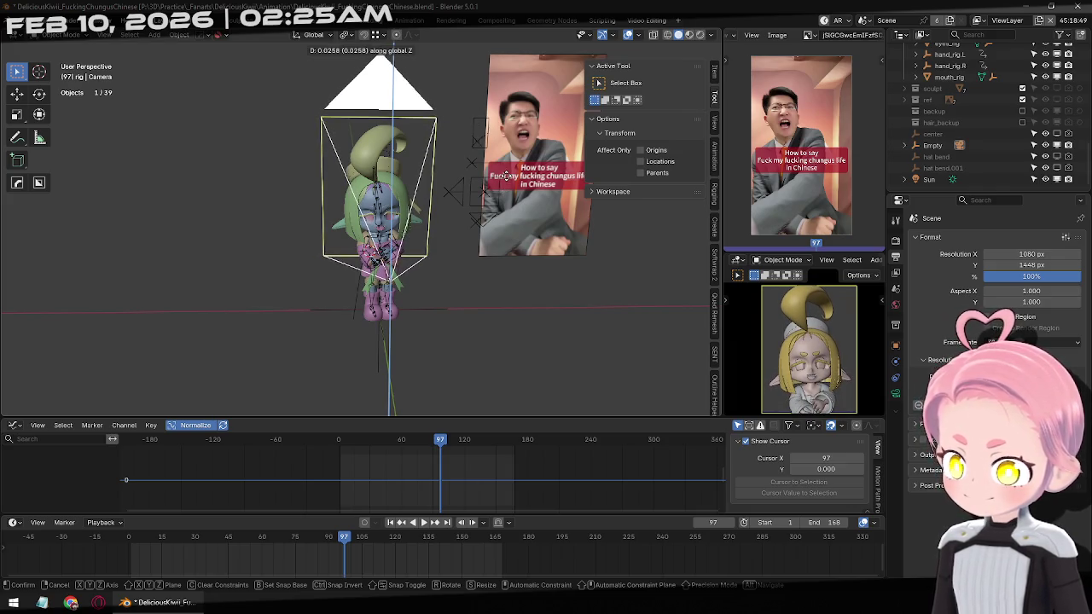
Raise the camera slightly along Z twice, scrubbing the animation to check the framing.
click(492, 306)
mouse_move(344, 539)
mouse_down()
mouse_move(226, 543)
mouse_move(327, 555)
mouse_up()
drag(347, 556, 333, 550)
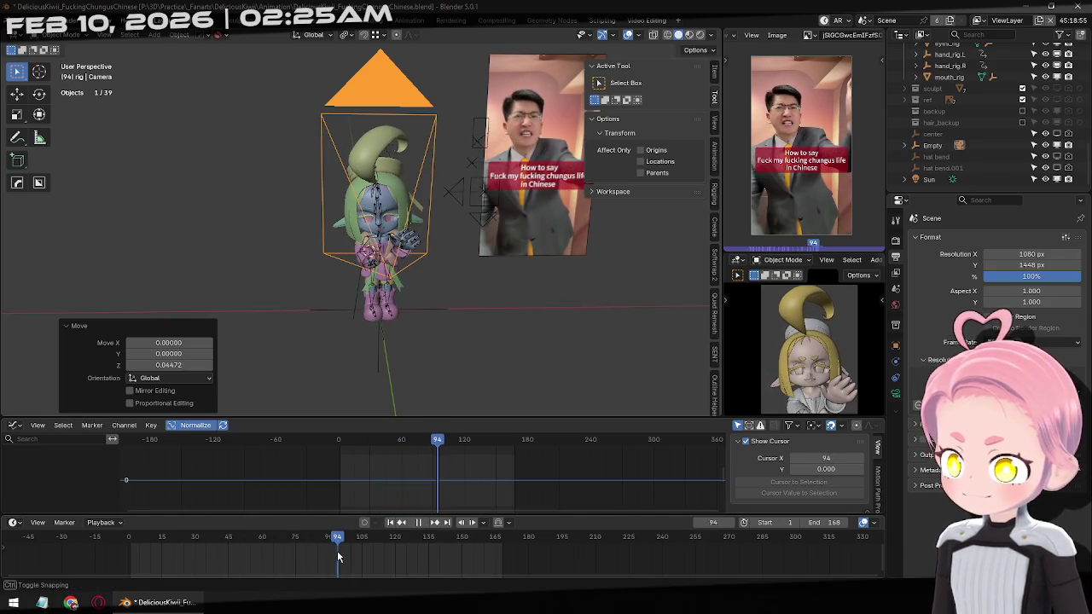
key(g)
key(z)
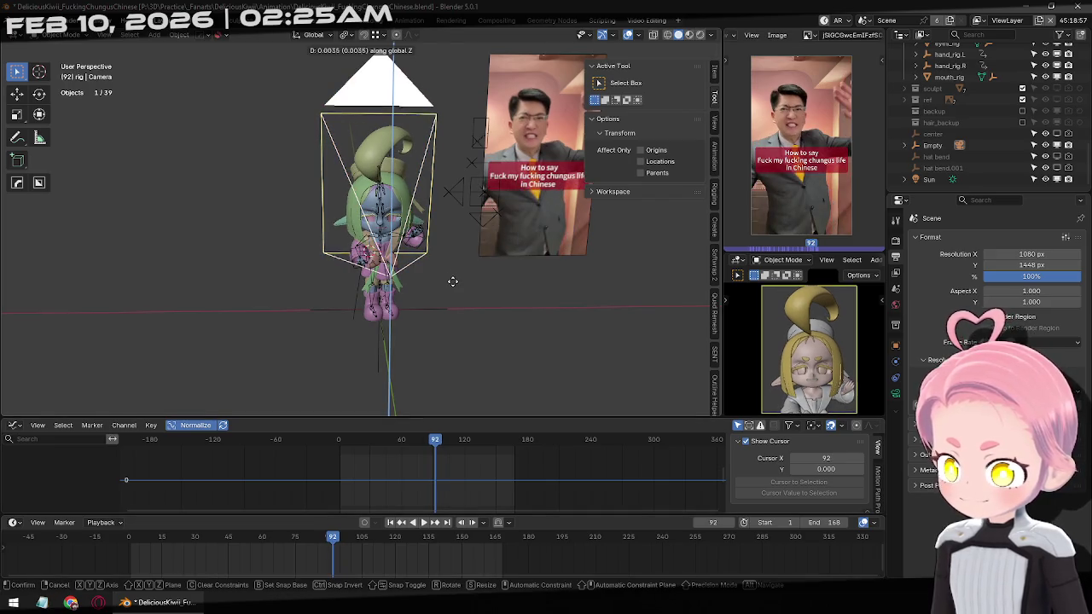
click(430, 243)
mouse_move(332, 546)
mouse_down()
mouse_move(402, 546)
mouse_move(307, 547)
mouse_move(491, 570)
mouse_up()
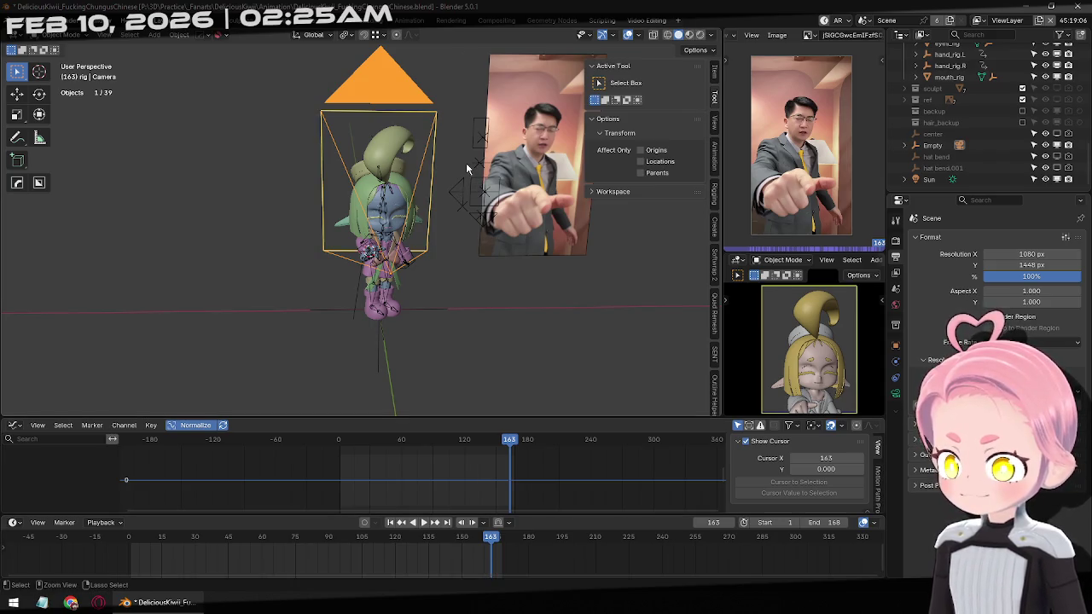
Undo back to 2160 × 3840, re-pick 1080 × 2338 then 1080 × 1448, and play the animation.
key(ctrl+z)
key(ctrl+z)
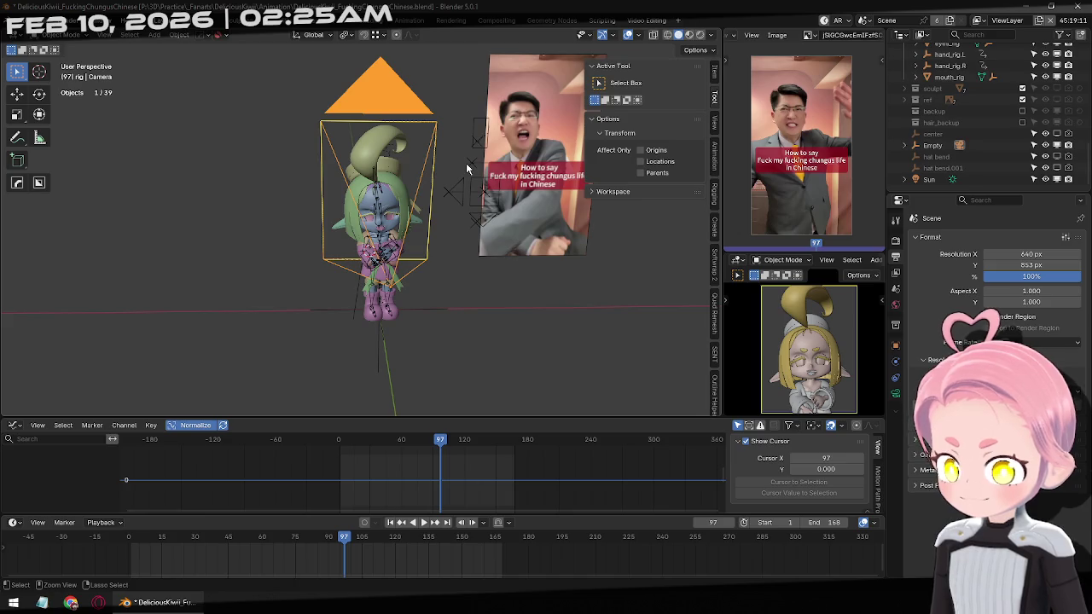
key(ctrl+z)
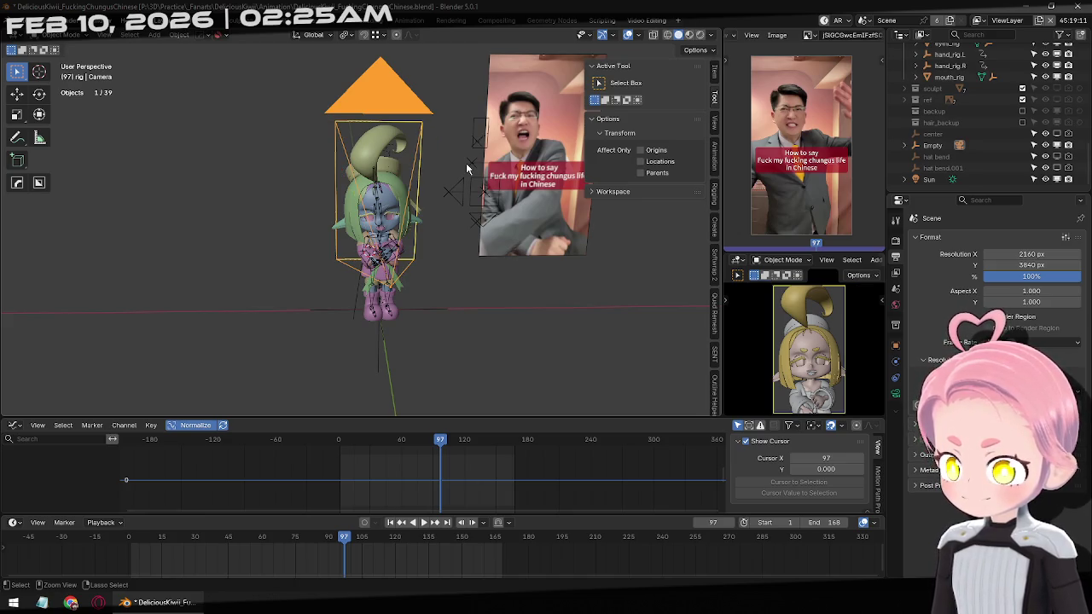
drag(301, 535, 331, 569)
click(1065, 236)
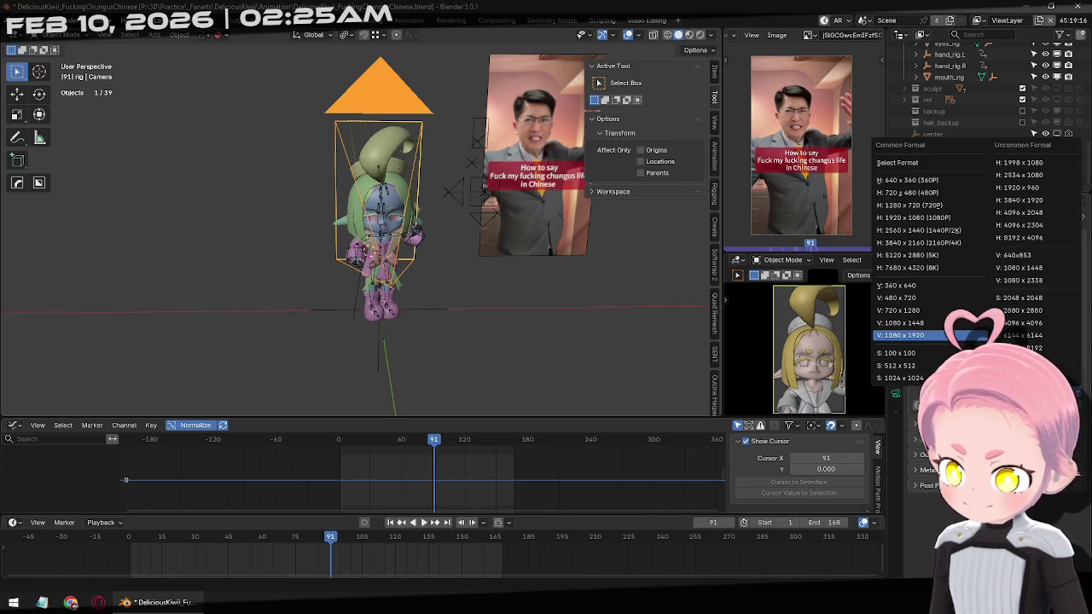
click(1049, 280)
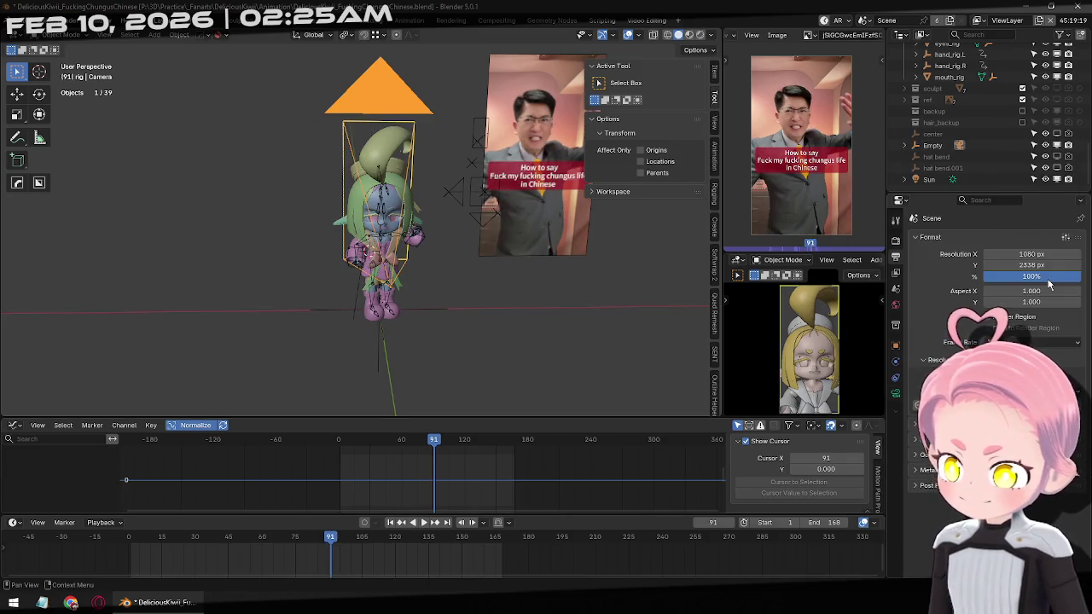
click(1065, 236)
click(1030, 275)
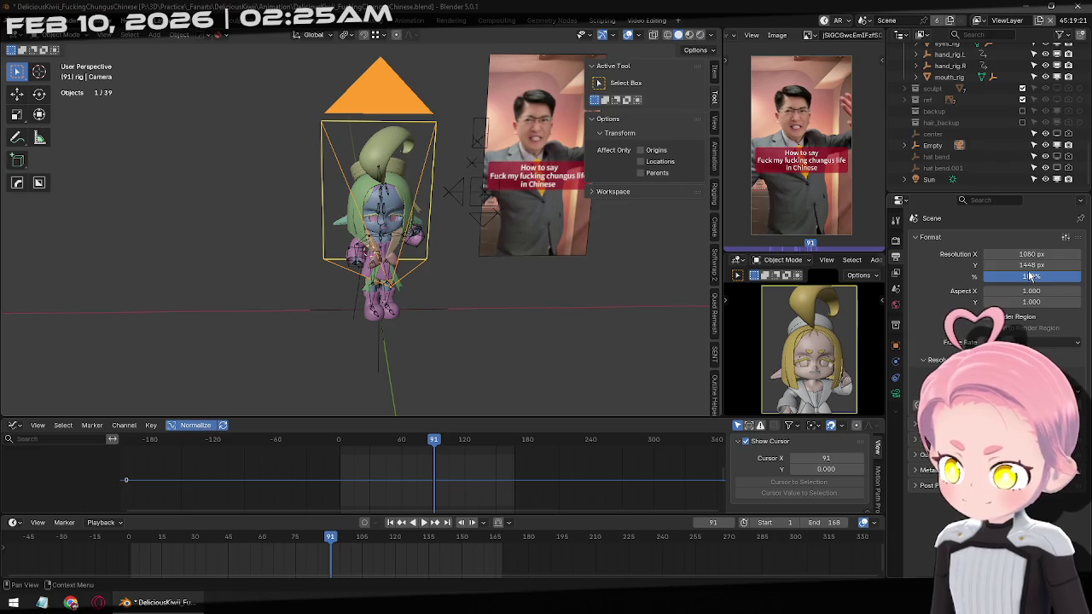
mouse_move(313, 534)
mouse_down()
mouse_move(302, 554)
mouse_move(489, 584)
mouse_move(167, 591)
mouse_up()
key(space)
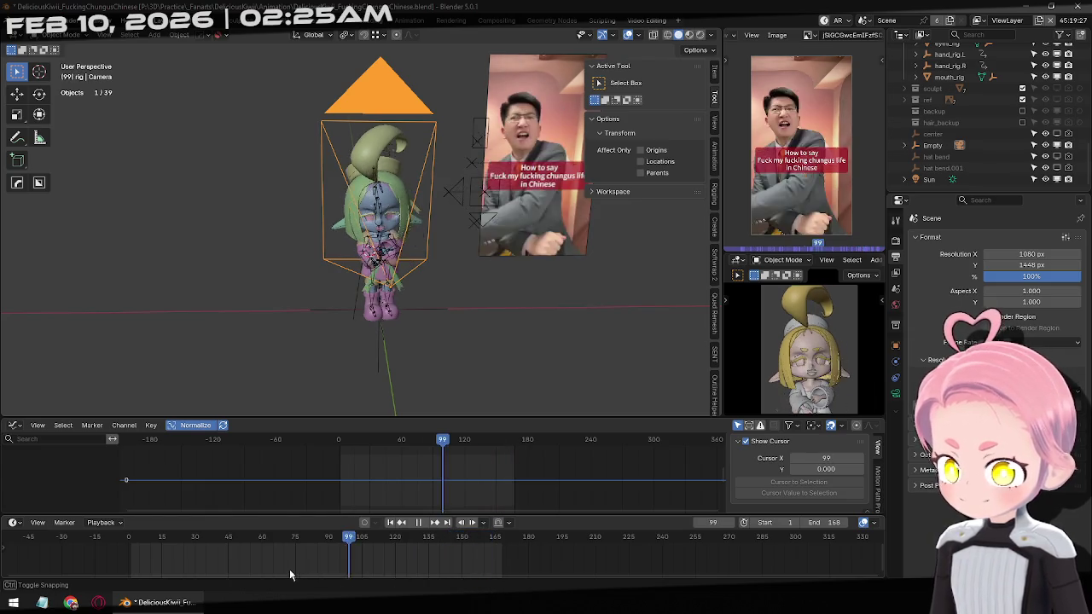
key(space)
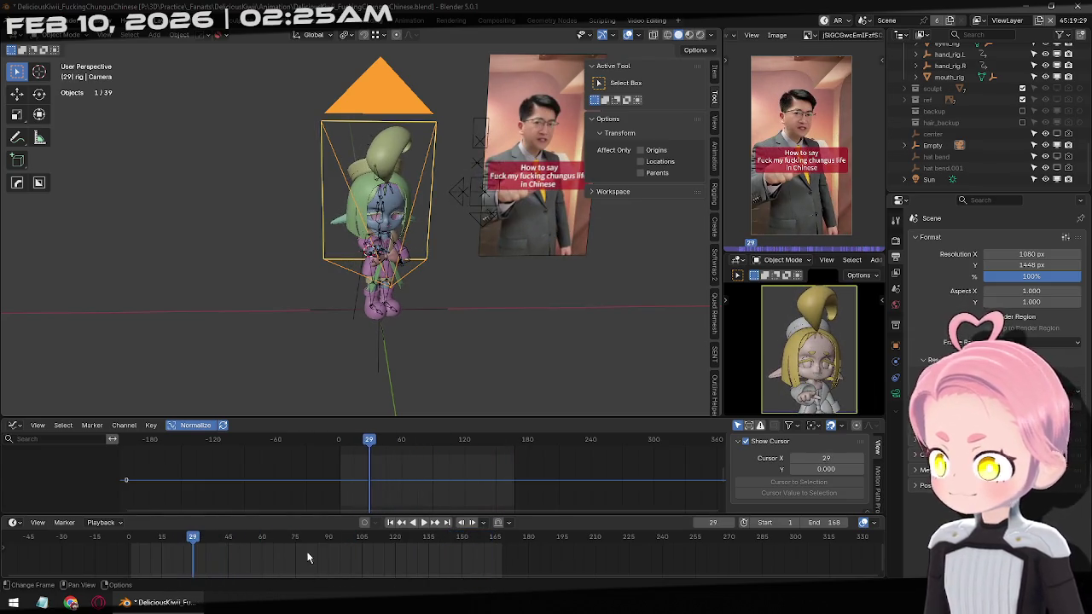
Return to frame 1 in front view, hide the side panel and save the project.
click(393, 525)
key(KP_1)
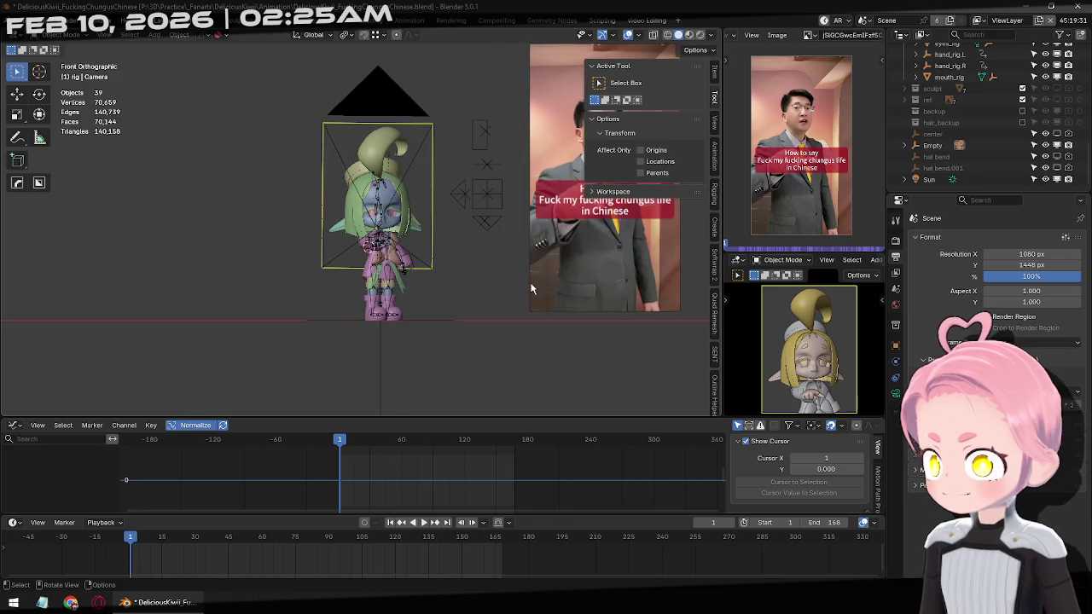
key(n)
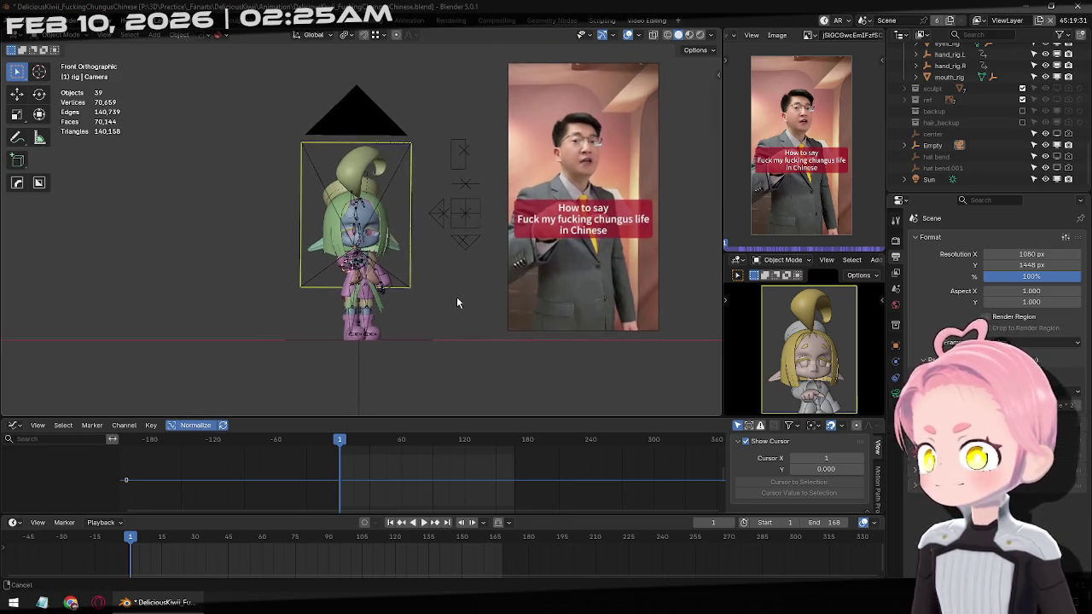
key(ctrl+s)
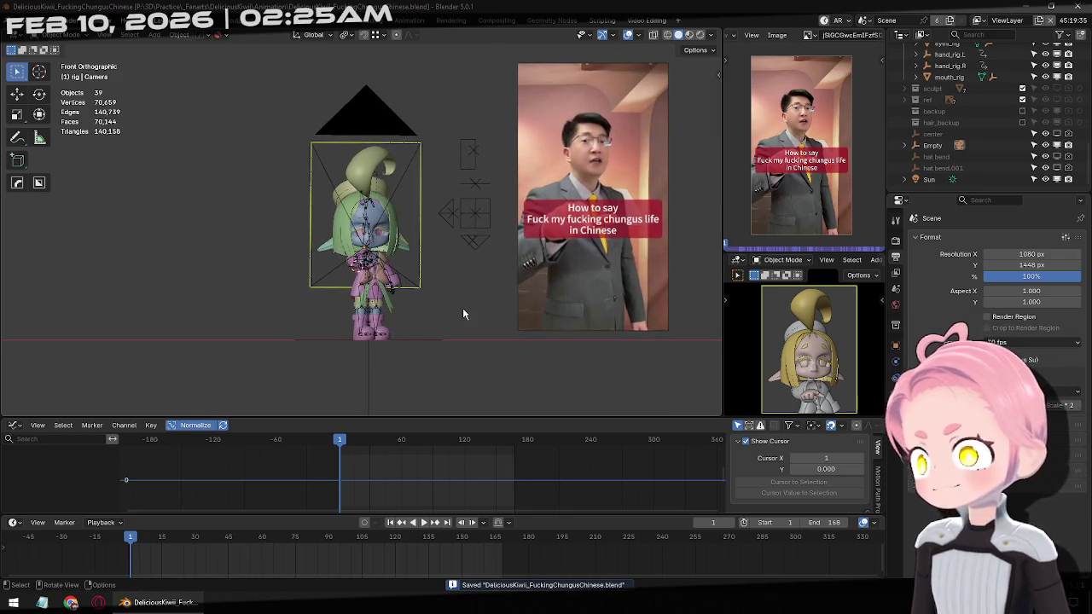
key(b)
key(Escape)
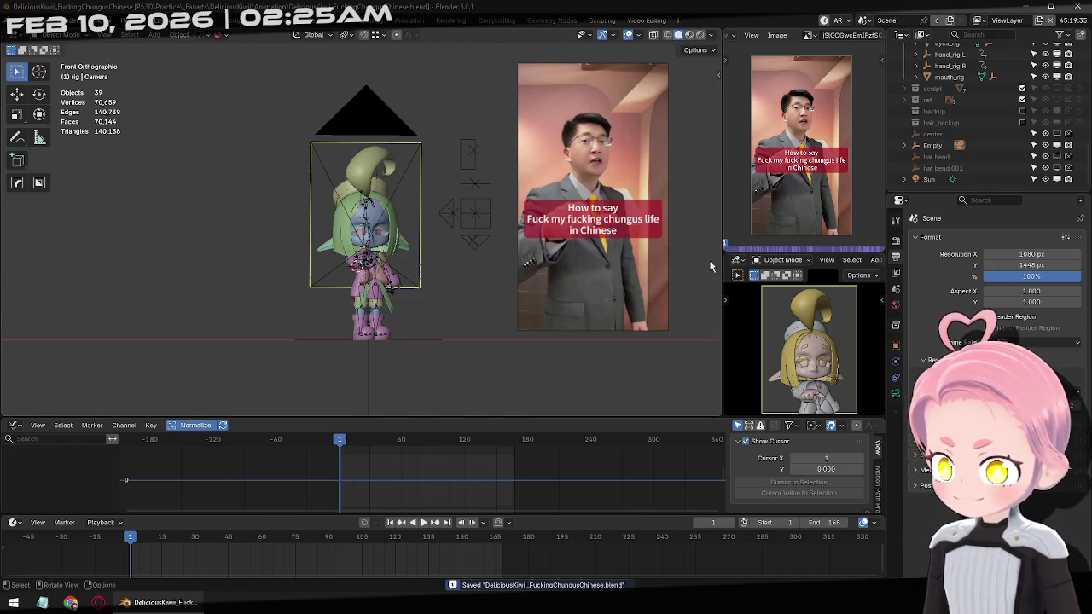
Render a still of frame 95 with F12.
click(895, 240)
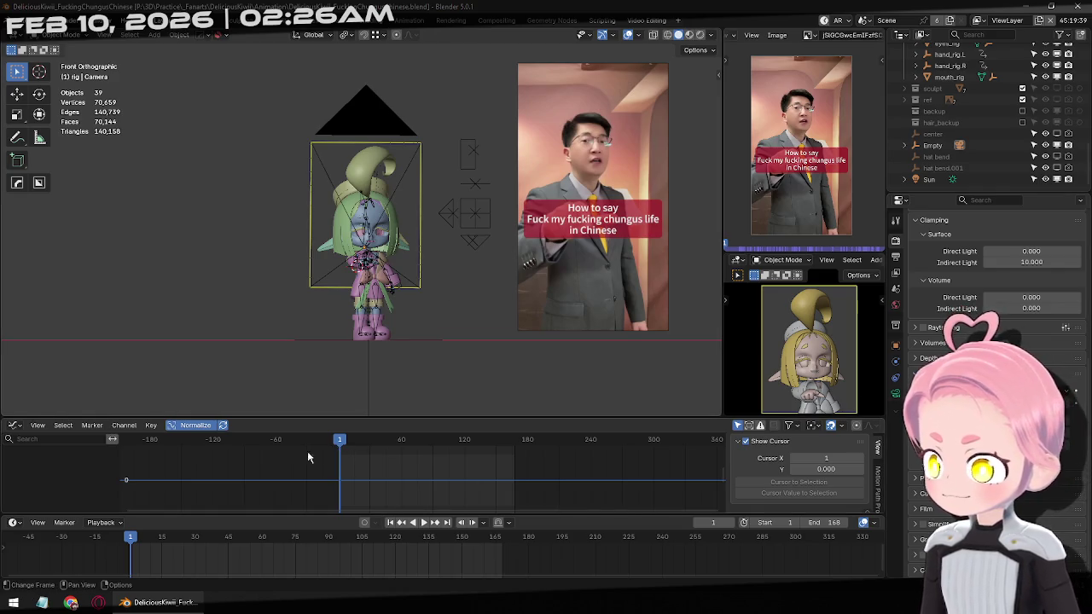
mouse_move(160, 546)
mouse_down()
mouse_move(391, 558)
mouse_move(340, 564)
mouse_up()
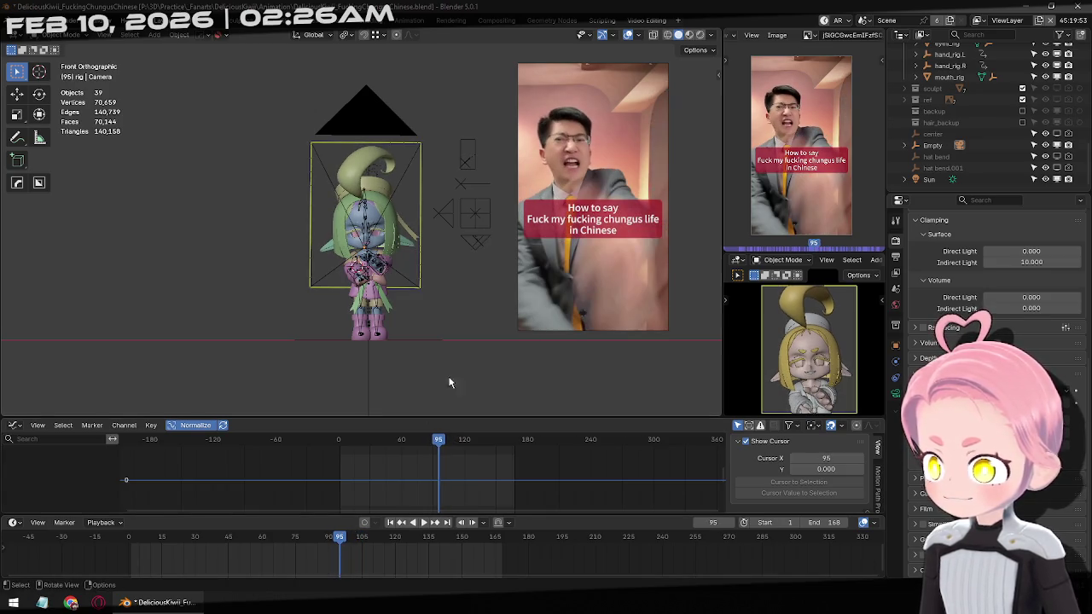
key(F12)
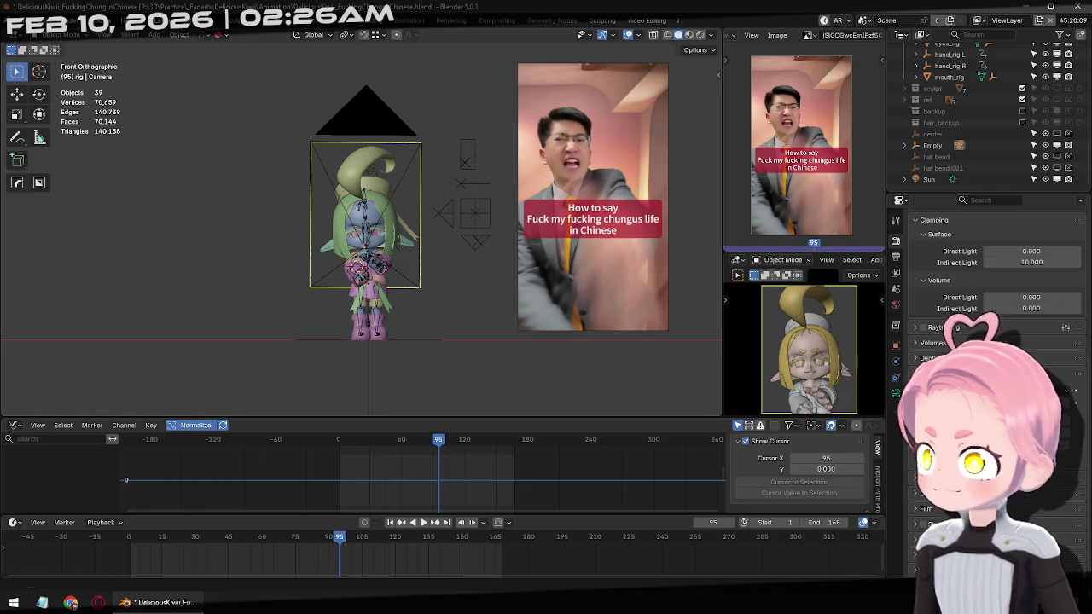
Save the project again and bring up the finished render result.
shift+middle_drag(470, 306, 439, 305)
key(ctrl+s)
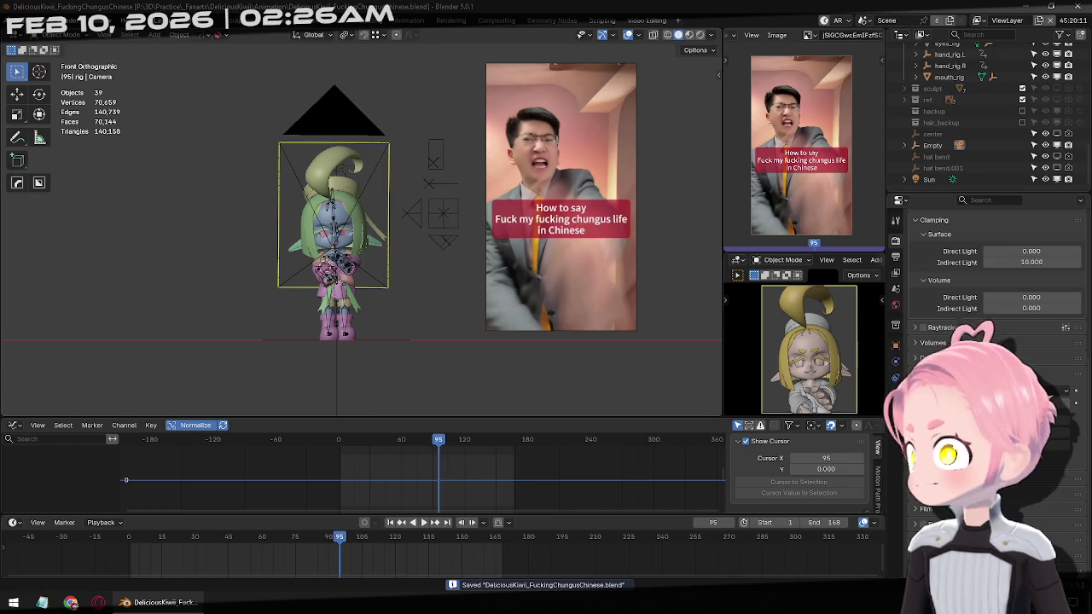
key(F12)
scroll(556, 315, up, 2)
scroll(556, 316, up, 3)
scroll(556, 316, down, 3)
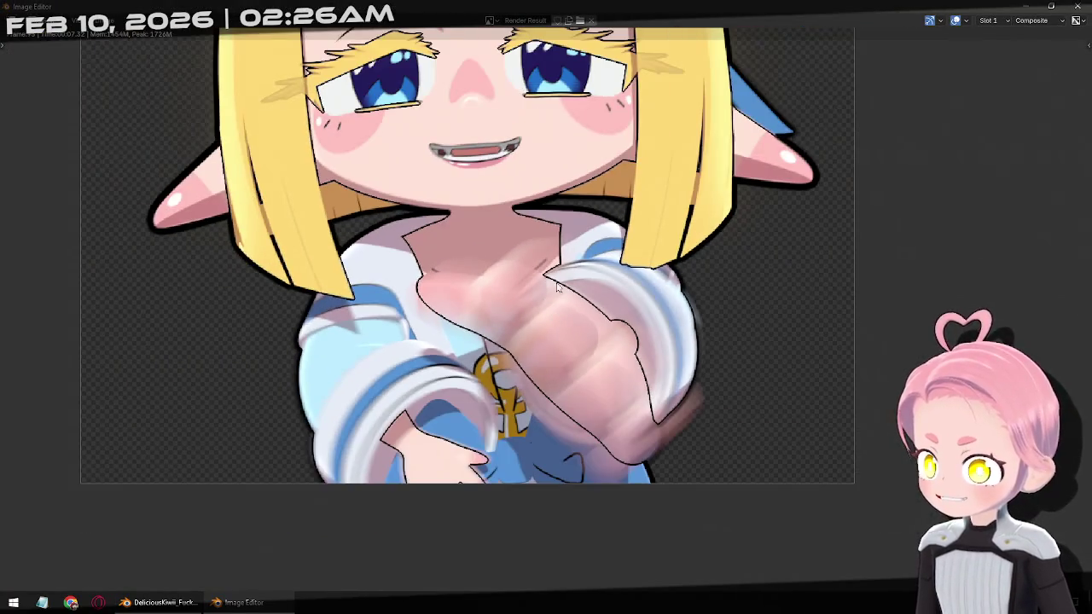
scroll(694, 352, up, 1)
scroll(694, 351, up, 1)
scroll(694, 352, down, 1)
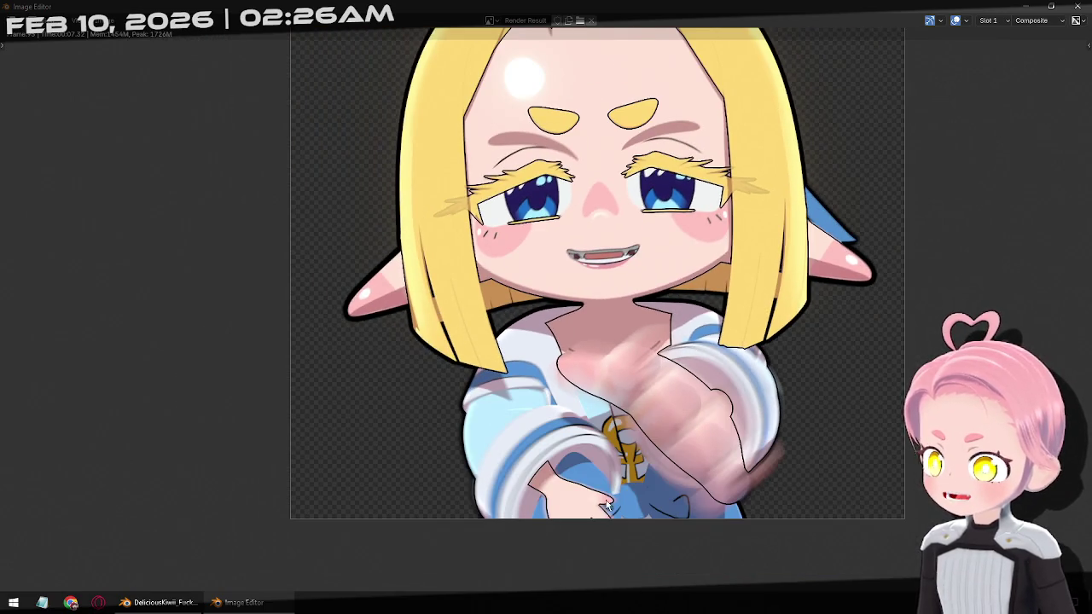
scroll(578, 435, up, 1)
middle_drag(578, 435, 423, 282)
scroll(423, 282, up, 1)
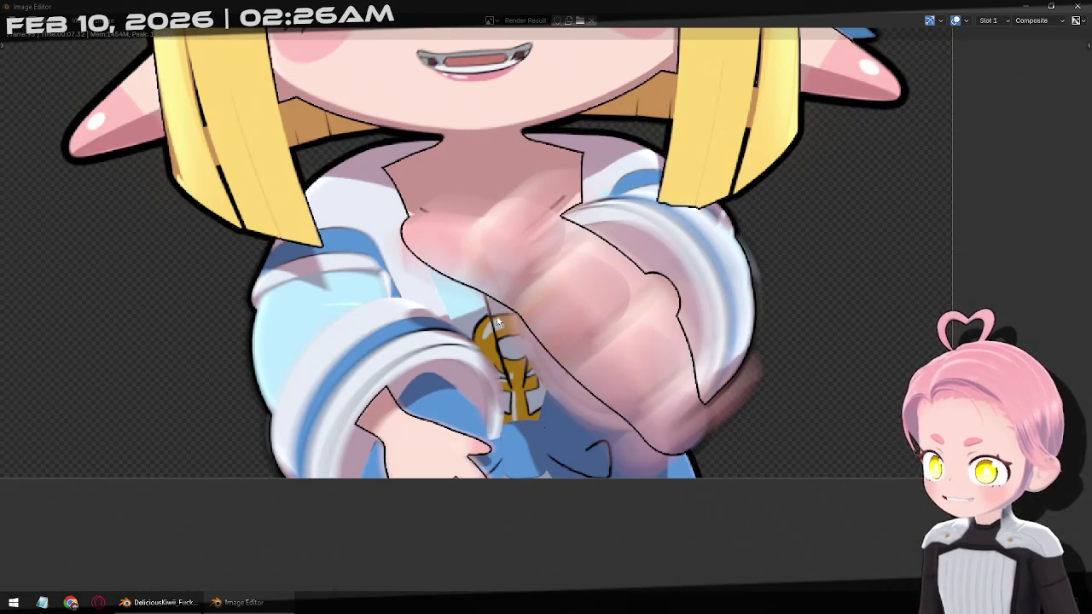
middle_drag(393, 213, 644, 177)
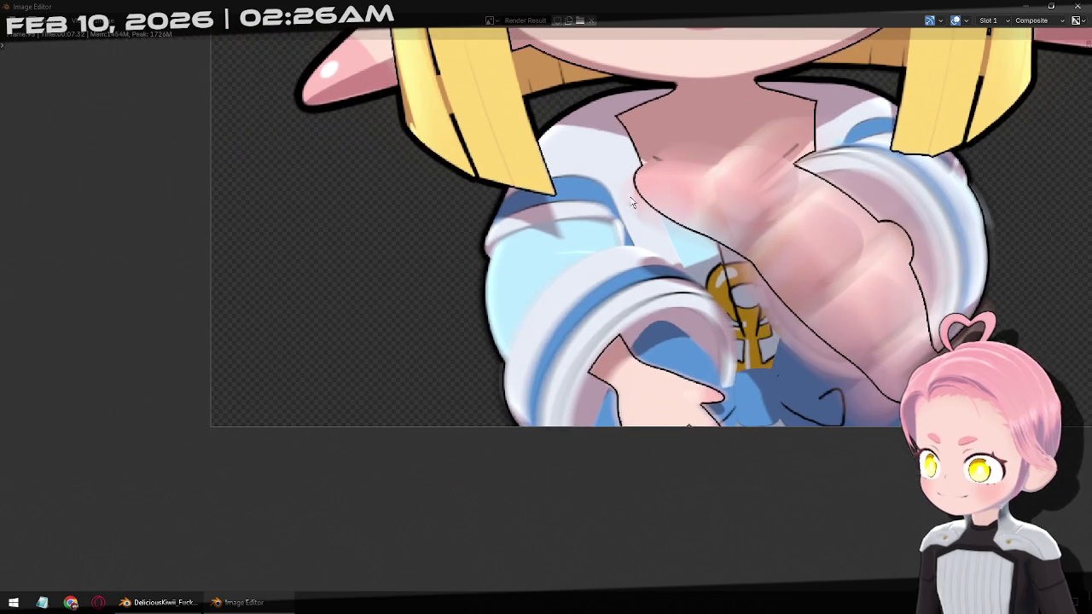
middle_drag(542, 358, 495, 346)
scroll(494, 346, down, 1)
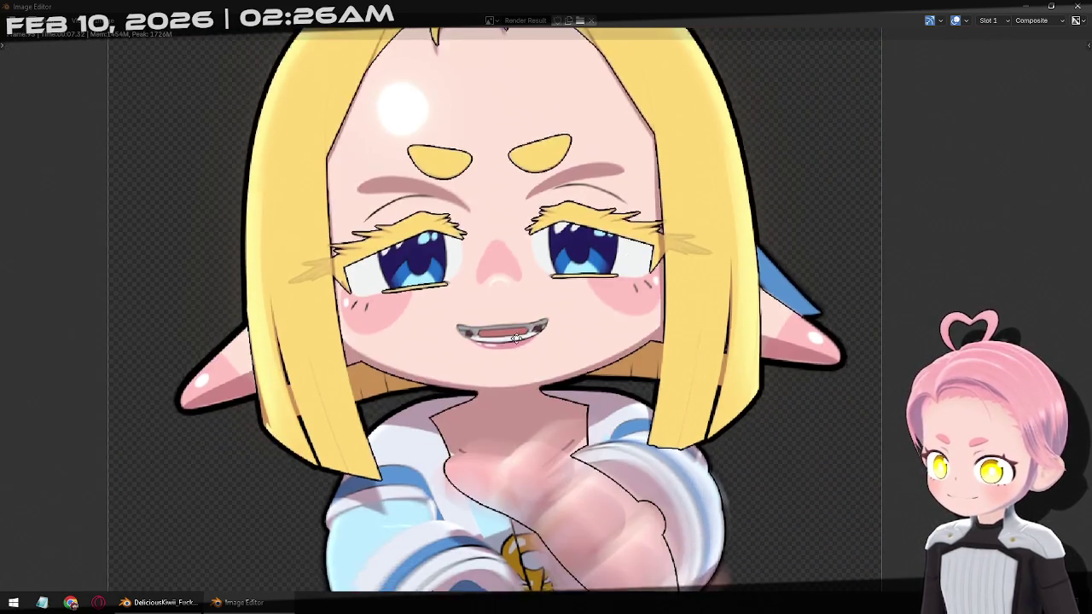
middle_drag(631, 241, 543, 189)
key(Escape)
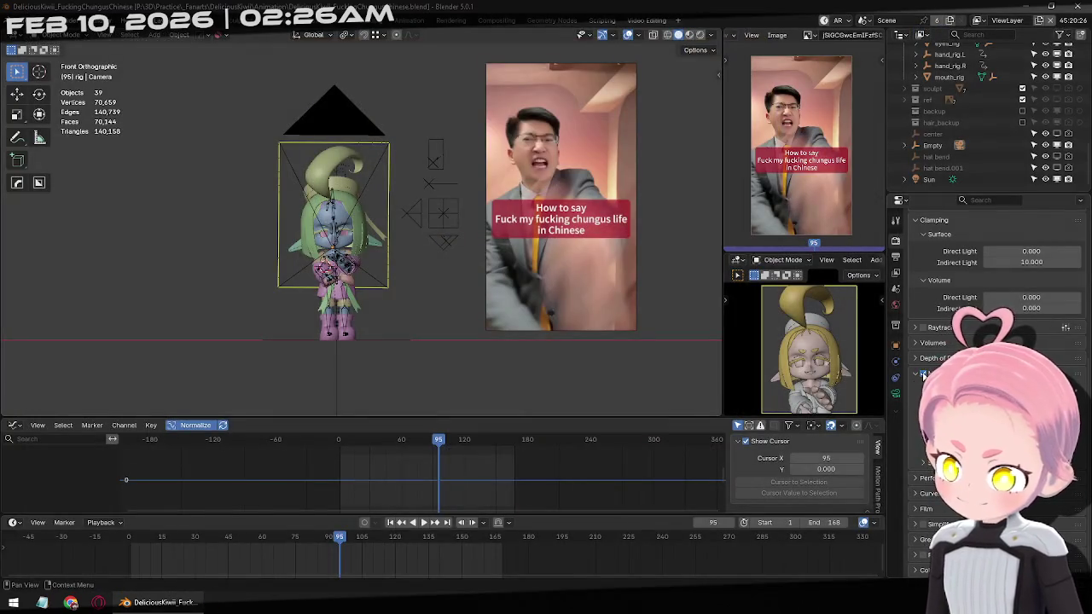
Switch to the Compositing workspace and pan across the compositor node tree.
scroll(915, 376, up, 1)
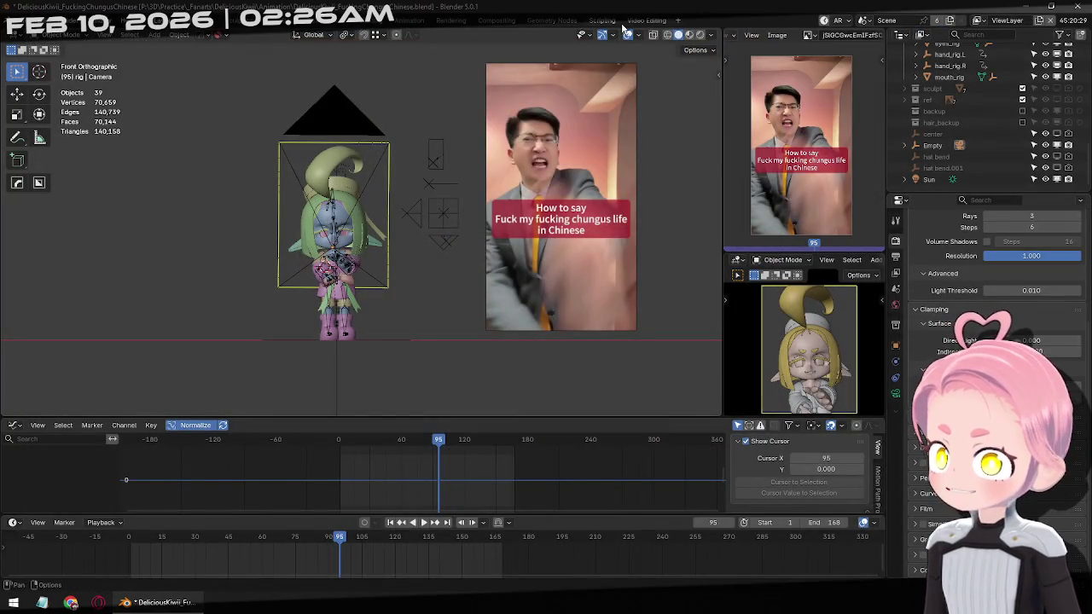
click(496, 20)
scroll(673, 194, down, 2)
scroll(673, 194, down, 2)
middle_drag(673, 194, 631, 239)
Add a Blur node found by searching 'blur', then delete it again.
key(shift+a)
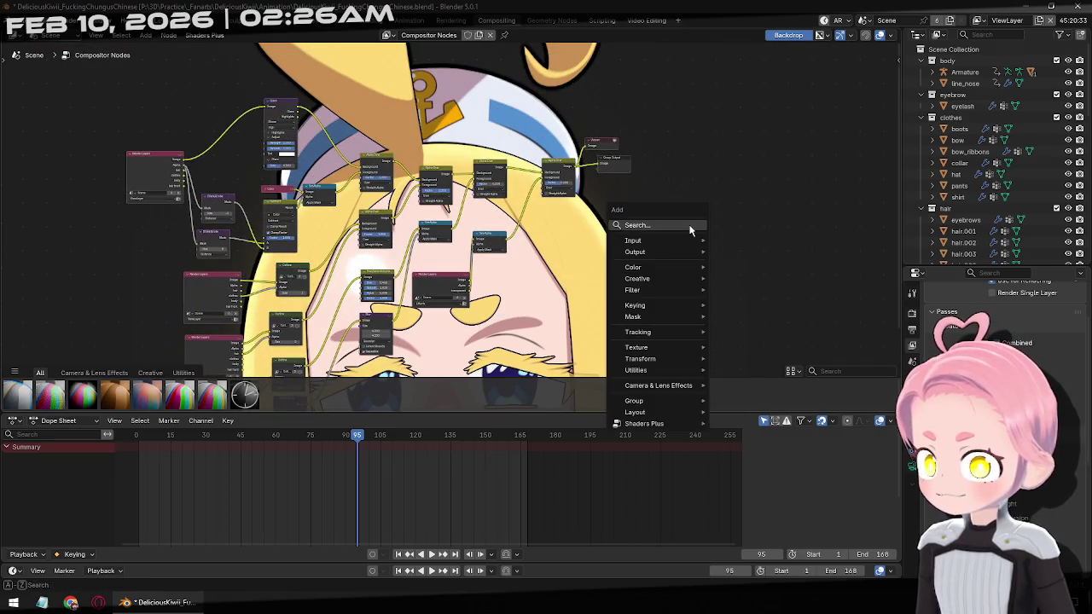
click(693, 228)
text(mot)
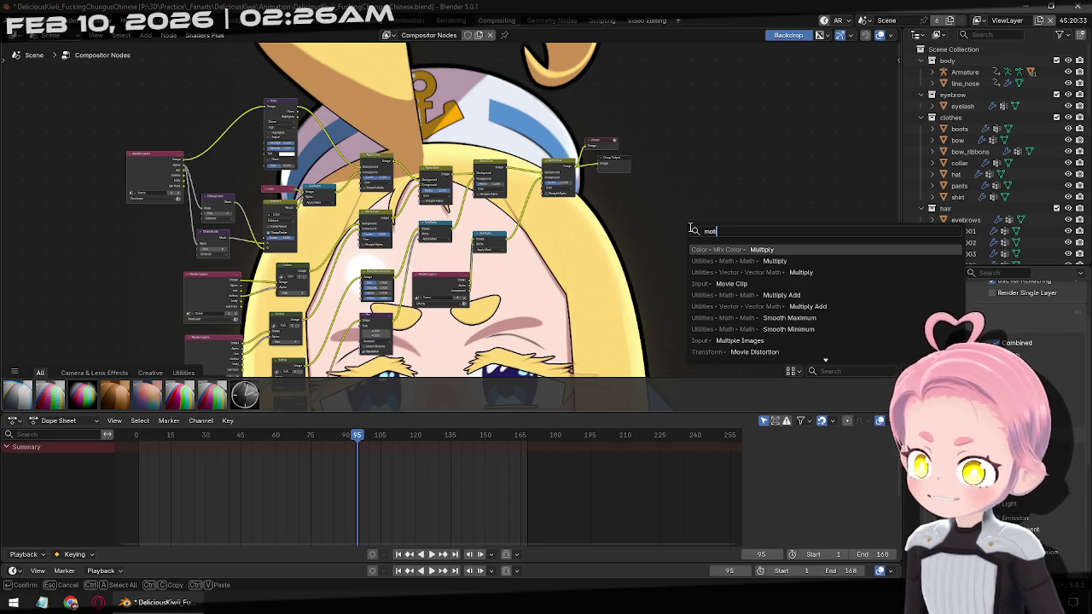
key(BackSpace)
key(BackSpace)
key(BackSpace)
text(blur)
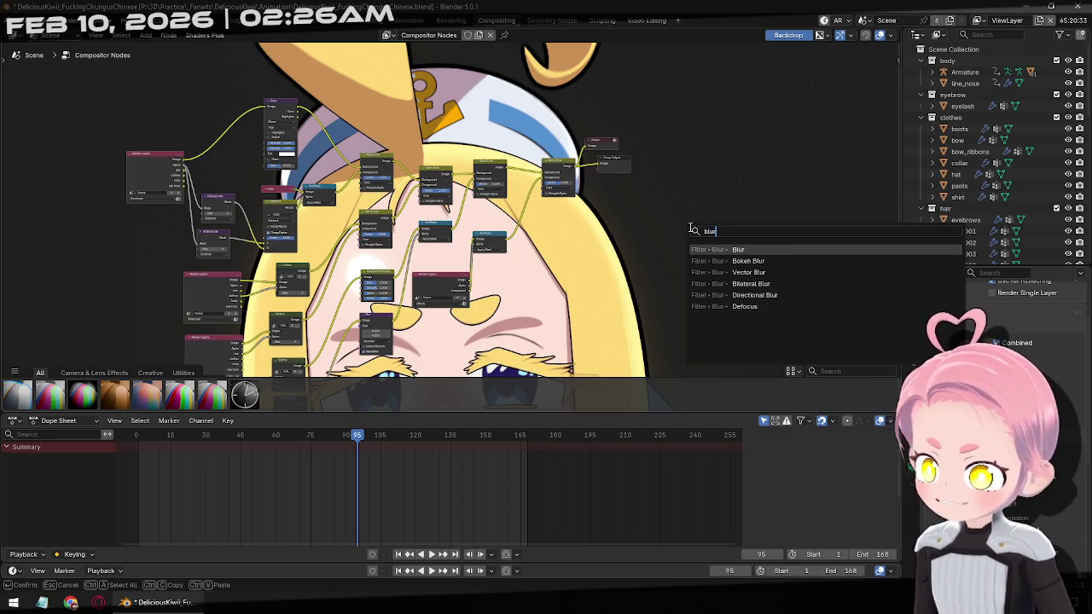
click(733, 249)
scroll(699, 244, up, 2)
scroll(707, 244, up, 2)
key(Delete)
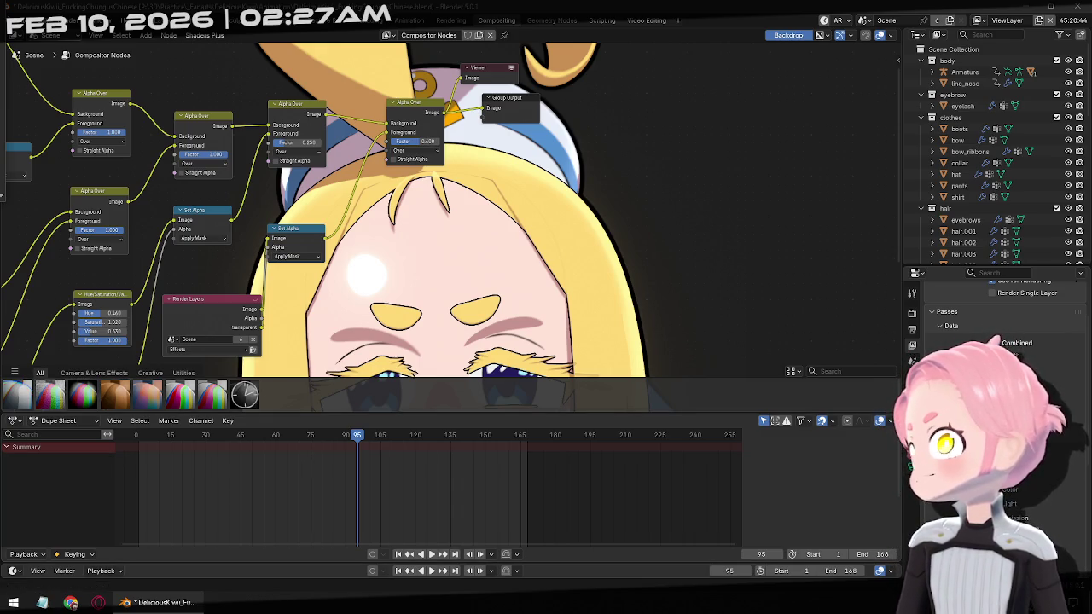
key(shift+a)
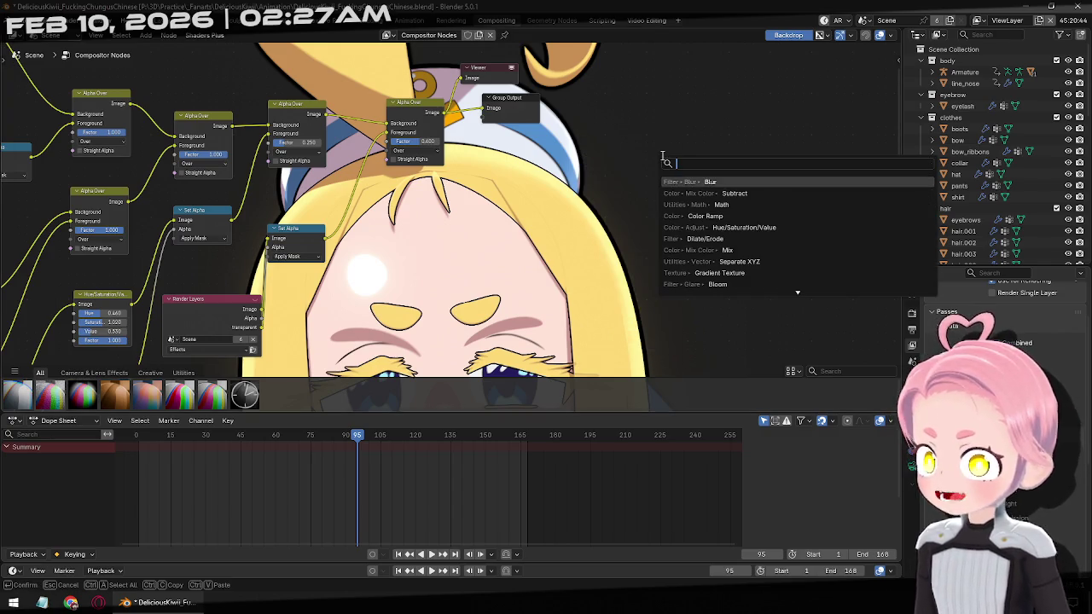
Add a Vector Blur node via the 'vector' search and place it in the compositor.
text(vector)
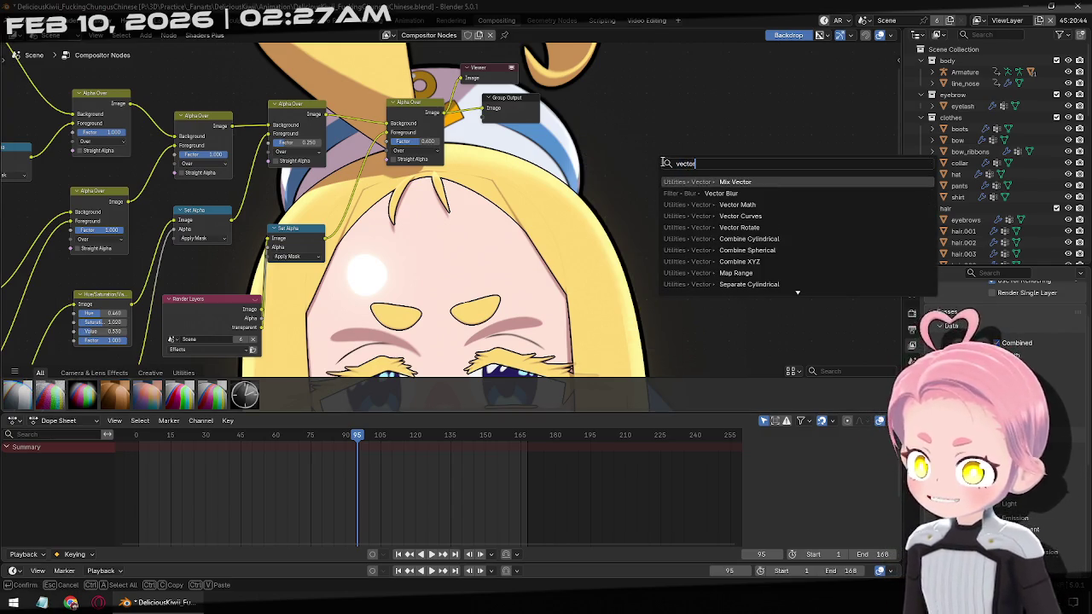
key(Return)
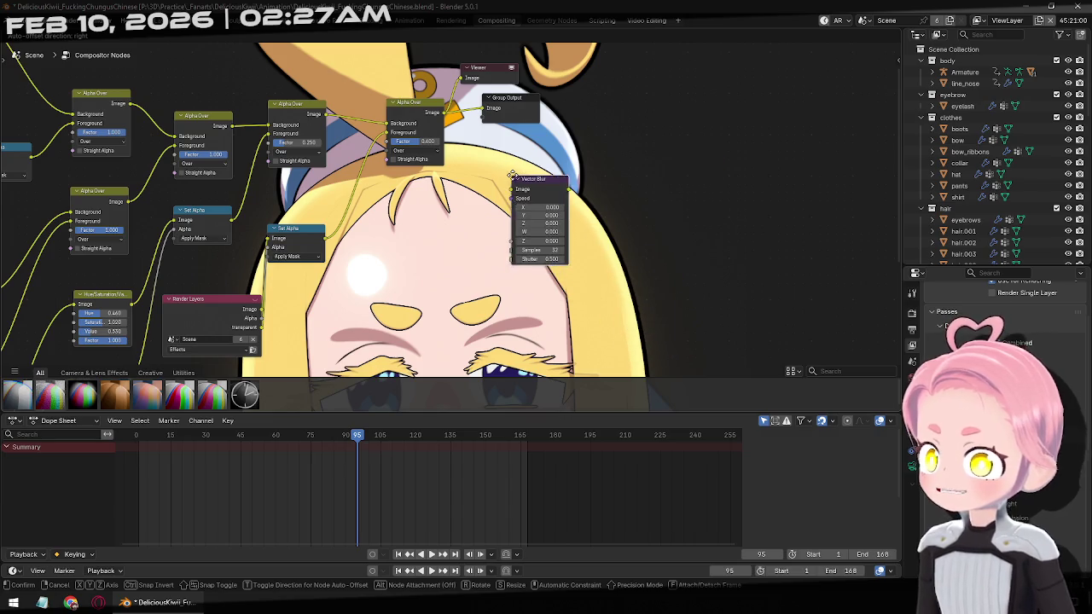
click(546, 156)
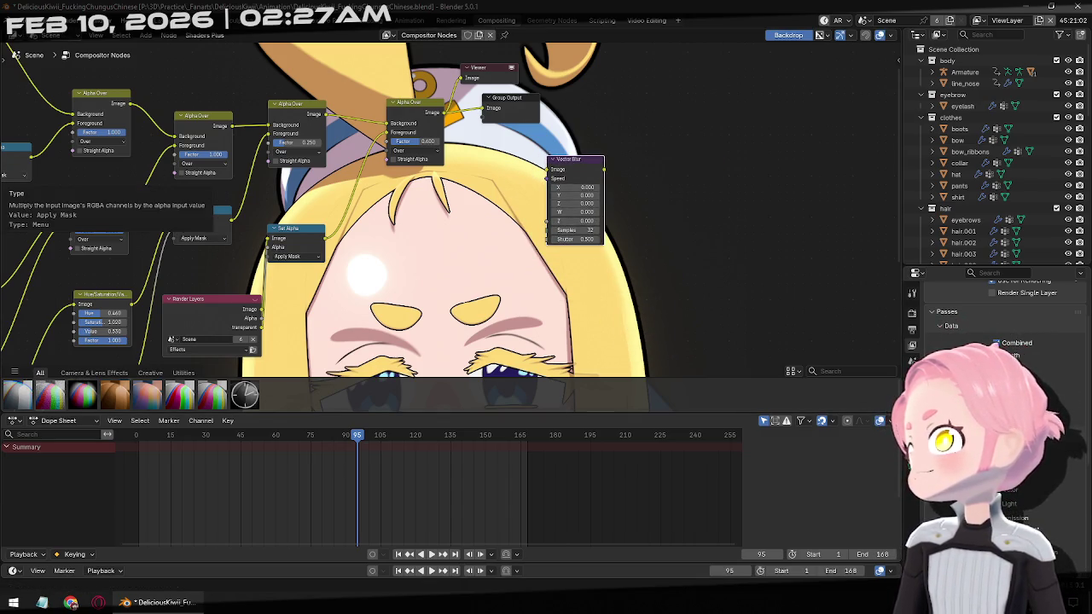
middle_drag(357, 220, 749, 234)
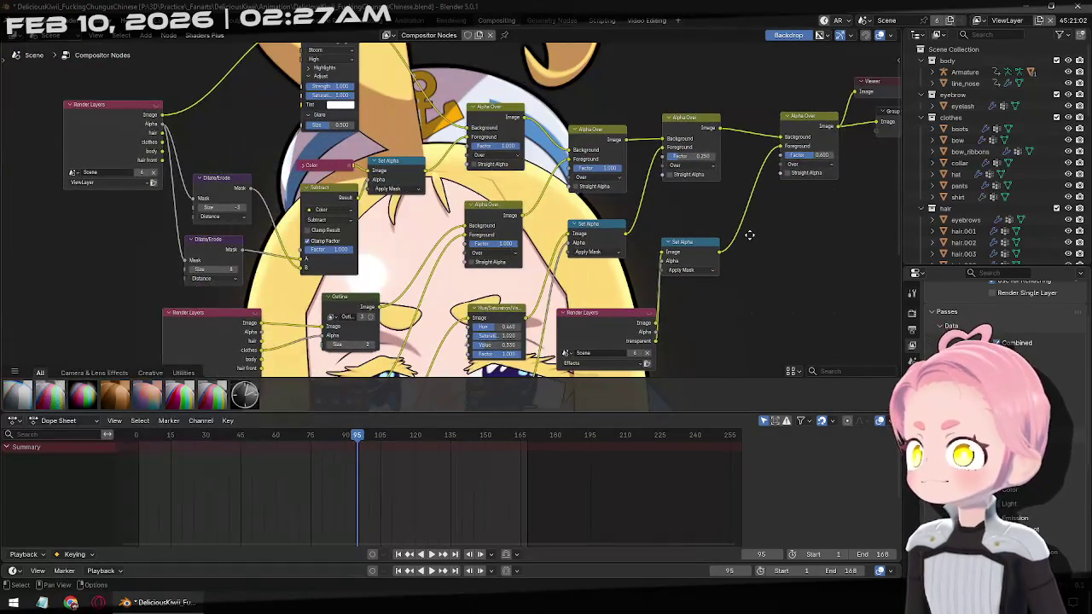
Review the render, output and view layer render pass settings.
click(912, 293)
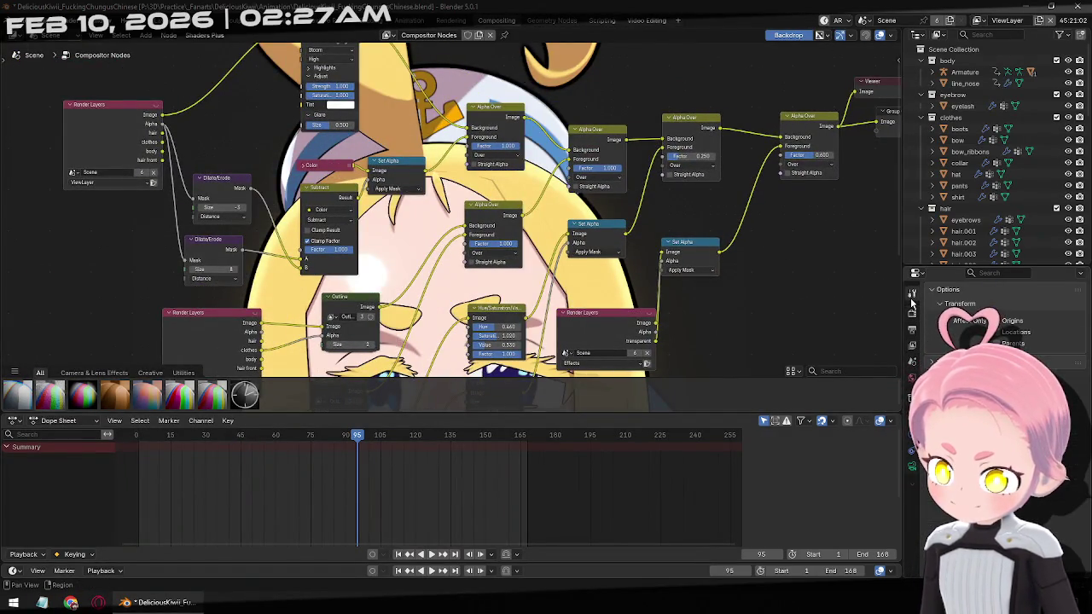
click(911, 312)
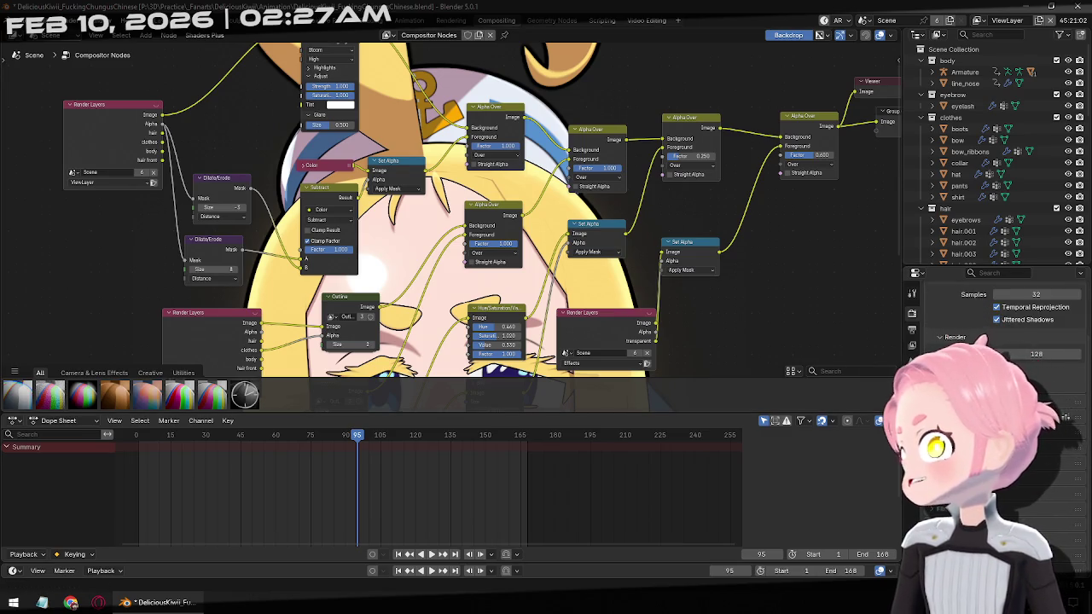
click(912, 329)
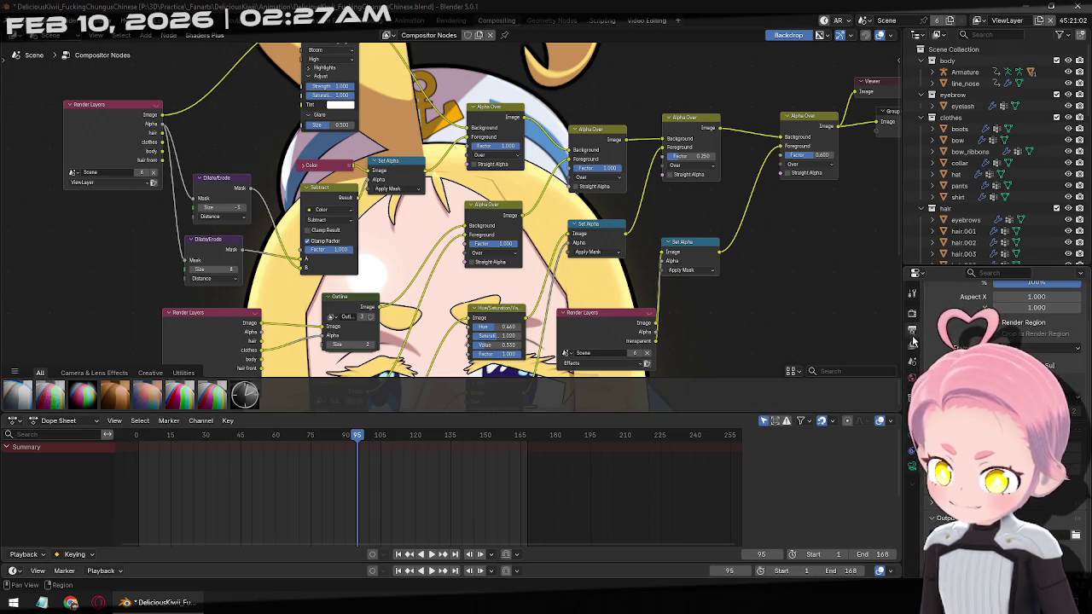
click(912, 345)
scroll(925, 365, up, 5)
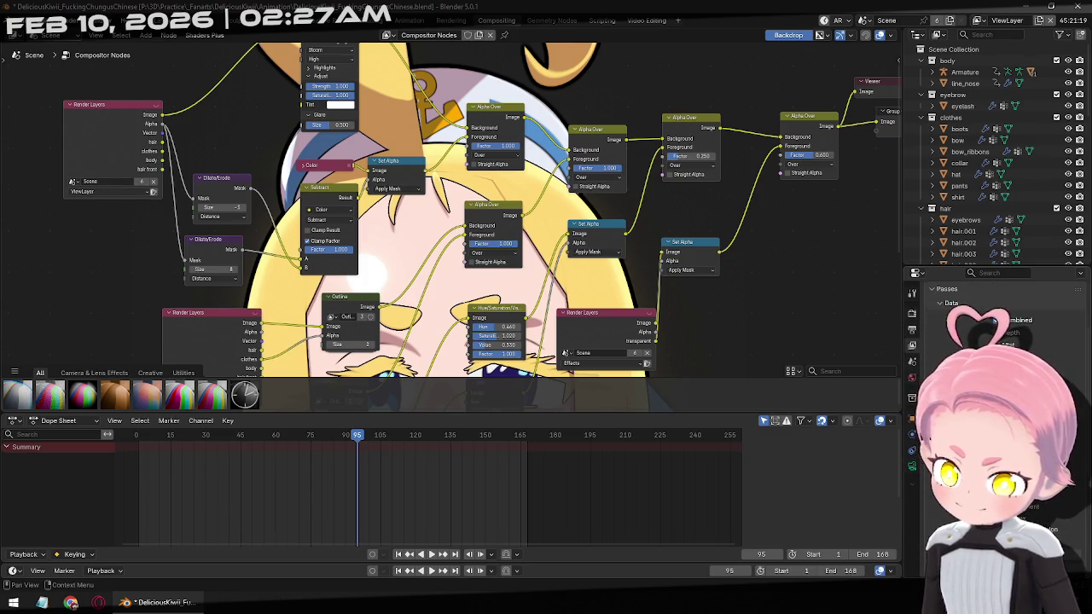
scroll(753, 240, down, 2)
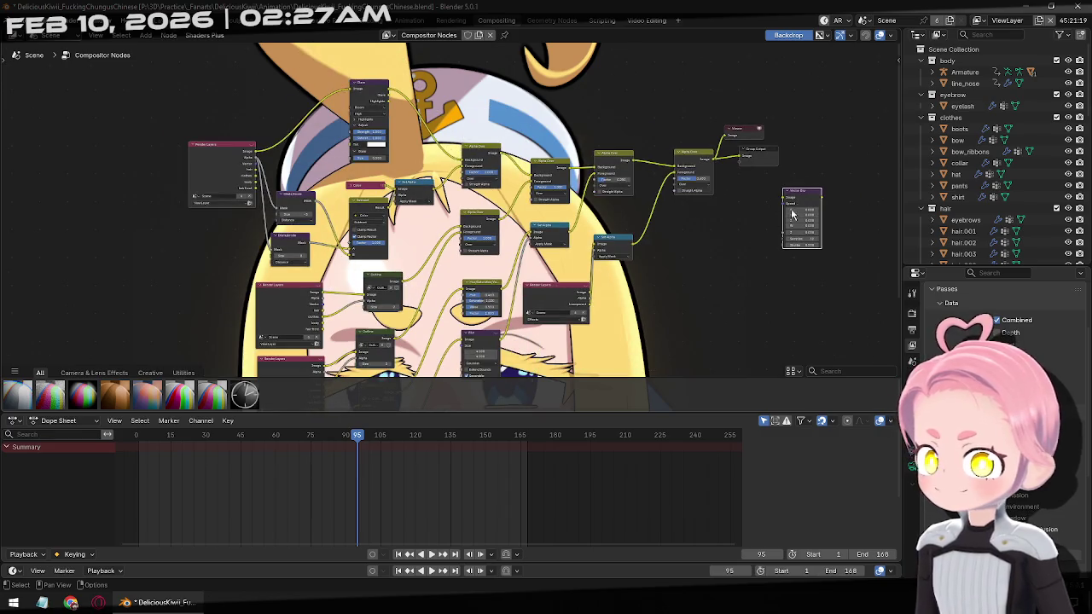
Position the Vector Blur node and link the Render Layers Vector output into Speed.
mouse_move(803, 194)
mouse_down()
mouse_move(628, 72)
mouse_move(660, 75)
mouse_up()
drag(742, 156, 761, 158)
scroll(694, 134, up, 1)
scroll(458, 163, down, 1)
scroll(459, 163, up, 2)
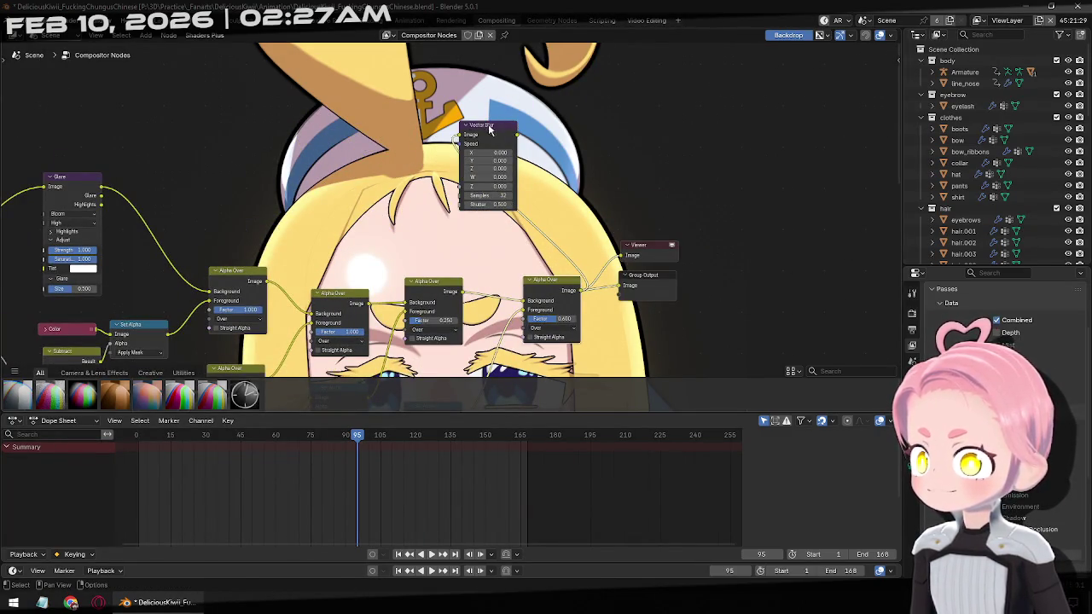
drag(486, 125, 646, 116)
middle_drag(841, 304, 102, 276)
drag(68, 268, 778, 106)
middle_drag(788, 181, 626, 240)
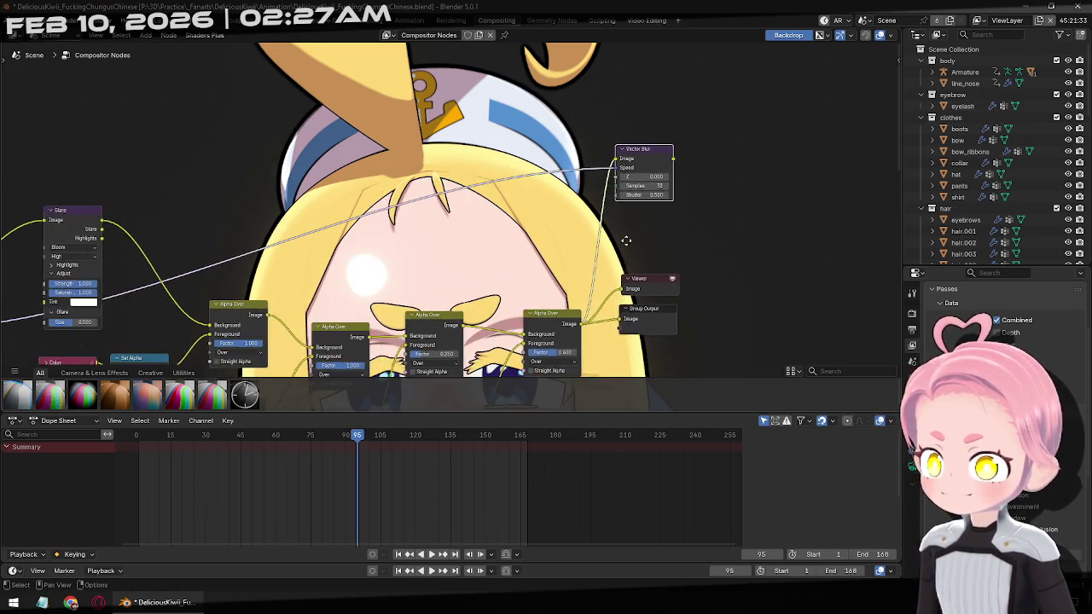
Splice Vector Blur into the link before the outputs, then return to the Animation workspace.
scroll(626, 241, up, 2)
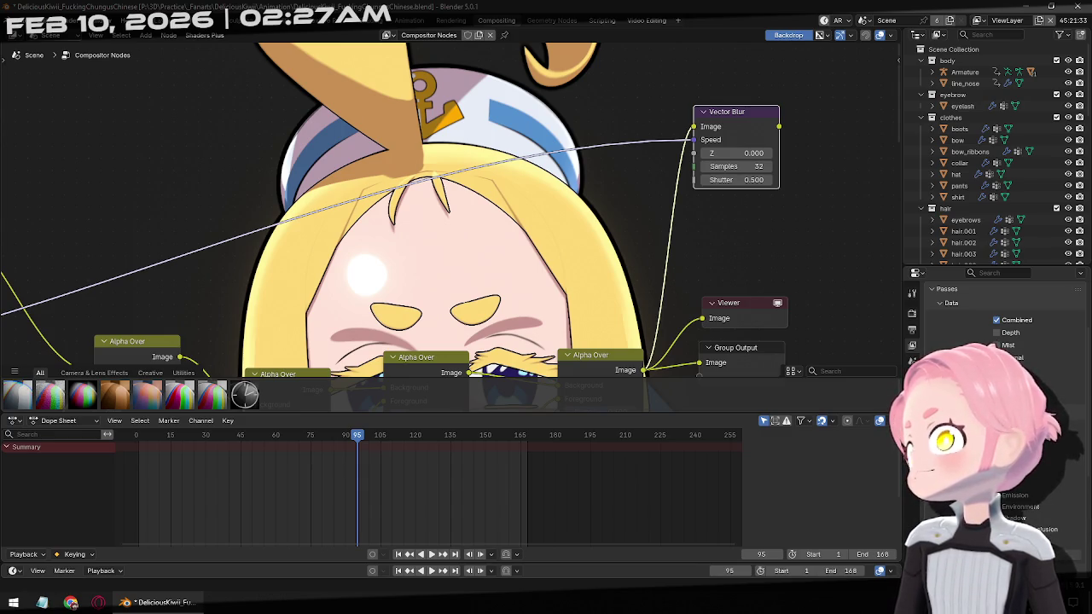
scroll(577, 196, down, 2)
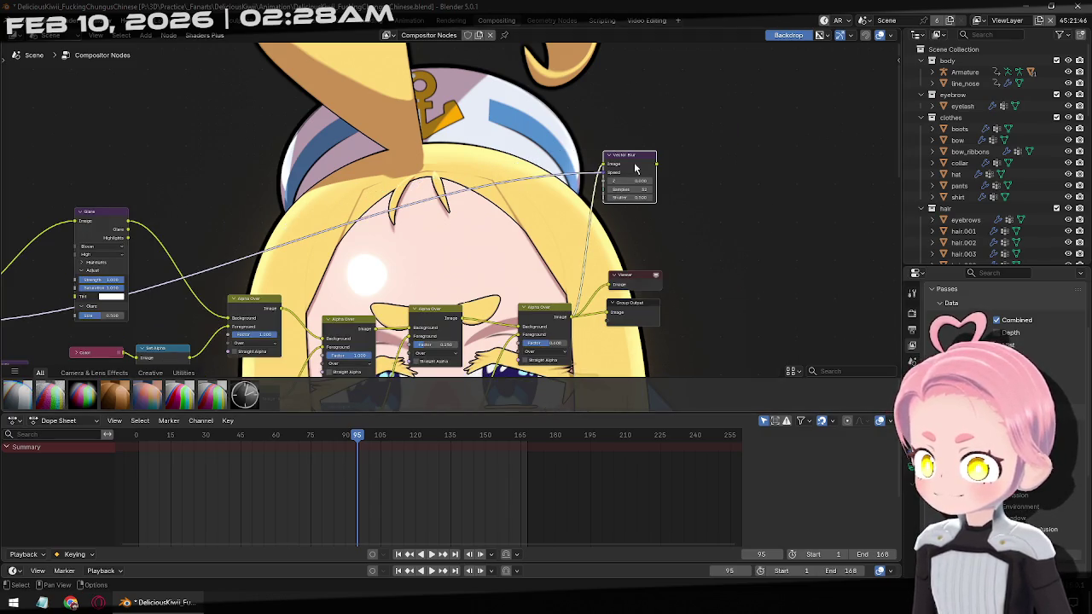
drag(658, 166, 577, 233)
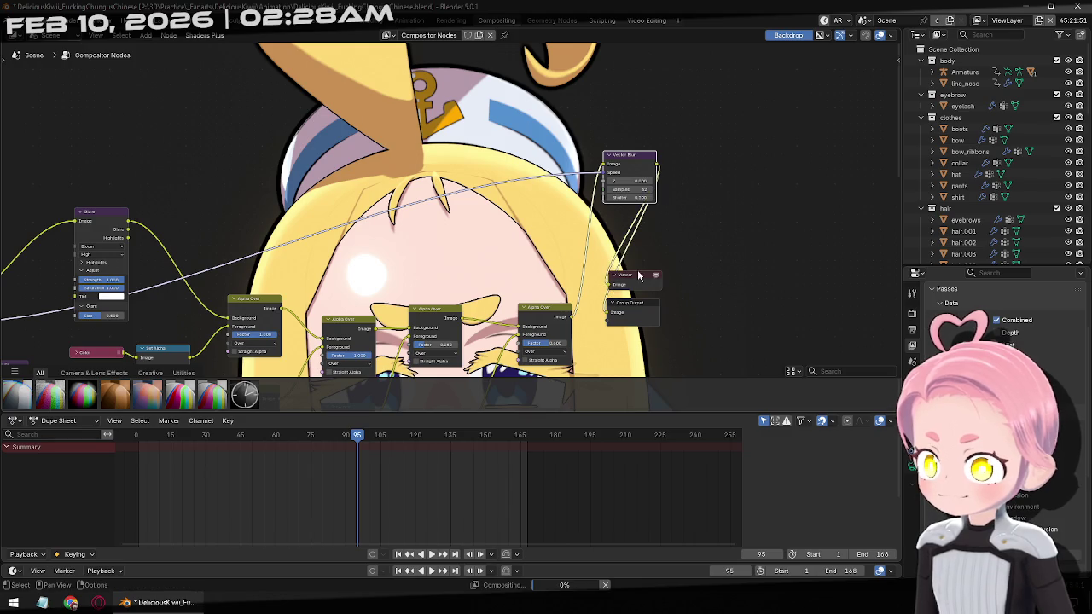
drag(621, 169, 552, 236)
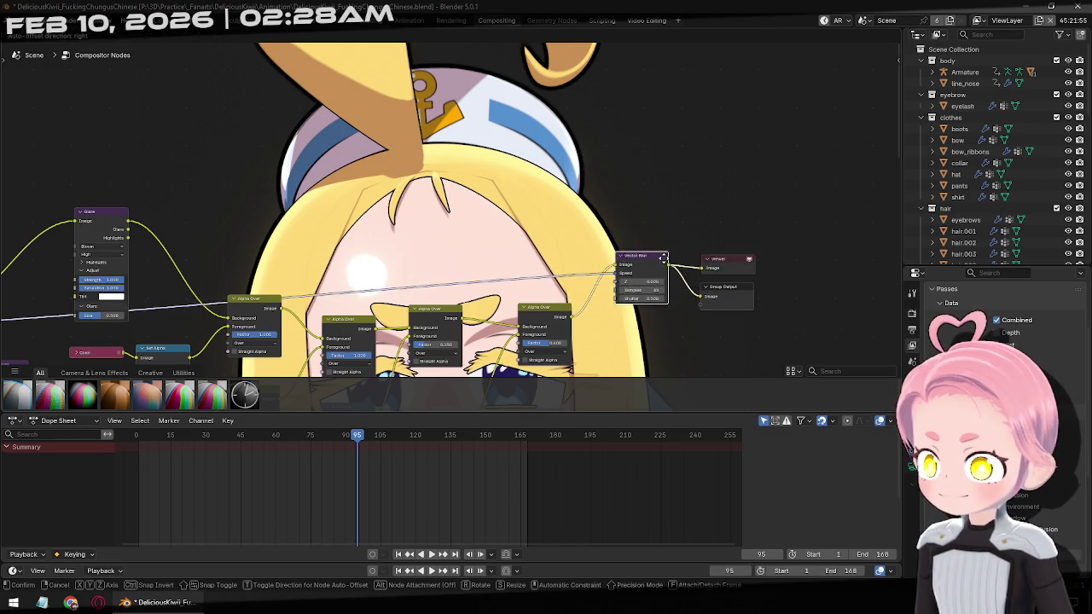
drag(552, 236, 621, 277)
click(408, 19)
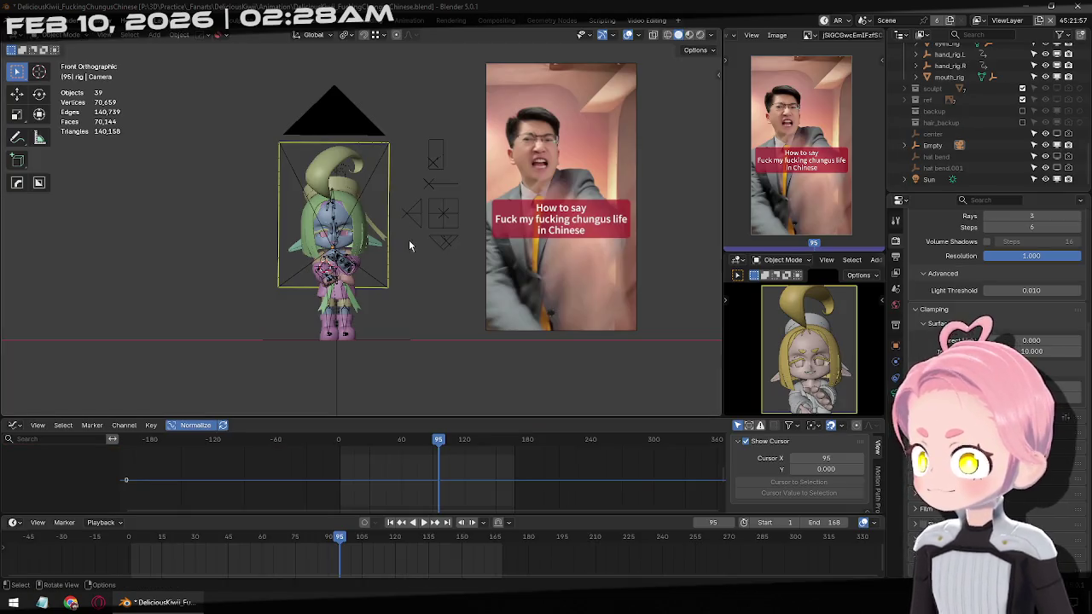
Save the blend file, then start and cancel a render.
key(ctrl+s)
key(ctrl+F12)
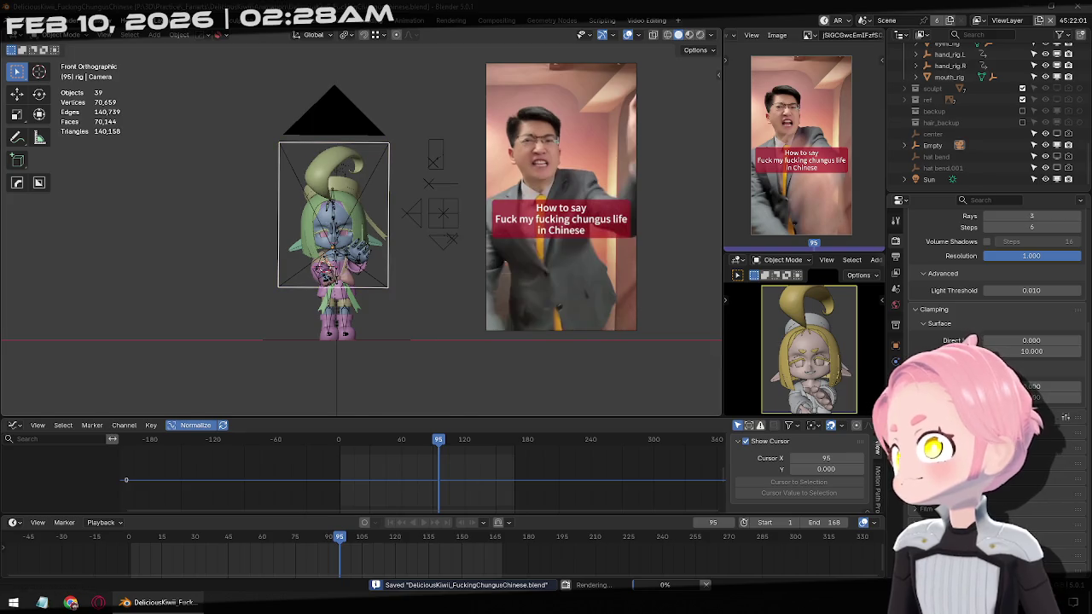
key(Escape)
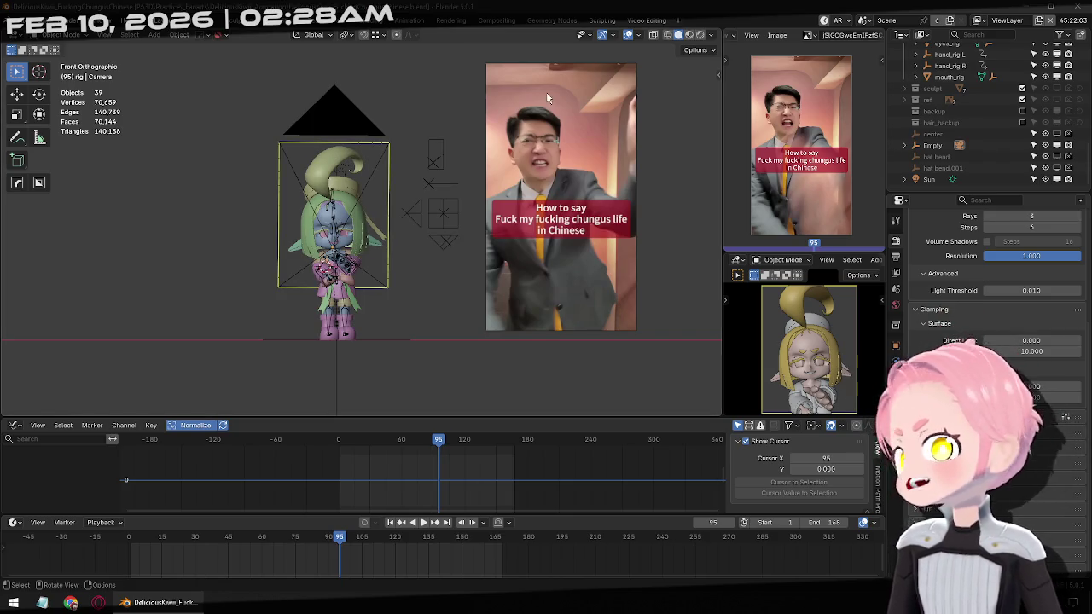
Inspect the blurred hand and face in the compositor backdrop, then return to Animation.
click(646, 20)
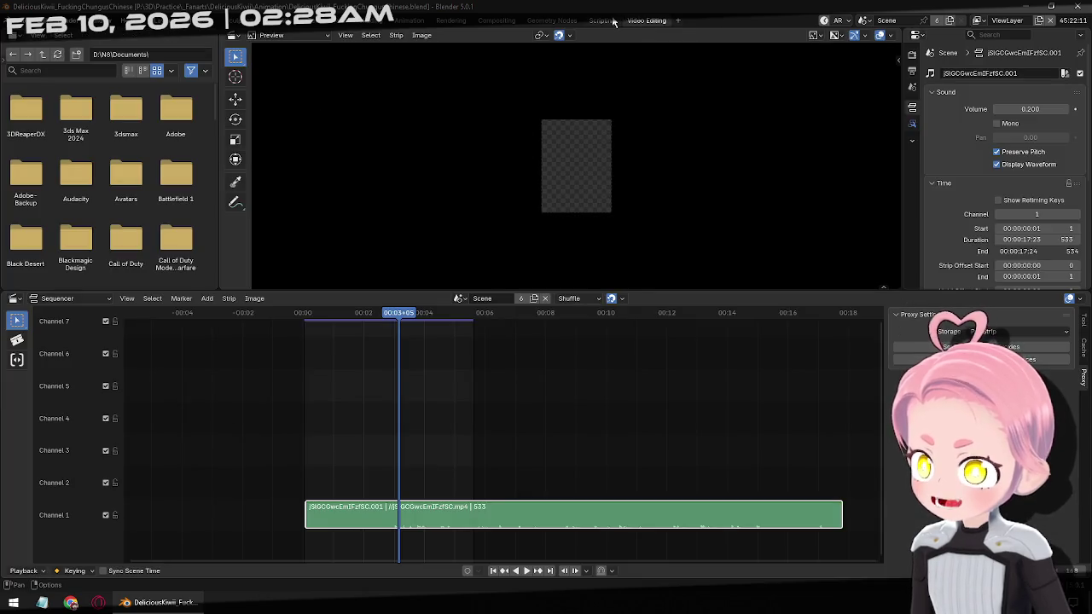
click(497, 21)
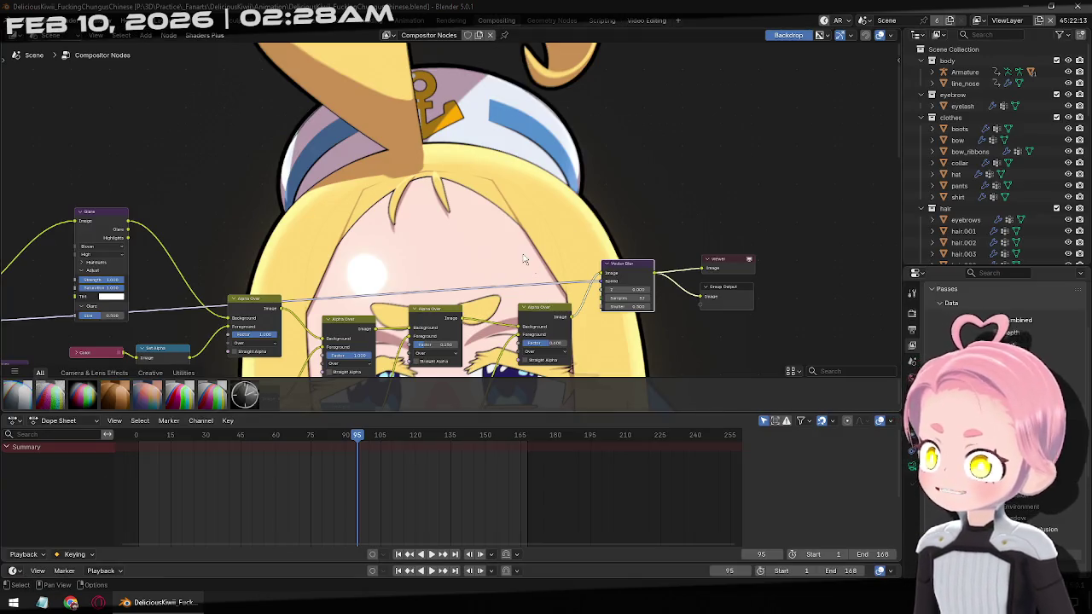
alt+middle_drag(543, 298, 527, 200)
alt+middle_drag(517, 198, 602, 124)
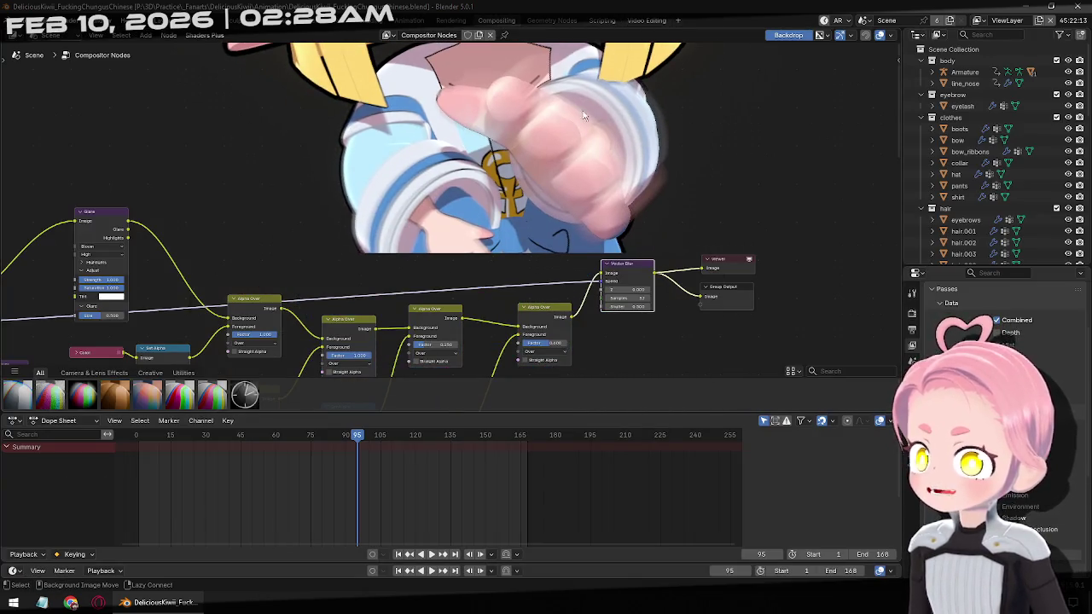
alt+middle_drag(618, 173, 617, 204)
scroll(595, 114, down, 2)
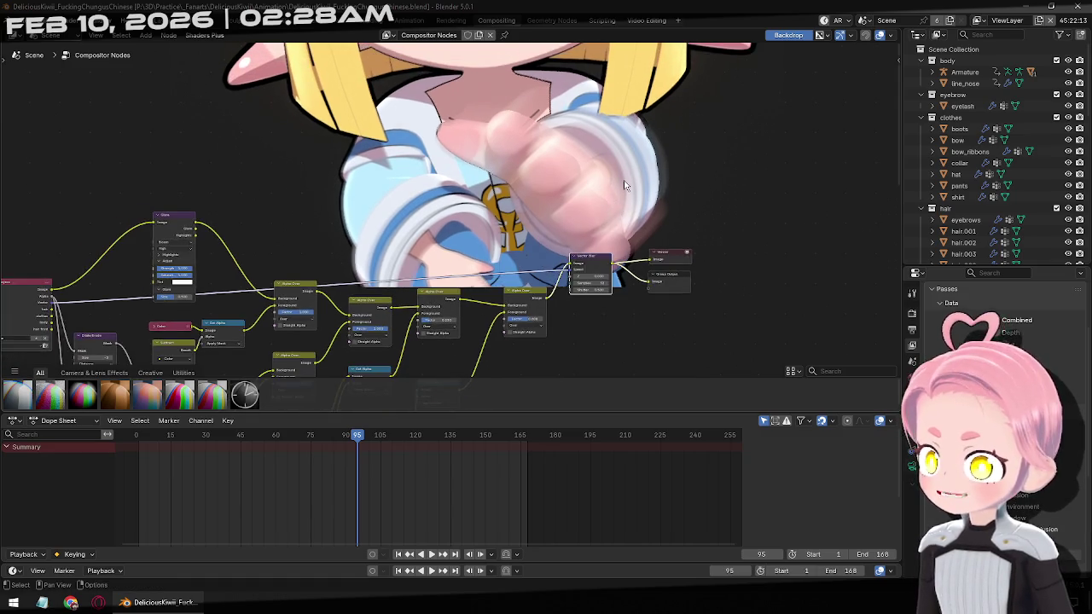
scroll(596, 114, down, 1)
alt+middle_drag(595, 113, 597, 360)
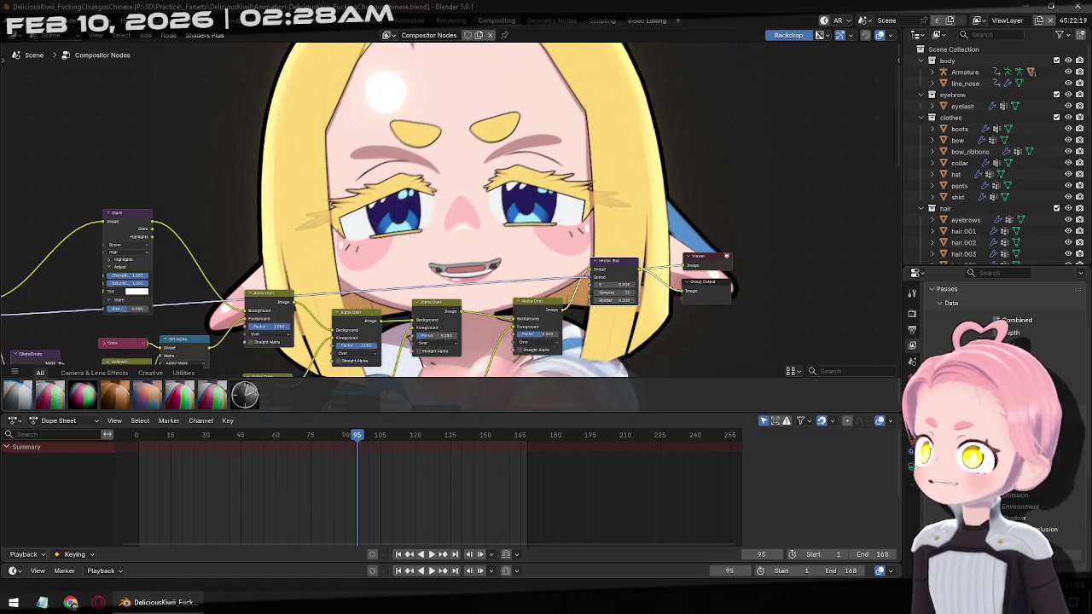
key(ctrl+Page_Up)
shift+middle_drag(409, 248, 440, 248)
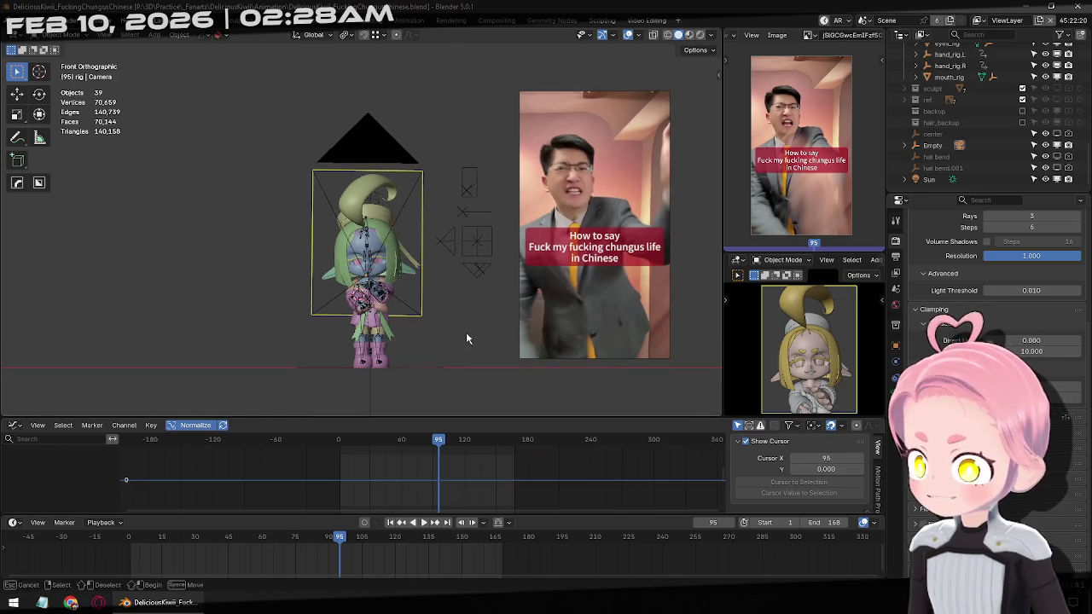
Save the blend file and rewind the timeline to frame 1.
key(ctrl+s)
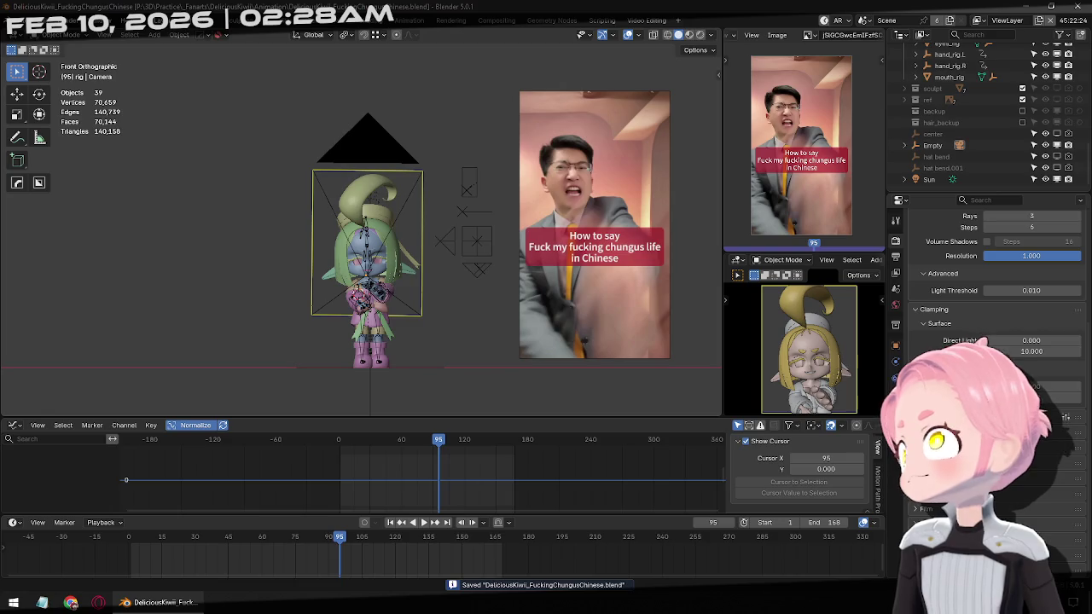
scroll(955, 281, up, 10)
key(shift+Left)
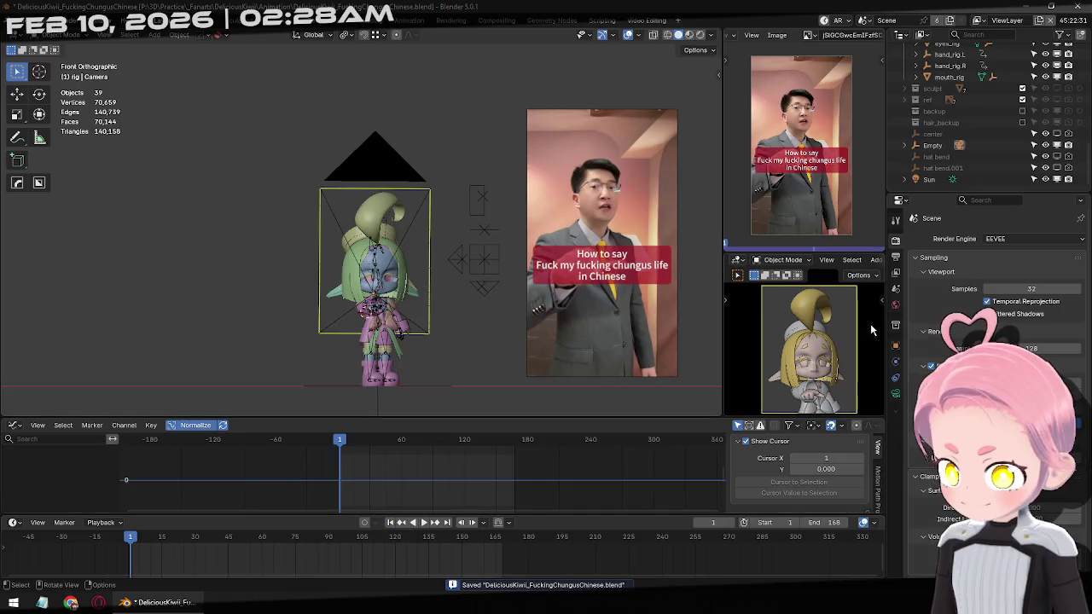
scroll(902, 262, down, 5)
scroll(903, 261, down, 5)
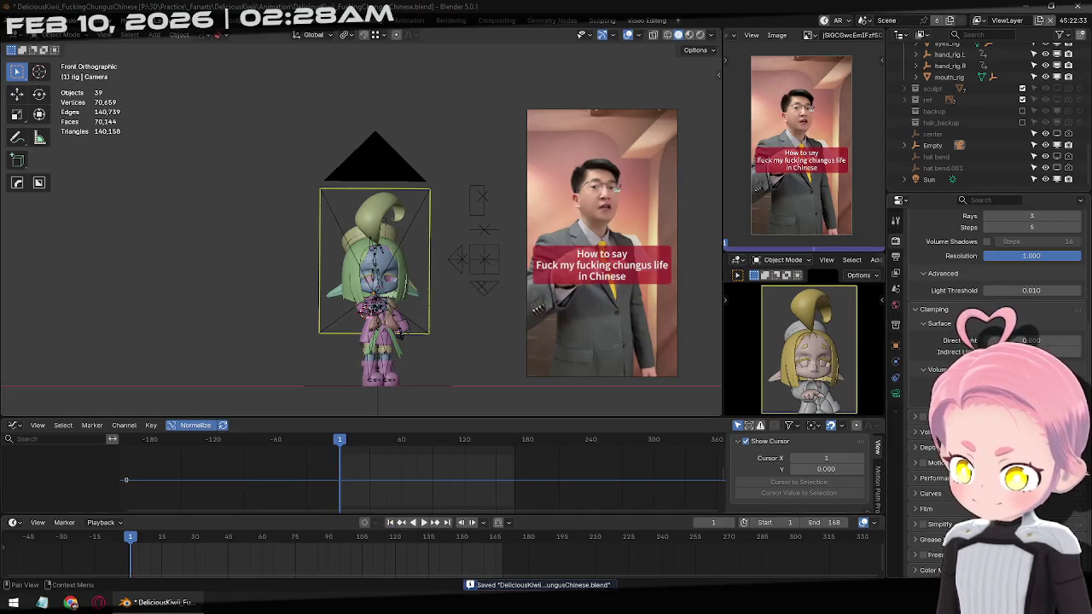
Review the output settings and save the project again.
click(895, 256)
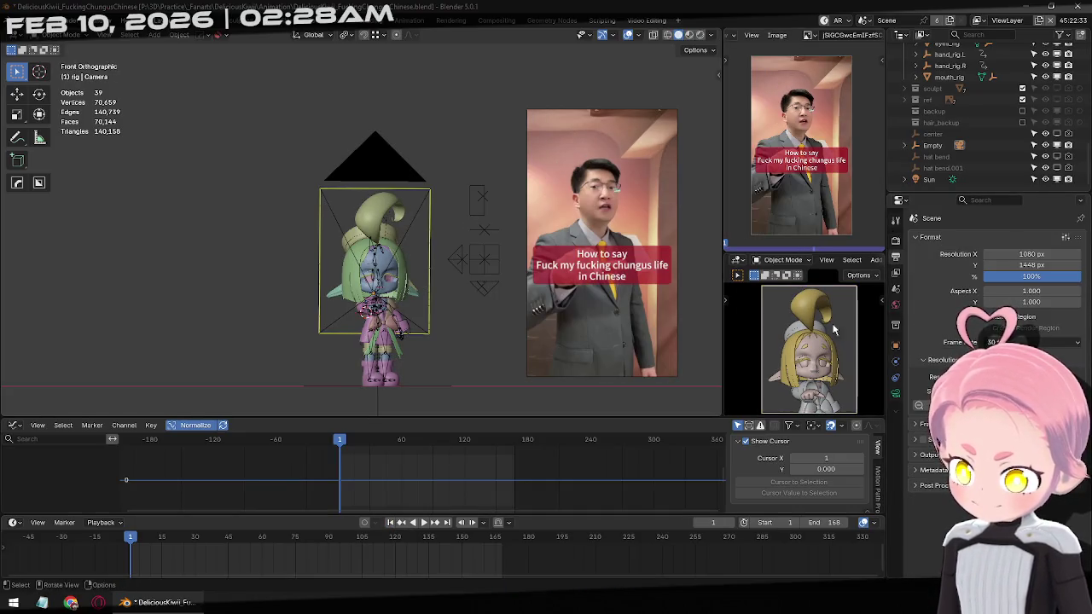
scroll(1082, 388, down, 3)
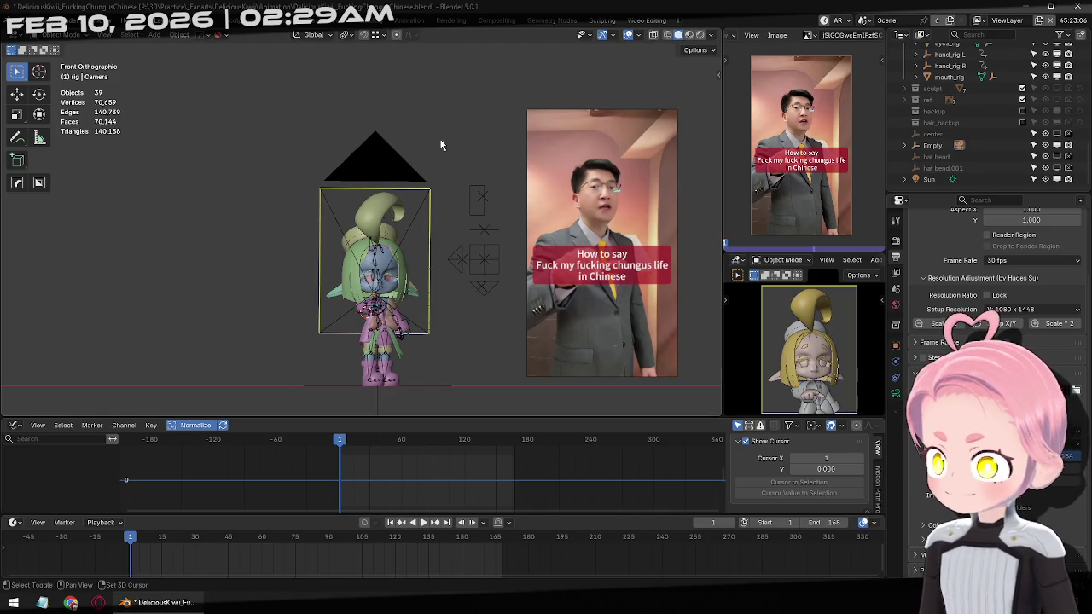
ctrl+scroll(413, 159, down, 1)
key(ctrl+s)
click(77, 21)
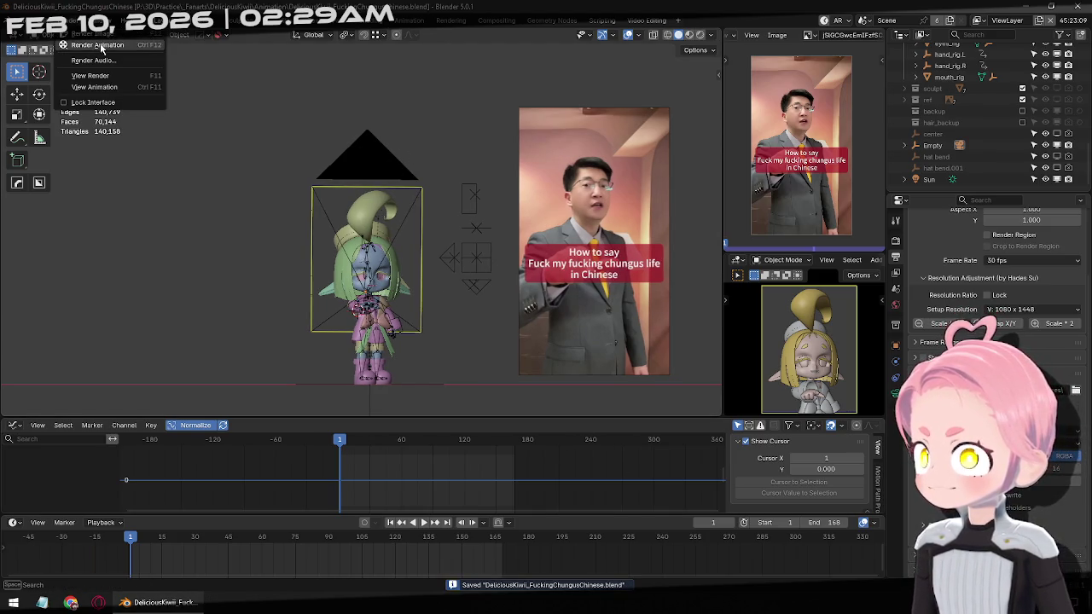
Run Render Animation, wait for the frames, then close the render window.
click(100, 47)
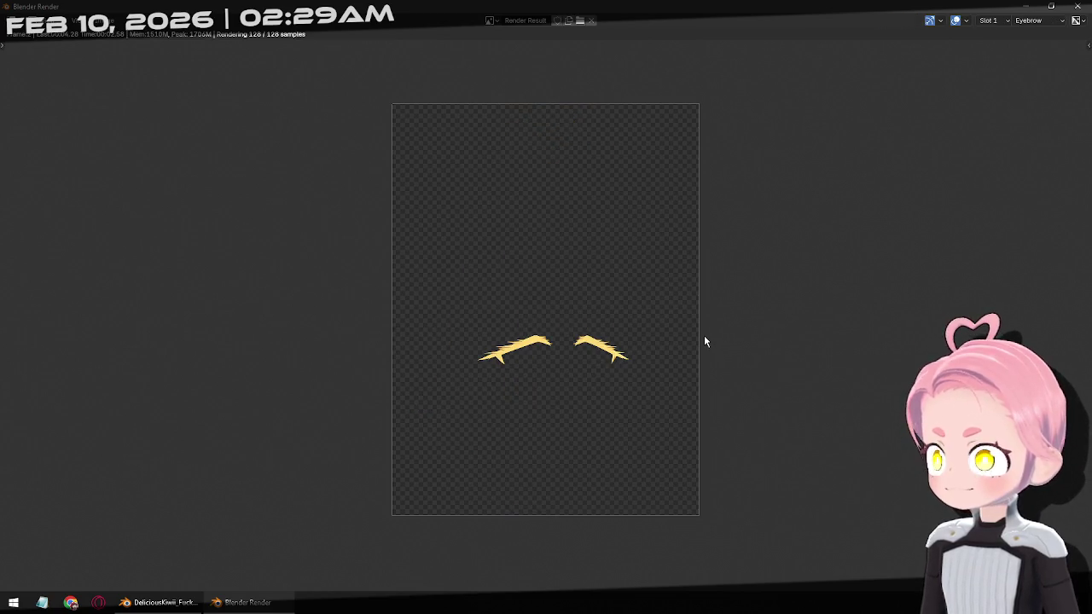
click(246, 602)
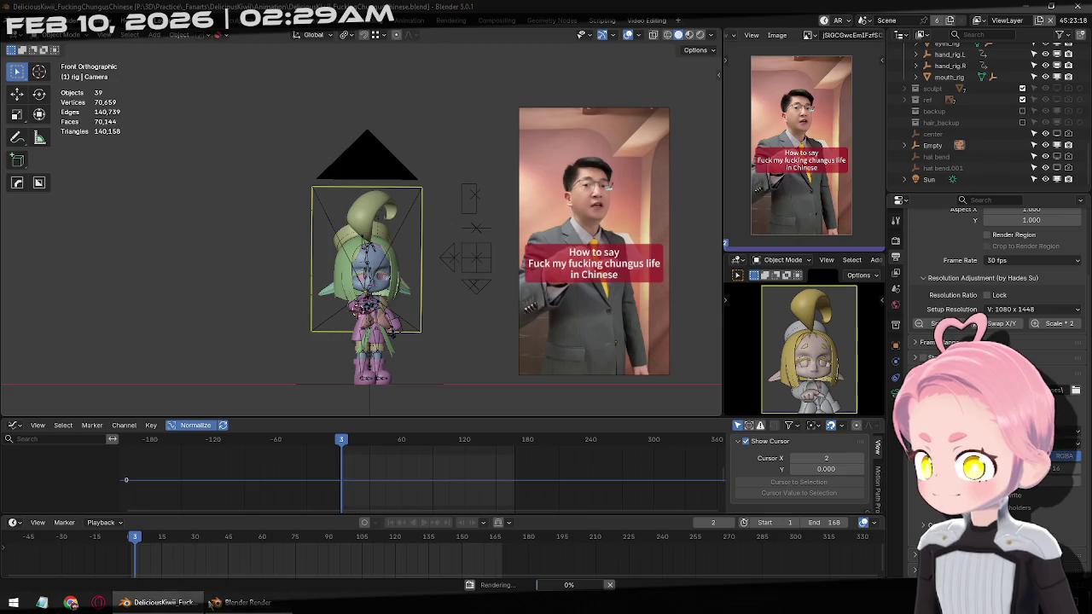
click(245, 602)
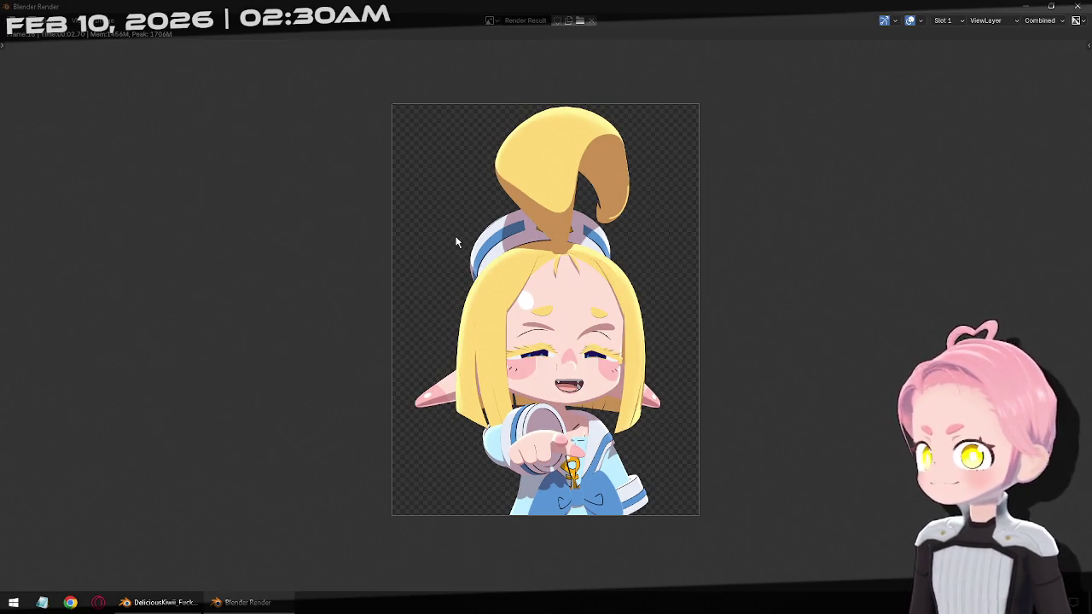
key(Escape)
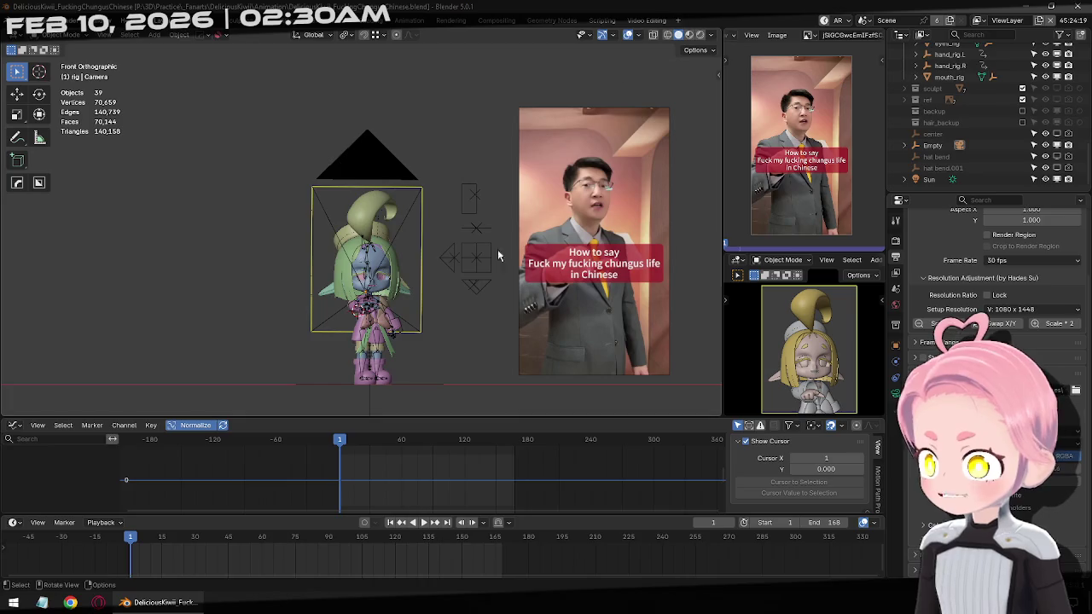
Enable Jiggle Physics for the scene in the sidebar's Animation tab.
key(n)
click(713, 187)
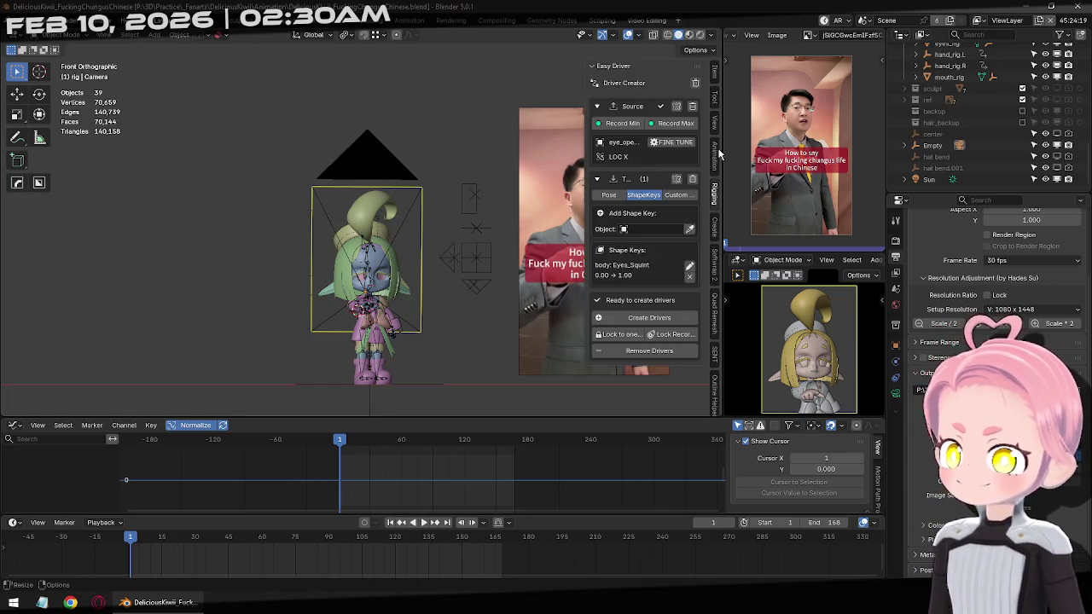
click(714, 156)
click(590, 99)
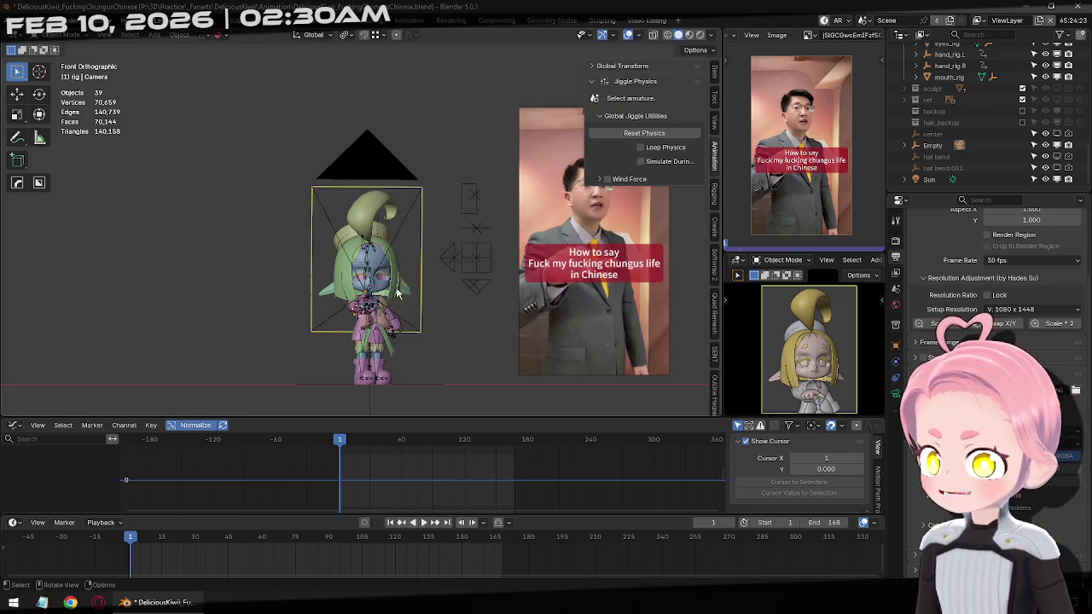
scroll(401, 162, up, 2)
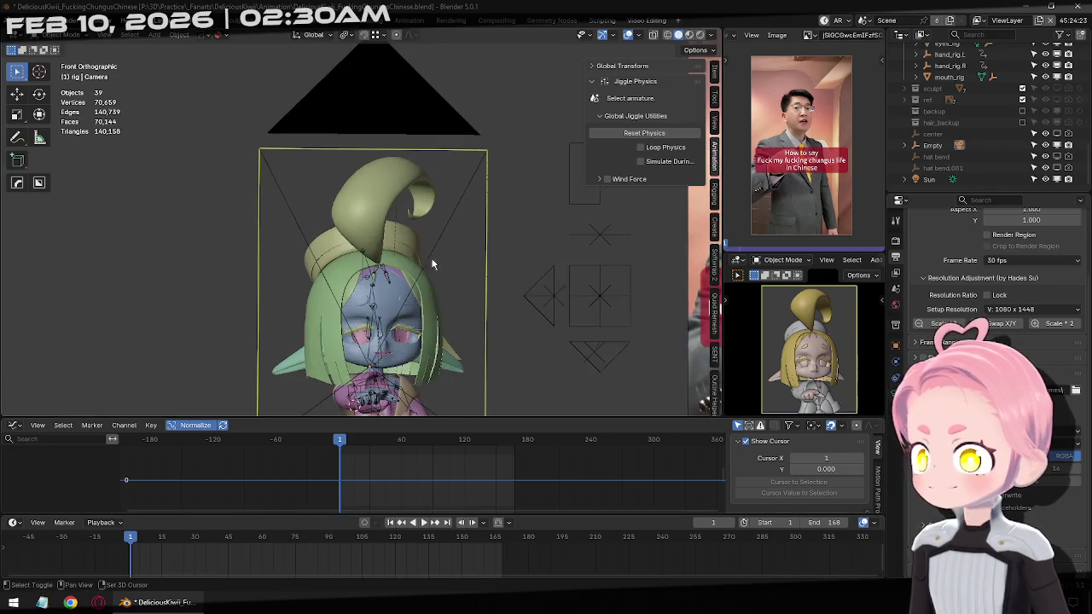
scroll(401, 162, up, 2)
Select the character's armature, enter Pose Mode and select all its bones.
click(406, 160)
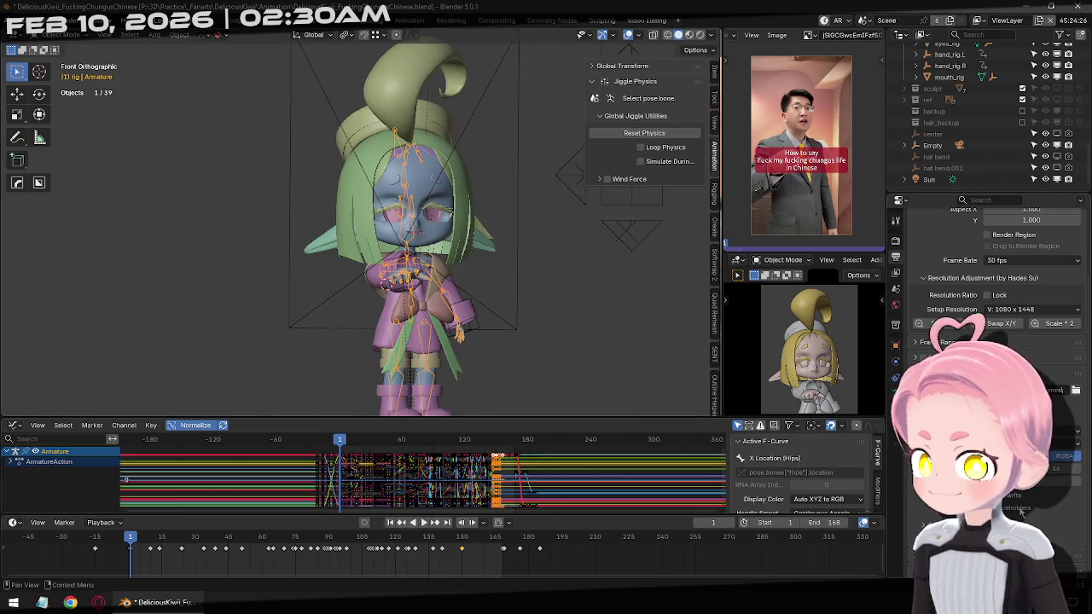
click(897, 407)
click(895, 393)
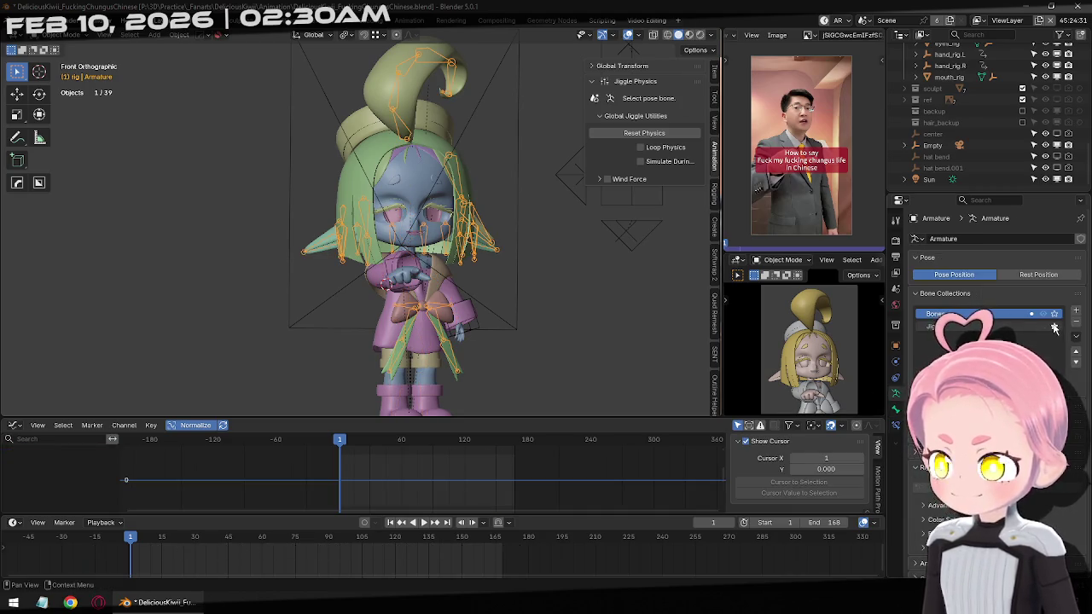
key(ctrl+Tab)
key(a)
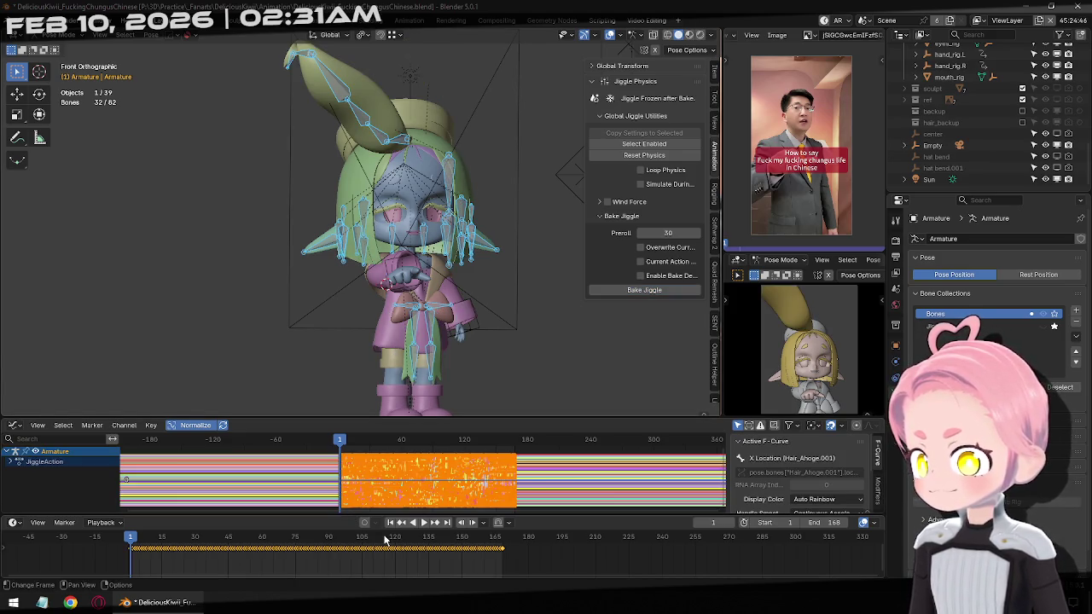
Play back the baked jiggle, rewind to frame 1 and undo the bake.
key(space)
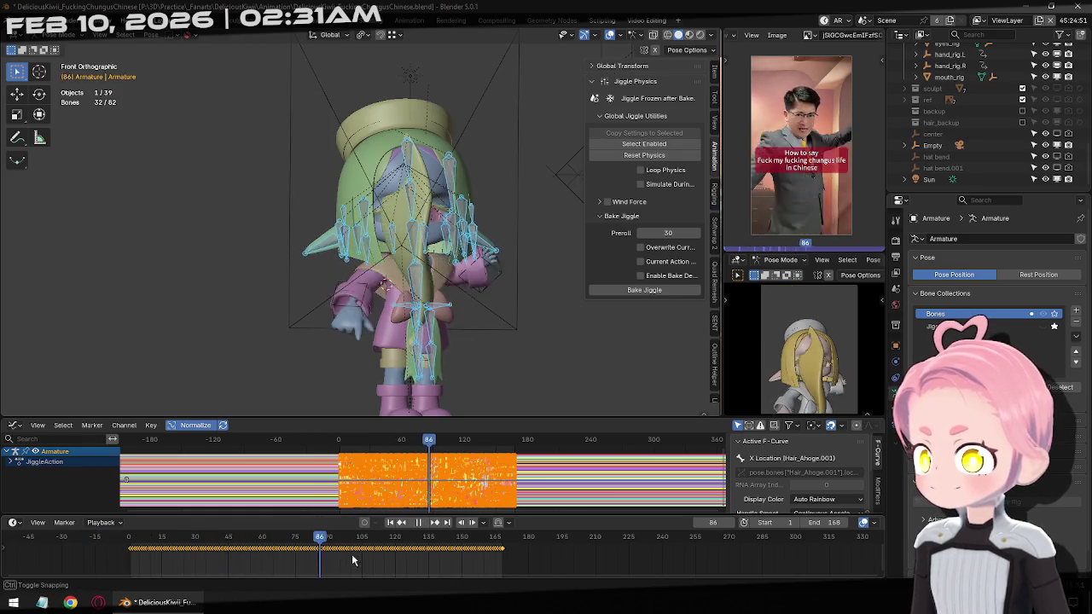
drag(314, 560, 165, 554)
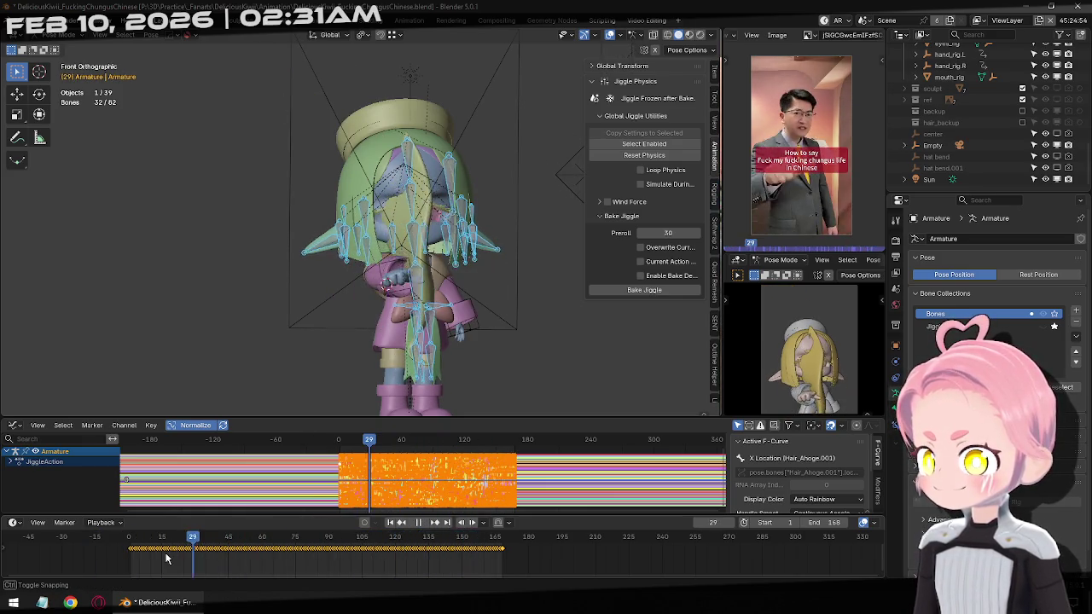
click(390, 523)
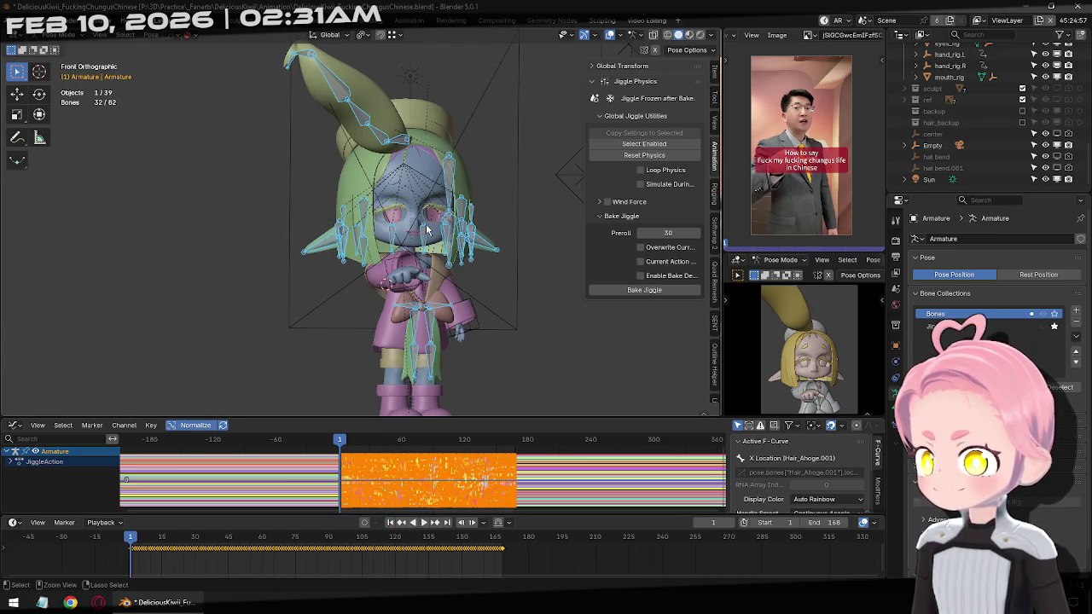
key(ctrl+z)
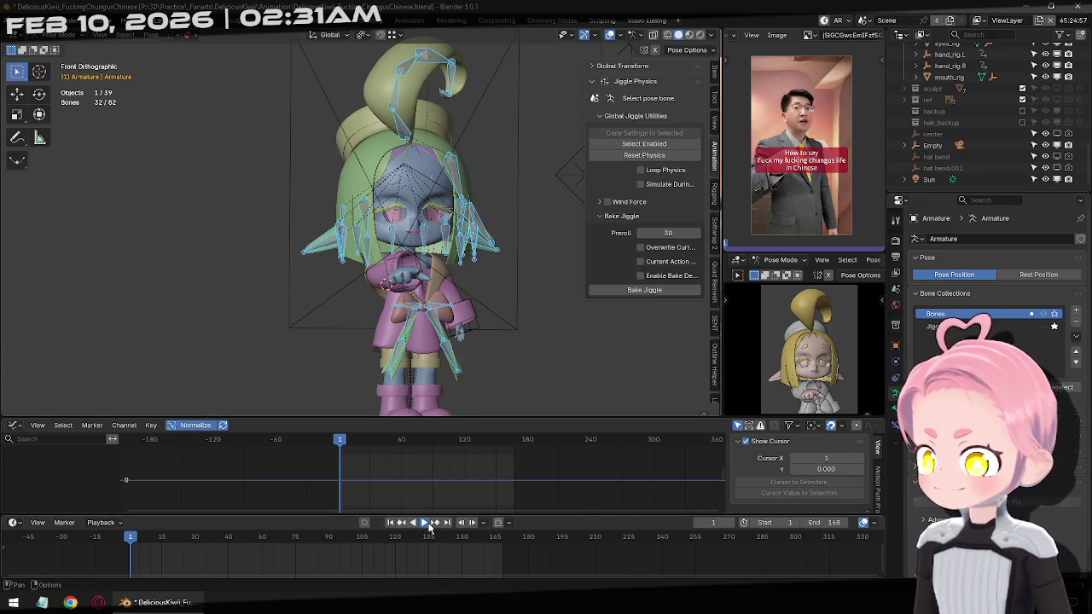
Replay to check the hair, reset the bones' rotation and return to frame 1.
click(429, 525)
click(418, 522)
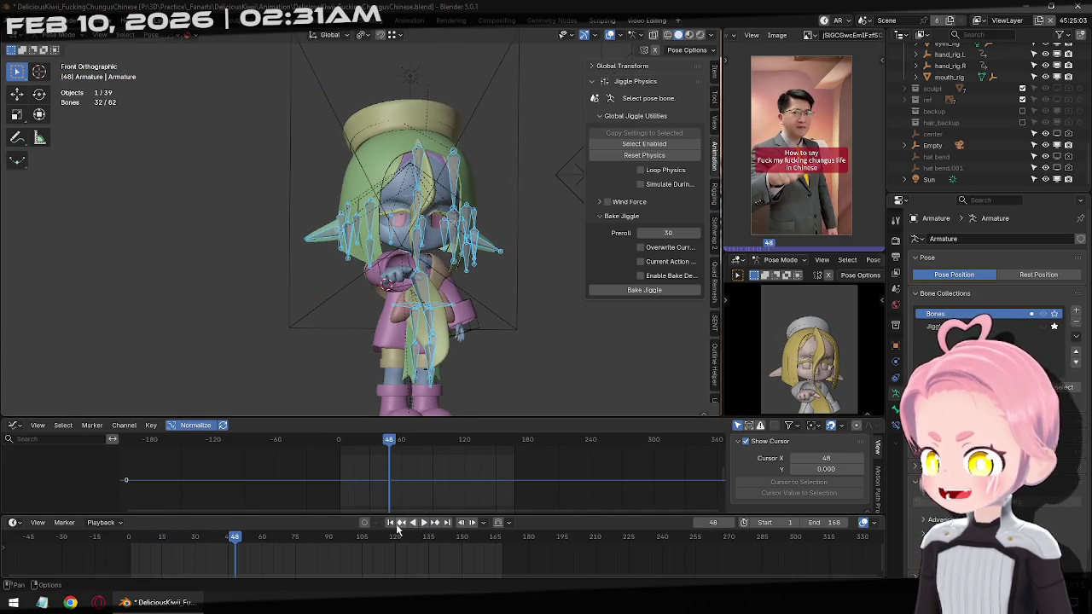
click(390, 522)
middle_drag(458, 168, 410, 183)
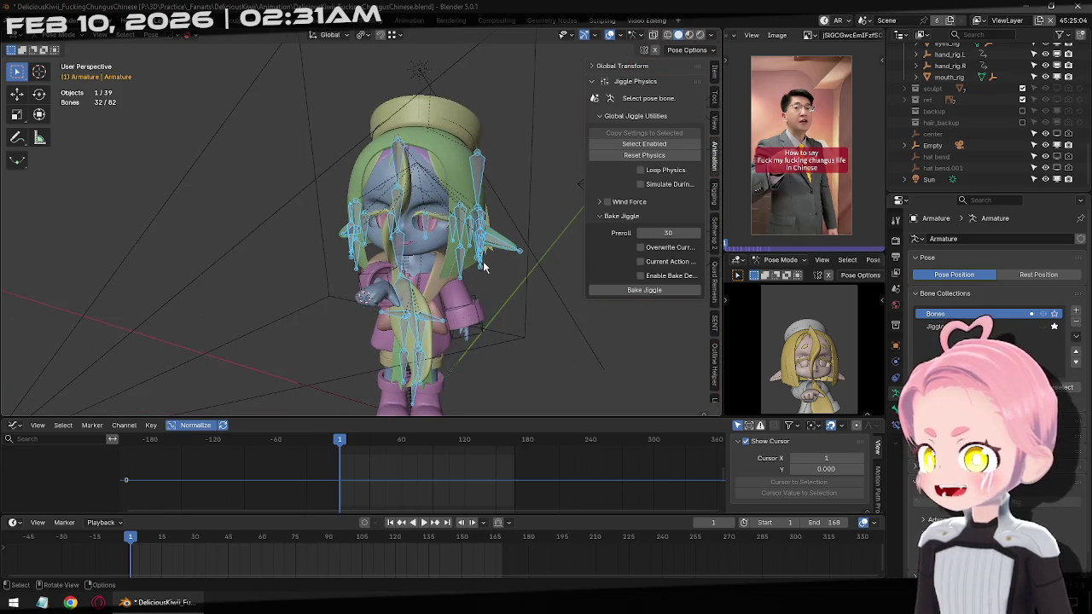
key(alt+r)
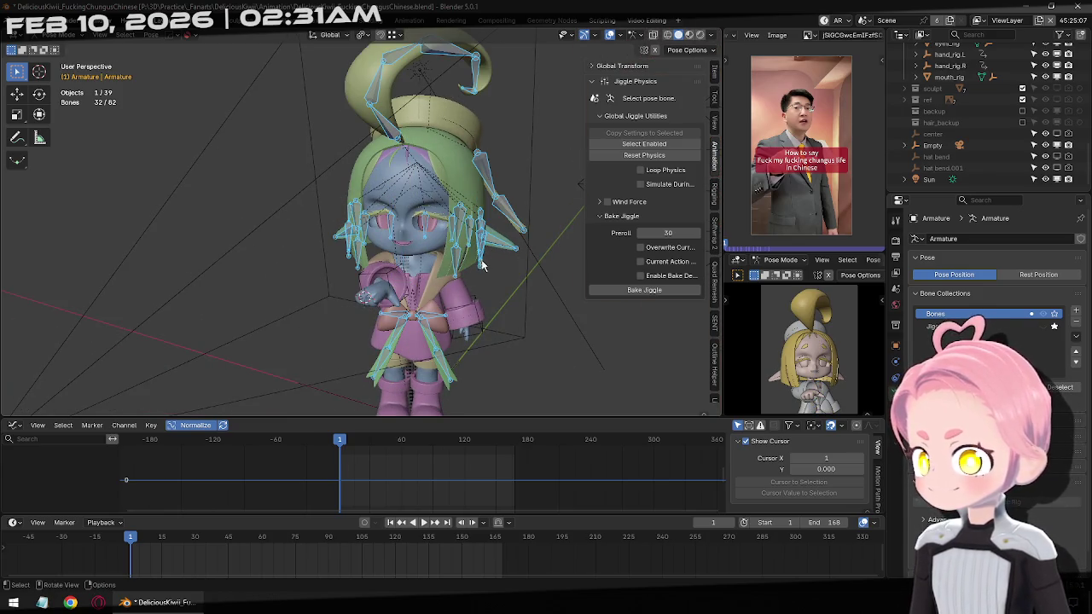
key(Left)
key(Right)
key(Left)
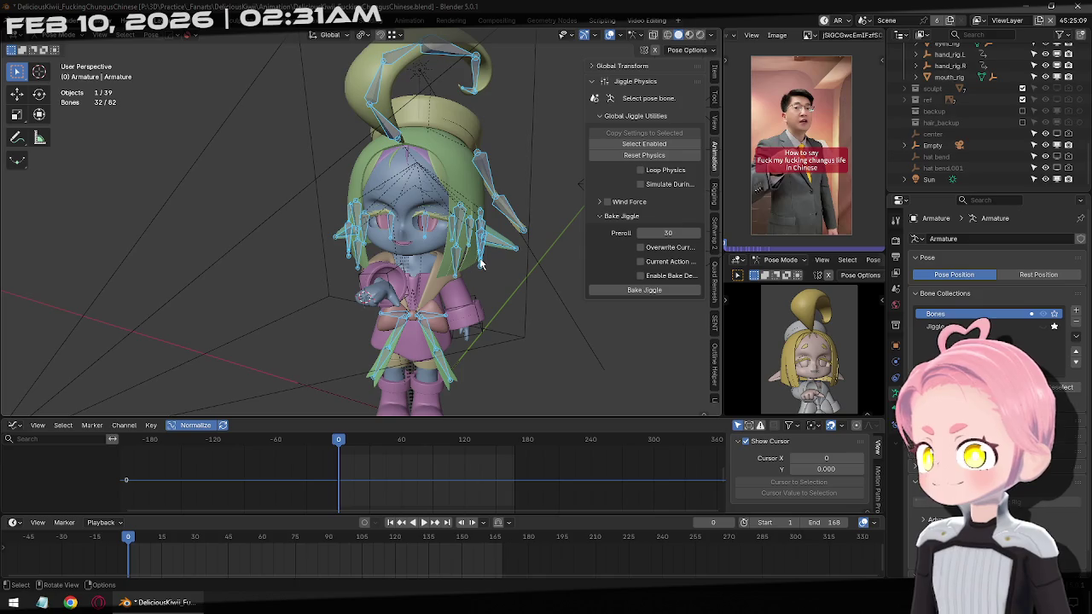
click(391, 522)
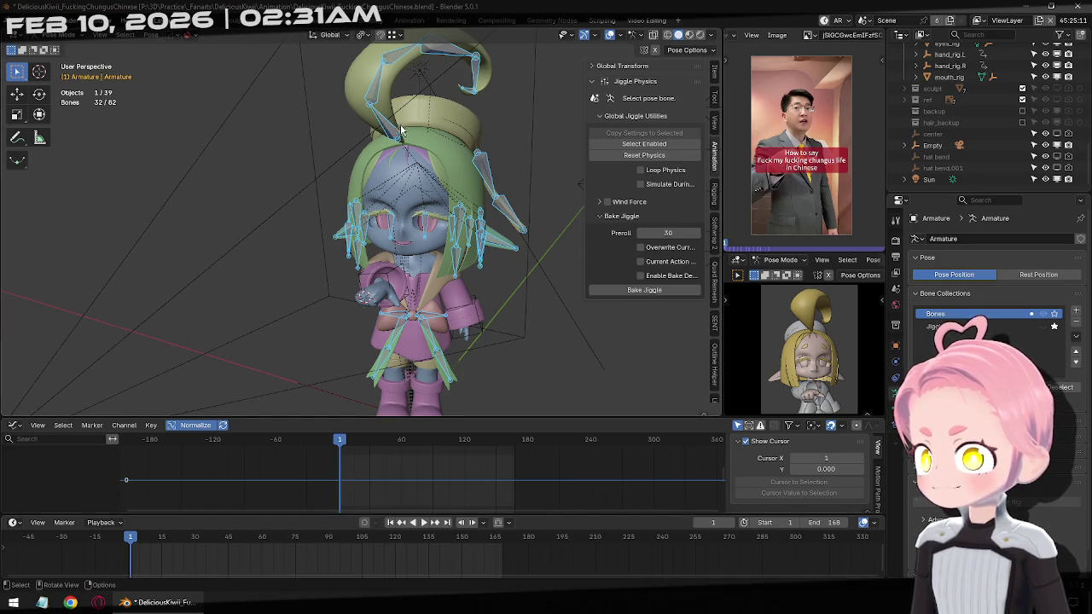
Select the Hair_Ahoge.001 linked hair bones, keyframe them, and bake the jiggle again.
click(395, 131)
key(ctrl+l)
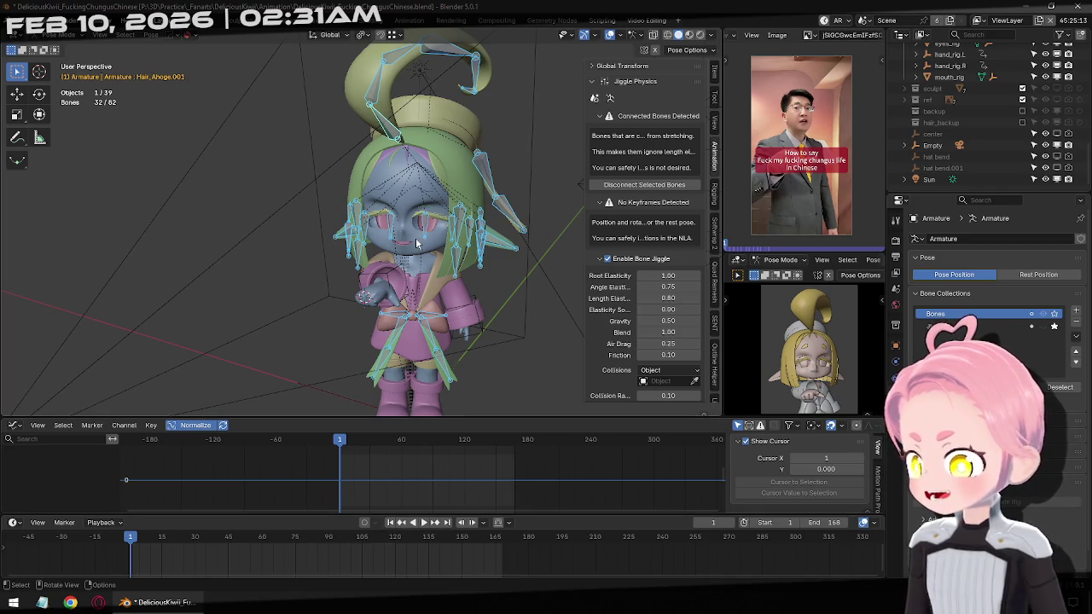
key(i)
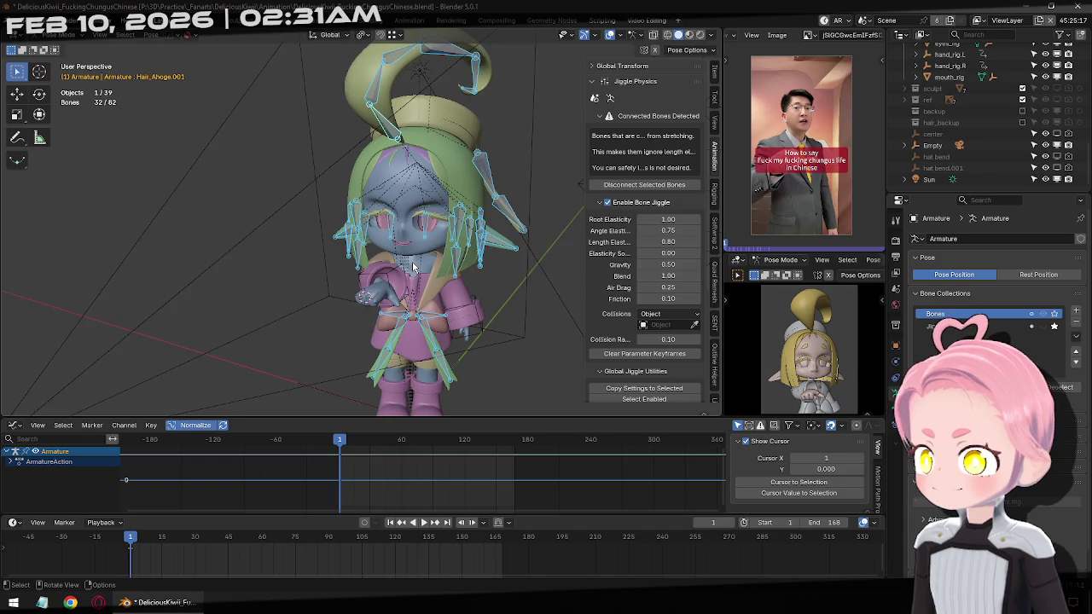
middle_drag(412, 267, 476, 253)
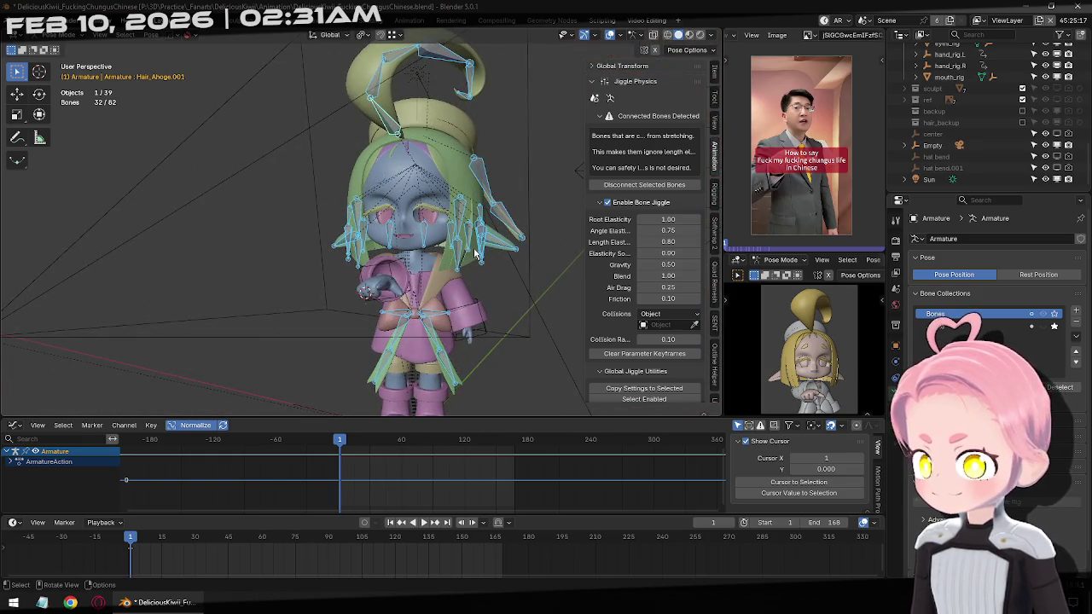
scroll(684, 330, down, 5)
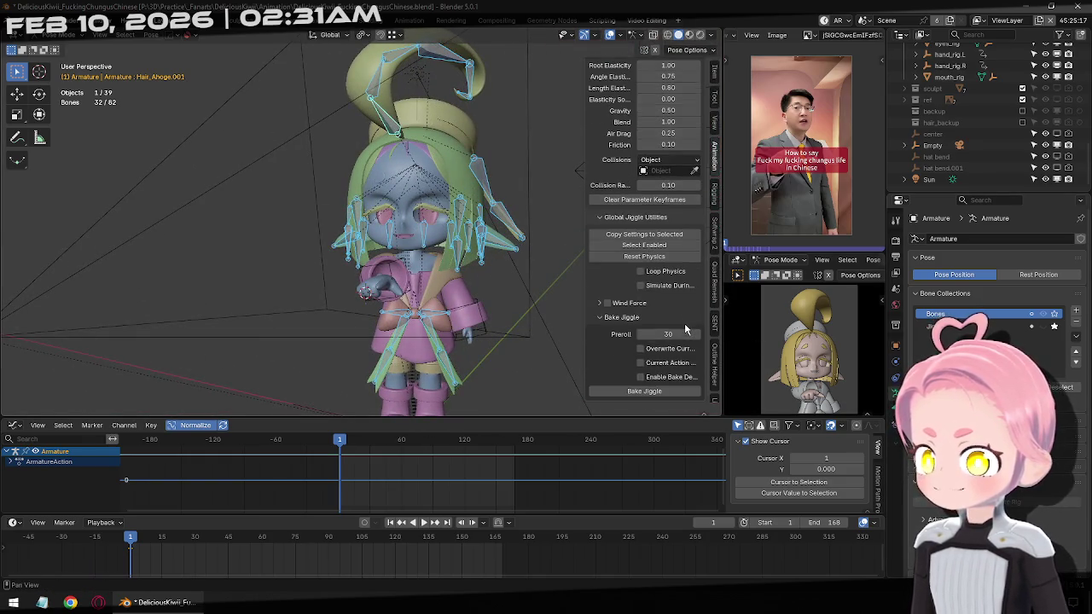
click(625, 392)
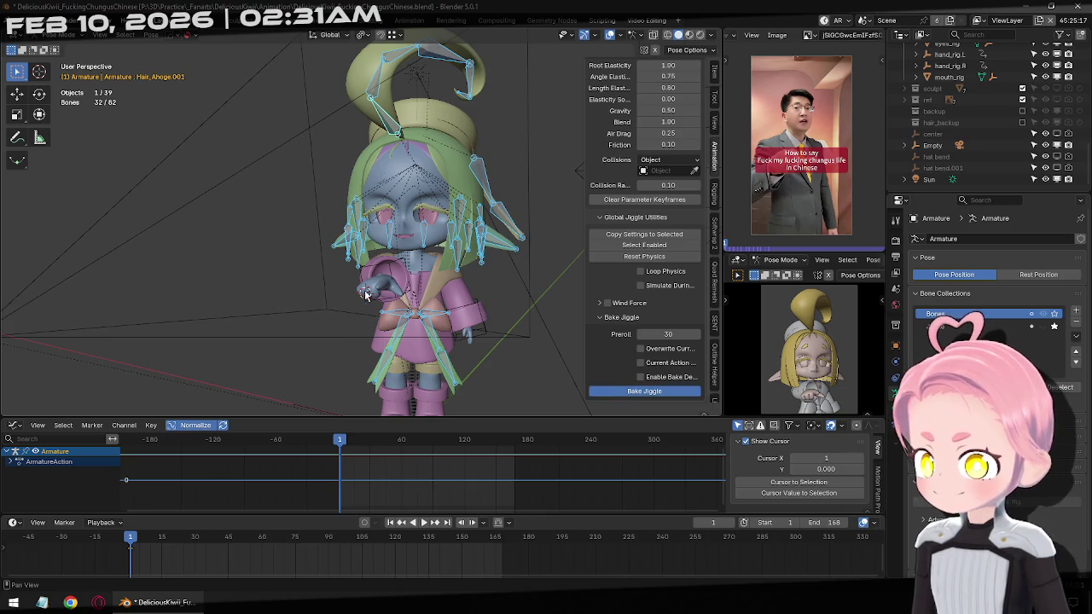
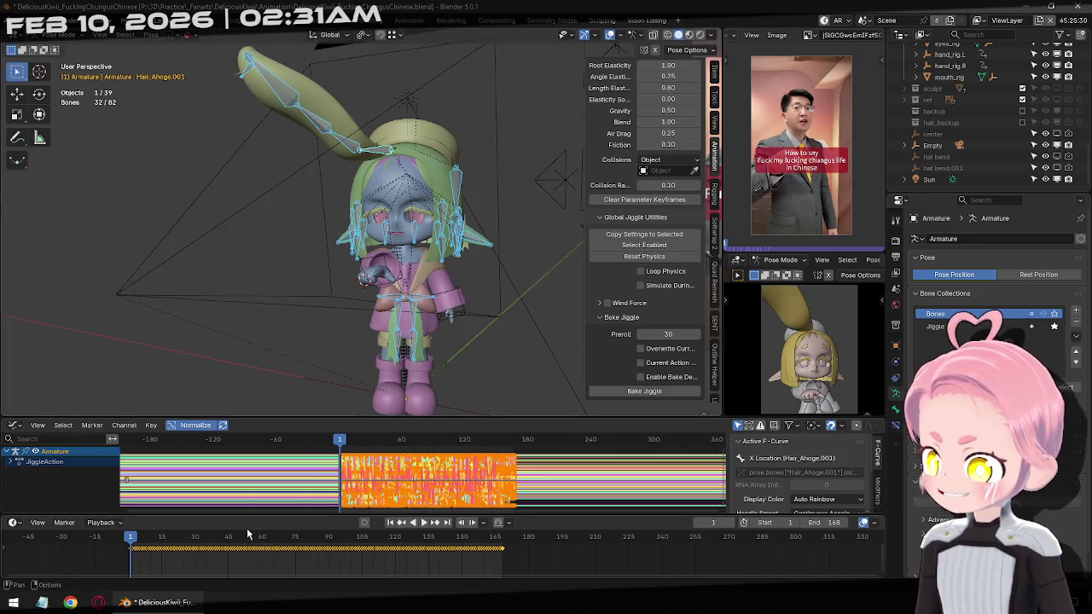
Preview the hair jiggle playback, return to frame 1 and undo the Bake Jiggle.
key(space)
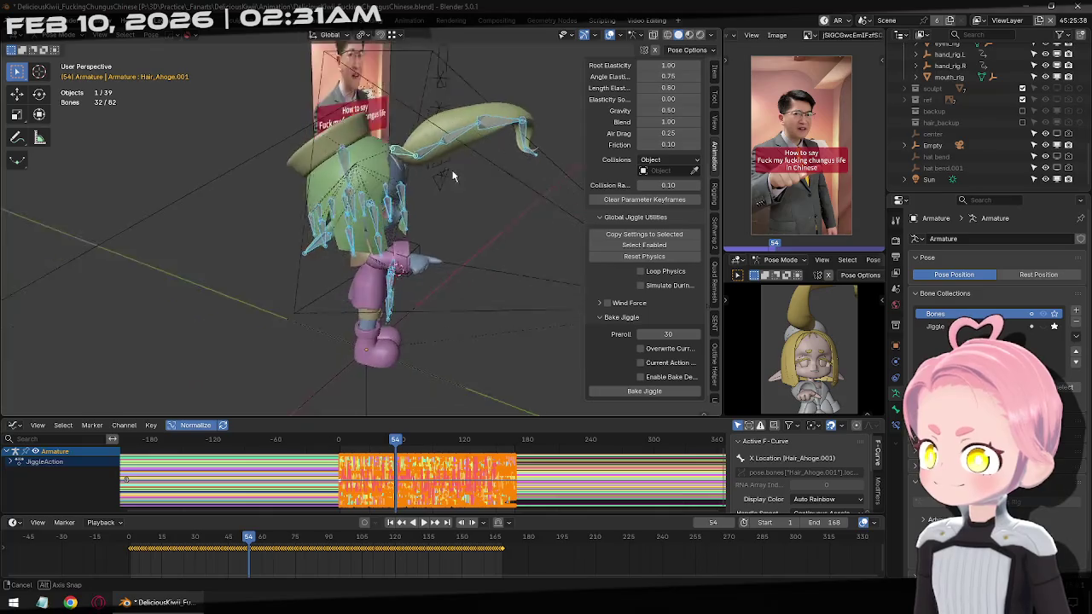
middle_drag(398, 136, 302, 172)
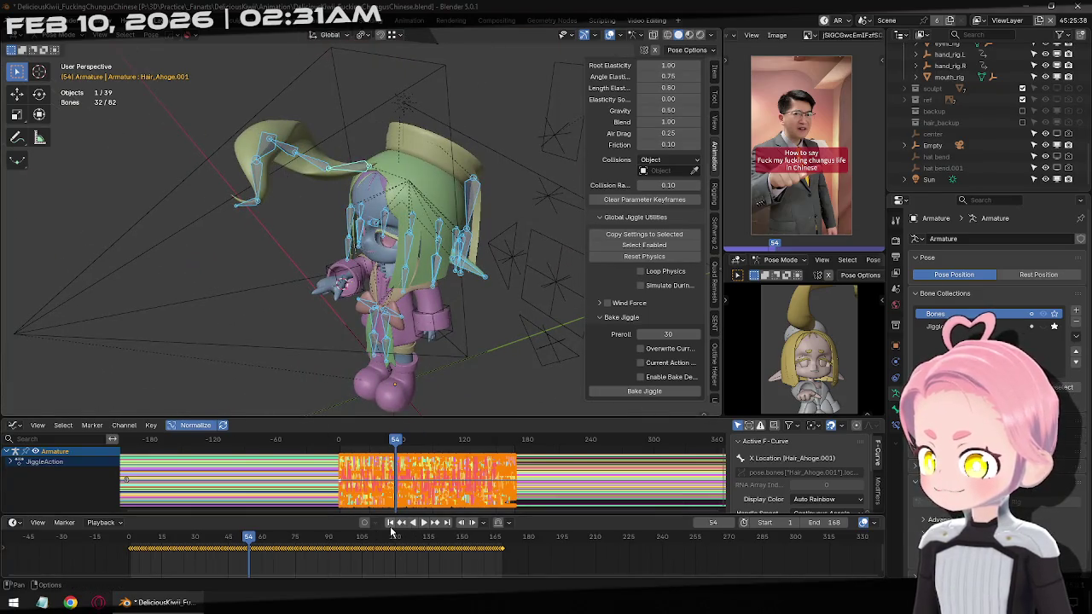
click(390, 523)
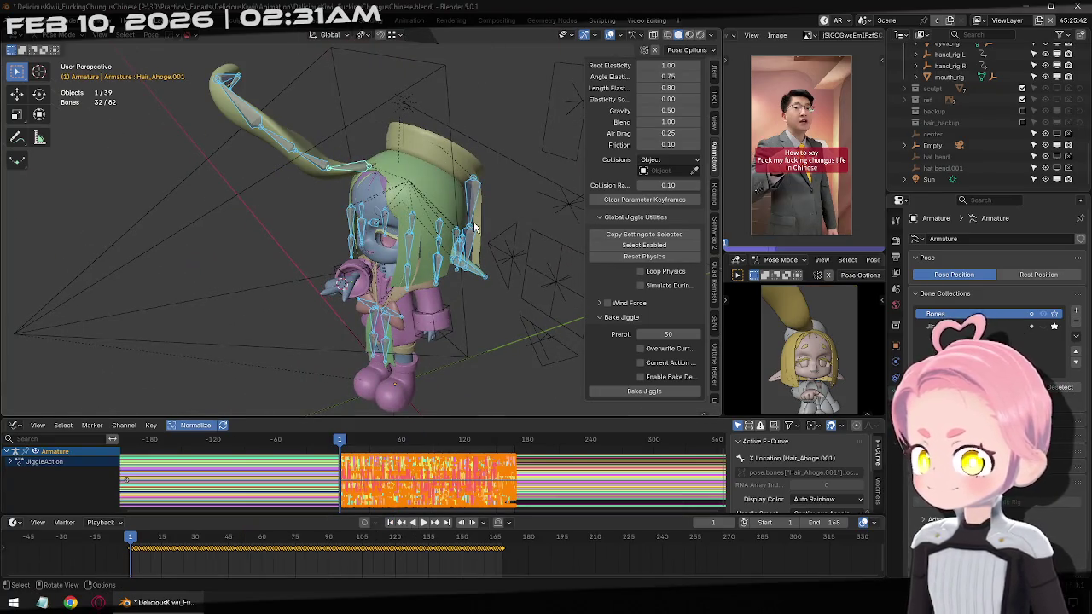
key(ctrl+z)
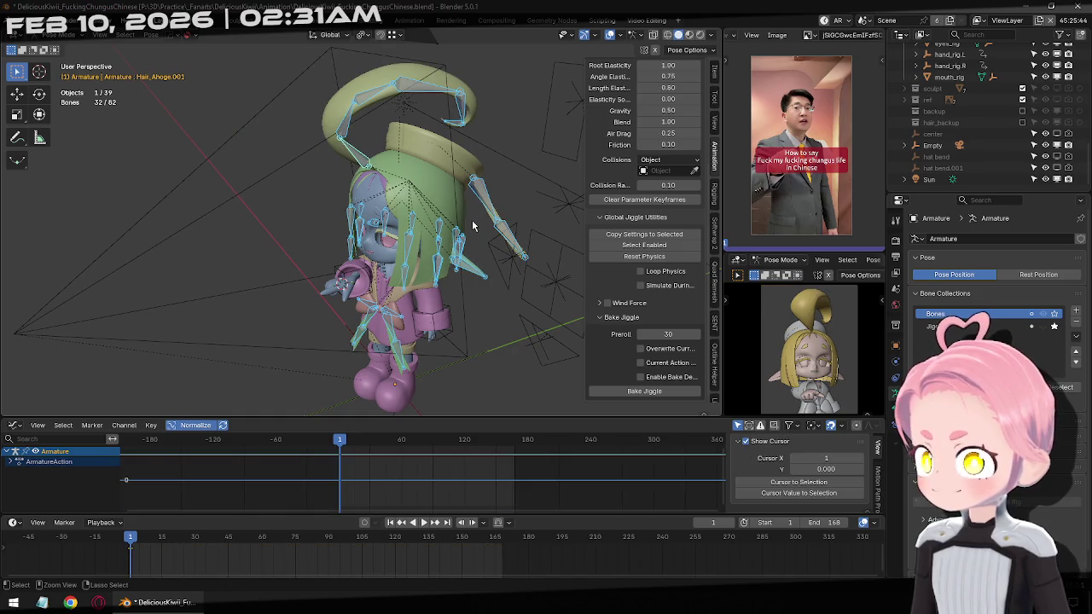
Restore the 32 jiggle-bone selection, check the Head bone transforms and step to frame -8.
key(ctrl+z)
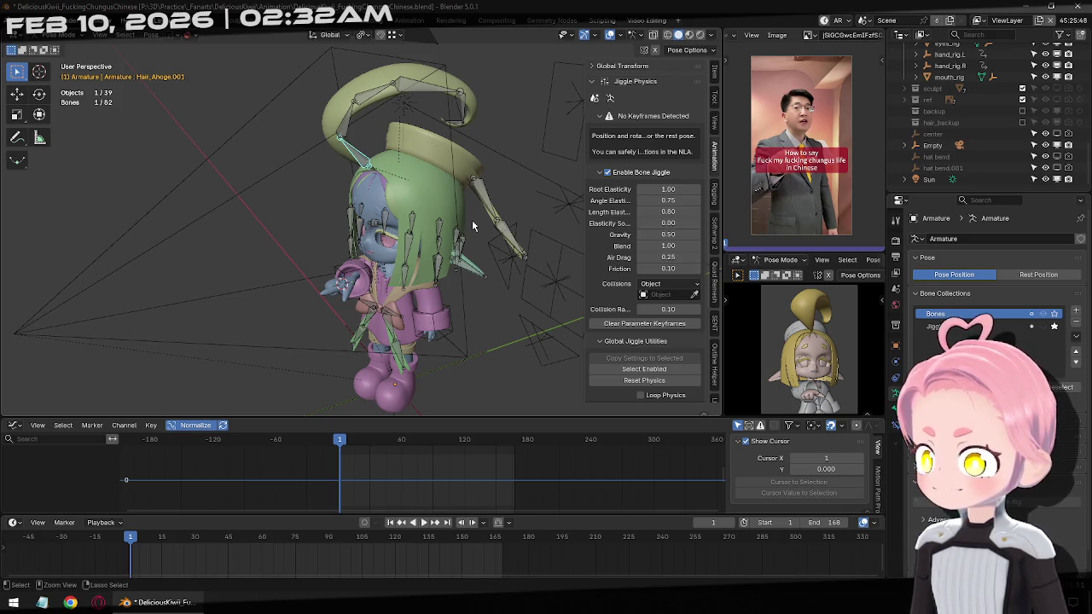
key(ctrl+shift+z)
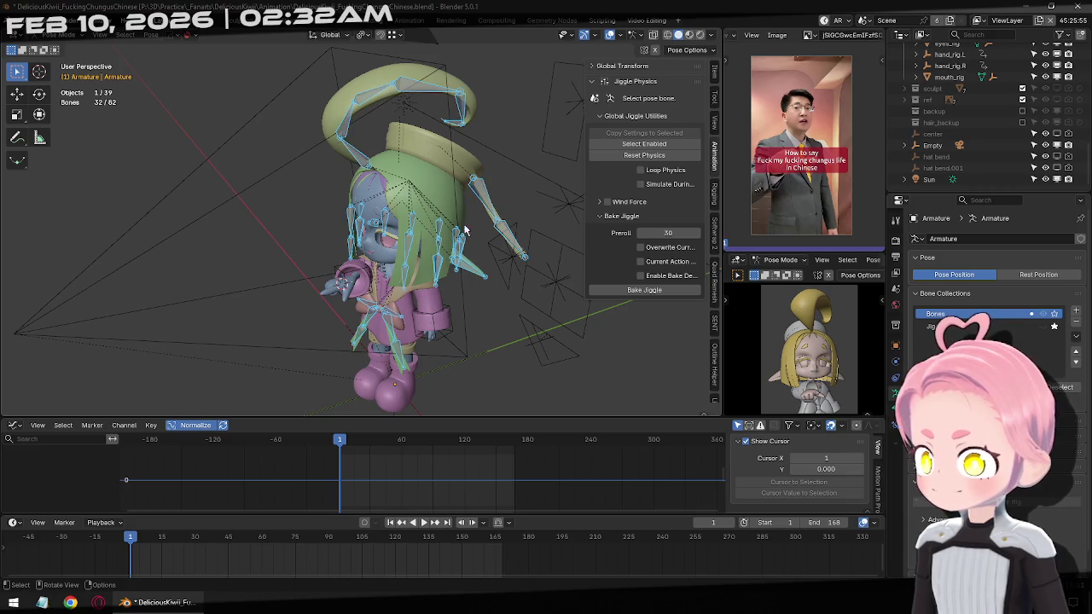
click(896, 409)
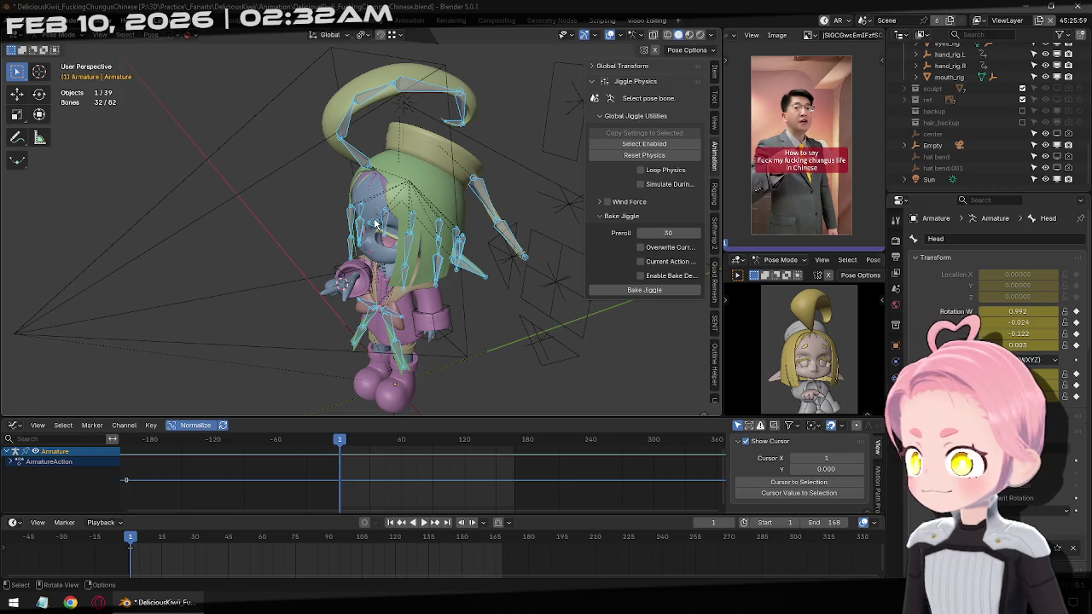
click(894, 393)
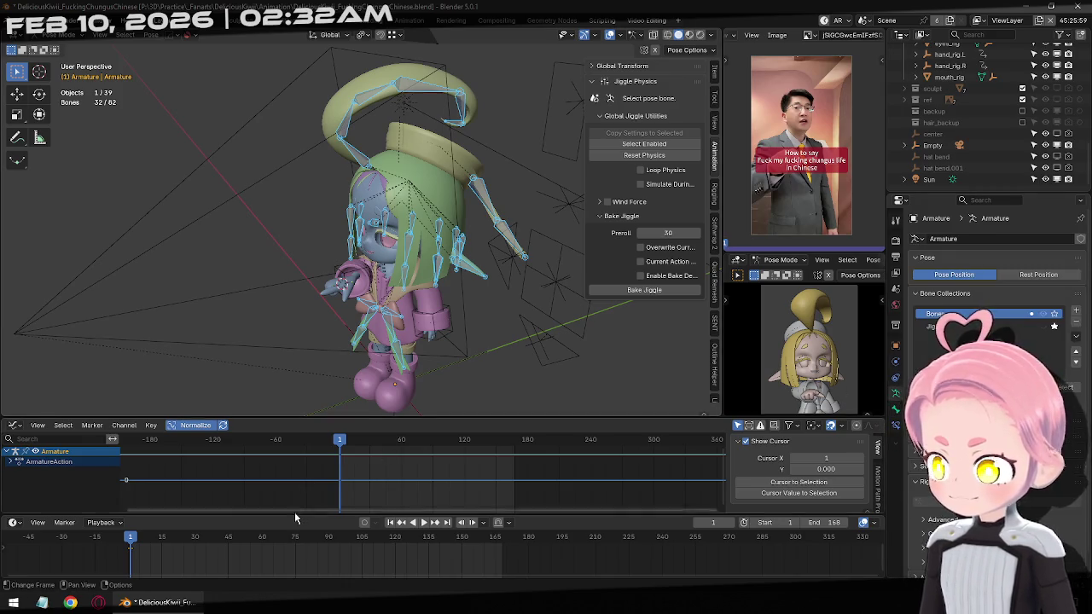
key(Left)
key(Left)
key(Left)
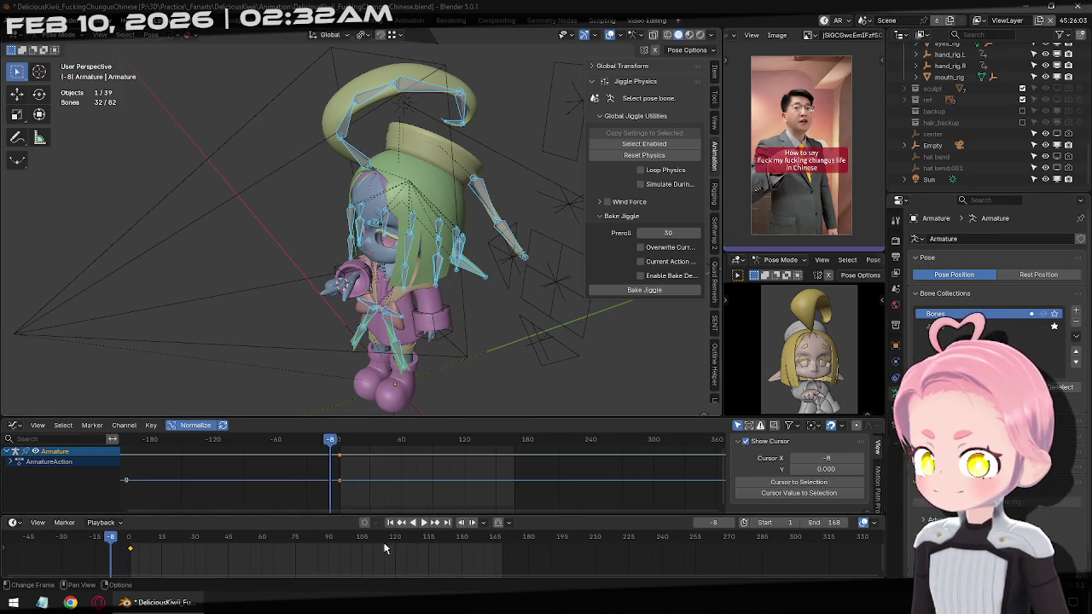
click(894, 409)
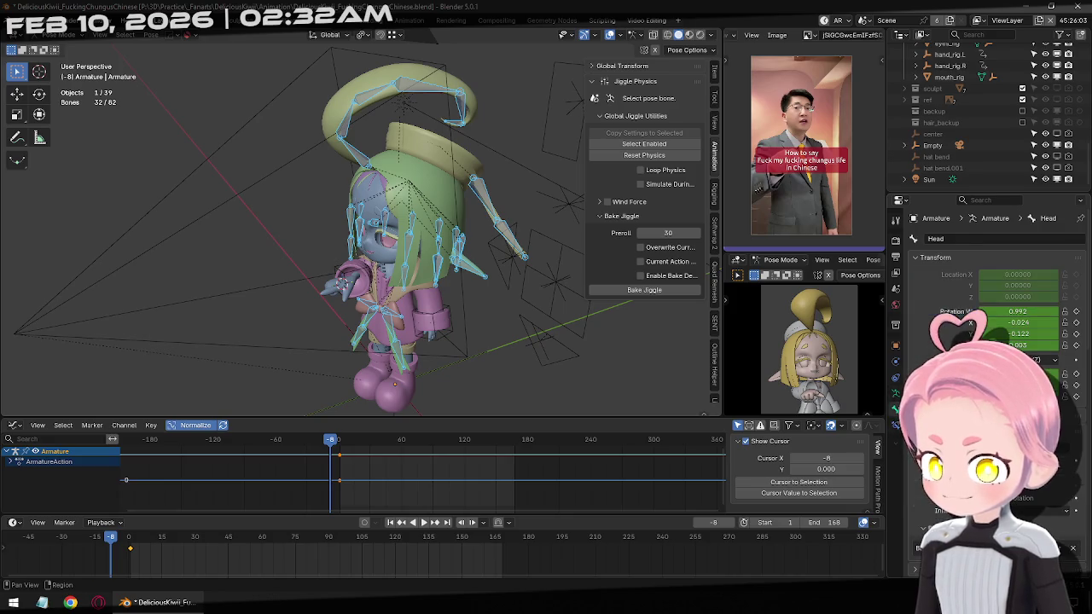
click(894, 393)
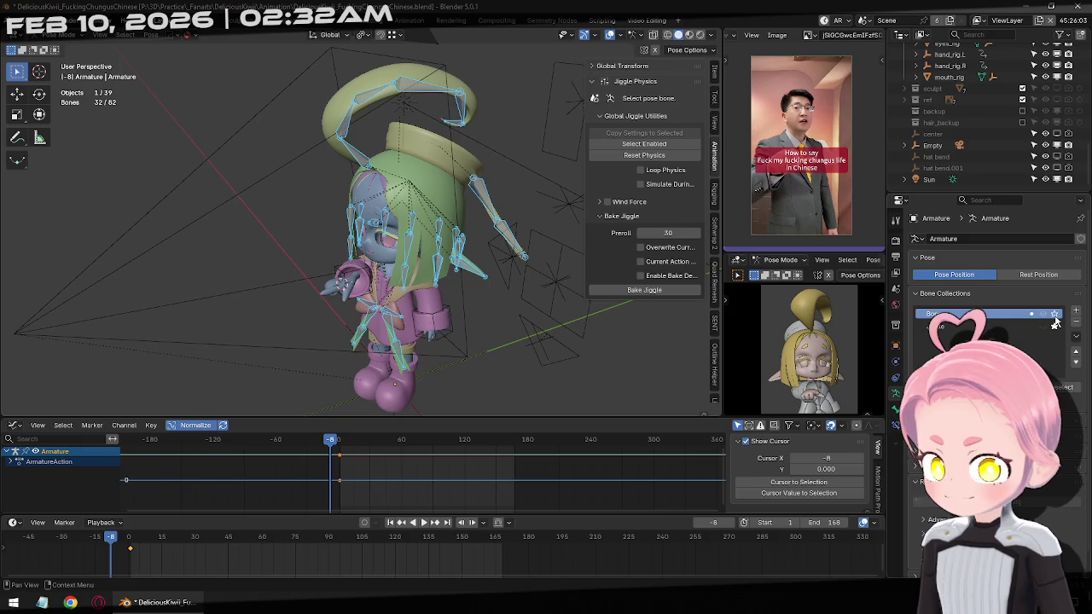
Delete all bones' keyframes at frame -8 and return the armature to Object Mode.
key(a)
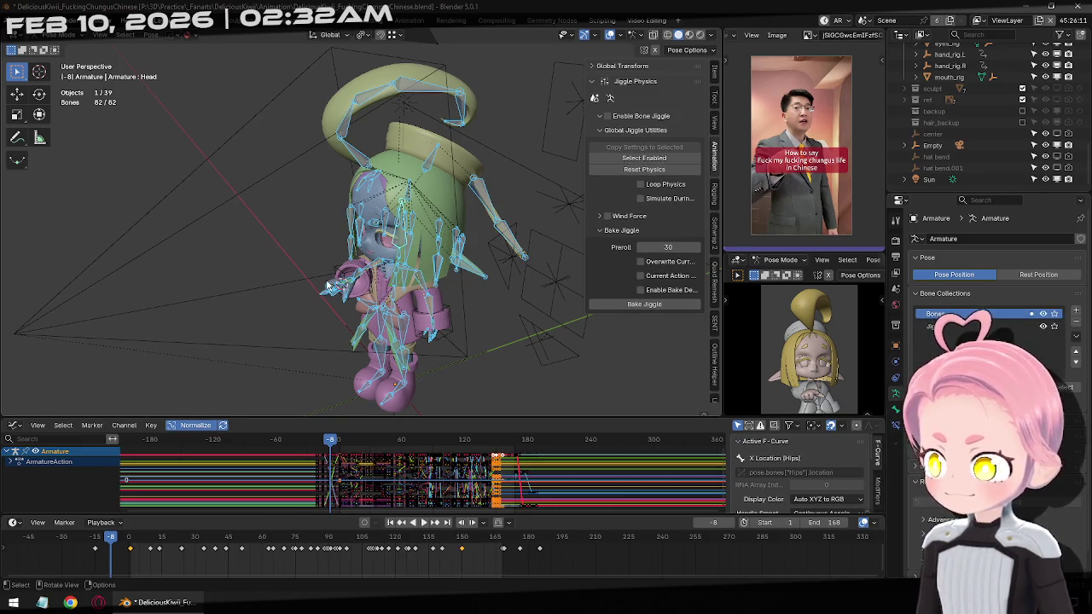
key(i)
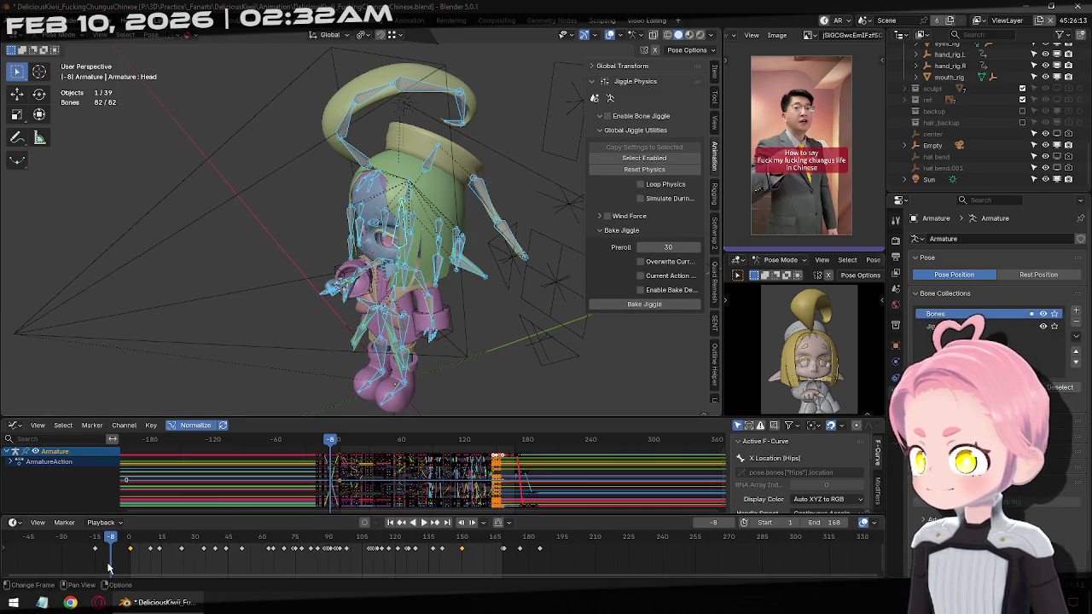
key(x)
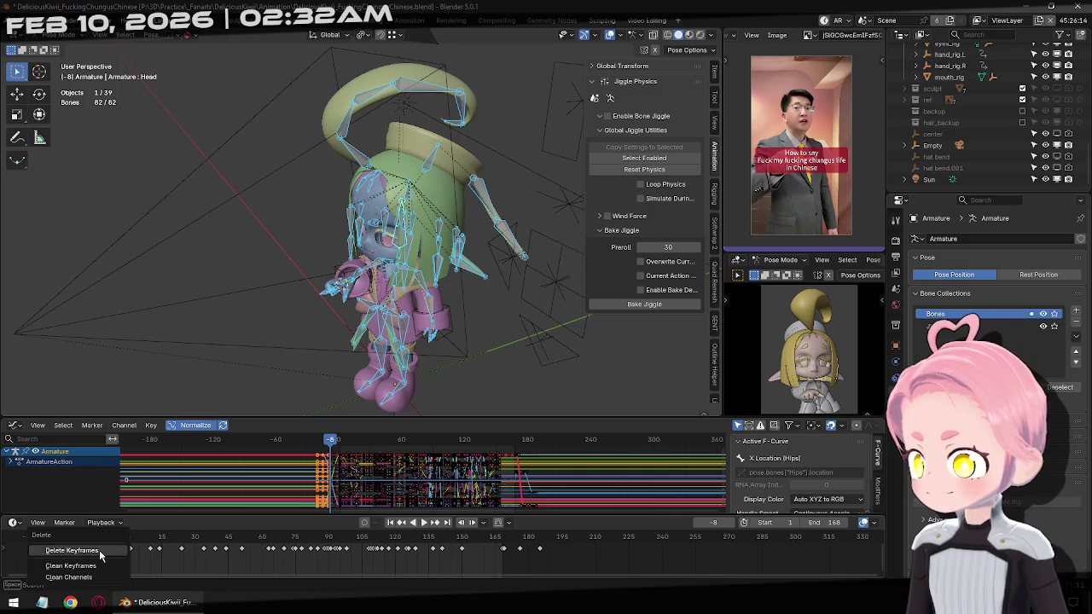
click(93, 561)
key(ctrl+Tab)
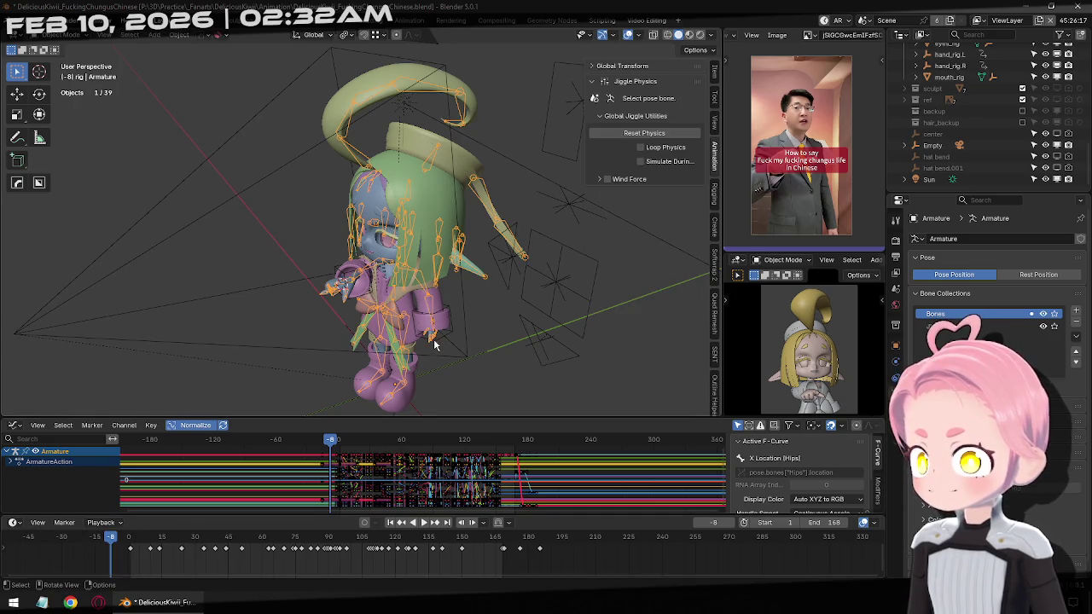
Delete the stray keyframe near frame -15 on hand_rig.R.
click(441, 344)
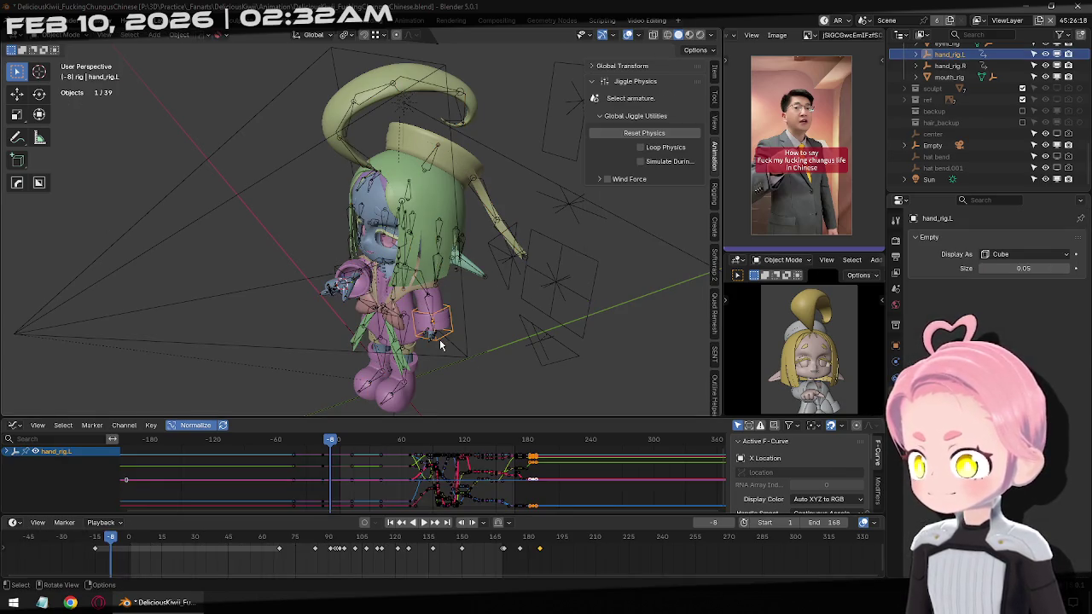
click(337, 273)
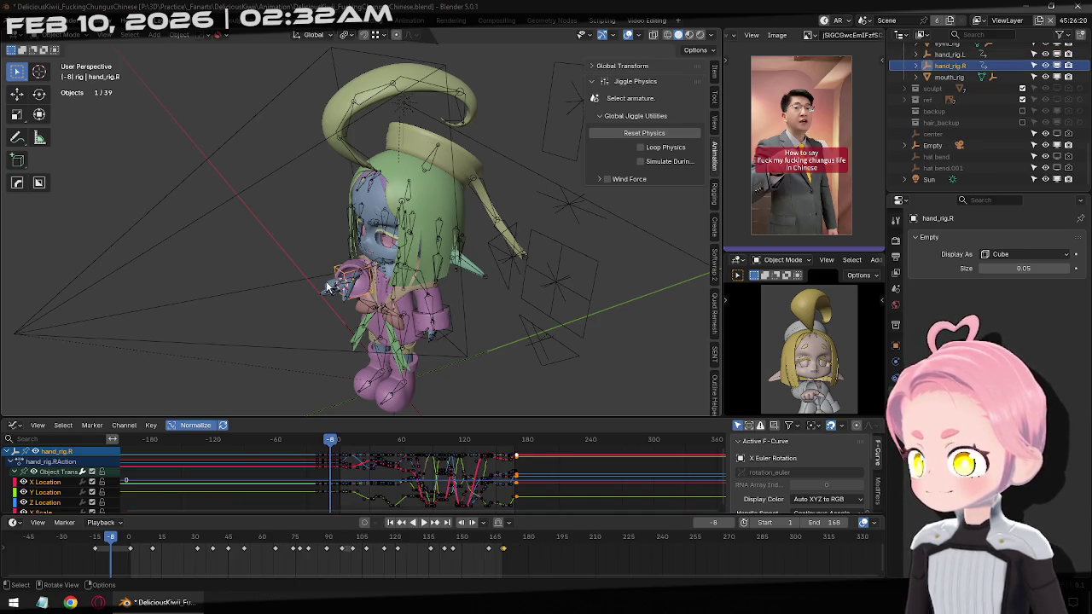
click(95, 548)
key(x)
click(94, 554)
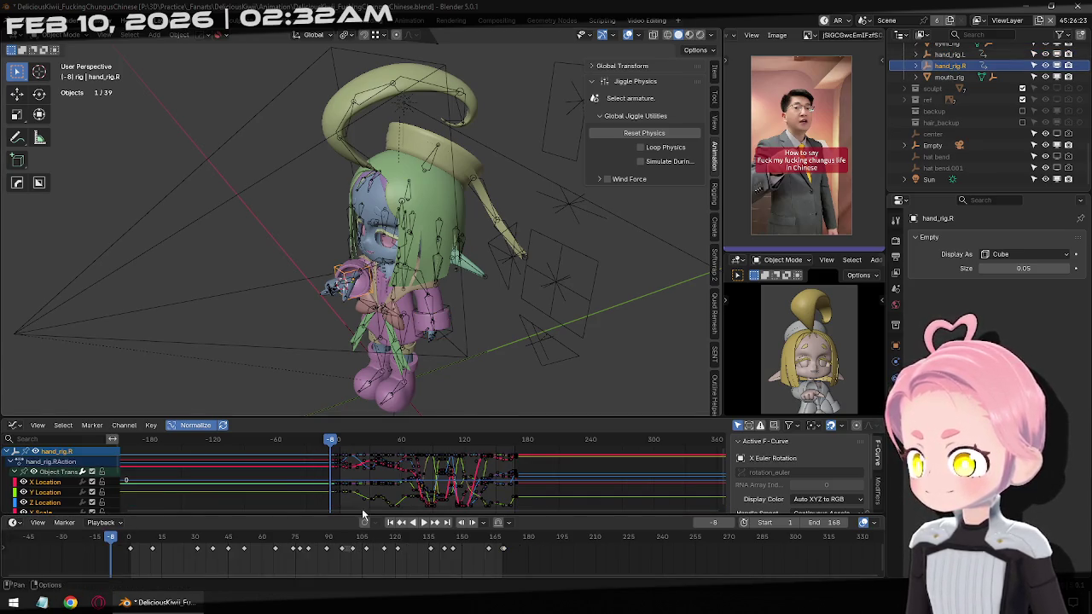
Shift all of hand_rig.L's keyframes so they begin at frame 1.
click(431, 341)
click(430, 323)
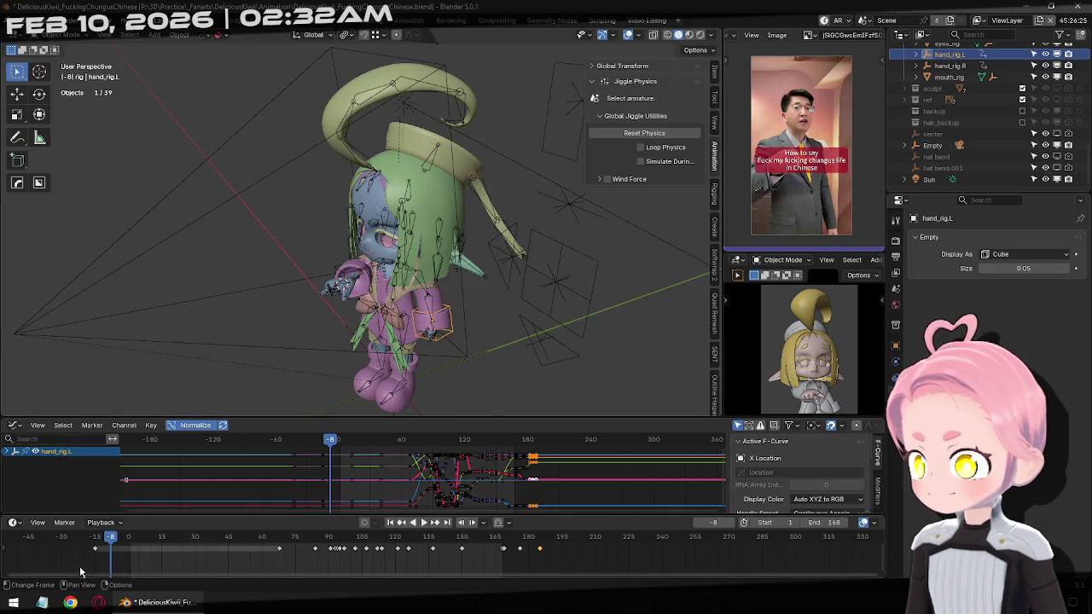
drag(58, 536, 165, 560)
key(g)
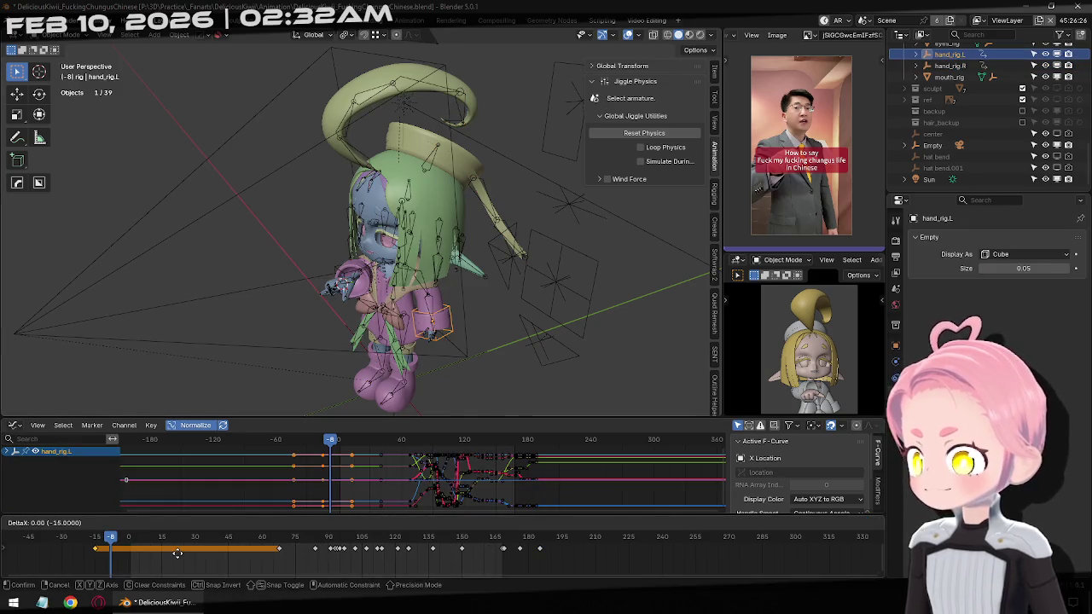
click(179, 559)
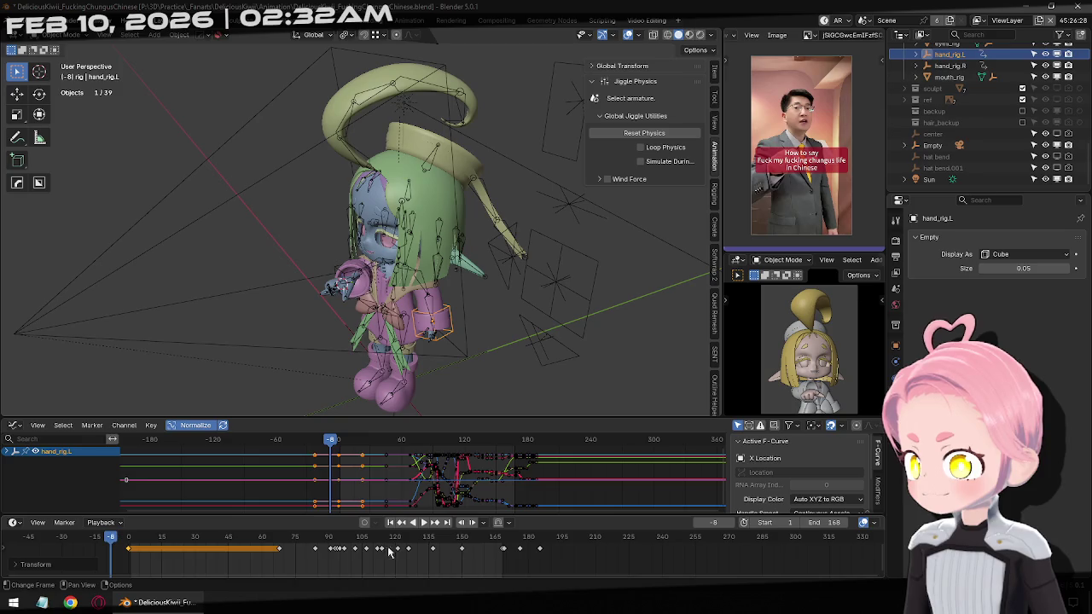
click(390, 522)
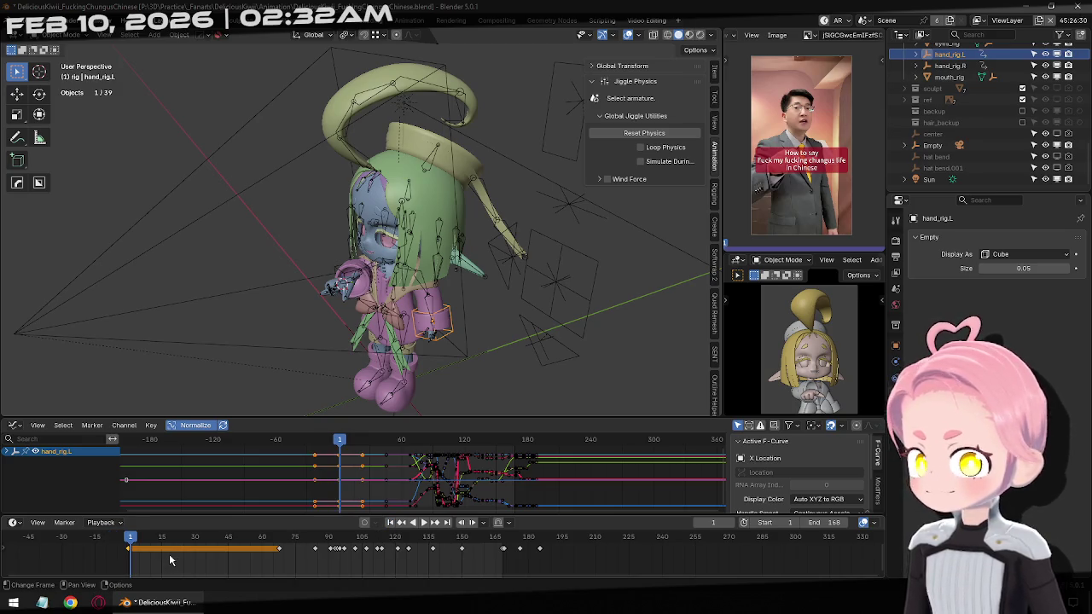
key(g)
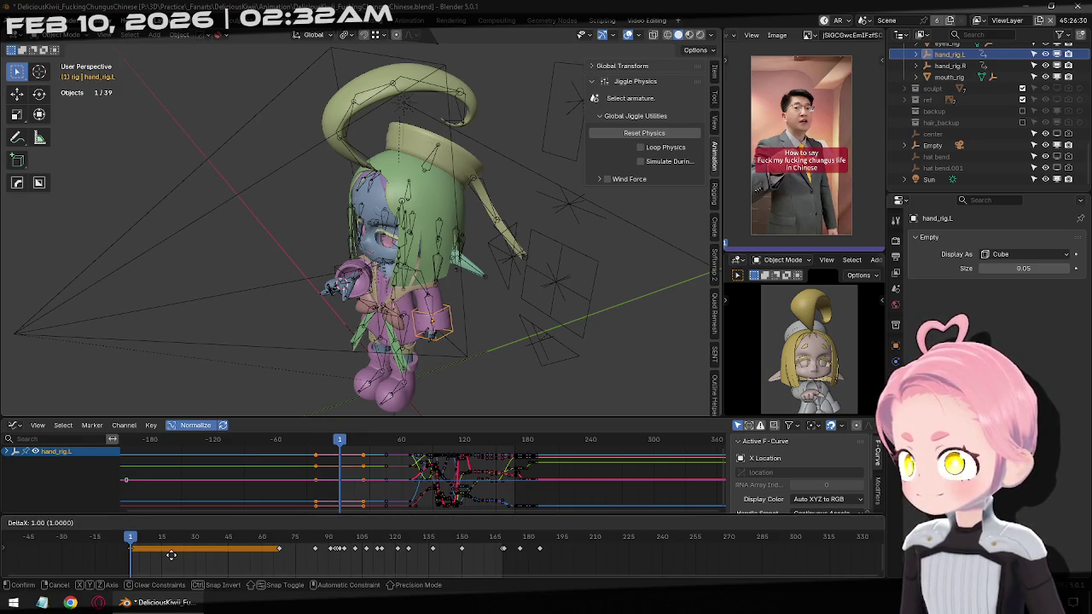
click(170, 553)
click(337, 266)
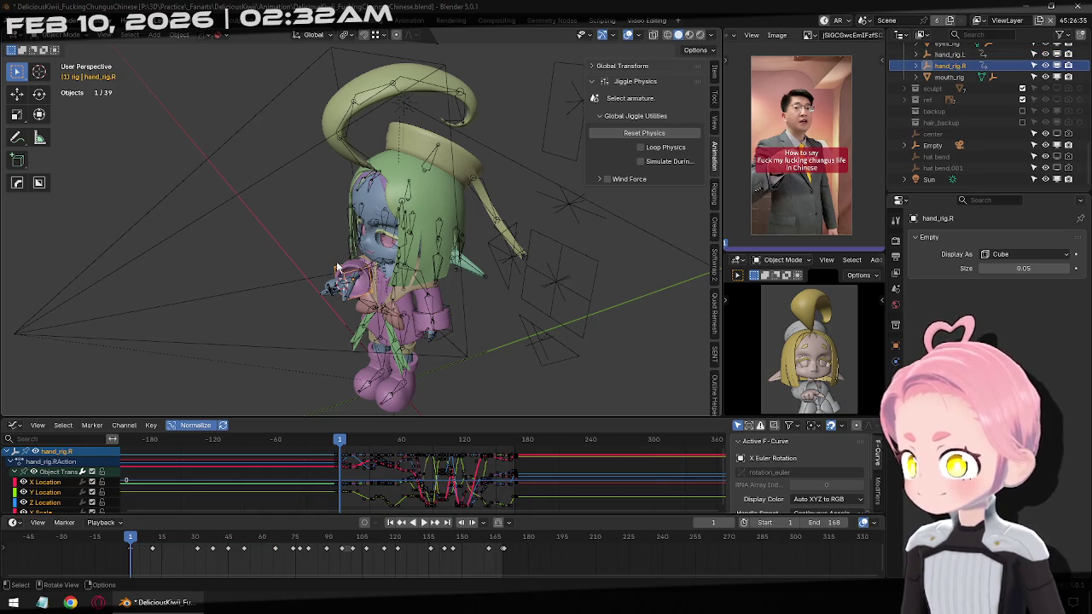
click(407, 193)
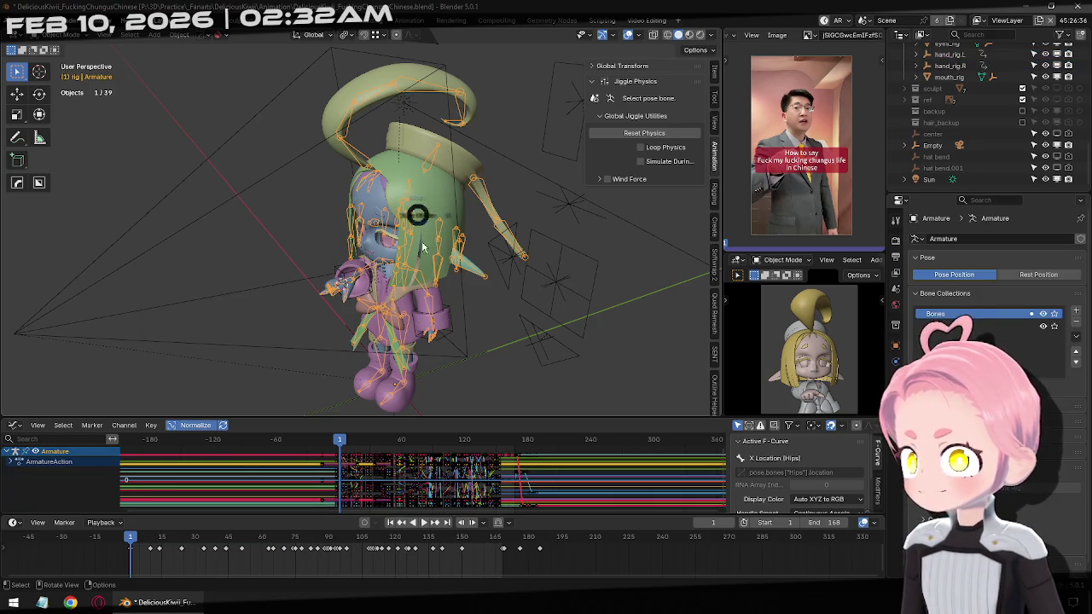
Select the linked jiggle bones in Pose Mode and save the file.
key(ctrl+Tab)
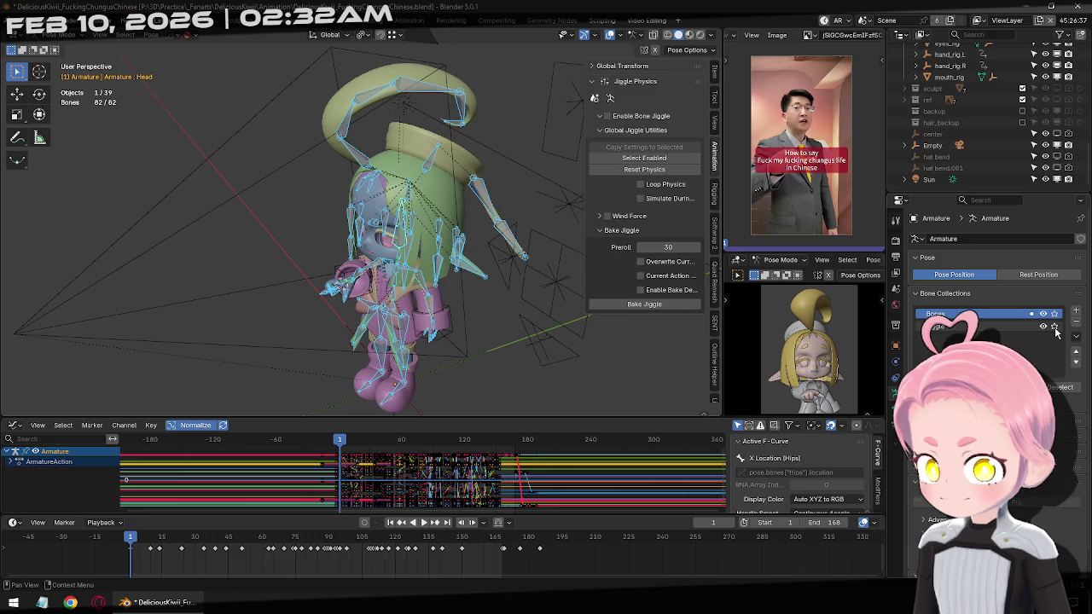
key(alt+a)
key(l)
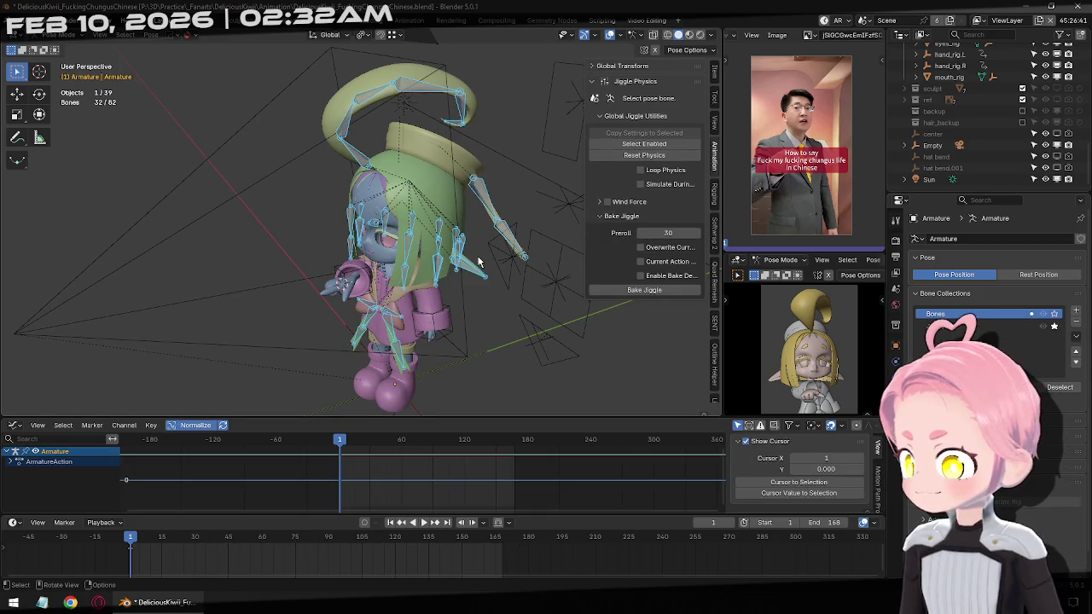
key(ctrl+Tab)
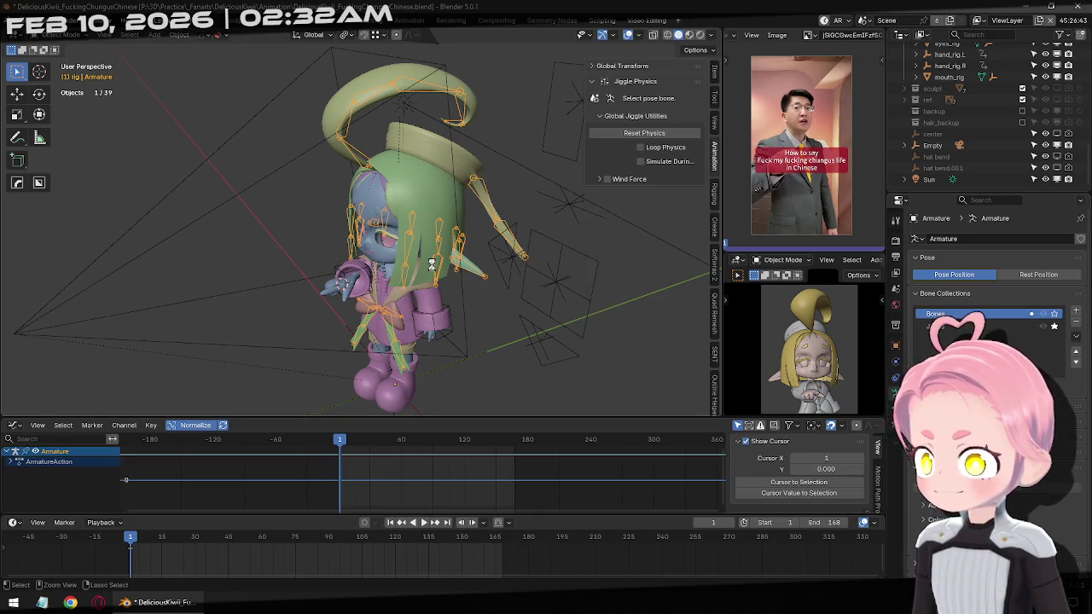
key(ctrl+s)
Bake the jiggle bones' motion into a JiggleAction spanning to about frame 165.
key(ctrl+Tab)
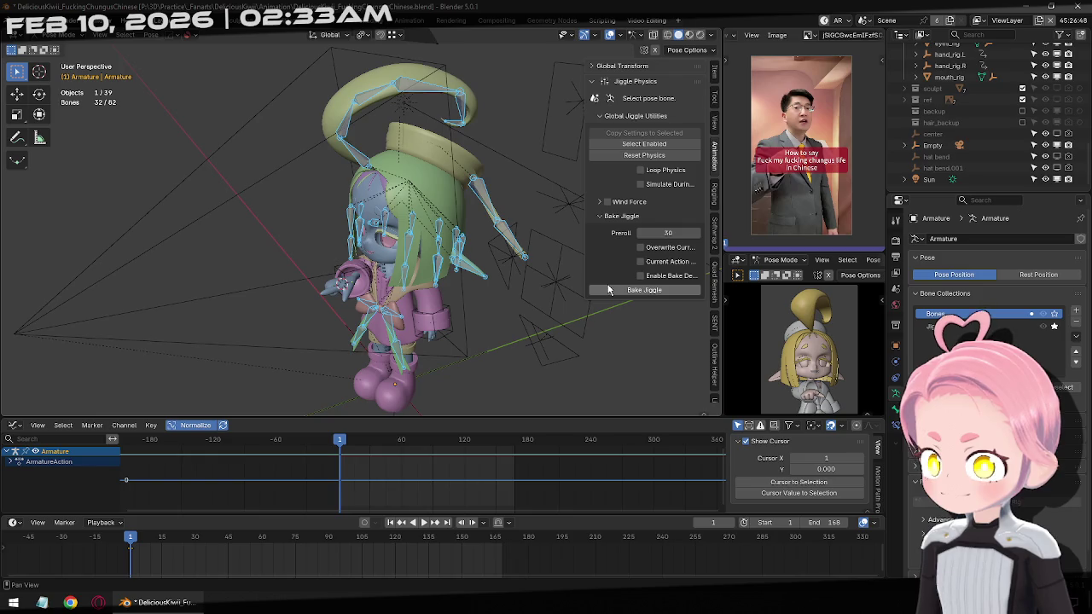
click(628, 289)
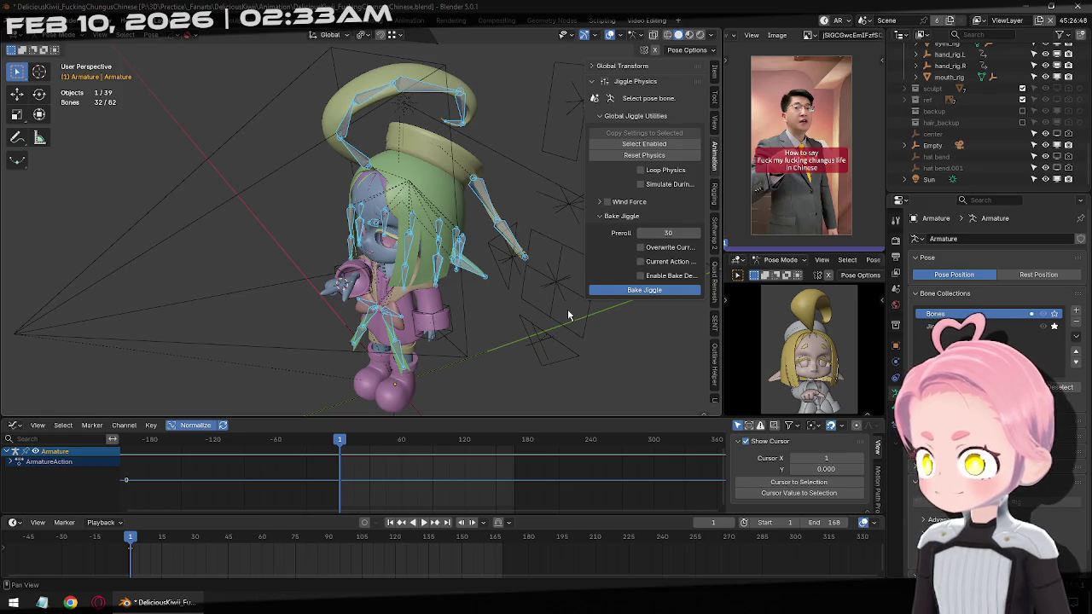
mouse_move(565, 315)
middle_down()
mouse_move(468, 311)
mouse_move(430, 341)
middle_up()
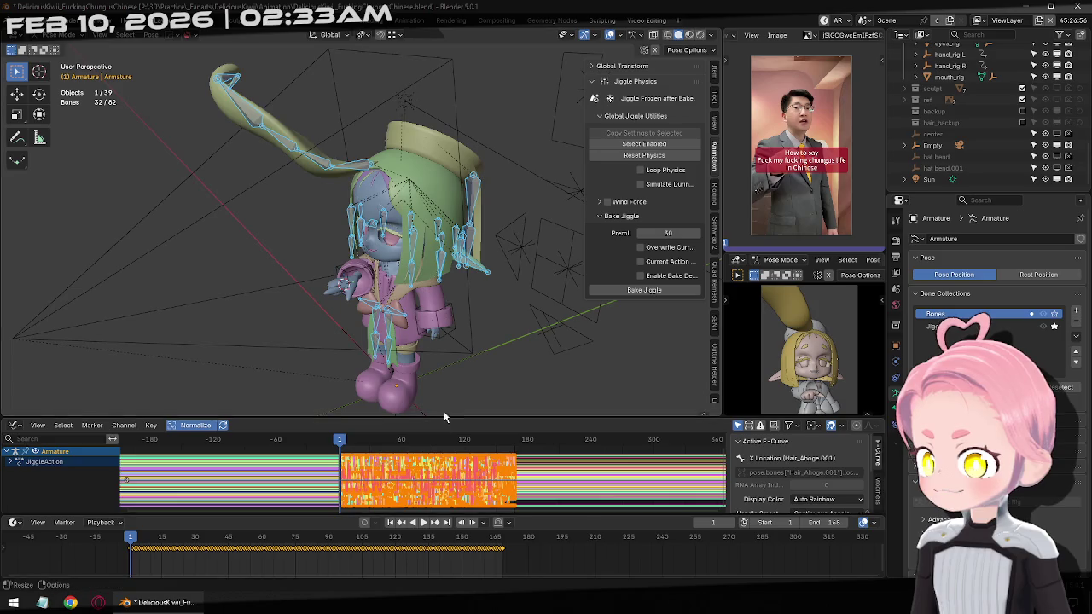
Undo the bake and slide the armature's keys just before frame 1, replaying to check.
key(ctrl+z)
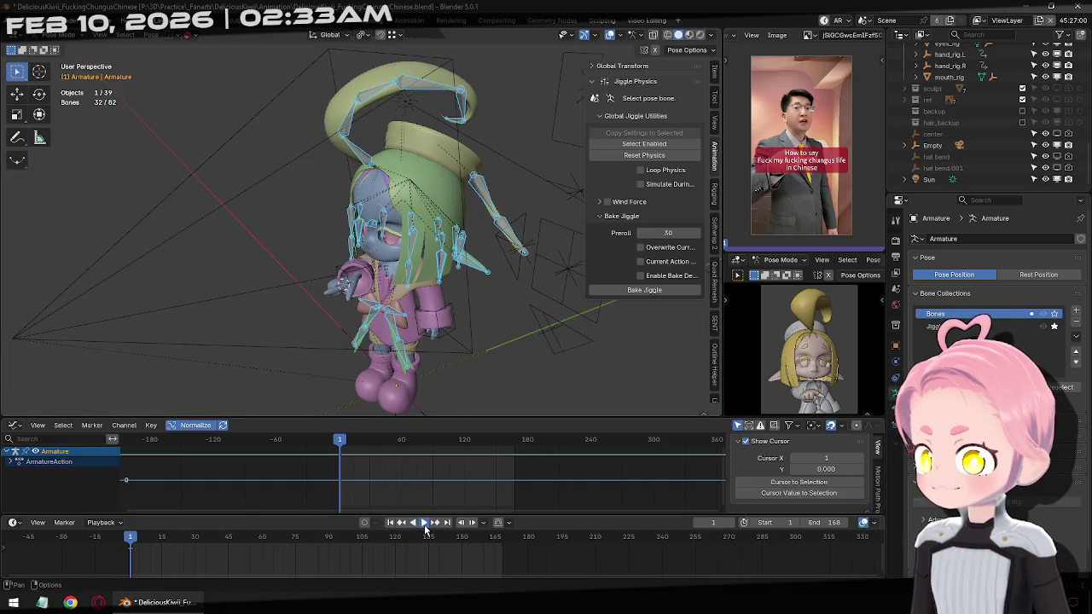
click(425, 526)
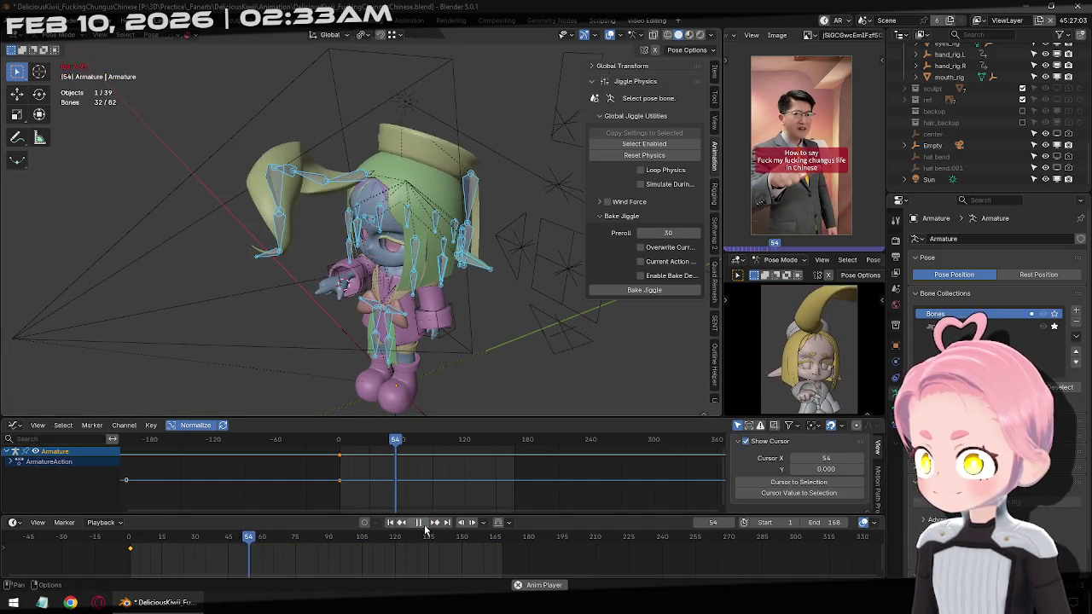
key(Escape)
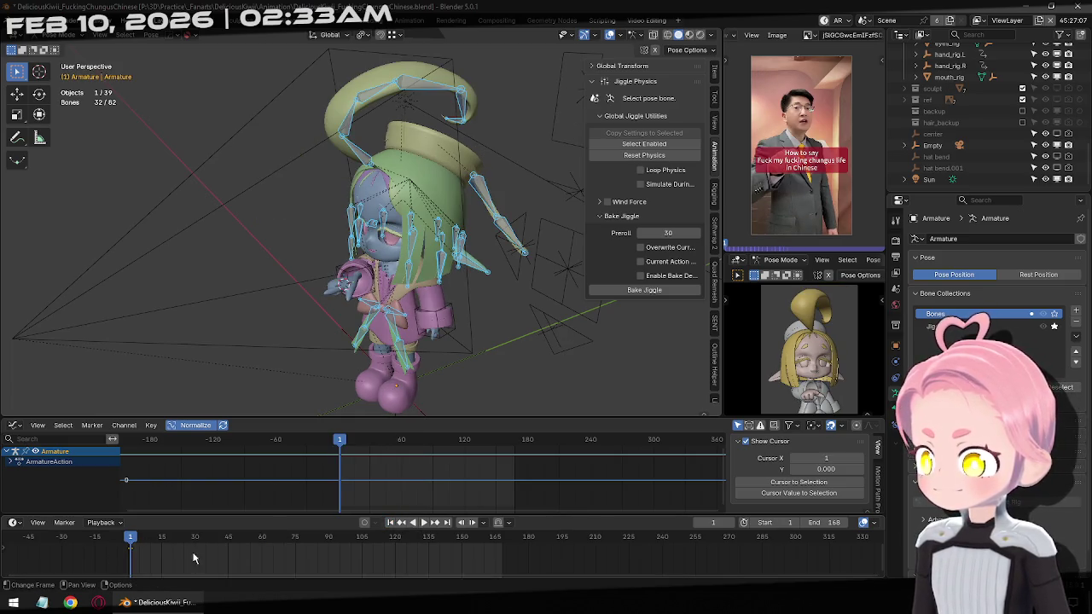
key(g)
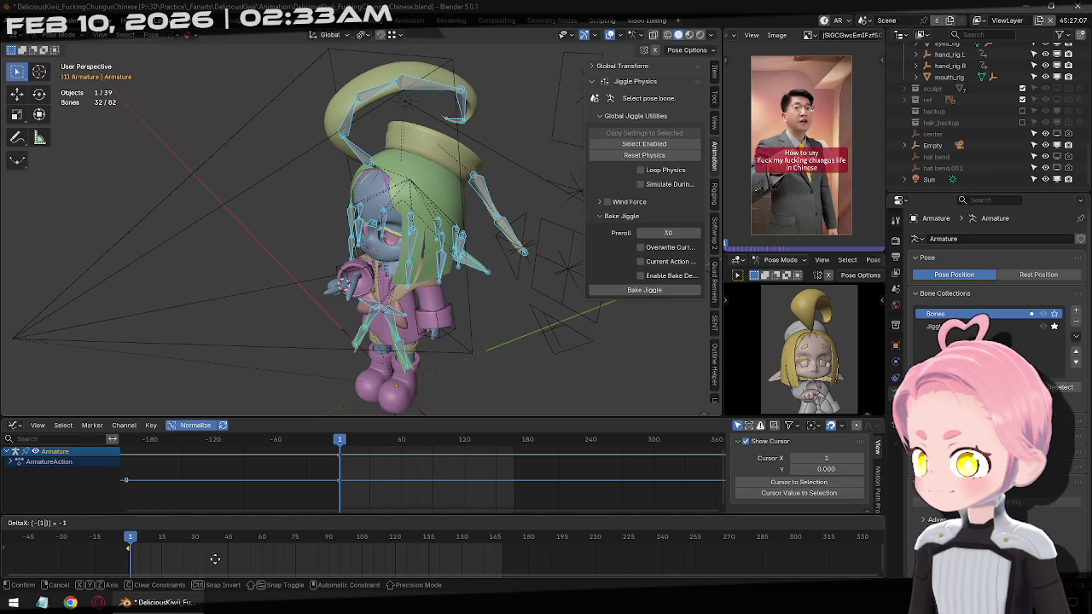
click(216, 565)
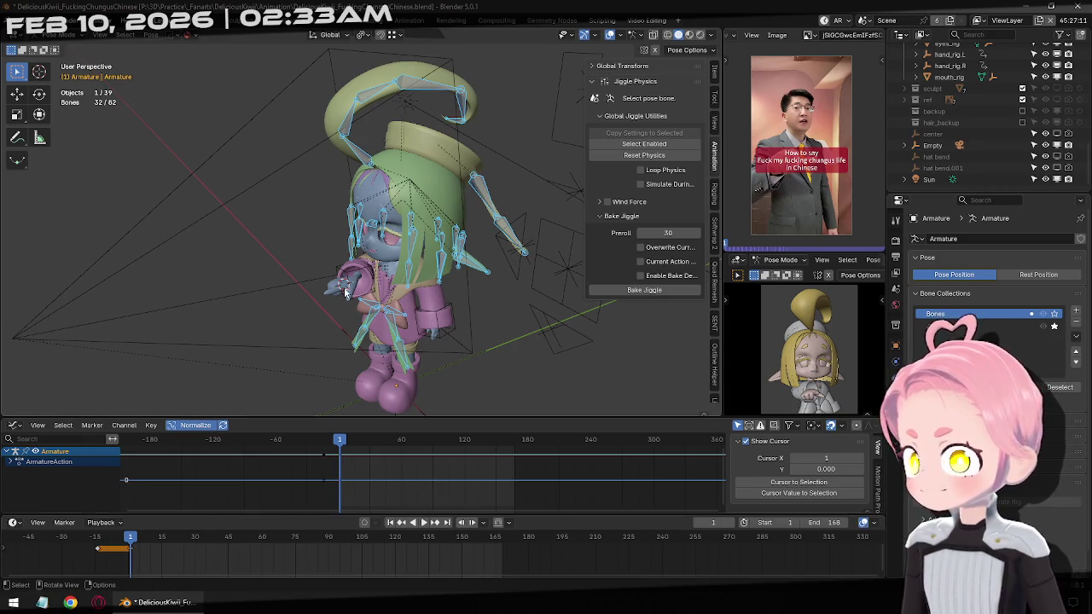
click(418, 523)
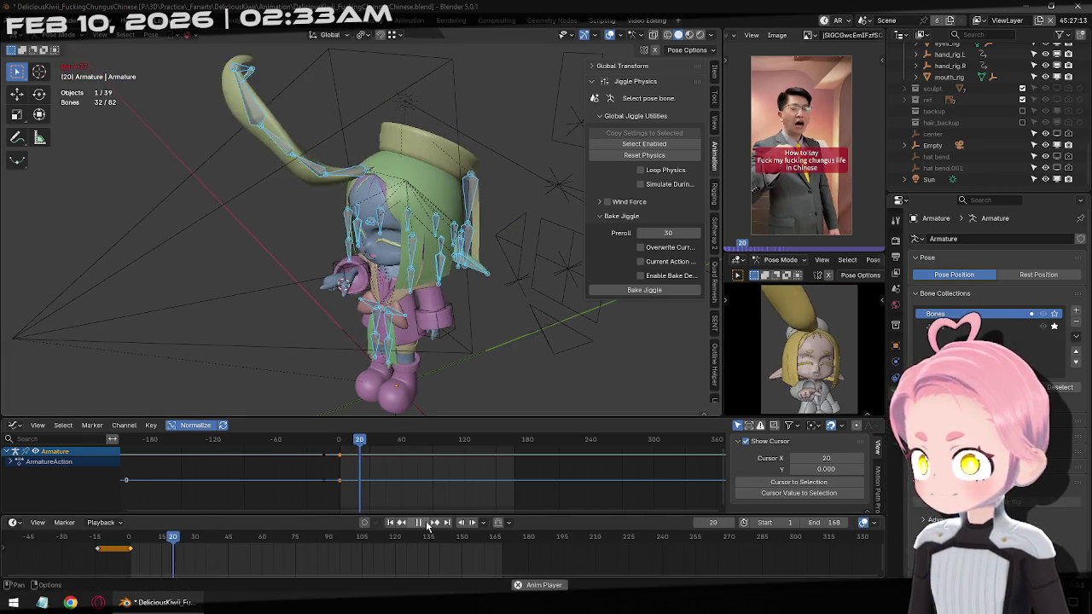
click(391, 523)
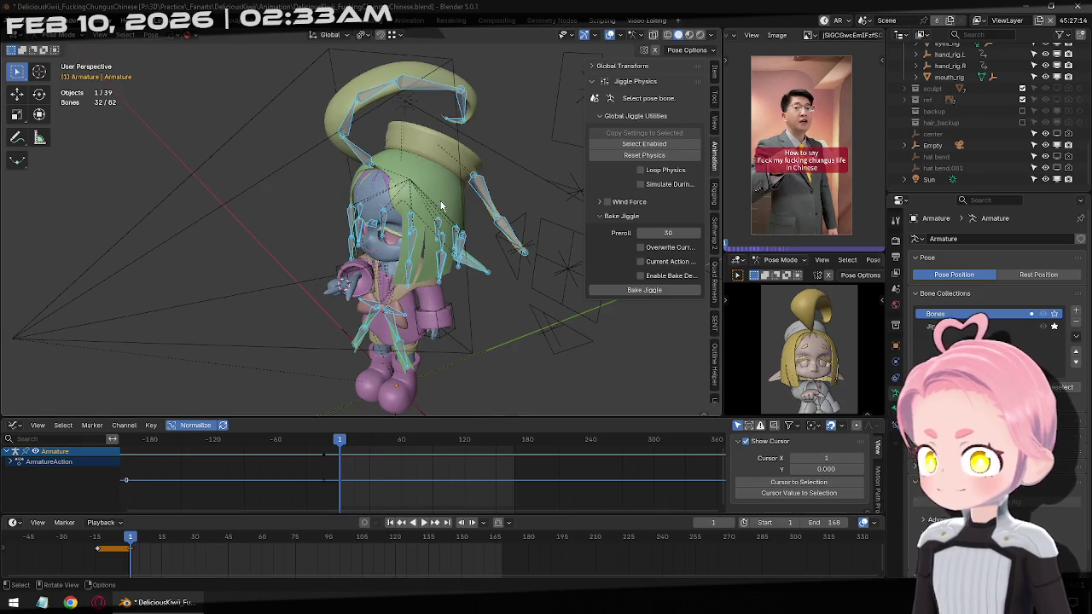
click(361, 151)
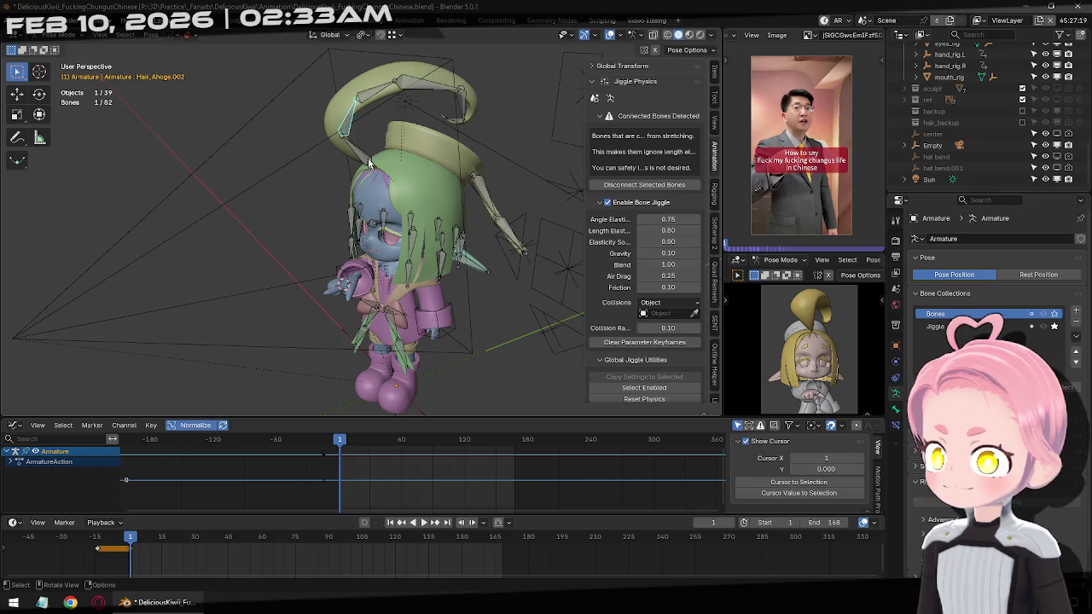
Play, pause and rewind the animation to watch the hair motion.
click(431, 528)
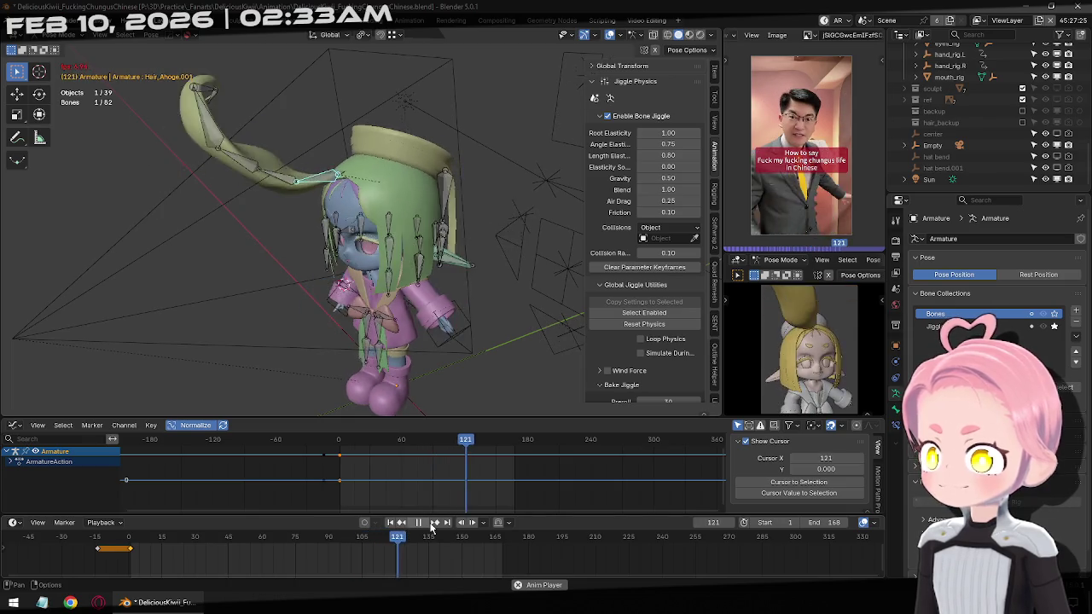
click(431, 528)
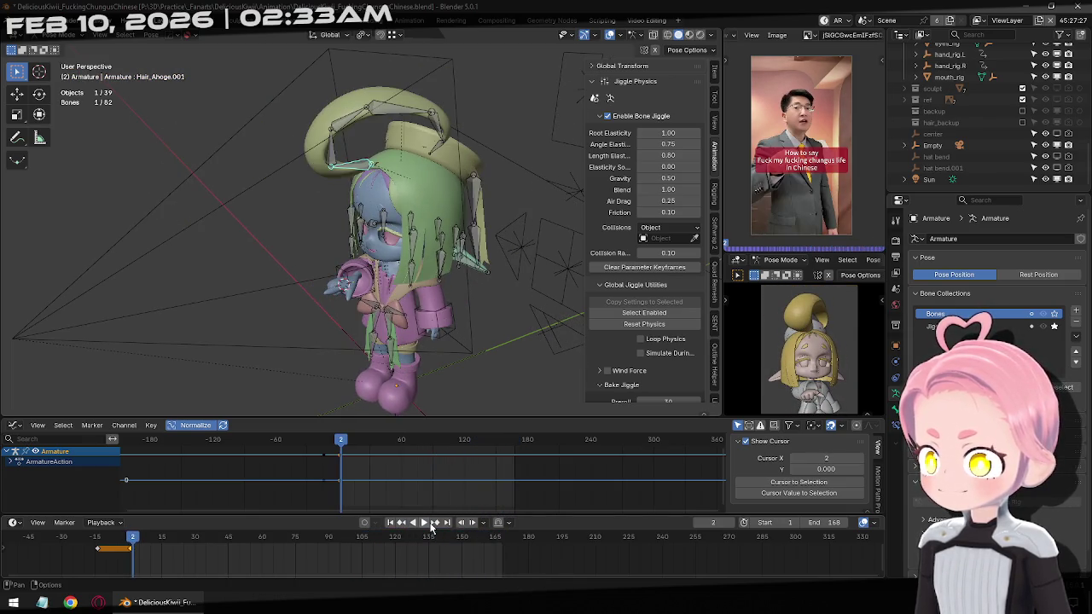
click(425, 525)
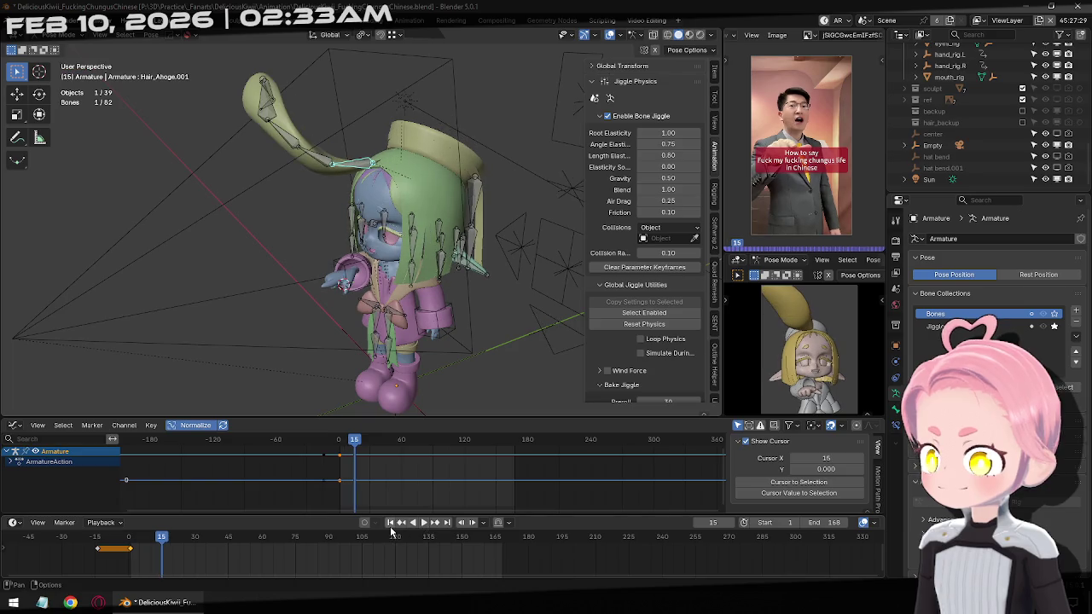
click(390, 529)
Reset the jiggle physics simulation for all jiggle bones and replay from frame 1.
click(644, 312)
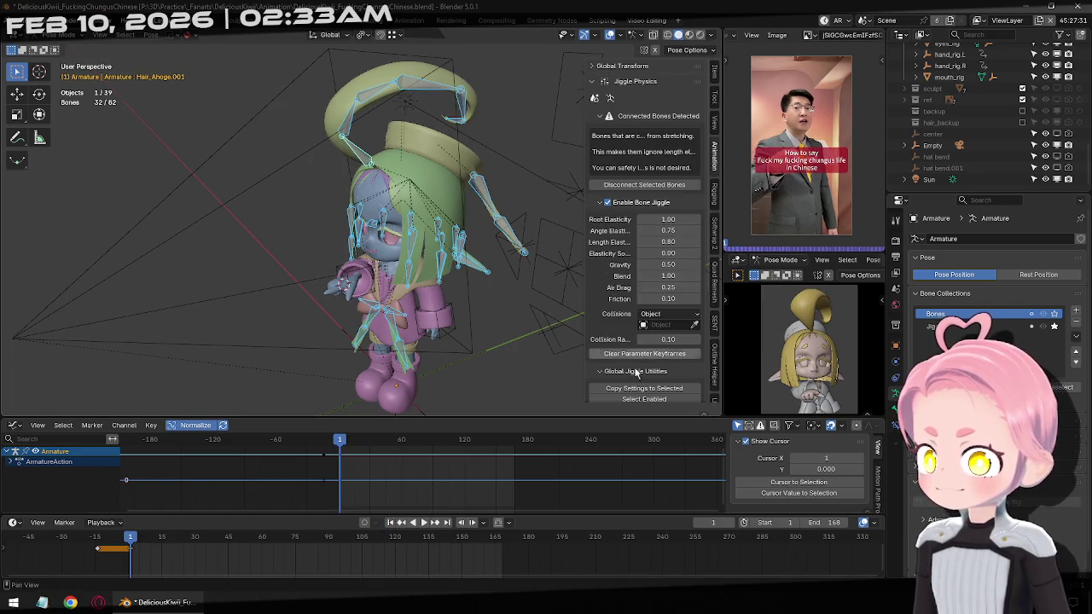
scroll(669, 385, down, 2)
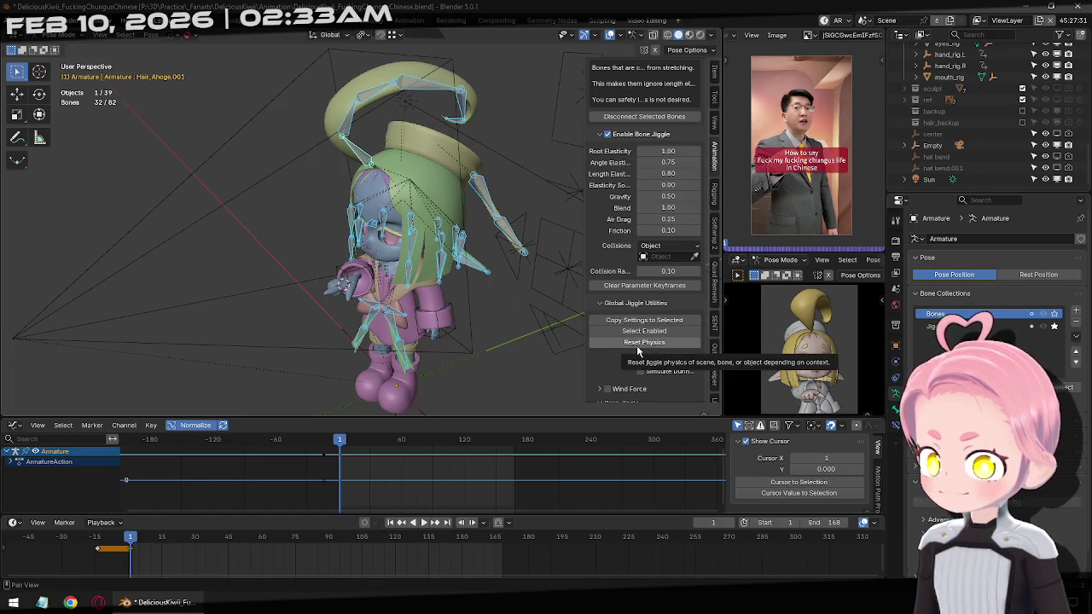
click(637, 346)
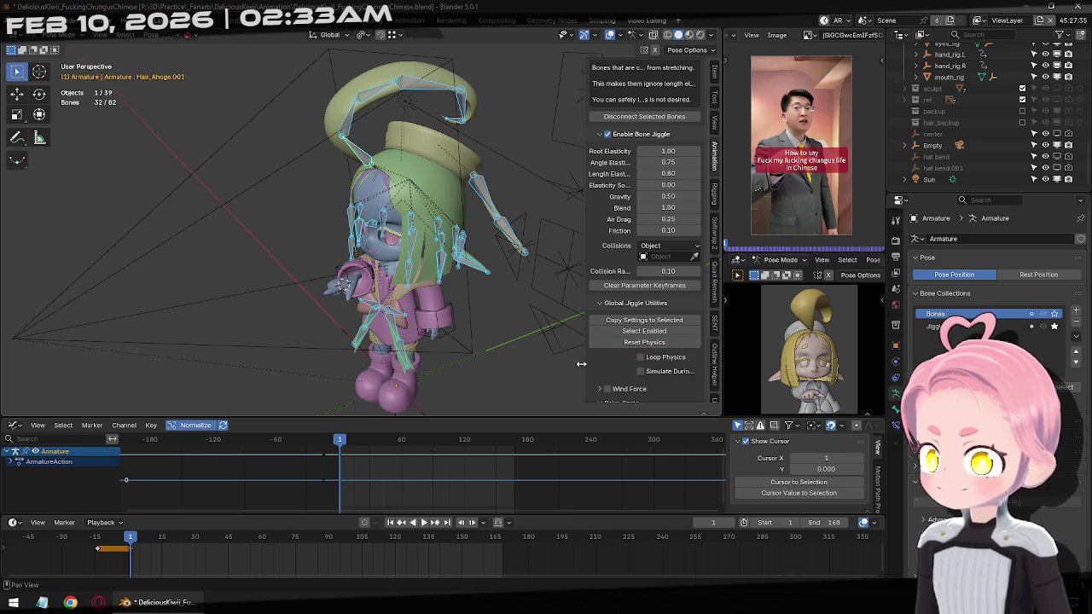
click(423, 522)
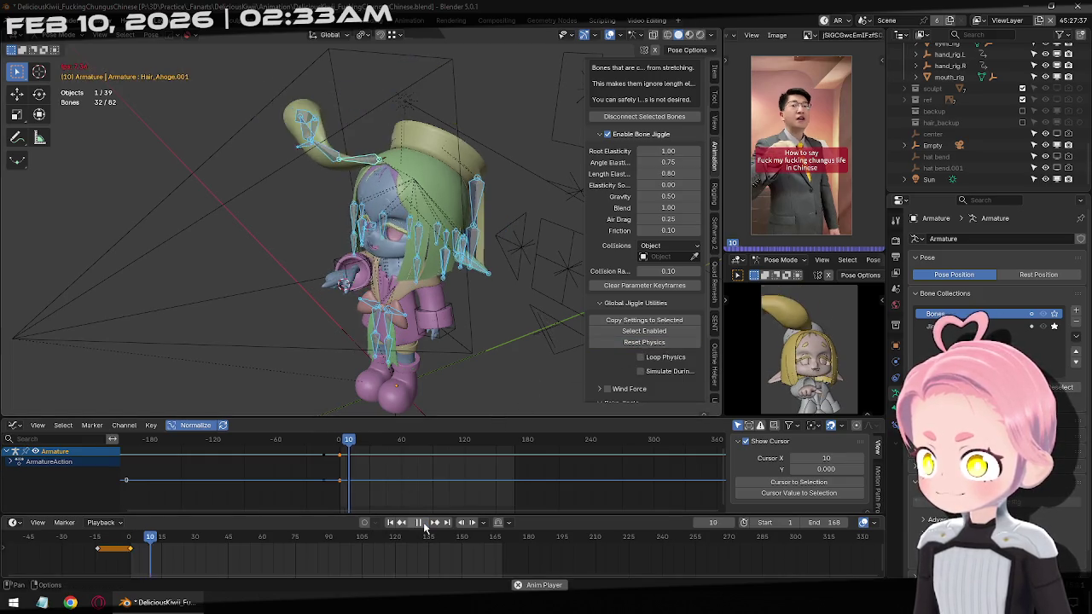
click(392, 523)
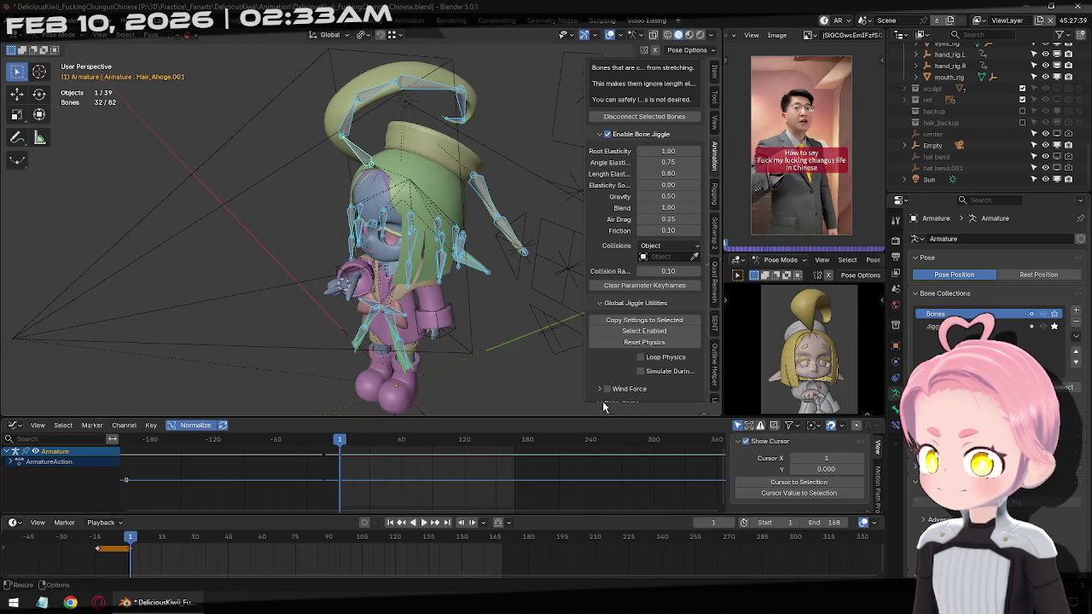
click(636, 344)
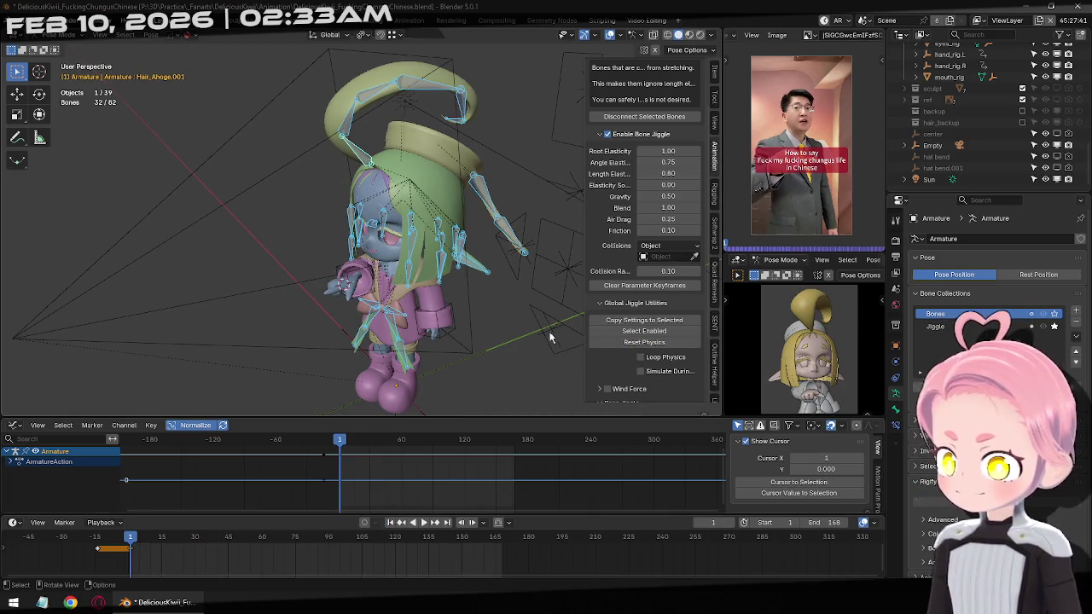
Select the Hair_Ahoge.002 bone and widen the Jiggle Physics sidebar.
click(366, 152)
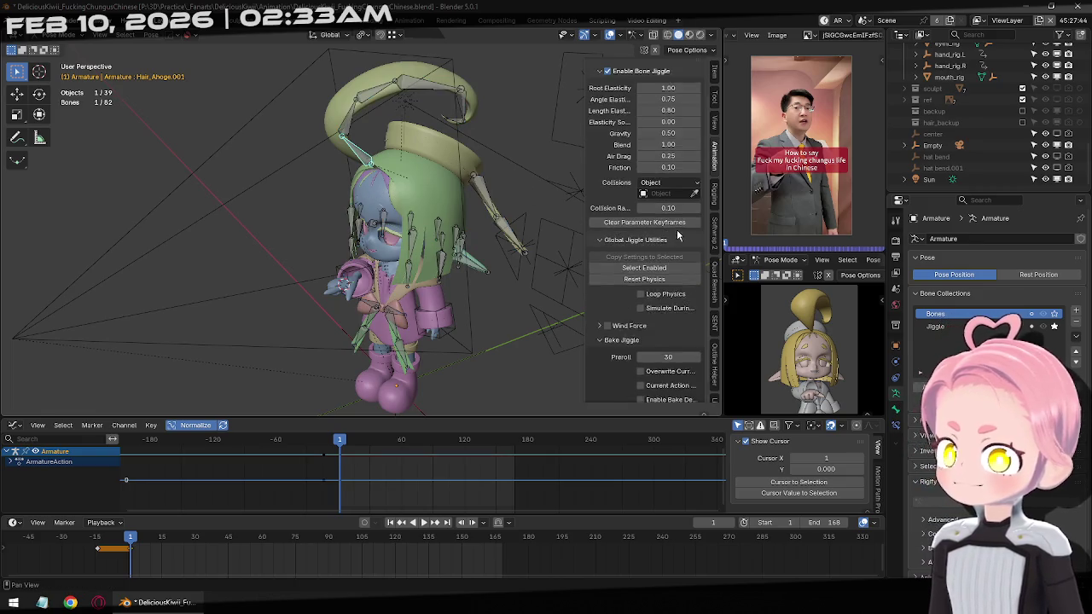
click(350, 126)
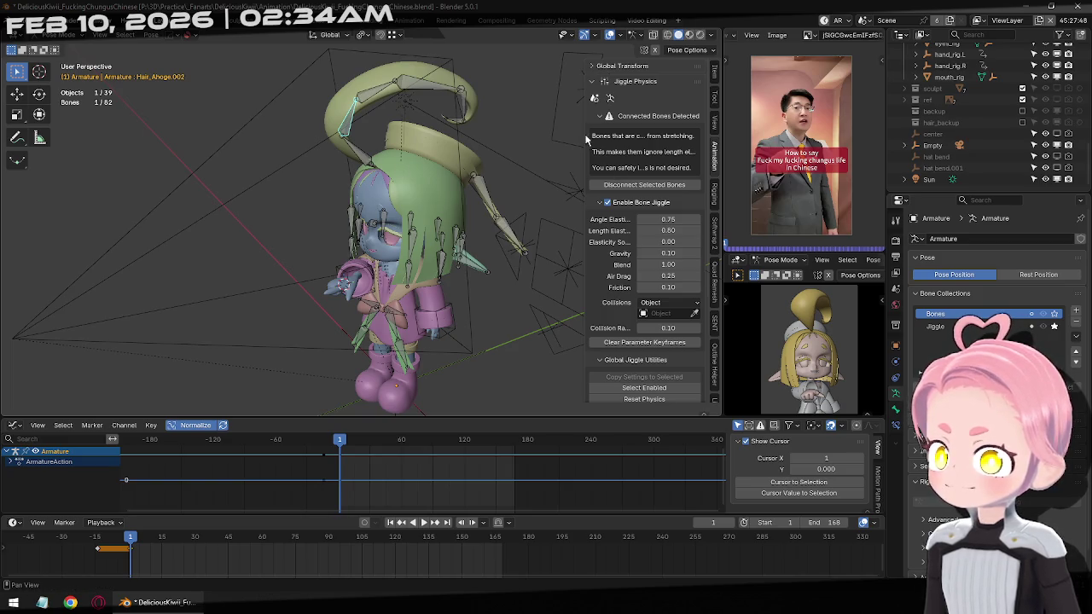
drag(579, 136, 528, 140)
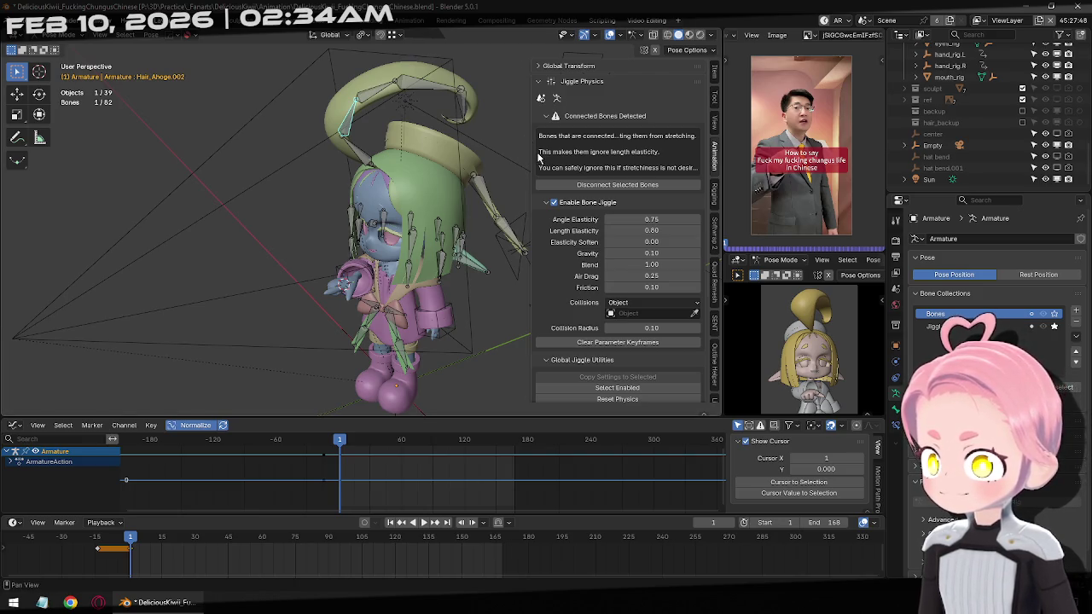
Resize the N sidebar until the Jiggle Physics labels and connected-bones warning fit fully.
mouse_move(529, 158)
mouse_down()
mouse_move(490, 157)
mouse_move(500, 159)
mouse_up()
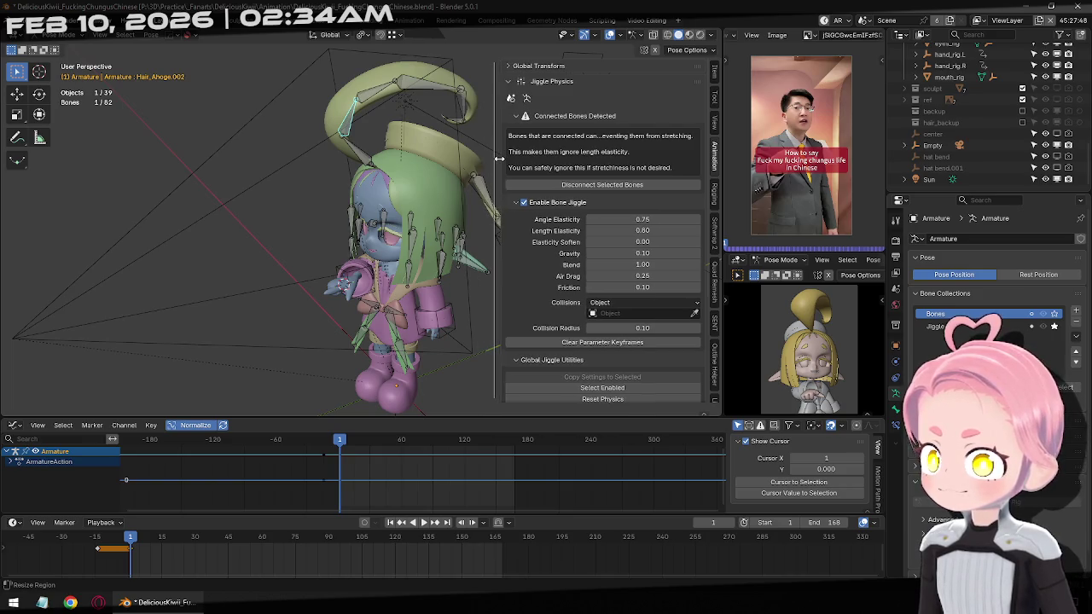
mouse_move(500, 159)
mouse_down()
mouse_move(431, 161)
mouse_move(577, 161)
mouse_up()
Inspect the hat ribbon and ahoge bones' jiggle settings, ending on Hair_Ahoge.003.
click(381, 101)
click(482, 195)
click(504, 232)
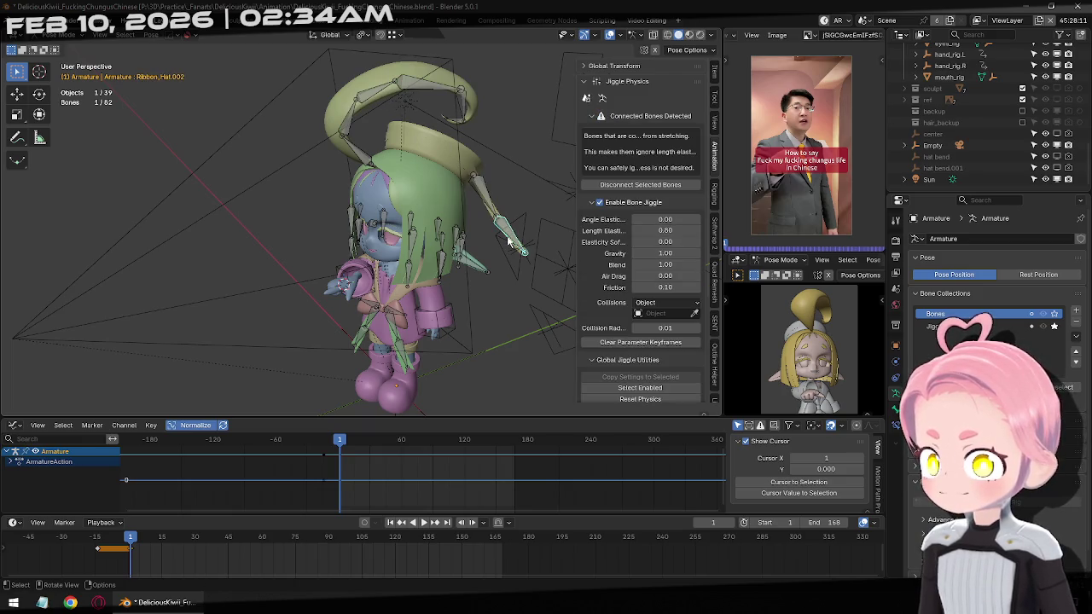
click(627, 115)
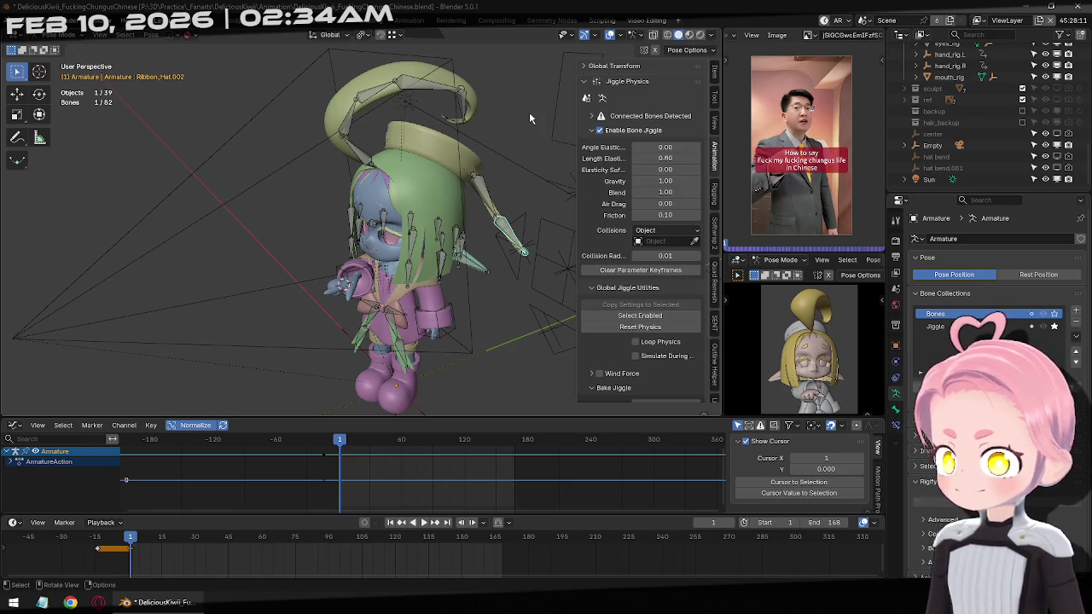
click(345, 132)
click(353, 125)
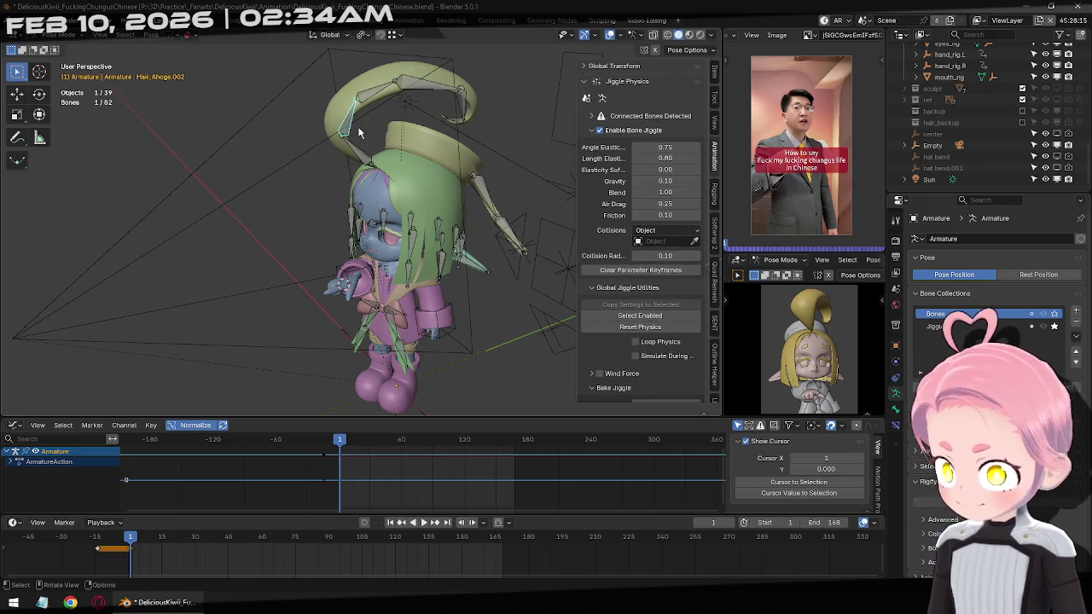
click(384, 101)
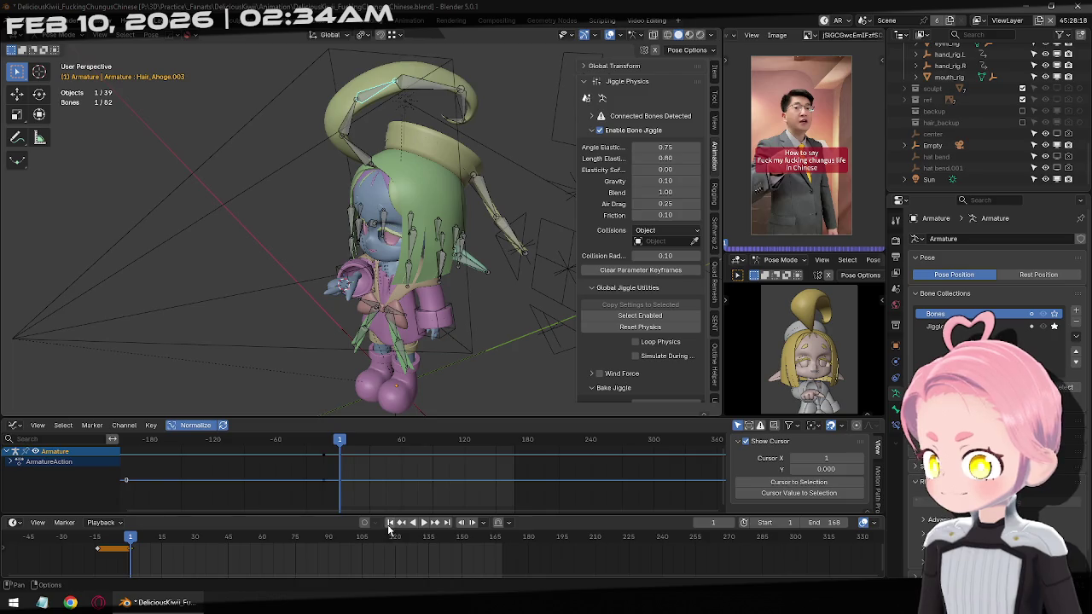
Preview the jiggle playback with Hair_Ahoge.002 and then all jiggle bones selected.
click(423, 524)
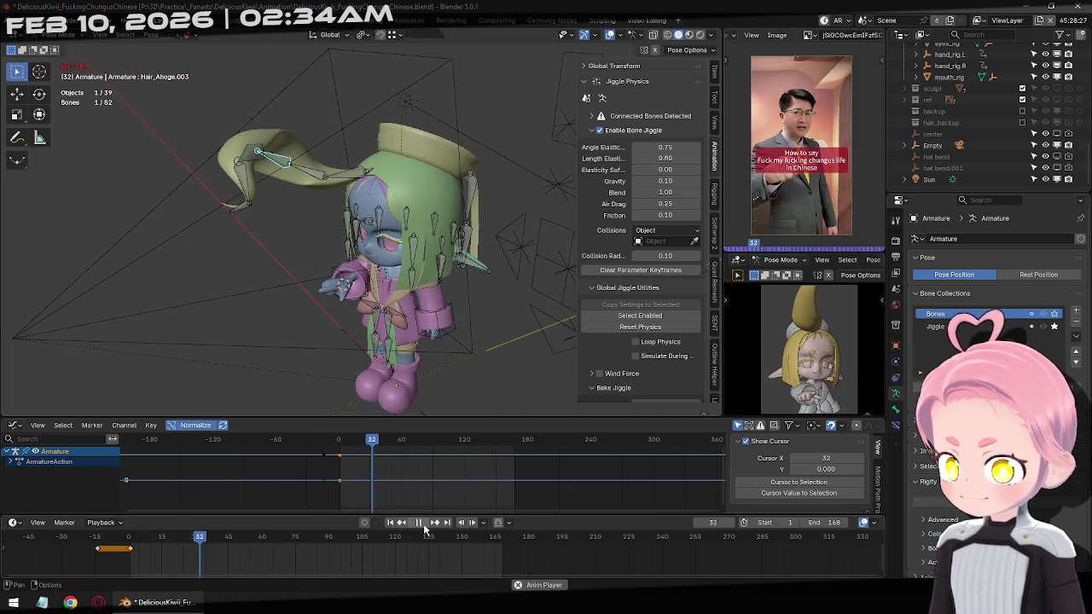
click(419, 522)
click(390, 522)
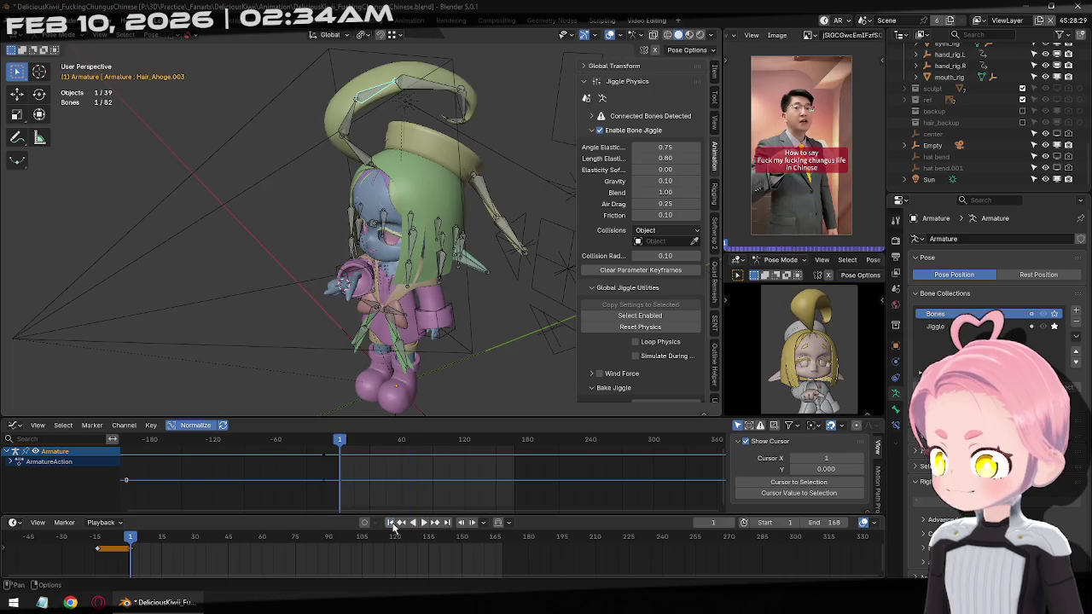
click(334, 135)
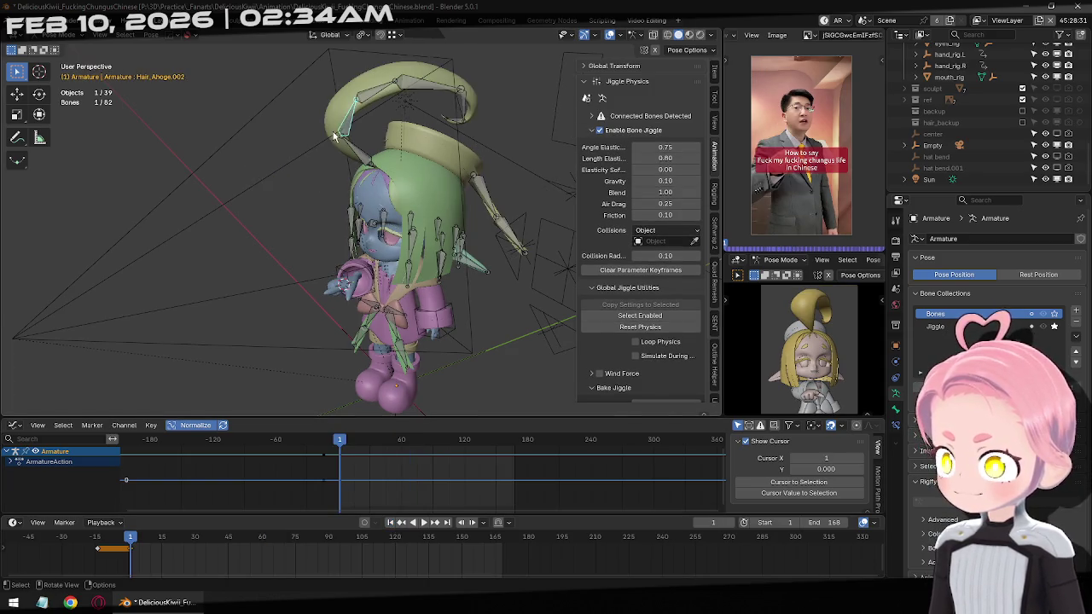
key(a)
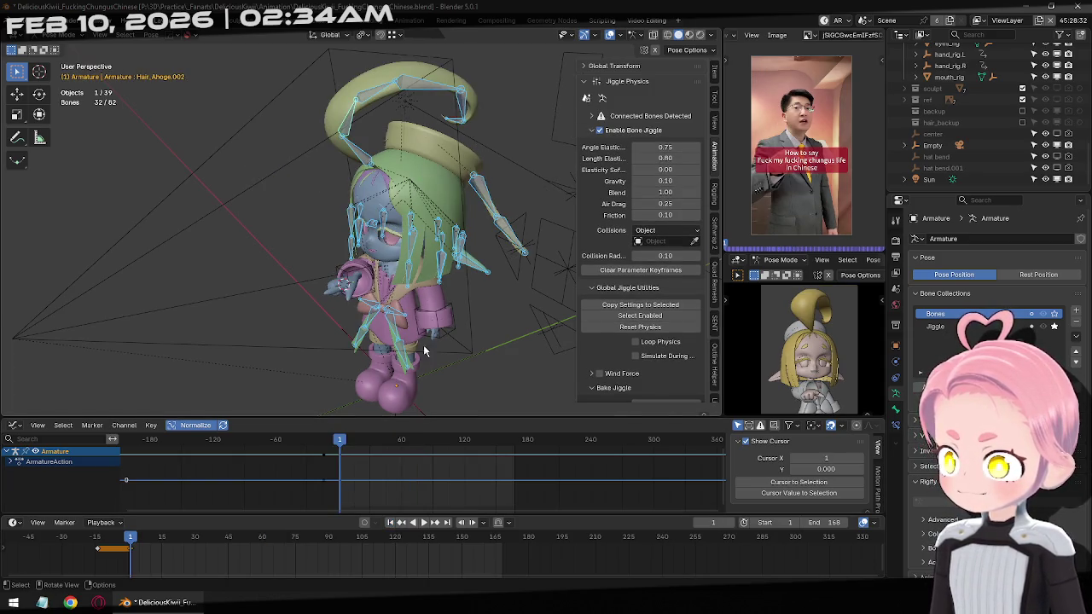
click(424, 523)
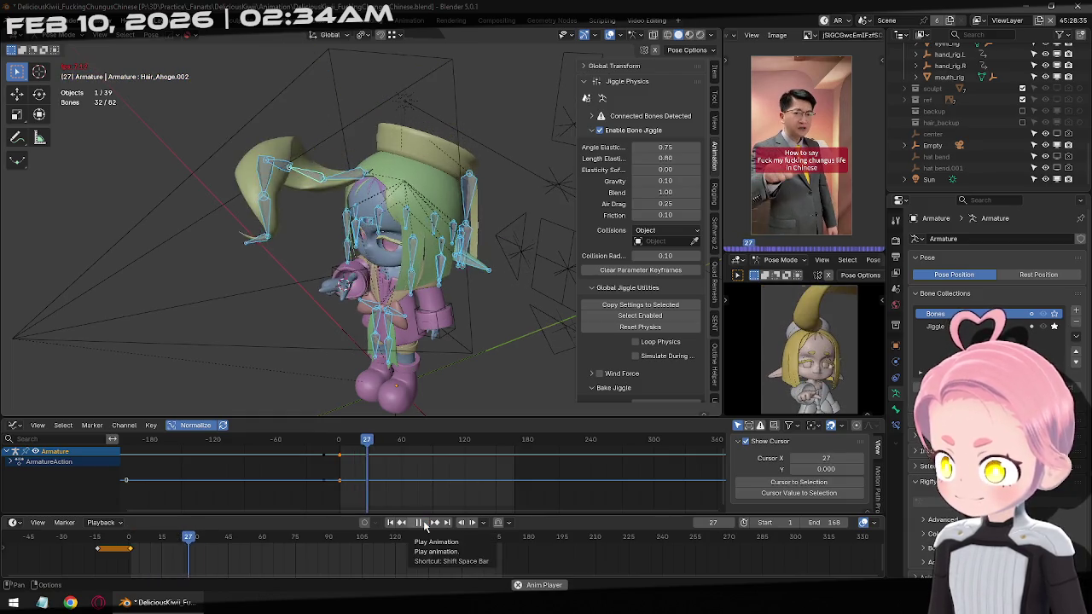
key(Escape)
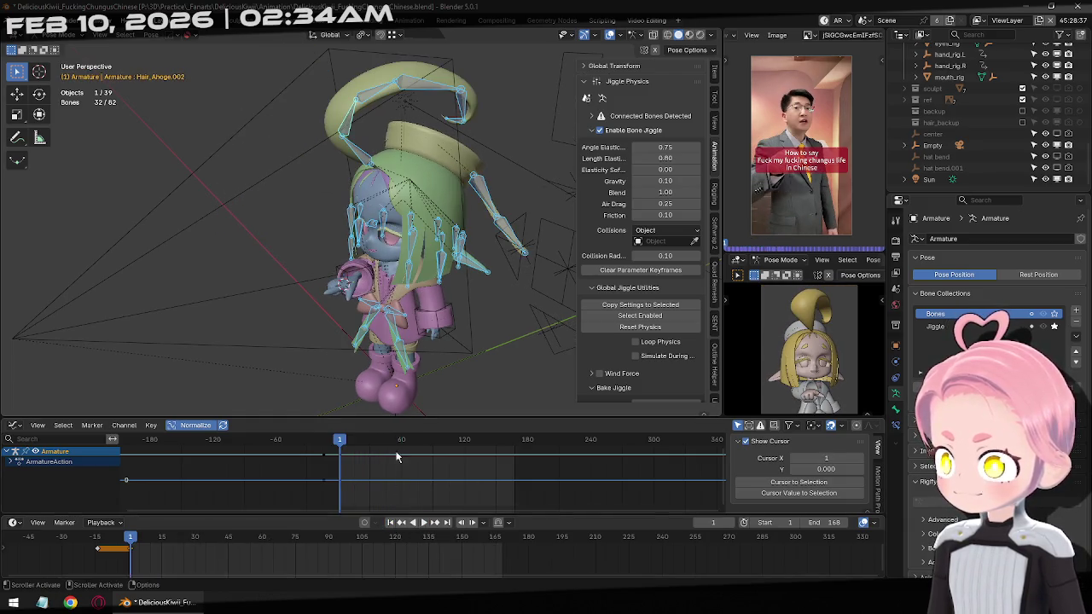
Set jiggle gravity to 0 on all the selected ahoge bones Hair_Ahoge.001–.003.
click(362, 153)
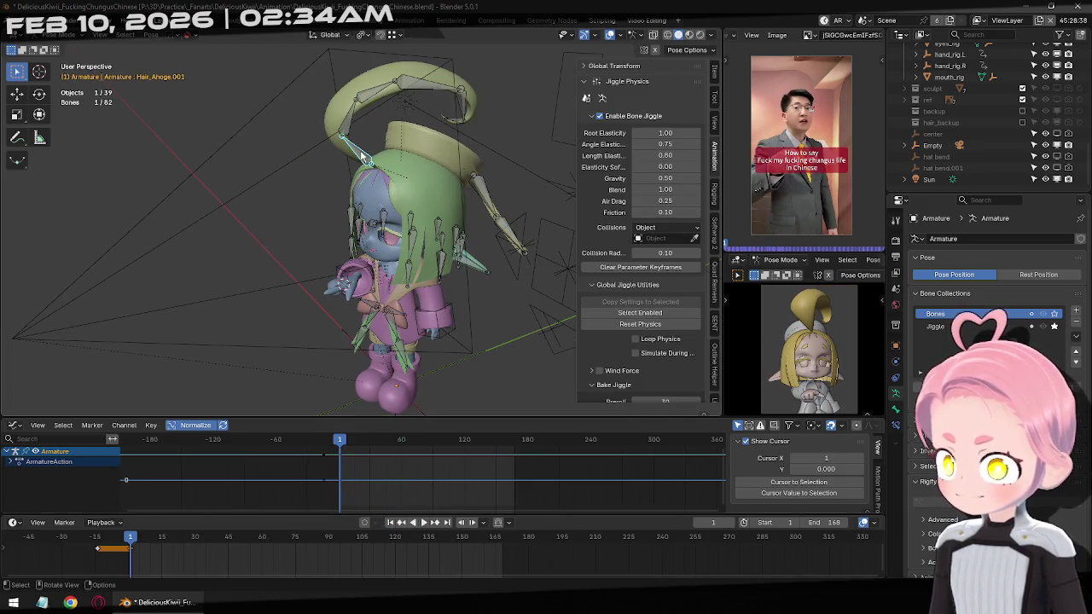
click(362, 105)
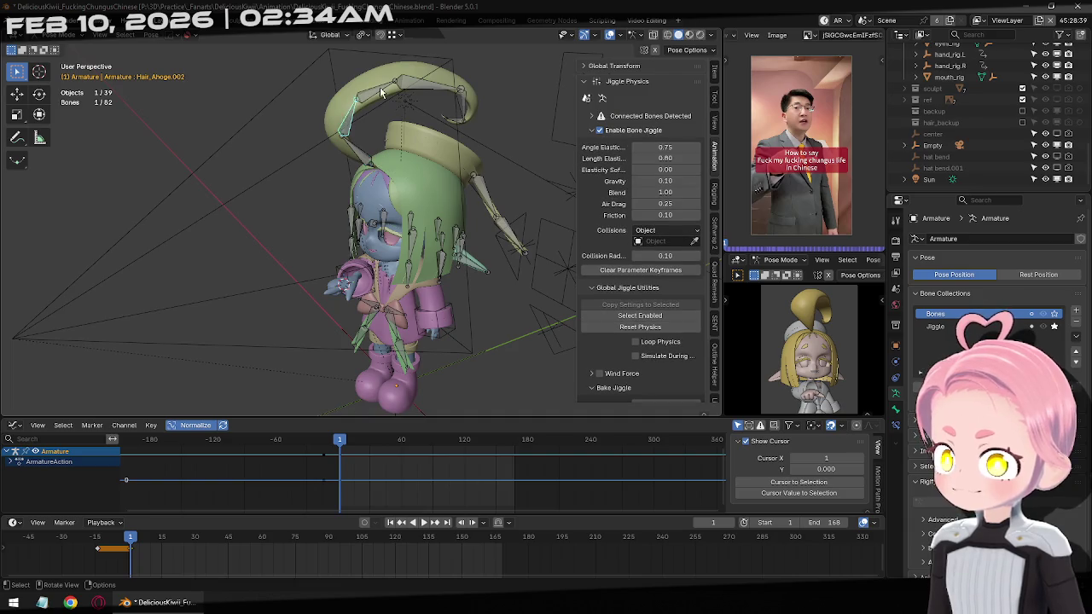
click(376, 160)
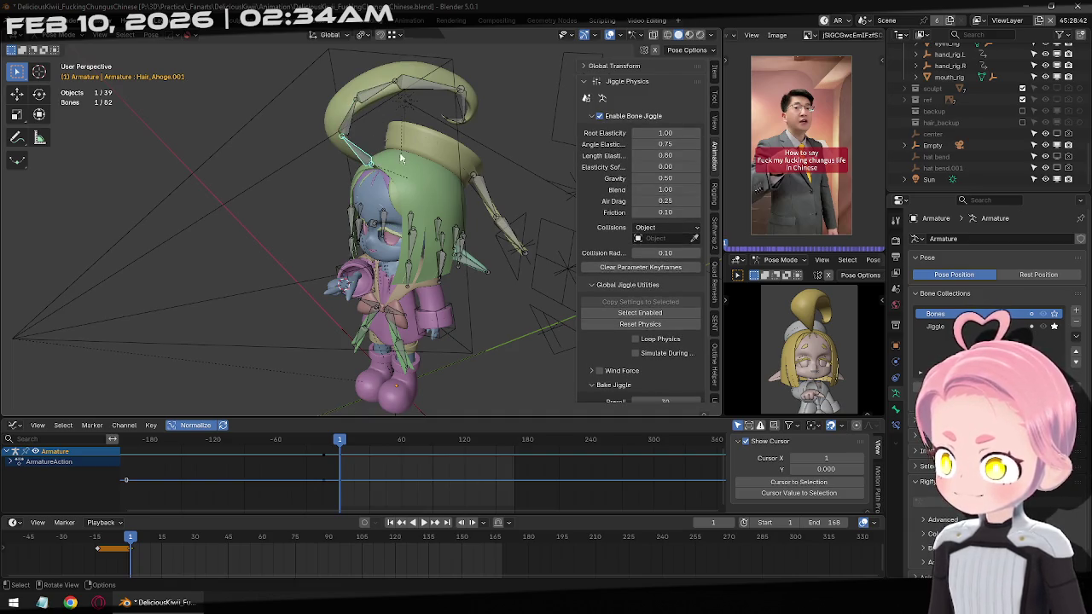
click(359, 128)
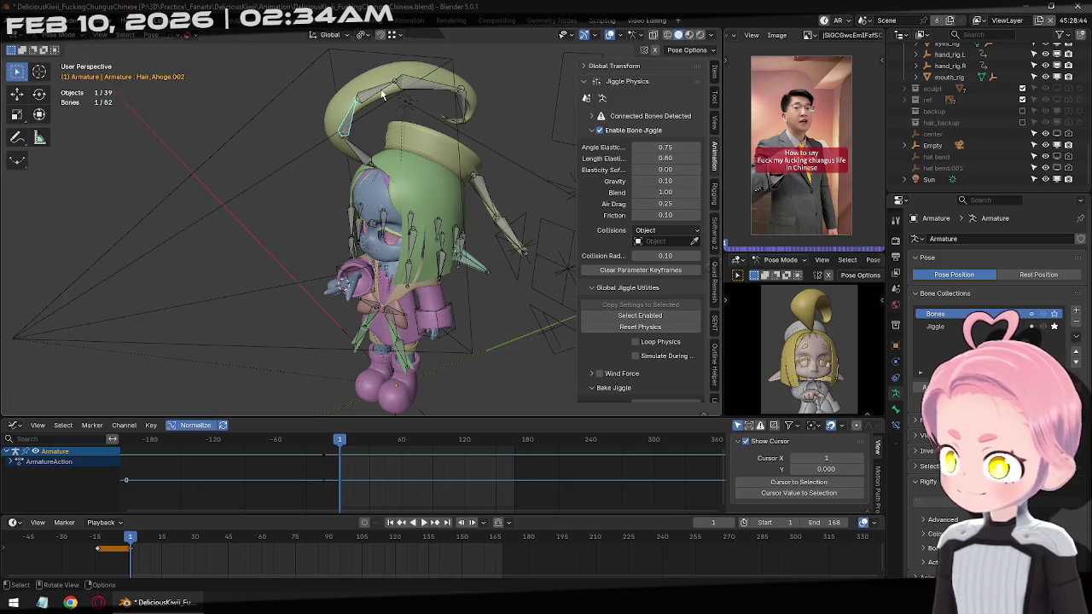
shift+click(436, 92)
shift+click(466, 111)
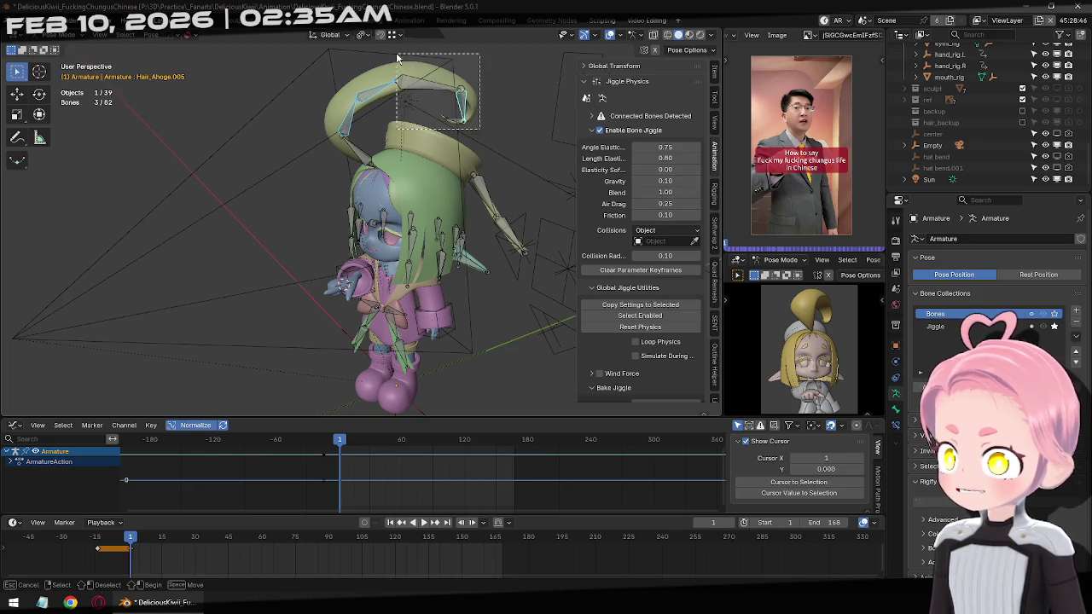
click(669, 181)
text(0)
key(Return)
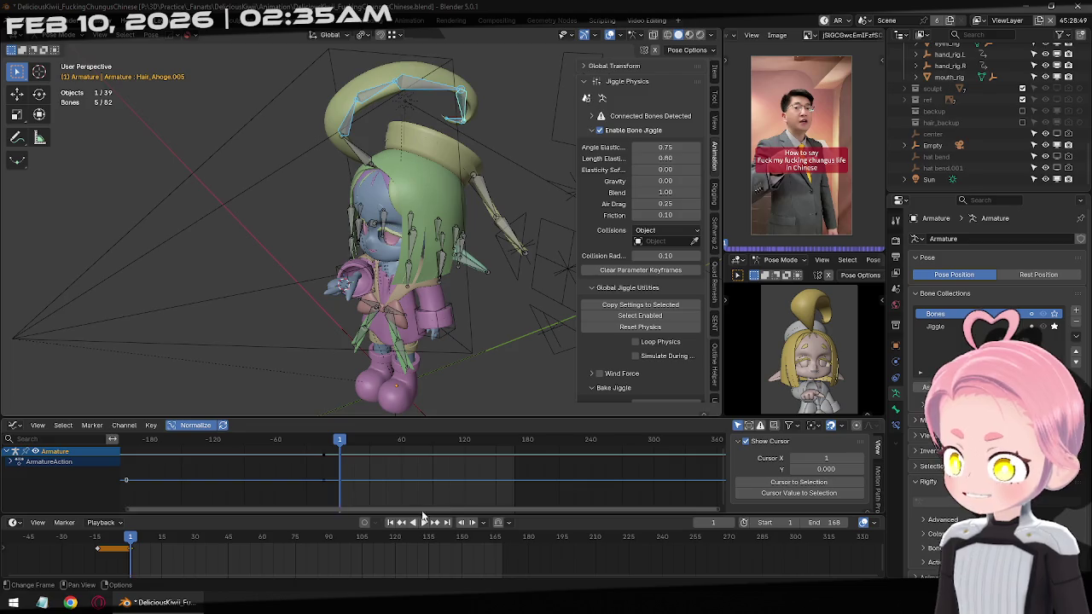
Replay the animation from the start to test the ahoge jiggle, stopping at frame 150.
click(423, 523)
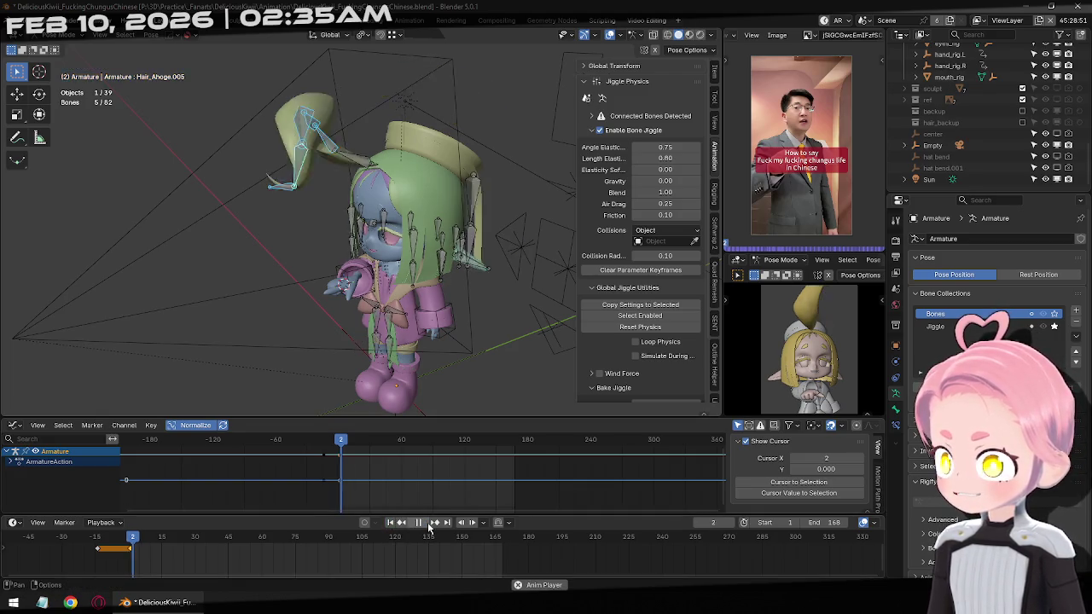
click(399, 523)
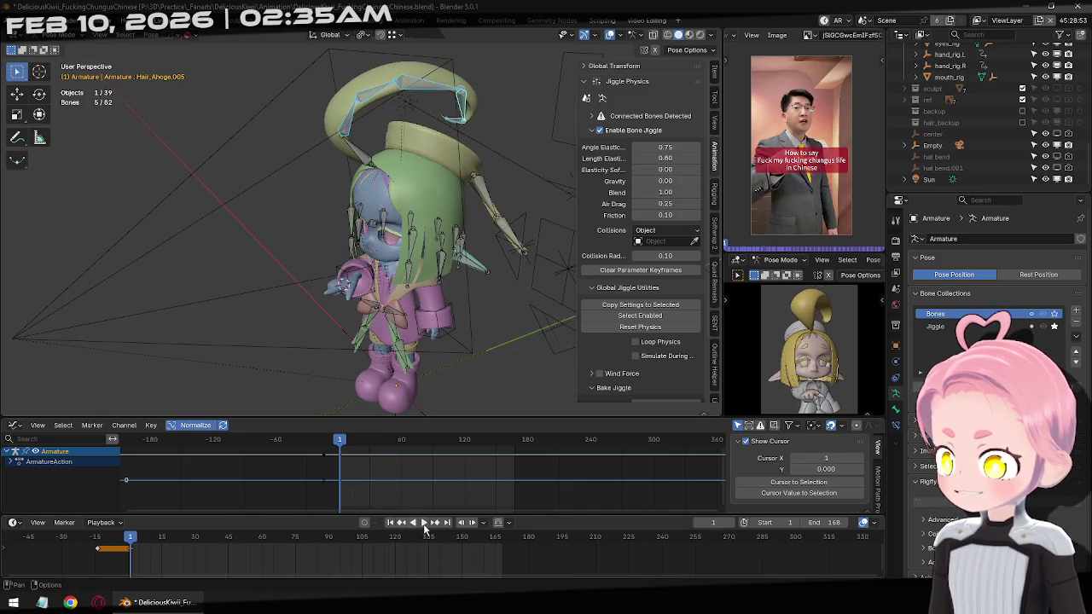
click(422, 523)
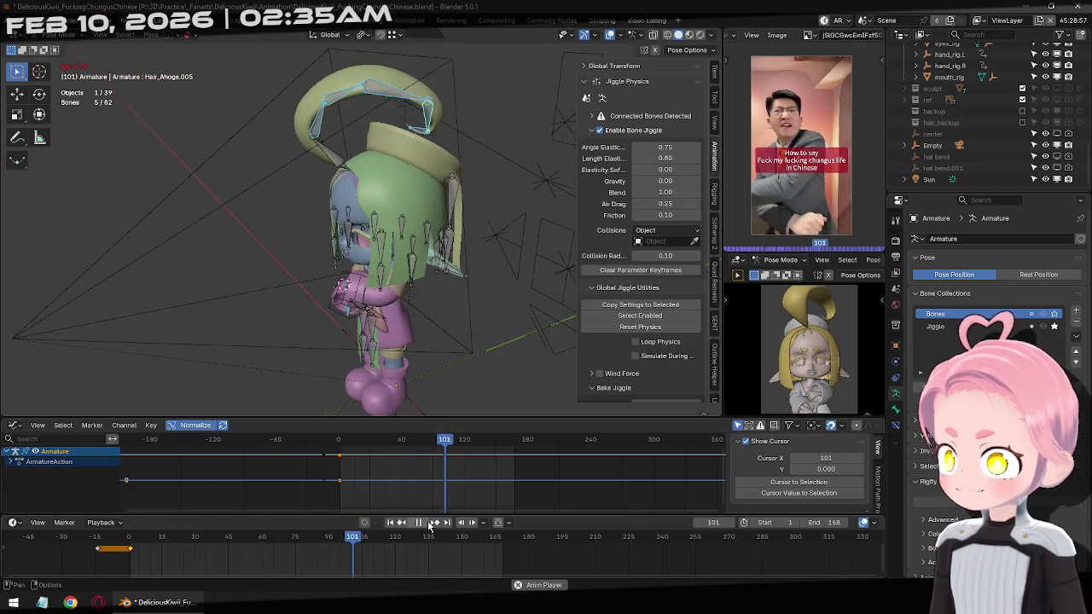
click(429, 526)
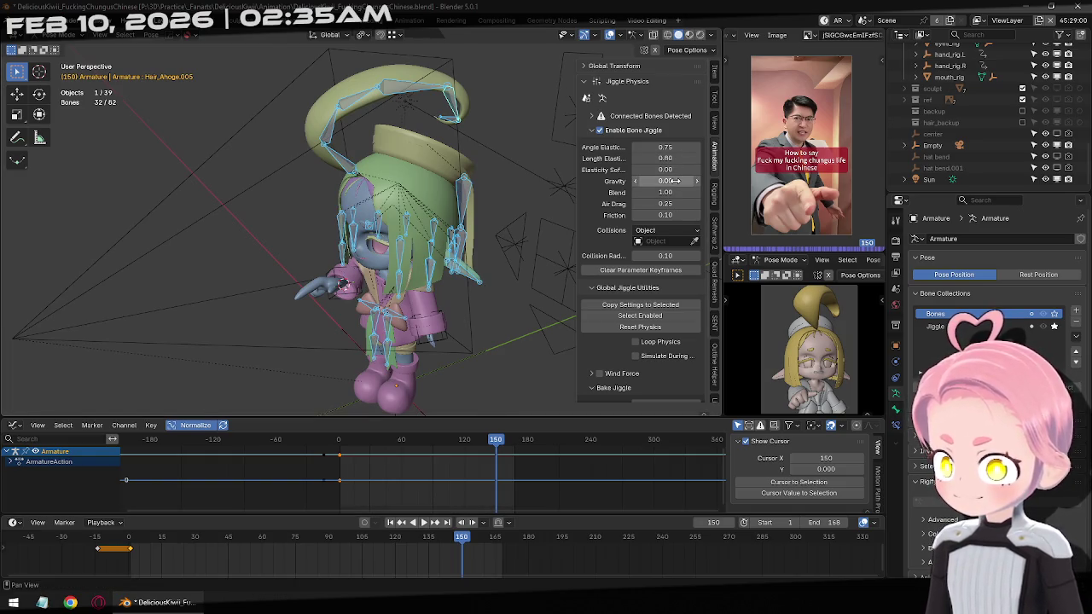
click(470, 249)
Apply jiggle gravity 0.10 to Ribbon_Hat.002 and all selected jiggle bones.
click(471, 250)
click(427, 523)
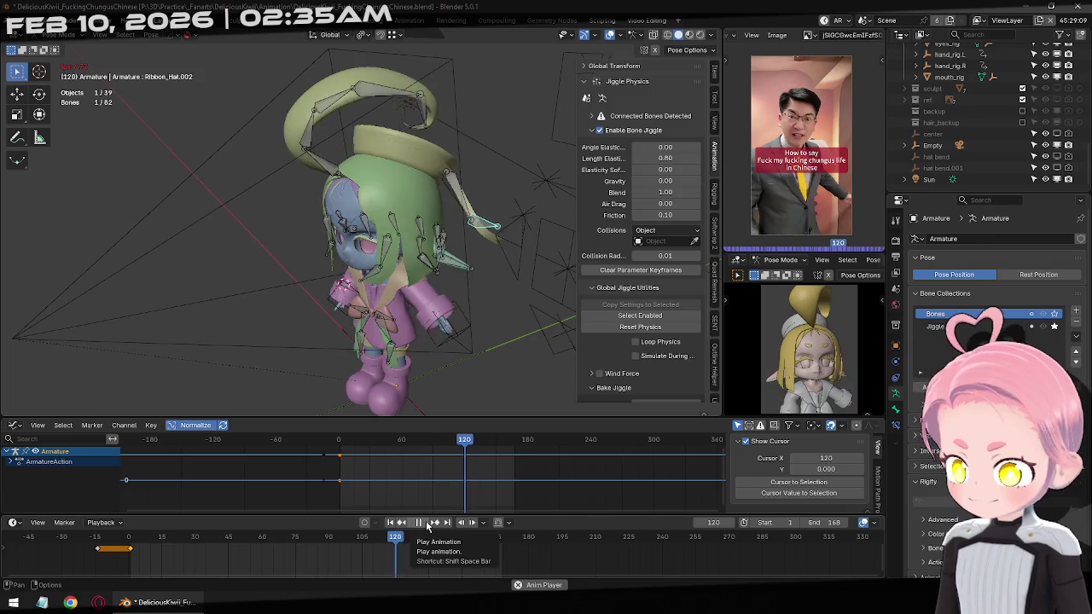
key(a)
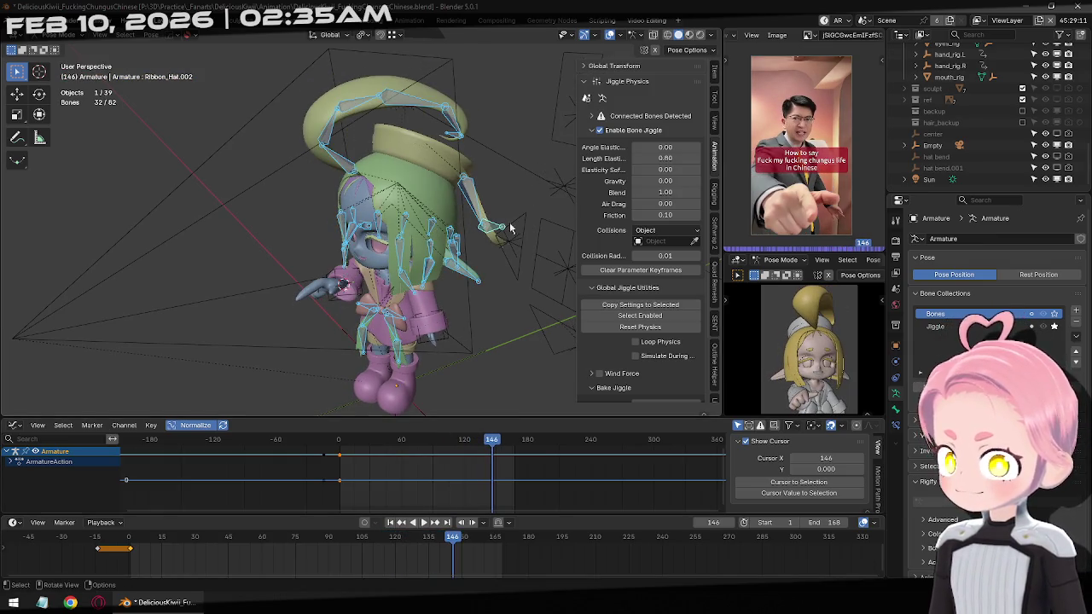
click(659, 181)
text(0.1)
key(Return)
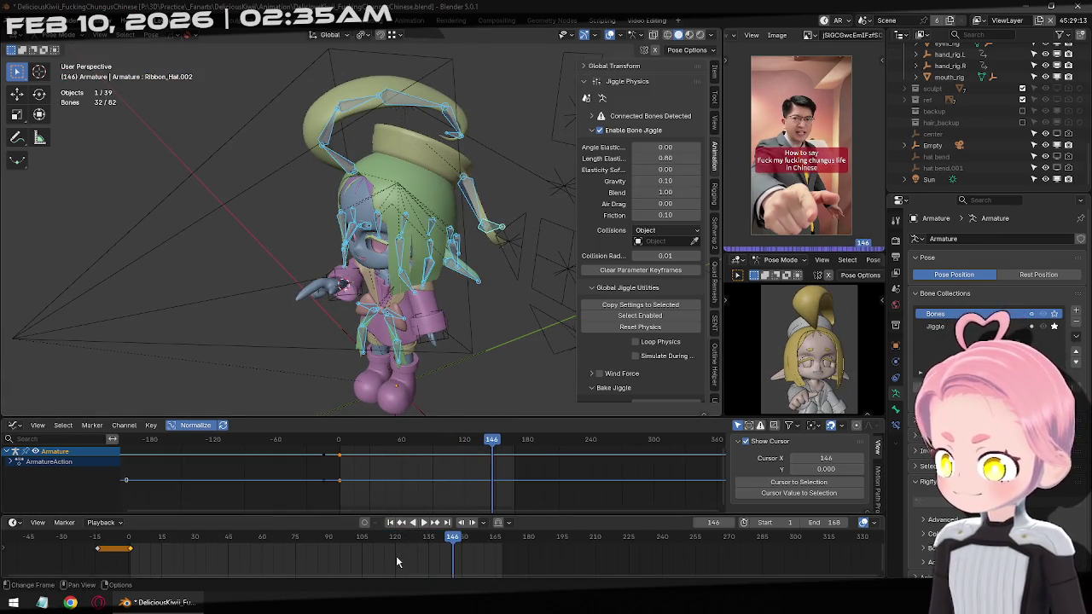
Replay from frame 1 to inspect the hat wobble, then return to the first frame.
click(393, 523)
click(424, 523)
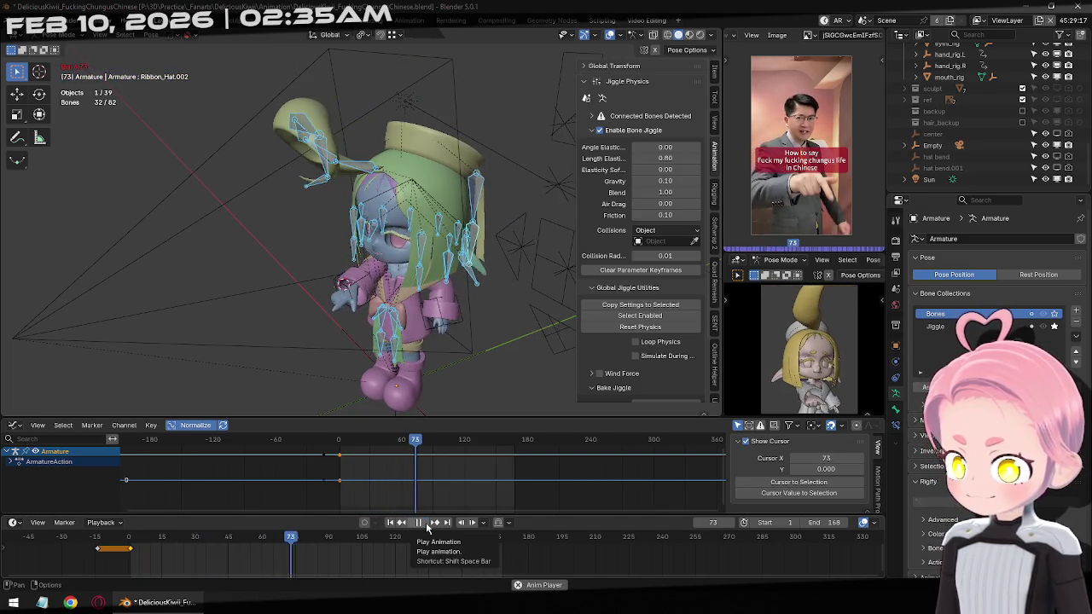
click(424, 525)
drag(245, 113, 338, 195)
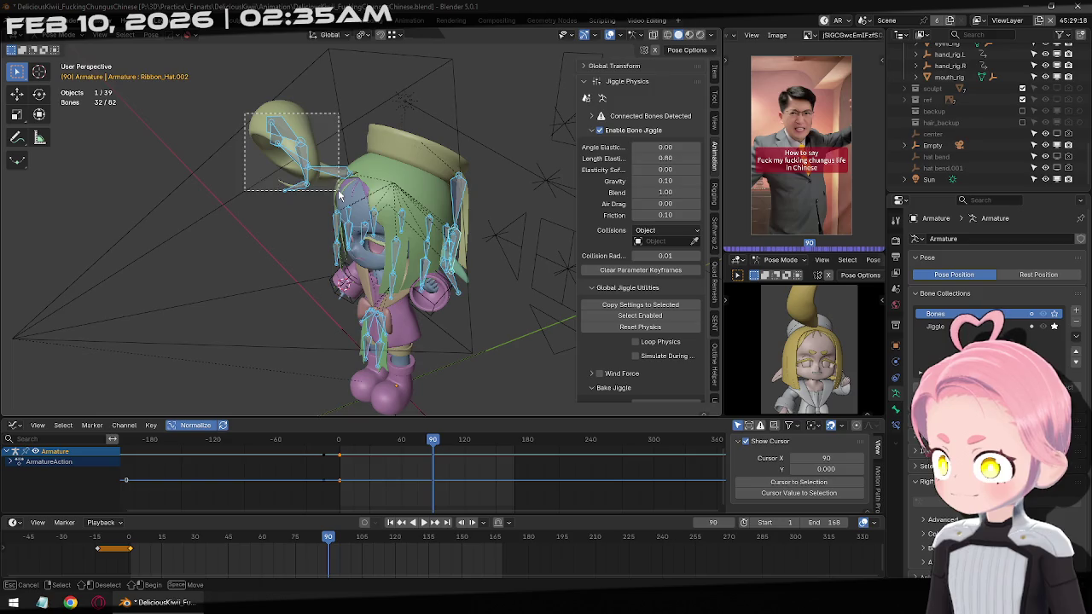
key(ctrl+z)
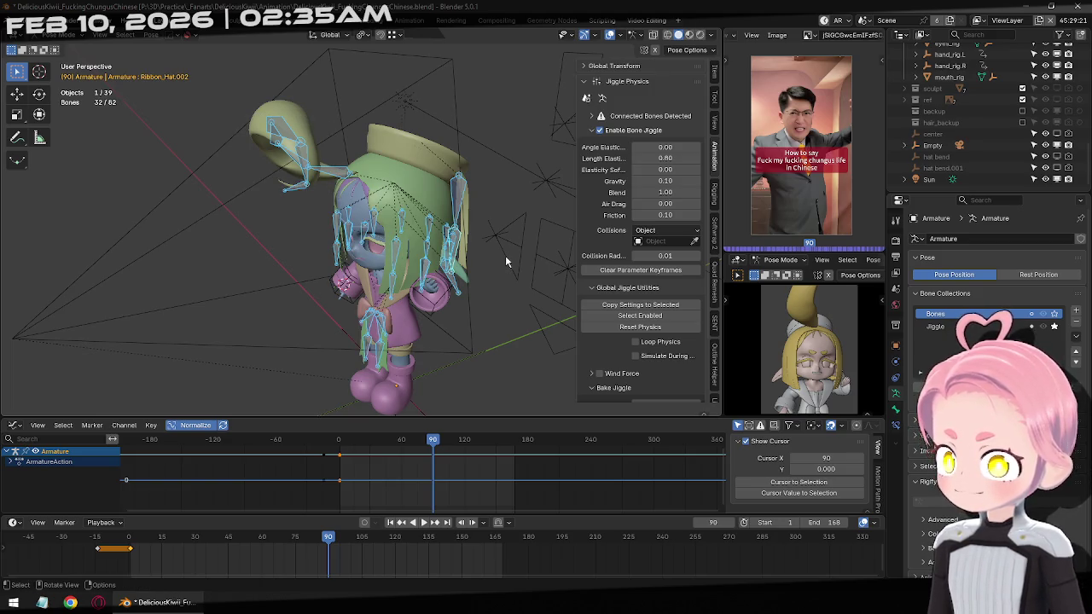
click(394, 522)
Select the Hair_Side_L.001 and .002 bones and preview their jiggle in playback.
click(407, 249)
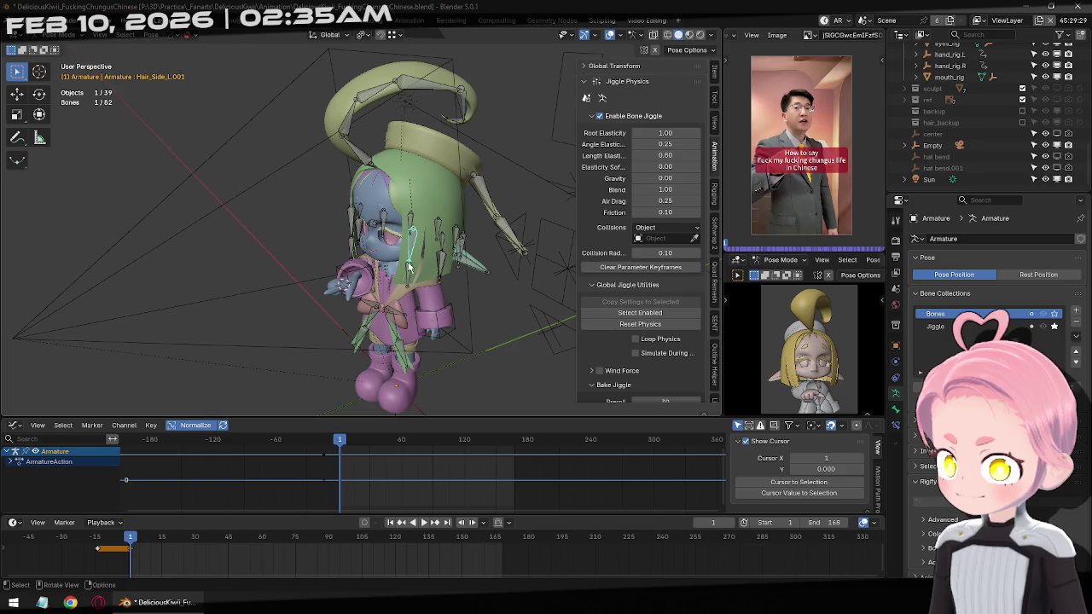
click(408, 276)
click(427, 253)
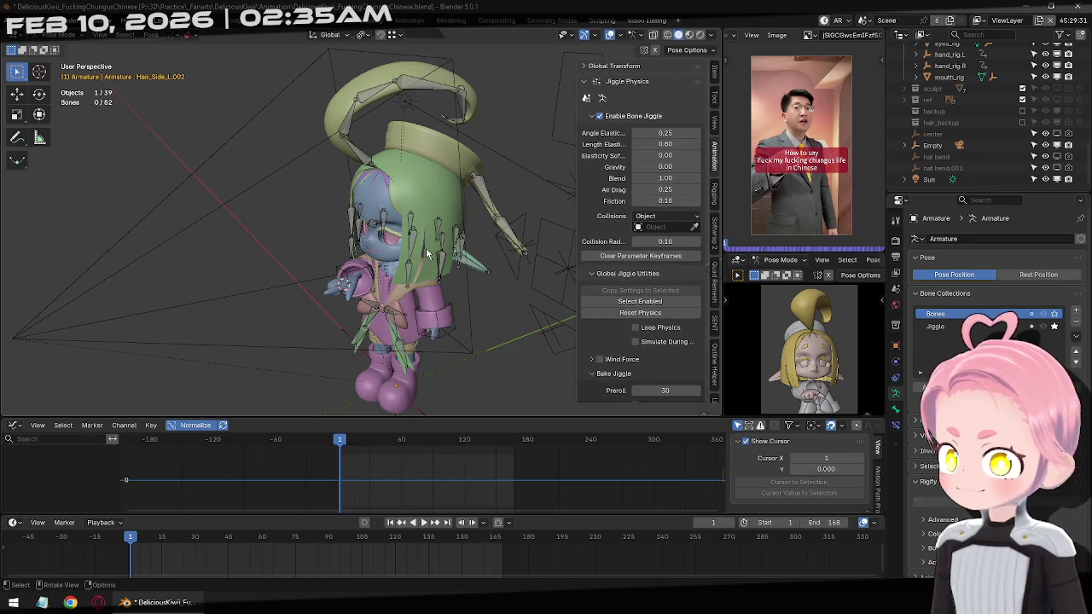
click(415, 243)
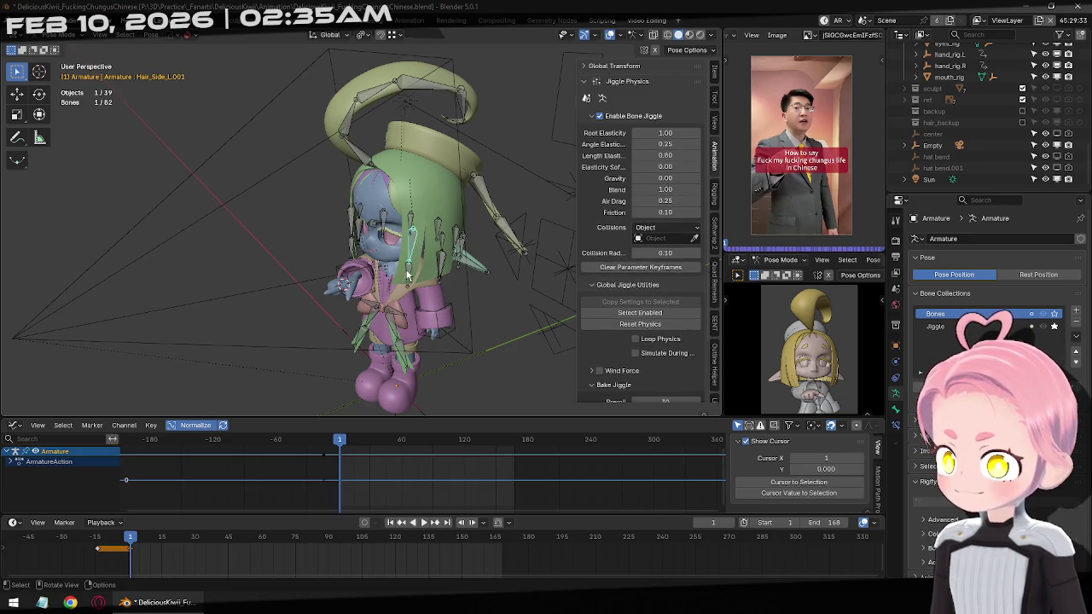
click(409, 274)
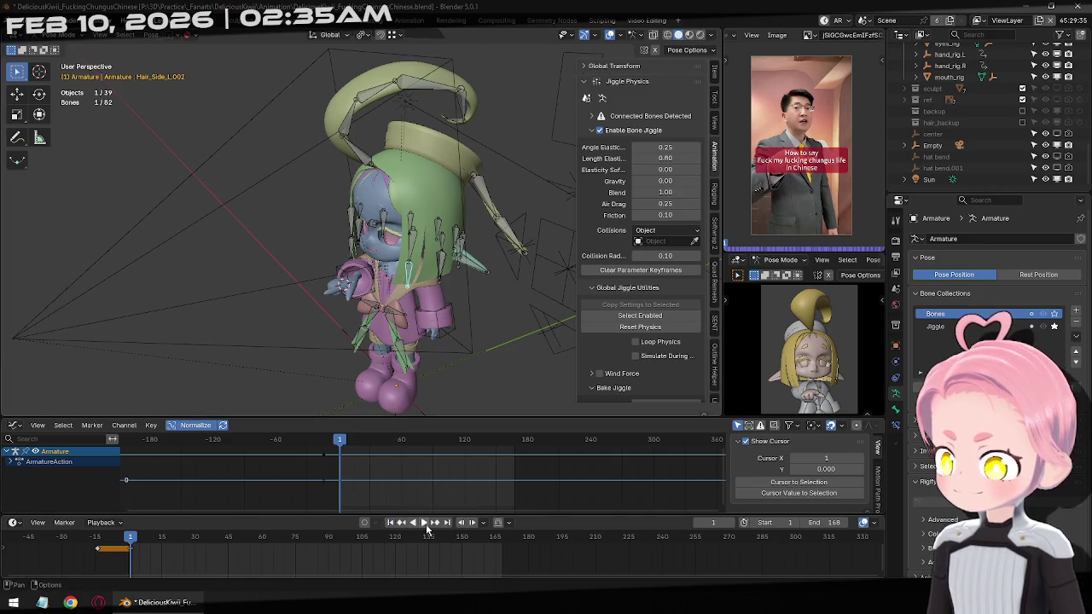
click(425, 524)
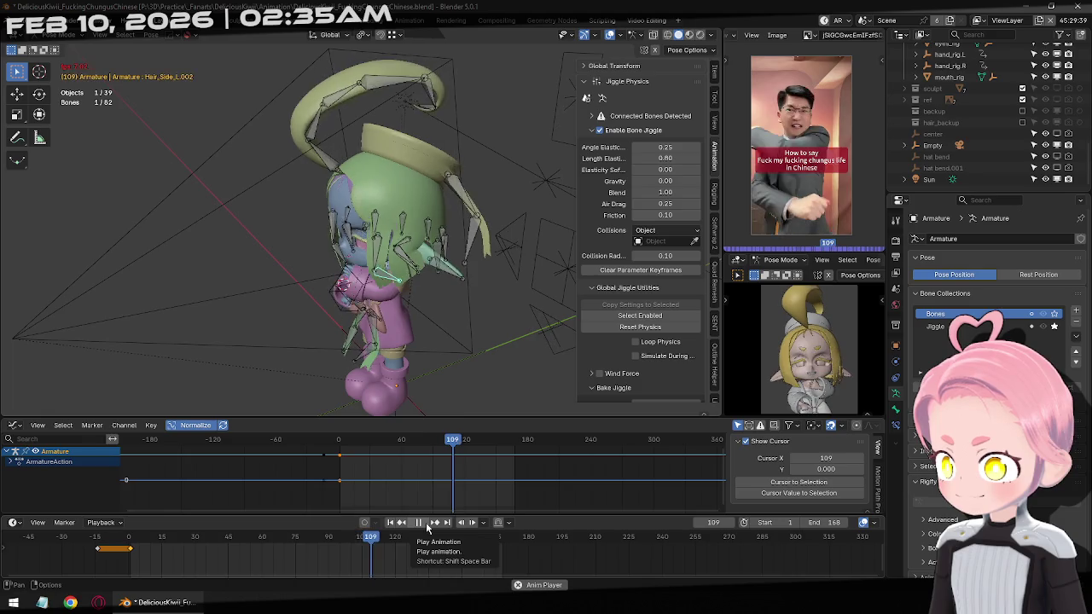
click(417, 523)
Set jiggle gravity 0.10 on two side hair bones and replay from the start.
shift+click(476, 256)
shift+click(467, 214)
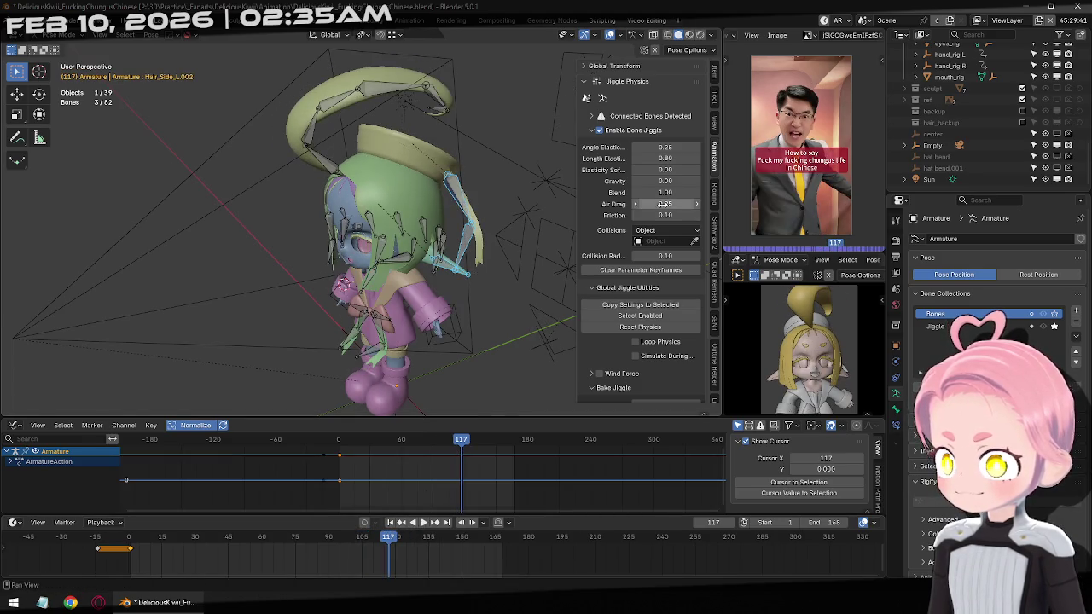
shift+click(469, 217)
click(665, 180)
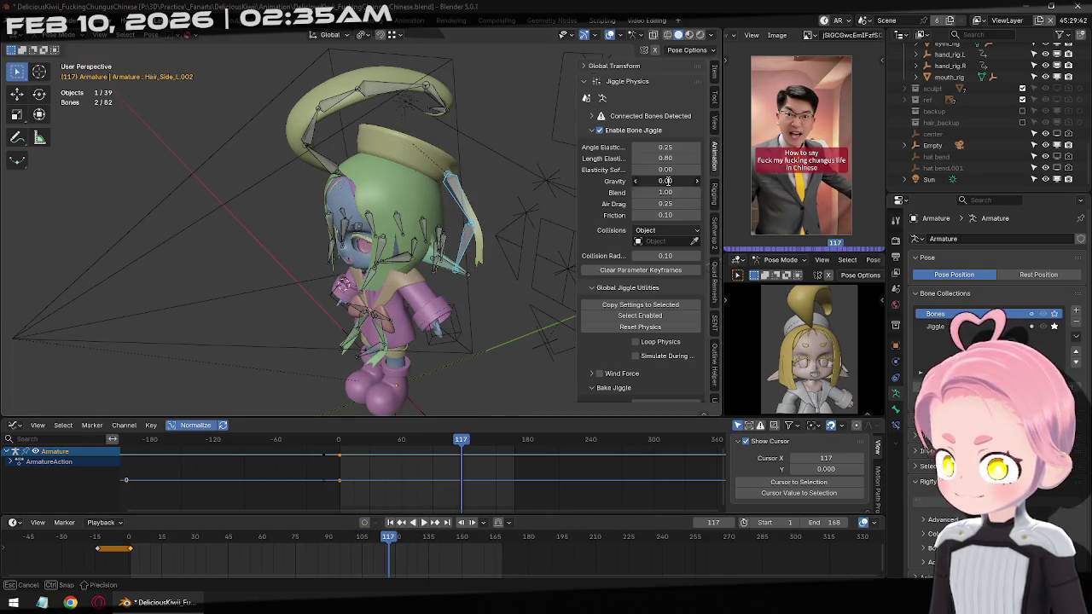
text(0.1)
key(Return)
click(394, 523)
click(422, 523)
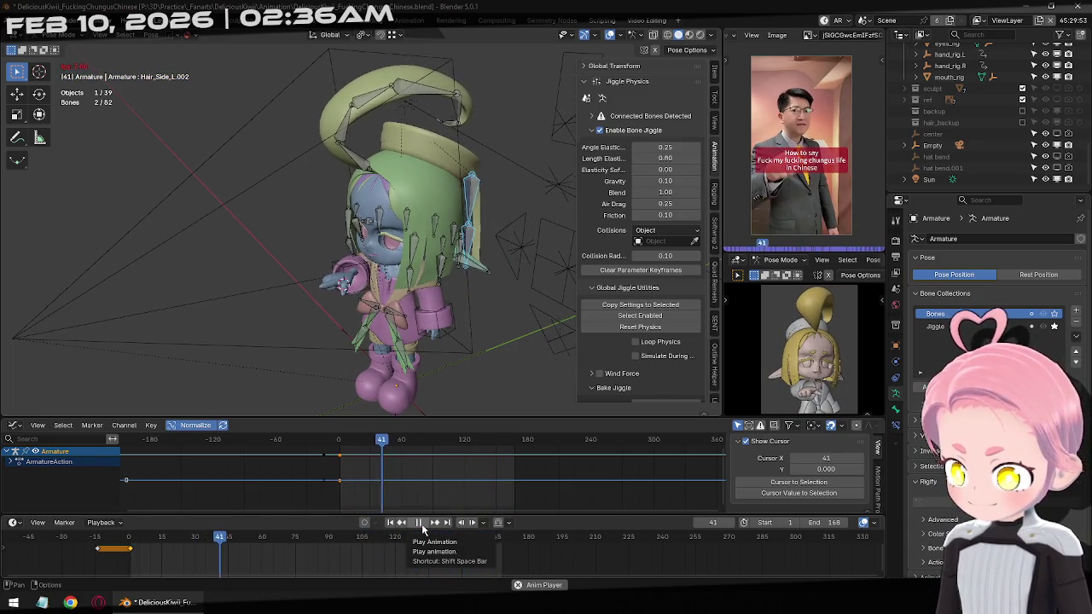
Stop playback and select the three chest ribbon bones.
click(420, 524)
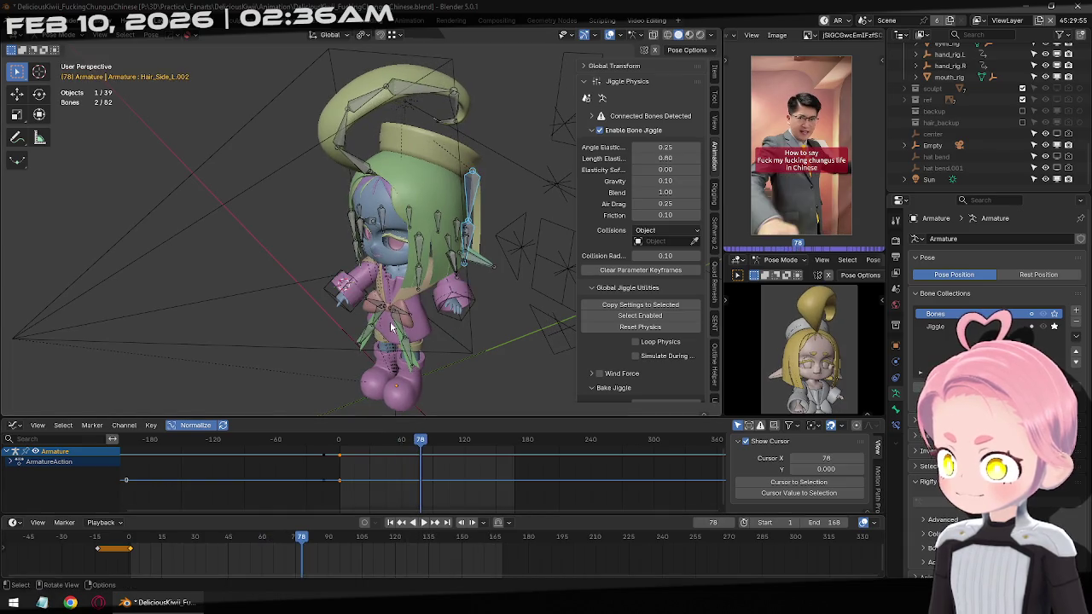
click(407, 345)
shift+click(377, 346)
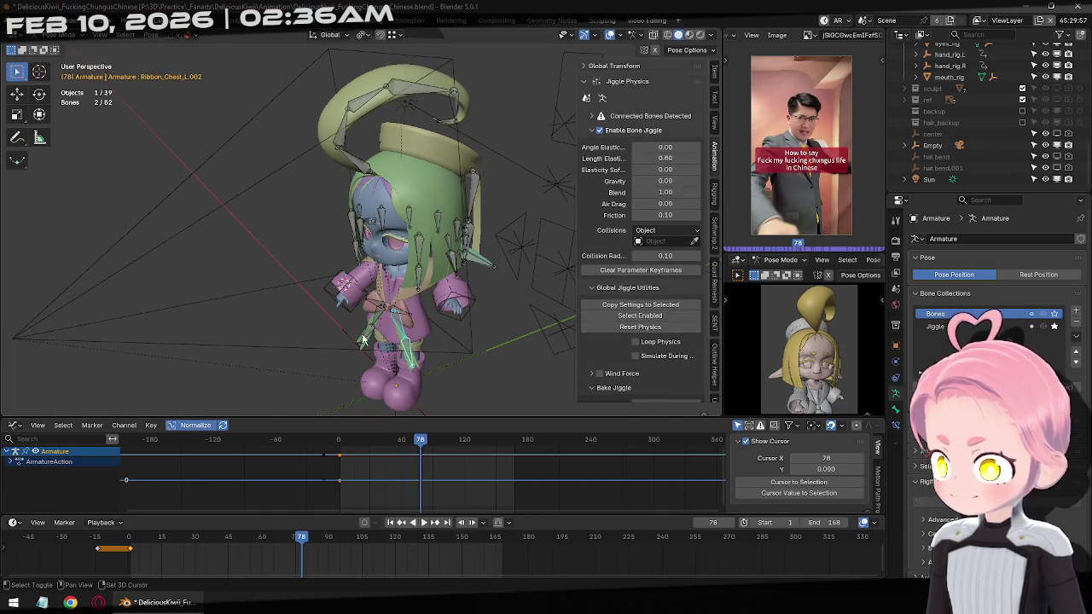
shift+click(378, 319)
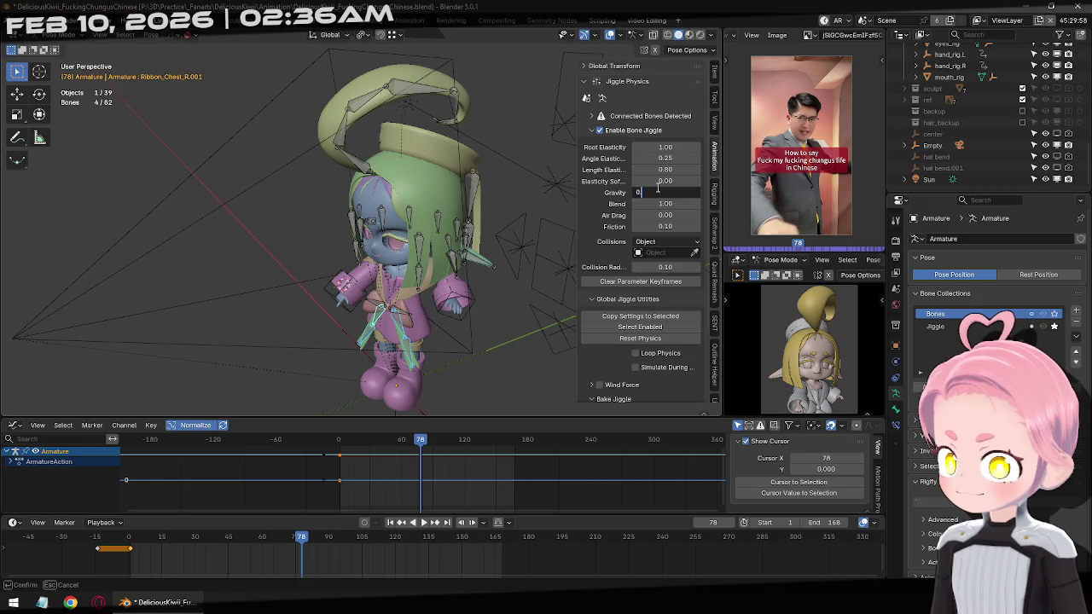
Return to frame 1 in Object Mode, view from the front, and save the file.
click(390, 522)
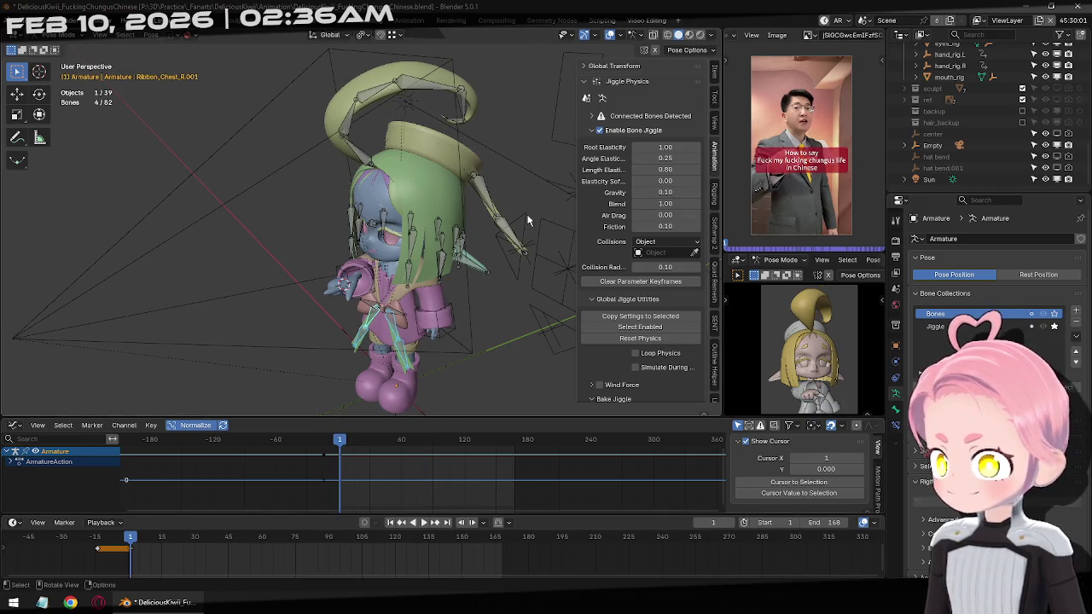
key(ctrl+Tab)
key(KP_1)
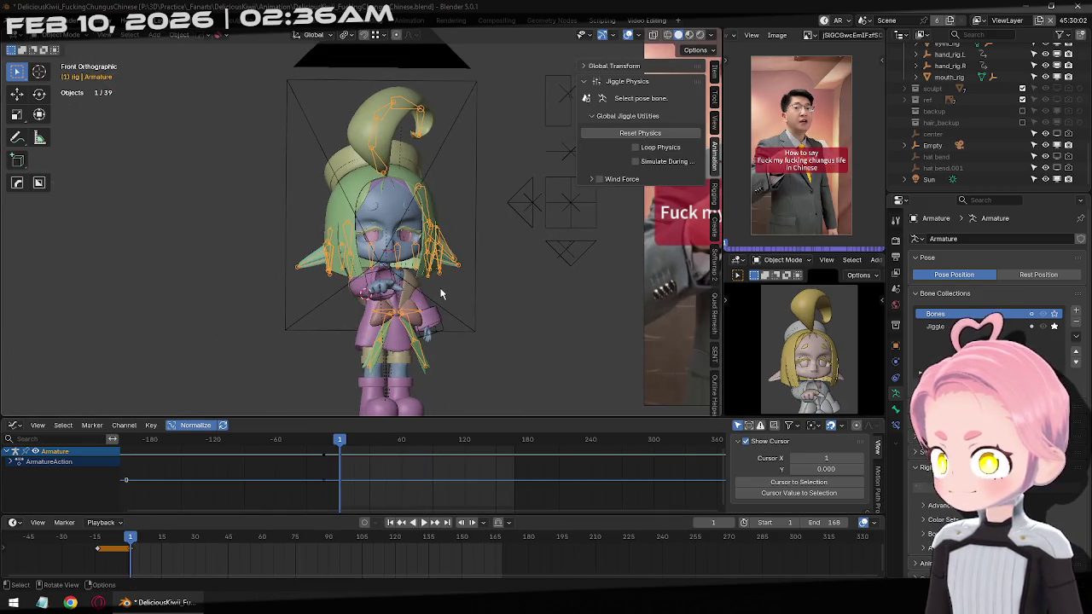
key(ctrl+s)
Select all armature bones in Pose Mode and scroll the sidebar to Bake Jiggle.
key(ctrl+Tab)
key(a)
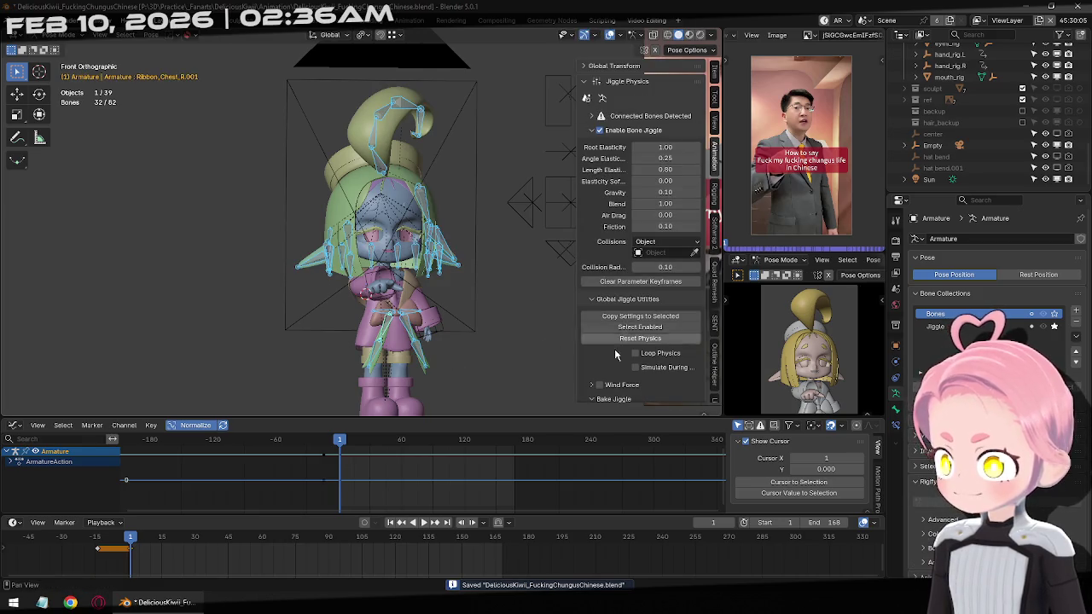
scroll(644, 385, down, 3)
scroll(643, 386, down, 1)
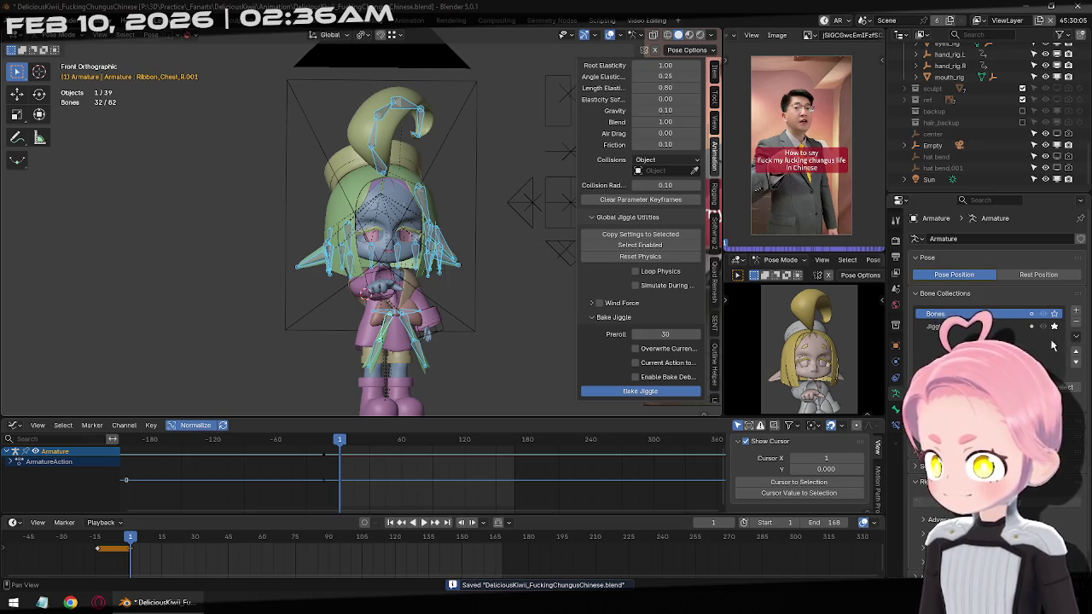
Bake the jiggle into keyframes and play it back, returning to frame 1.
middle_drag(512, 324, 444, 367)
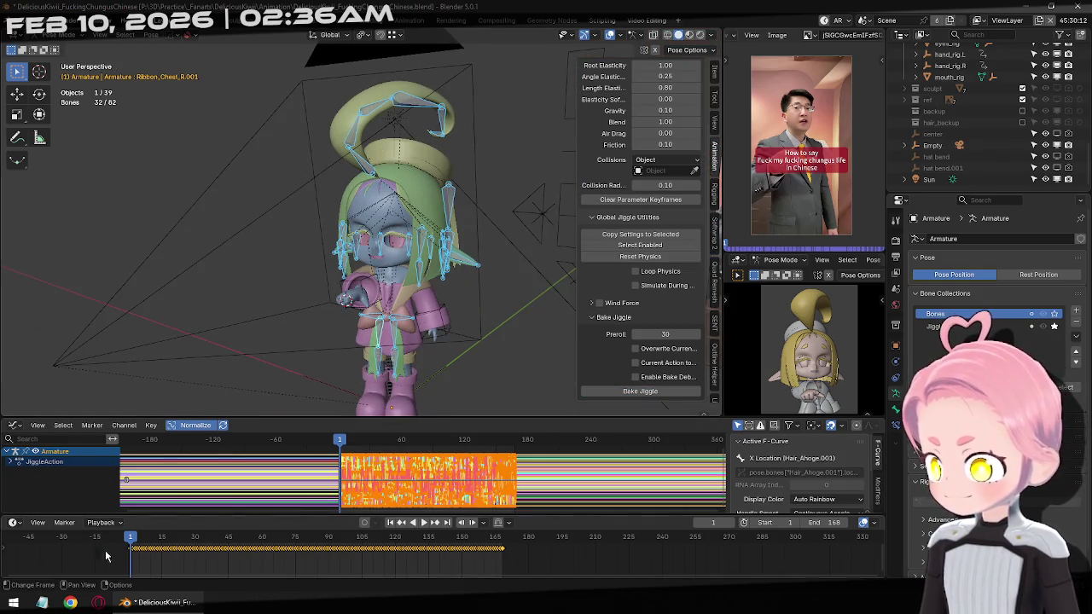
key(space)
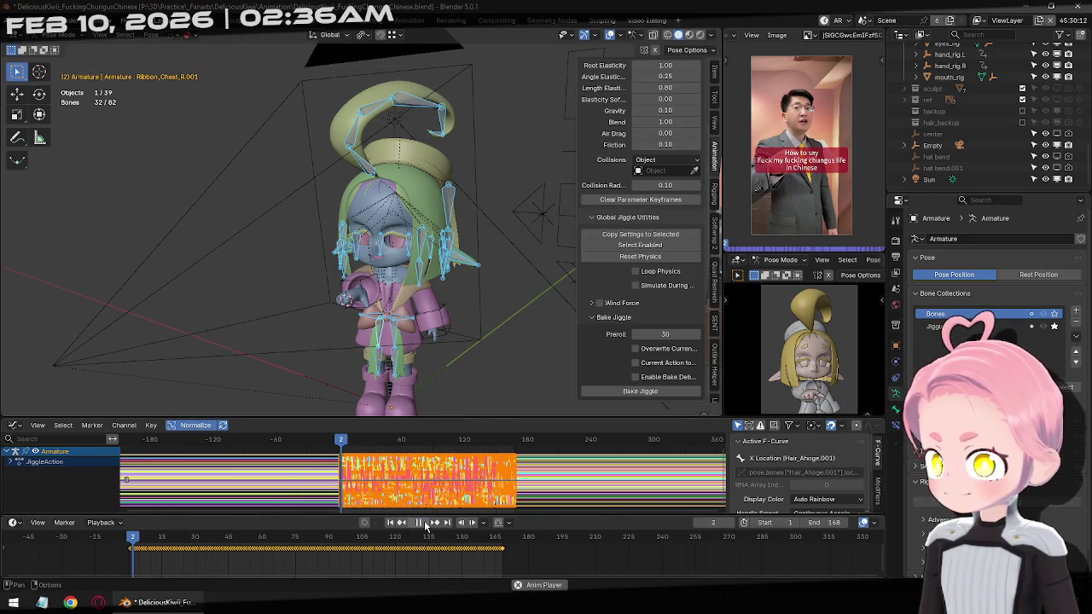
click(230, 255)
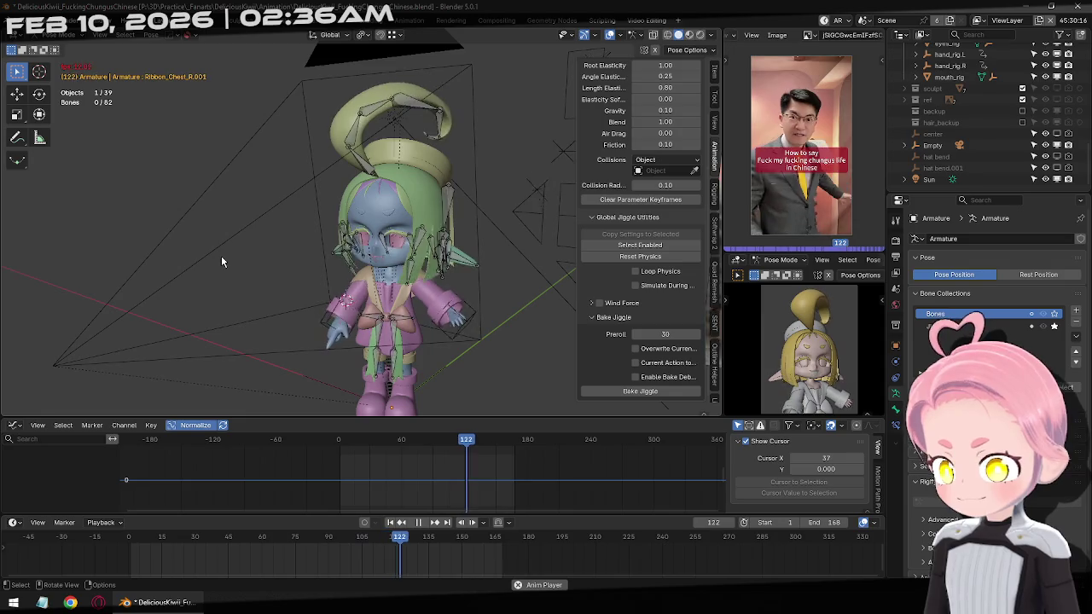
click(418, 522)
key(shift+Left)
Review the baked jiggle in Object Mode around frame 38, then return to Pose Mode.
key(ctrl+Tab)
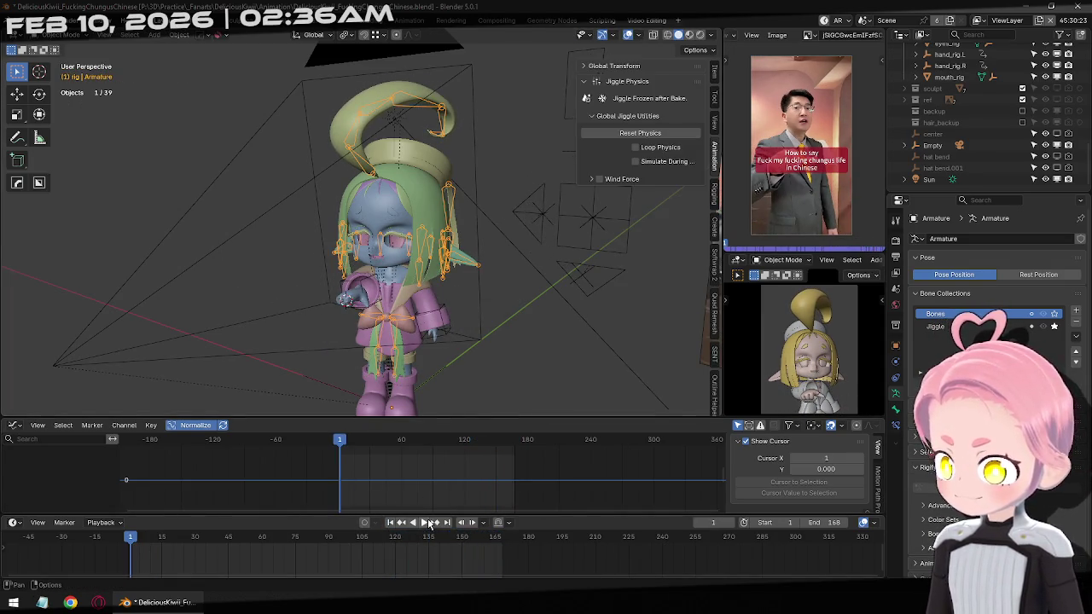
click(429, 524)
click(429, 523)
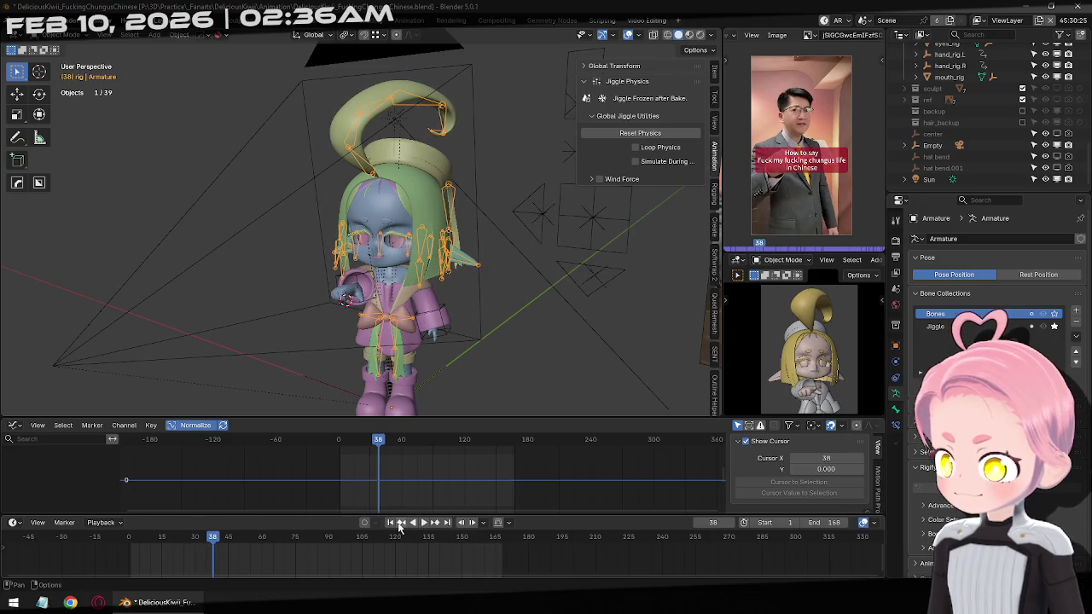
key(Left)
key(Left)
key(Left)
key(ctrl+Tab)
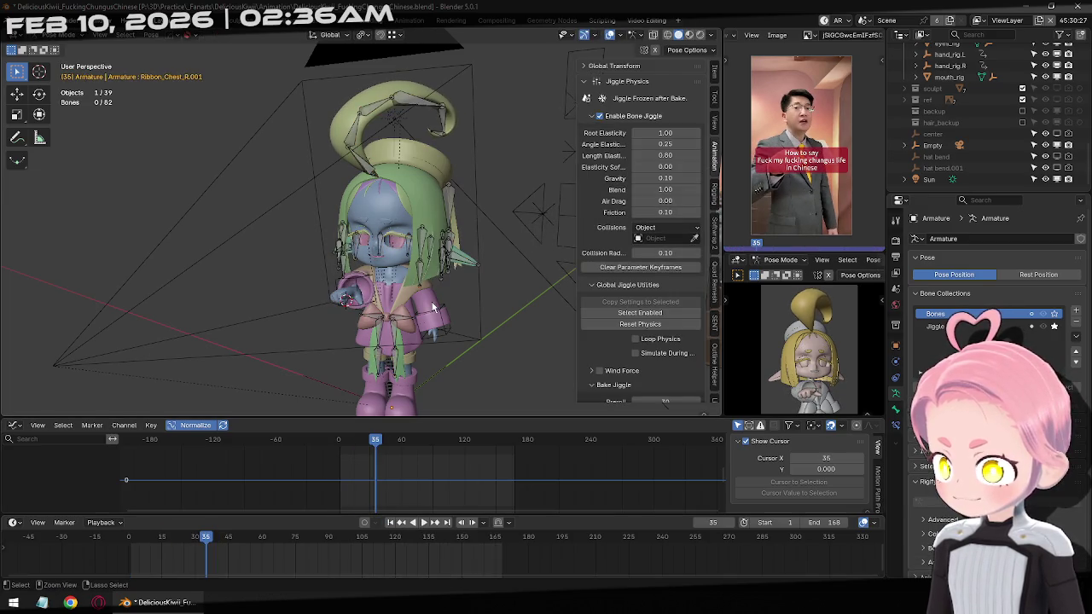
scroll(702, 265, down, 2)
scroll(702, 266, down, 1)
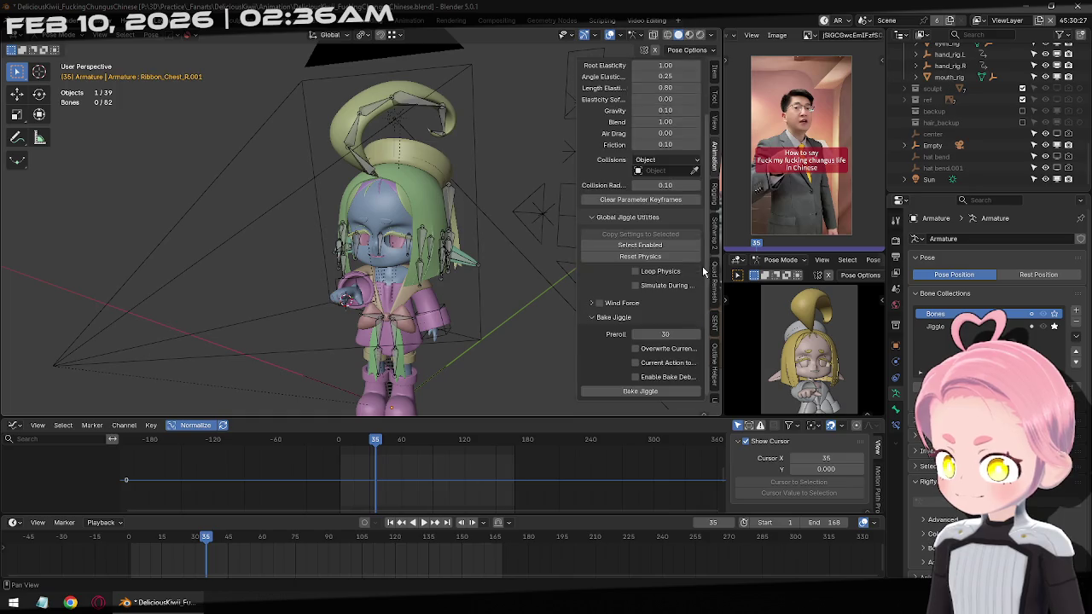
Replay the animation from frame 1 and select all the jiggle bones.
click(391, 524)
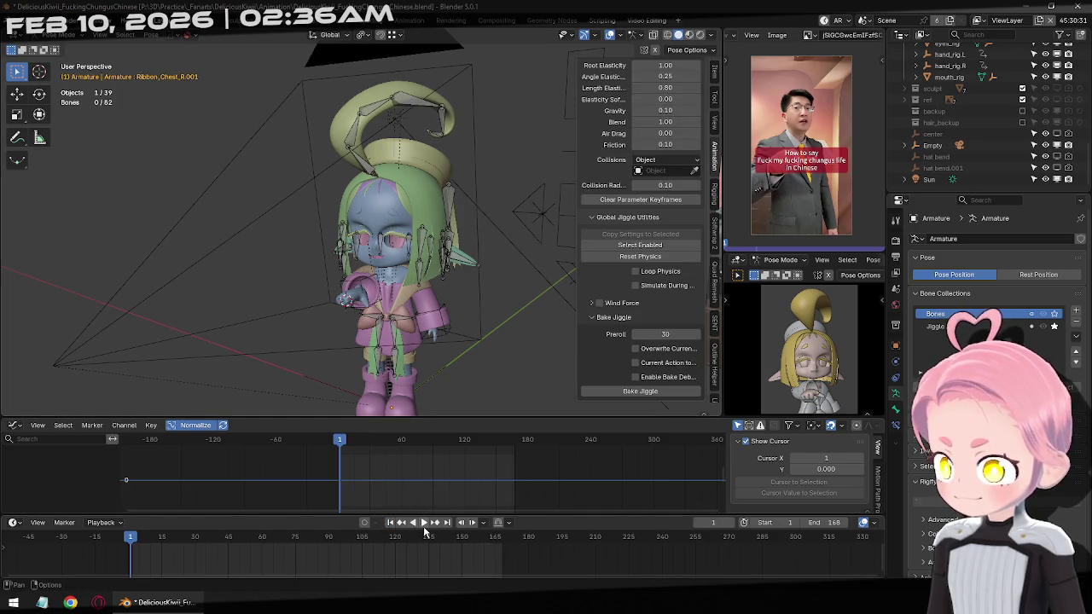
click(424, 528)
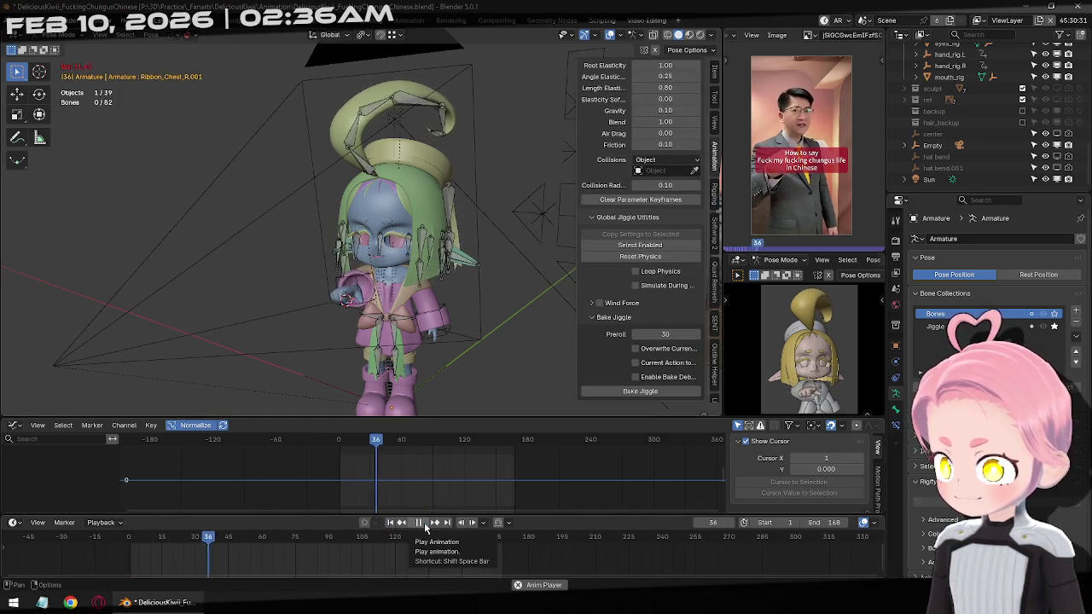
click(420, 523)
key(shift+Left)
key(a)
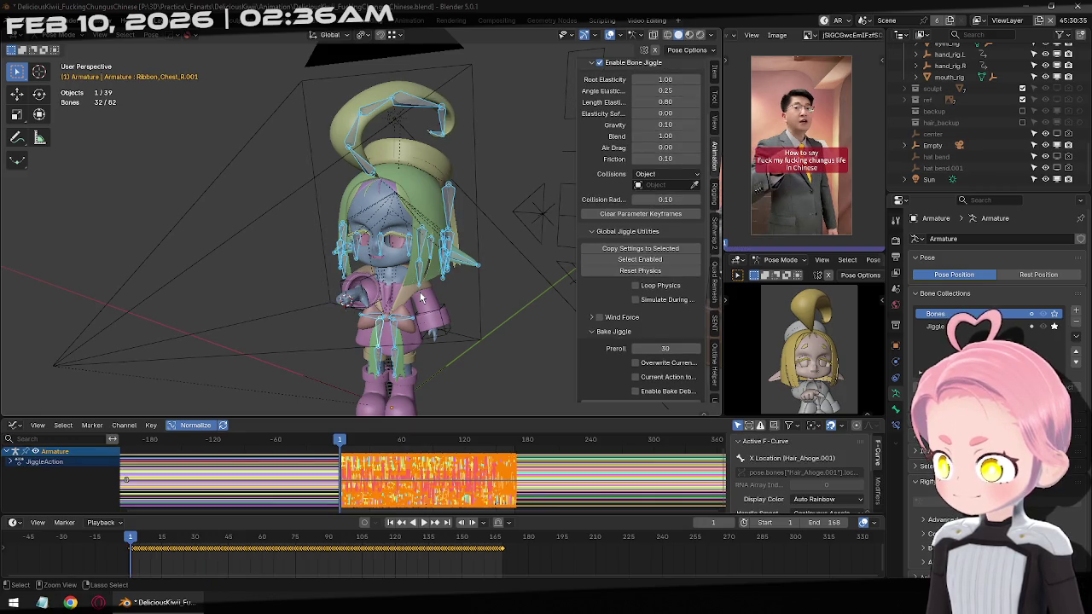
Undo the jiggle bake and replay from frame 1 to confirm it is gone.
key(ctrl+z)
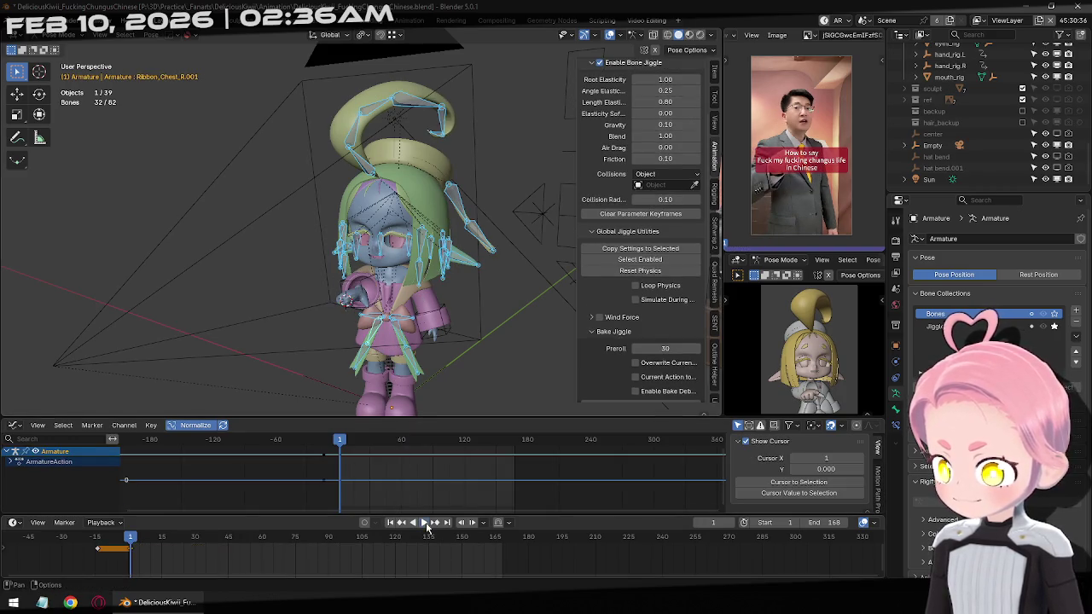
click(424, 522)
click(421, 521)
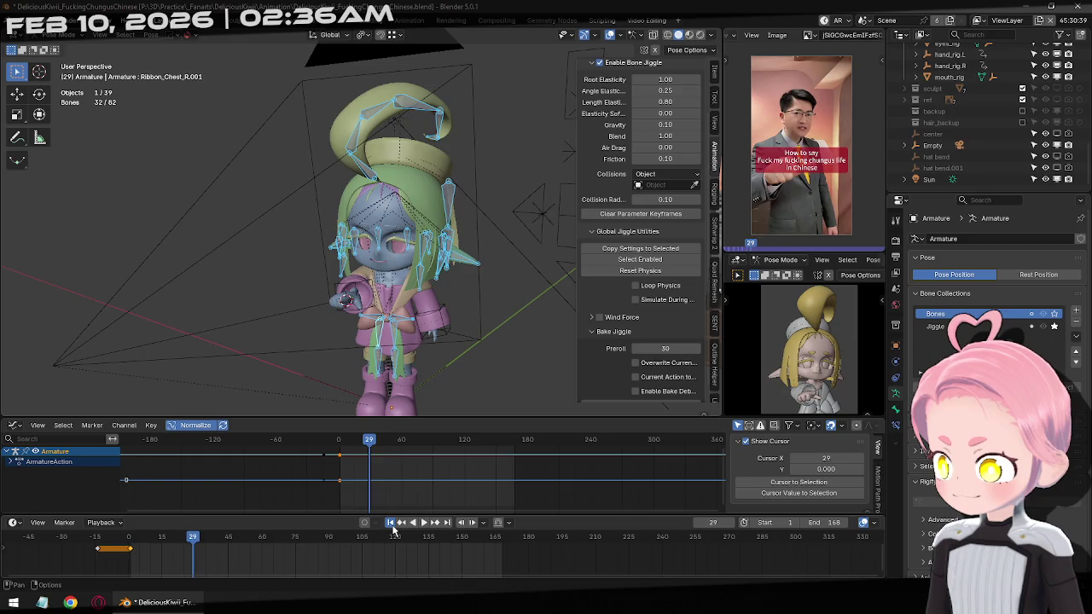
click(391, 524)
scroll(648, 290, down, 1)
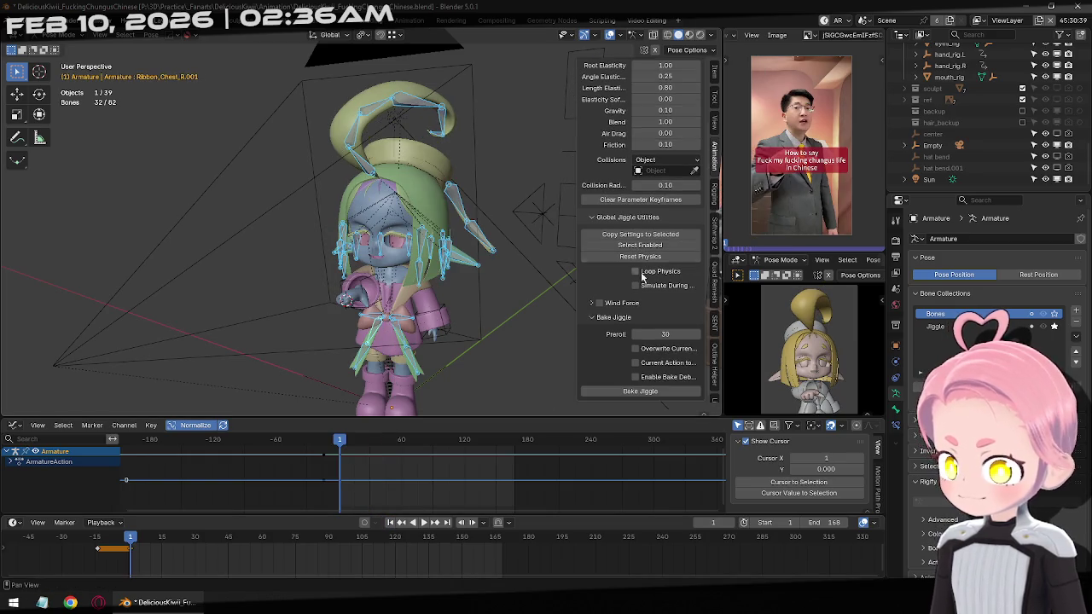
Re-bake jiggle with Current Action to NLA enabled, review playback, and return to Object Mode front view.
click(651, 365)
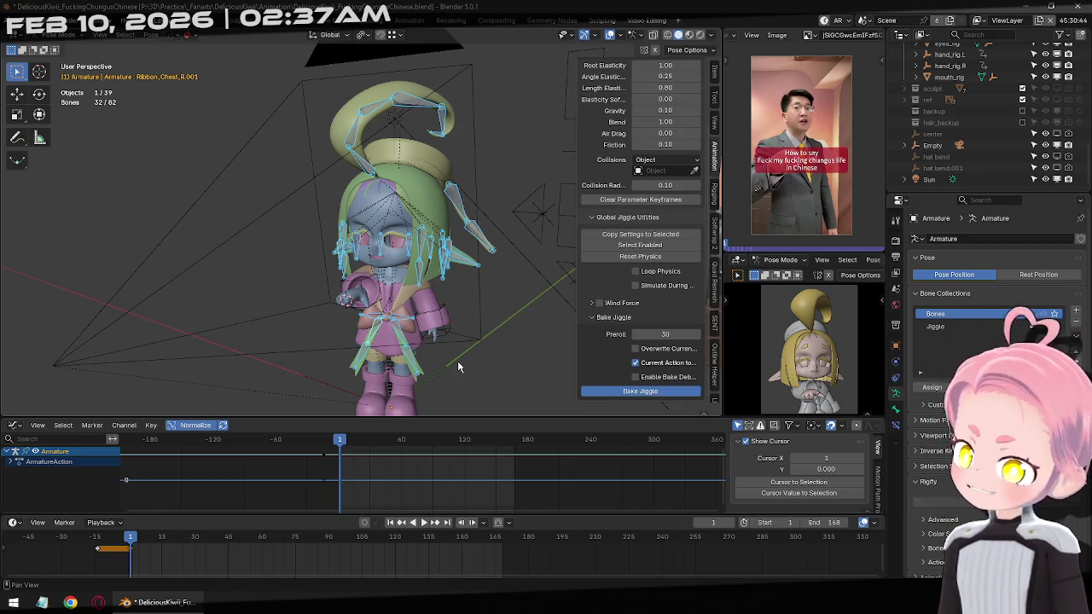
click(422, 523)
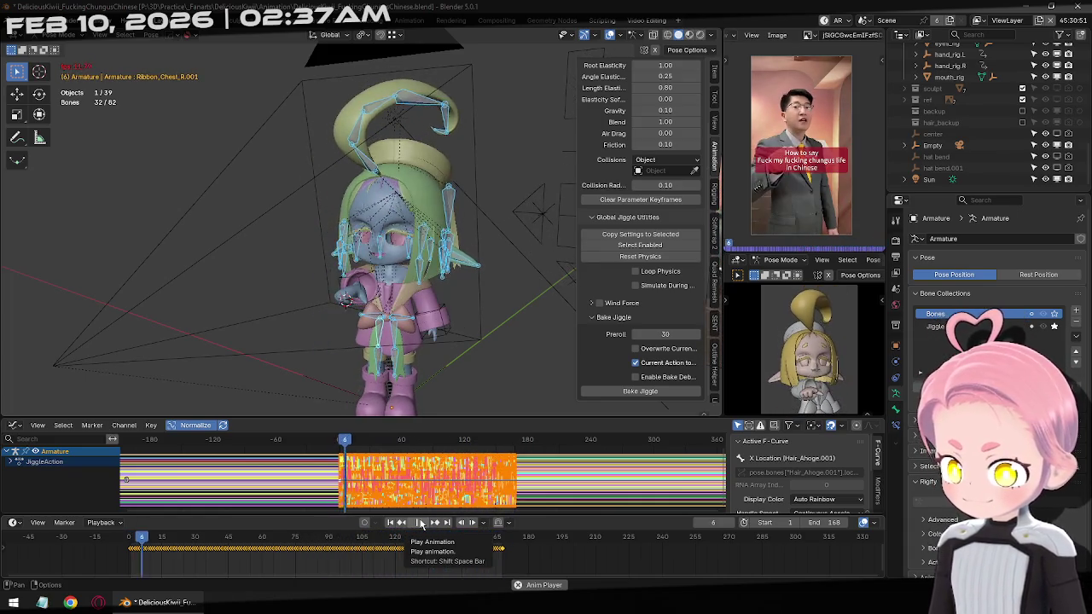
click(419, 523)
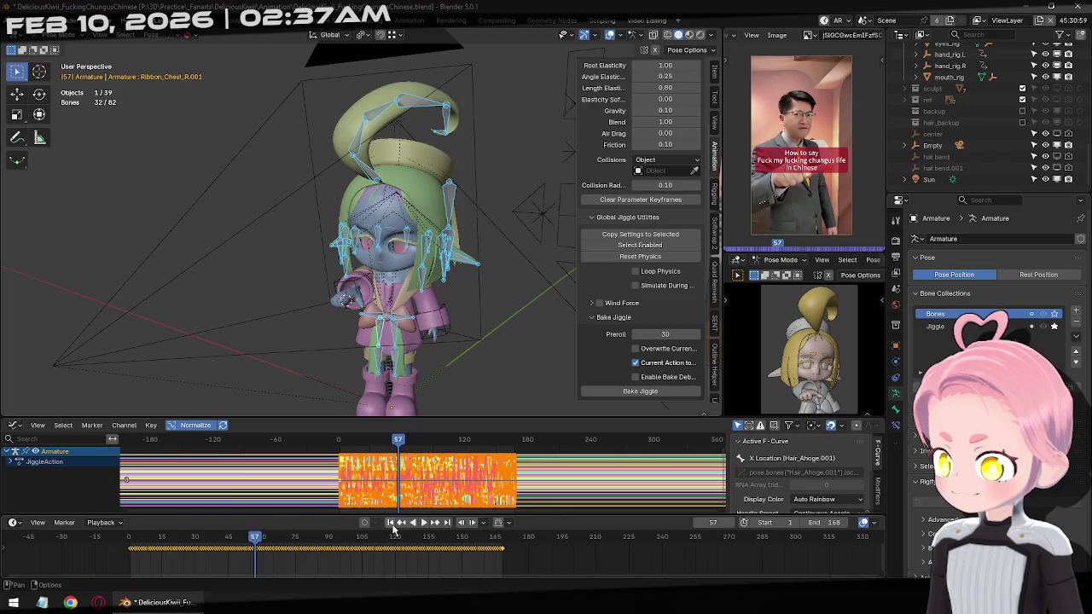
click(390, 522)
key(ctrl+Tab)
key(KP_1)
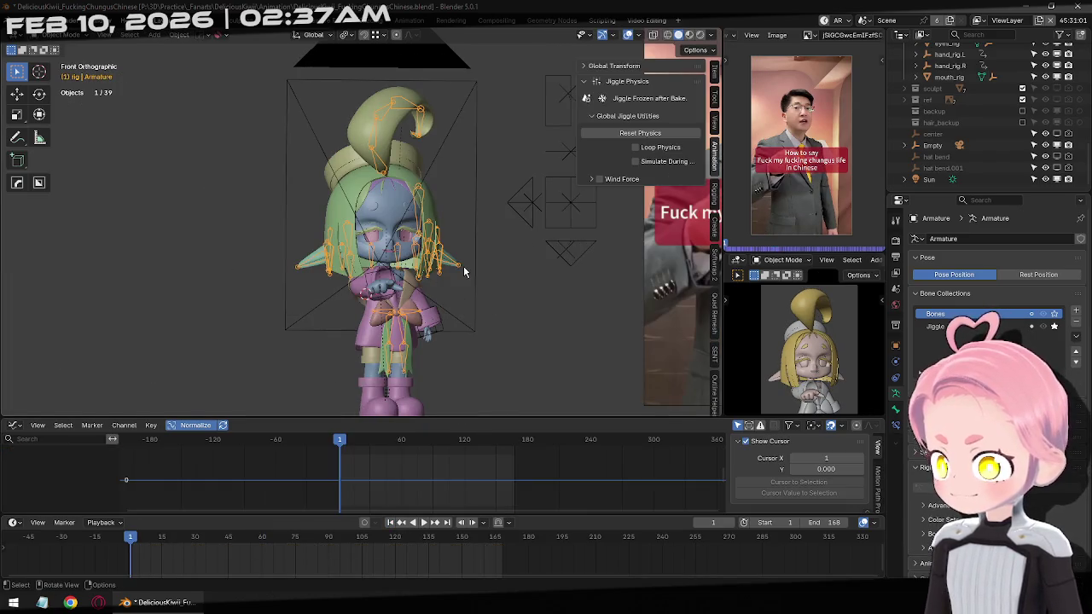
Deselect and save the file, then render the waving pose at frame 94.
click(486, 298)
key(ctrl+s)
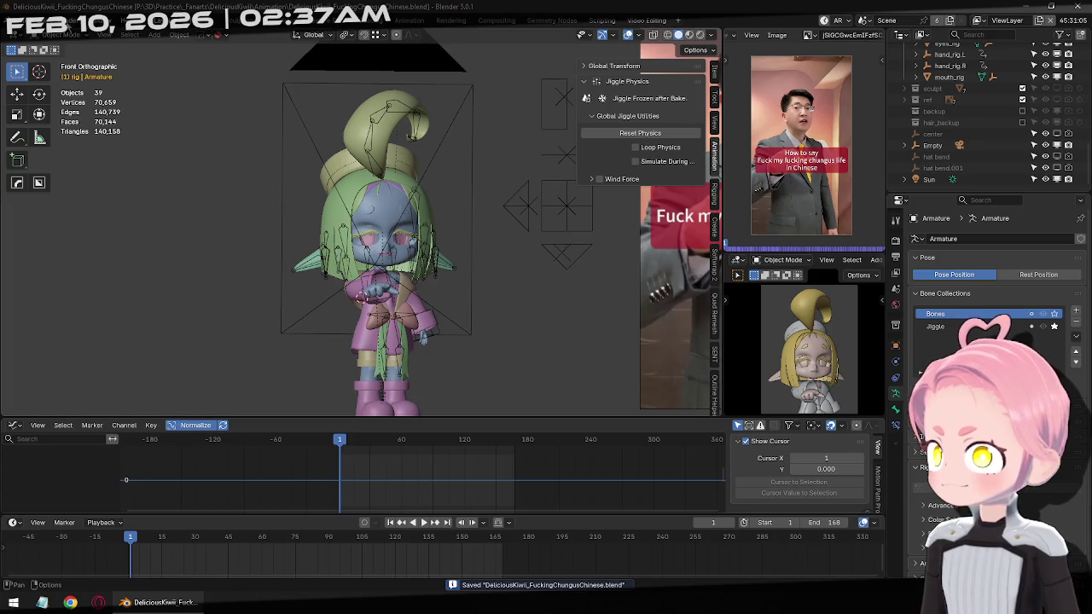
key(q)
click(111, 43)
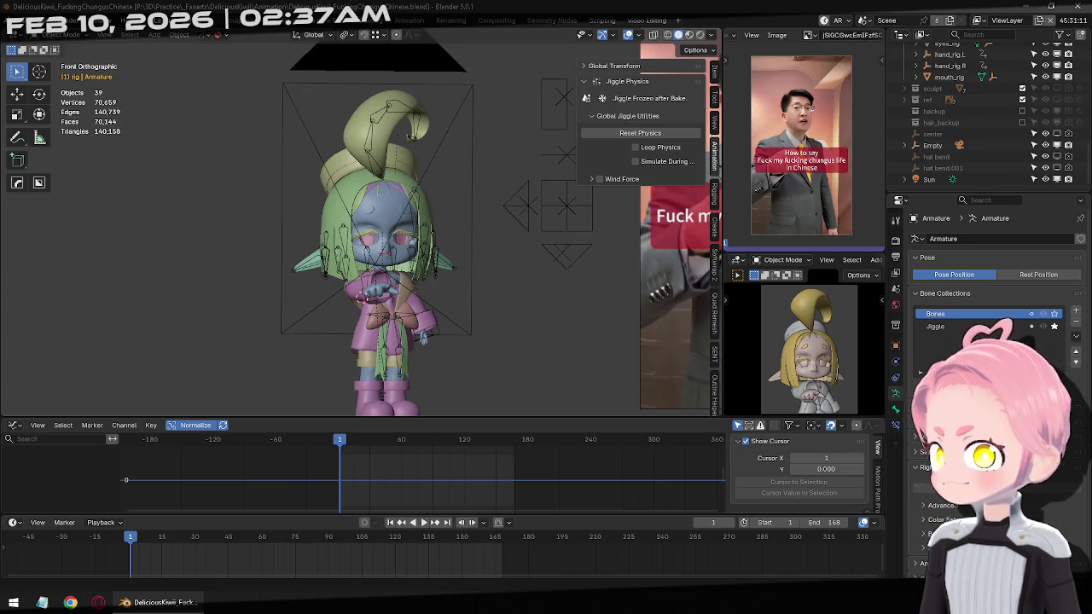
drag(298, 542, 339, 544)
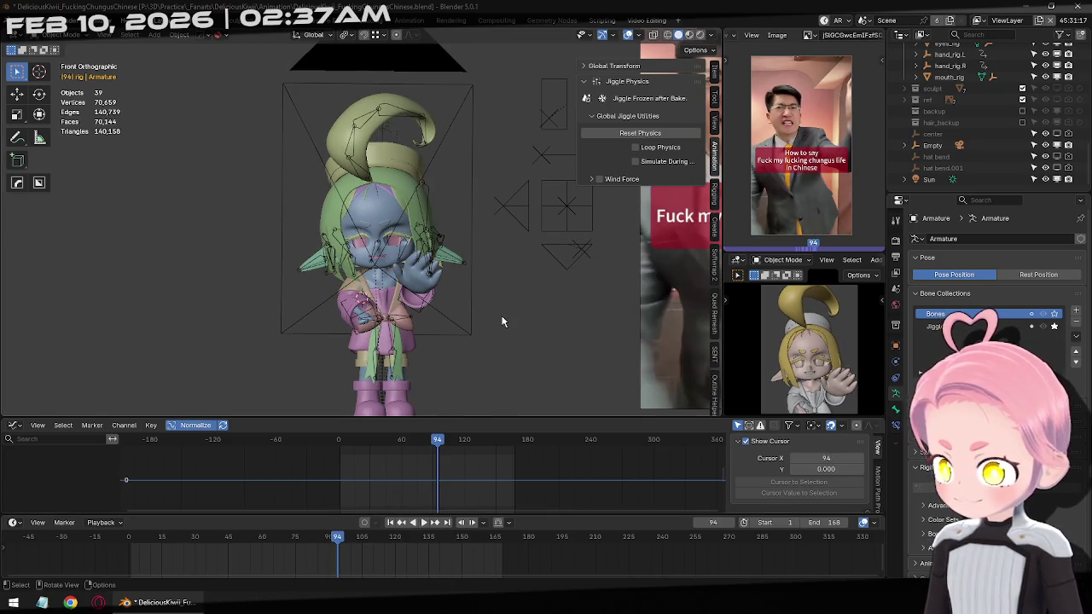
key(F12)
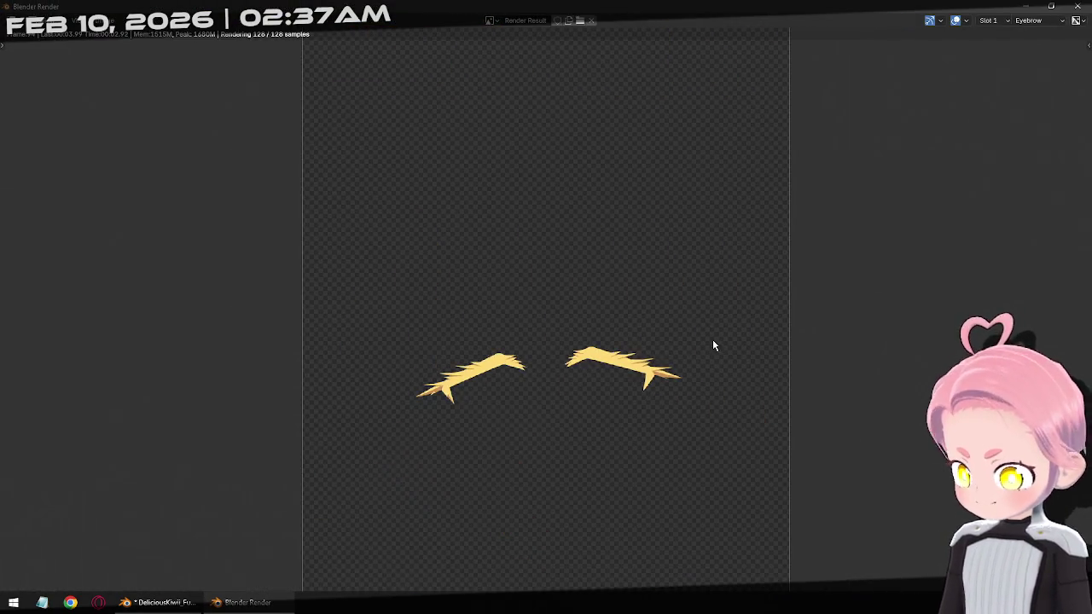
Zoom in to inspect the waving render, close the render window, and save again.
scroll(683, 323, up, 1)
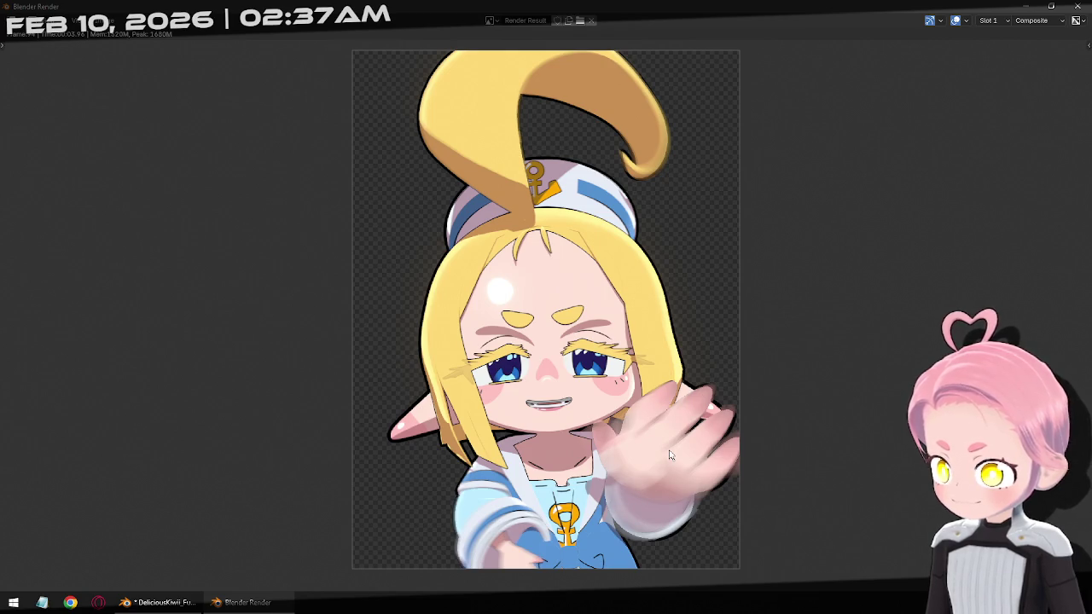
click(696, 444)
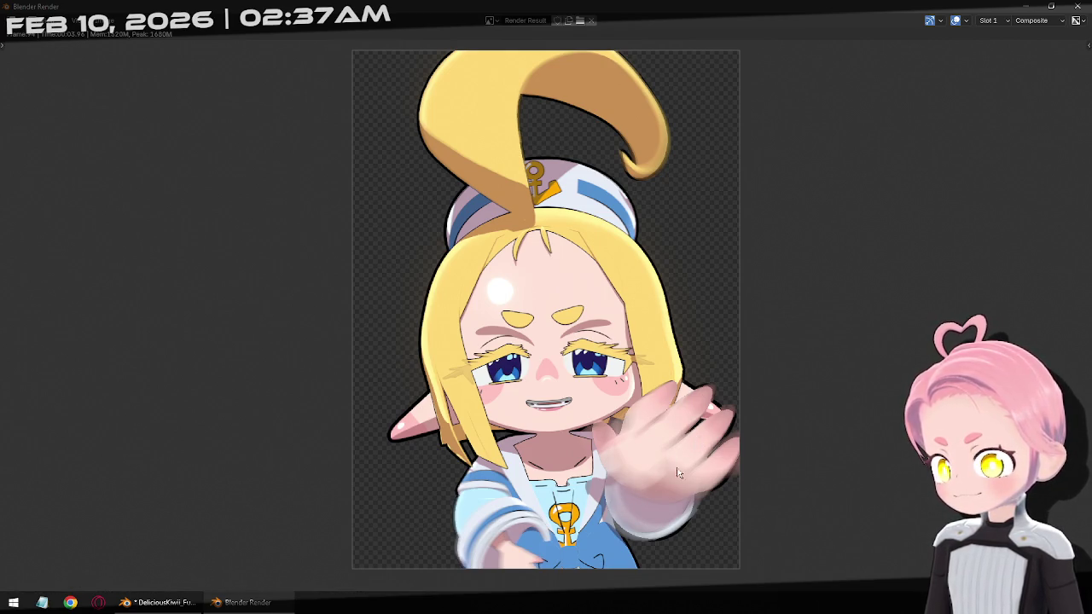
key(Escape)
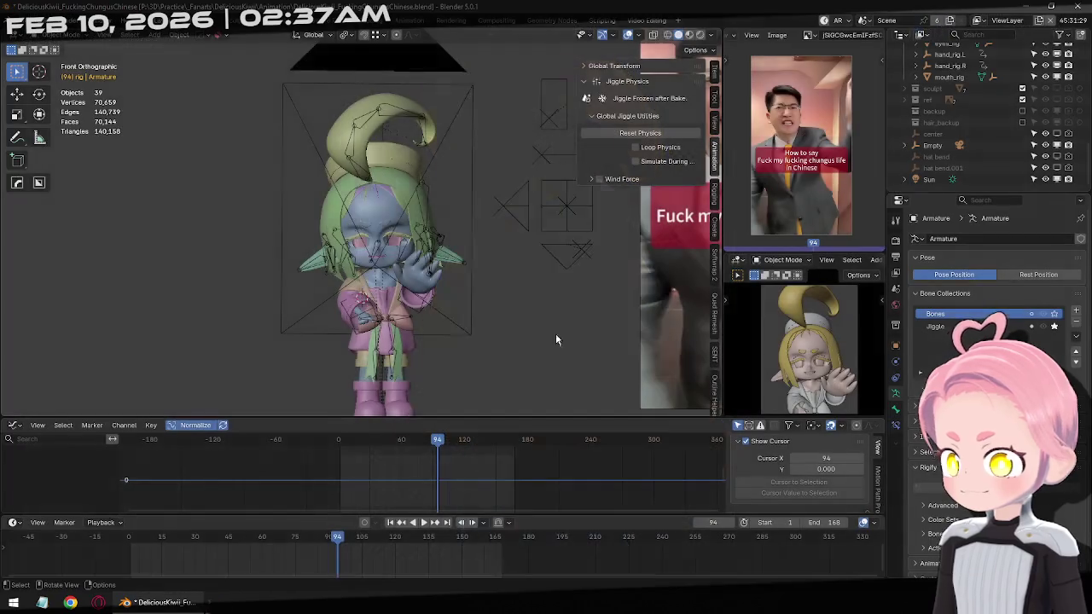
key(ctrl+s)
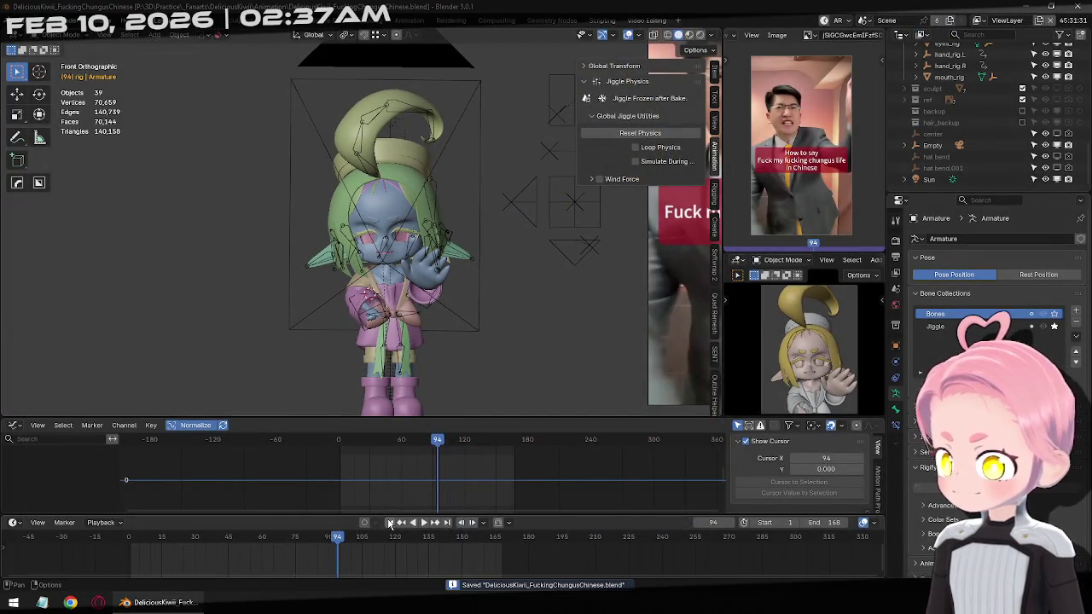
key(shift+Left)
Start a Render Image test render from the Render menu and fit the result.
click(77, 20)
click(101, 45)
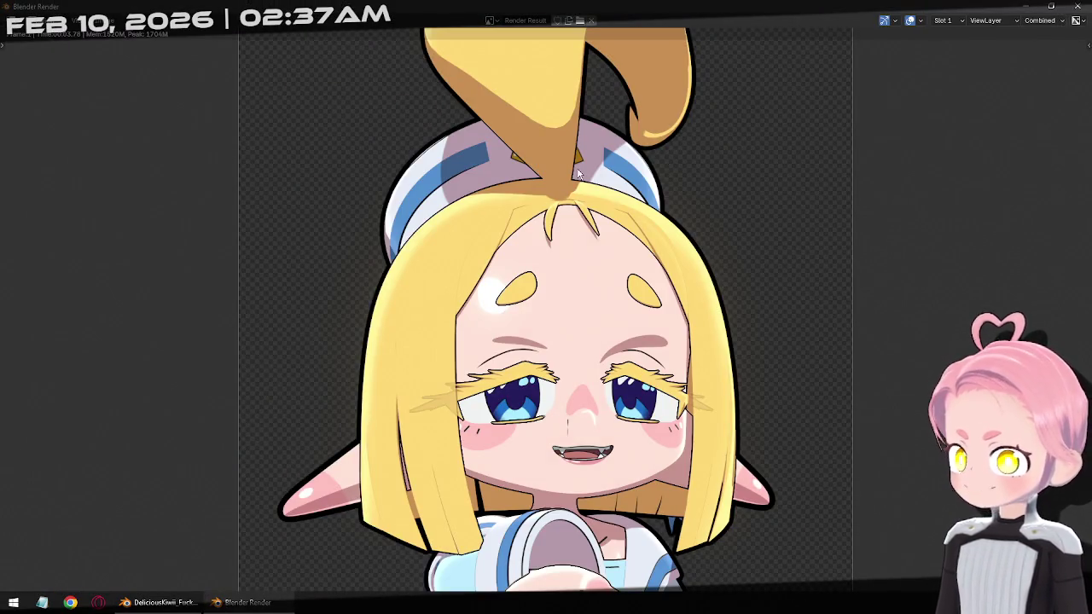
key(F12)
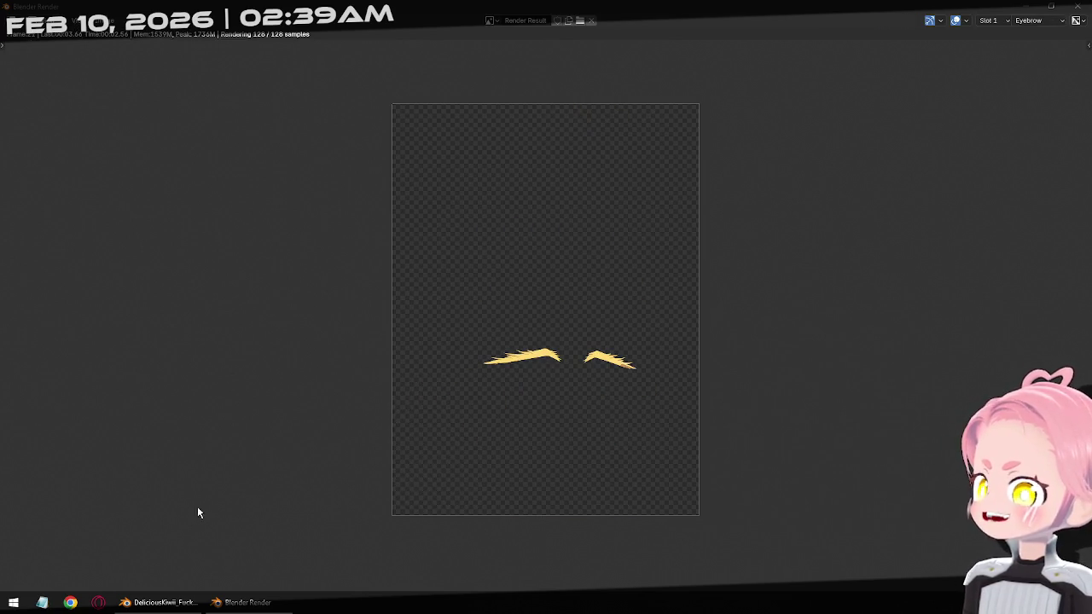
Switch between the main Blender window and the render window until the render finishes.
click(162, 602)
click(243, 602)
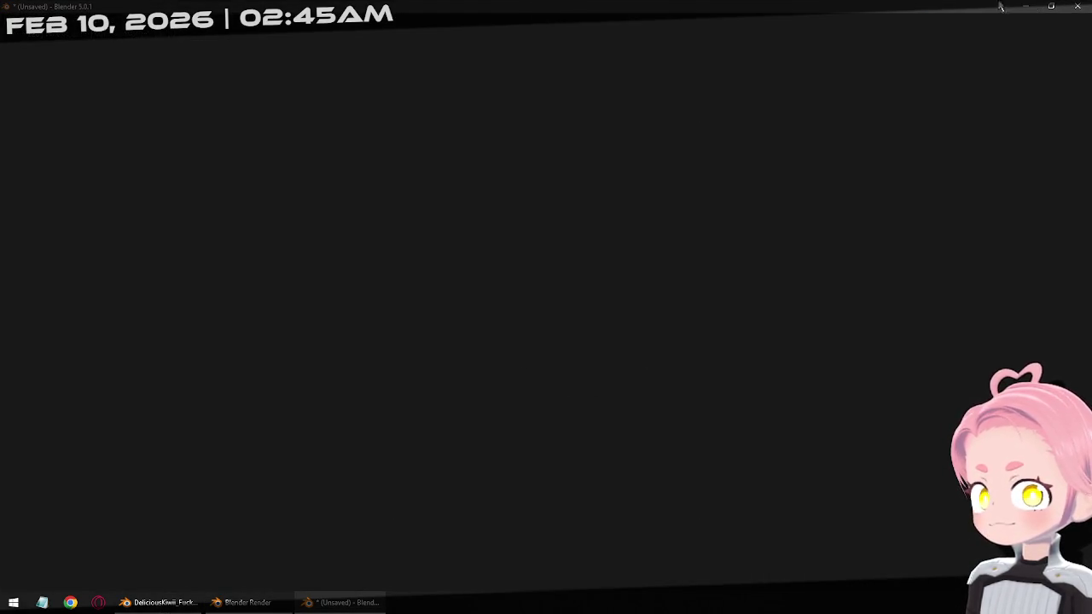
click(243, 602)
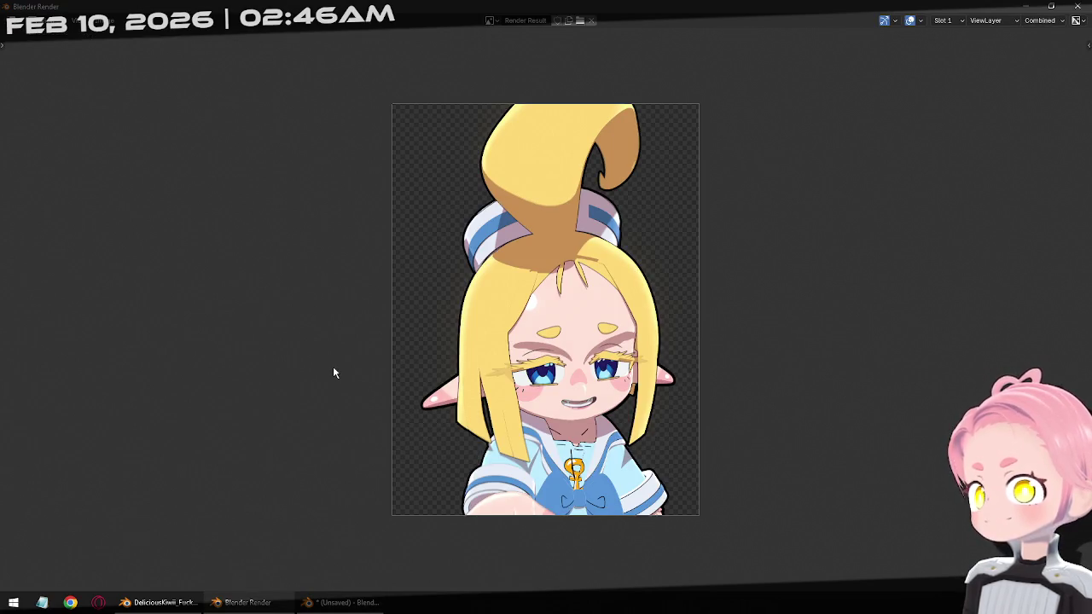
Zoom into the render result to check the hat, hair and bow.
scroll(333, 376, up, 3)
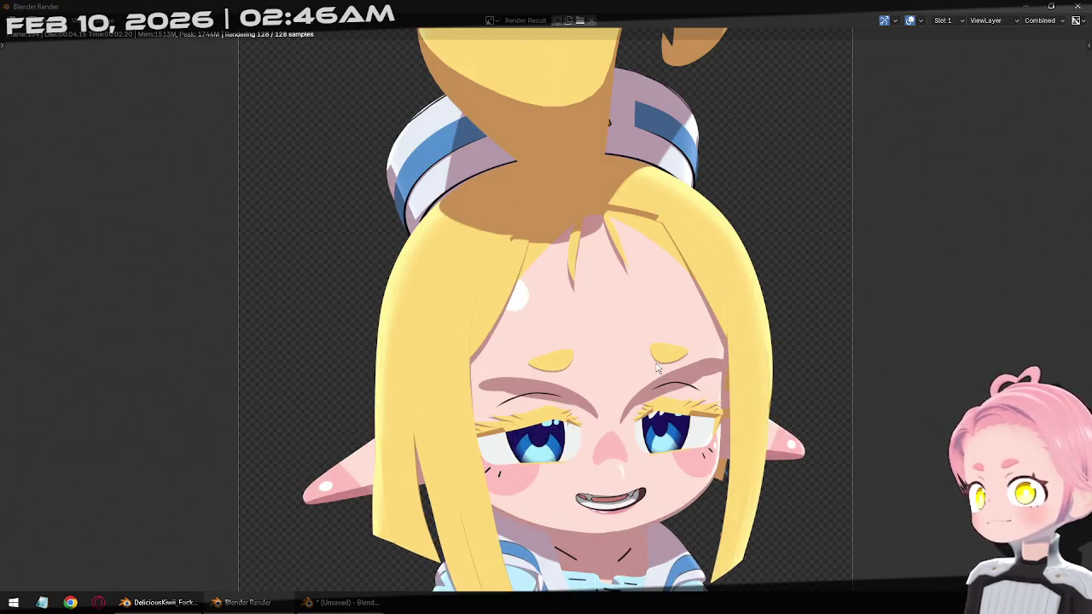